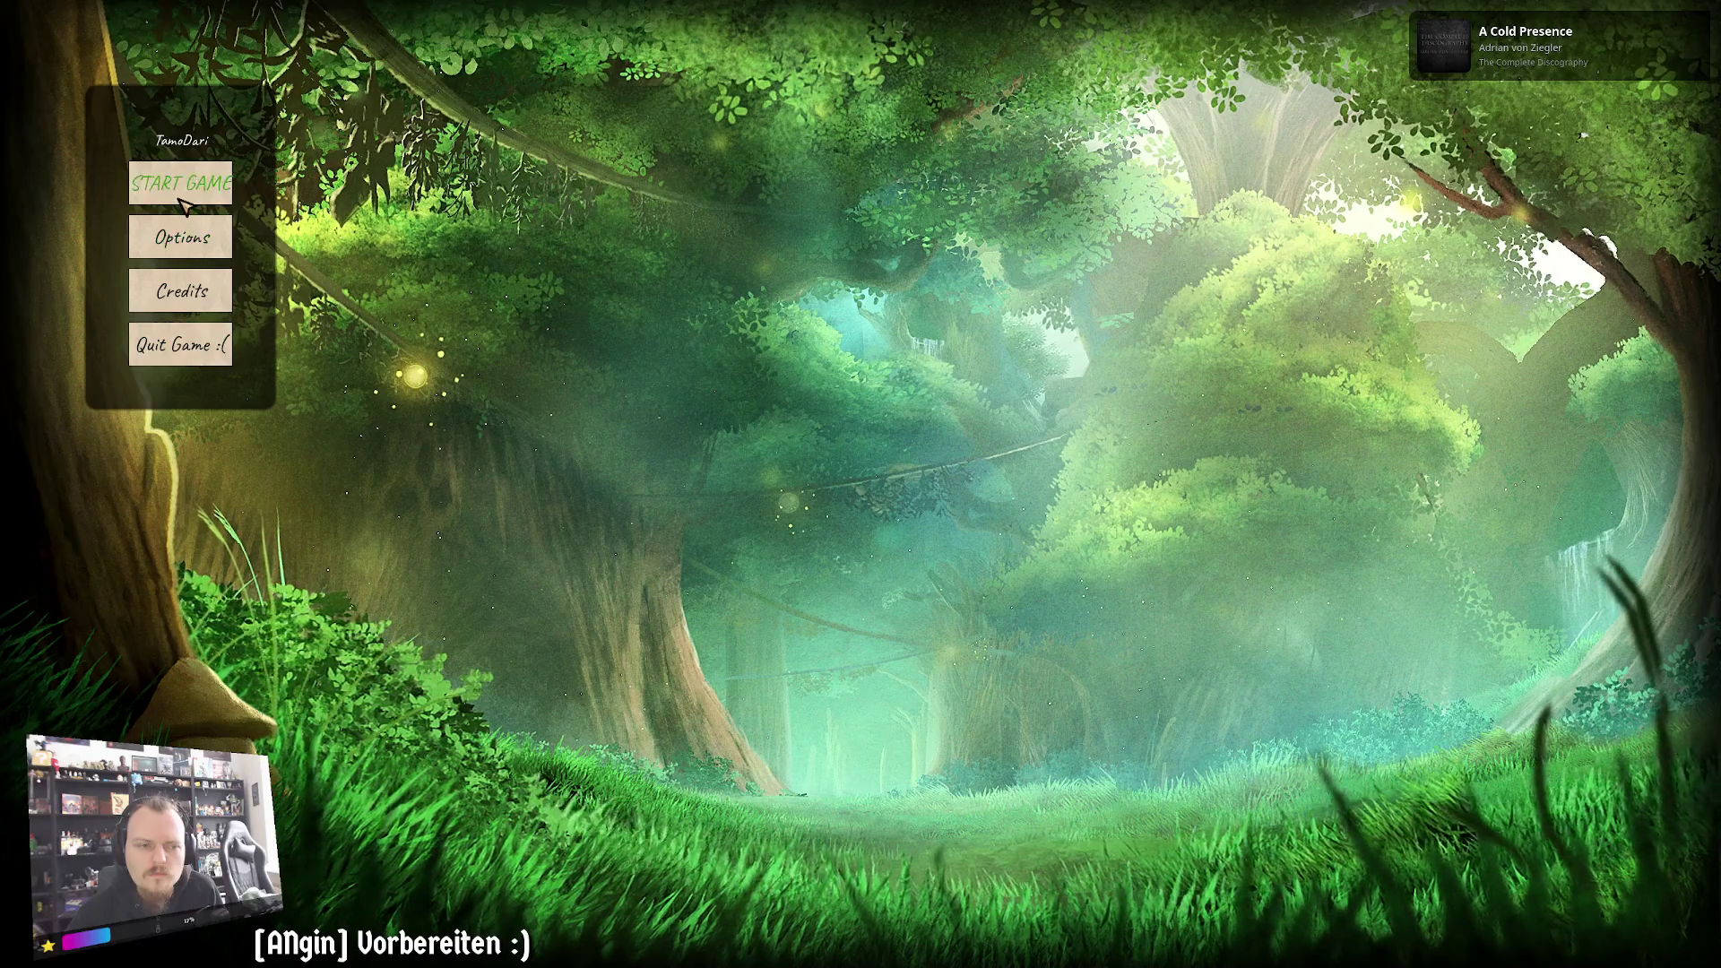
Start a TamoDari game from the main menu, then quit the test run with F8.
{"action": "left_click", "coordinate": [179, 256]}
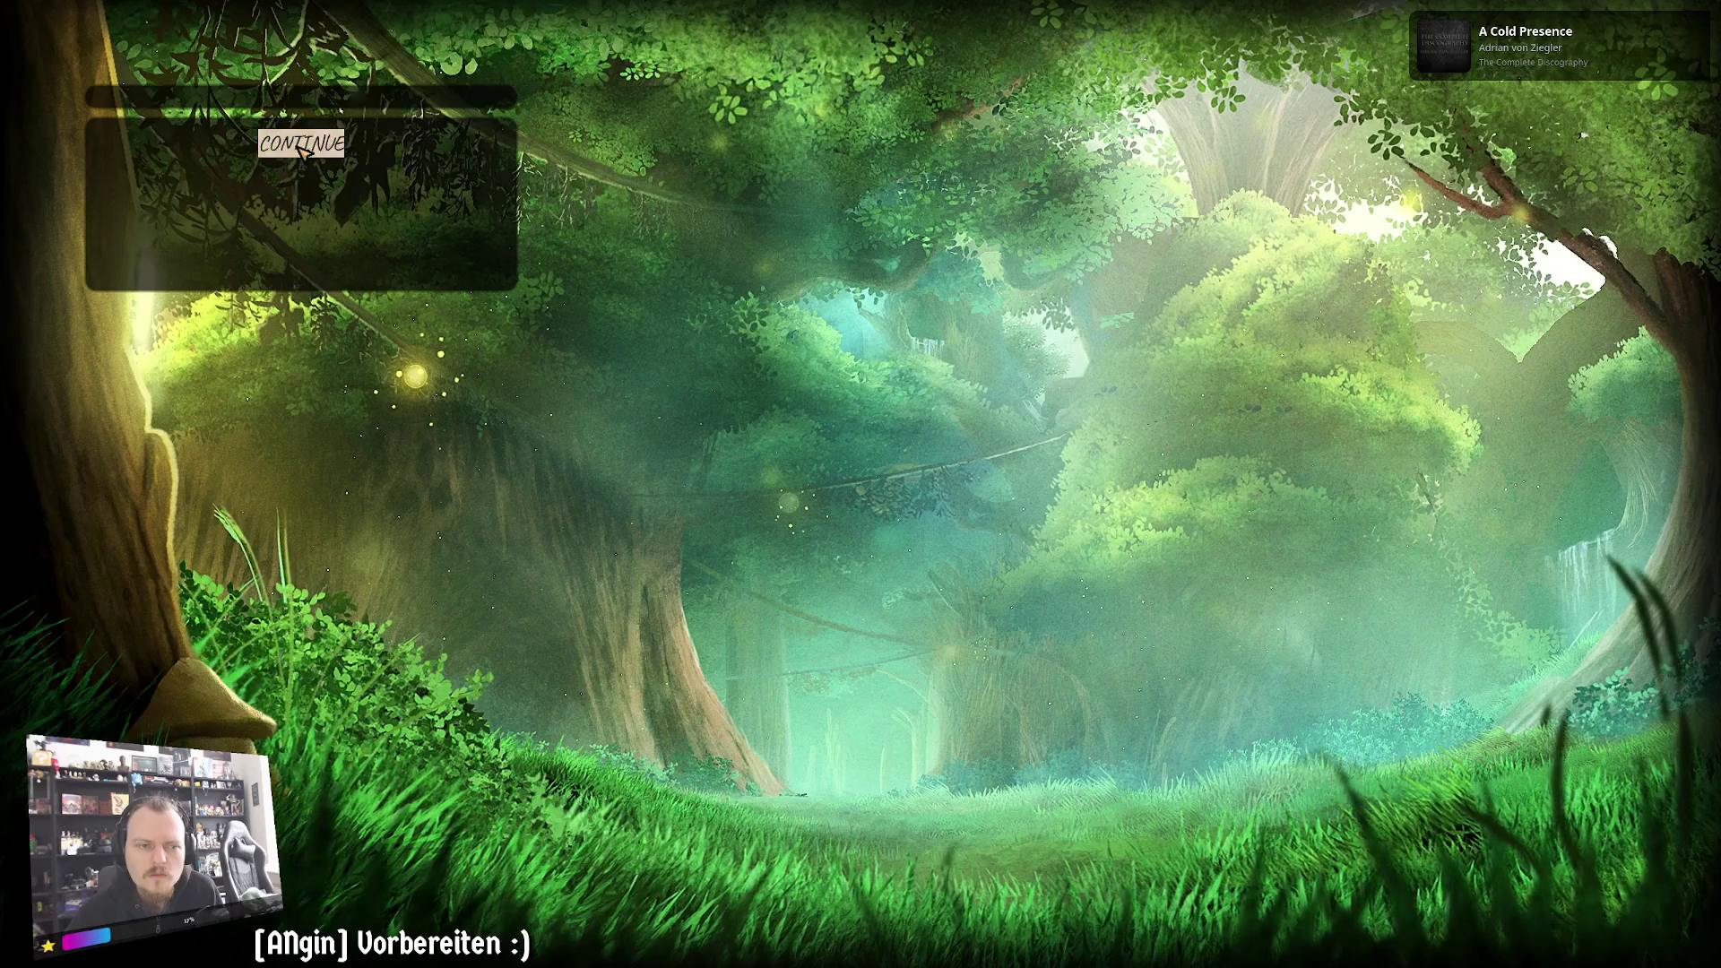
{"action": "key", "text": "F8"}
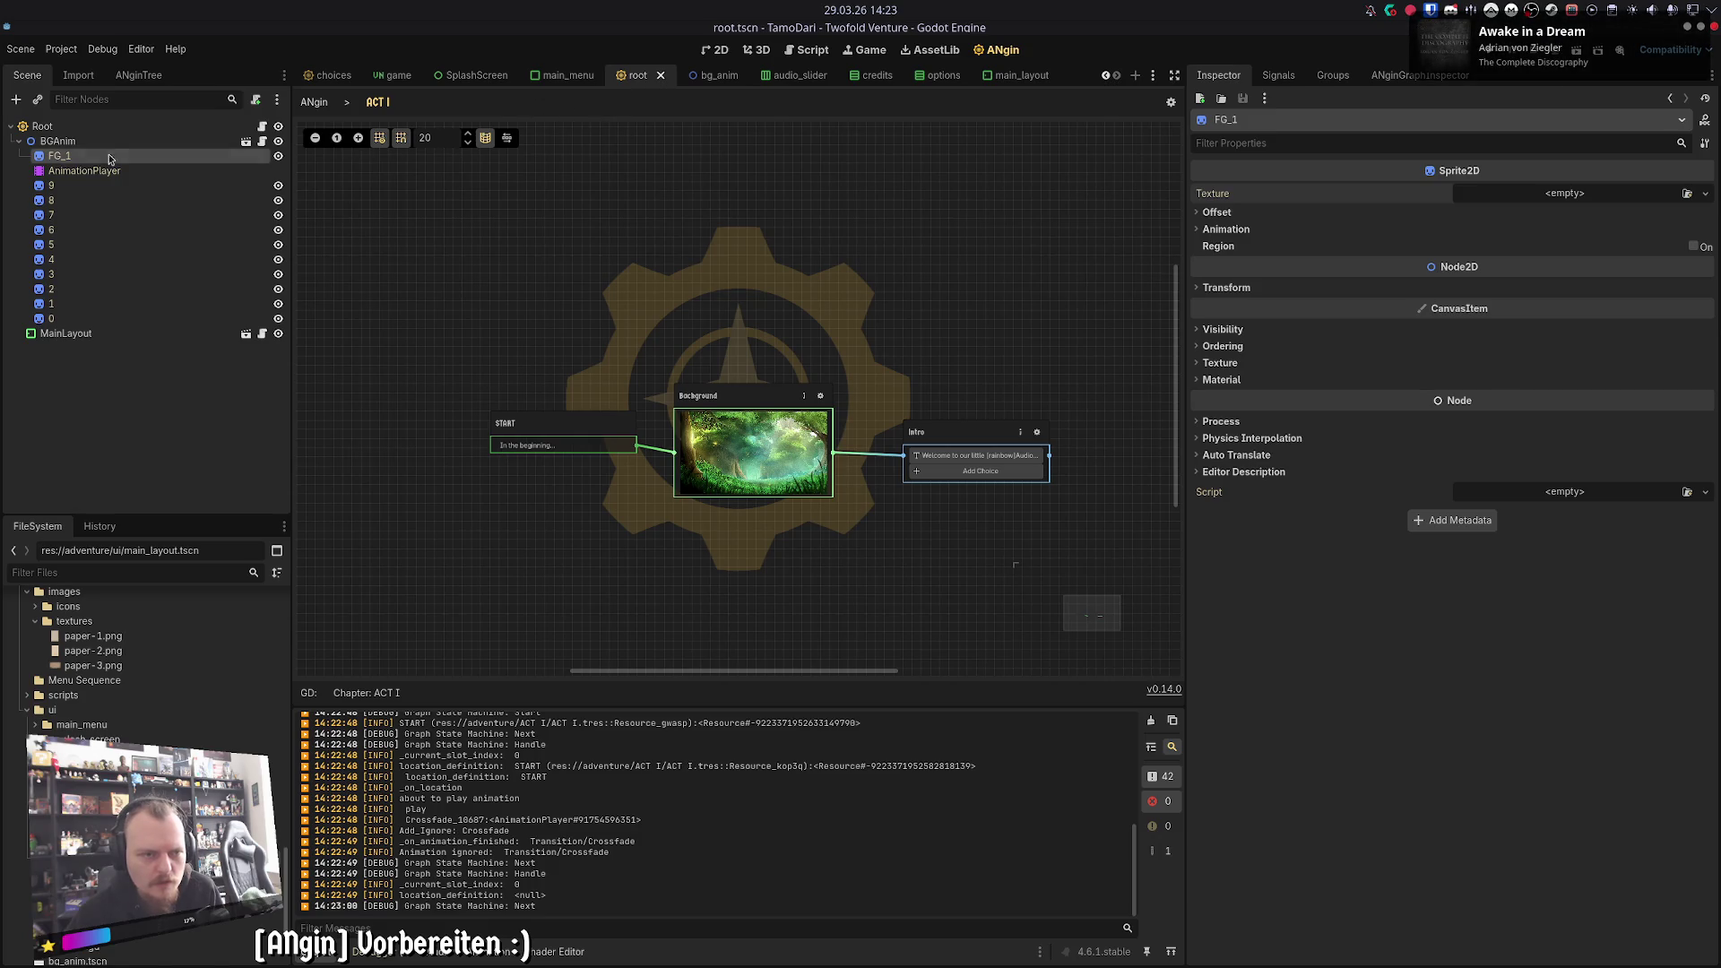
In the 2D view, give MainLayout the Full Rect anchor preset and save root.tscn.
{"action": "key", "text": "ctrl+F1"}
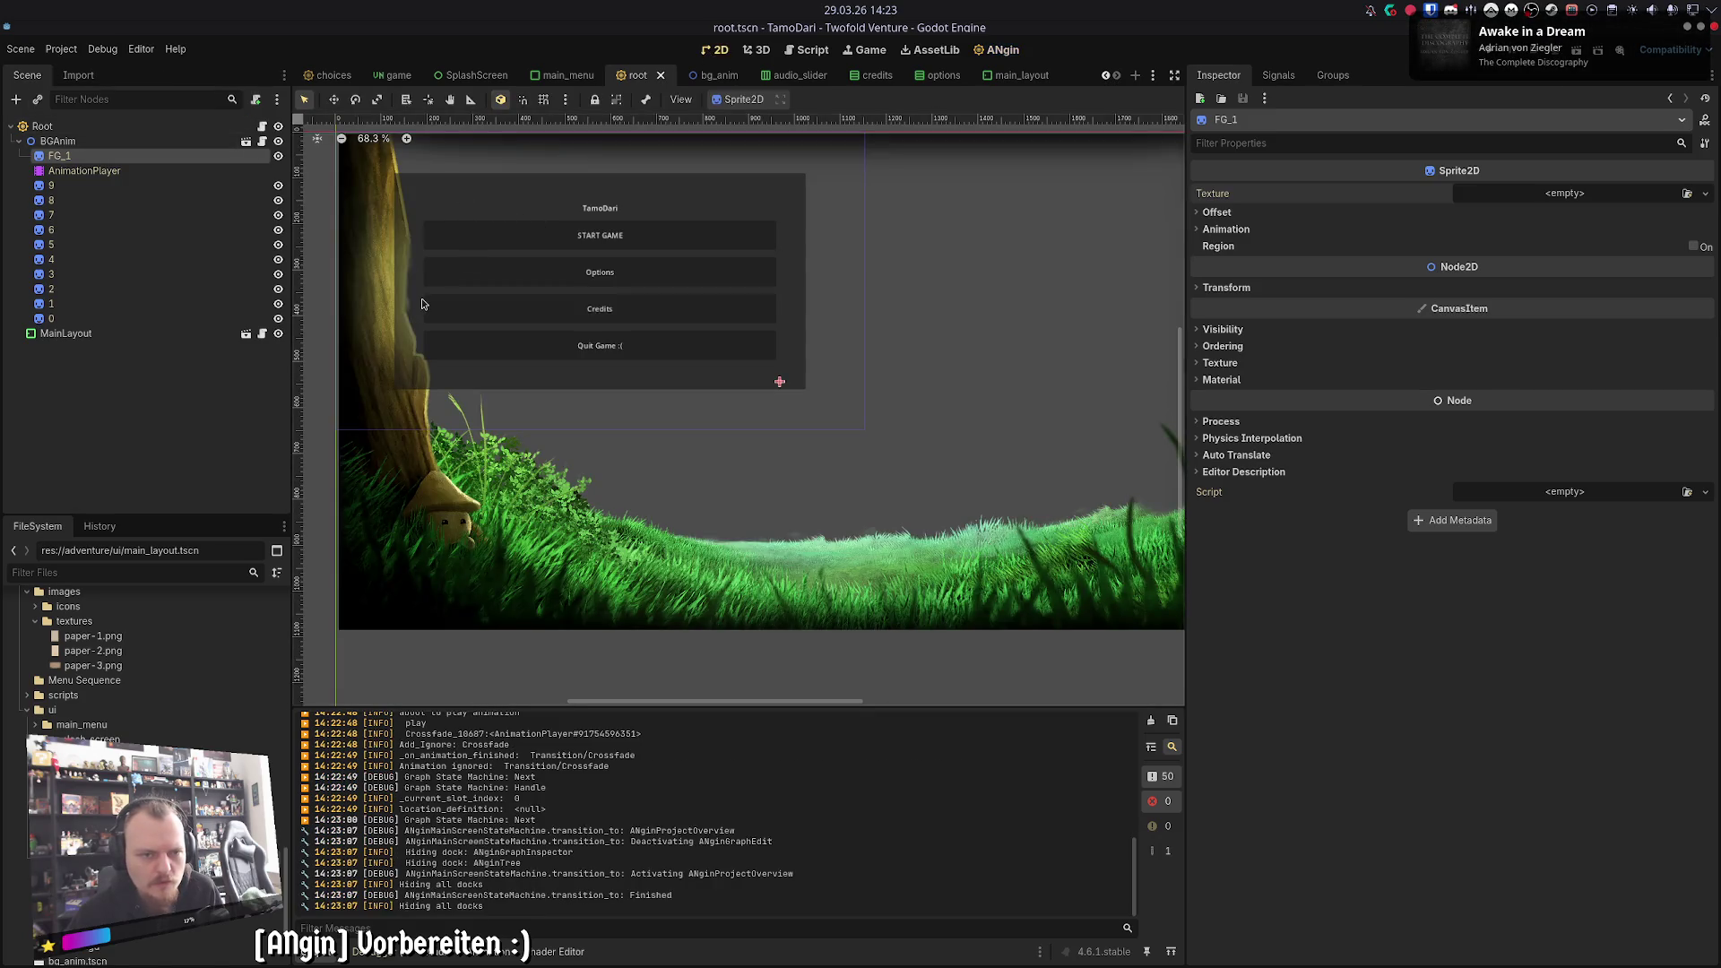
{"action": "left_click", "coordinate": [62, 333]}
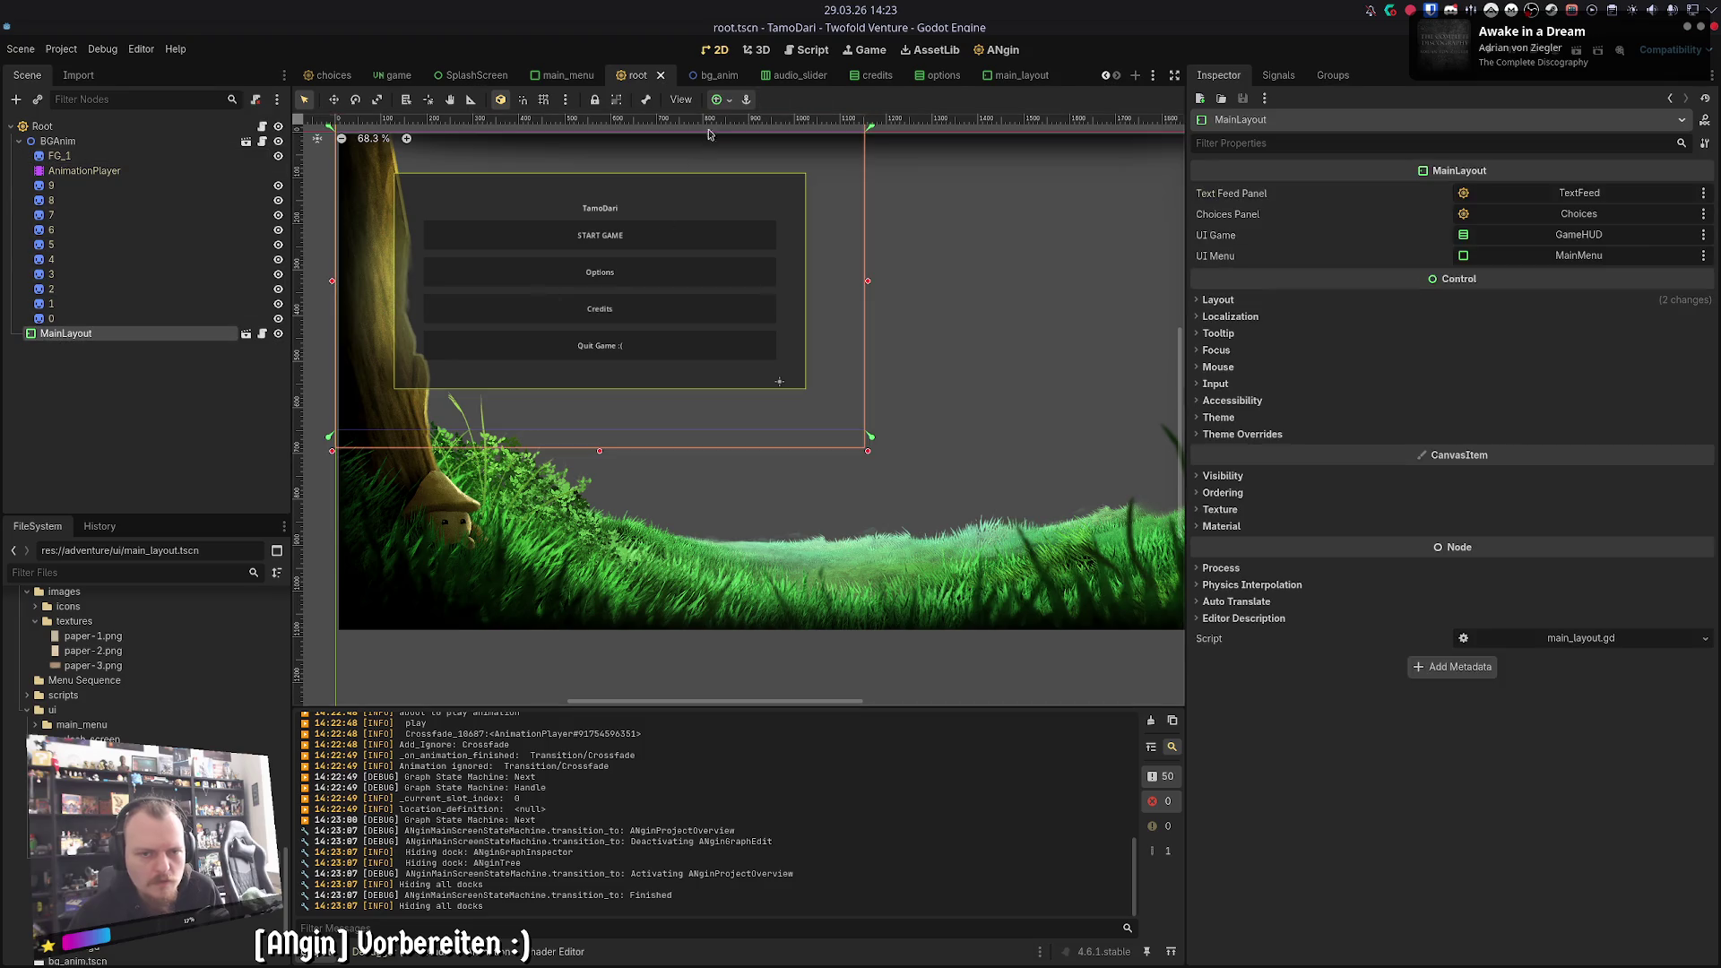
{"action": "left_click", "coordinate": [722, 99]}
{"action": "left_click", "coordinate": [797, 224]}
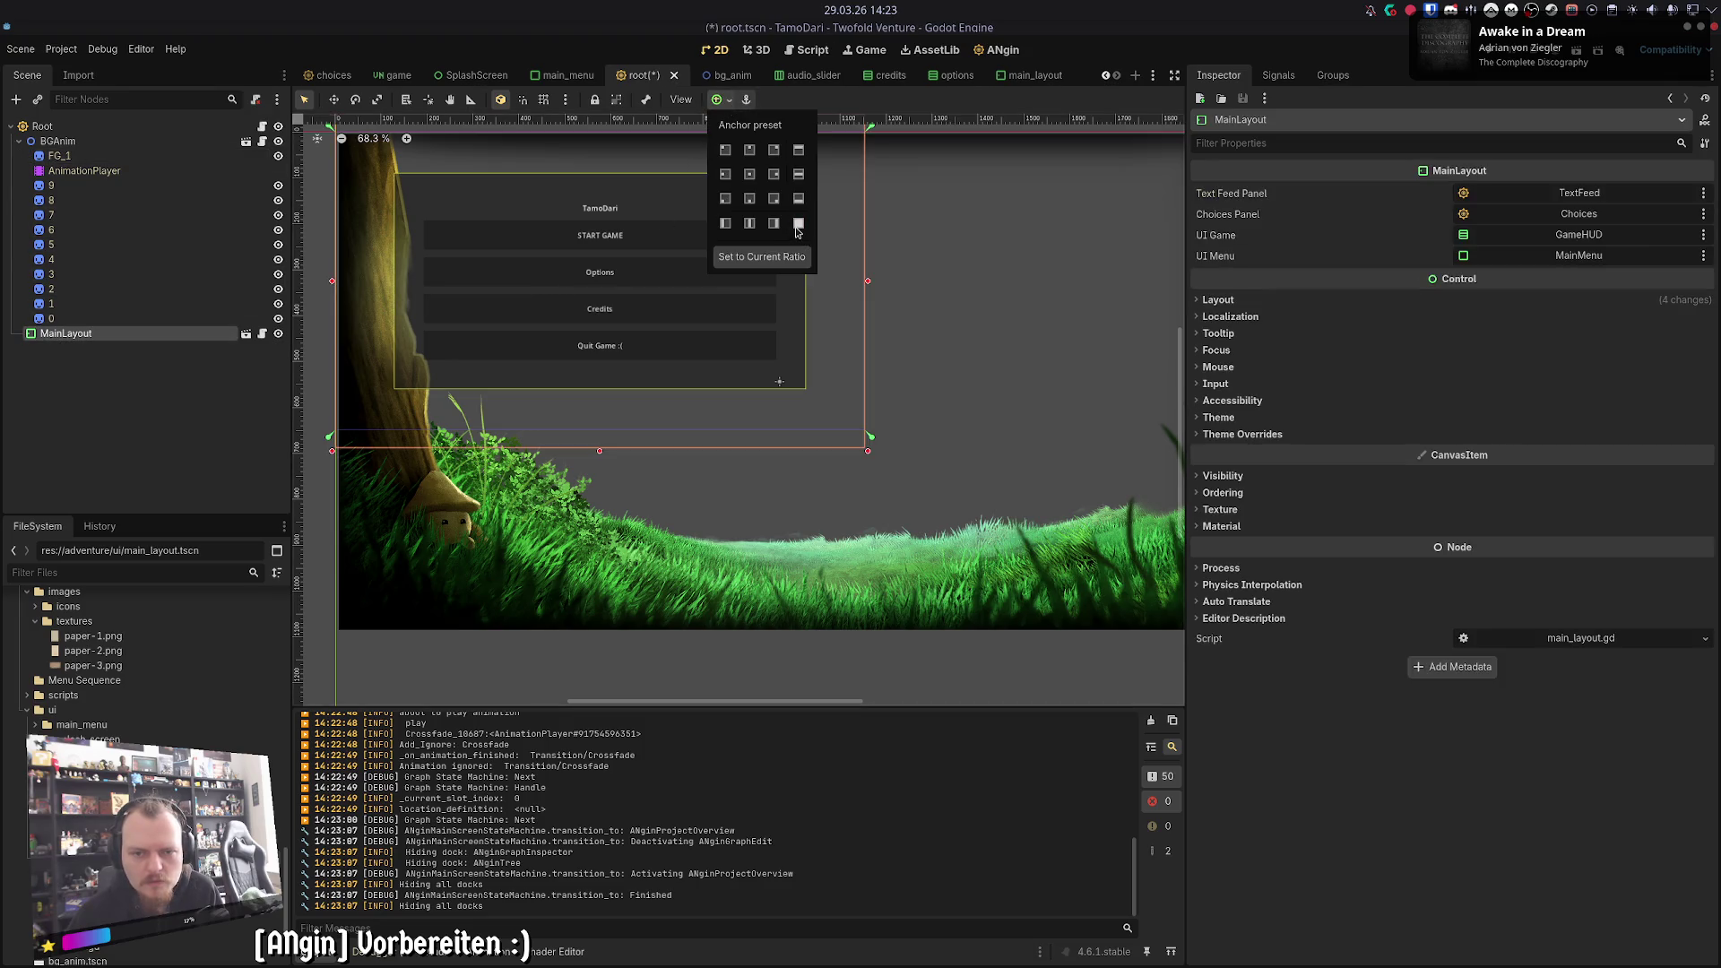
{"action": "left_click", "coordinate": [201, 412]}
{"action": "key", "text": "ctrl+s"}
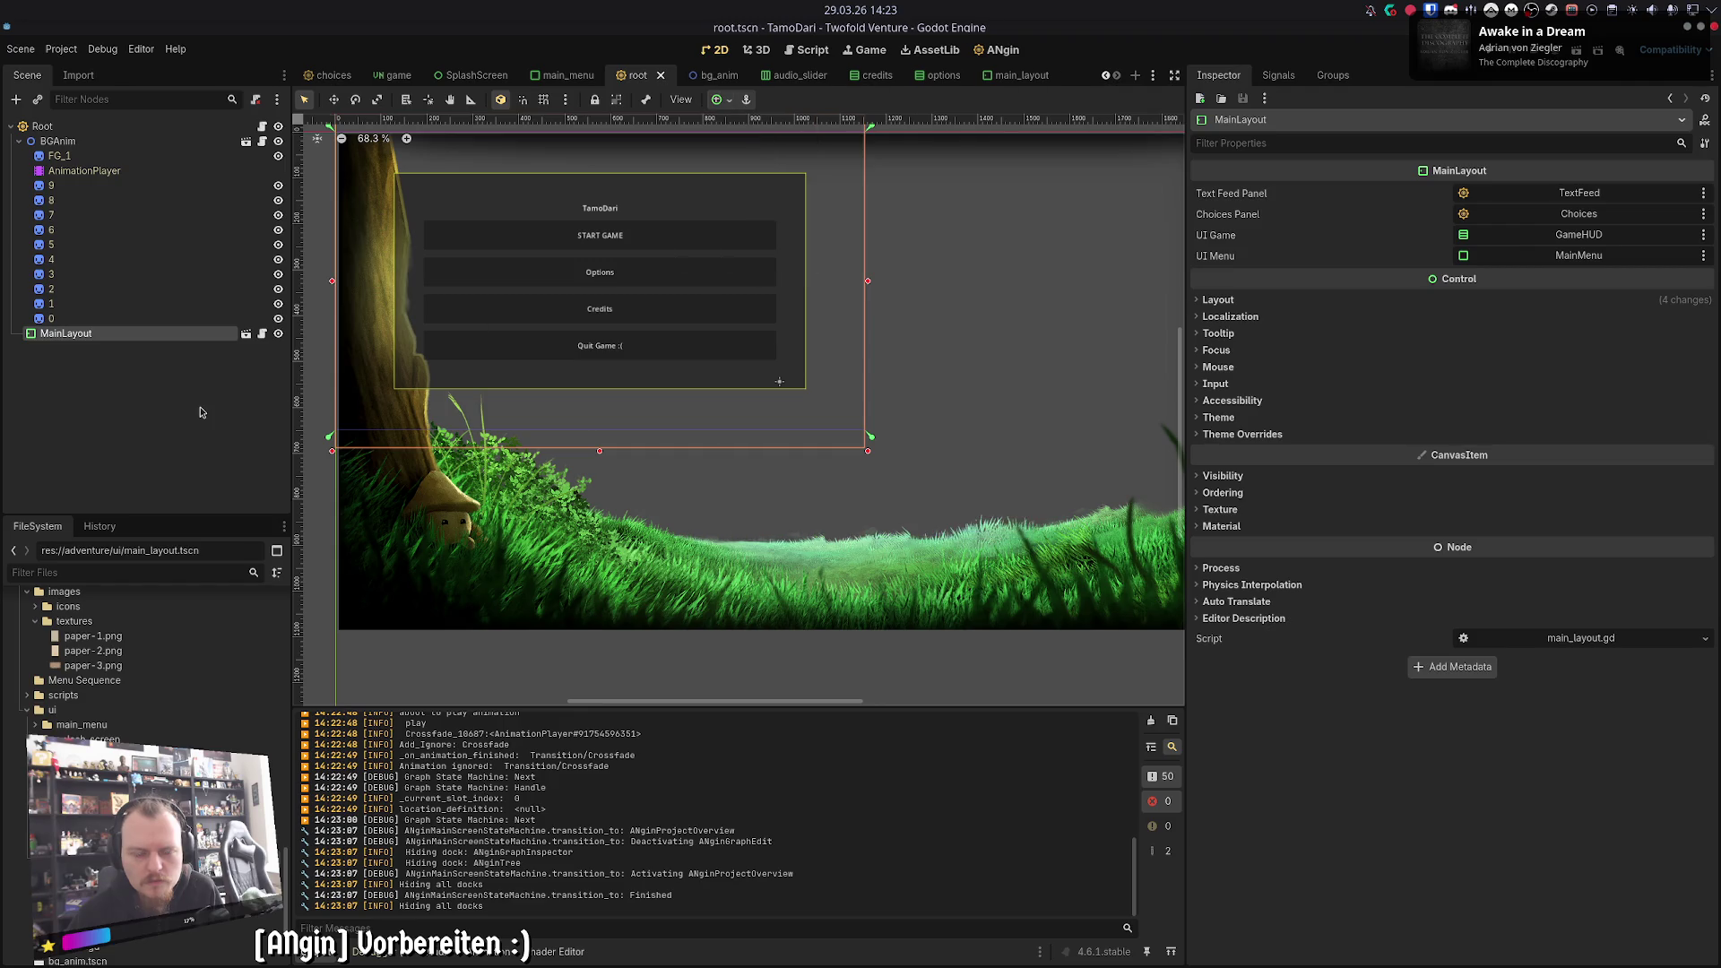
Inspect the Root node's anchor presets and container sizing without changes, and collapse BGAnim's children.
{"action": "left_click", "coordinate": [43, 126]}
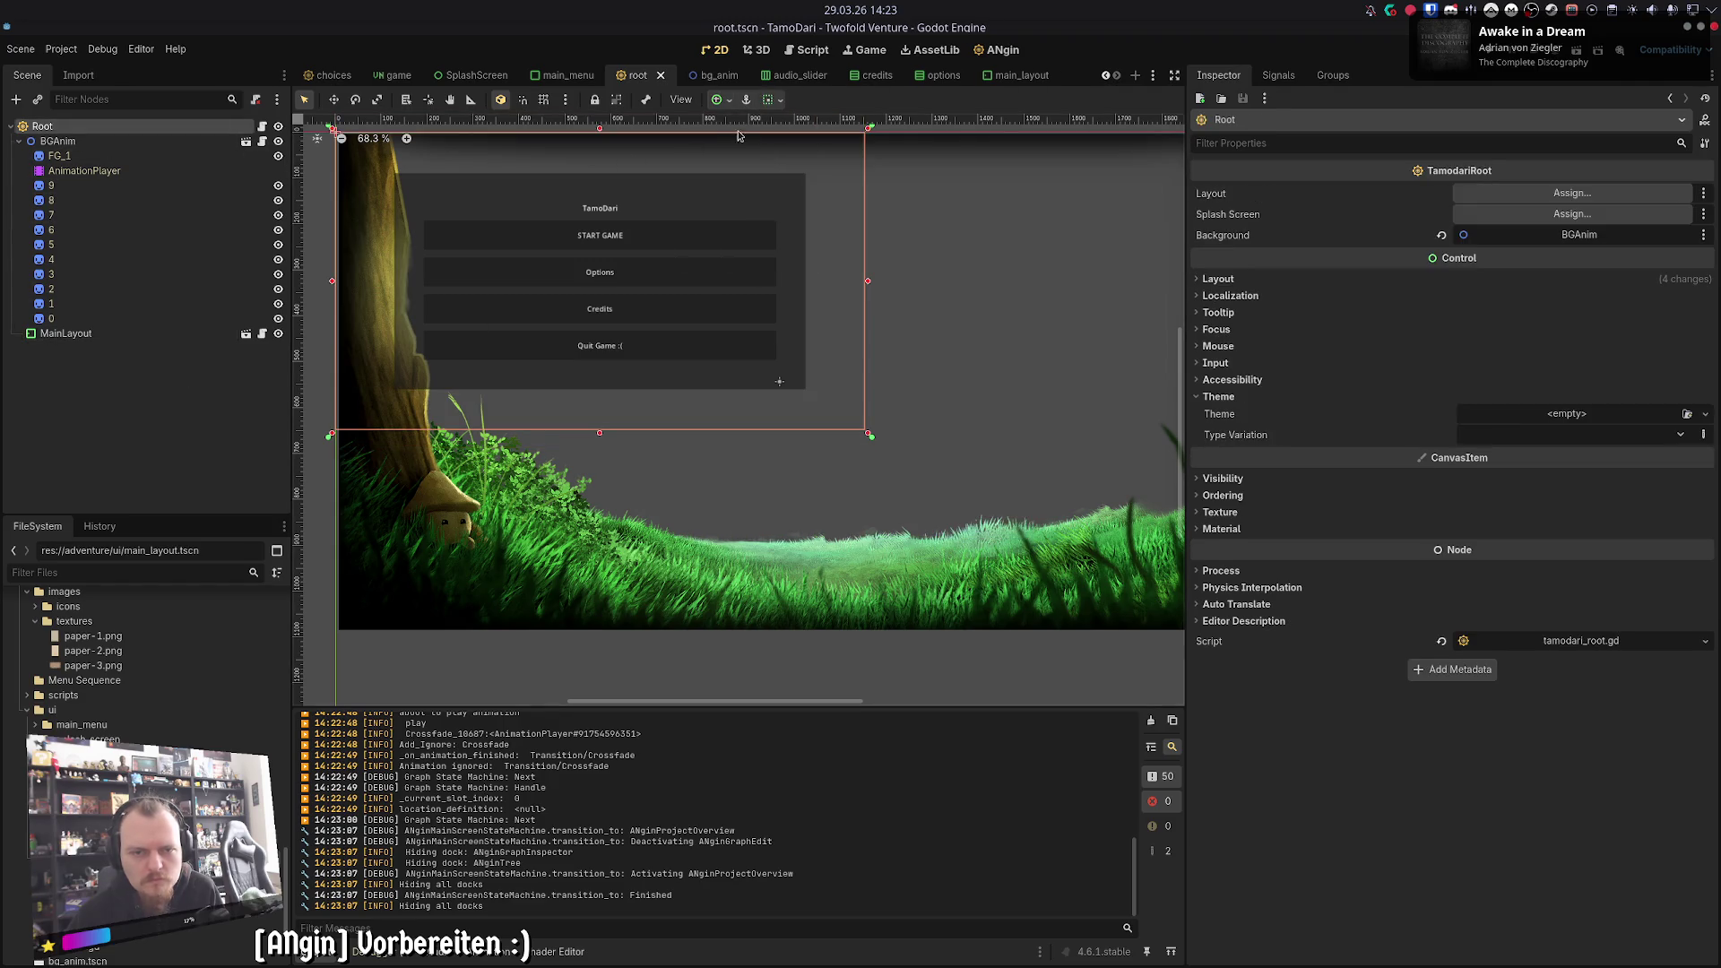
{"action": "left_click", "coordinate": [722, 100]}
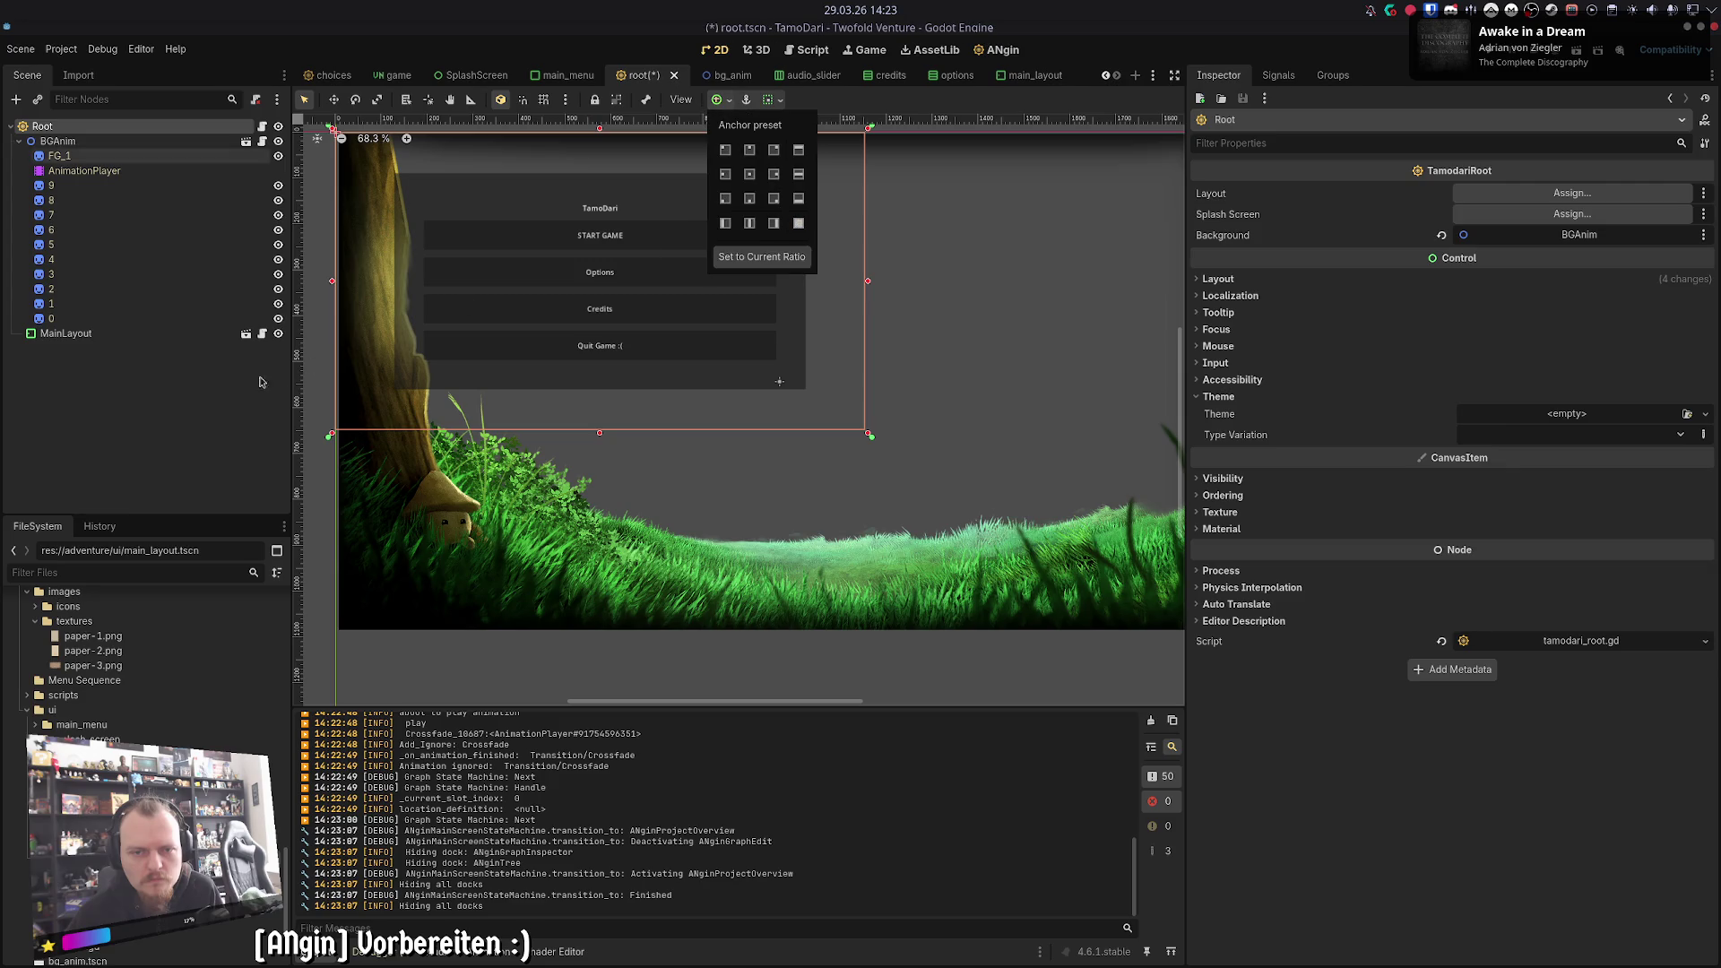
{"action": "left_click", "coordinate": [545, 272]}
{"action": "left_click", "coordinate": [65, 333]}
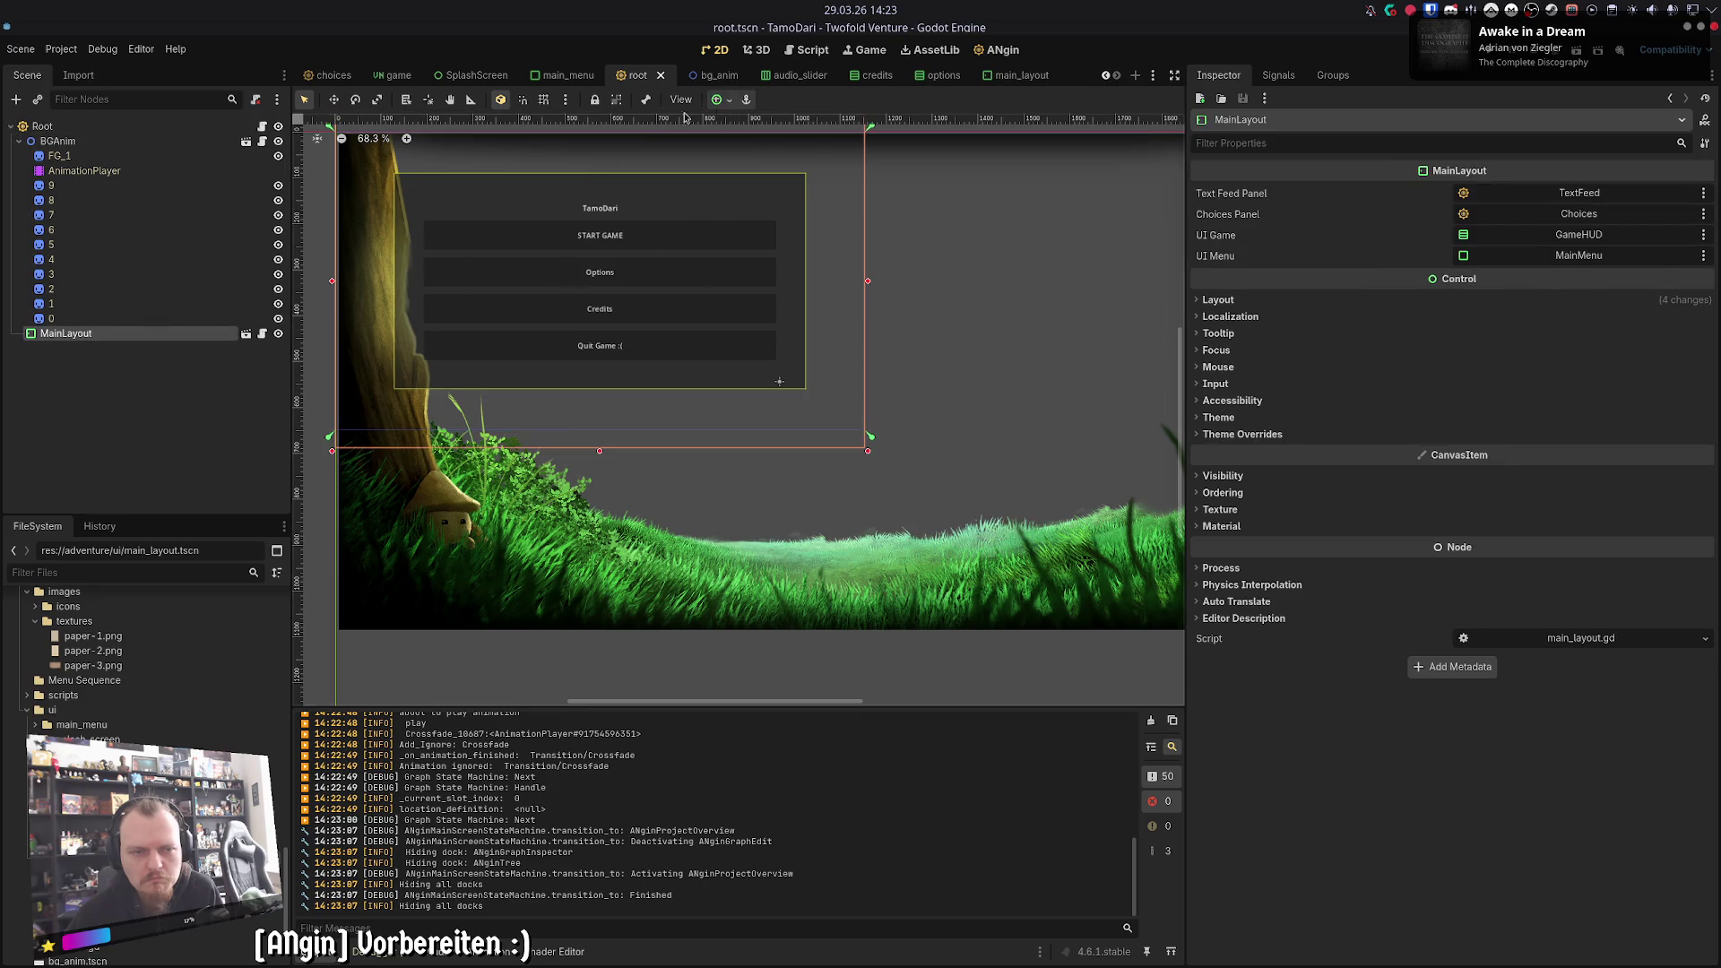
{"action": "left_click", "coordinate": [42, 126]}
{"action": "left_click", "coordinate": [777, 99]}
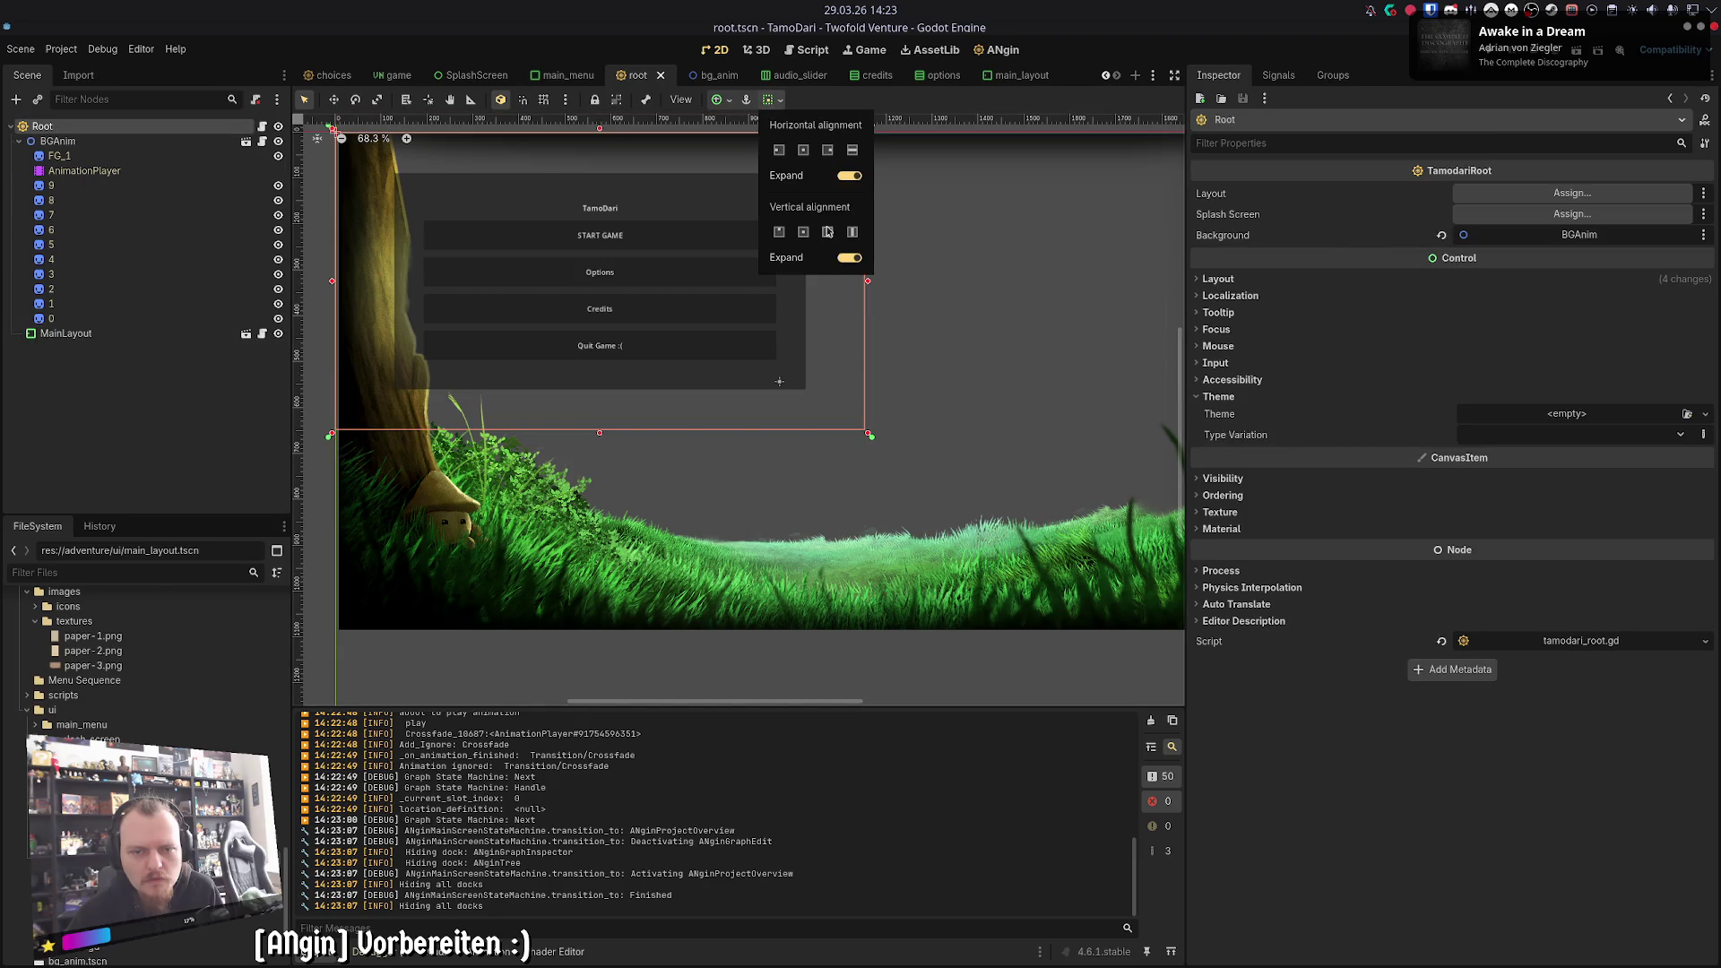
{"action": "left_click", "coordinate": [66, 333]}
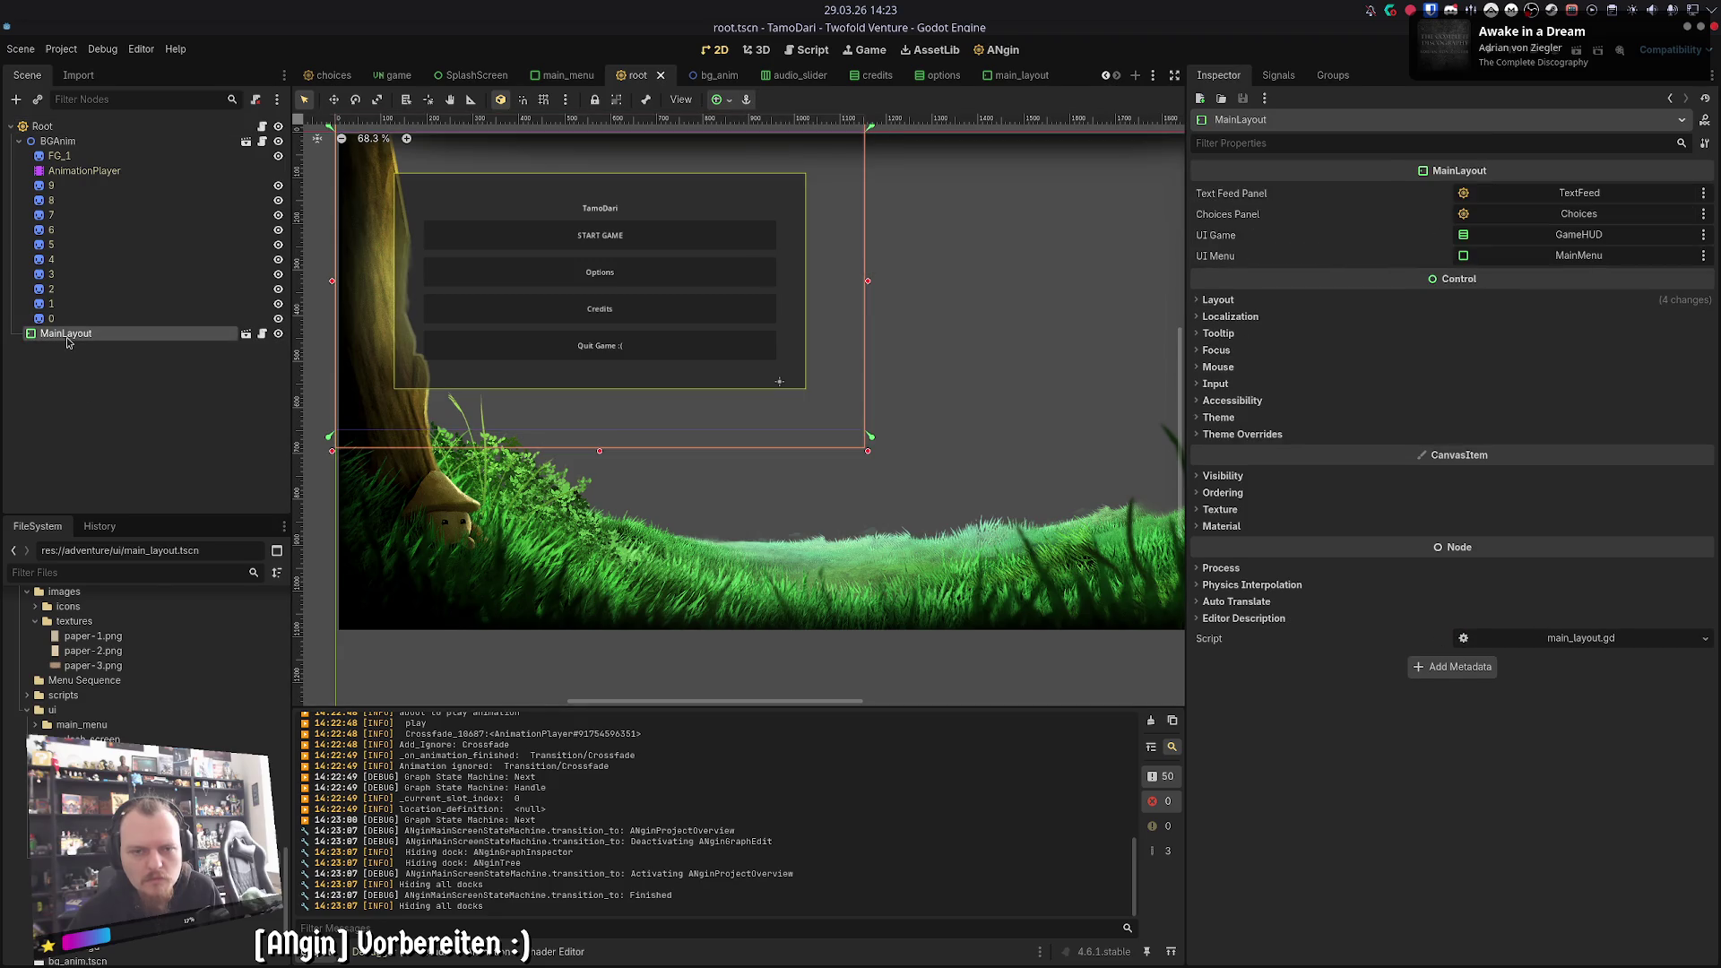
{"action": "left_click", "coordinate": [19, 141]}
{"action": "left_click", "coordinate": [130, 322]}
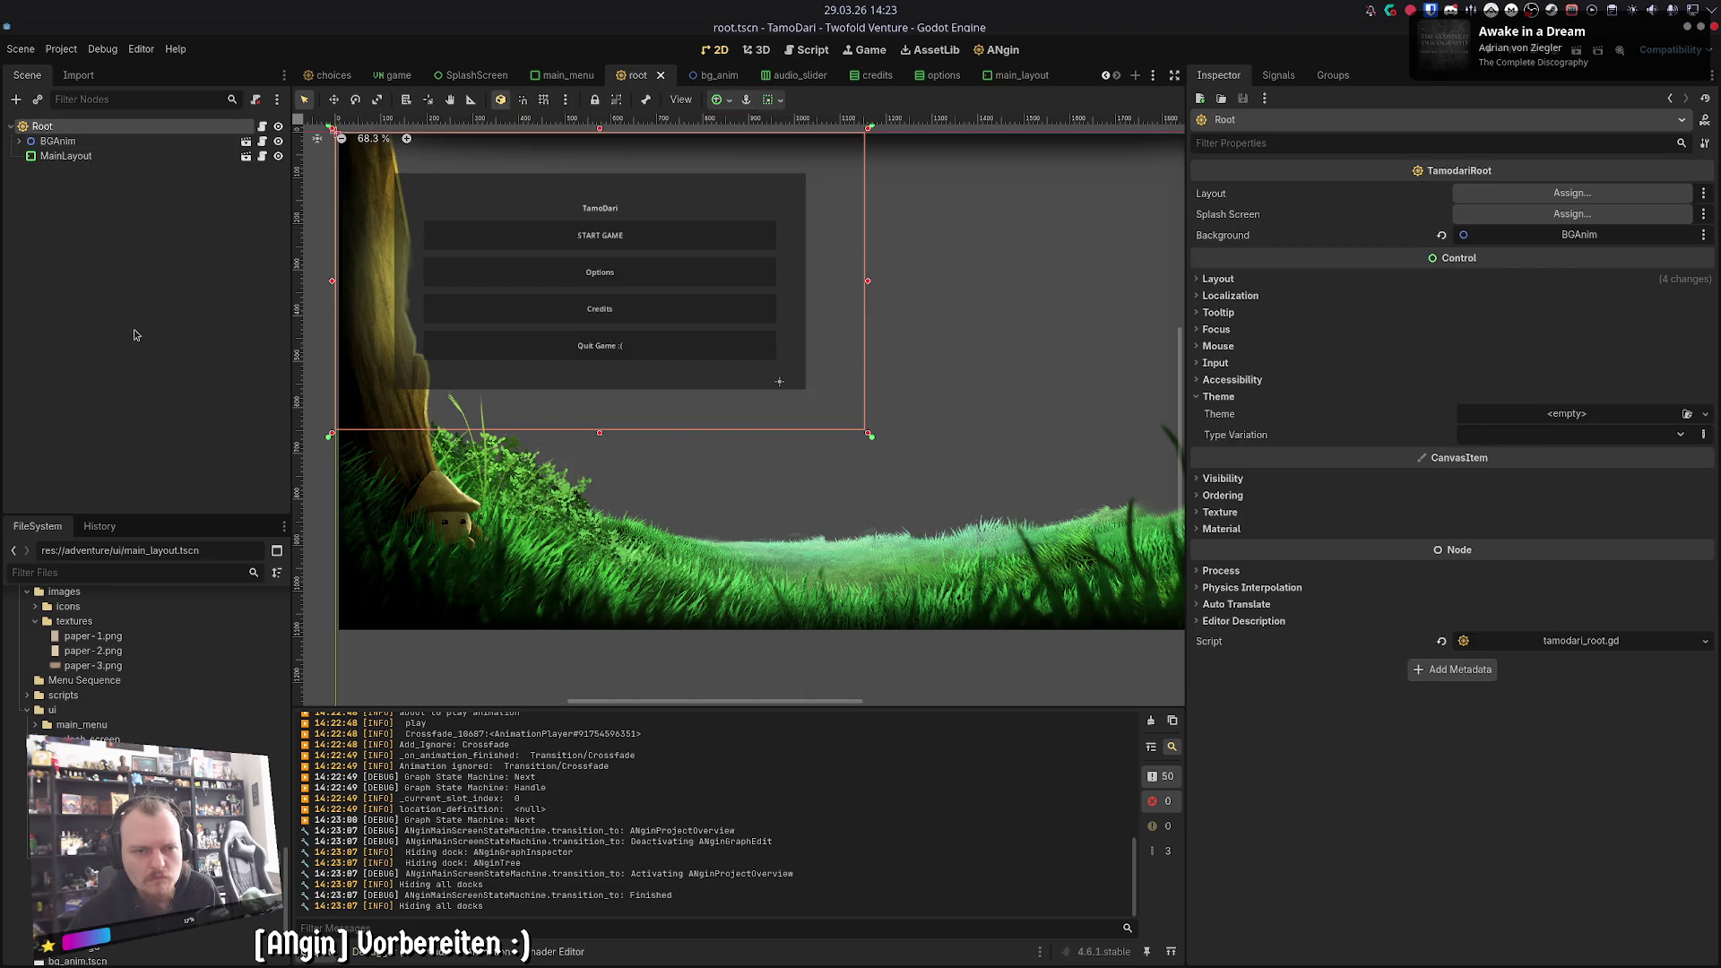
In game.tscn, set the Game node to expand horizontally and save the scene.
{"action": "left_click", "coordinate": [394, 76]}
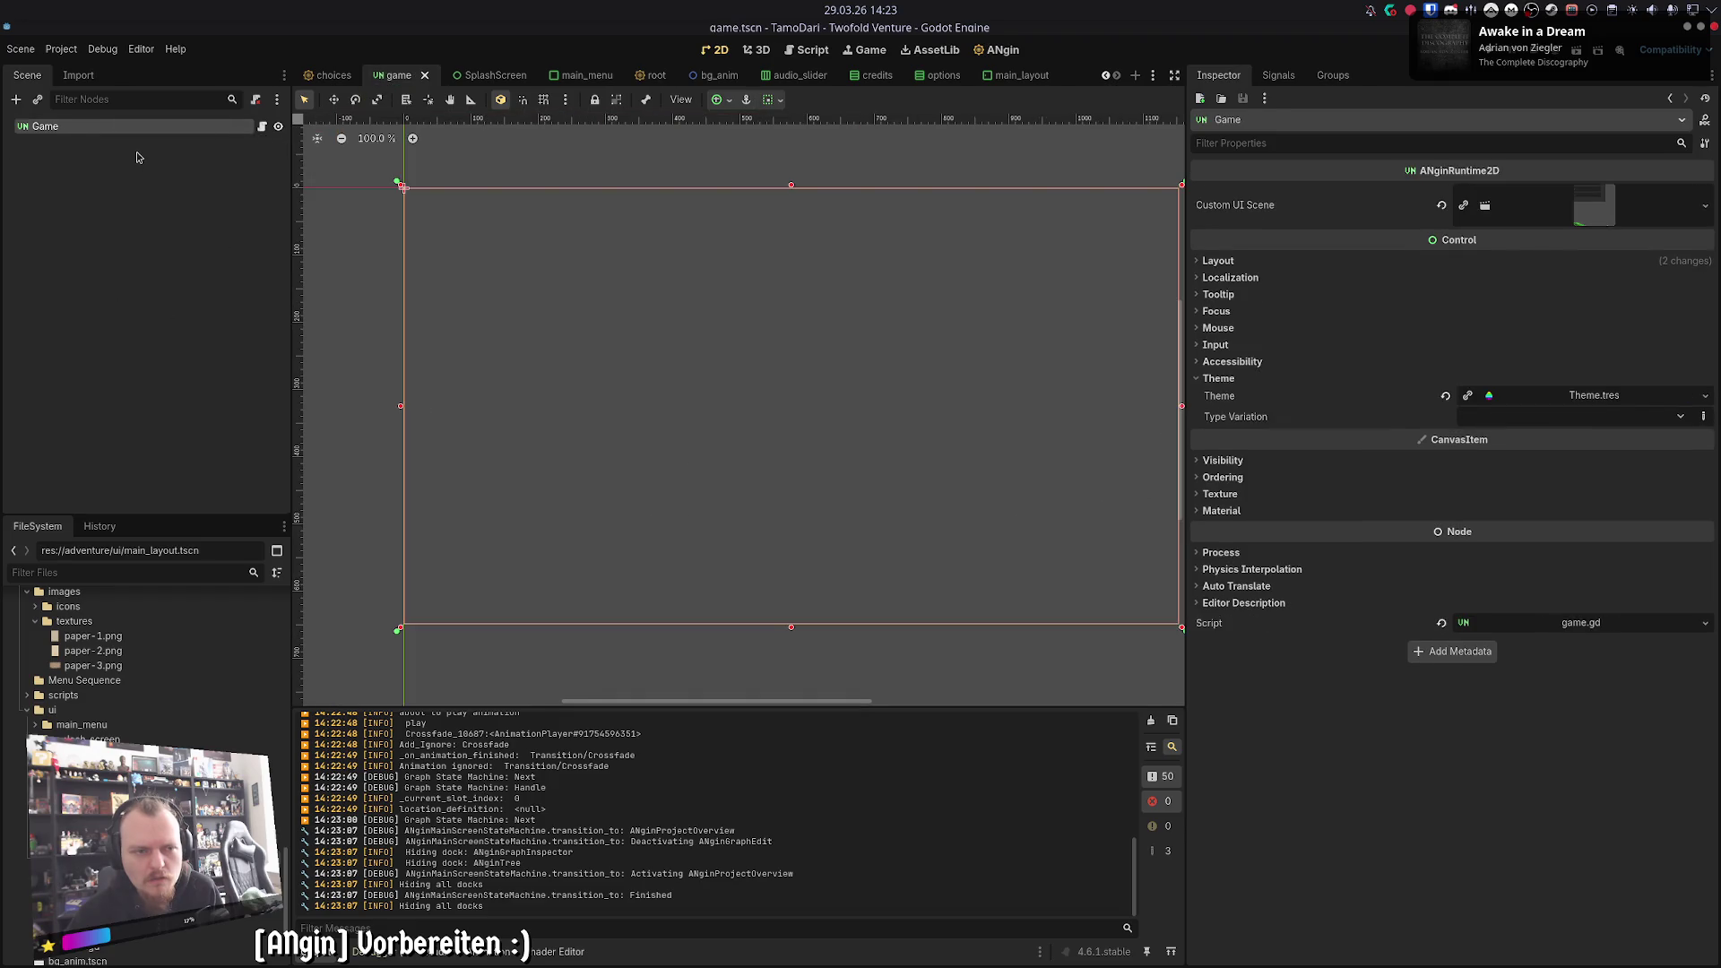
{"action": "left_click", "coordinate": [729, 100]}
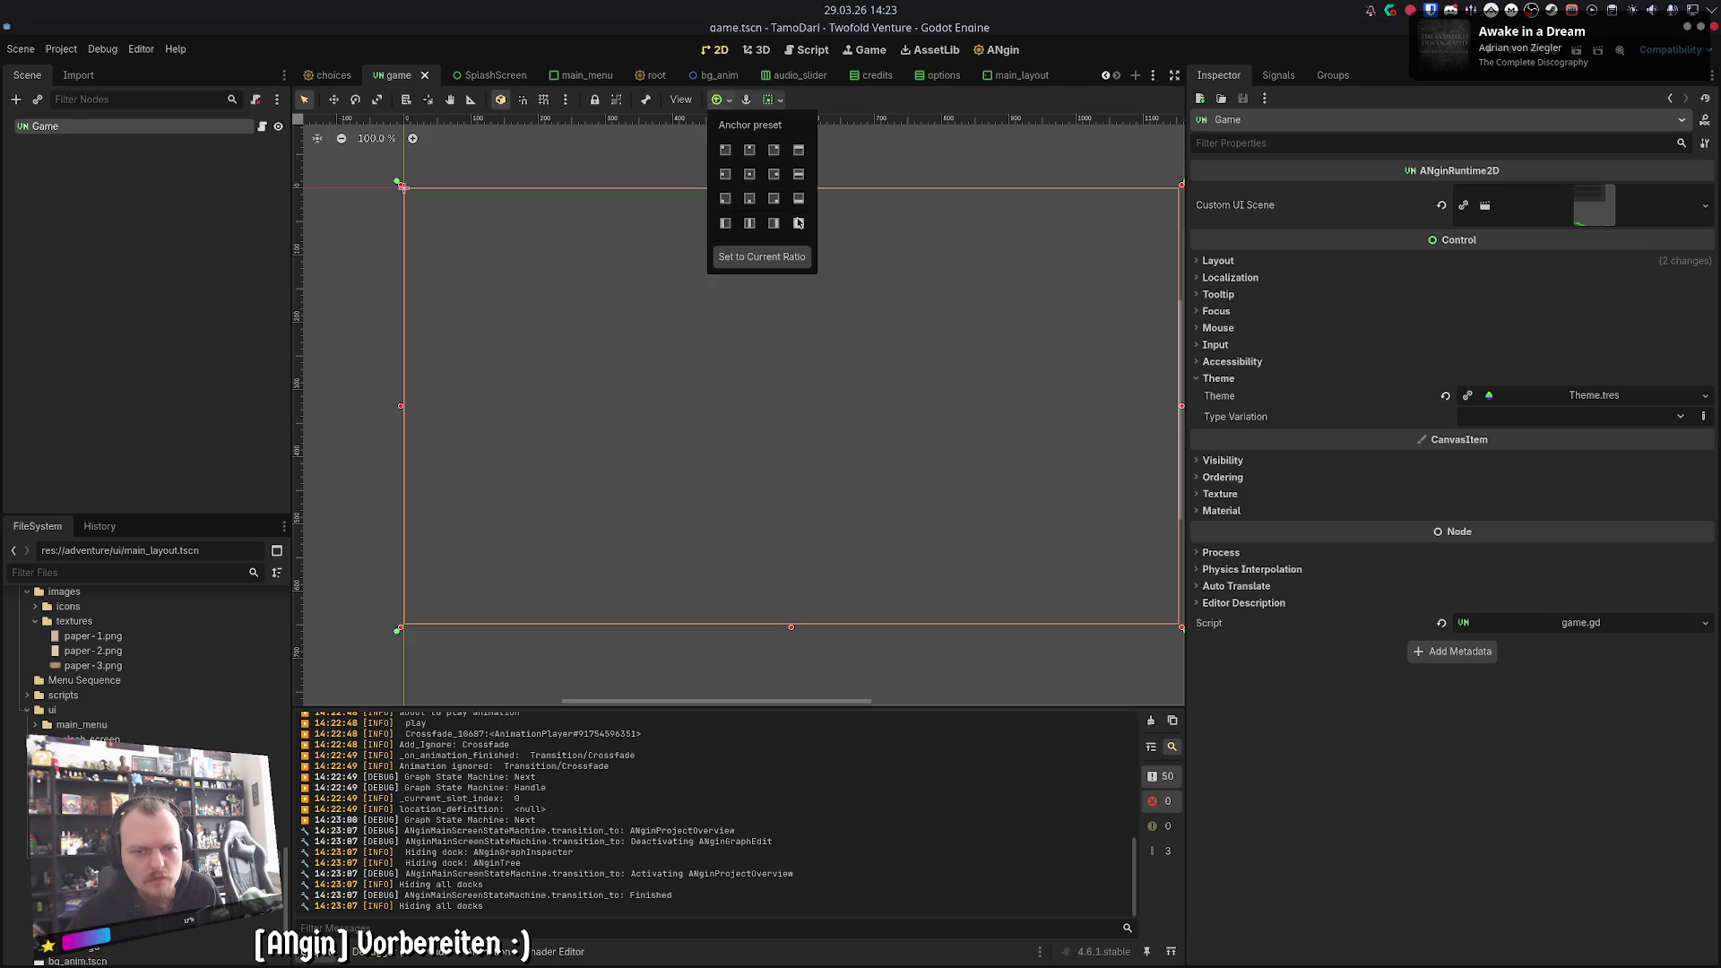
{"action": "left_click", "coordinate": [780, 99]}
{"action": "left_click", "coordinate": [848, 179]}
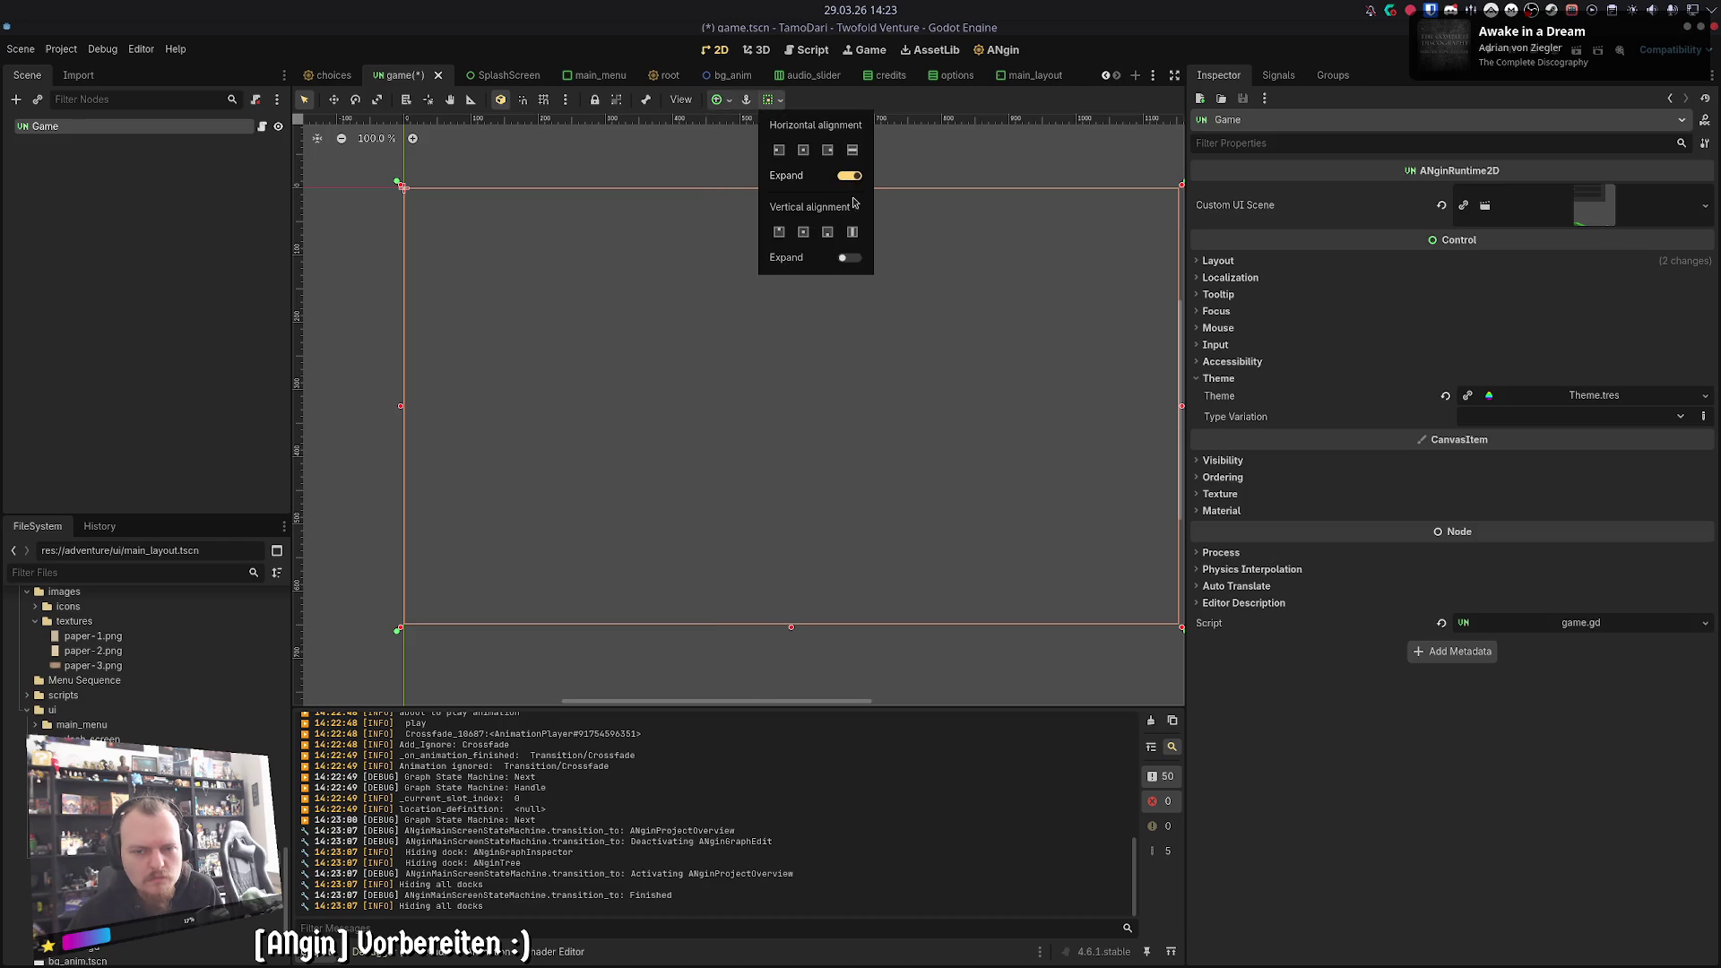
{"action": "key", "text": "ctrl+s"}
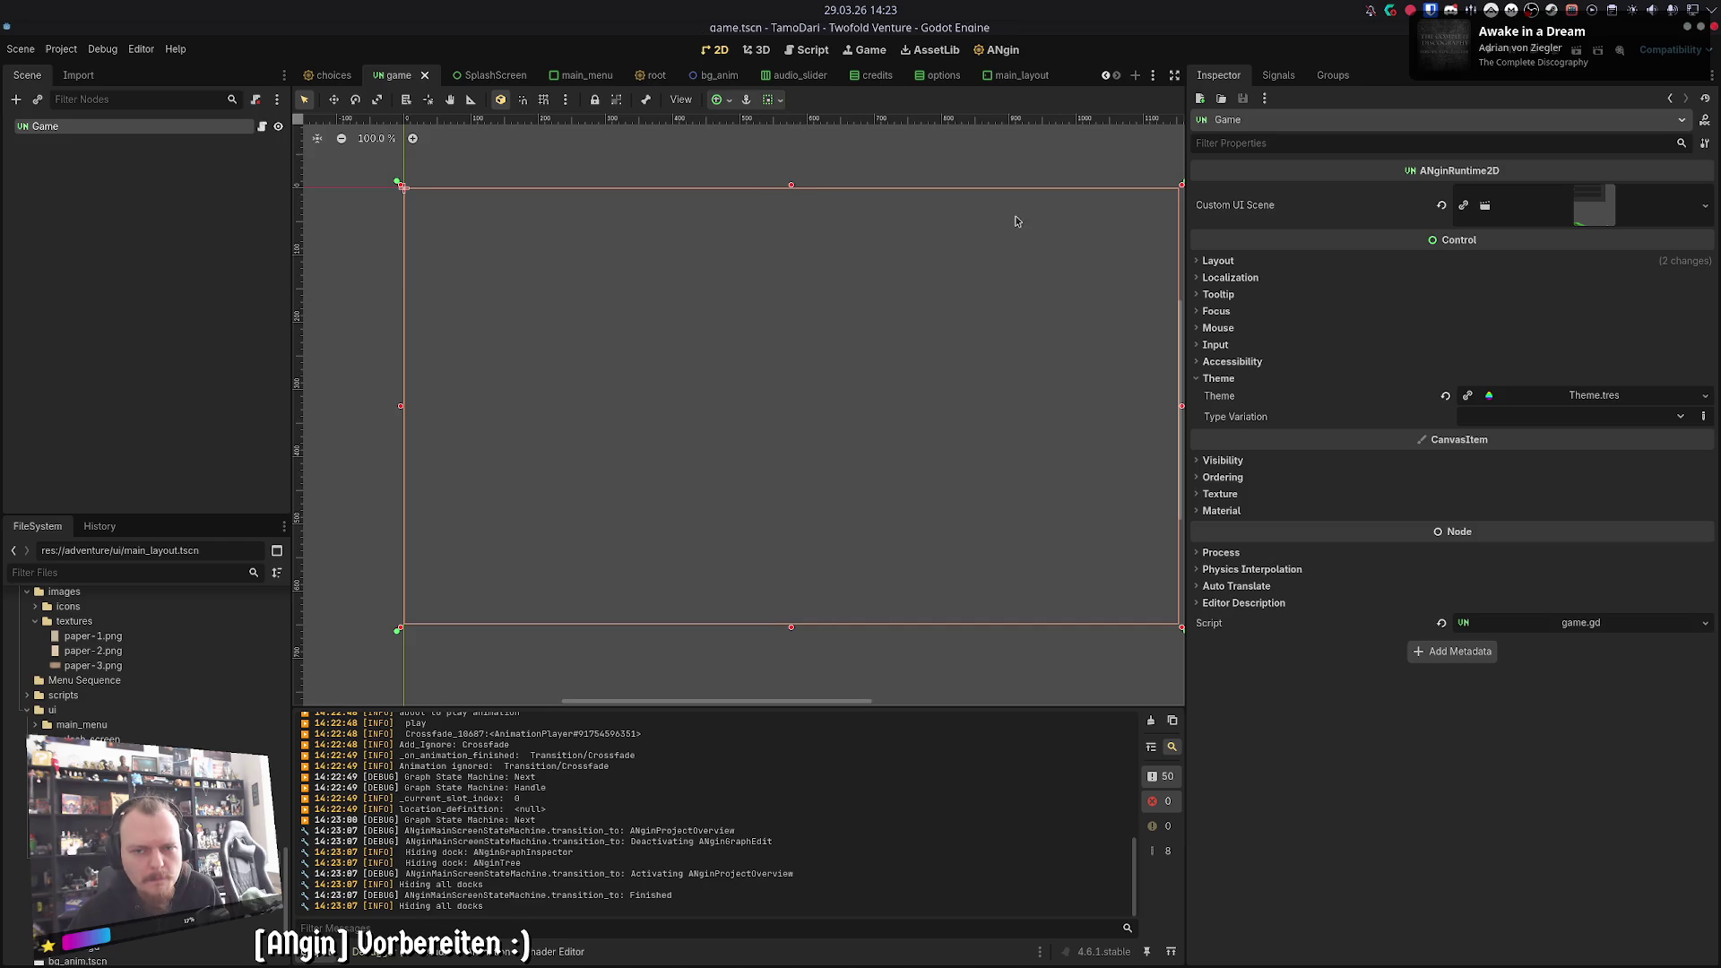
Run the project, start the game and continue past the owl's intro dialogue.
{"action": "left_click", "coordinate": [1494, 54]}
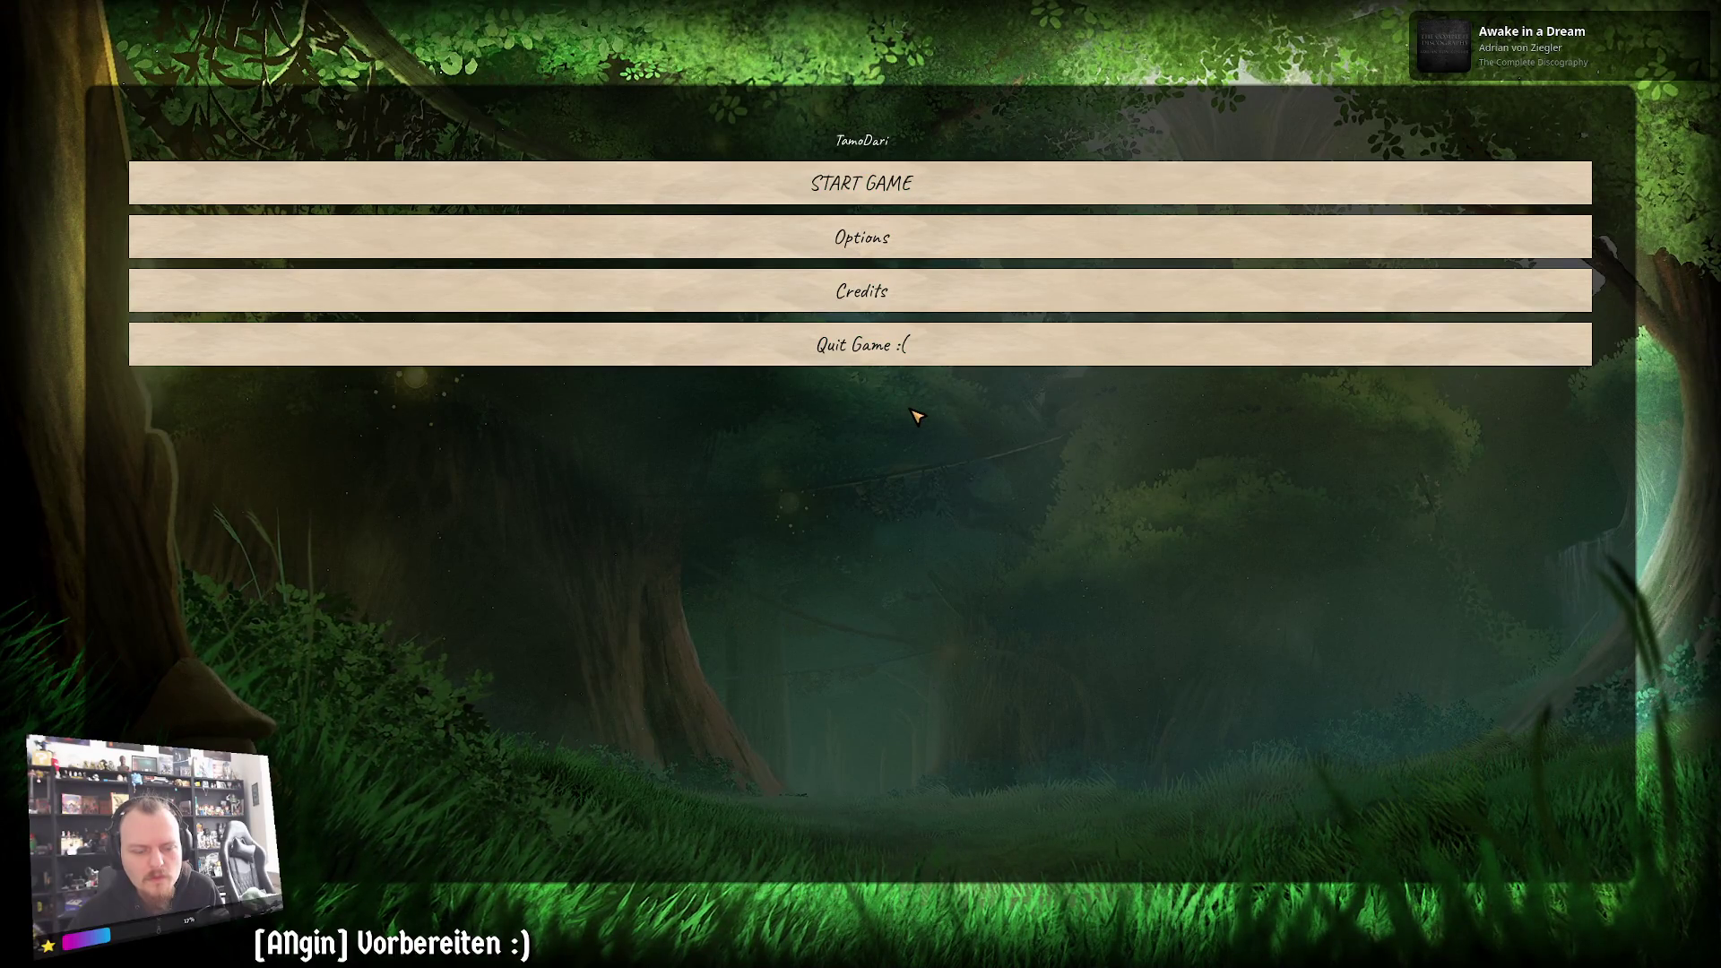
{"action": "left_click", "coordinate": [870, 192]}
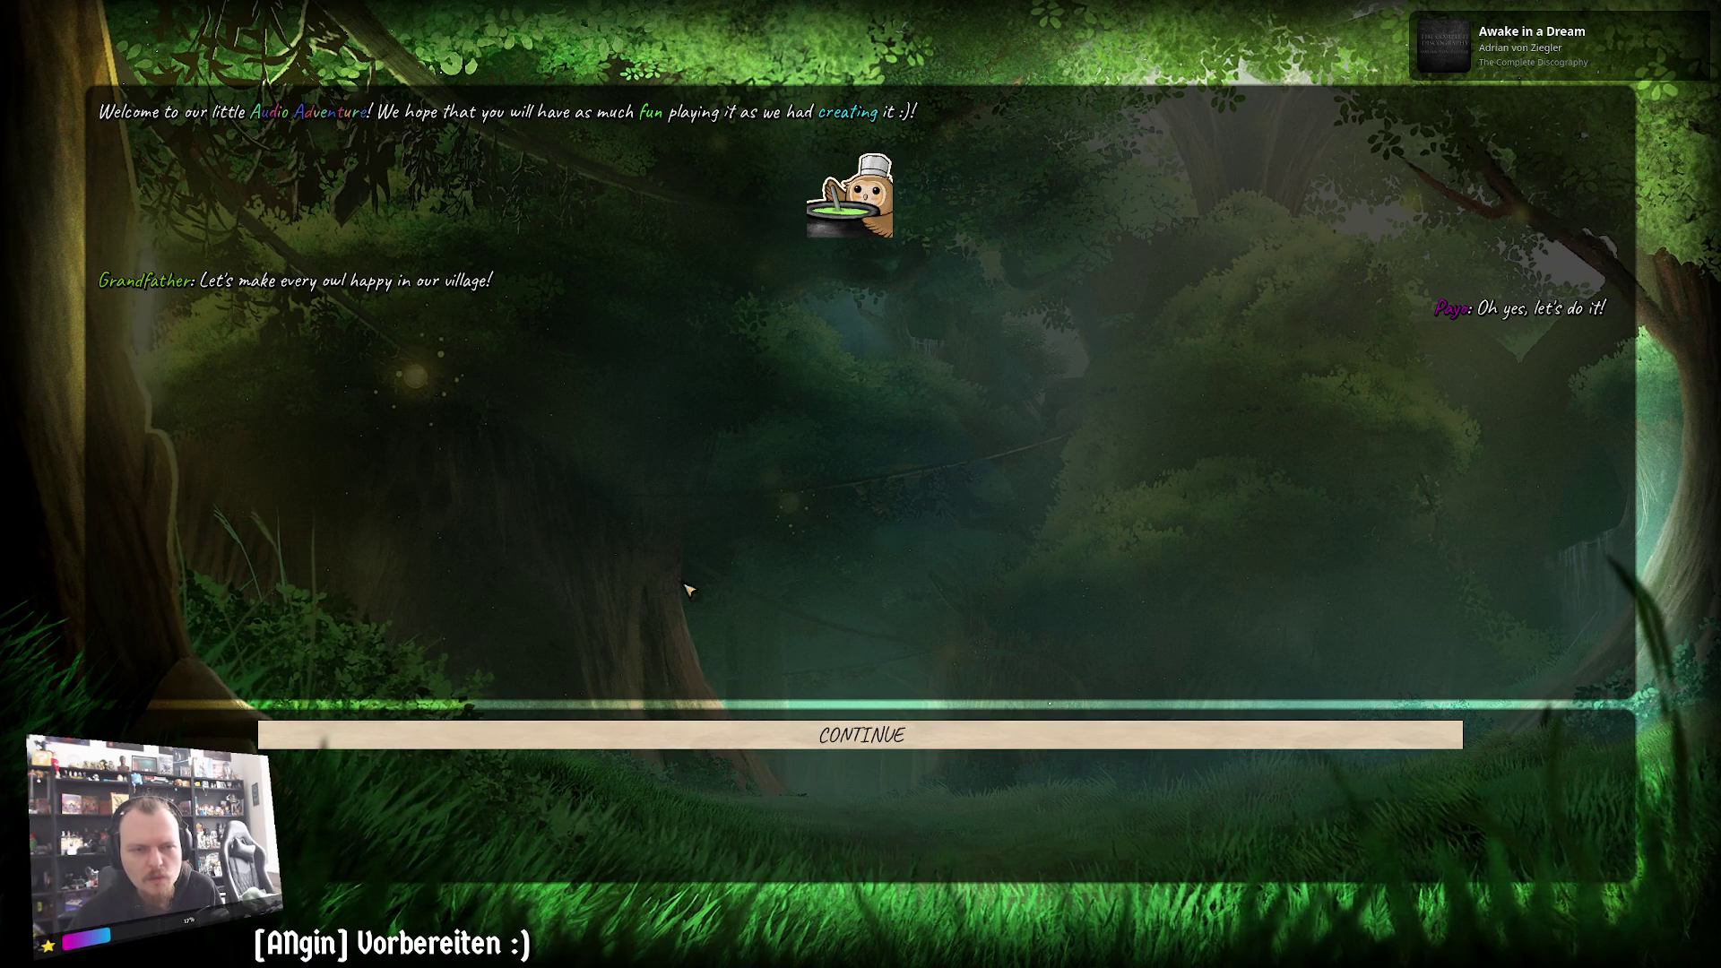
{"action": "left_click", "coordinate": [753, 746]}
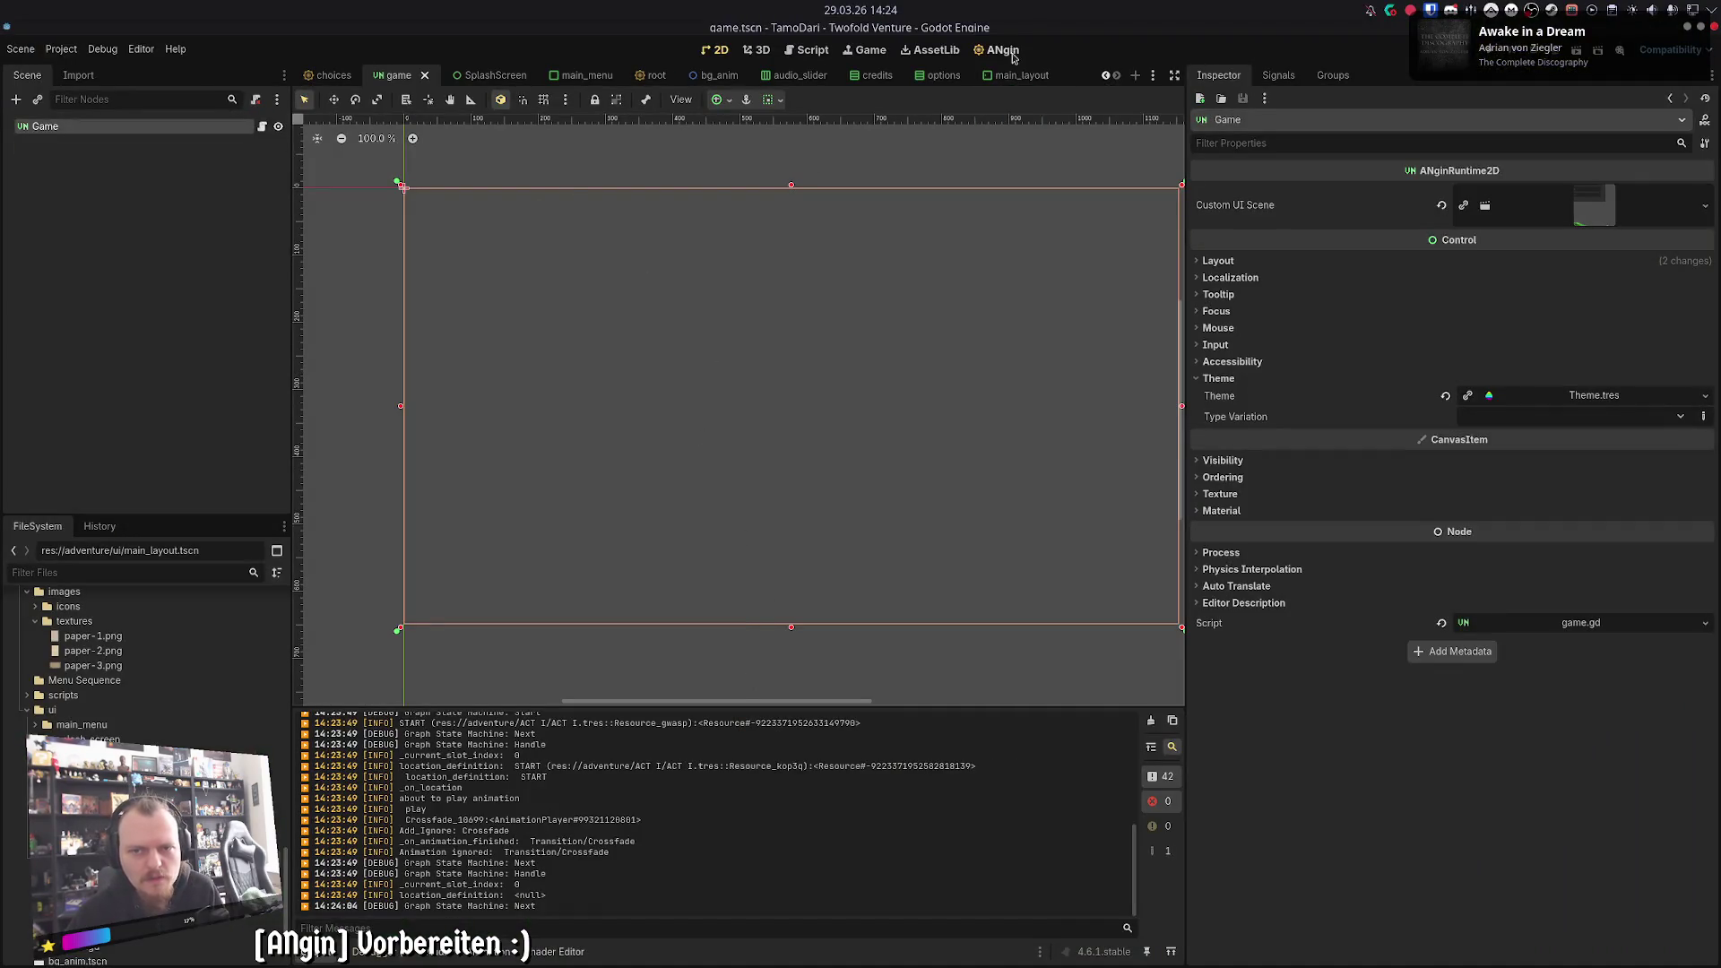
Open ACT I's Intro passage in ANgin and select its Grandfather and Payo dialogue lines.
{"action": "left_click", "coordinate": [998, 50]}
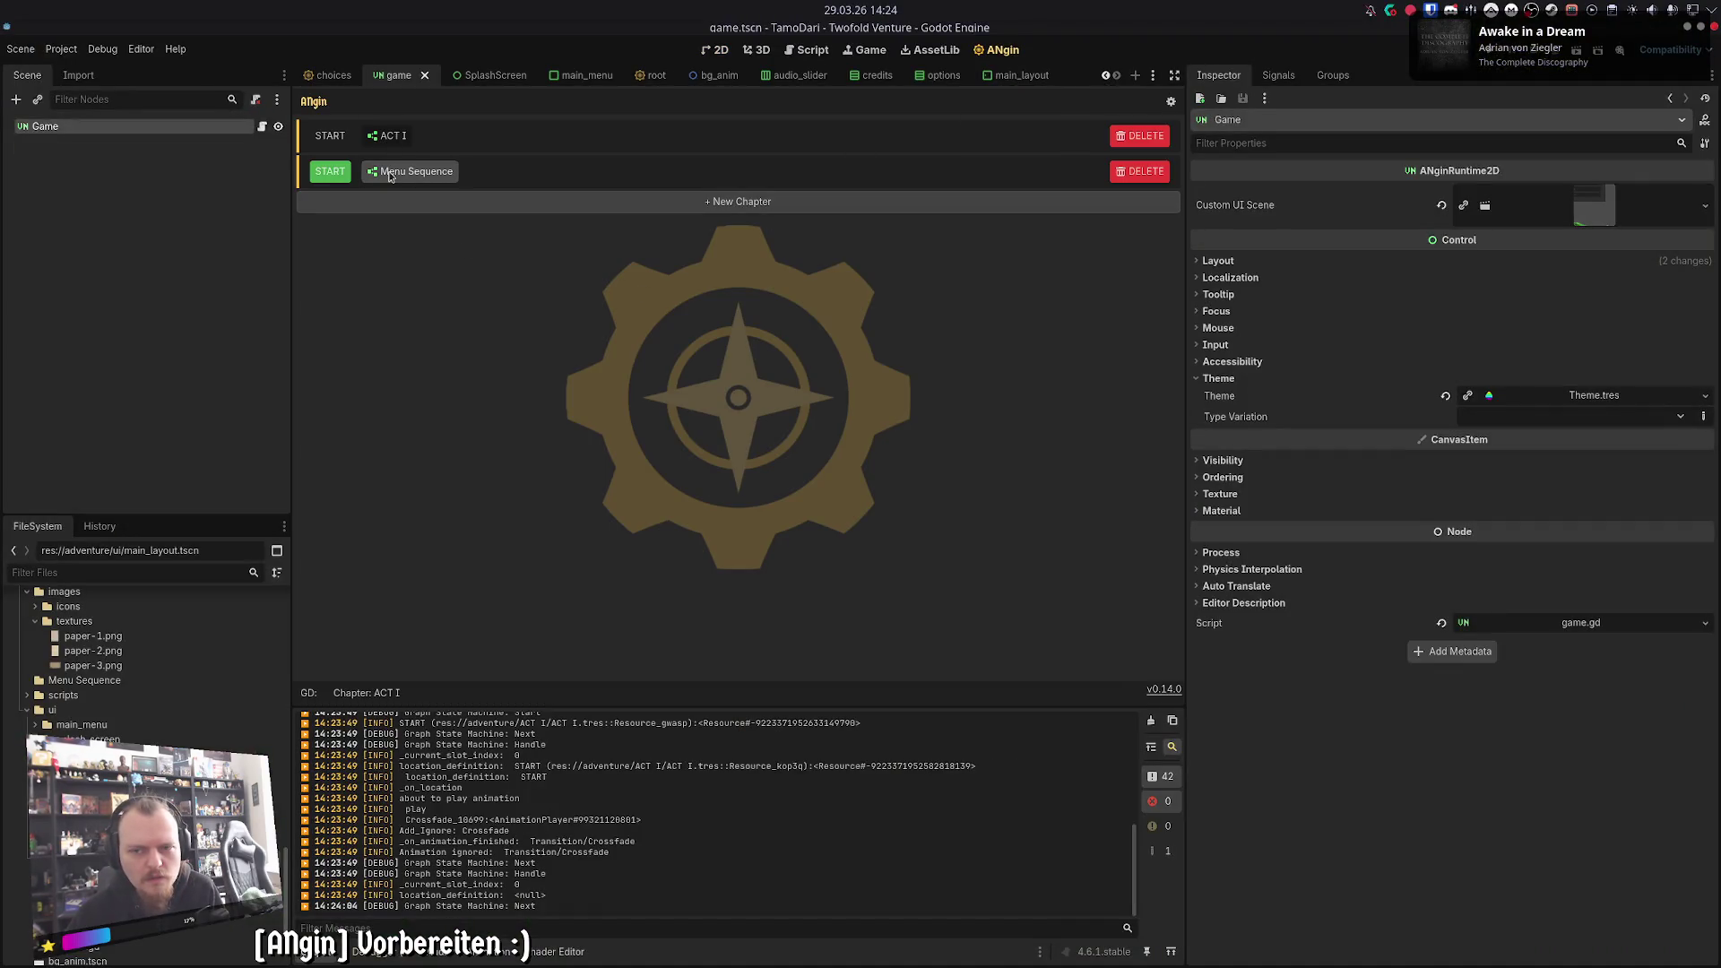
{"action": "left_click", "coordinate": [391, 137]}
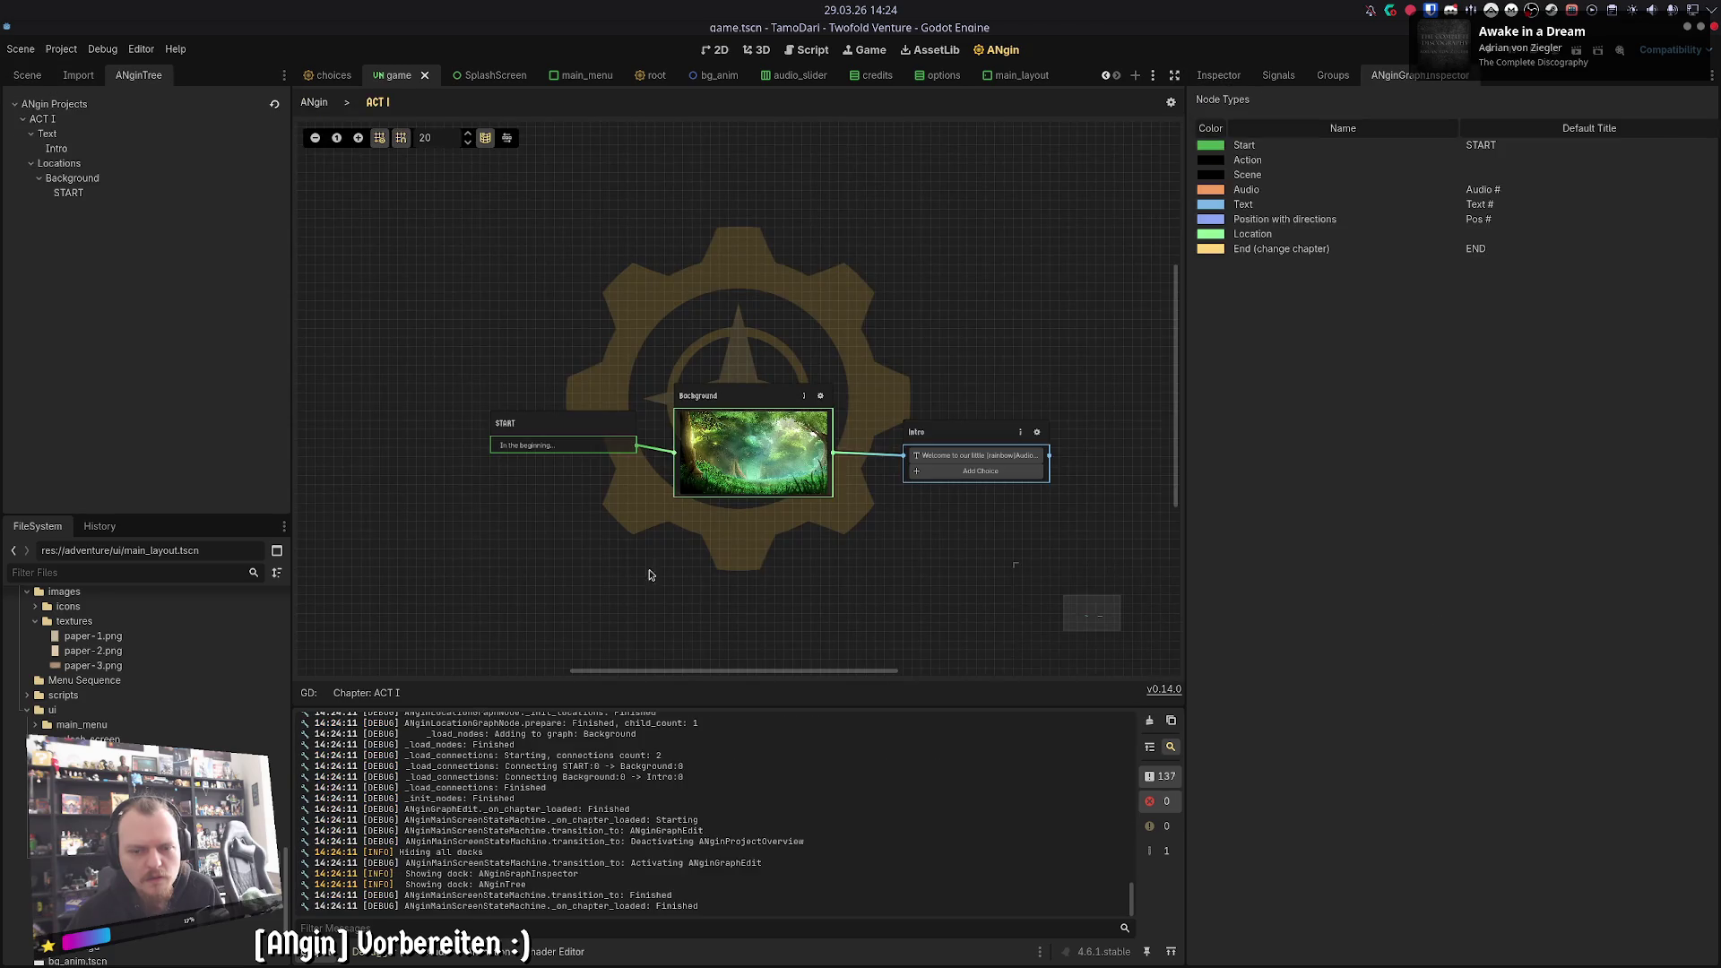
{"action": "double_click", "coordinate": [955, 453]}
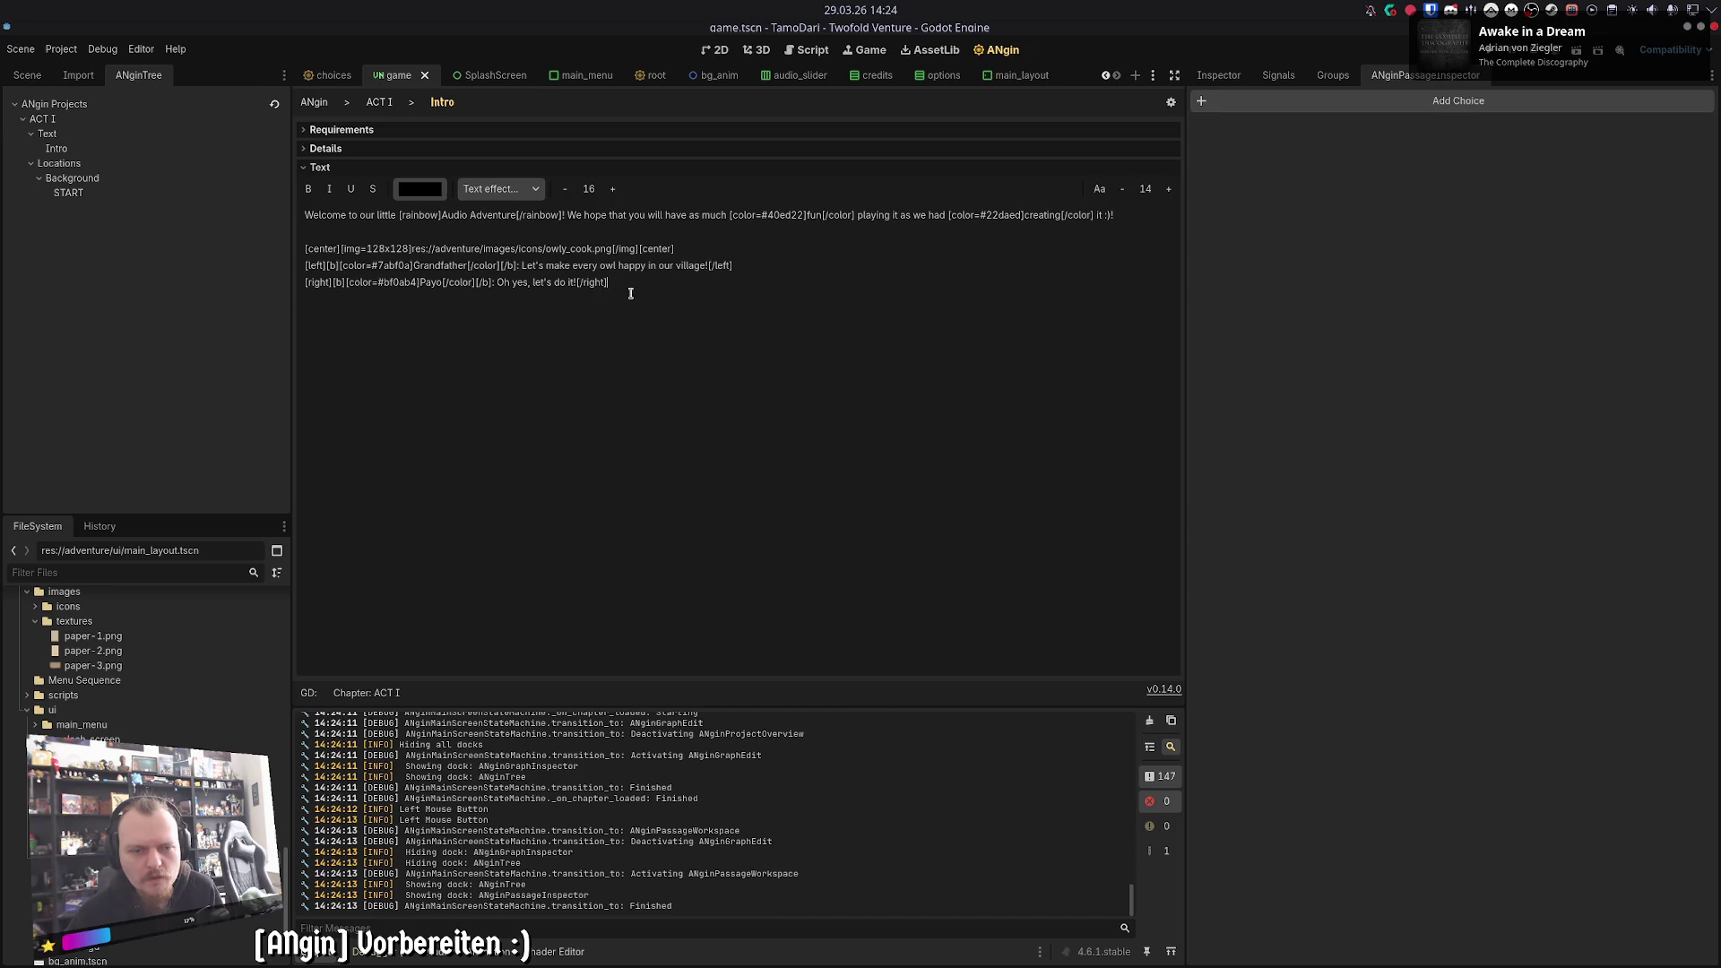
{"action": "key", "text": "ctrl+a"}
{"action": "left_click", "coordinate": [719, 345]}
{"action": "mouse_move", "coordinate": [651, 311]}
{"action": "left_mouse_down"}
{"action": "mouse_move", "coordinate": [297, 266]}
{"action": "mouse_move", "coordinate": [606, 288]}
{"action": "mouse_move", "coordinate": [301, 251]}
{"action": "mouse_move", "coordinate": [294, 272]}
{"action": "mouse_move", "coordinate": [741, 281]}
{"action": "mouse_move", "coordinate": [756, 248]}
{"action": "left_mouse_up"}
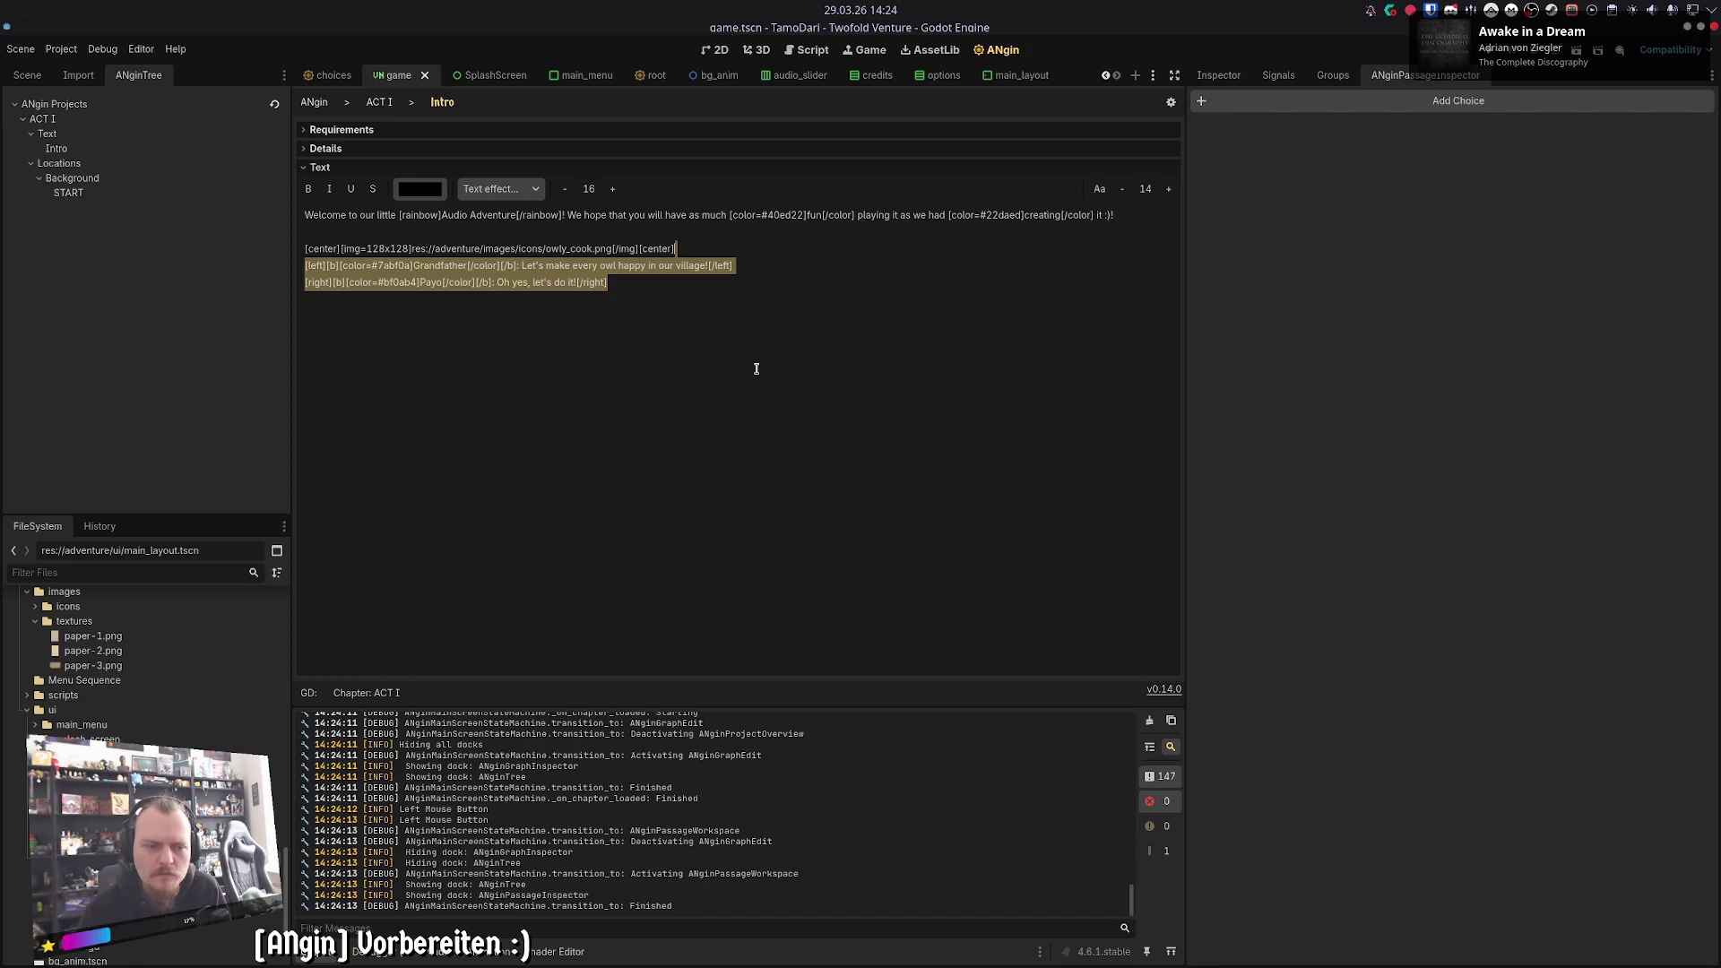
Remove the Grandfather/Payo lines and set the 'Press Continue' sentence to font_size 32.
{"action": "key", "text": "Return"}
{"action": "type", "text": "[cen"}
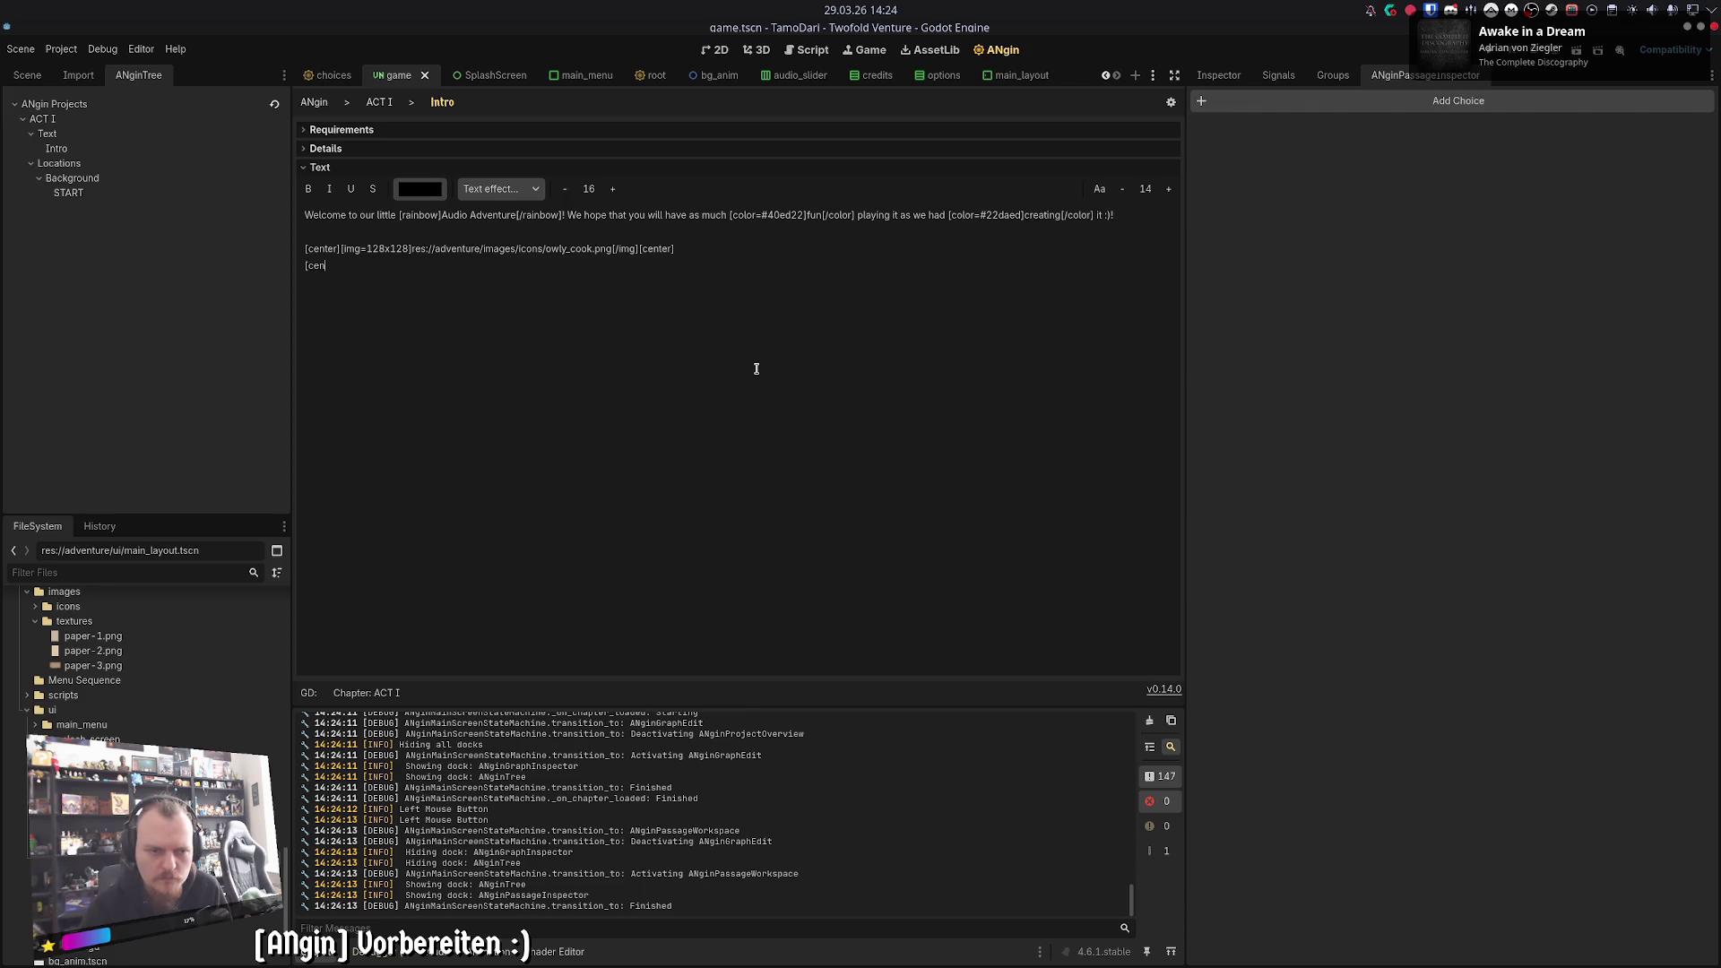
{"action": "type", "text": "ter"}
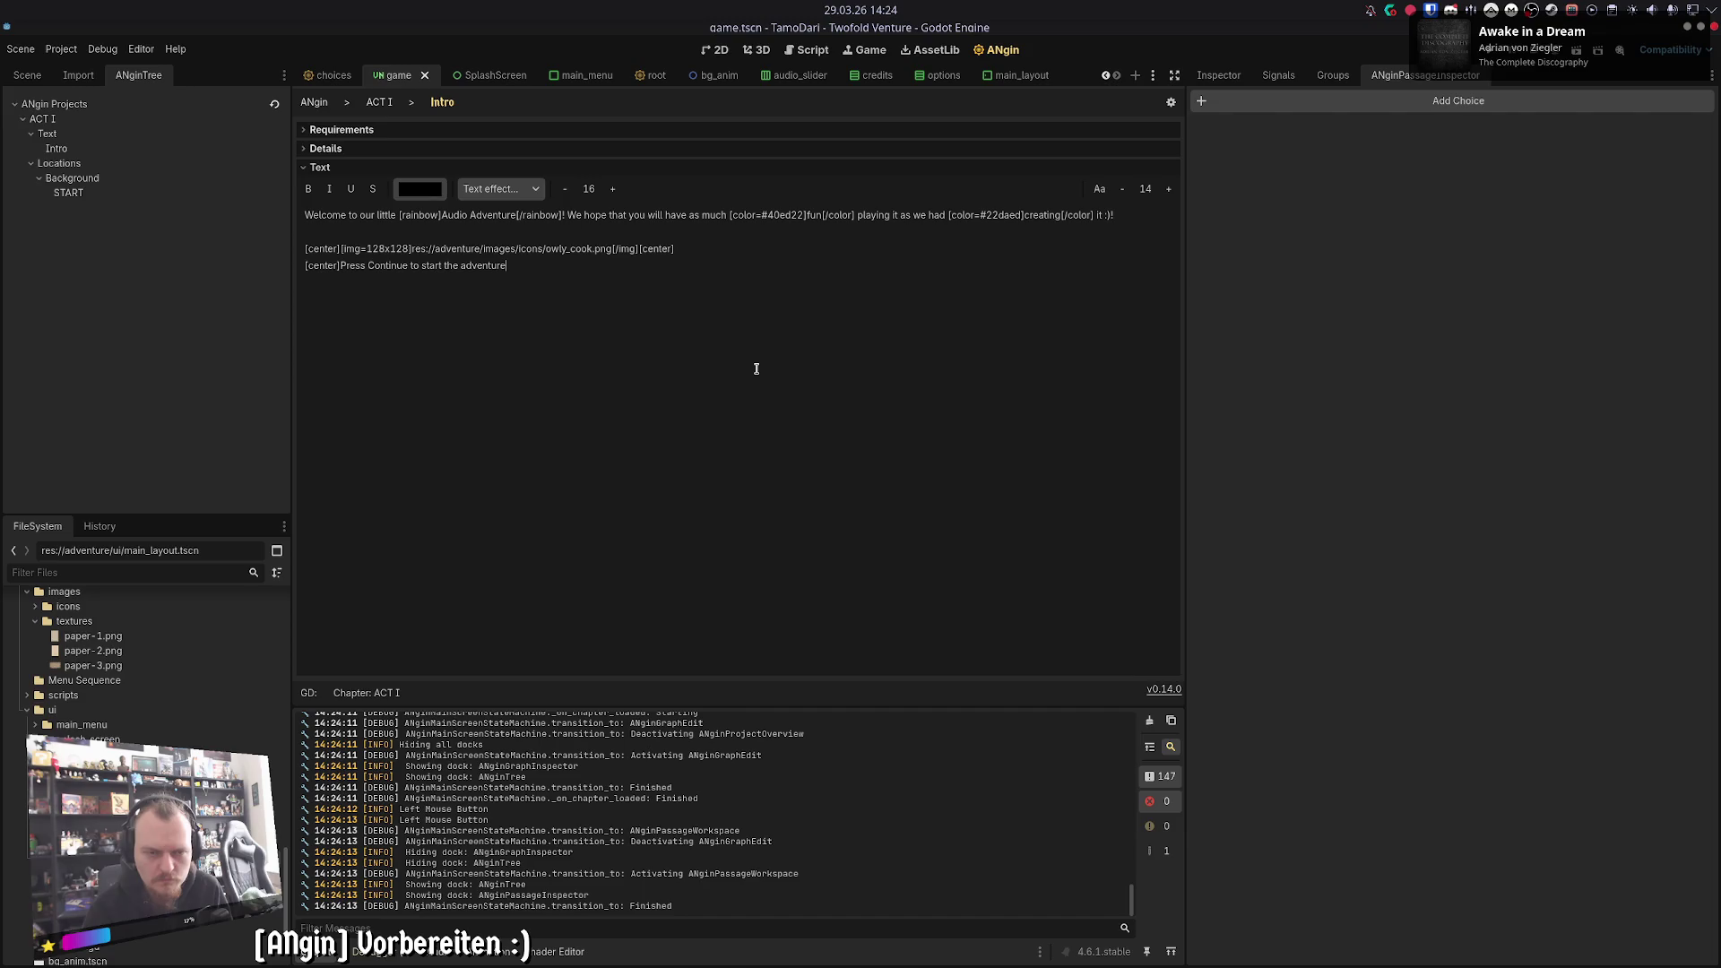
{"action": "type", "text": " center]"}
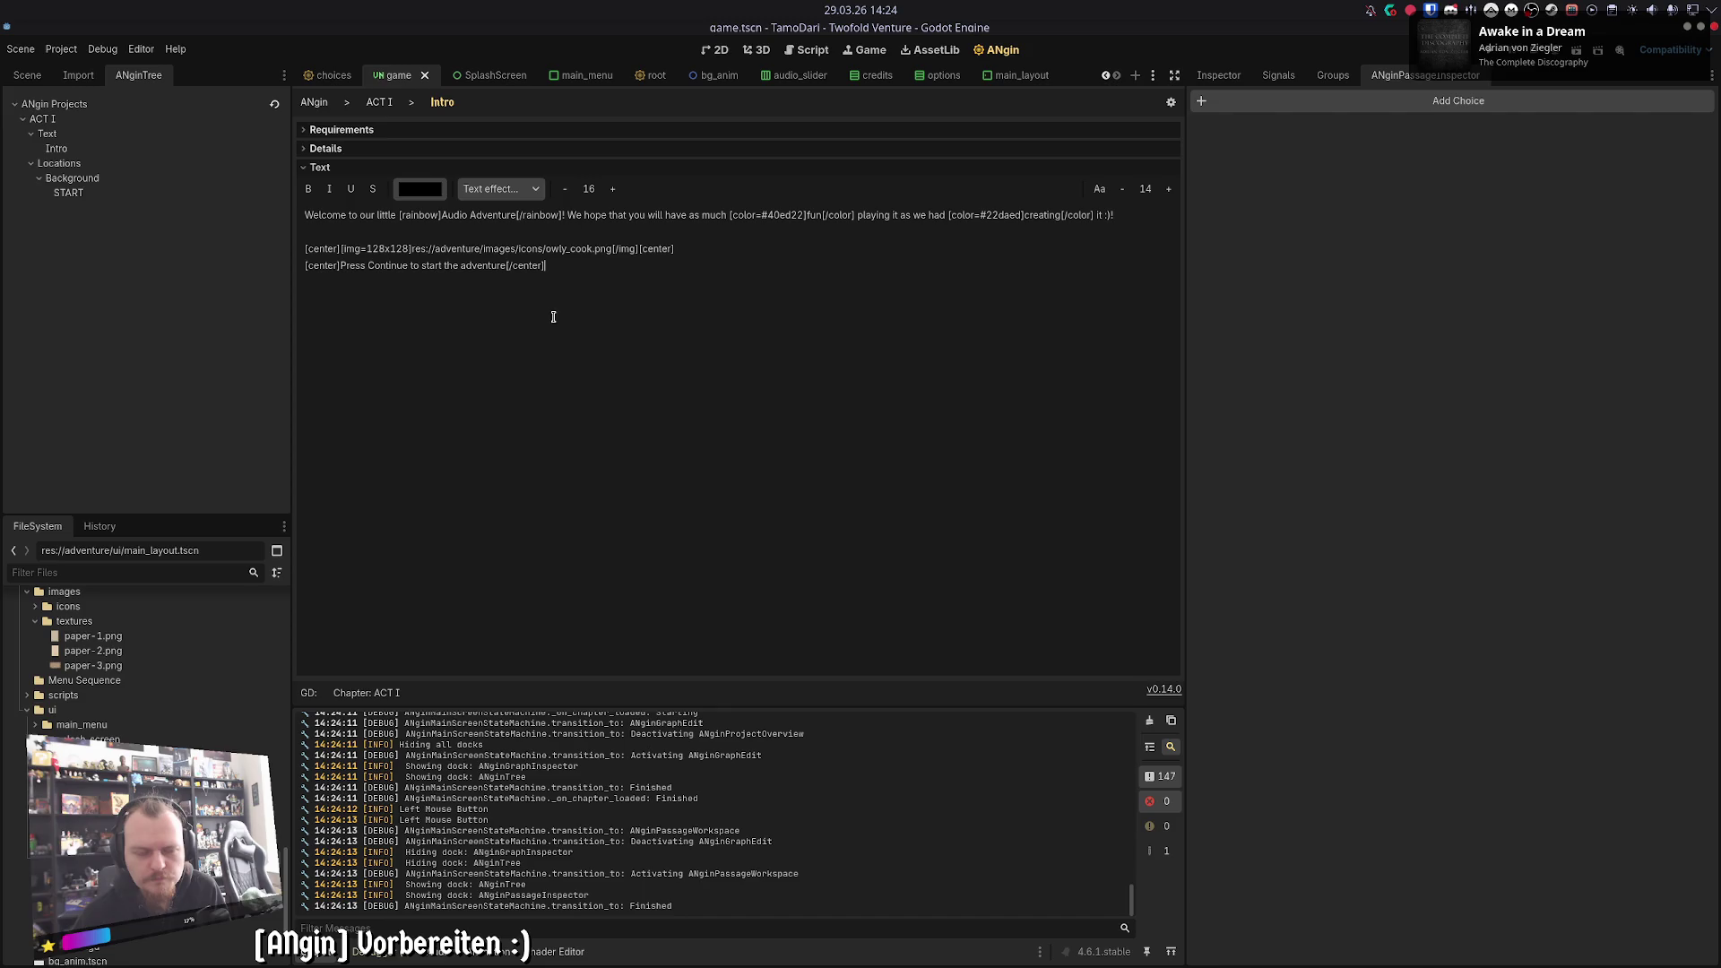
{"action": "left_click_drag", "start_coordinate": [470, 270], "coordinate": [381, 274]}
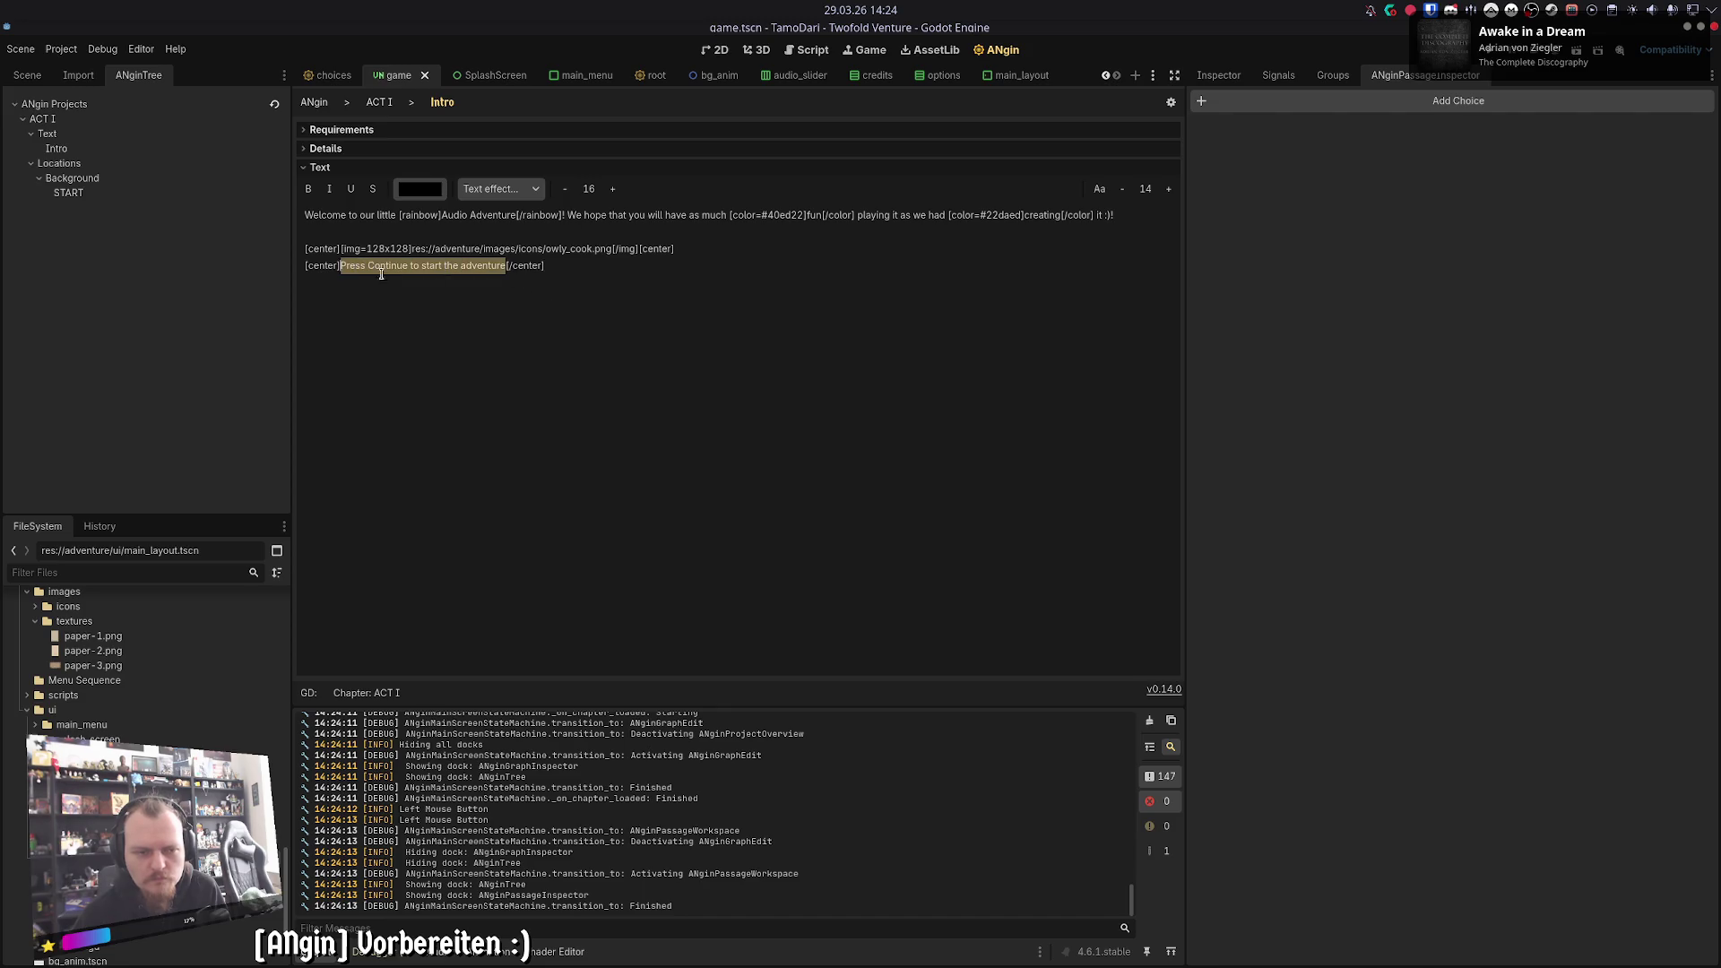
{"action": "left_click", "coordinate": [614, 190]}
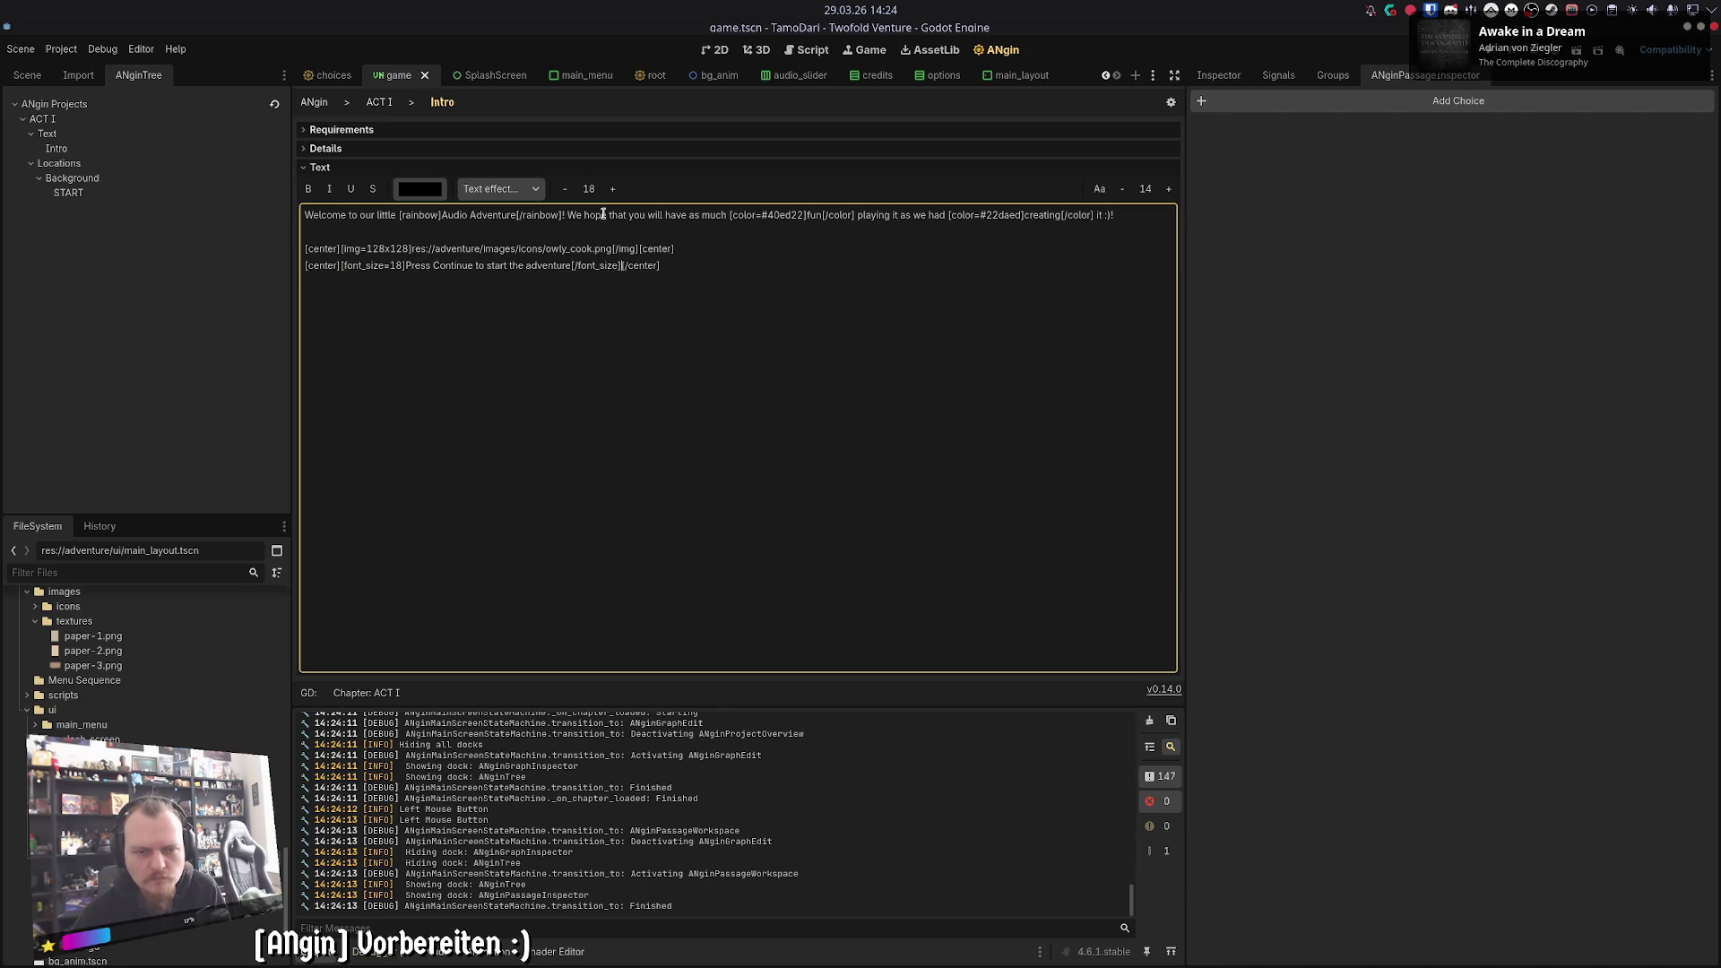
{"action": "double_click", "coordinate": [392, 269]}
{"action": "type", "text": "32"}
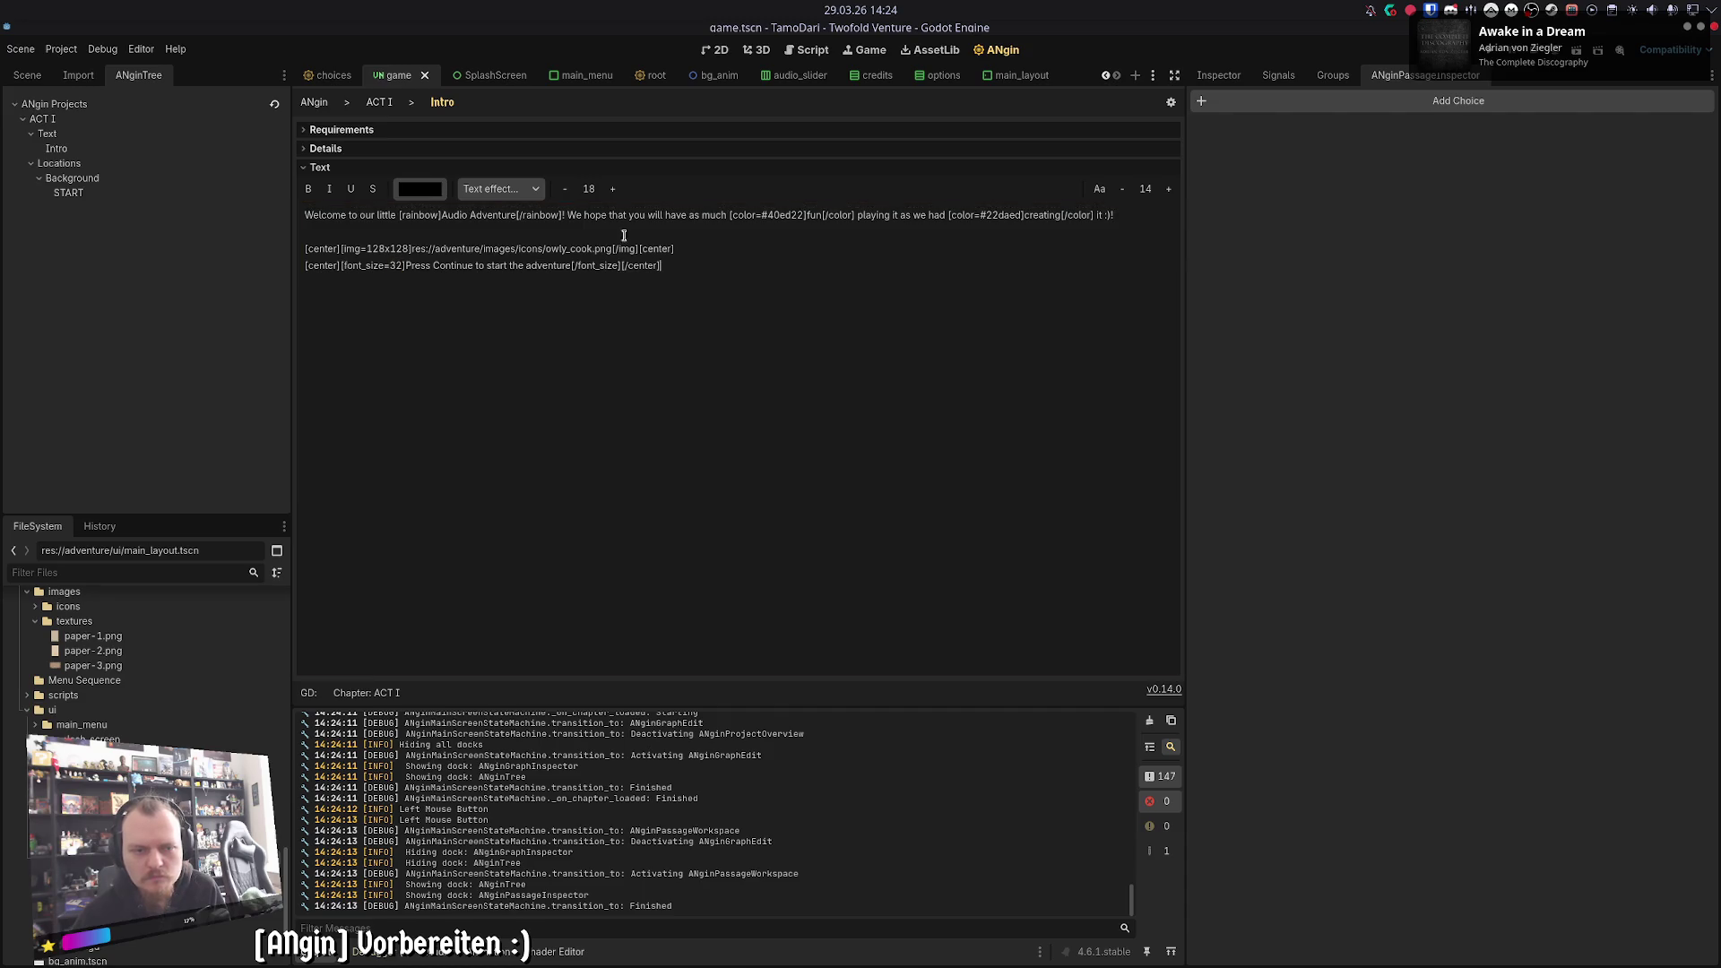
Return to the ACT I node graph, deselect the Intro node and pan the view.
{"action": "left_click", "coordinate": [379, 101]}
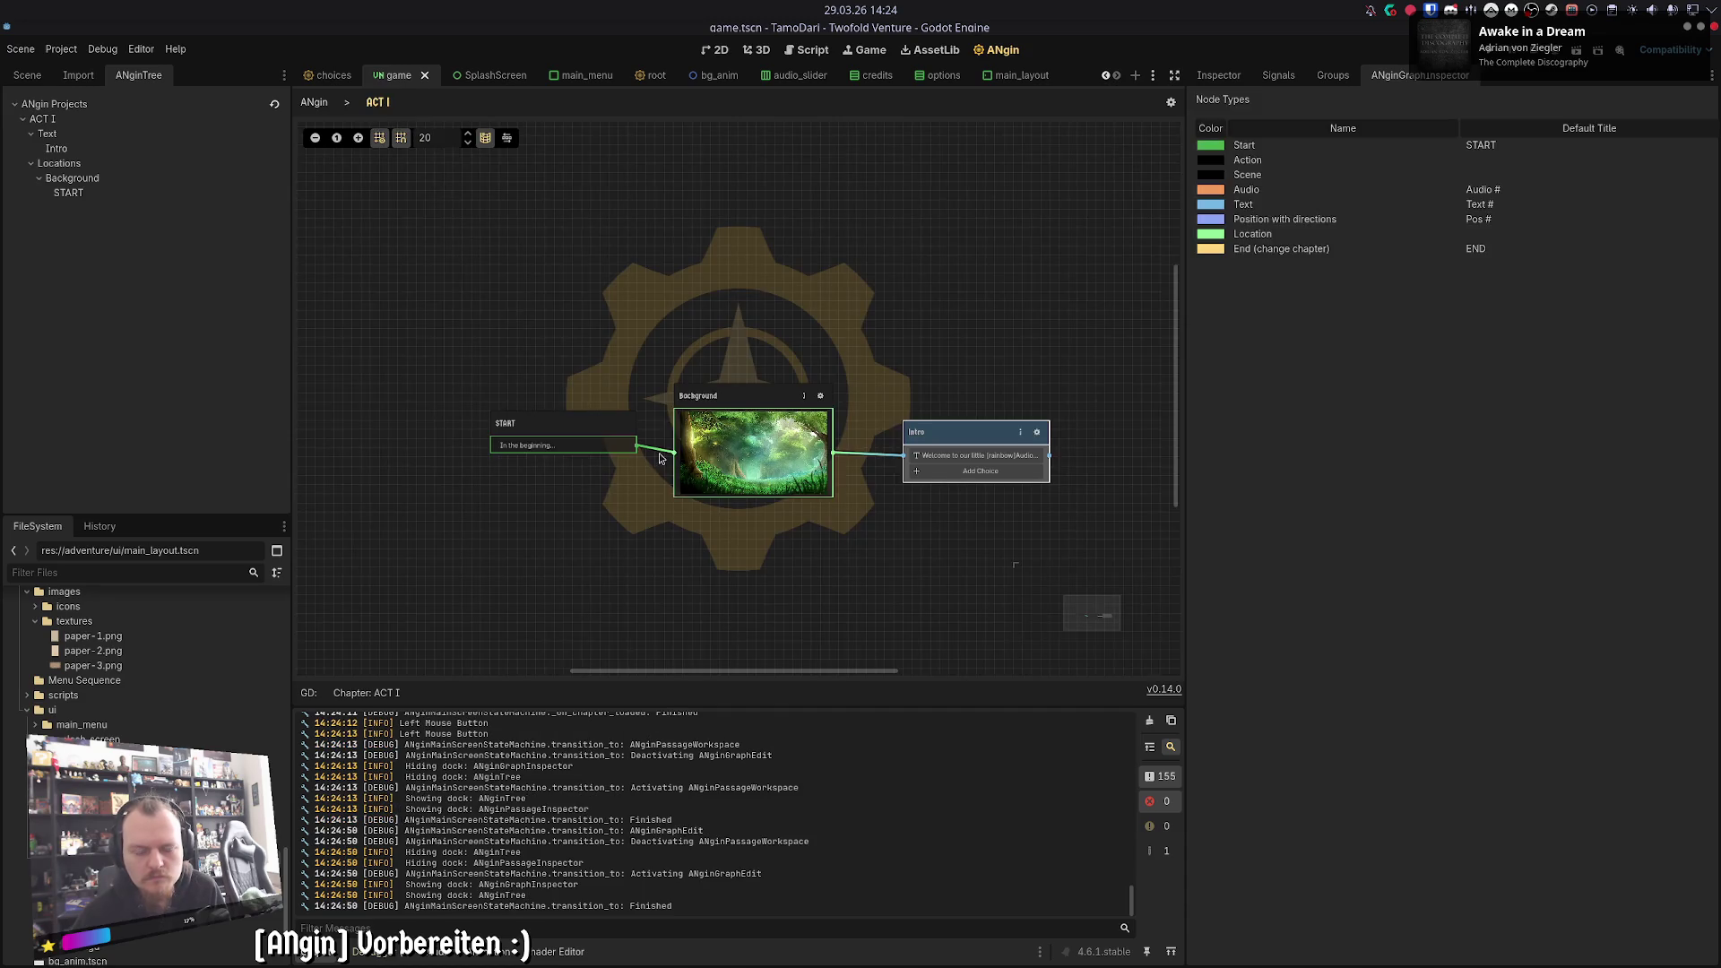
{"action": "left_click", "coordinate": [726, 547]}
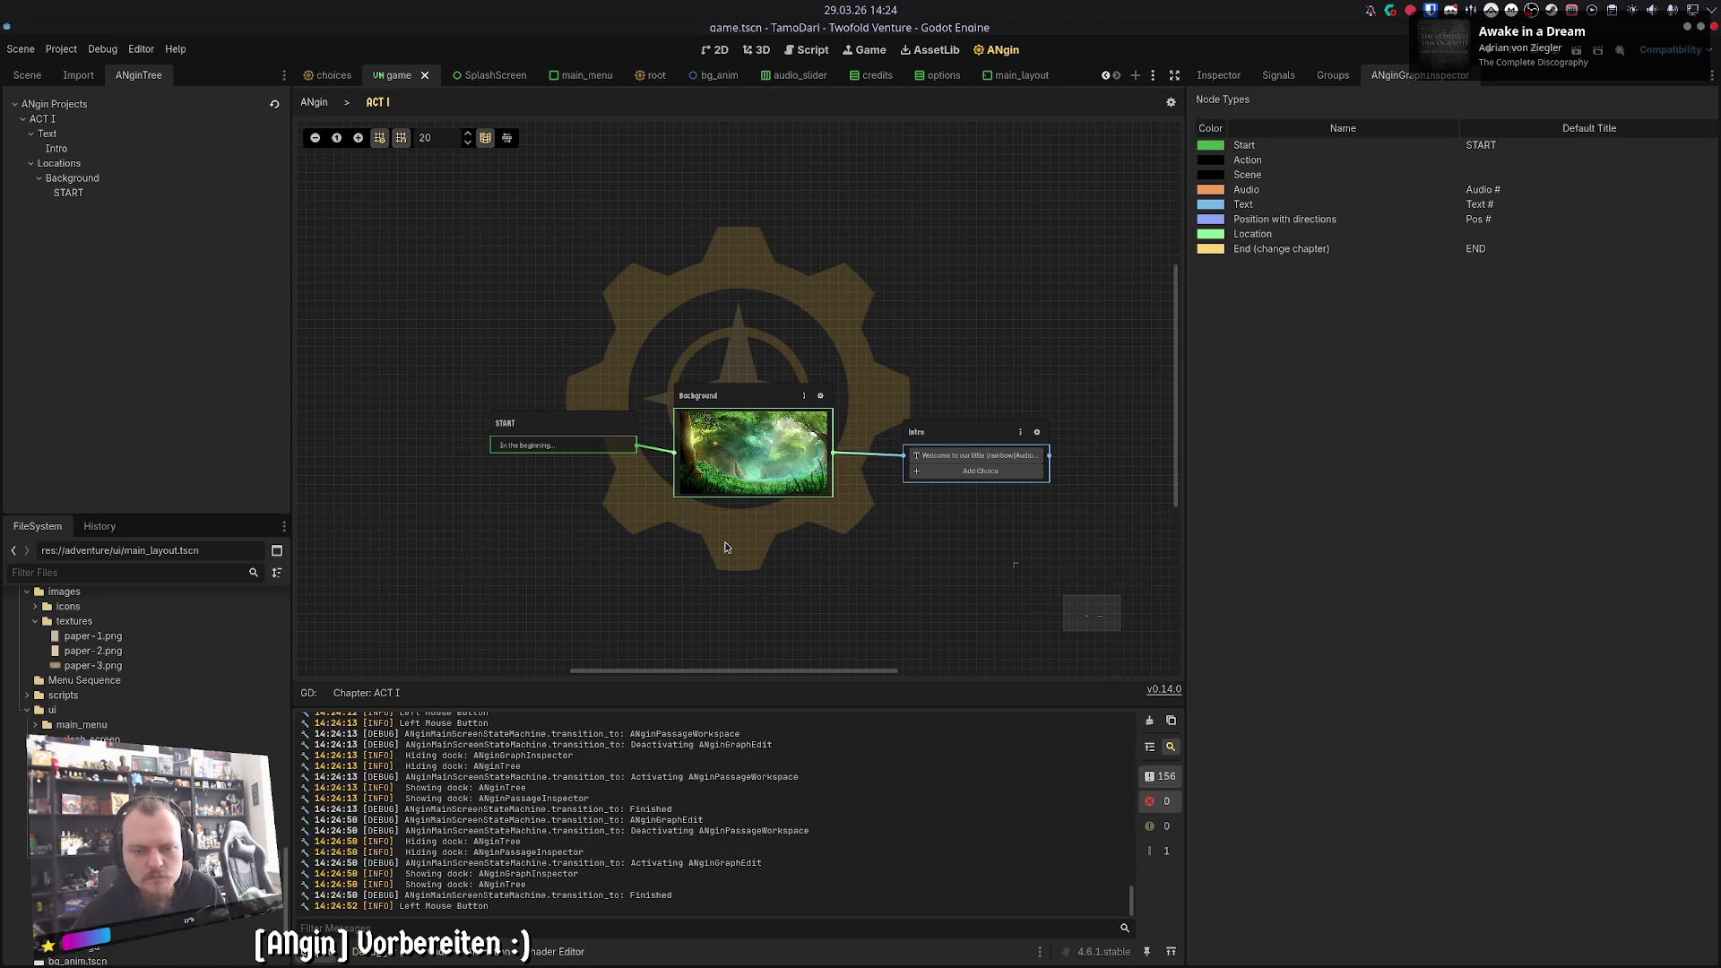
{"action": "mouse_move", "coordinate": [777, 548]}
{"action": "left_mouse_down"}
{"action": "mouse_move", "coordinate": [666, 523]}
{"action": "mouse_move", "coordinate": [710, 522]}
{"action": "left_mouse_up"}
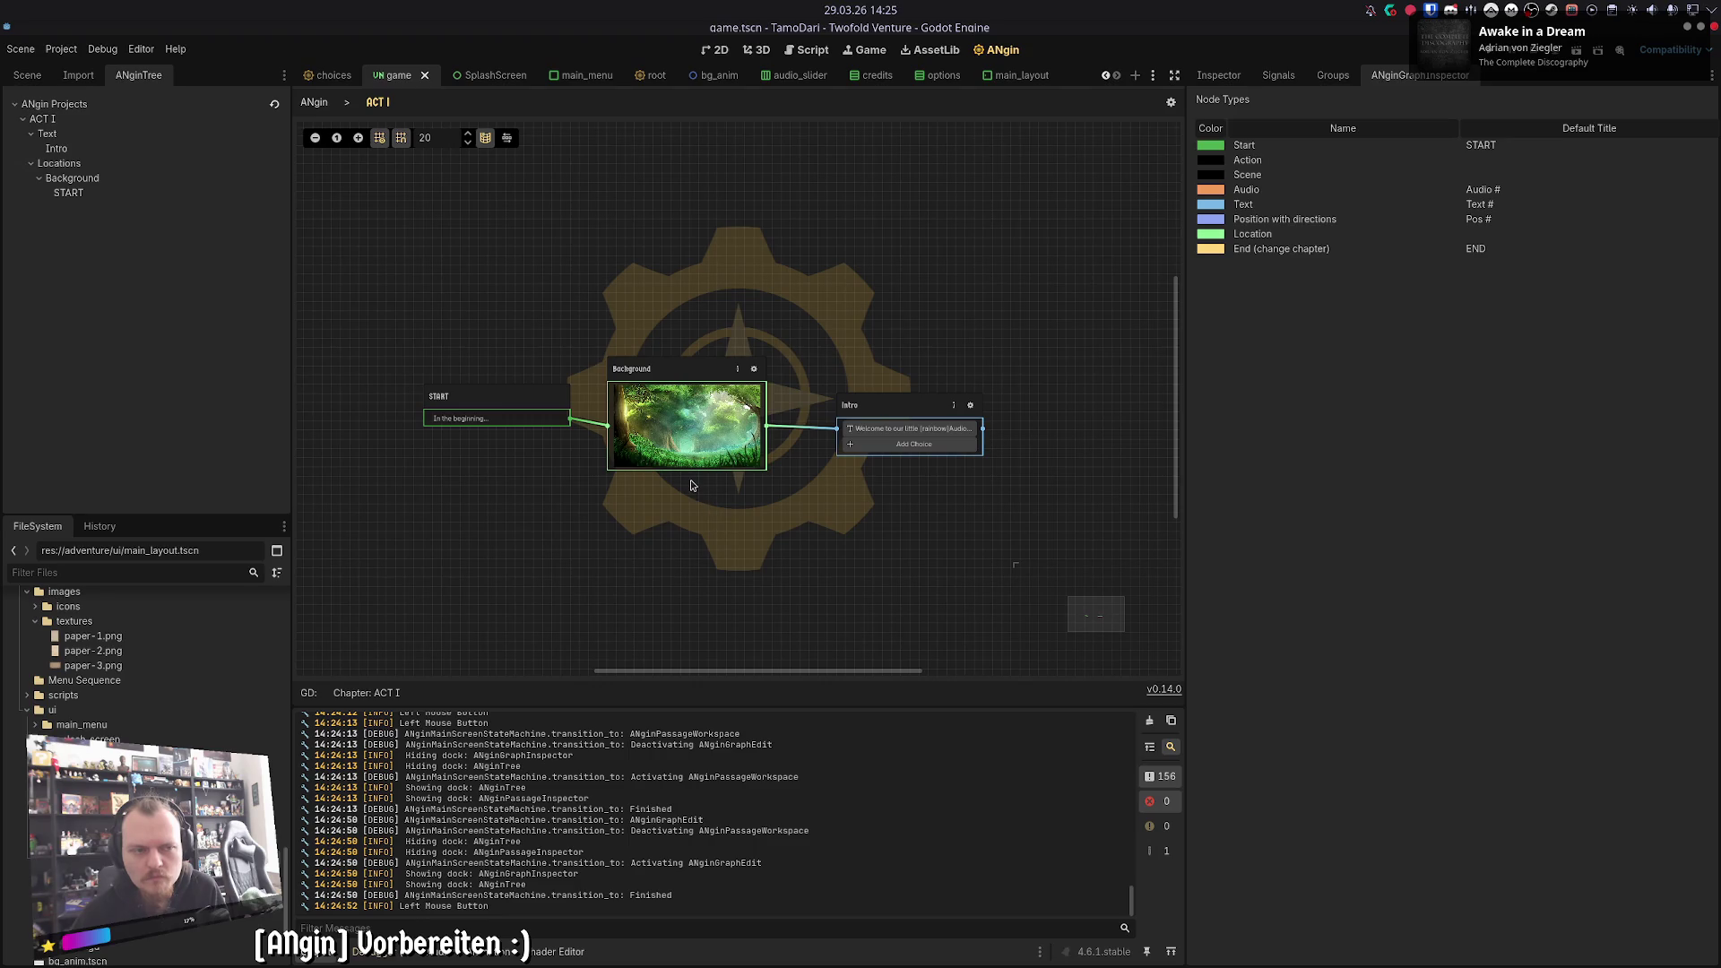
Run the game, start a new game and continue past the trimmed welcome screen.
{"action": "key", "text": "ctrl+alt+k"}
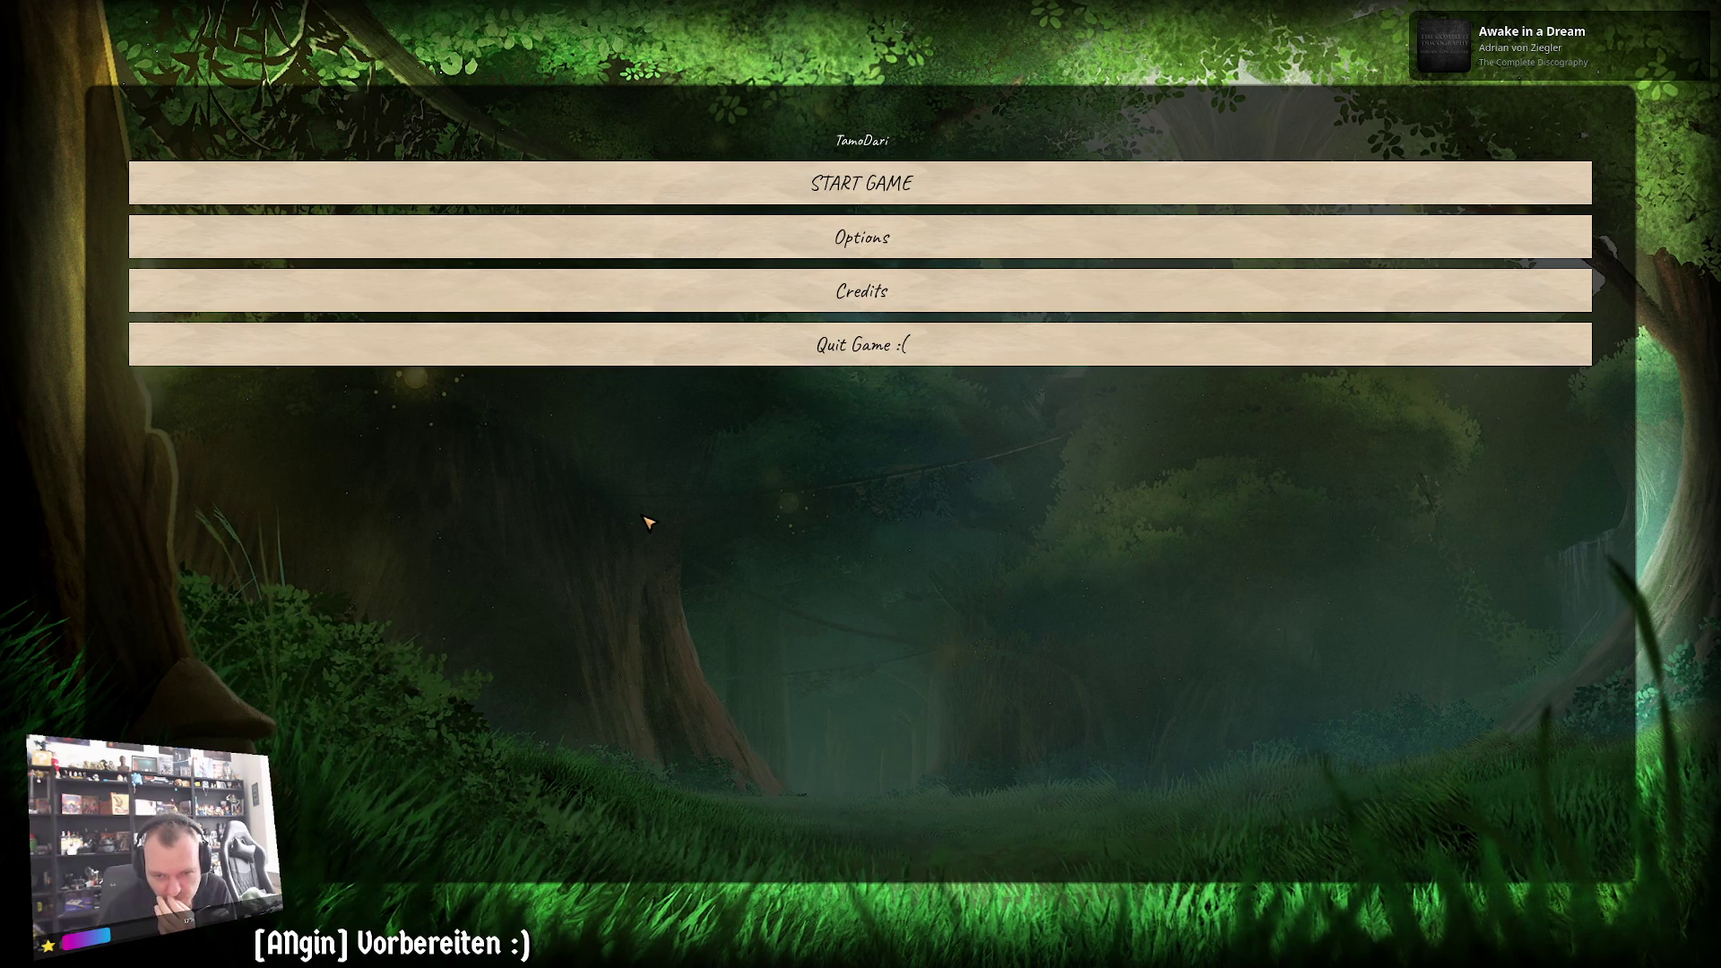
{"action": "left_click", "coordinate": [828, 193]}
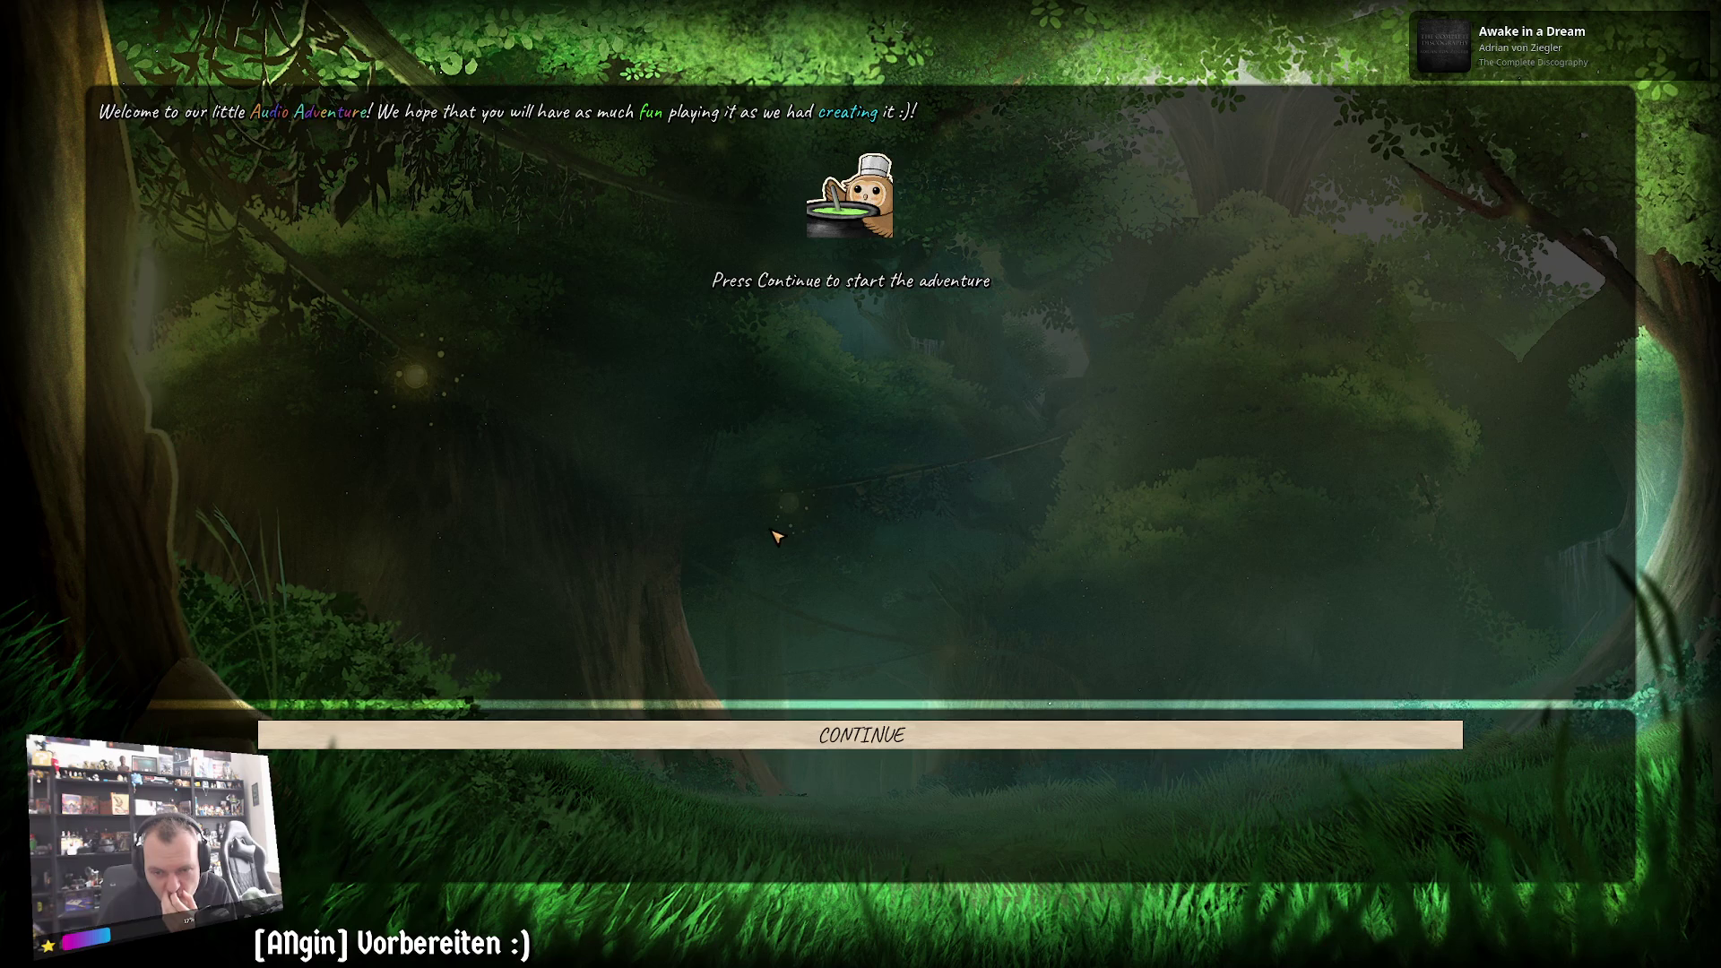
{"action": "left_click", "coordinate": [768, 734]}
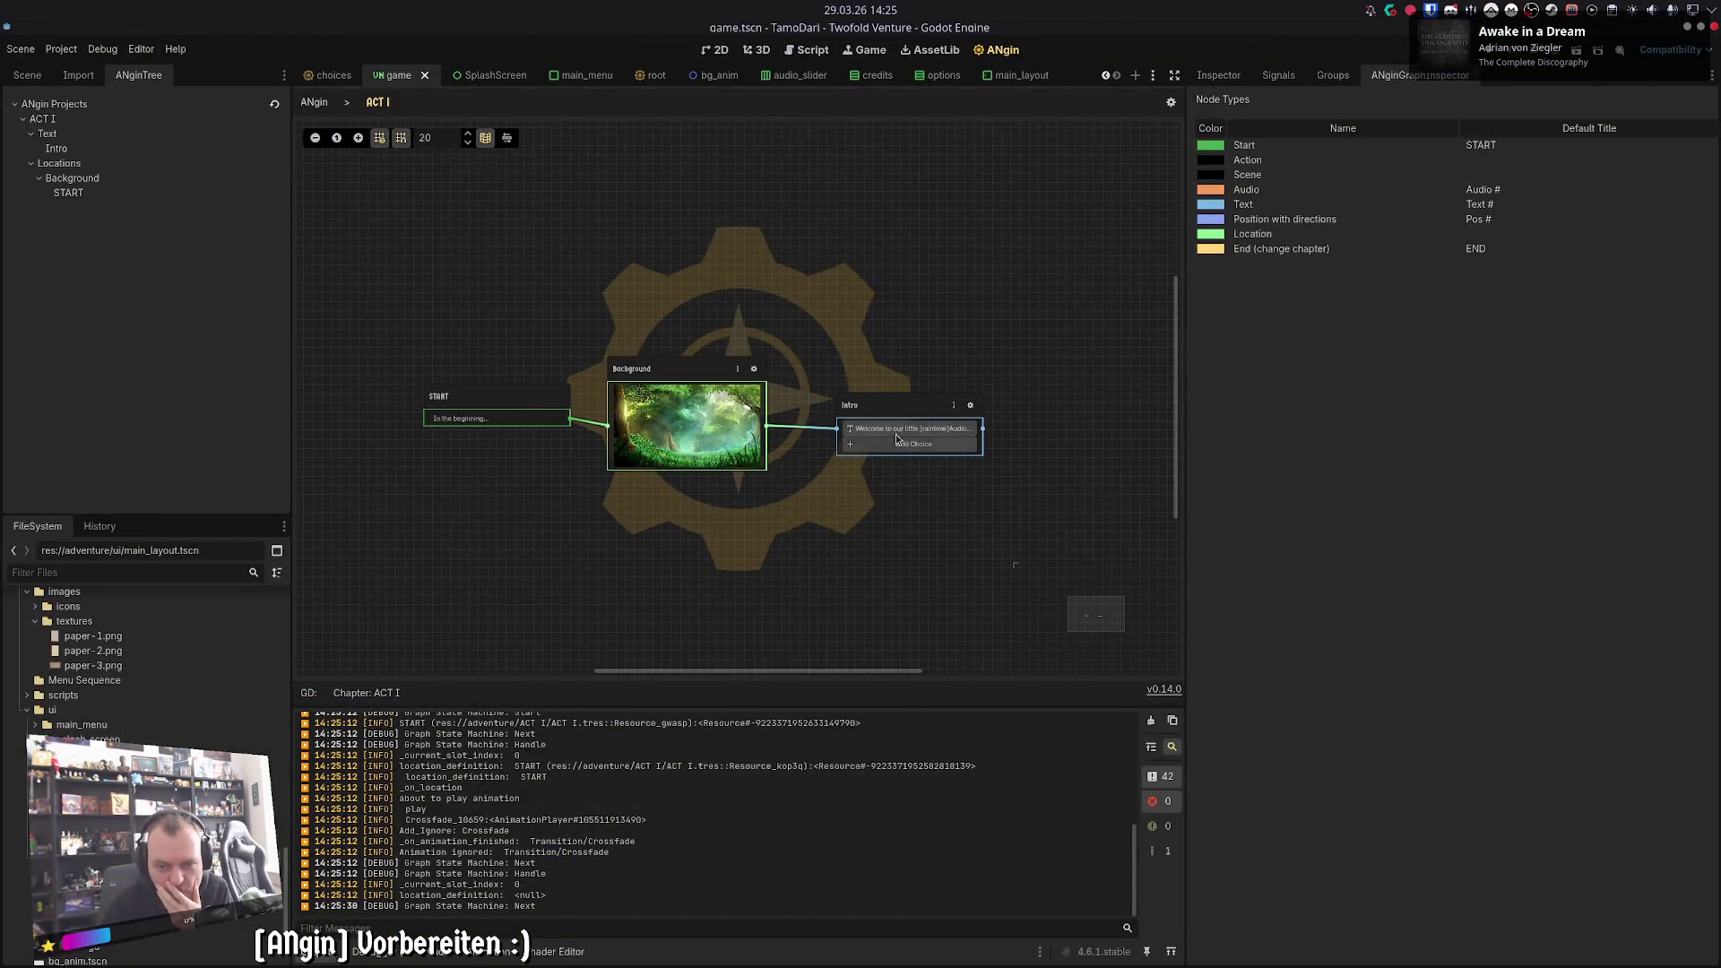
Open the Intro passage, go back to the ACT I graph, and show the Game node in the Scene tree and Inspector.
{"action": "double_click", "coordinate": [883, 428]}
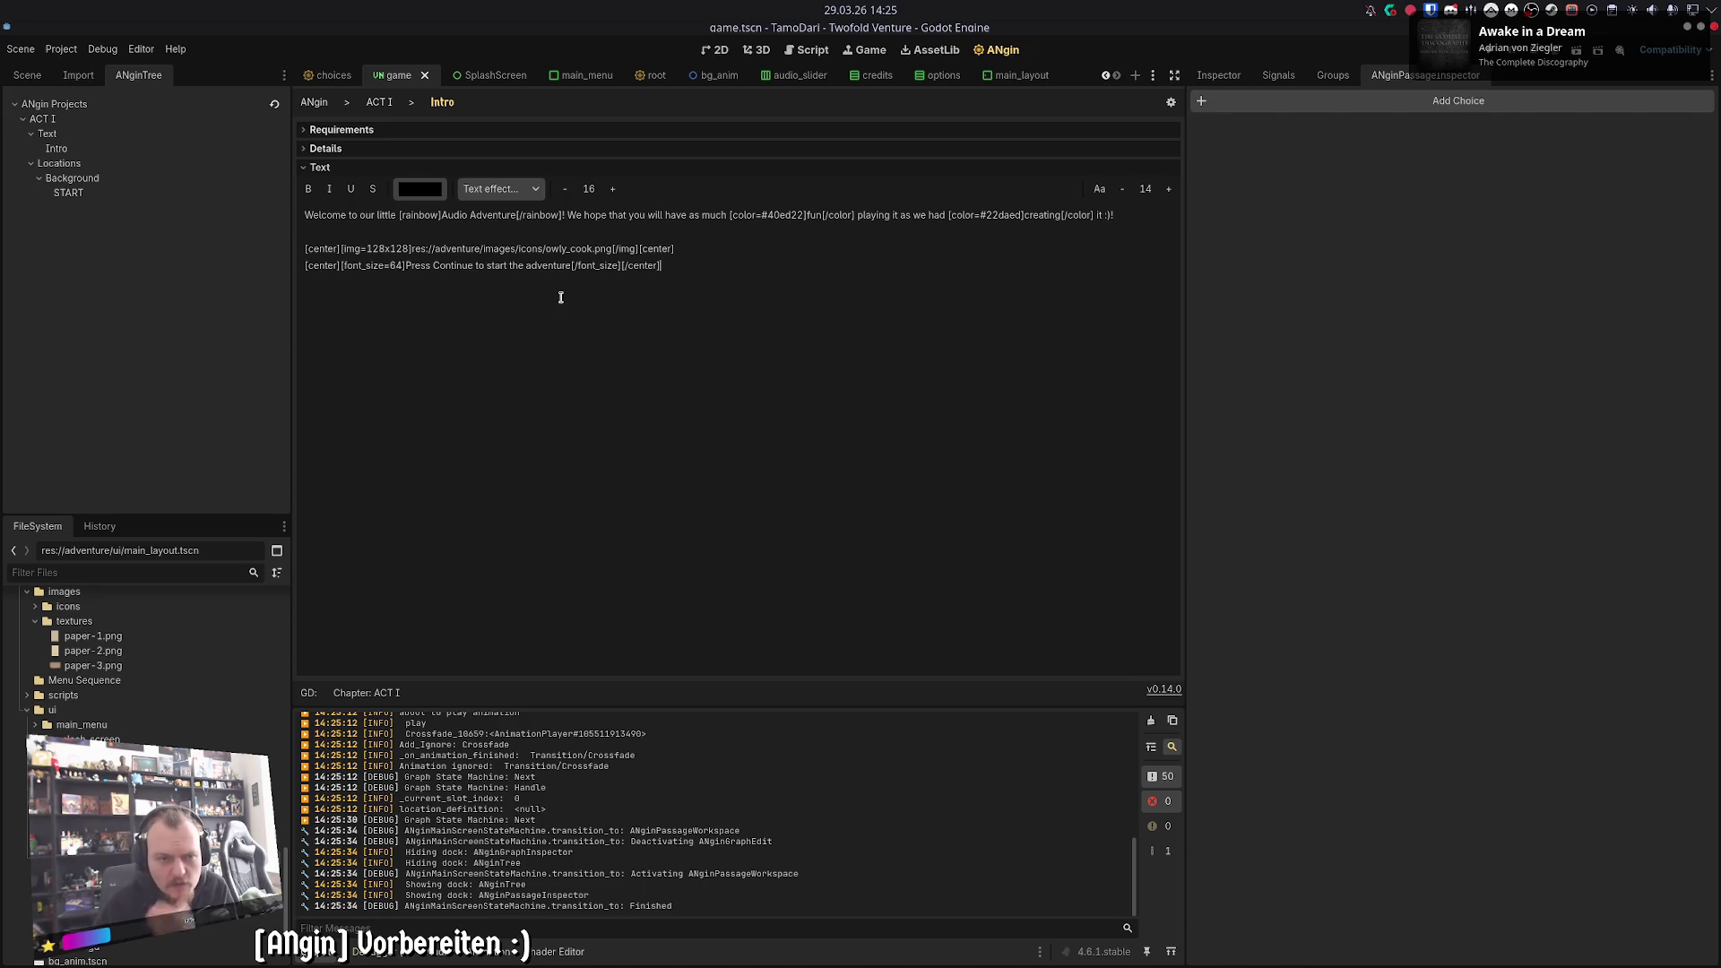
{"action": "left_click", "coordinate": [319, 104]}
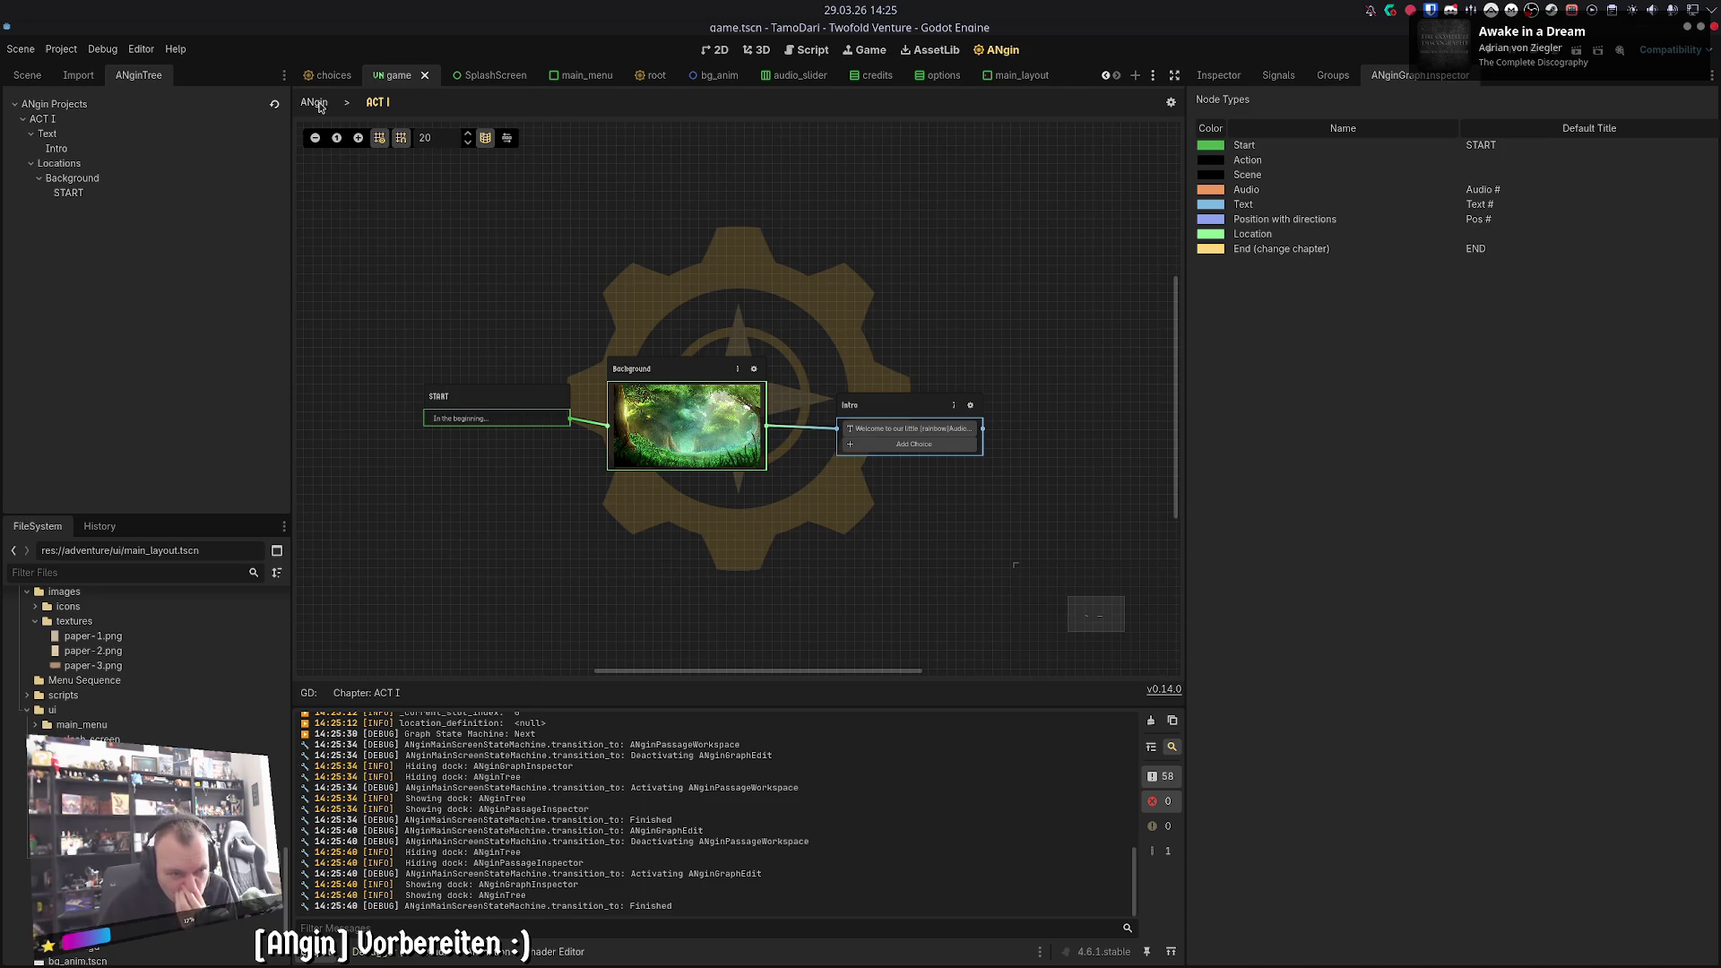
{"action": "left_click", "coordinate": [27, 75]}
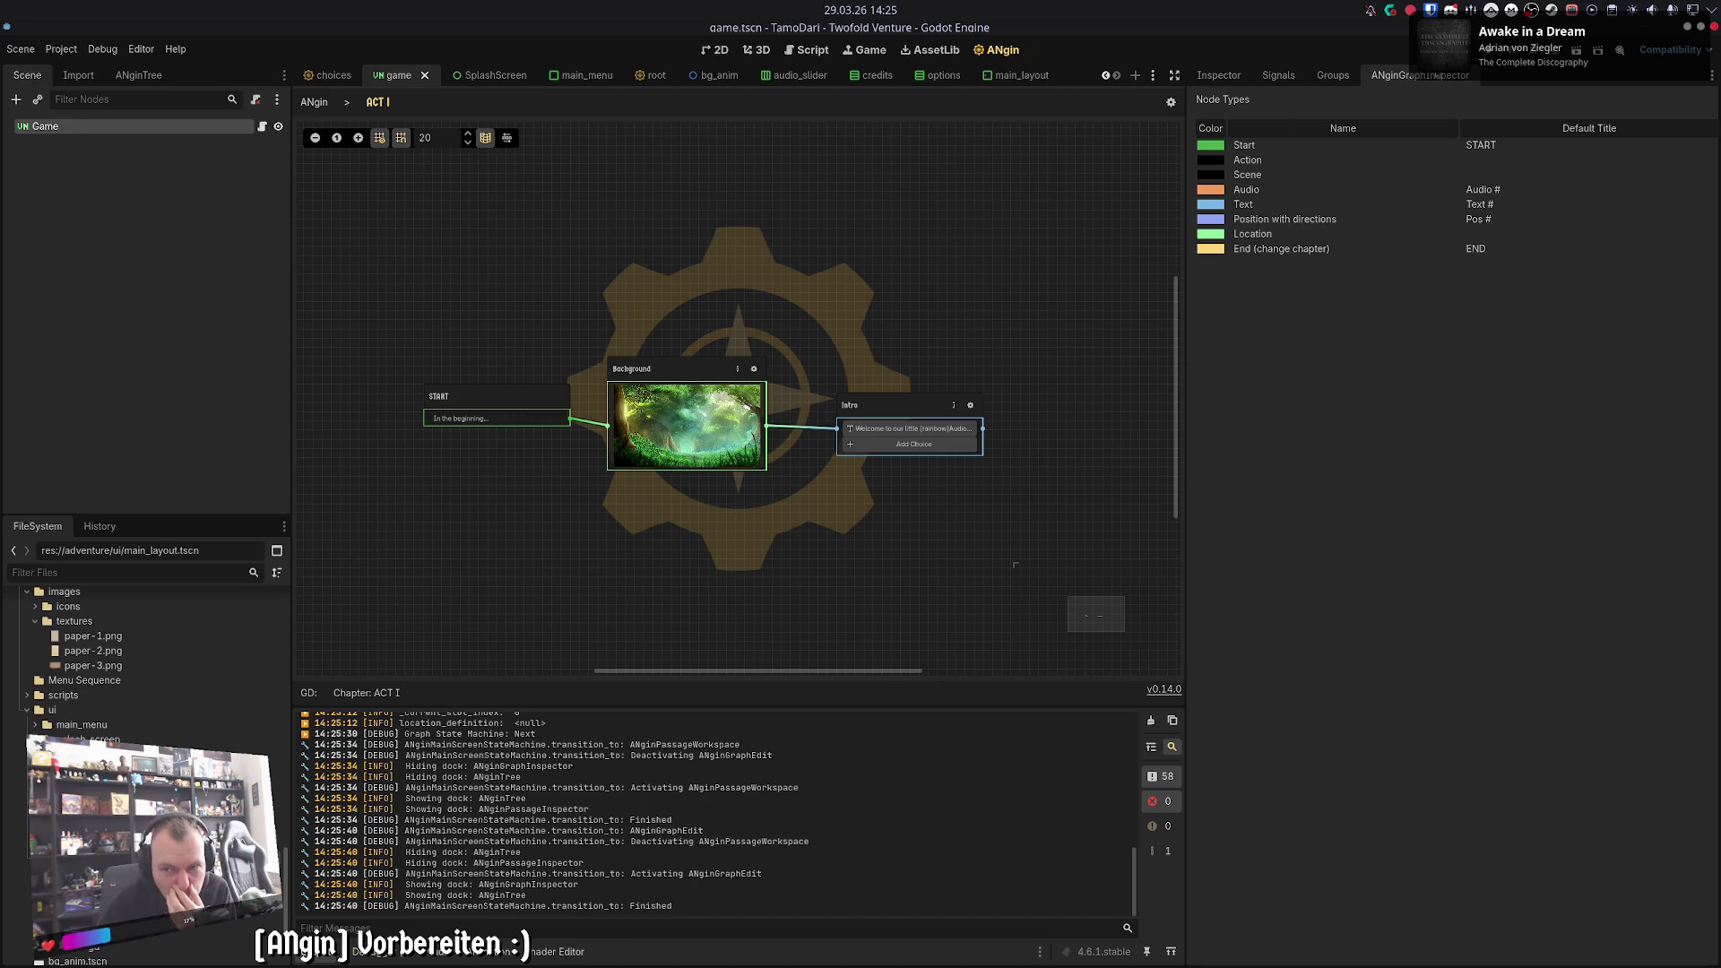
{"action": "left_click", "coordinate": [1218, 75]}
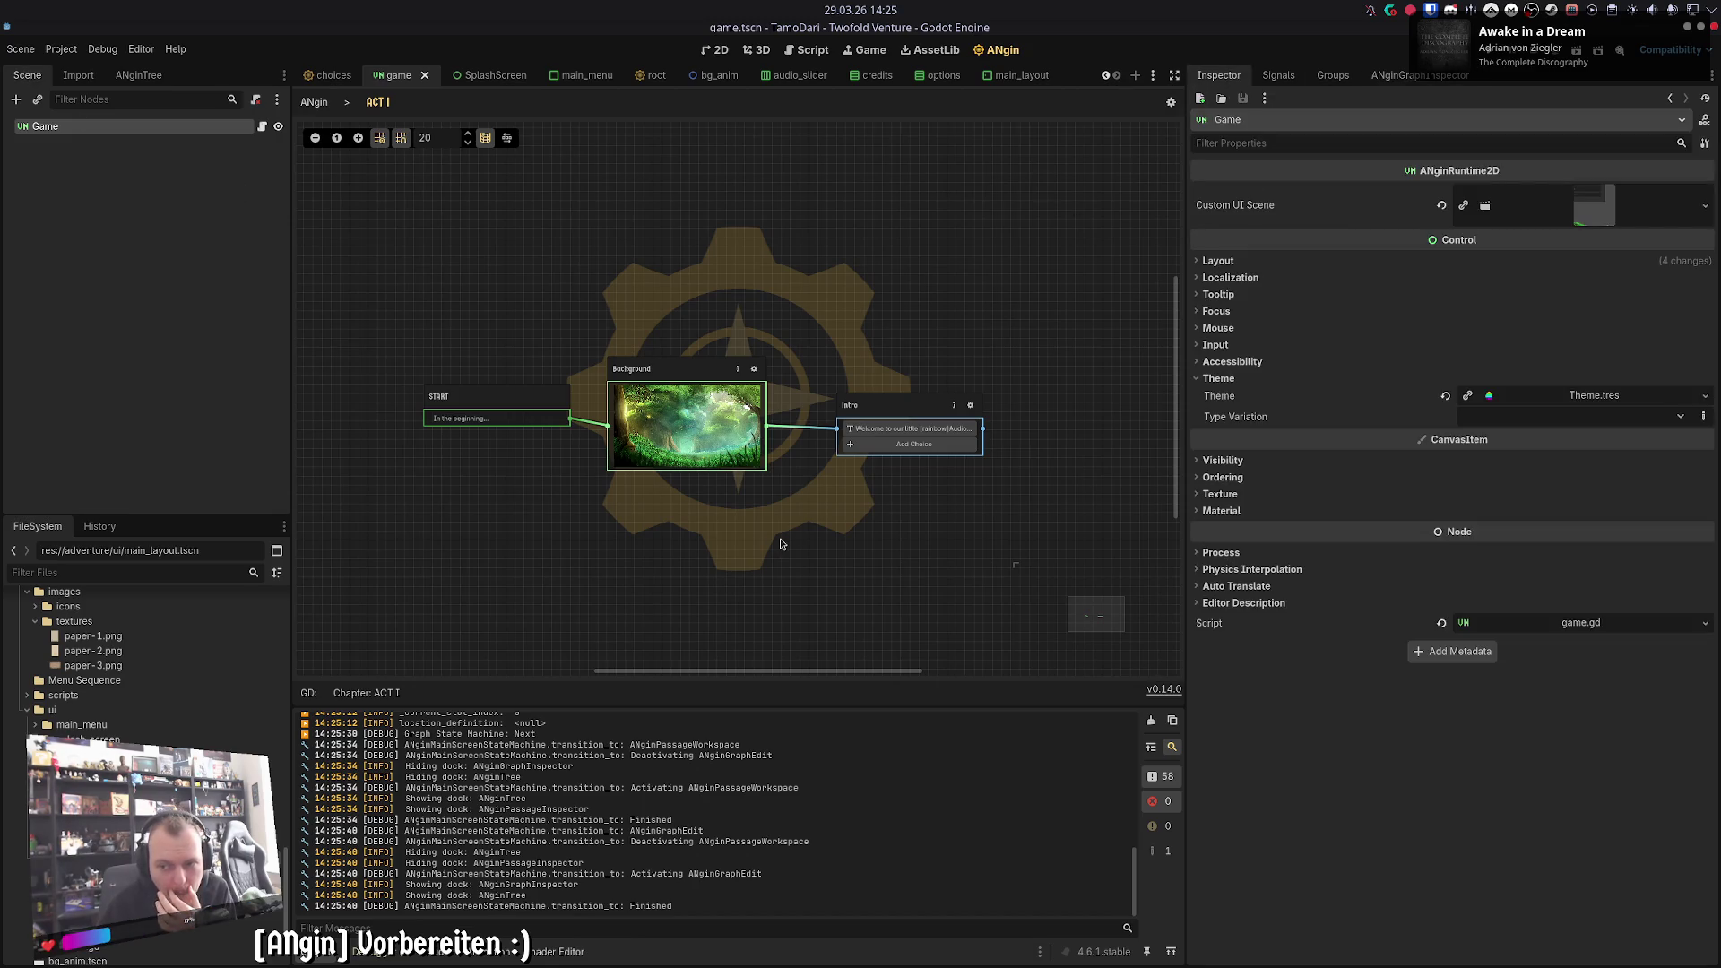
In Zed, close Uncommitted Changes, show the Project file tree and browse angin_runtime_2d.gd.
{"action": "left_click", "coordinate": [936, 948]}
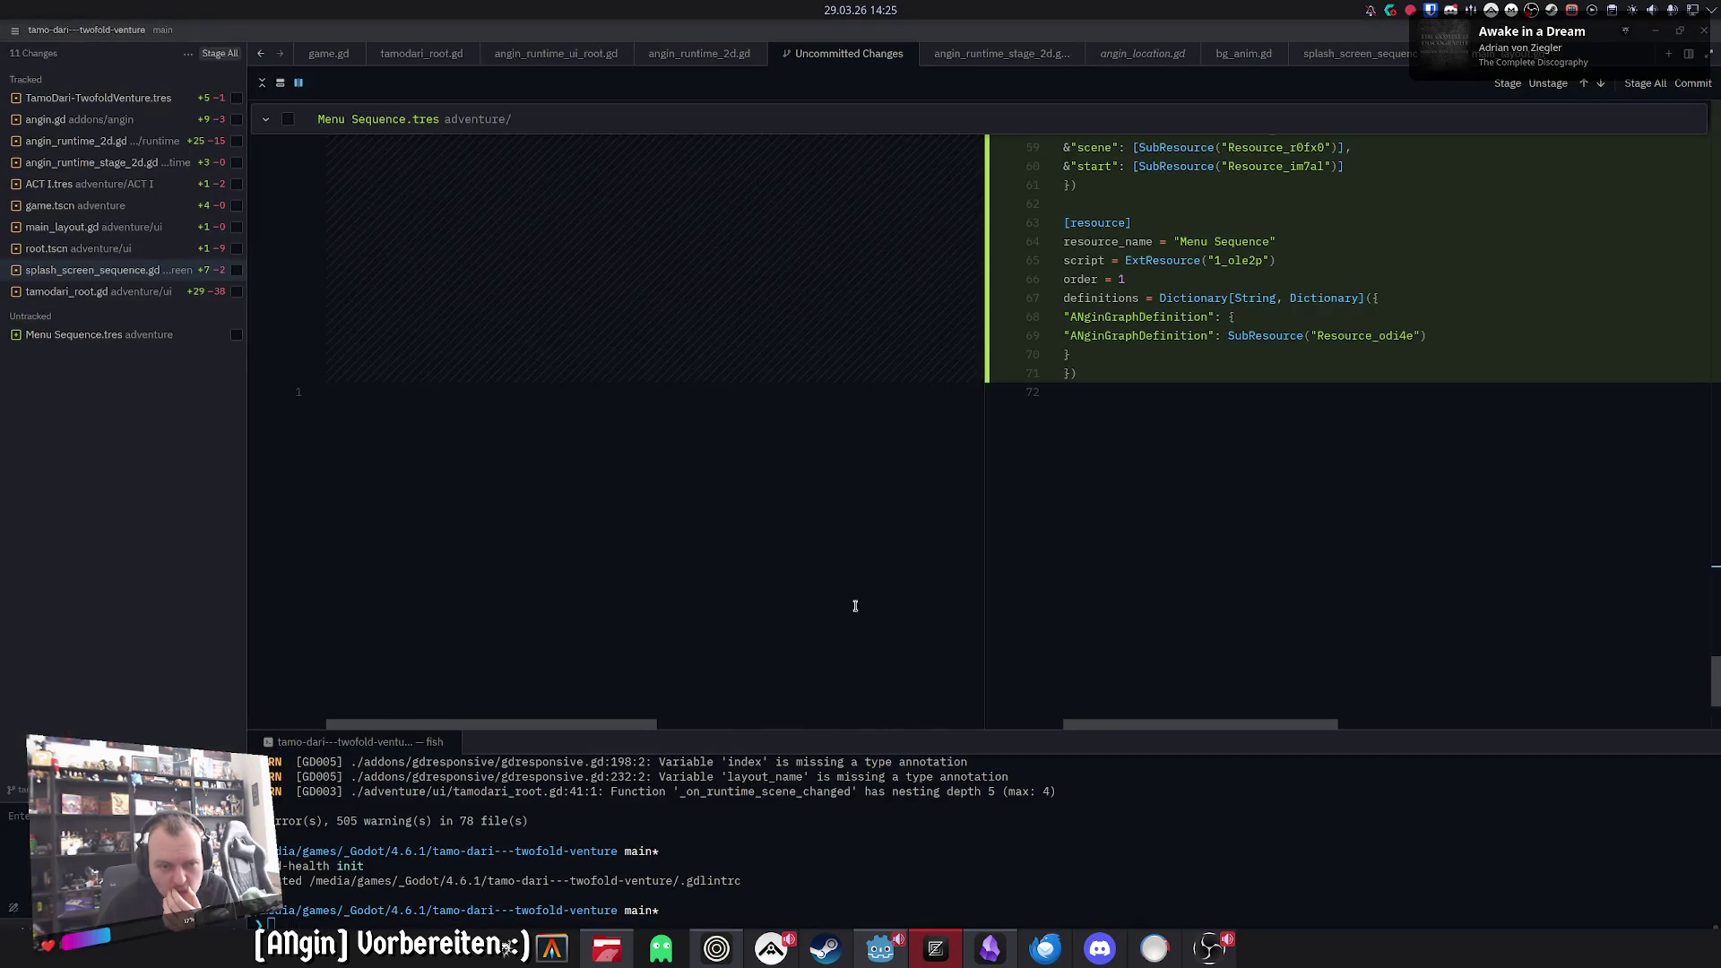
{"action": "left_click", "coordinate": [912, 54]}
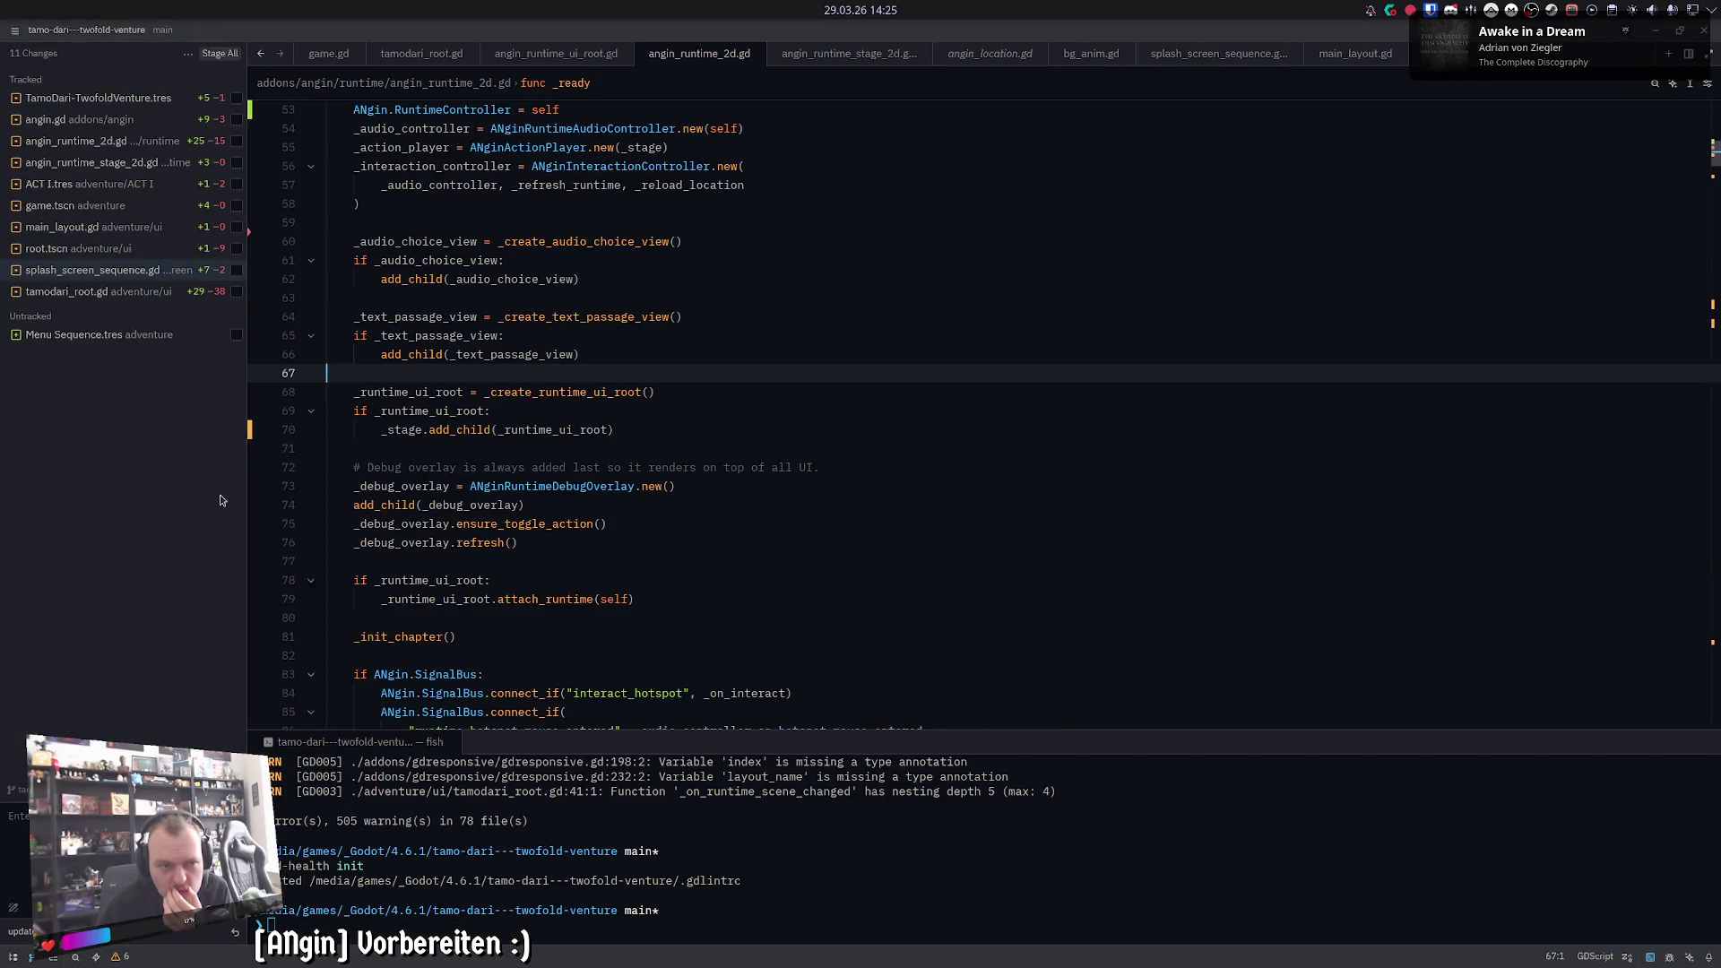
{"action": "left_click", "coordinate": [13, 957]}
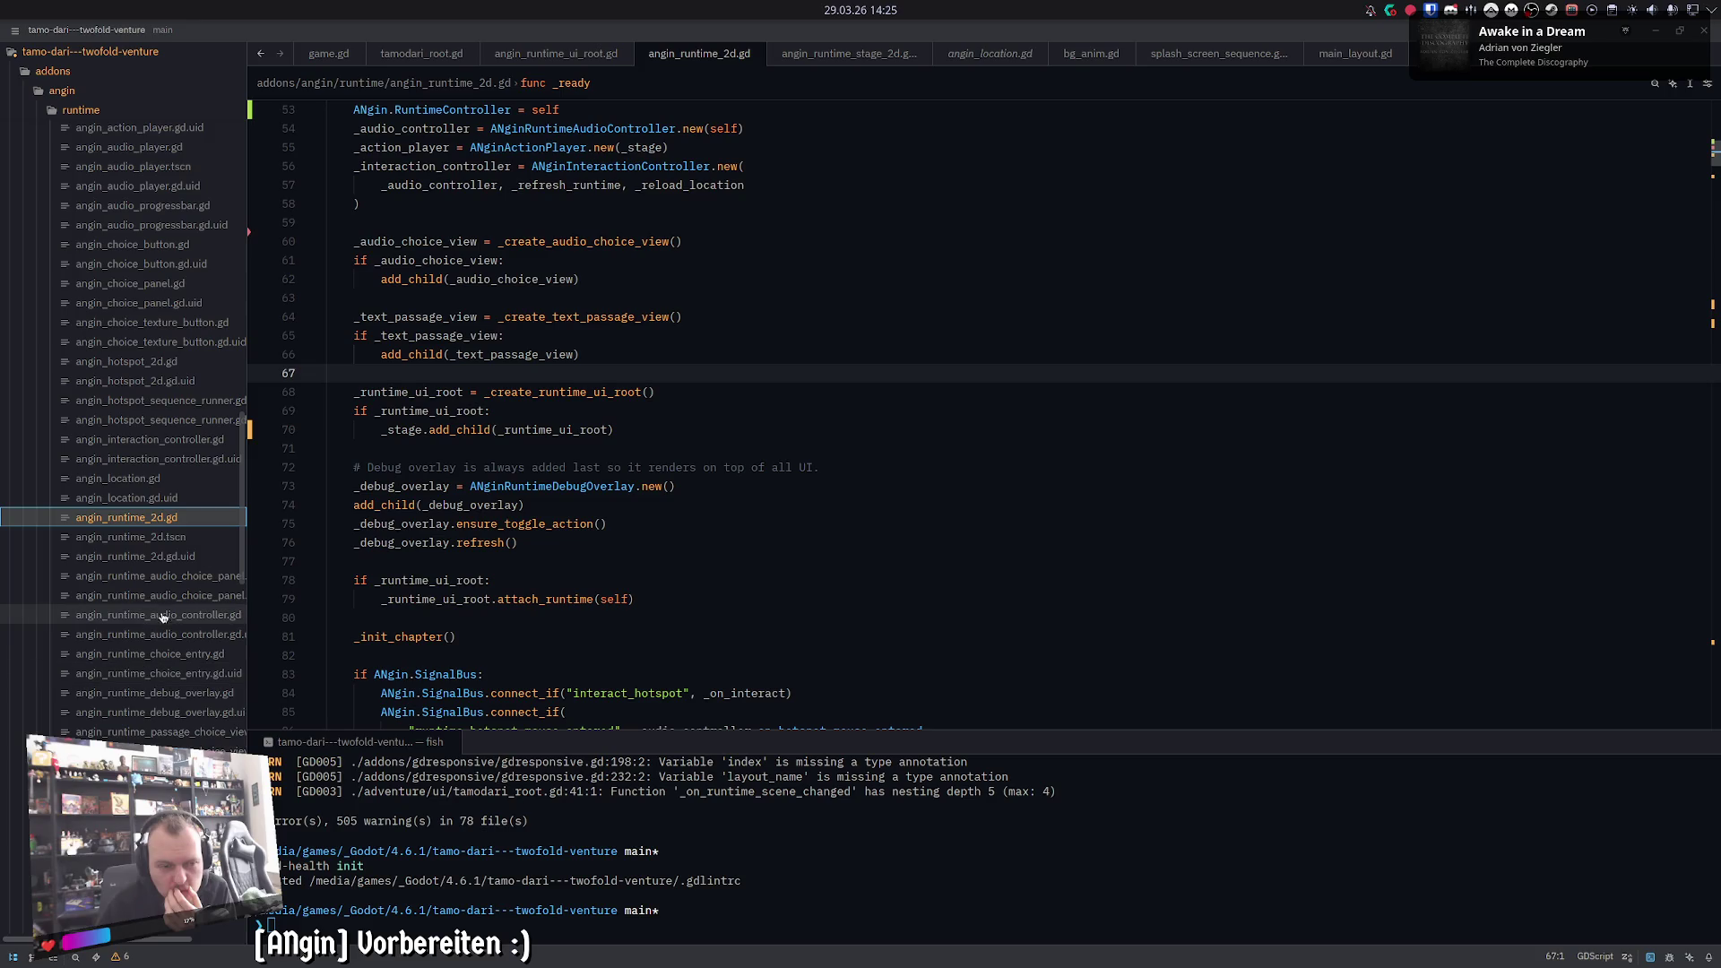
{"action": "scroll", "coordinate": [176, 625], "scroll_direction": "down", "scroll_amount": 2}
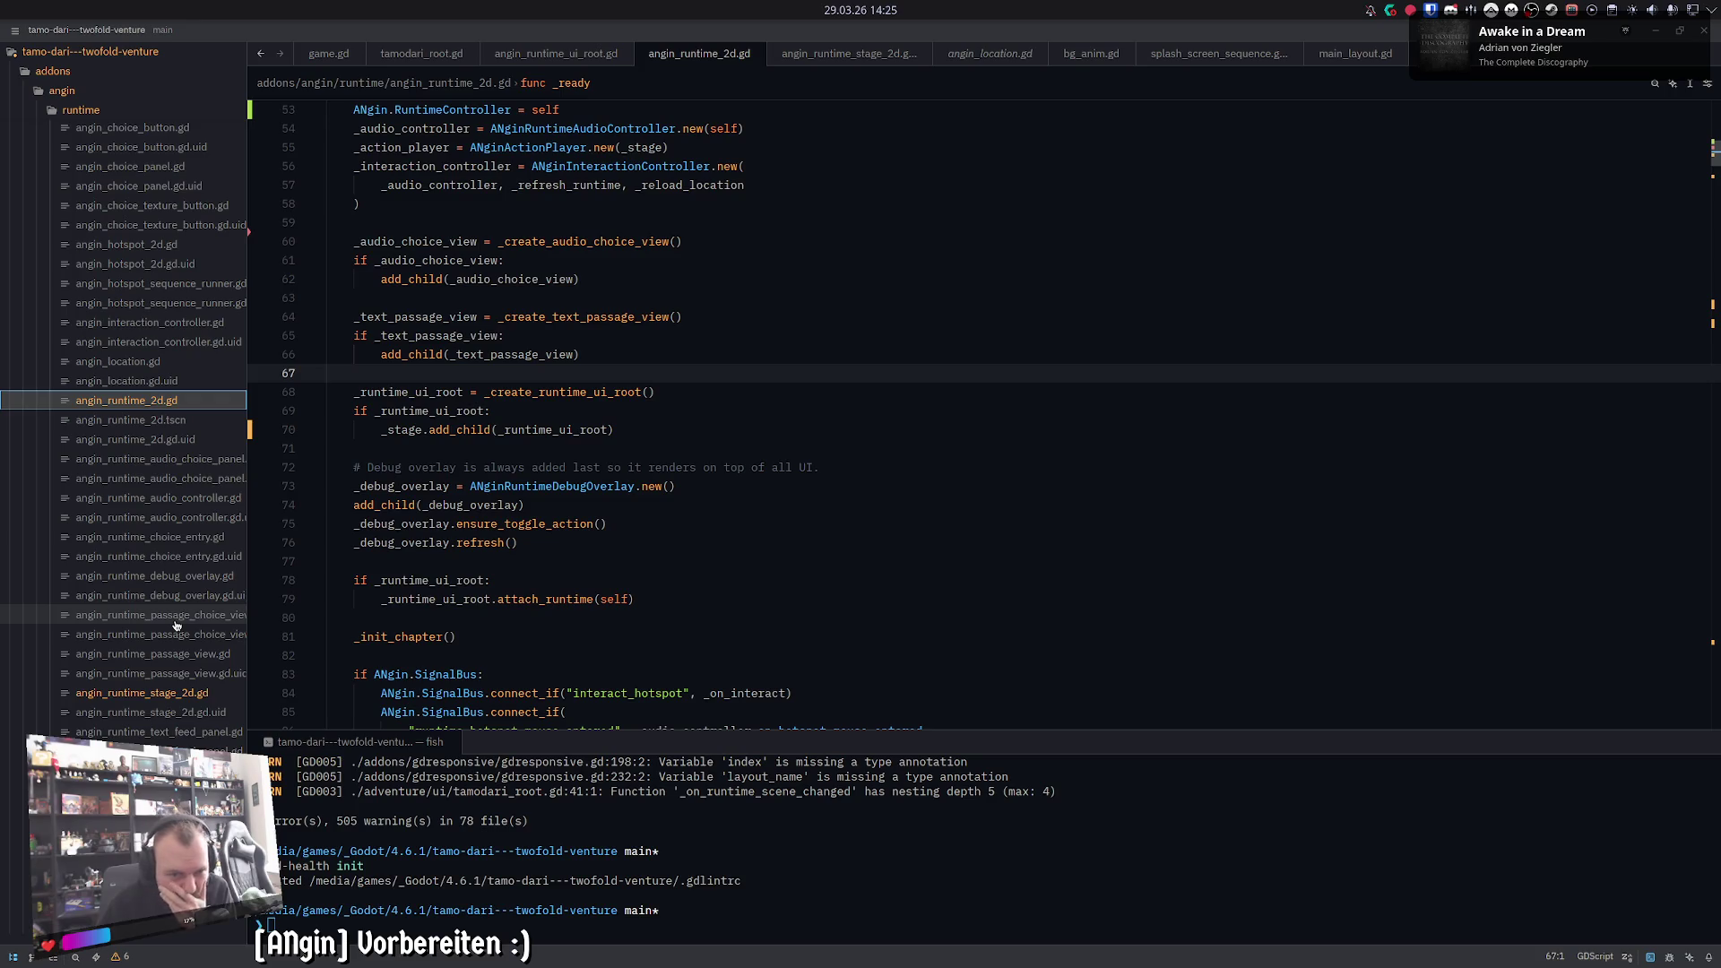
{"action": "scroll", "coordinate": [519, 524], "scroll_direction": "up", "scroll_amount": 4}
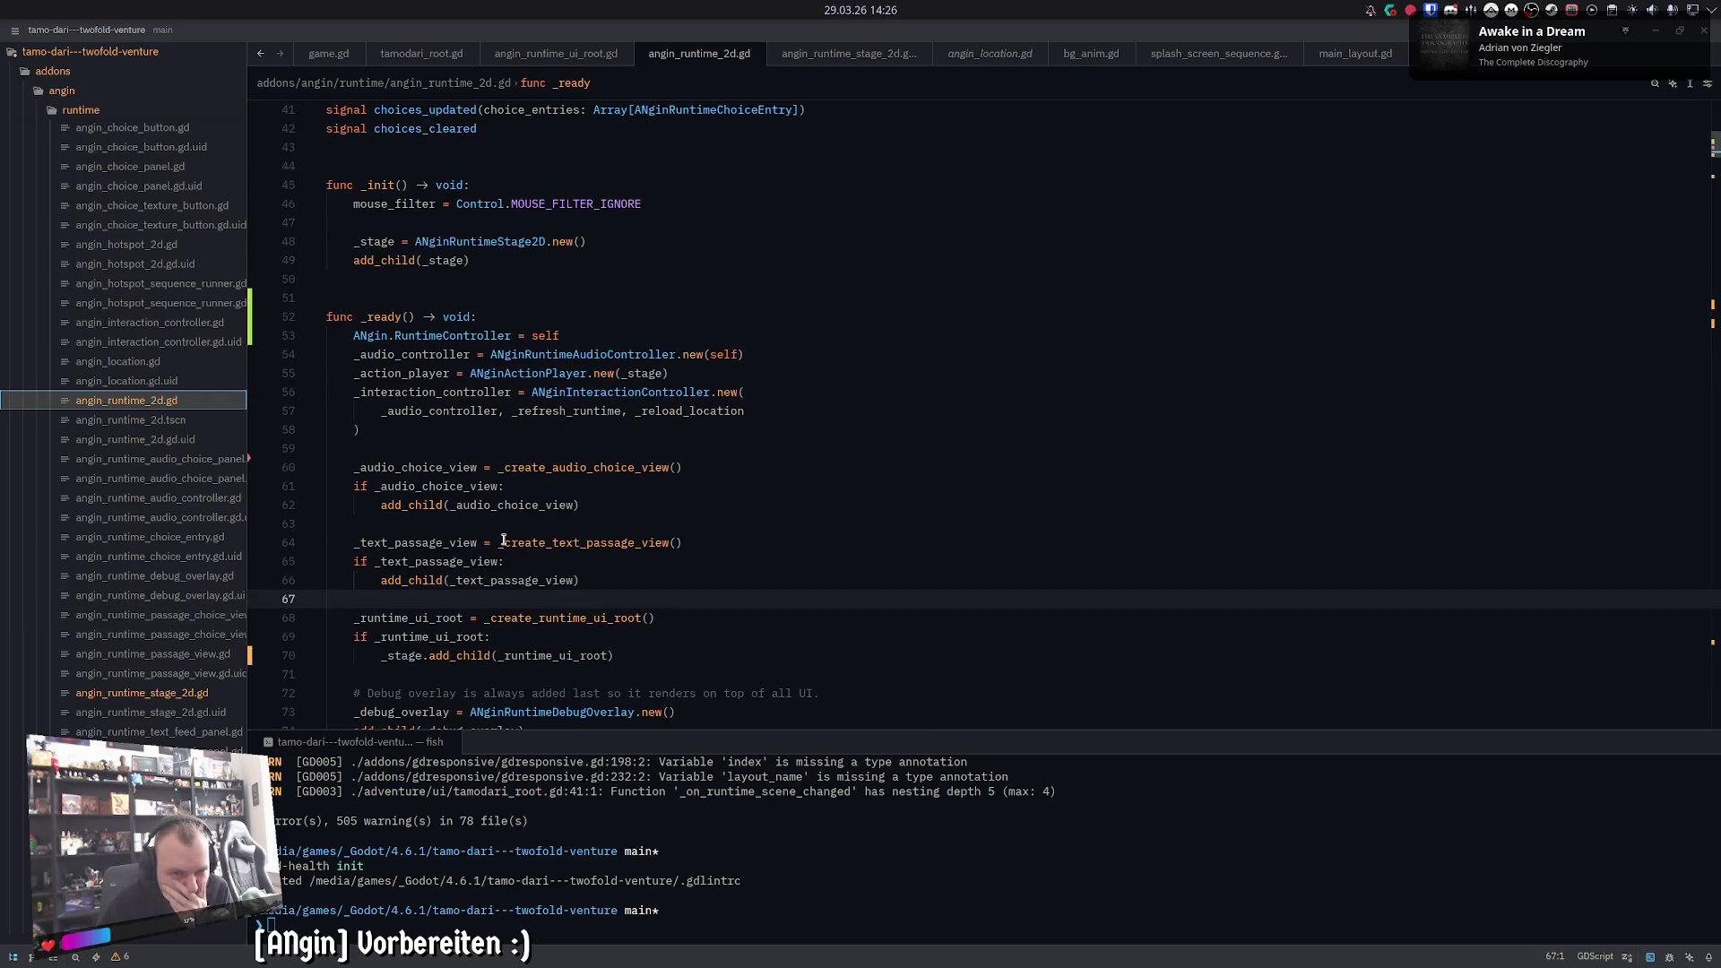
Close the angin_runtime_ui_root, angin_runtime_2d, stage, location, bg_anim and splash_screen_sequence tabs.
{"action": "middle_click", "coordinate": [574, 56]}
{"action": "middle_click", "coordinate": [574, 56]}
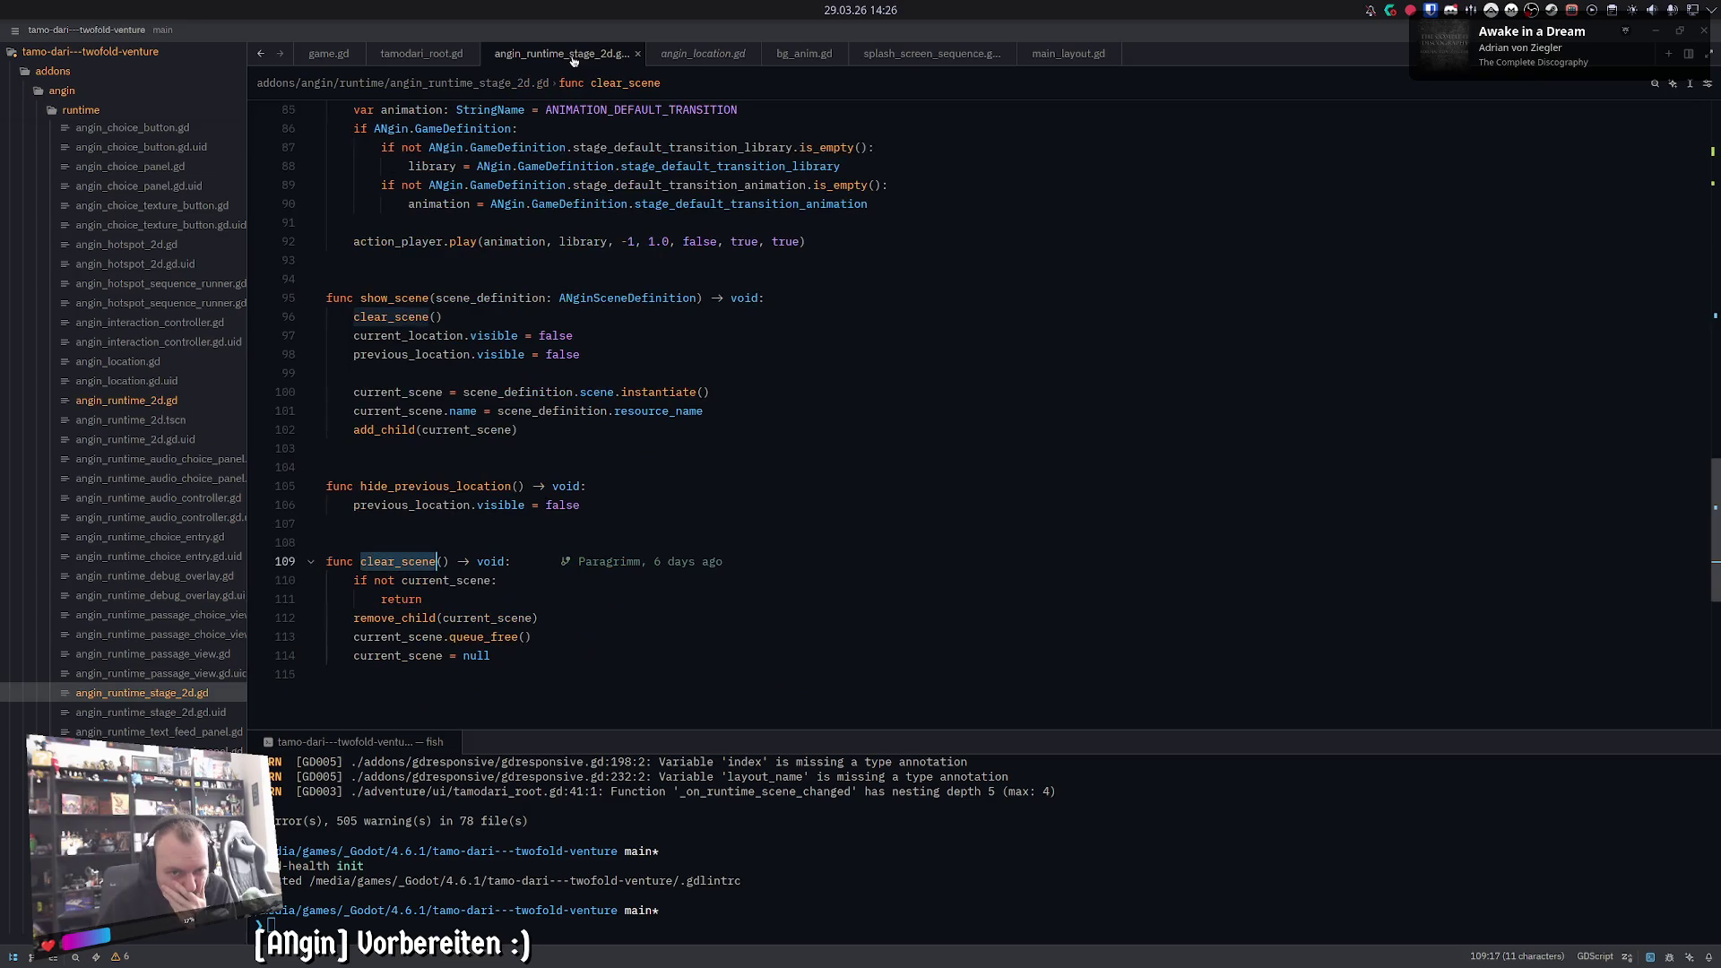
{"action": "middle_click", "coordinate": [574, 56]}
{"action": "middle_click", "coordinate": [573, 56]}
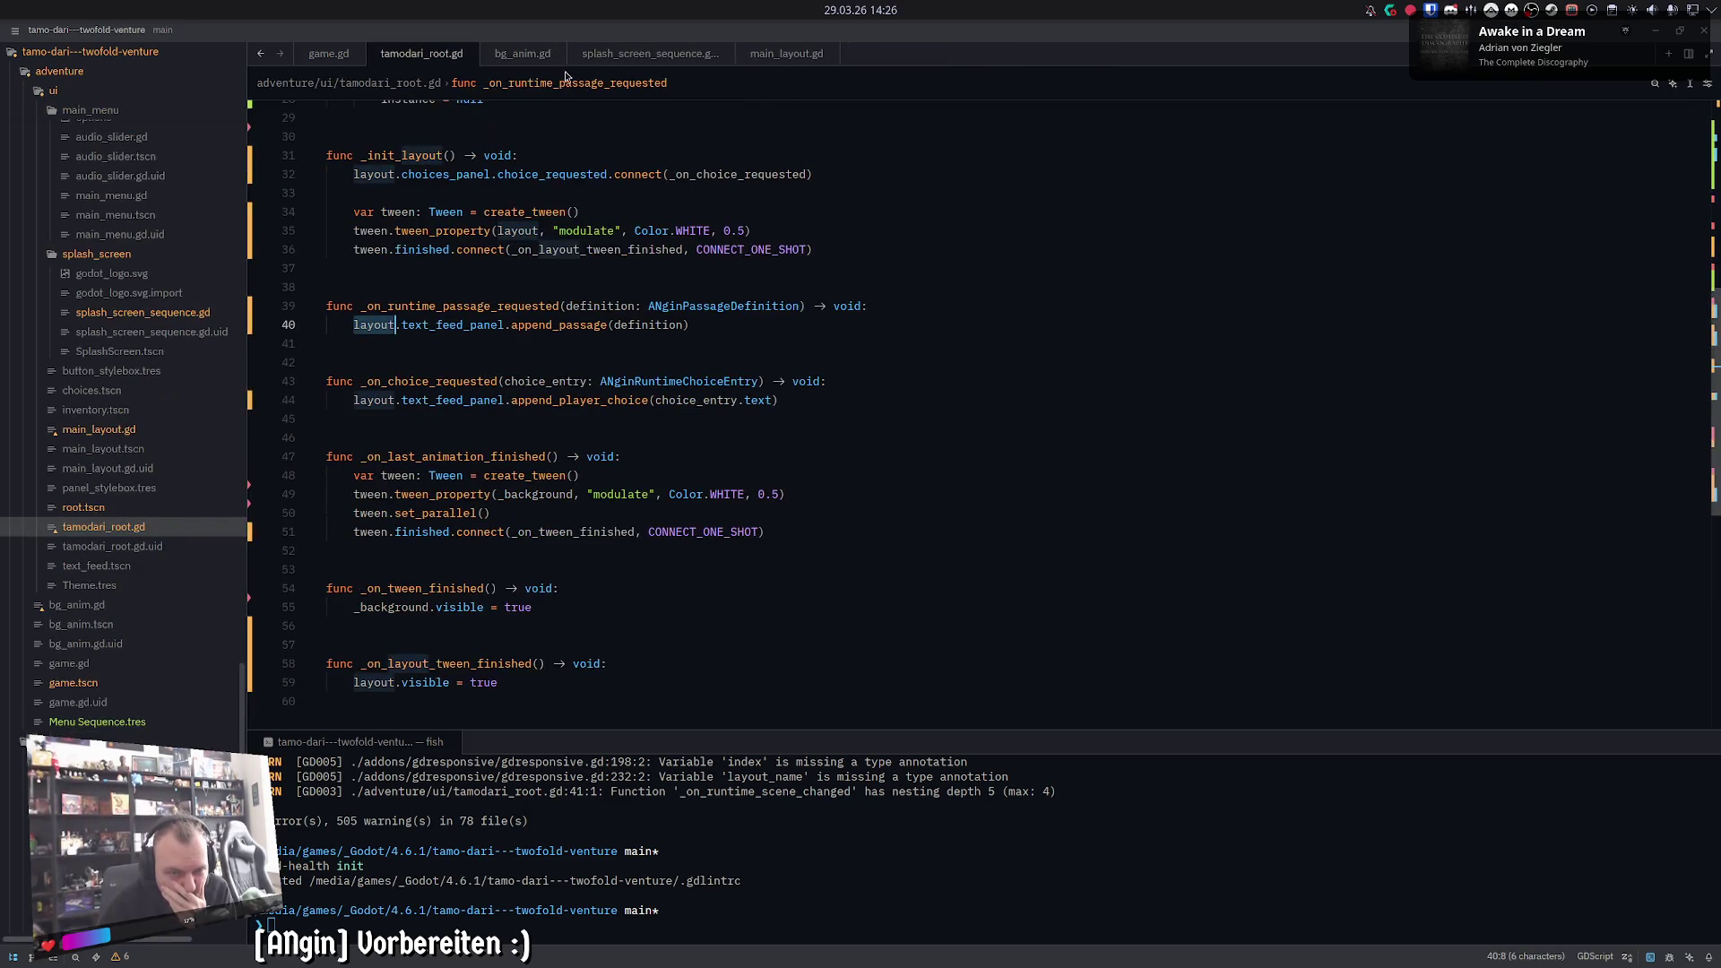
{"action": "scroll", "coordinate": [657, 250], "scroll_direction": "up", "scroll_amount": 7}
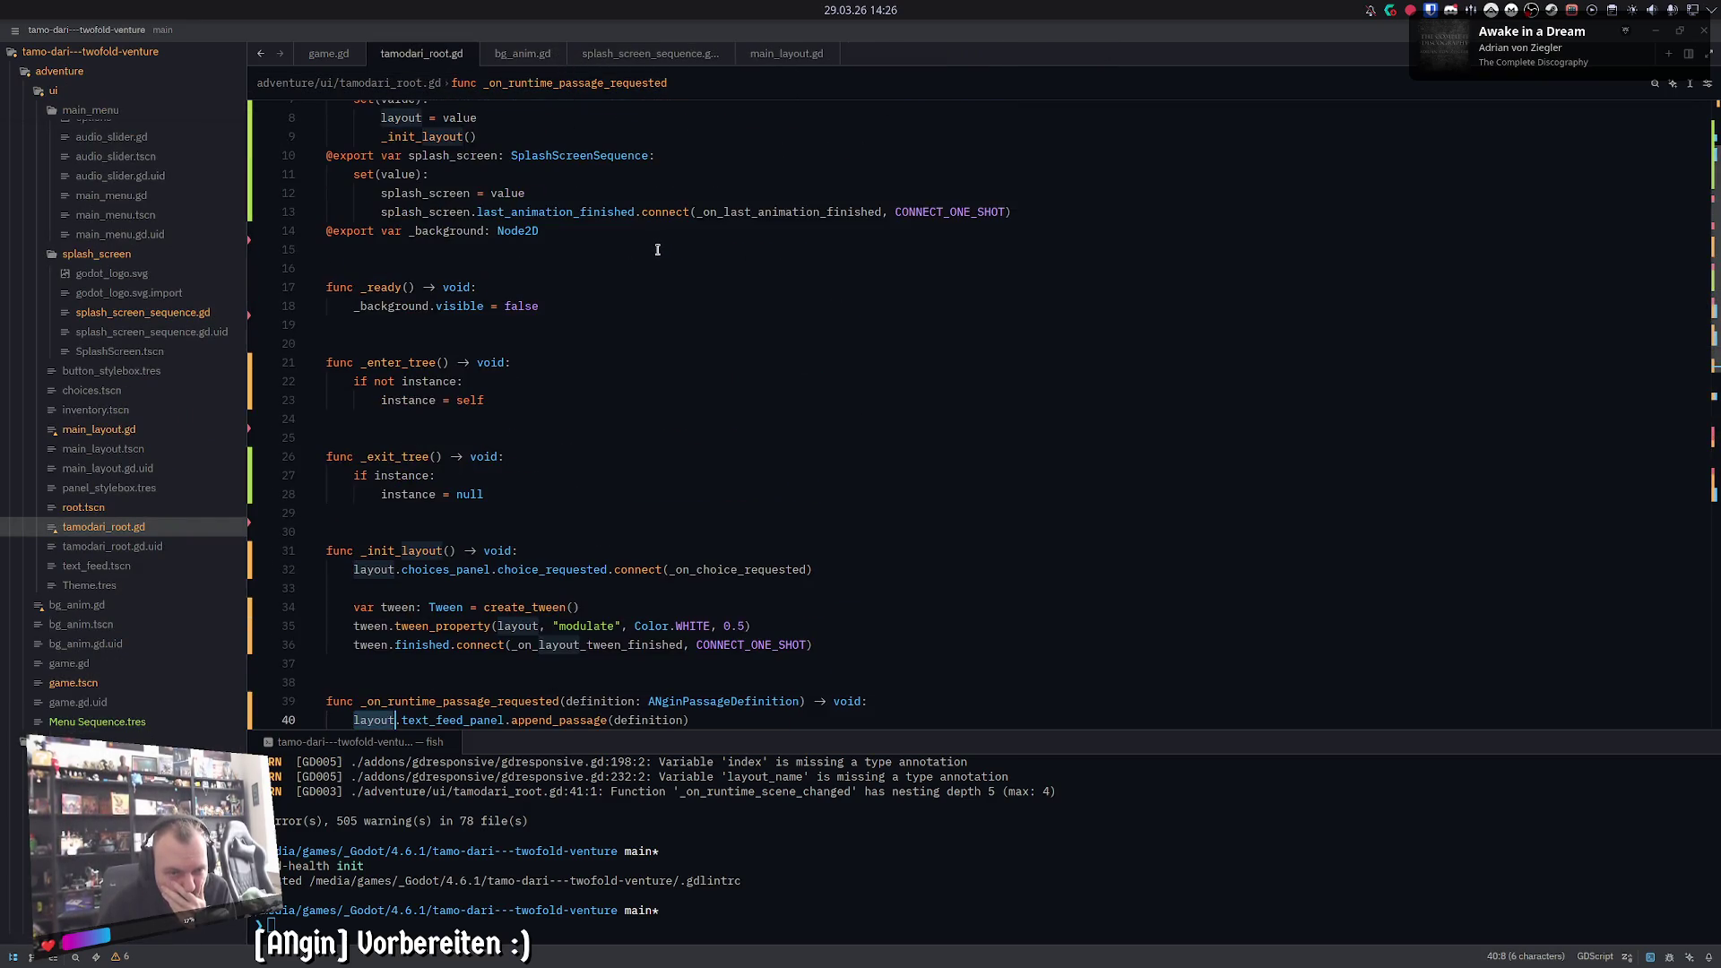
{"action": "scroll", "coordinate": [658, 249], "scroll_direction": "down", "scroll_amount": 7}
{"action": "scroll", "coordinate": [659, 287], "scroll_direction": "up", "scroll_amount": 10}
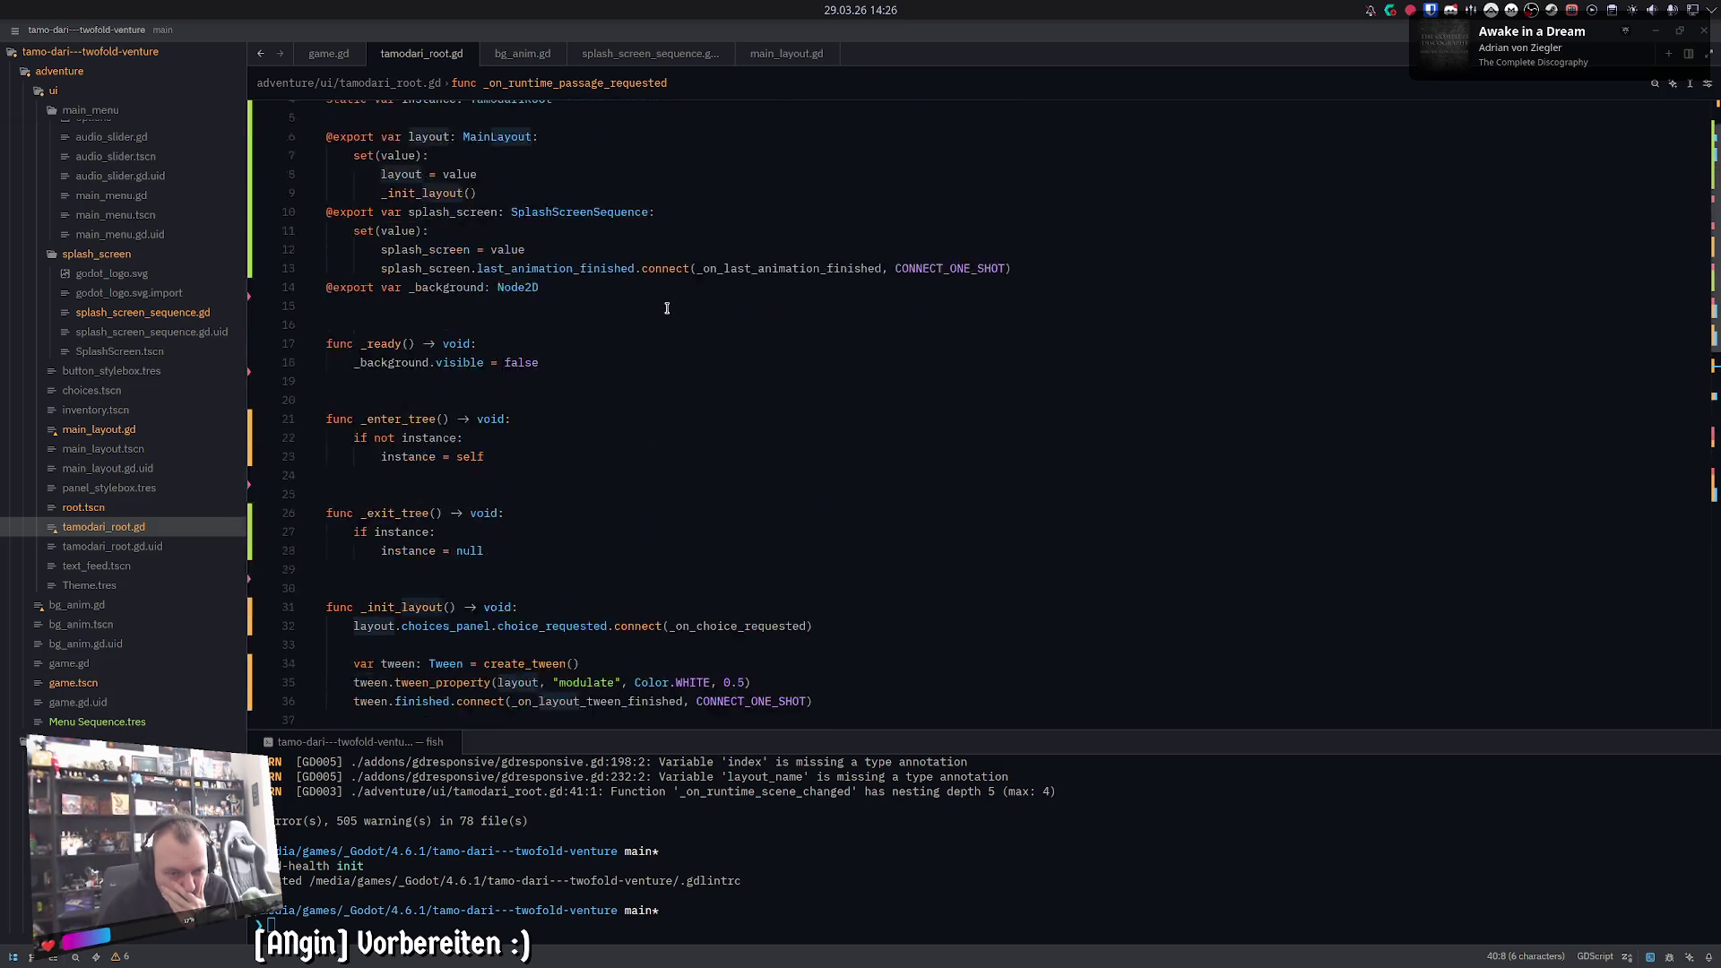
{"action": "scroll", "coordinate": [660, 313], "scroll_direction": "down", "scroll_amount": 7}
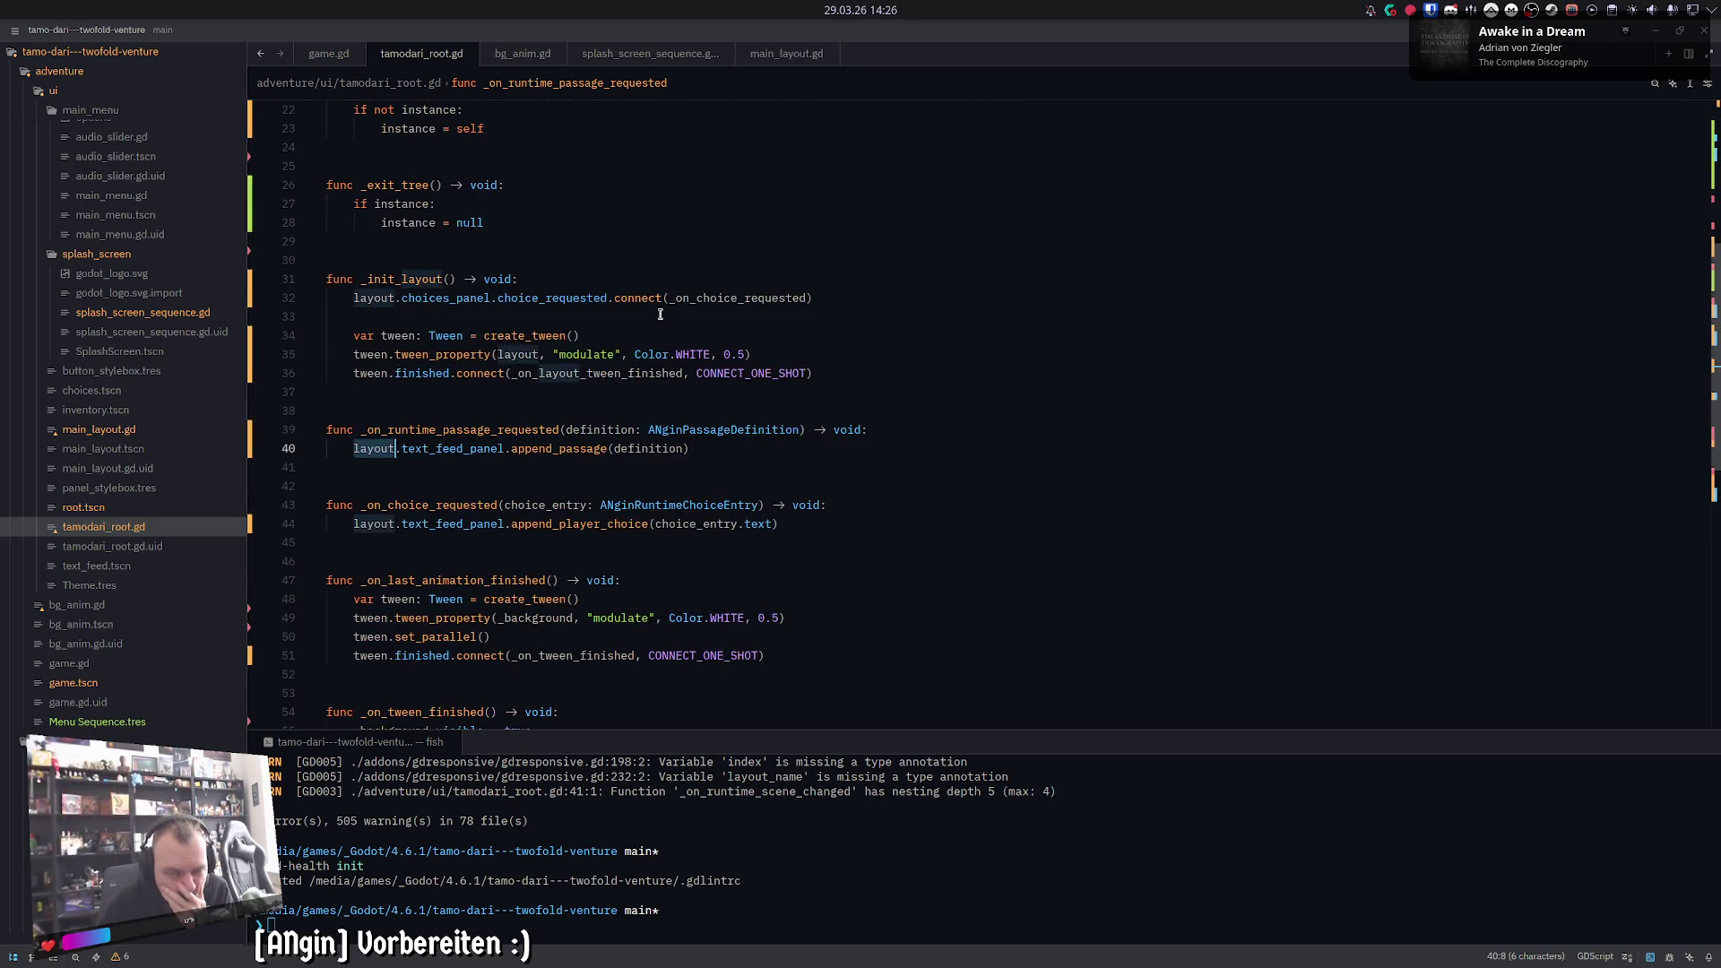
{"action": "middle_click", "coordinate": [518, 56]}
{"action": "middle_click", "coordinate": [518, 56]}
Look over game.gd, then return to tamodari_root.gd and move to its last line.
{"action": "key", "text": "ctrl+Page_Up"}
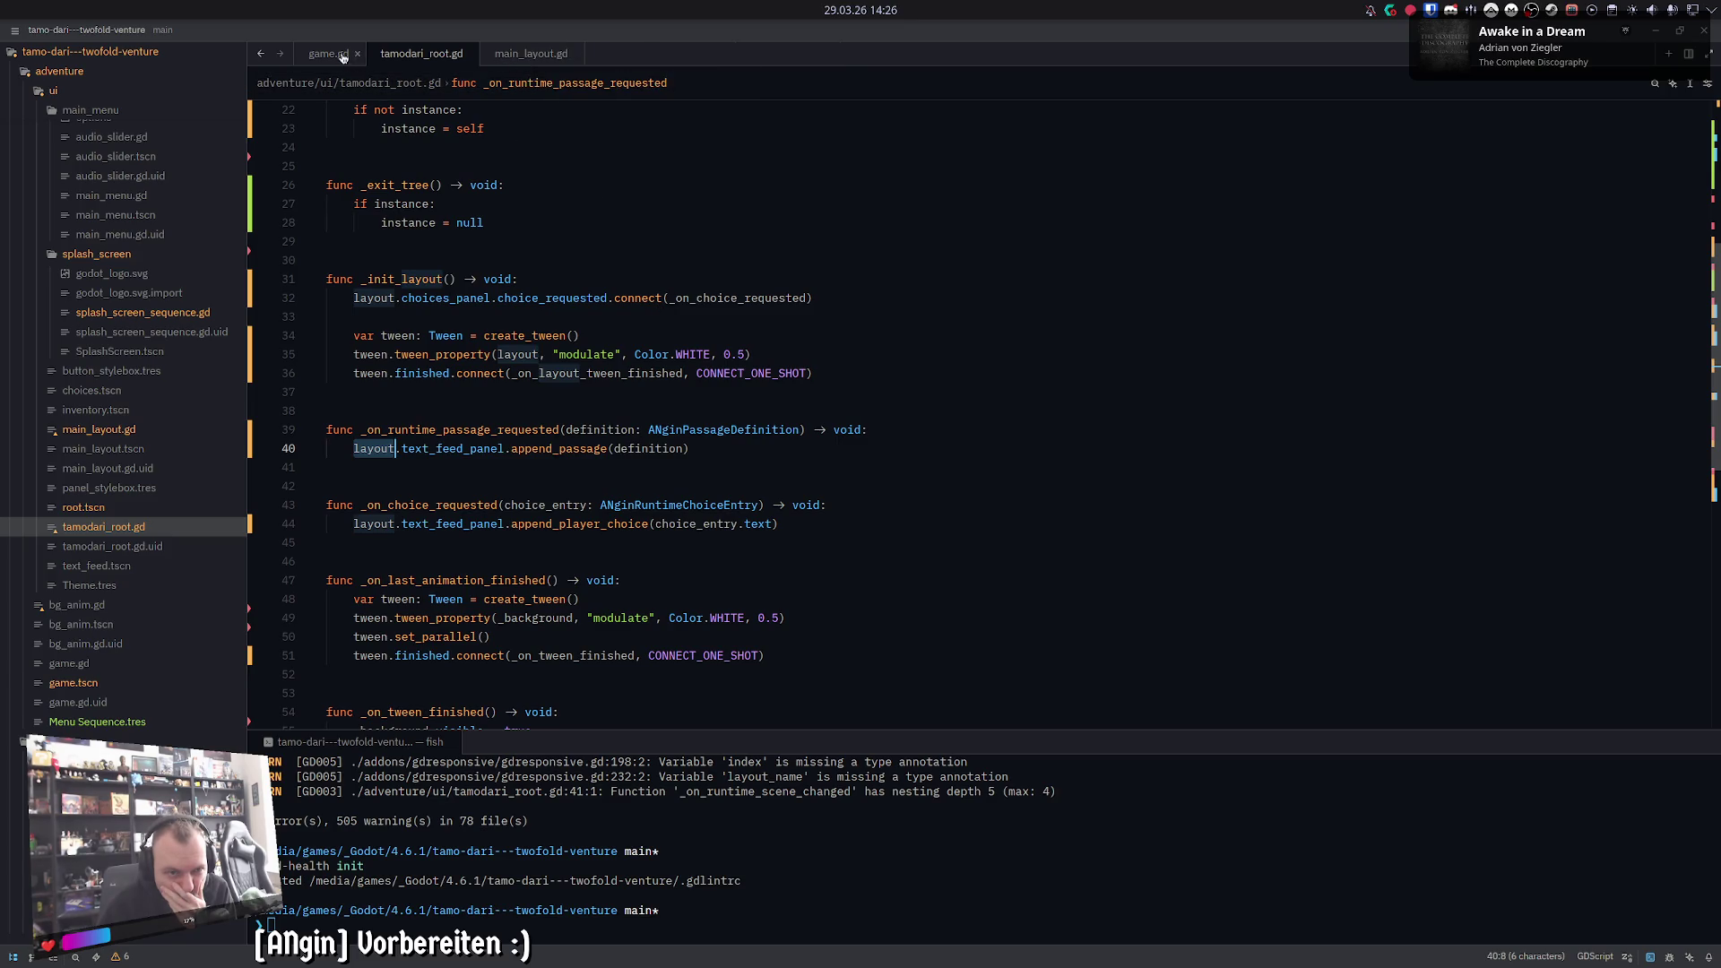
{"action": "left_click", "coordinate": [579, 306]}
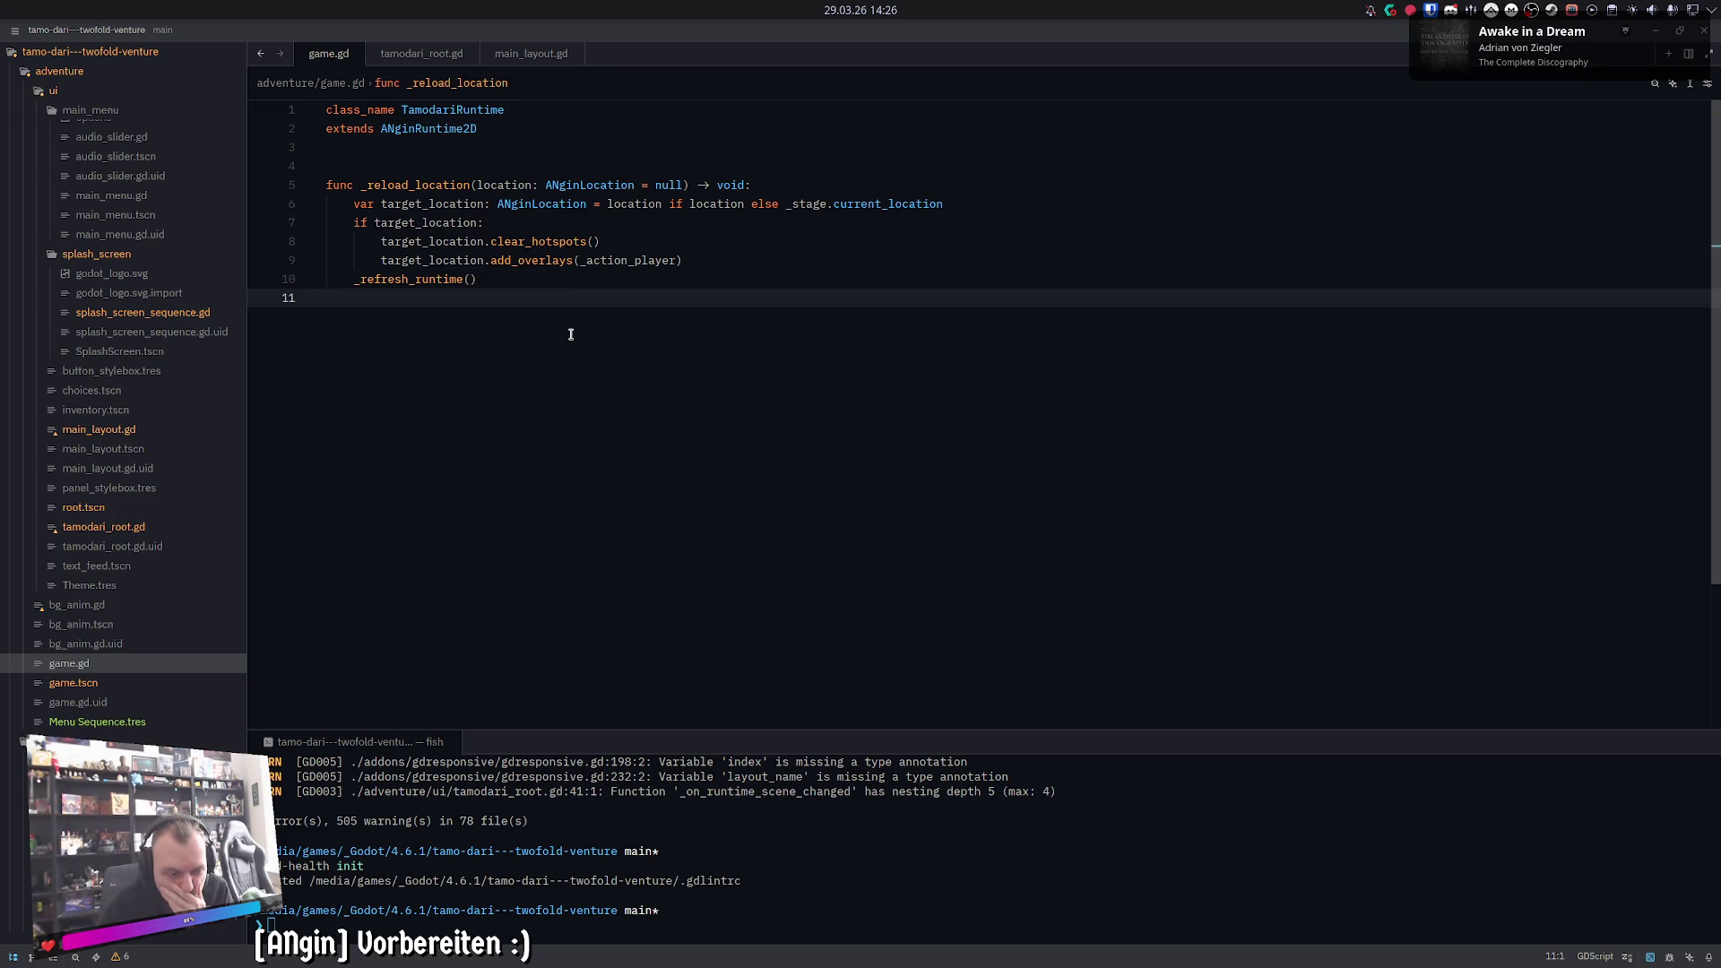
{"action": "left_click", "coordinate": [411, 59]}
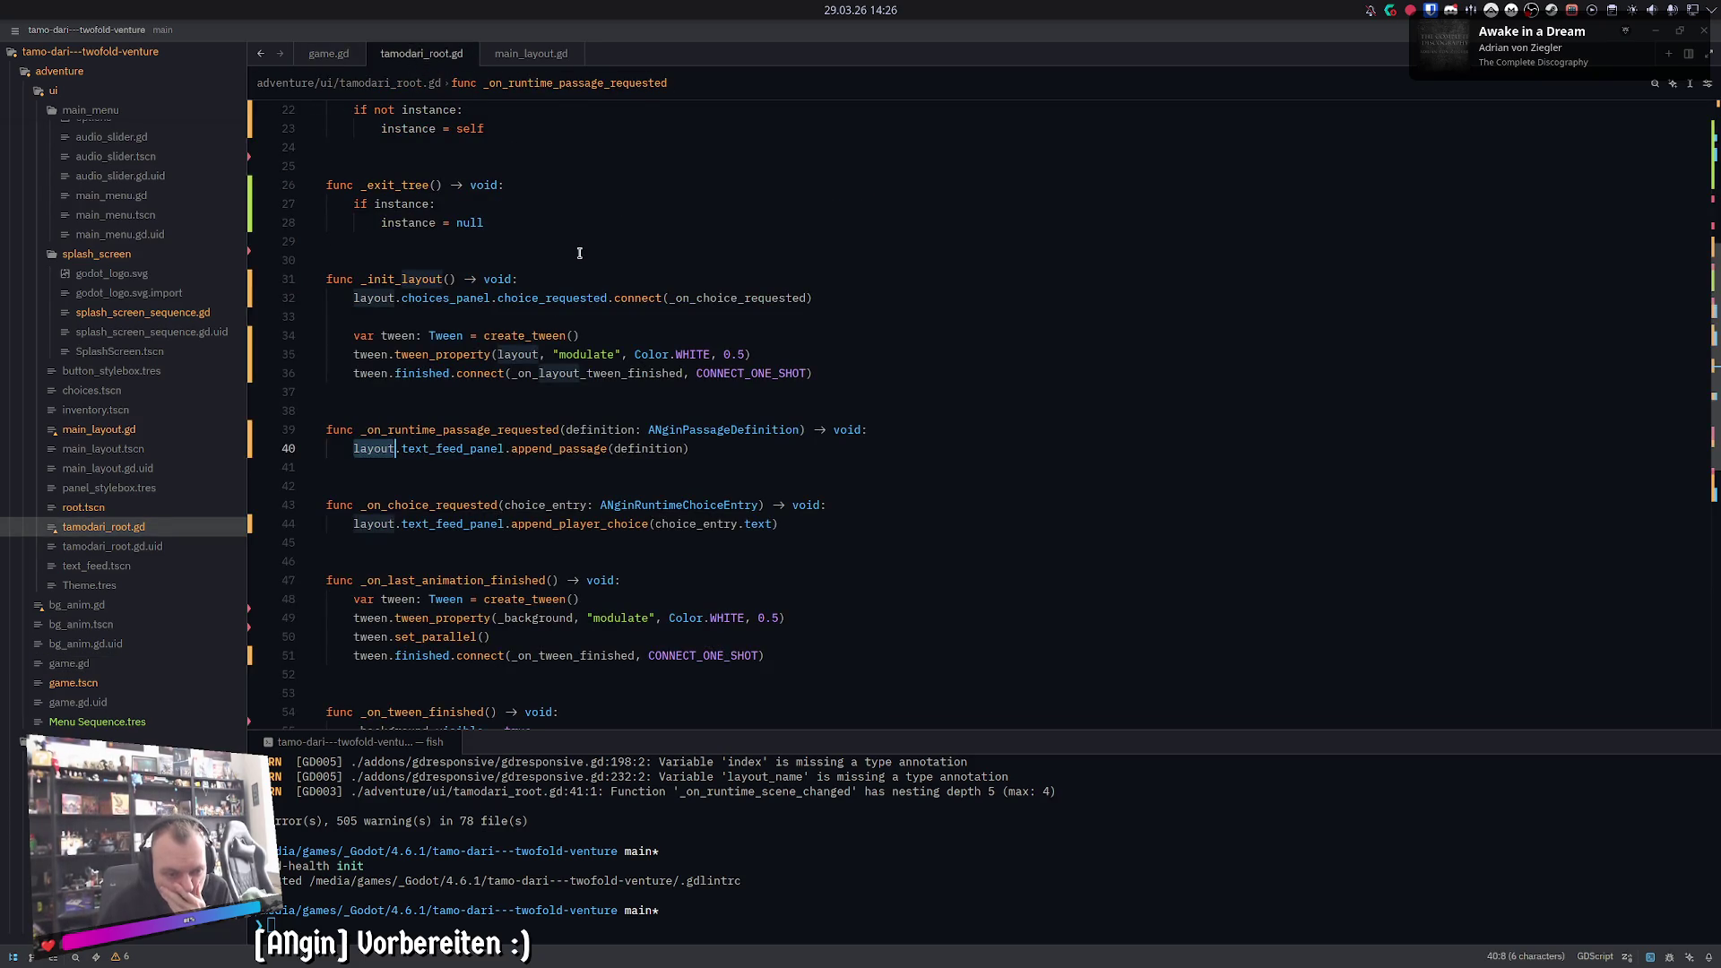
{"action": "key", "text": "Tab"}
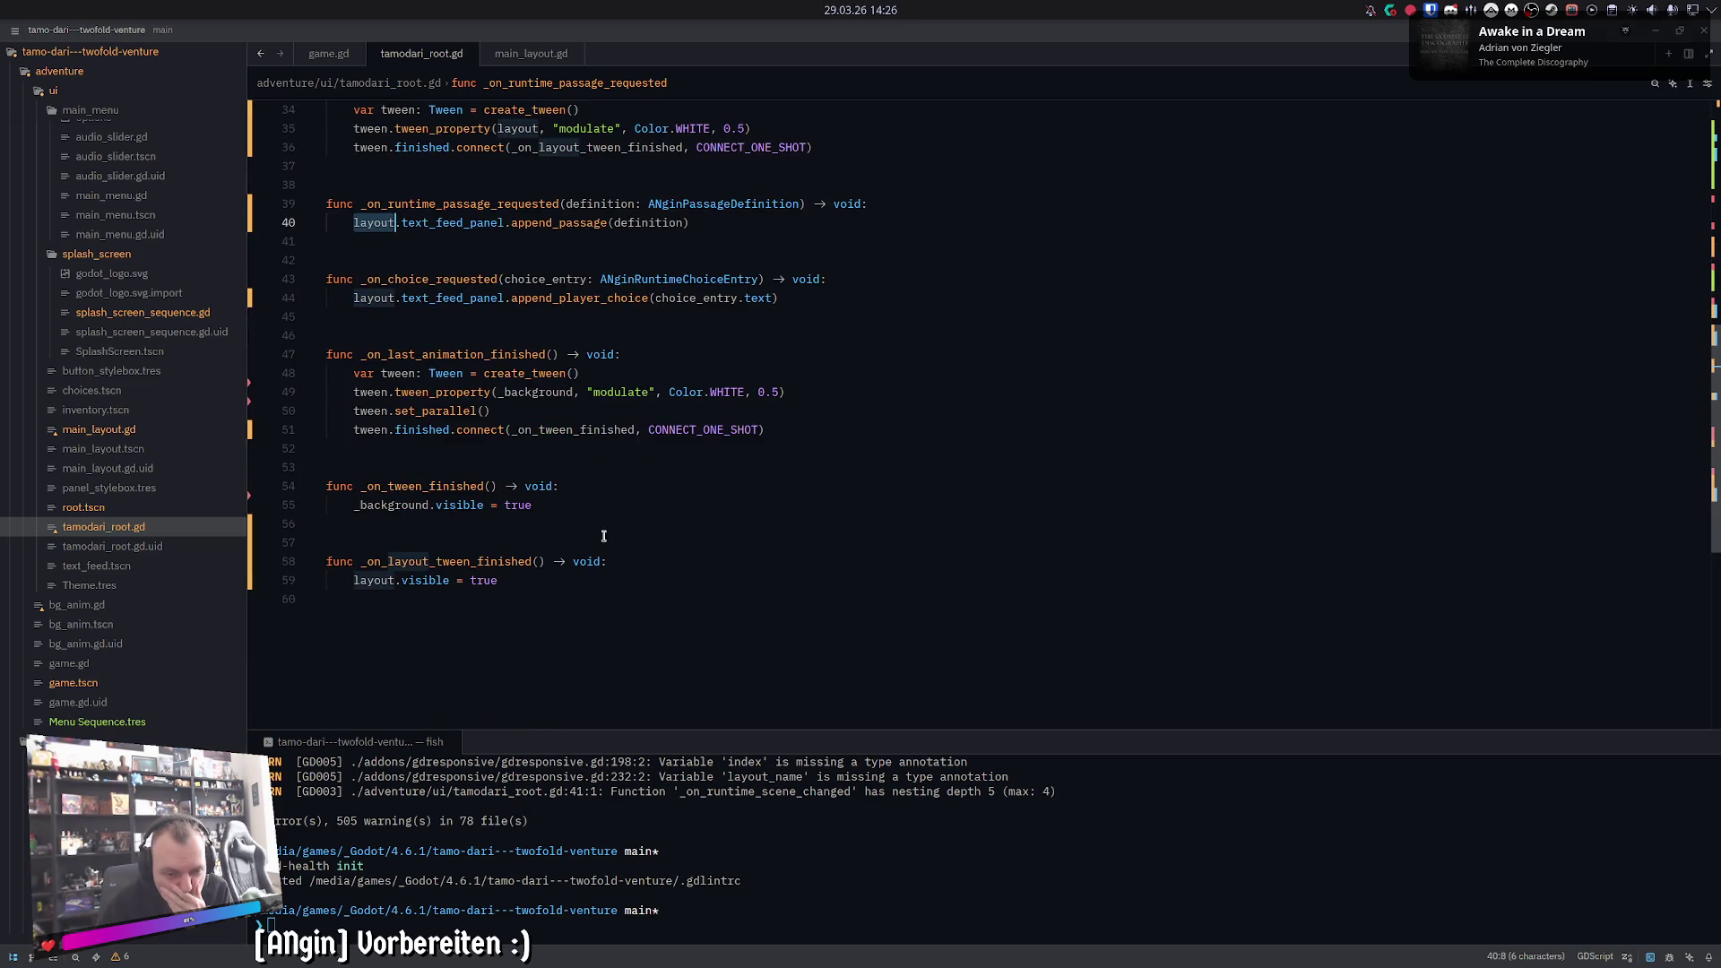
{"action": "key", "text": "Tab"}
{"action": "left_click_drag", "start_coordinate": [500, 590], "coordinate": [510, 584]}
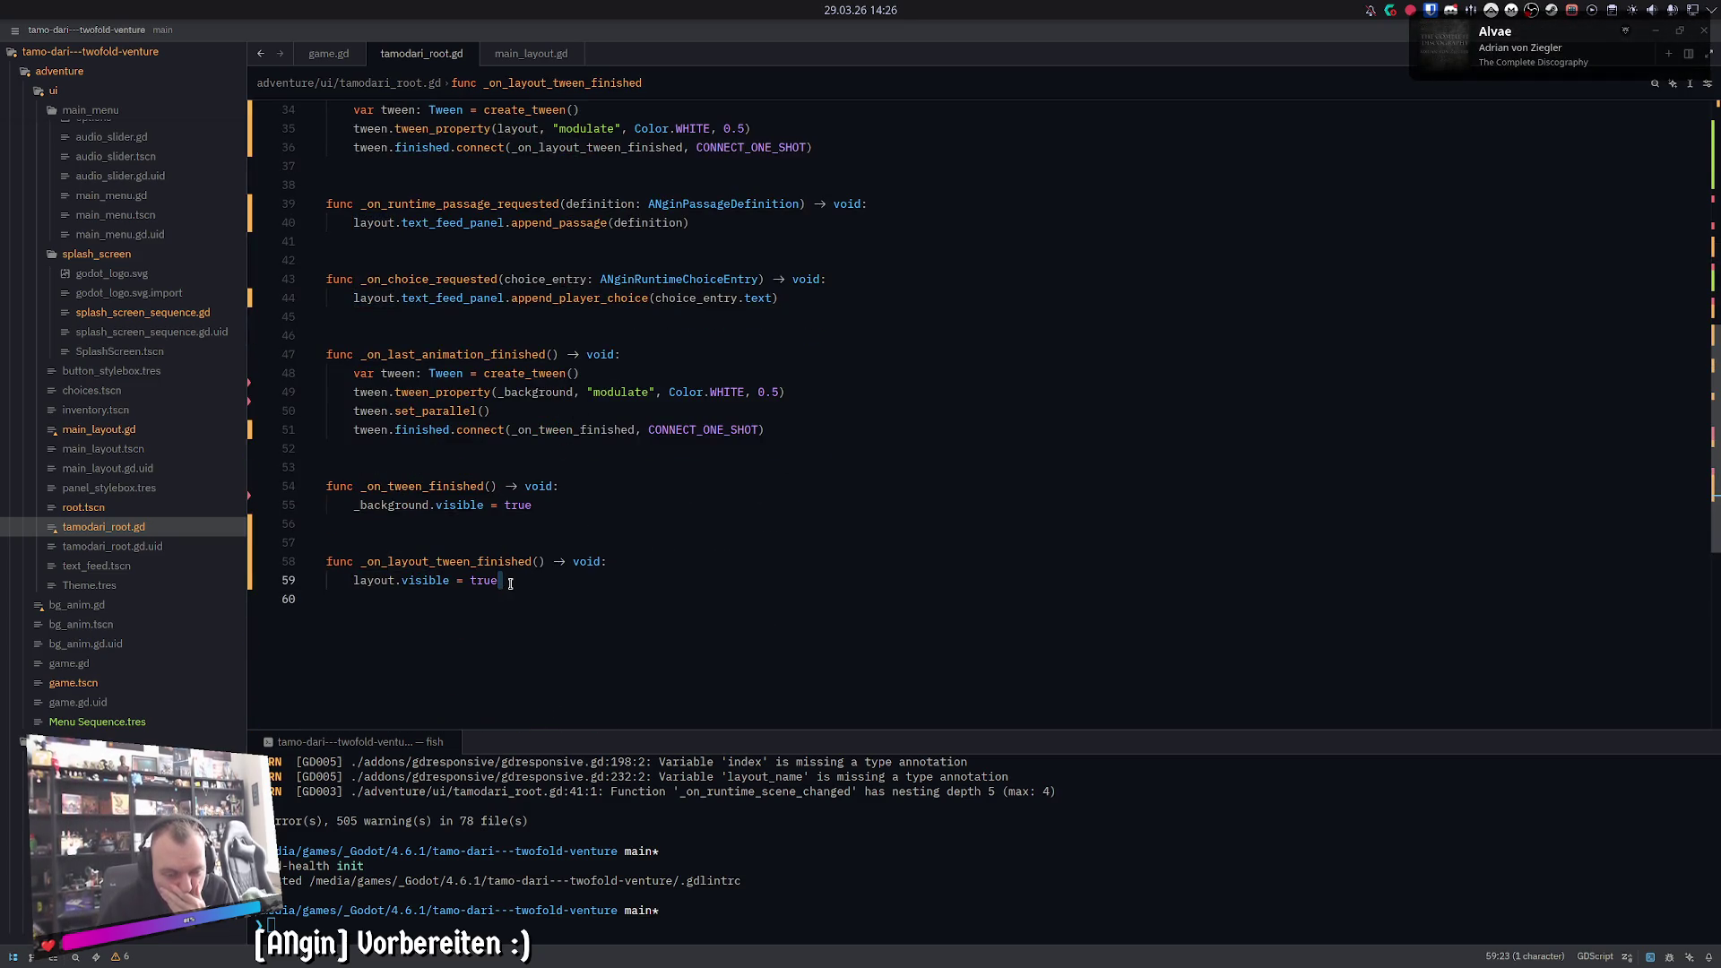
{"action": "left_click", "coordinate": [528, 581]}
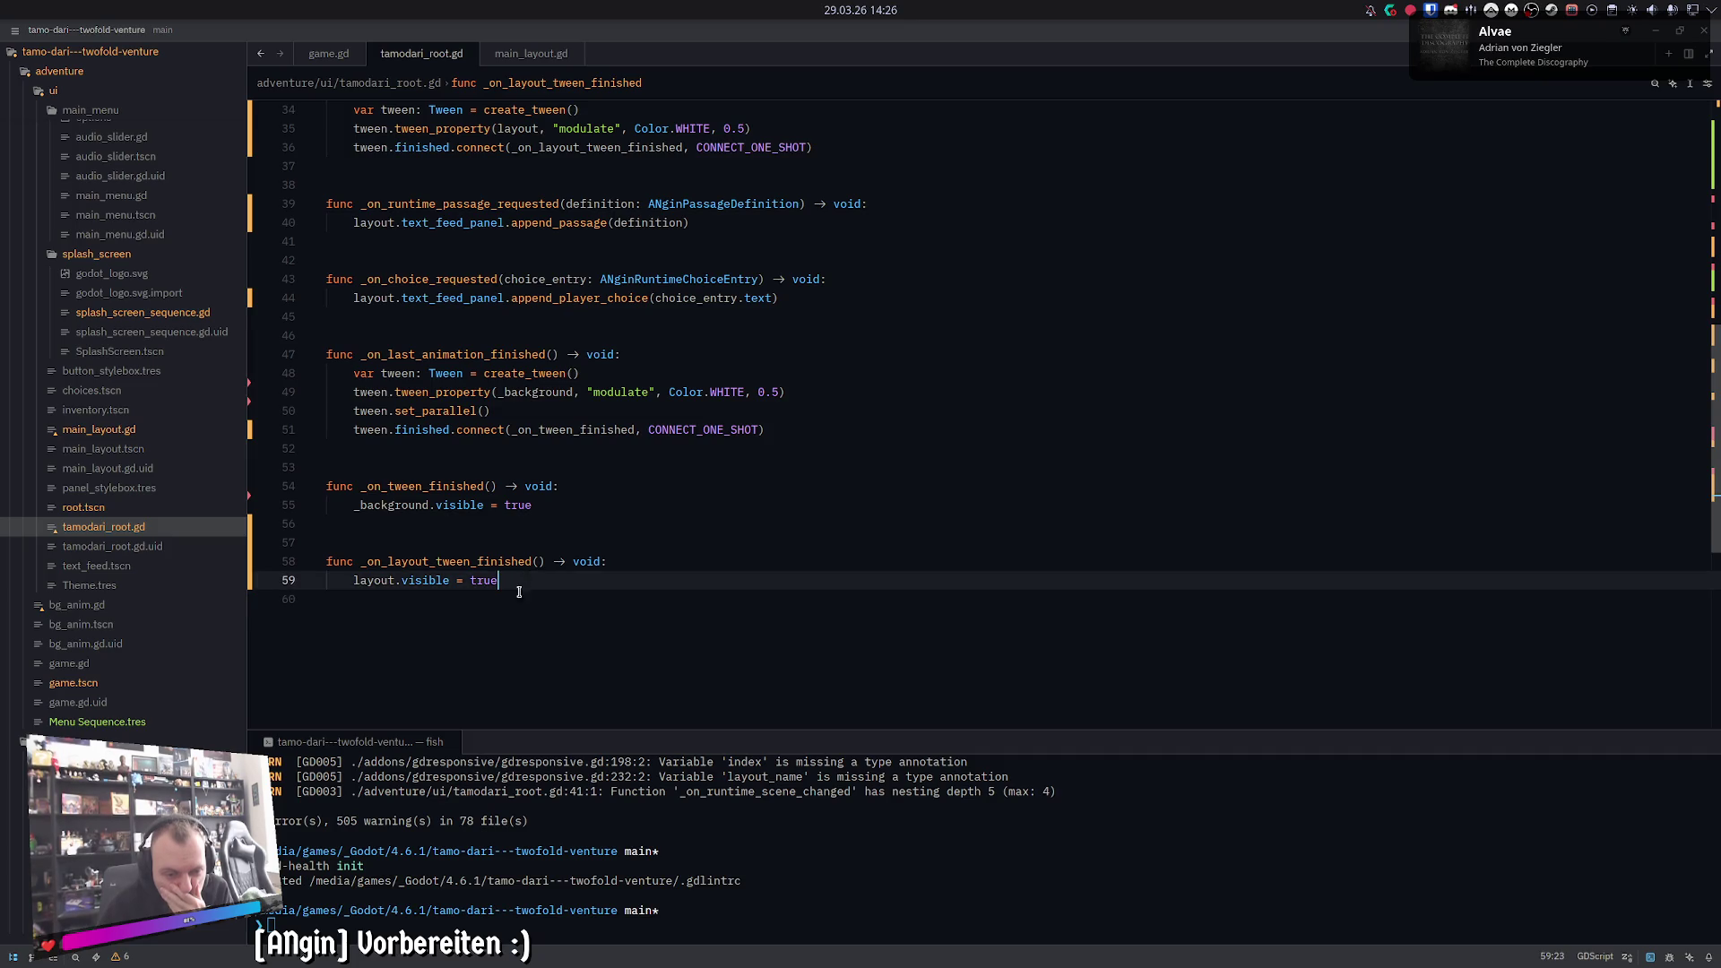
{"action": "scroll", "coordinate": [515, 594], "scroll_direction": "up", "scroll_amount": 4}
{"action": "scroll", "coordinate": [515, 594], "scroll_direction": "down", "scroll_amount": 3}
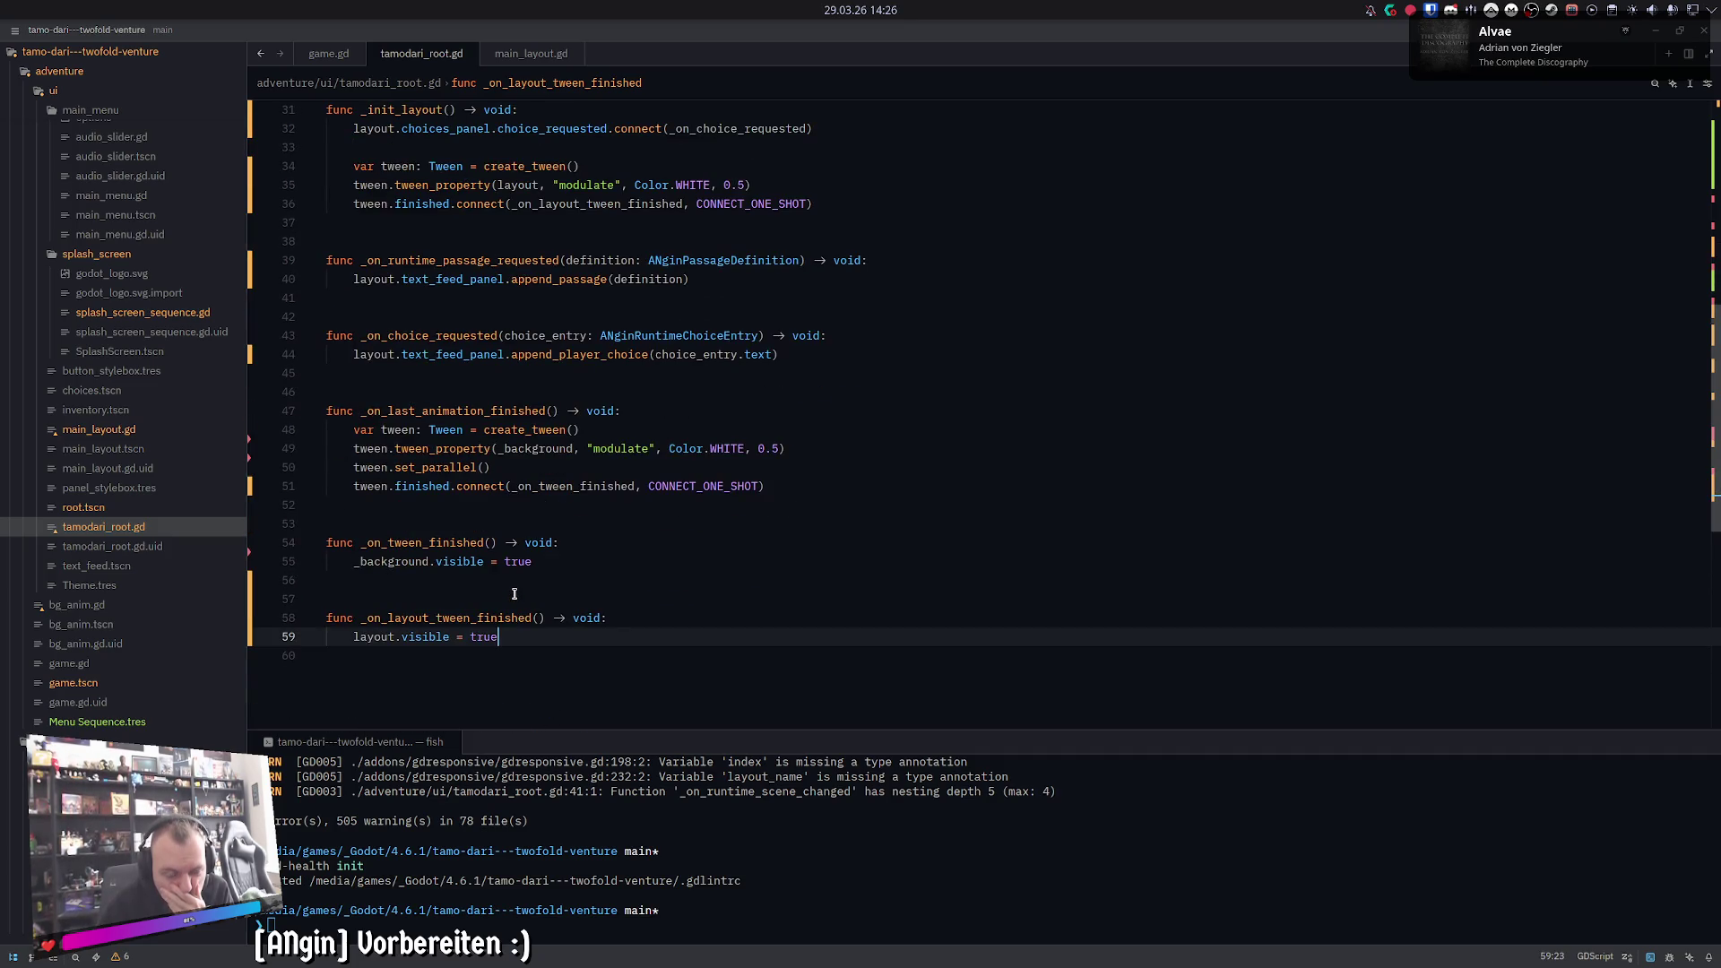
{"action": "scroll", "coordinate": [515, 594], "scroll_direction": "up", "scroll_amount": 2}
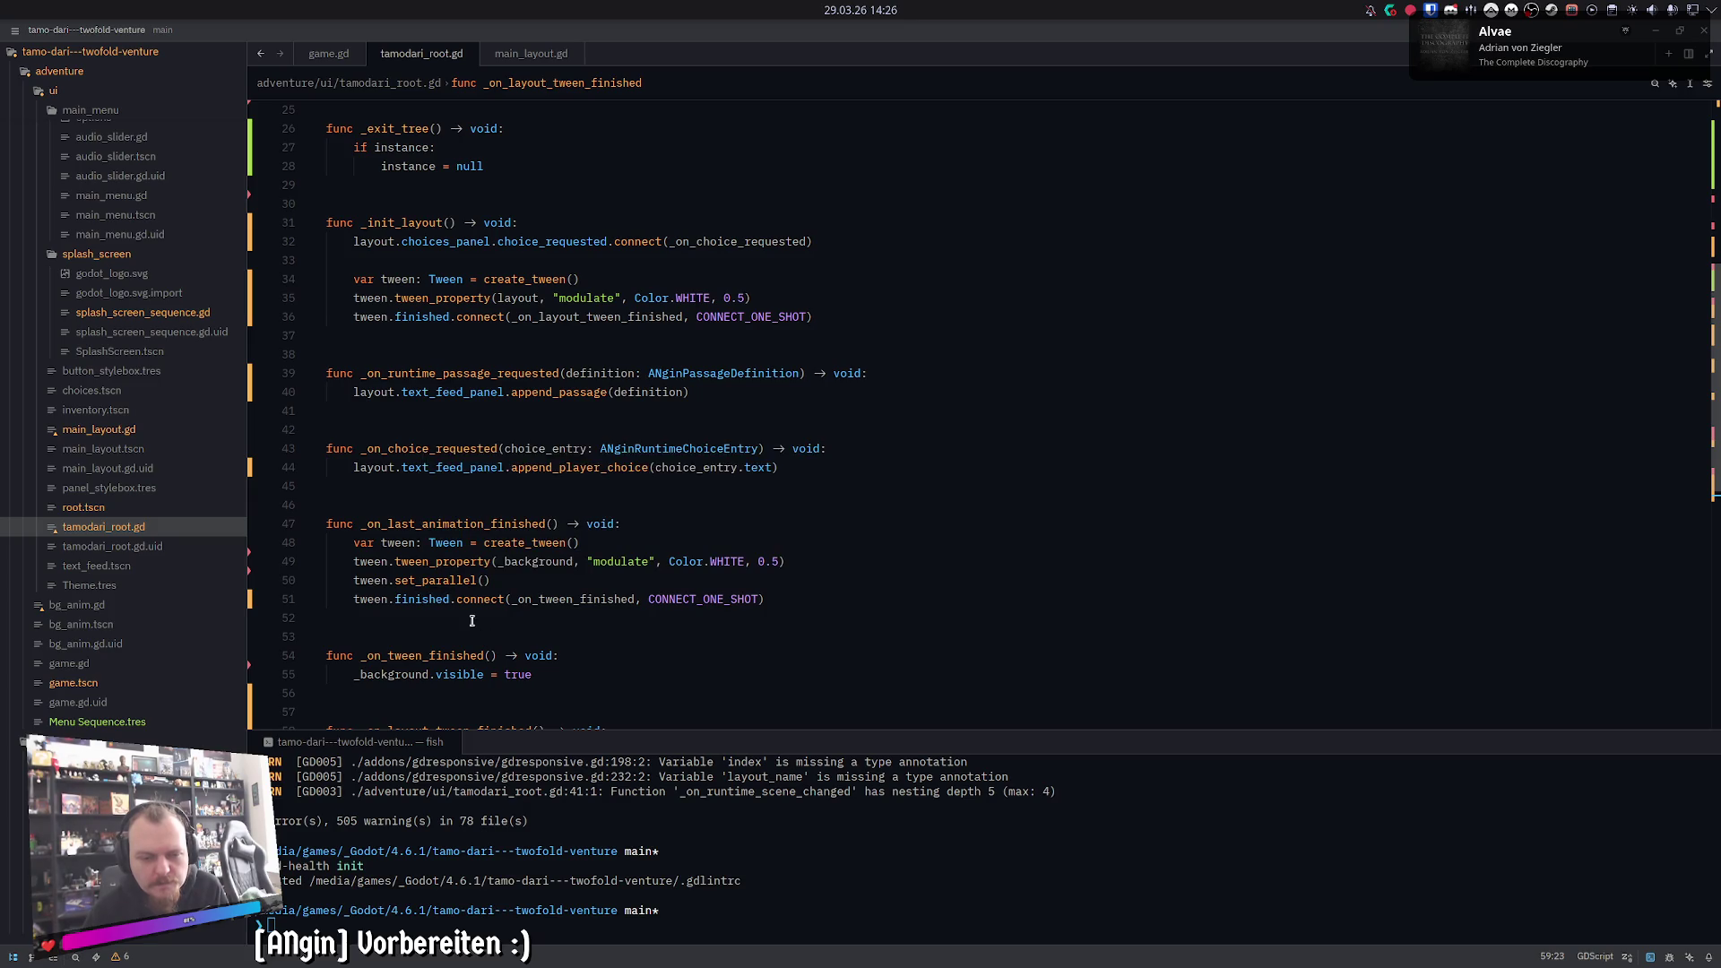
Delete the tween.set_parallel() line from _on_last_animation_finished and highlight the _background references.
{"action": "left_click", "coordinate": [422, 561]}
{"action": "left_click_drag", "start_coordinate": [690, 581], "coordinate": [865, 555]}
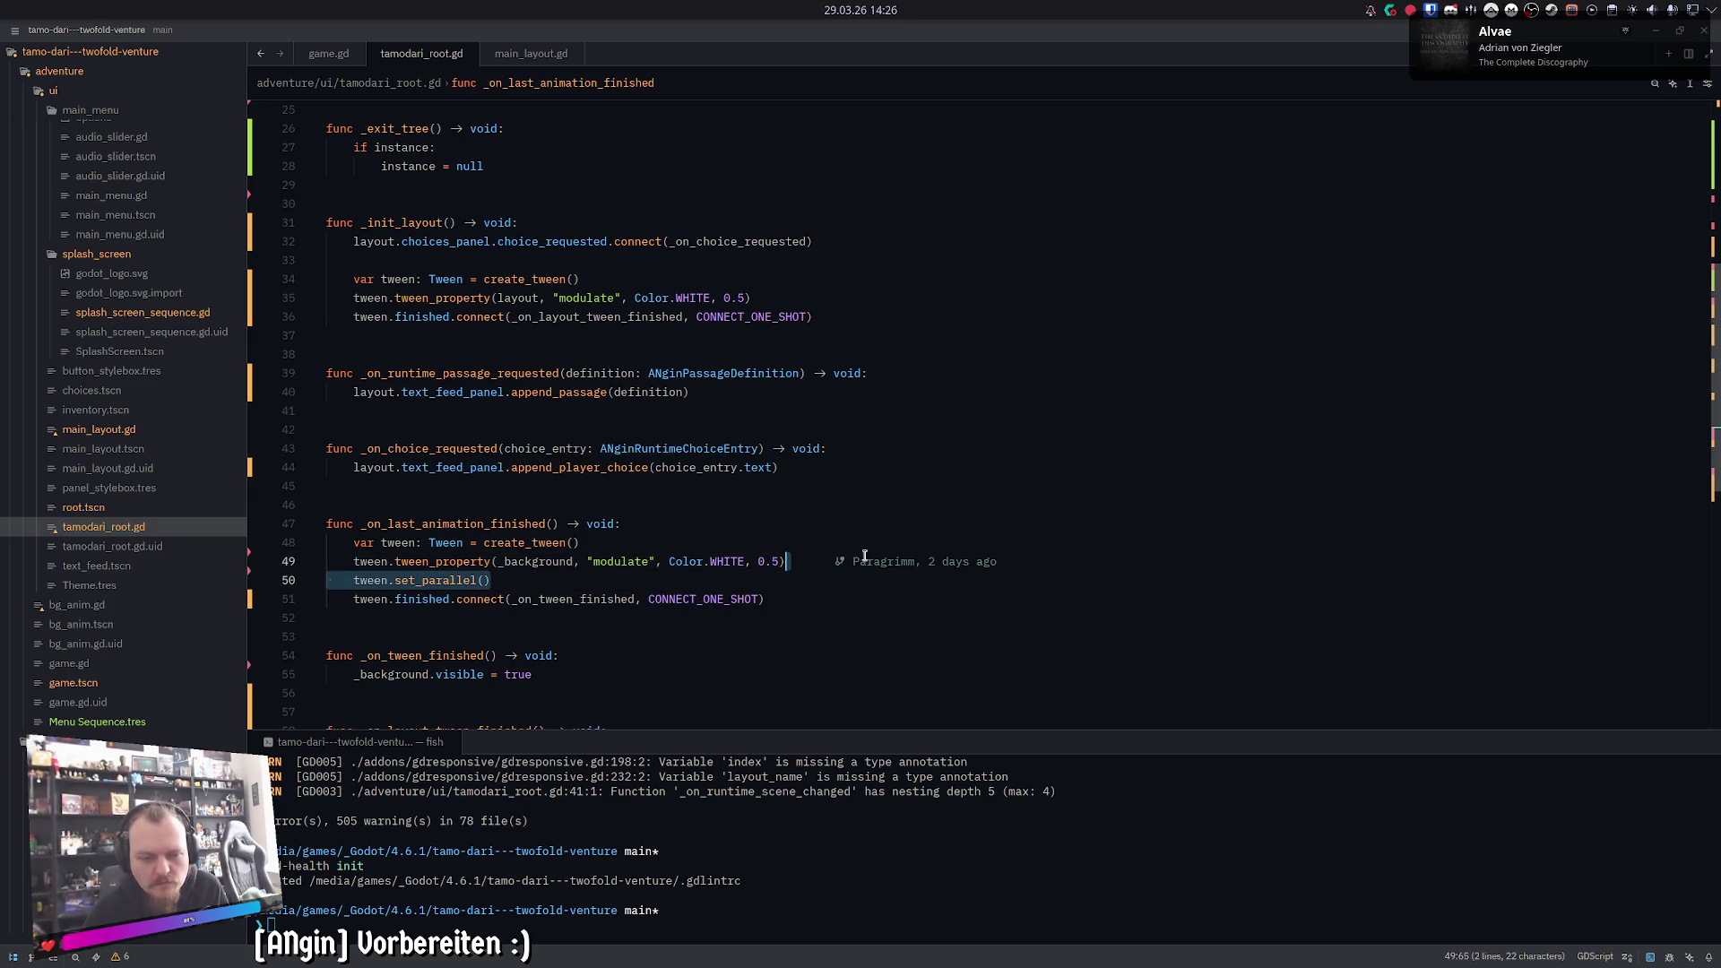
{"action": "key", "text": "BackSpace"}
{"action": "key", "text": "ctrl+slash"}
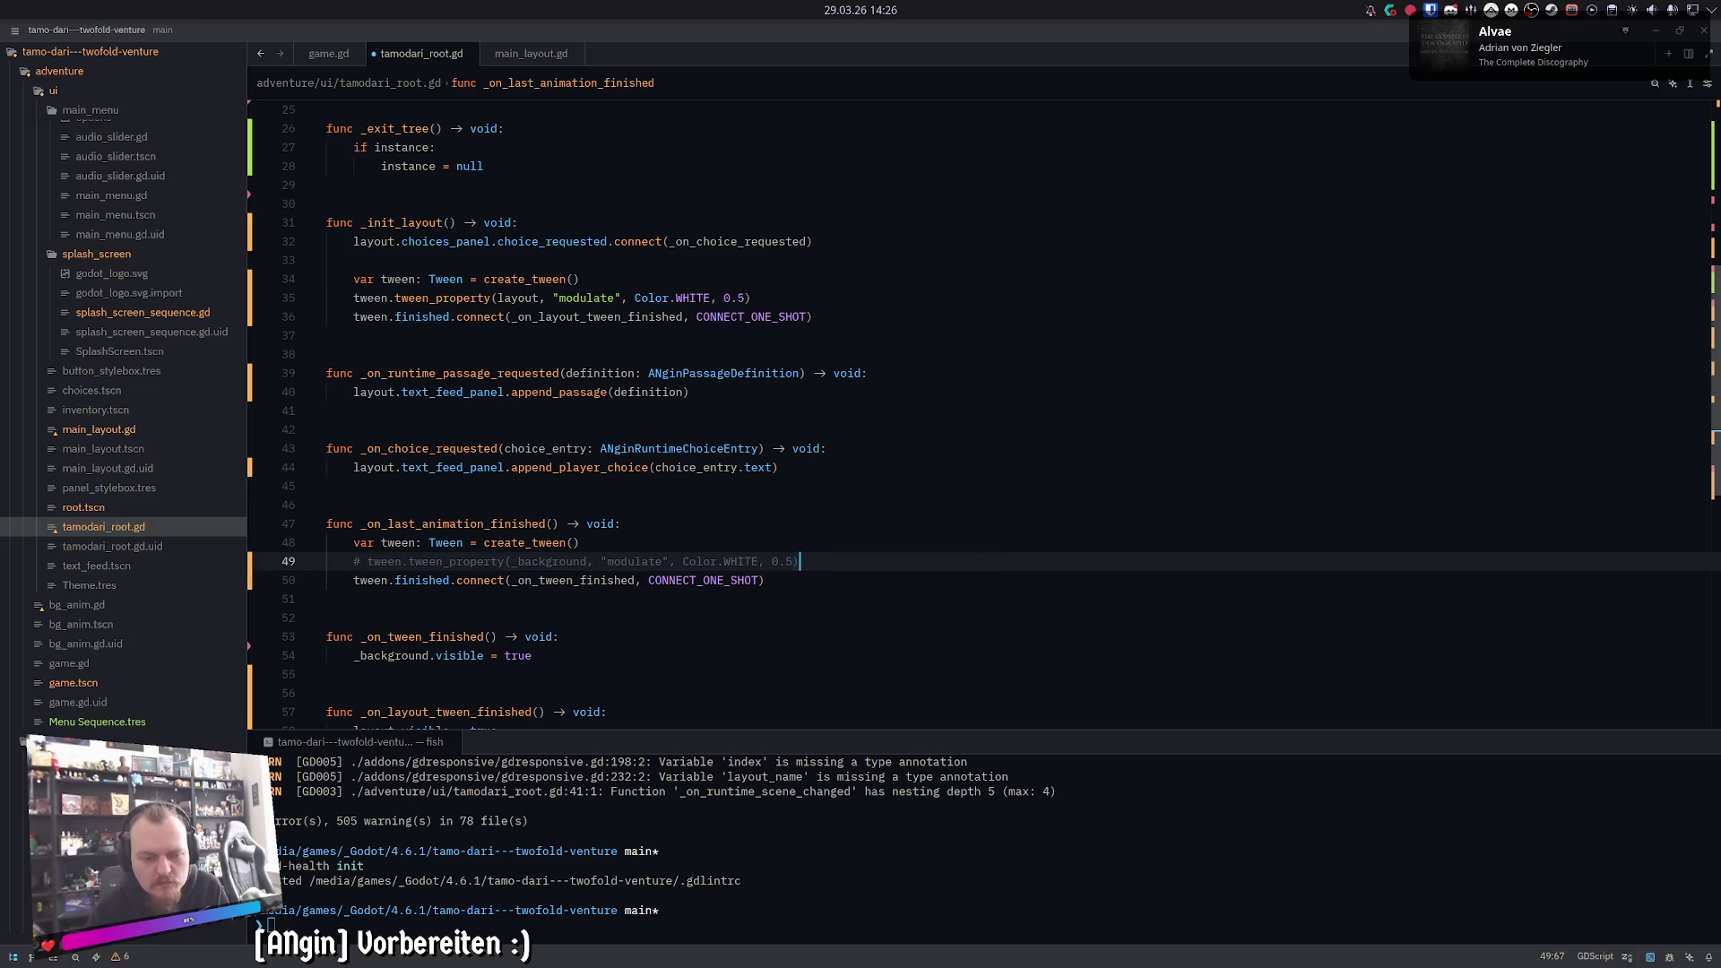
{"action": "key", "text": "ctrl+slash"}
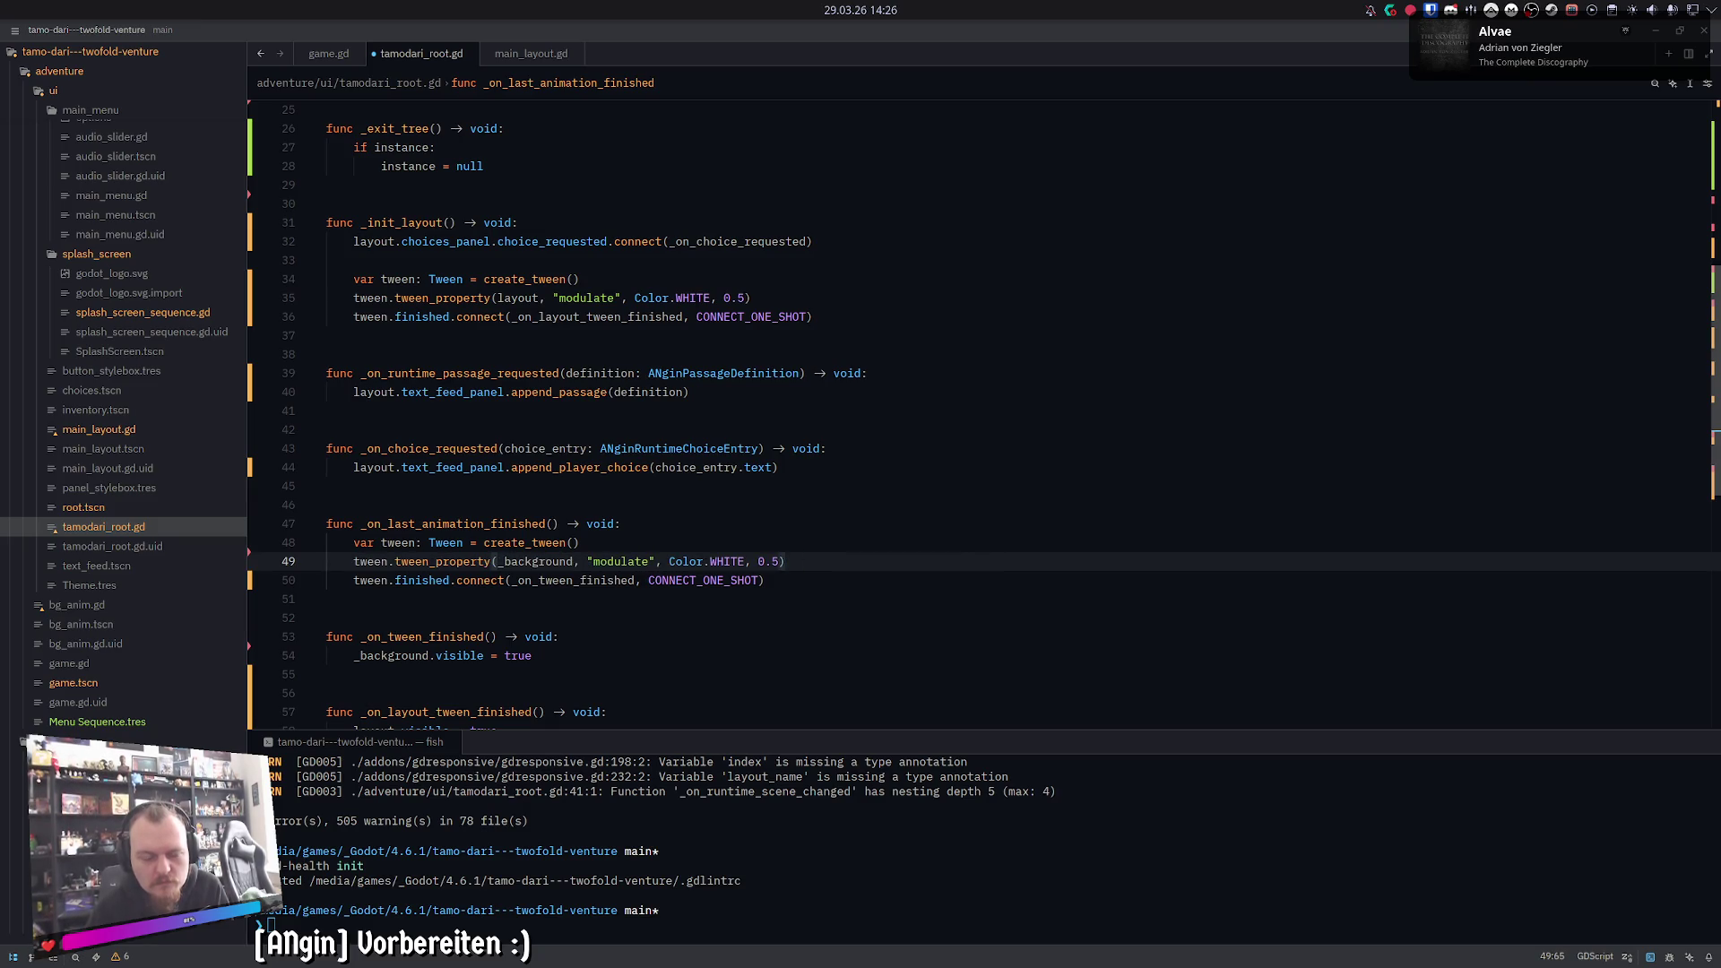
{"action": "double_click", "coordinate": [535, 561]}
Confirm MainLayout's Visible property is on under CanvasItem > Visibility, then return to Zed.
{"action": "key", "text": "alt+Tab"}
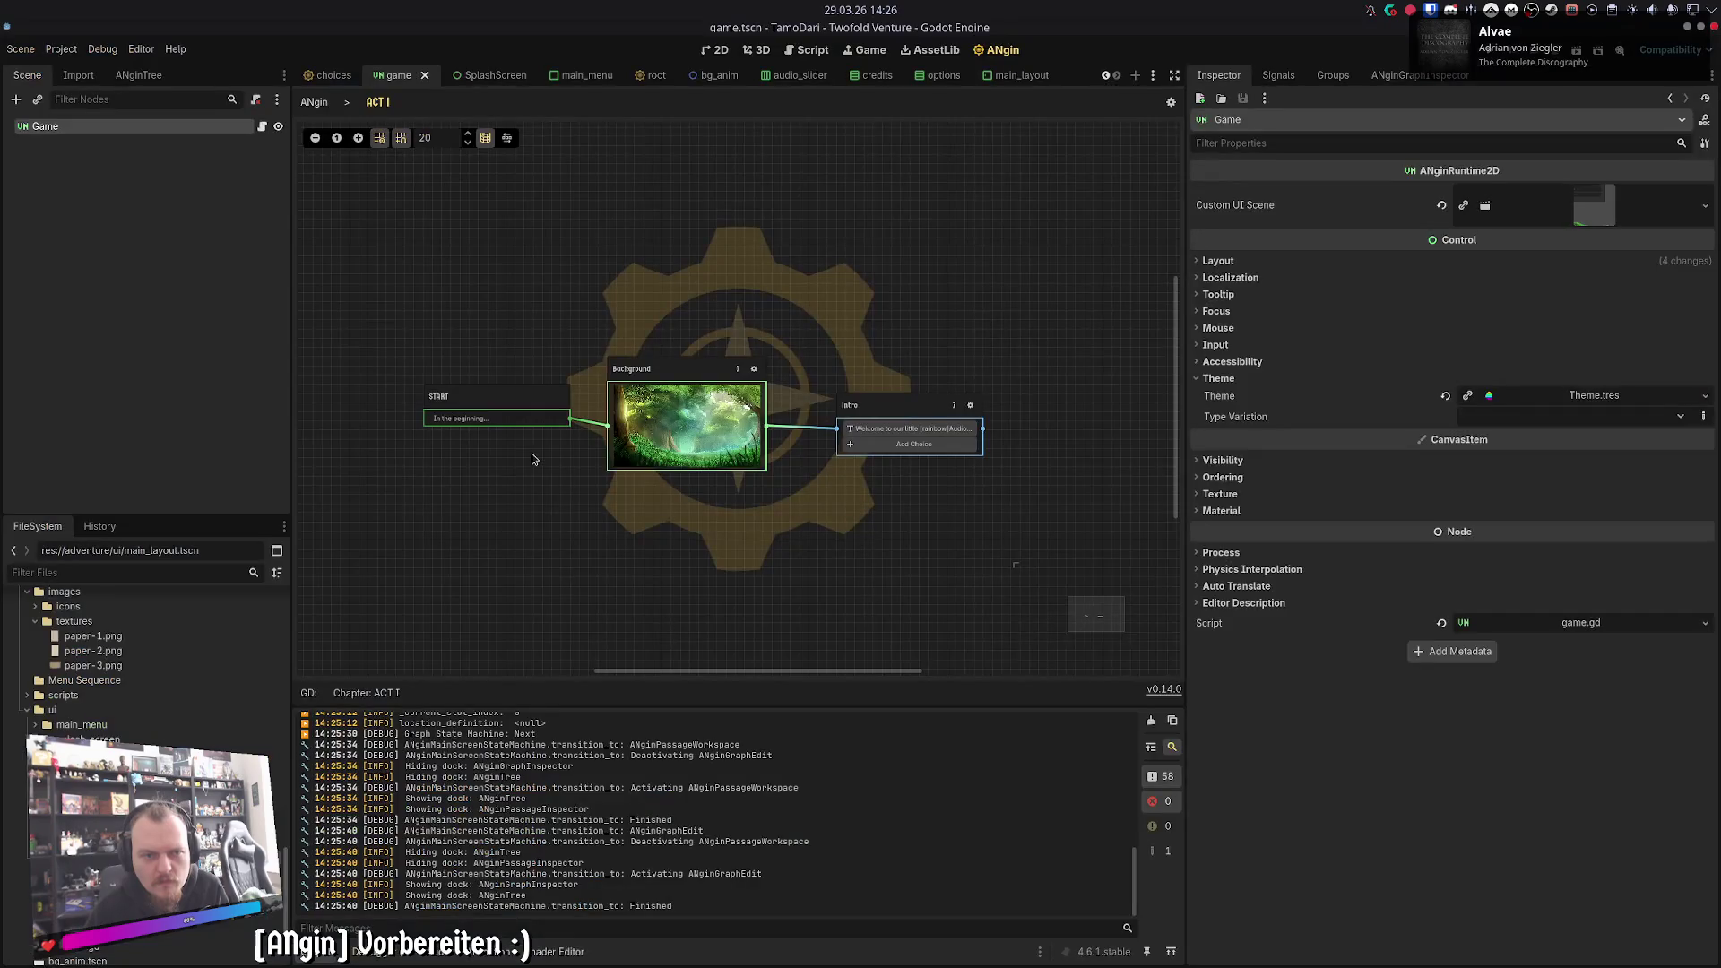
{"action": "left_click", "coordinate": [108, 157]}
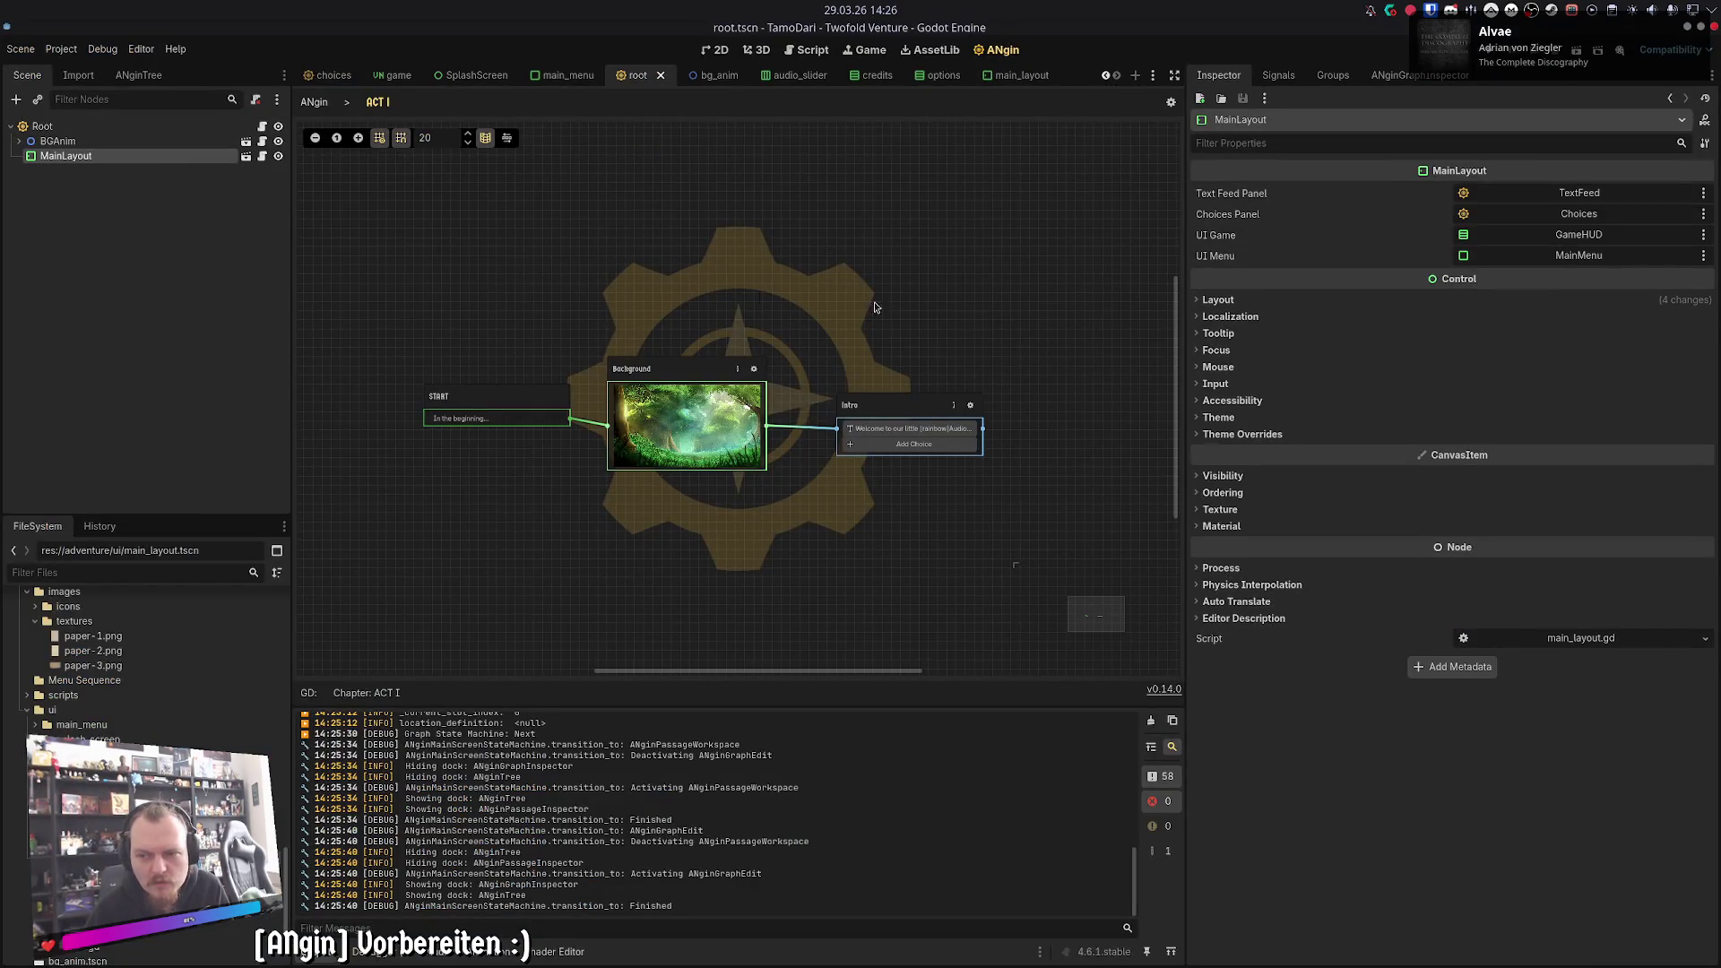
{"action": "left_click", "coordinate": [1297, 309]}
{"action": "left_click", "coordinate": [1296, 310]}
{"action": "left_click", "coordinate": [1259, 480]}
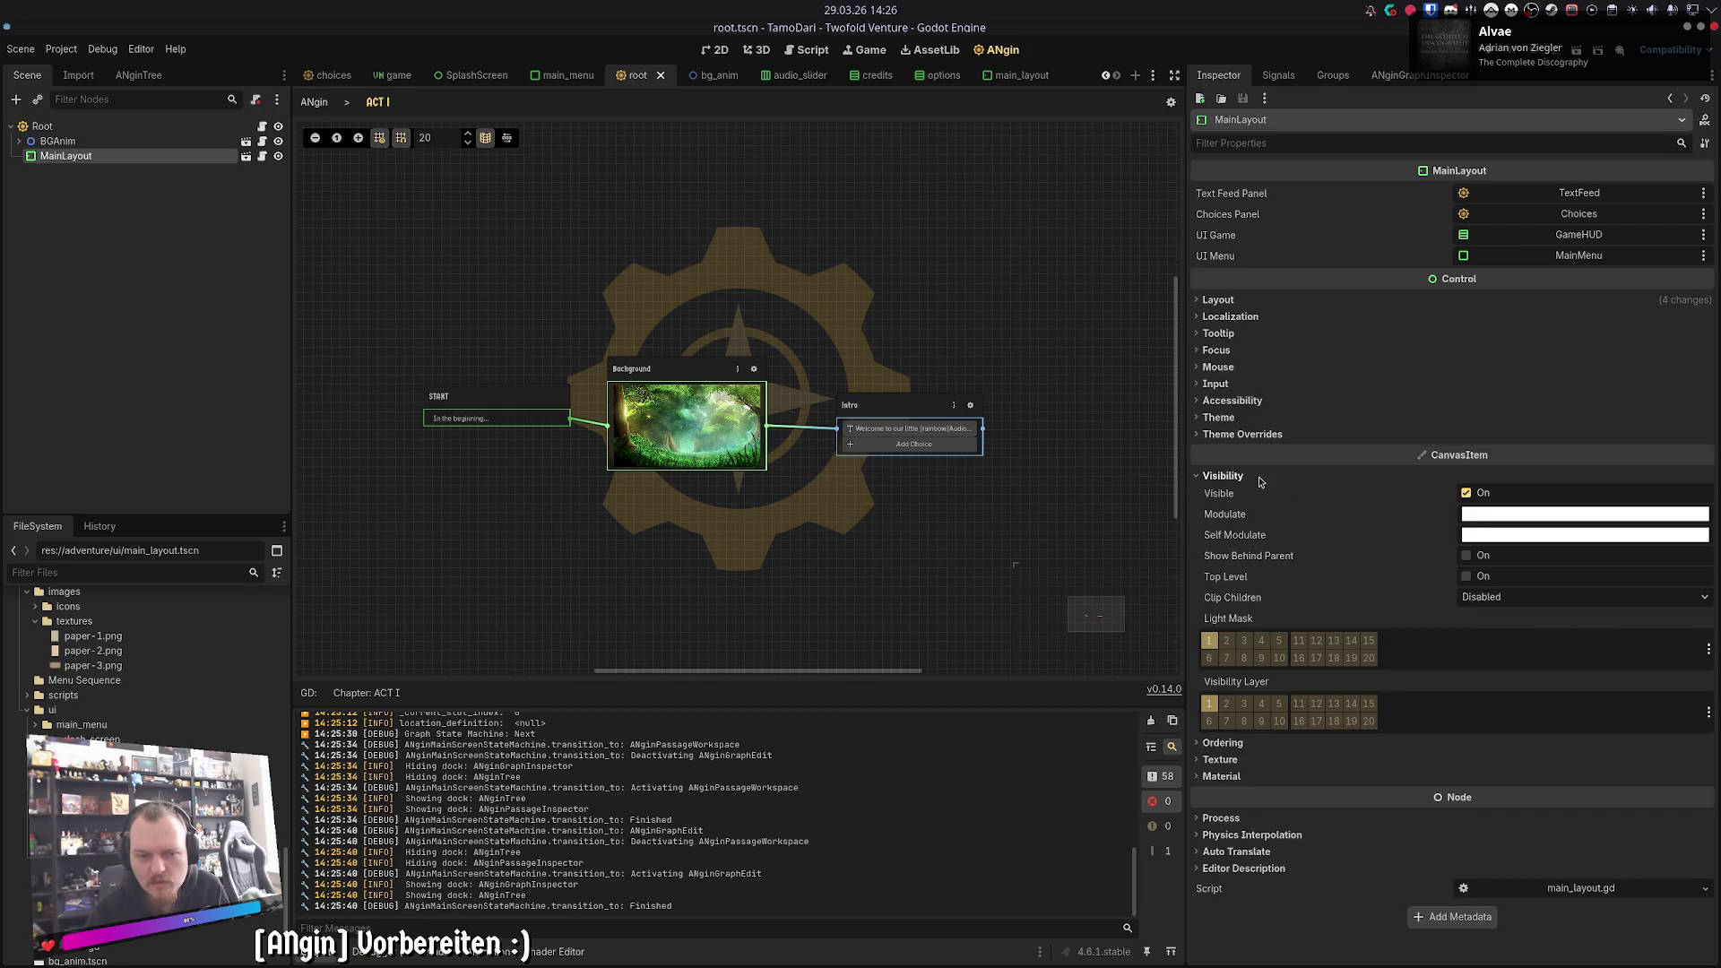
{"action": "key", "text": "alt+Tab"}
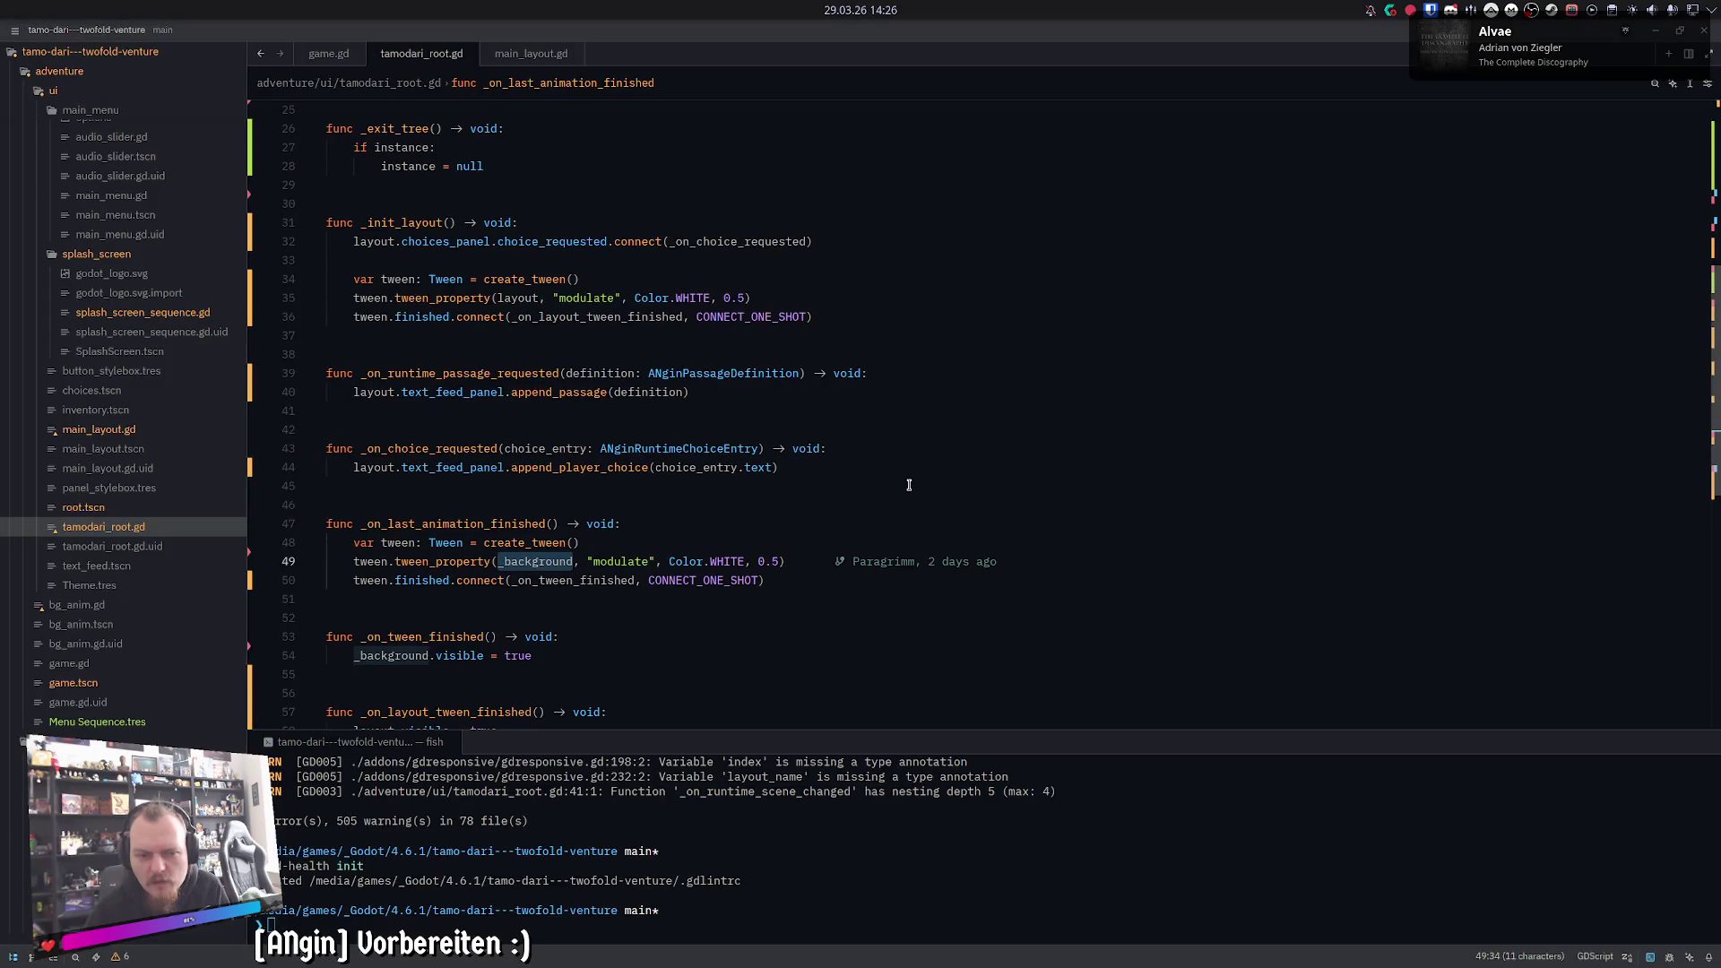
{"action": "left_click", "coordinate": [899, 445]}
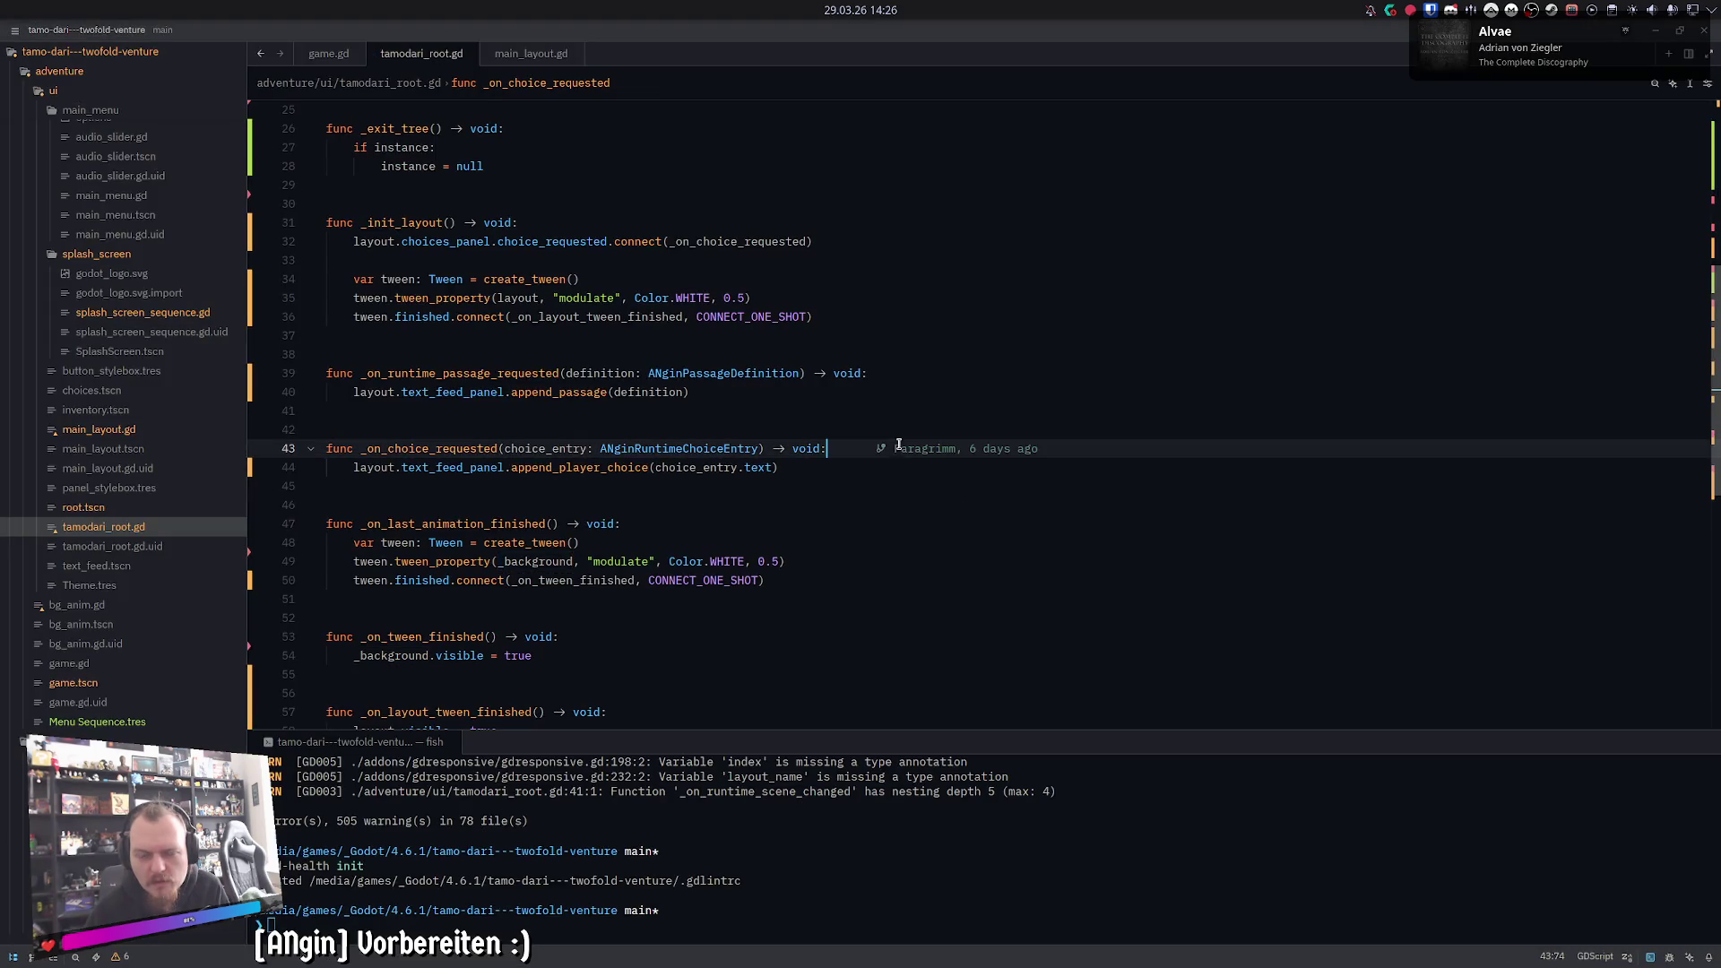
{"action": "double_click", "coordinate": [604, 562]}
{"action": "scroll", "coordinate": [825, 520], "scroll_direction": "up", "scroll_amount": 8}
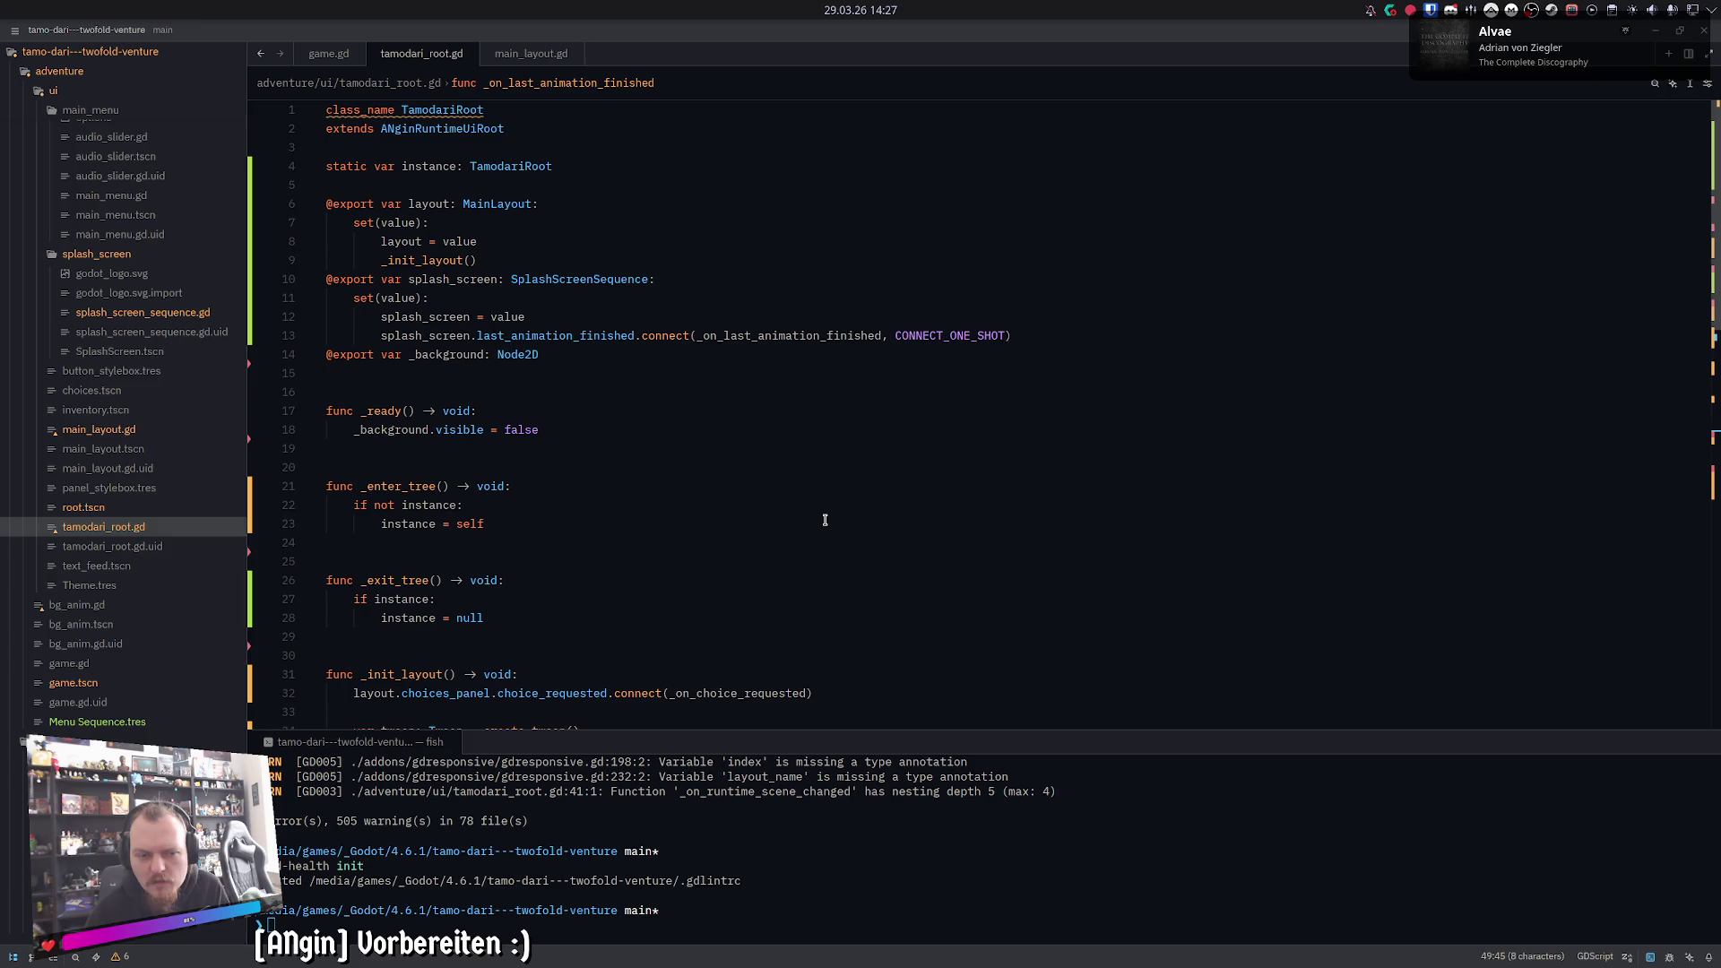
{"action": "scroll", "coordinate": [825, 520], "scroll_direction": "down", "scroll_amount": 4}
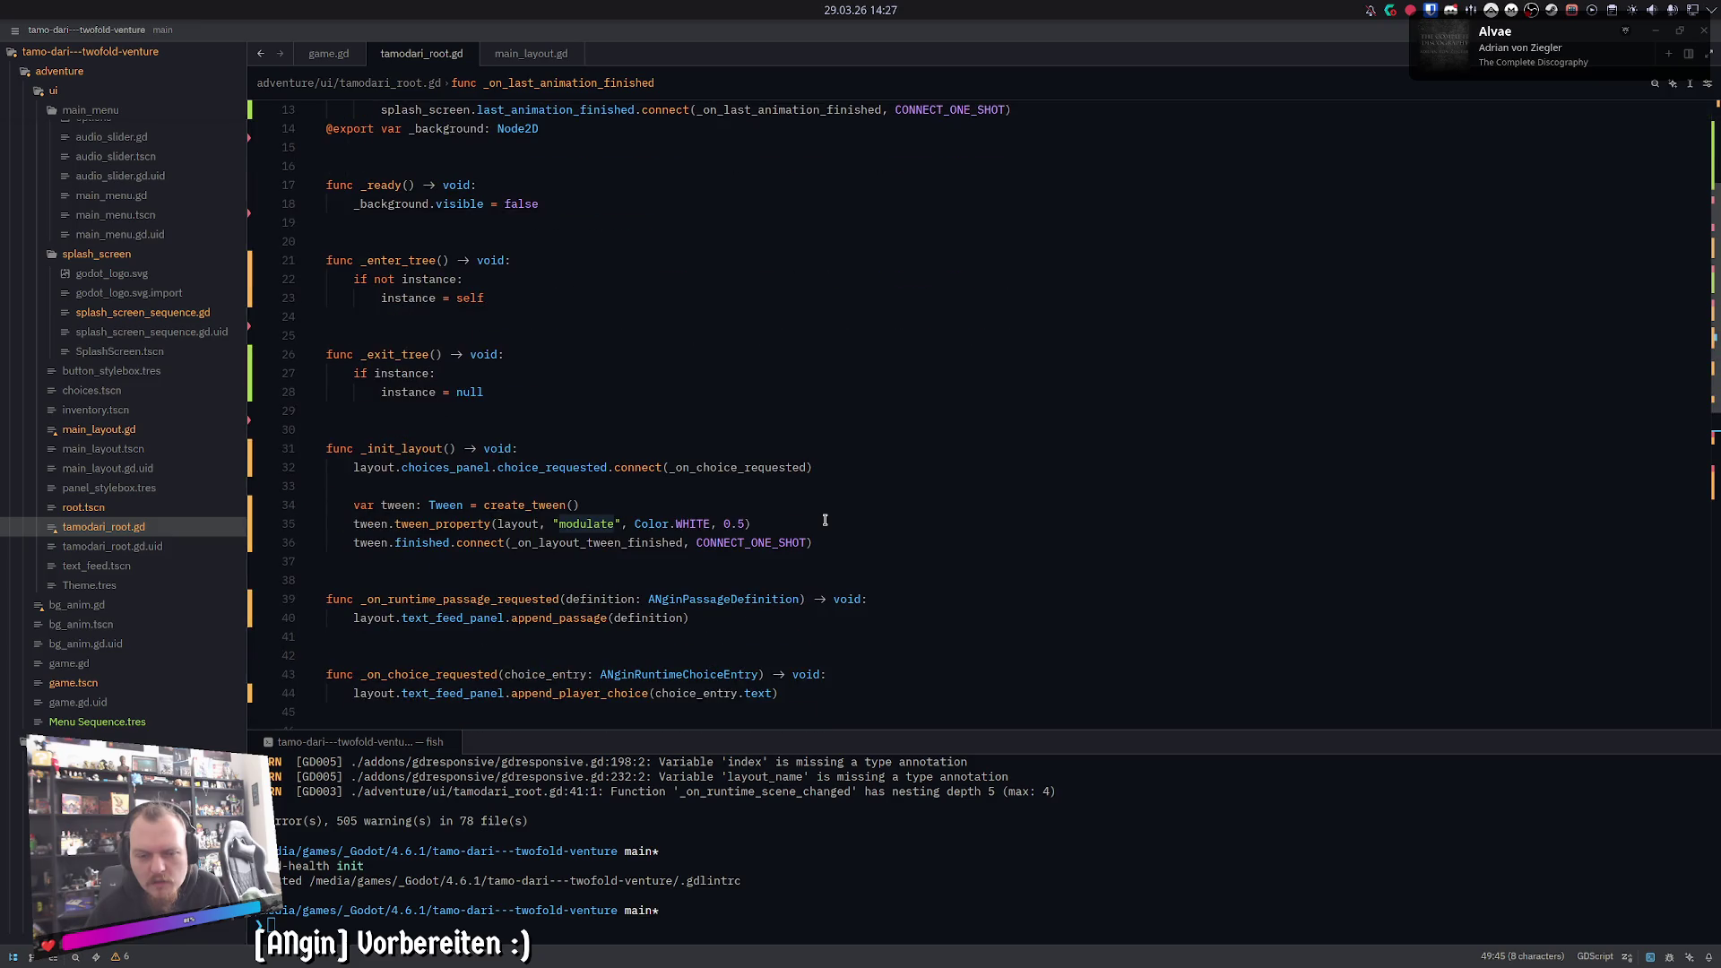
{"action": "scroll", "coordinate": [825, 520], "scroll_direction": "down", "scroll_amount": 3}
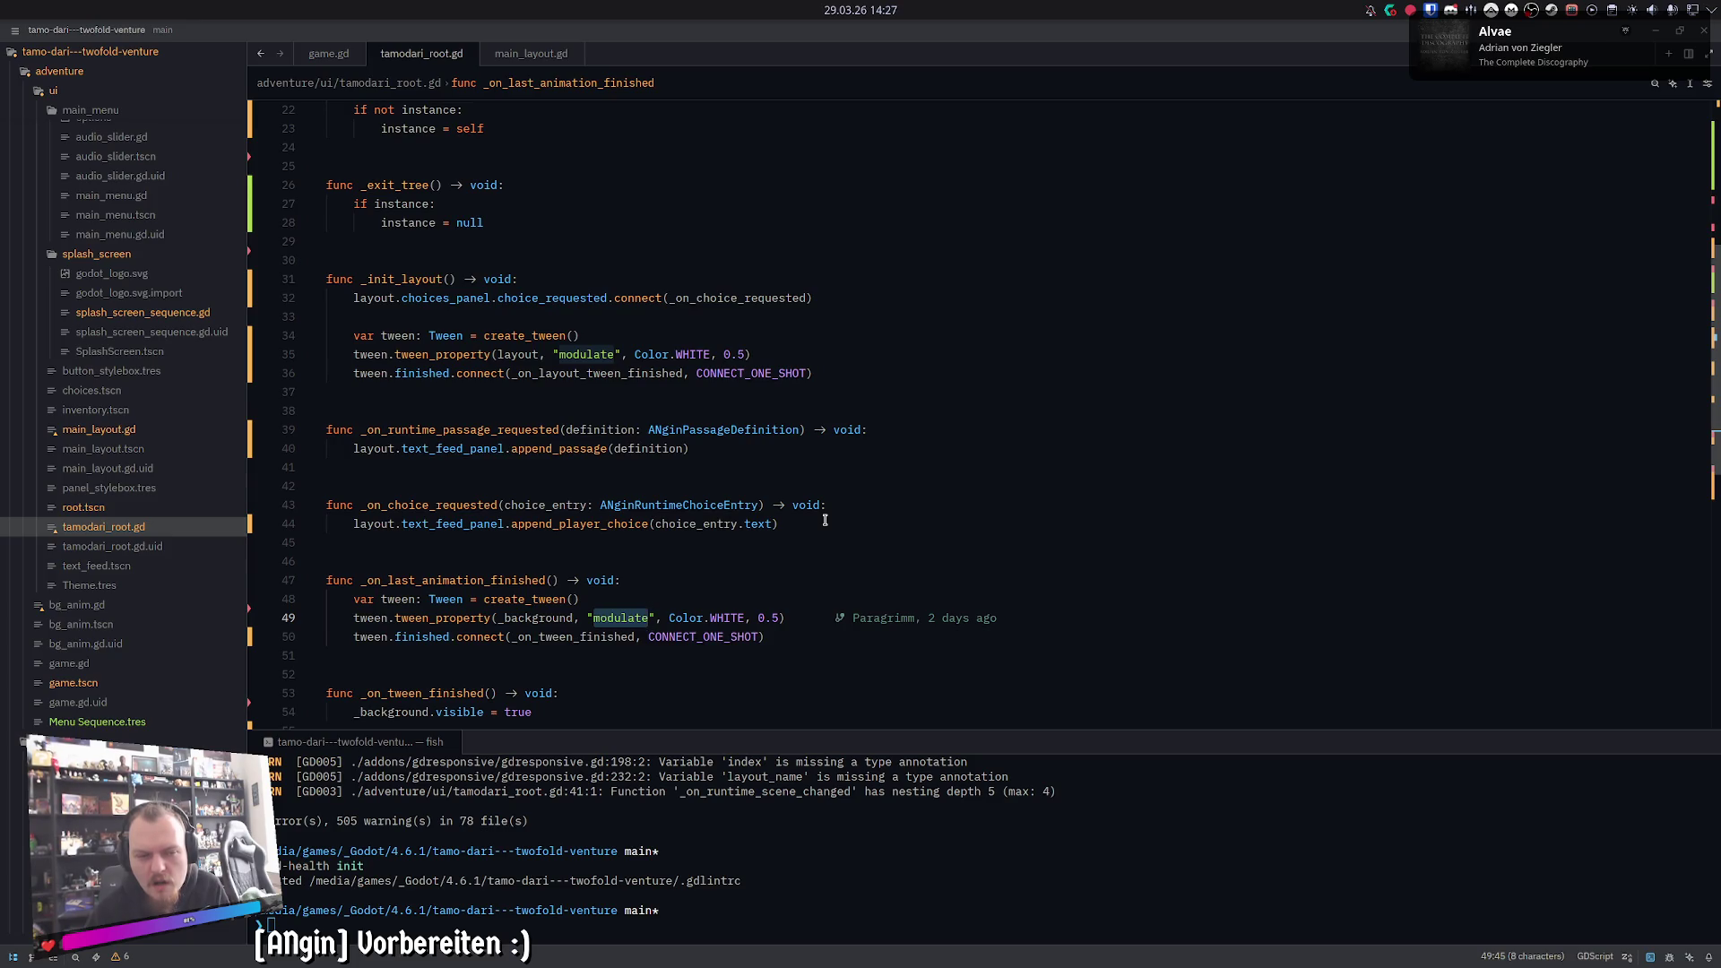
{"action": "scroll", "coordinate": [825, 520], "scroll_direction": "up", "scroll_amount": 4}
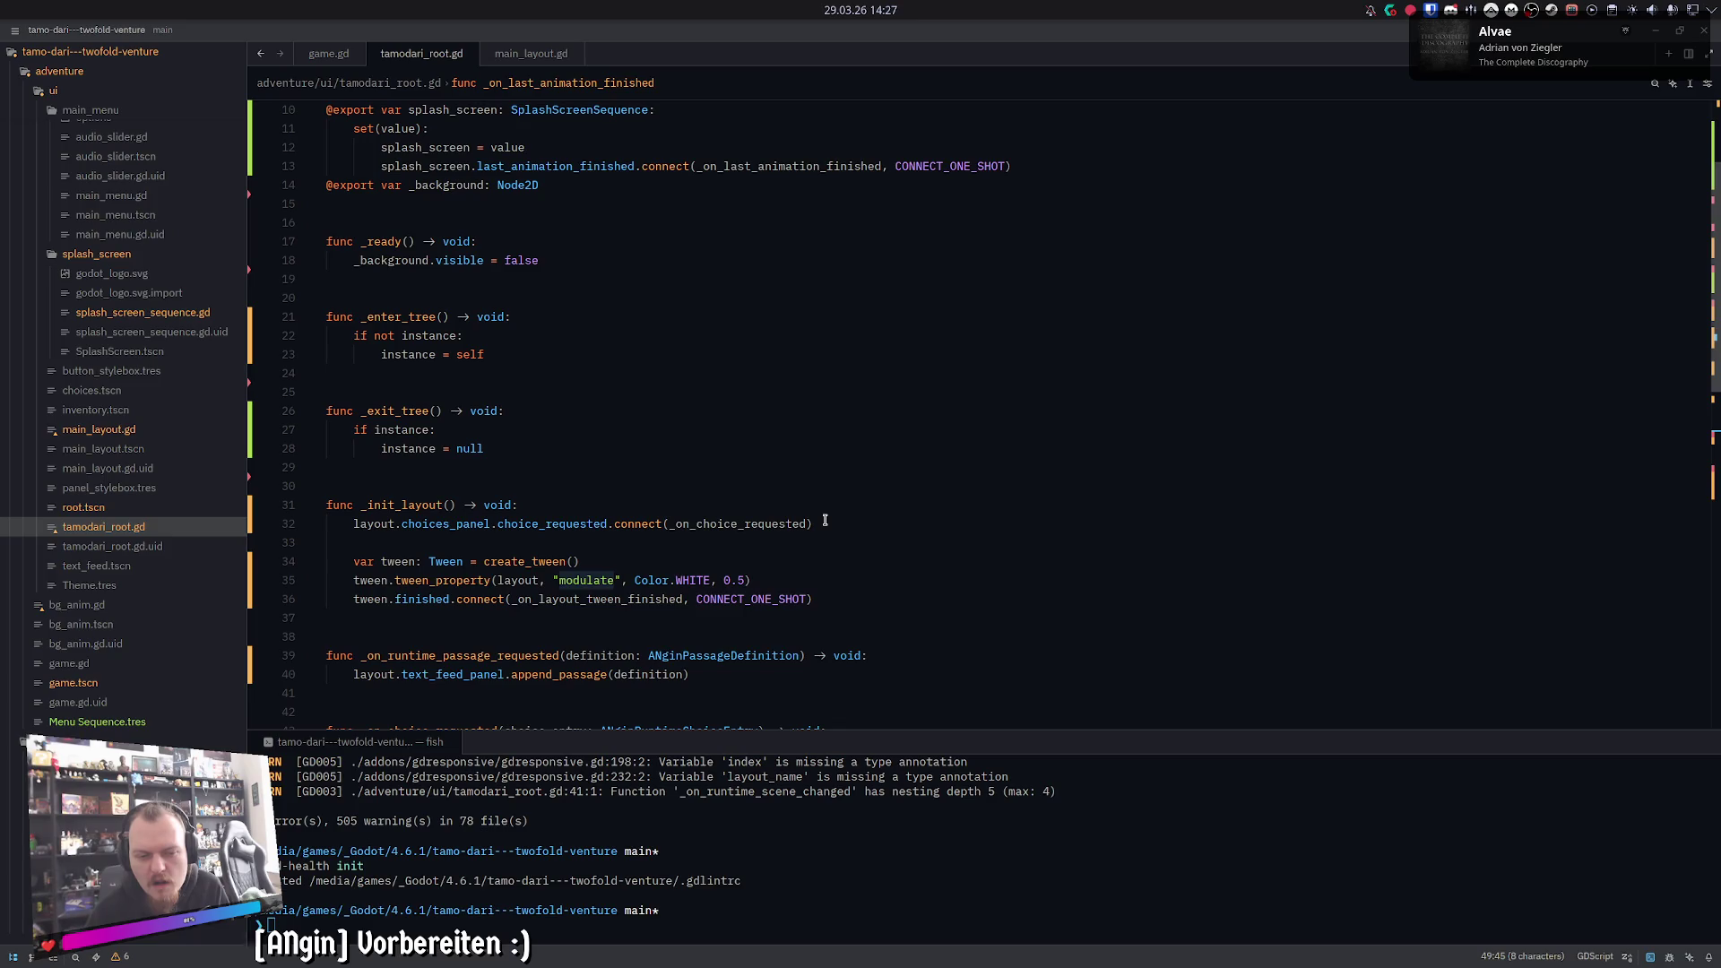
{"action": "scroll", "coordinate": [824, 520], "scroll_direction": "down", "scroll_amount": 10}
{"action": "scroll", "coordinate": [825, 520], "scroll_direction": "up", "scroll_amount": 7}
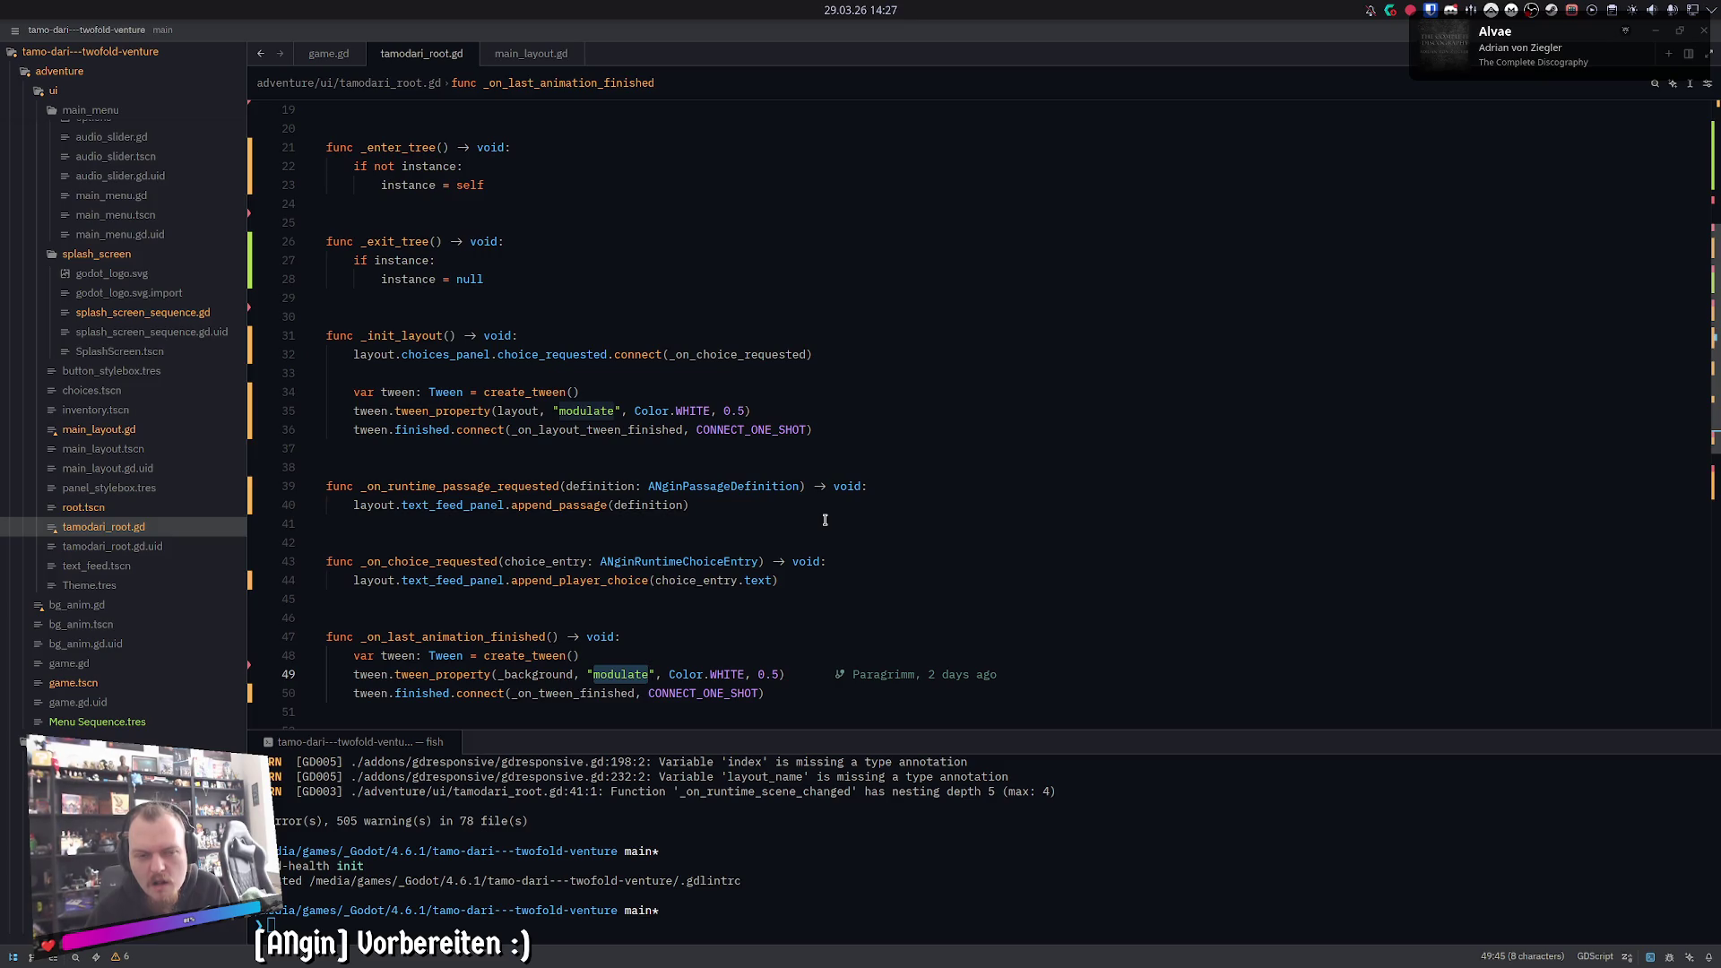
{"action": "scroll", "coordinate": [825, 520], "scroll_direction": "down", "scroll_amount": 1}
Try commenting out the layout tween_property line 35, then undo it.
{"action": "left_click", "coordinate": [555, 354]}
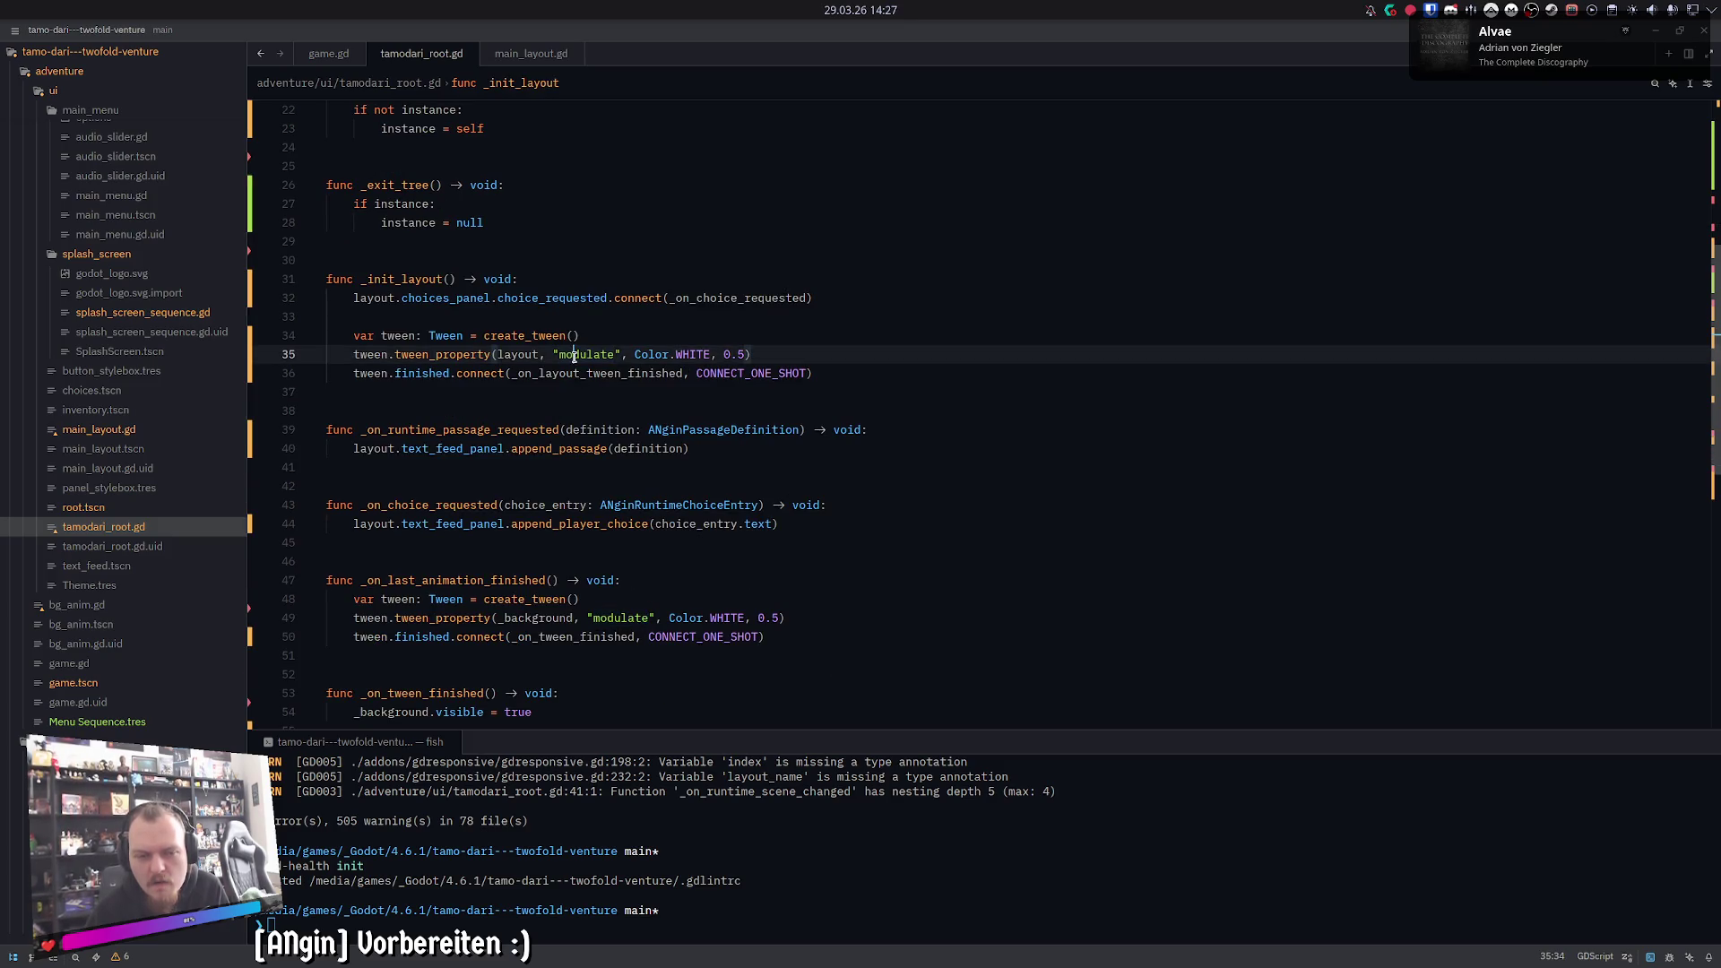
{"action": "key", "text": "ctrl+slash"}
{"action": "scroll", "coordinate": [668, 473], "scroll_direction": "down", "scroll_amount": 3}
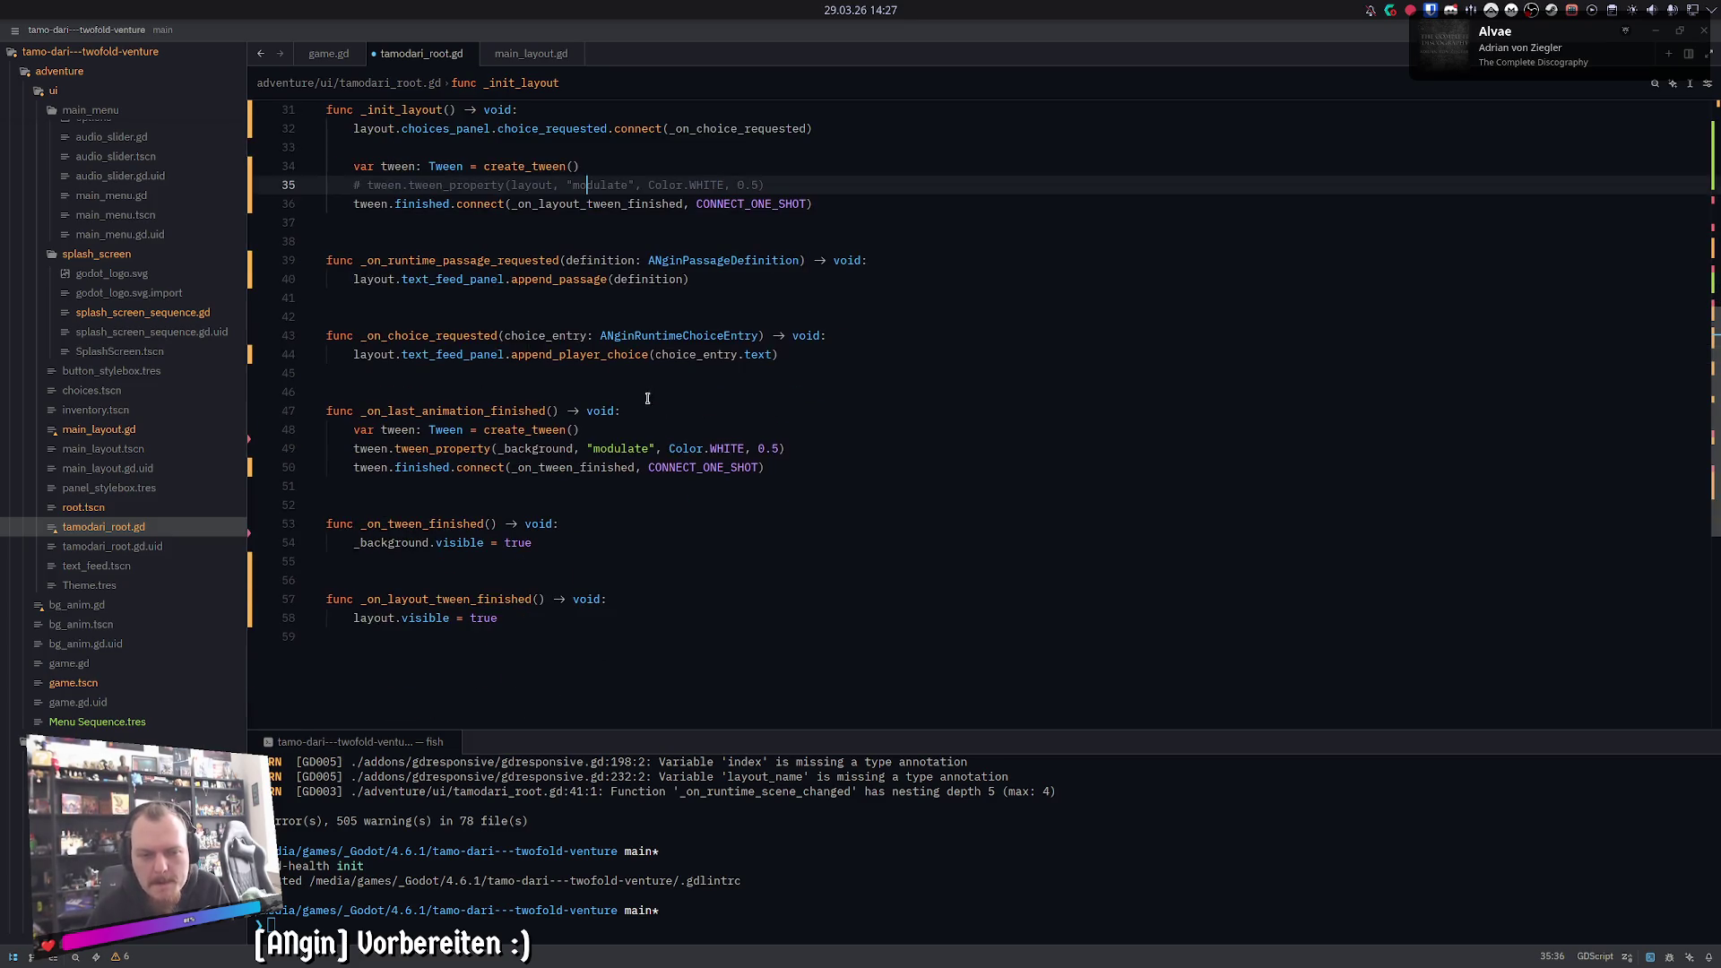
{"action": "scroll", "coordinate": [668, 473], "scroll_direction": "up", "scroll_amount": 2}
{"action": "key", "text": "ctrl+z"}
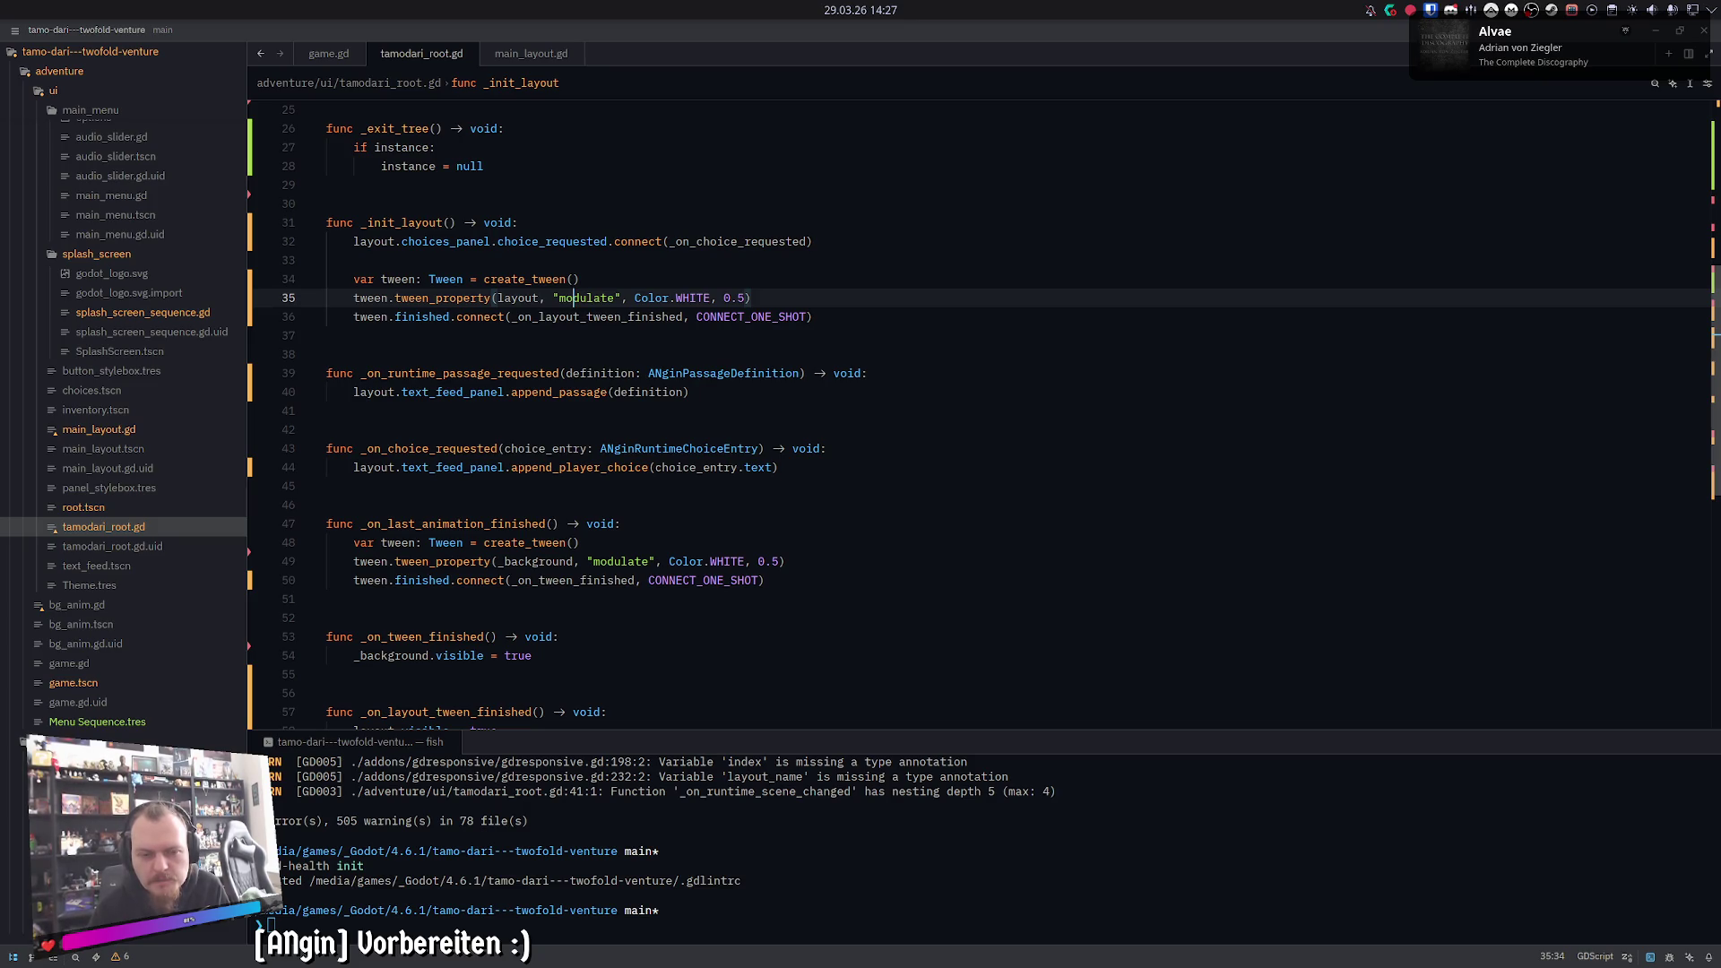
{"action": "left_click", "coordinate": [508, 317]}
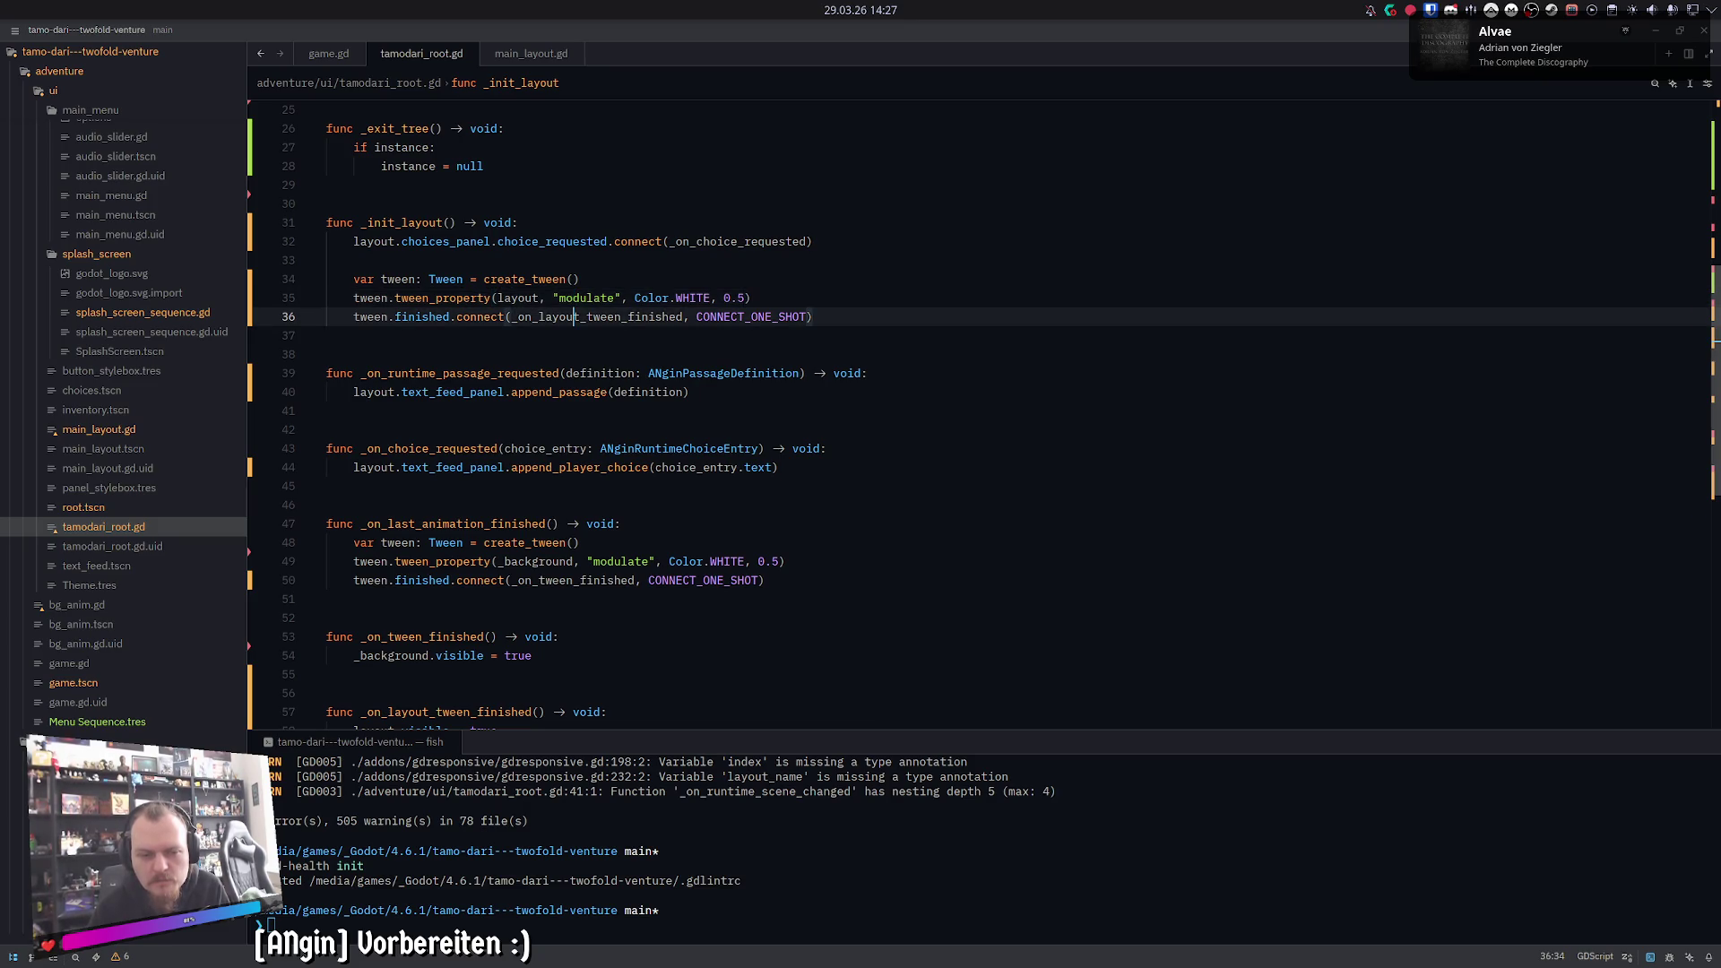
{"action": "scroll", "coordinate": [640, 479], "scroll_direction": "down", "scroll_amount": 2}
{"action": "scroll", "coordinate": [640, 478], "scroll_direction": "up", "scroll_amount": 1}
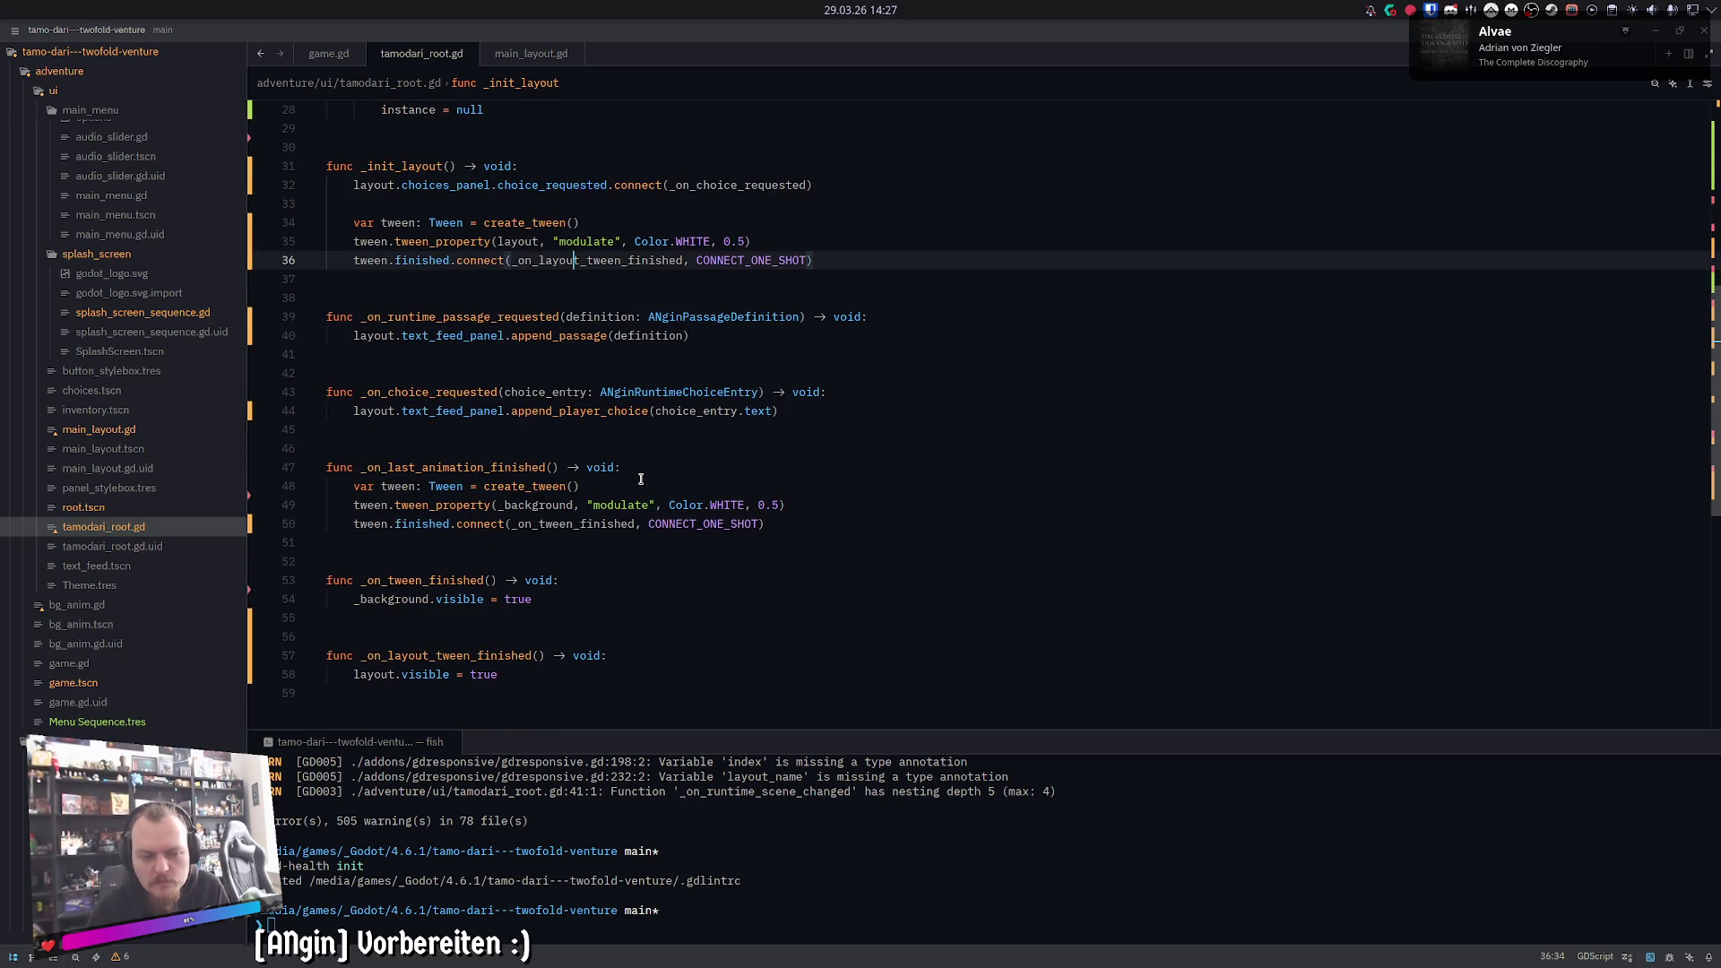
{"action": "scroll", "coordinate": [640, 479], "scroll_direction": "up", "scroll_amount": 3}
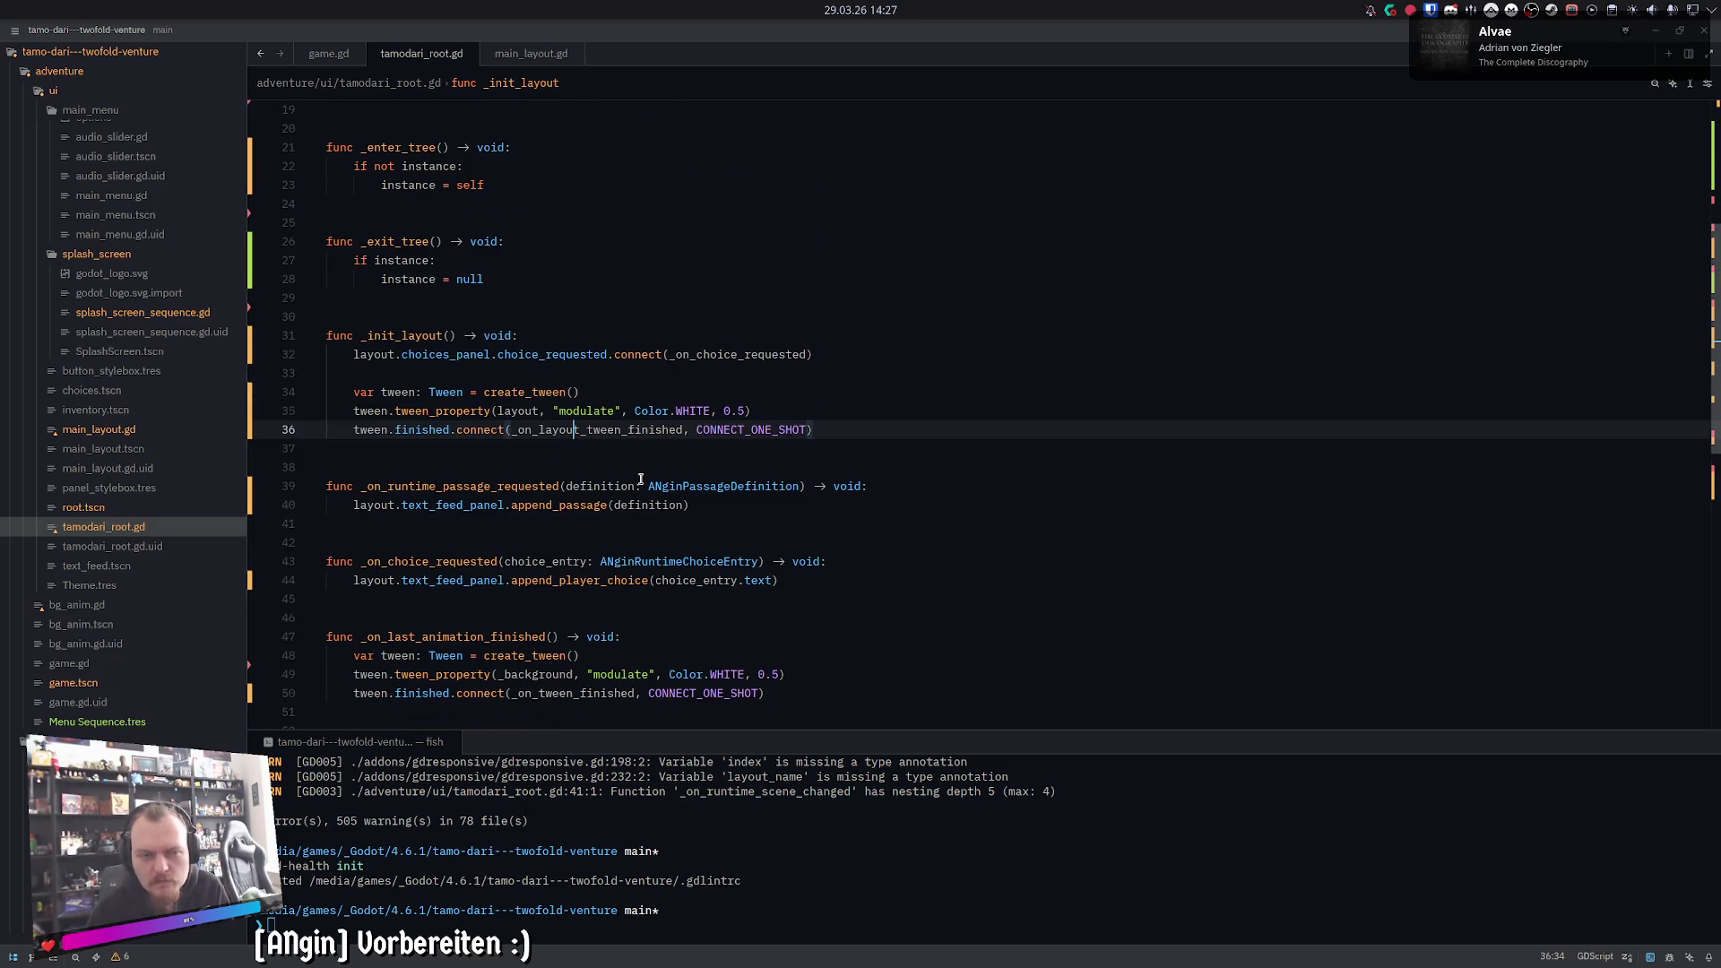
{"action": "scroll", "coordinate": [801, 480], "scroll_direction": "down", "scroll_amount": 1}
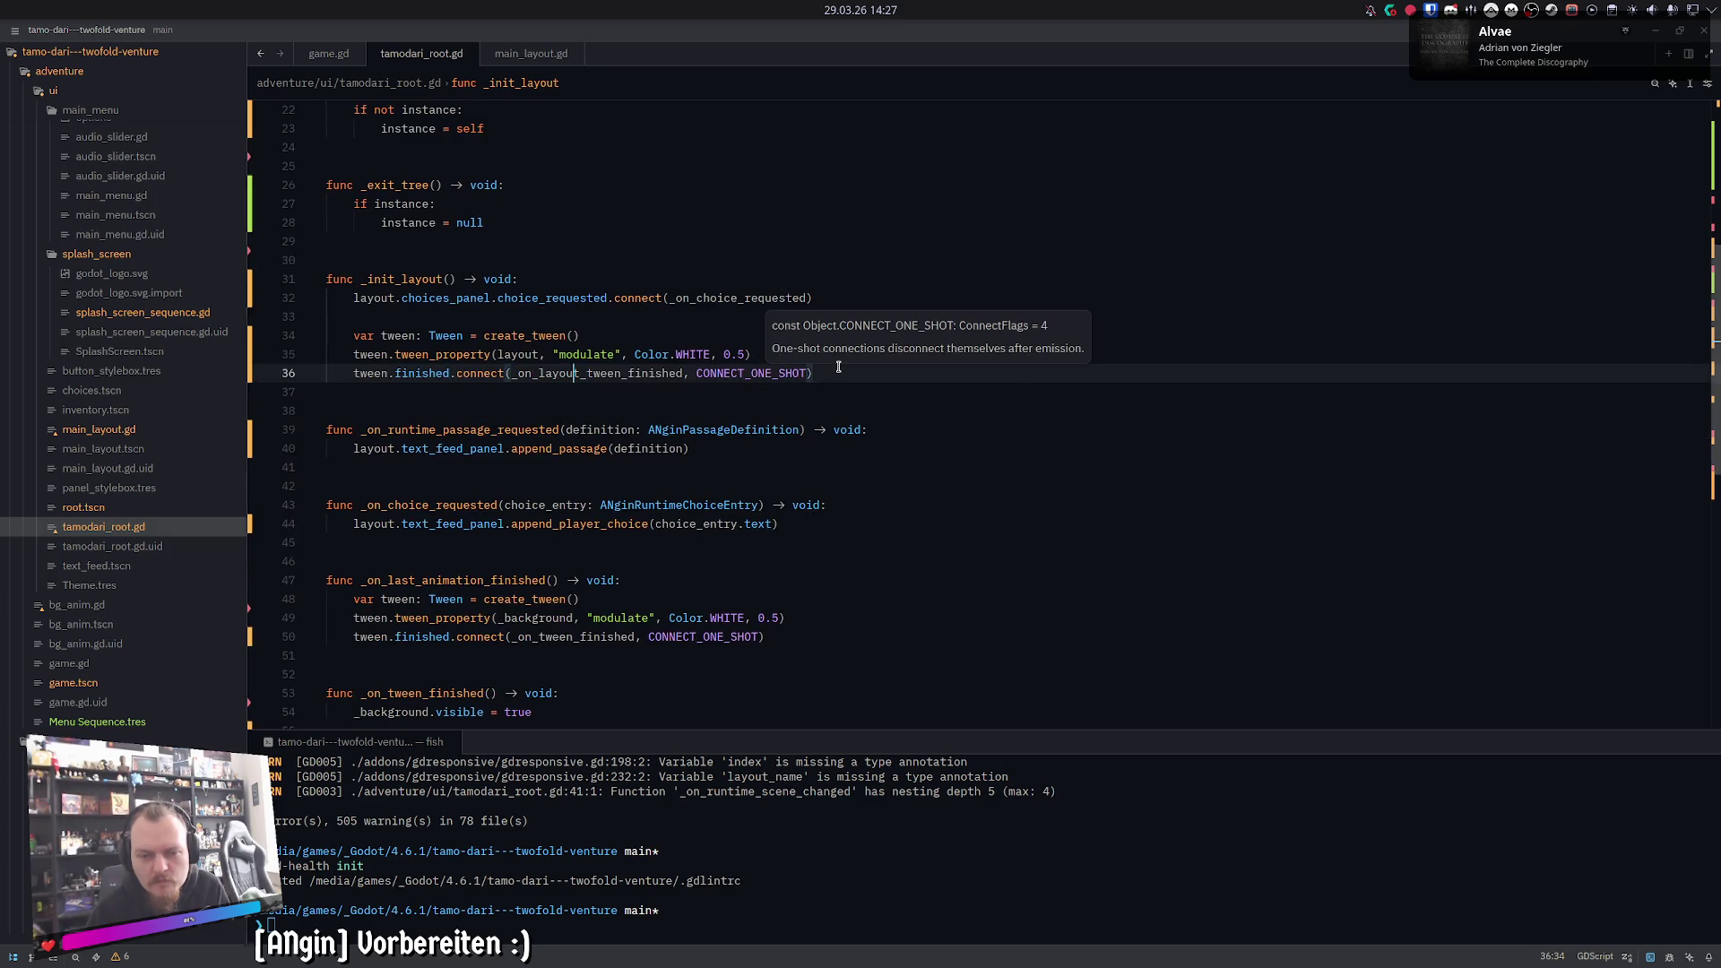
Comment out layout tween lines 34–36 and add a direct _on_layout_tween_finished() call.
{"action": "left_click_drag", "start_coordinate": [838, 367], "coordinate": [815, 341]}
{"action": "key", "text": "ctrl+slash"}
{"action": "key", "text": "Down"}
{"action": "key", "text": "Down"}
{"action": "key", "text": "Down"}
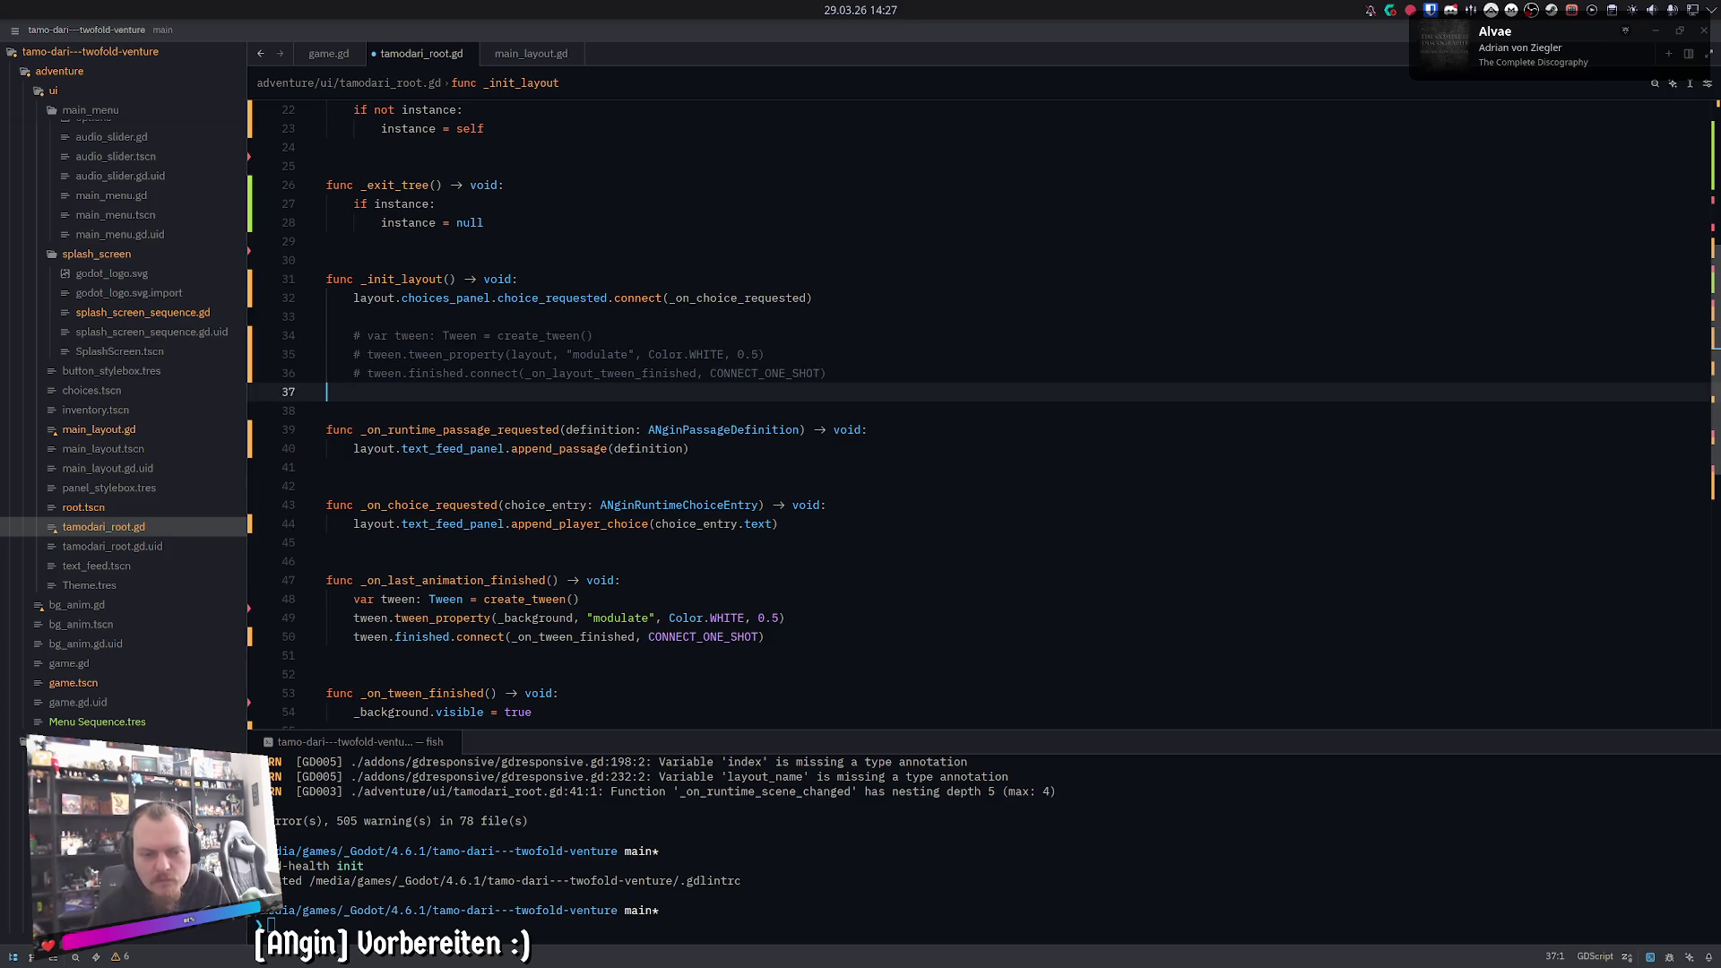
{"action": "key", "text": "ctrl+shift+Return"}
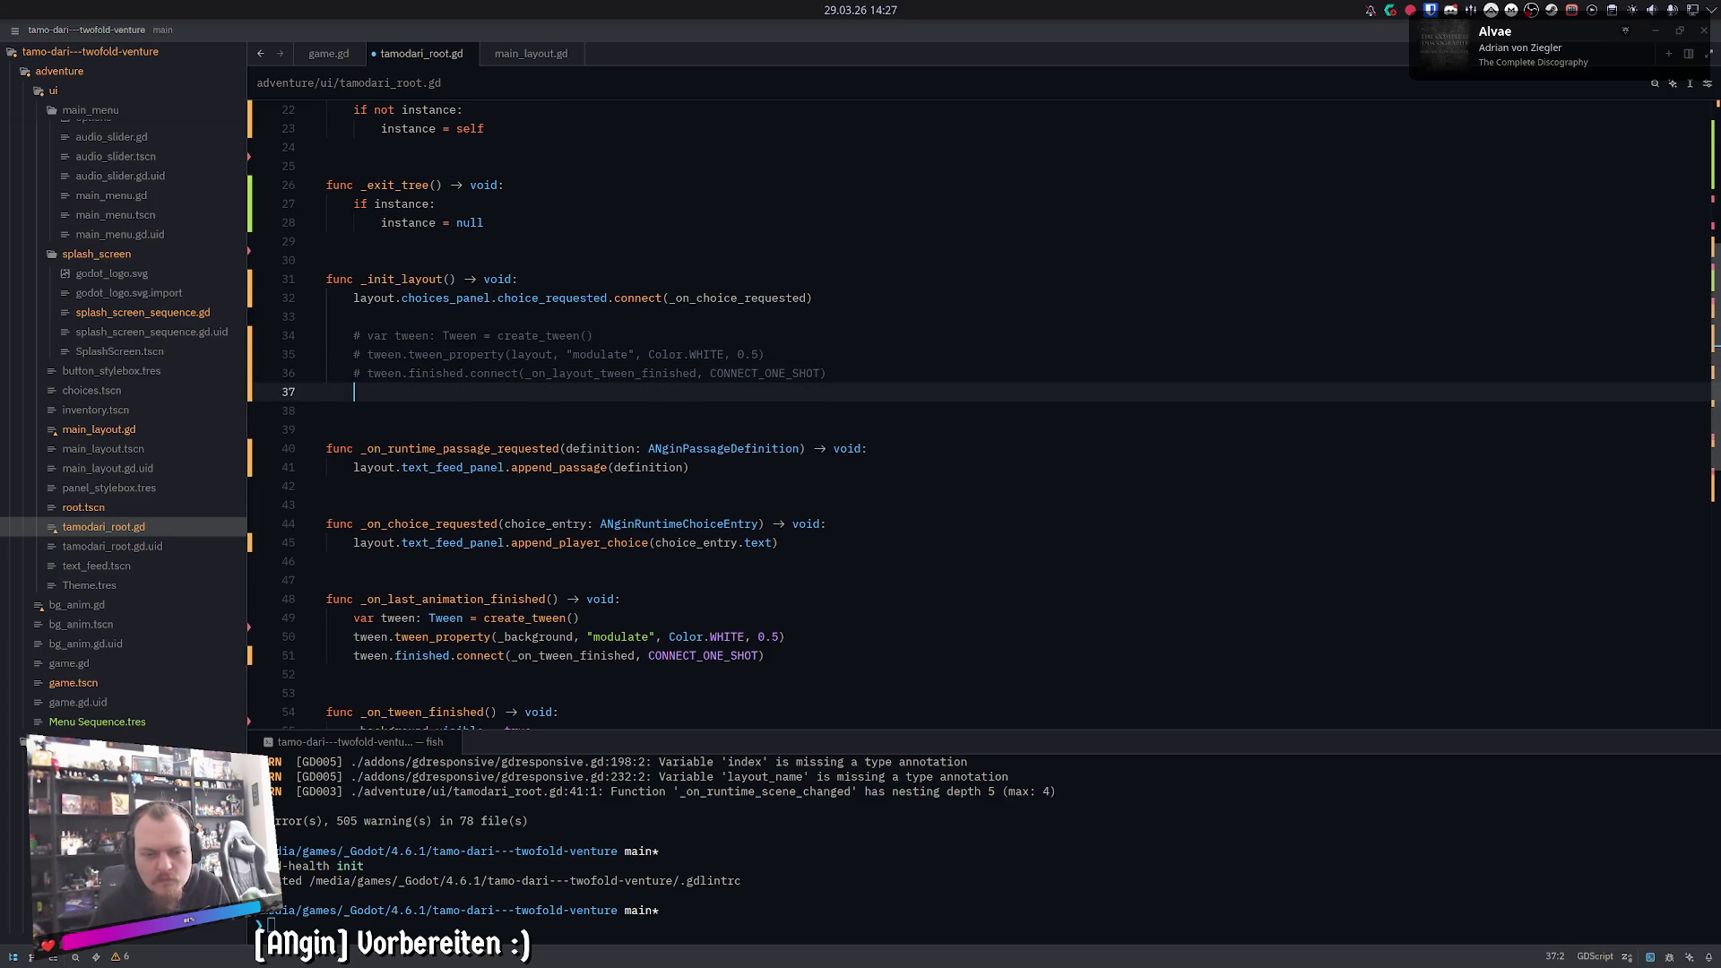
{"action": "type", "text": "_on_layout"}
{"action": "key", "text": "Return"}
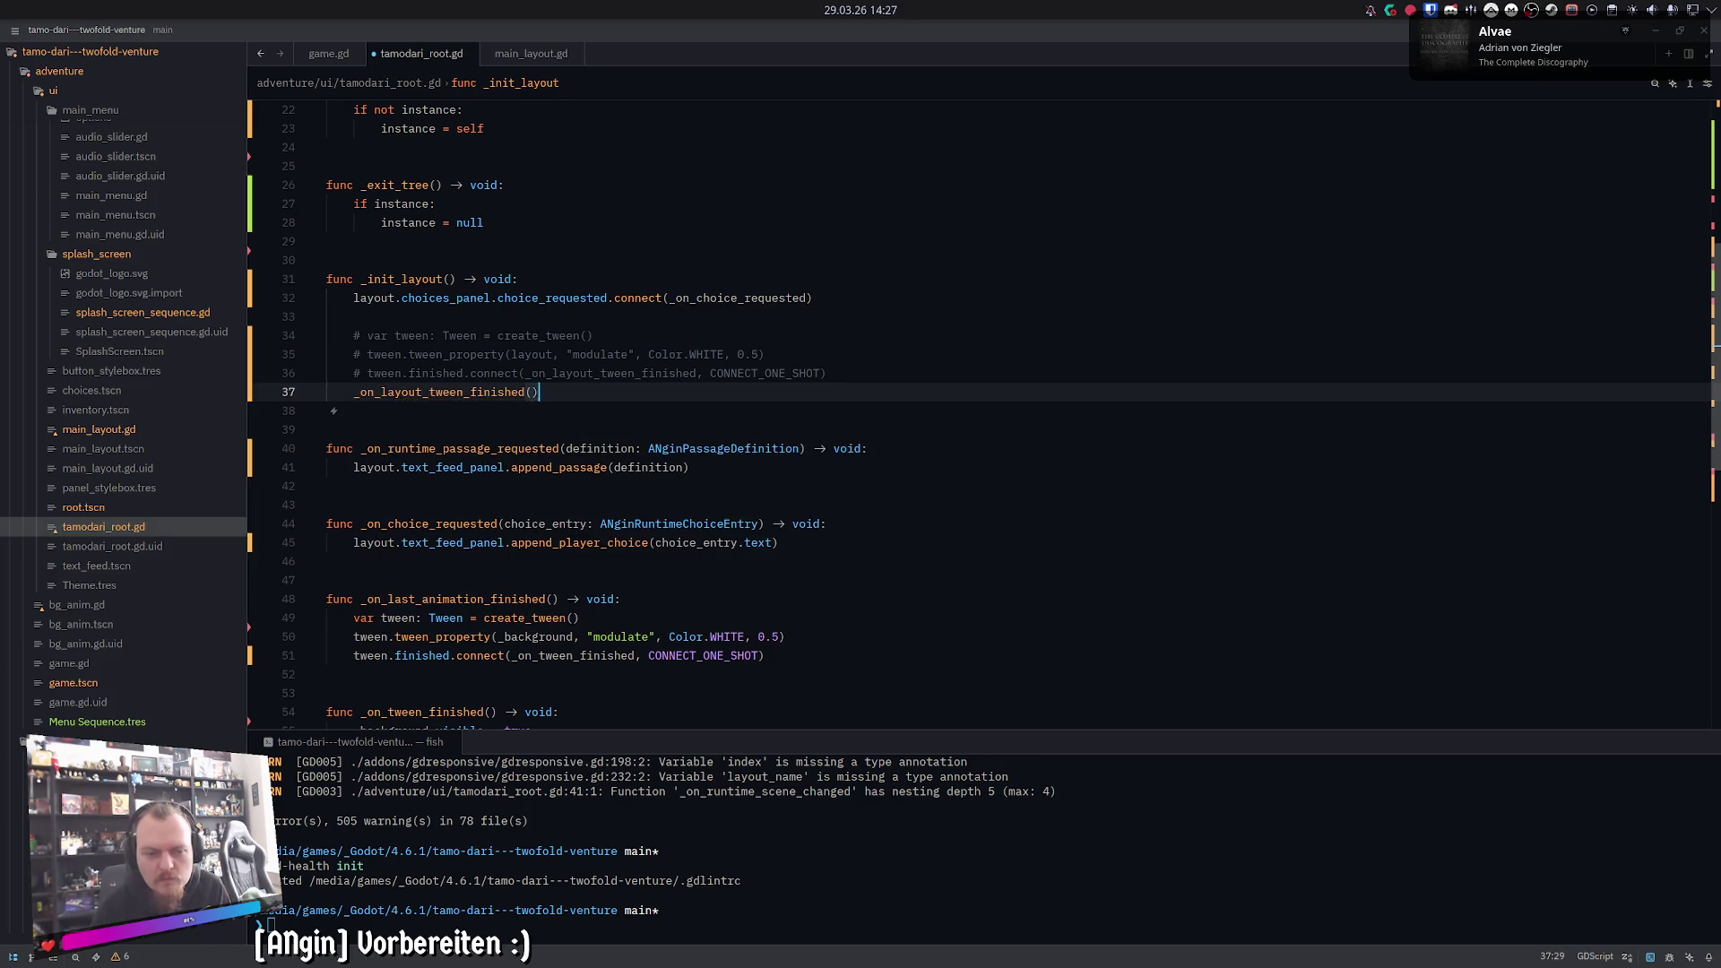
Run the TamoDari game from Godot with F5 to test the change.
{"action": "scroll", "coordinate": [804, 316], "scroll_direction": "down", "scroll_amount": 3}
{"action": "scroll", "coordinate": [804, 316], "scroll_direction": "down", "scroll_amount": 3}
{"action": "scroll", "coordinate": [805, 342], "scroll_direction": "up", "scroll_amount": 6}
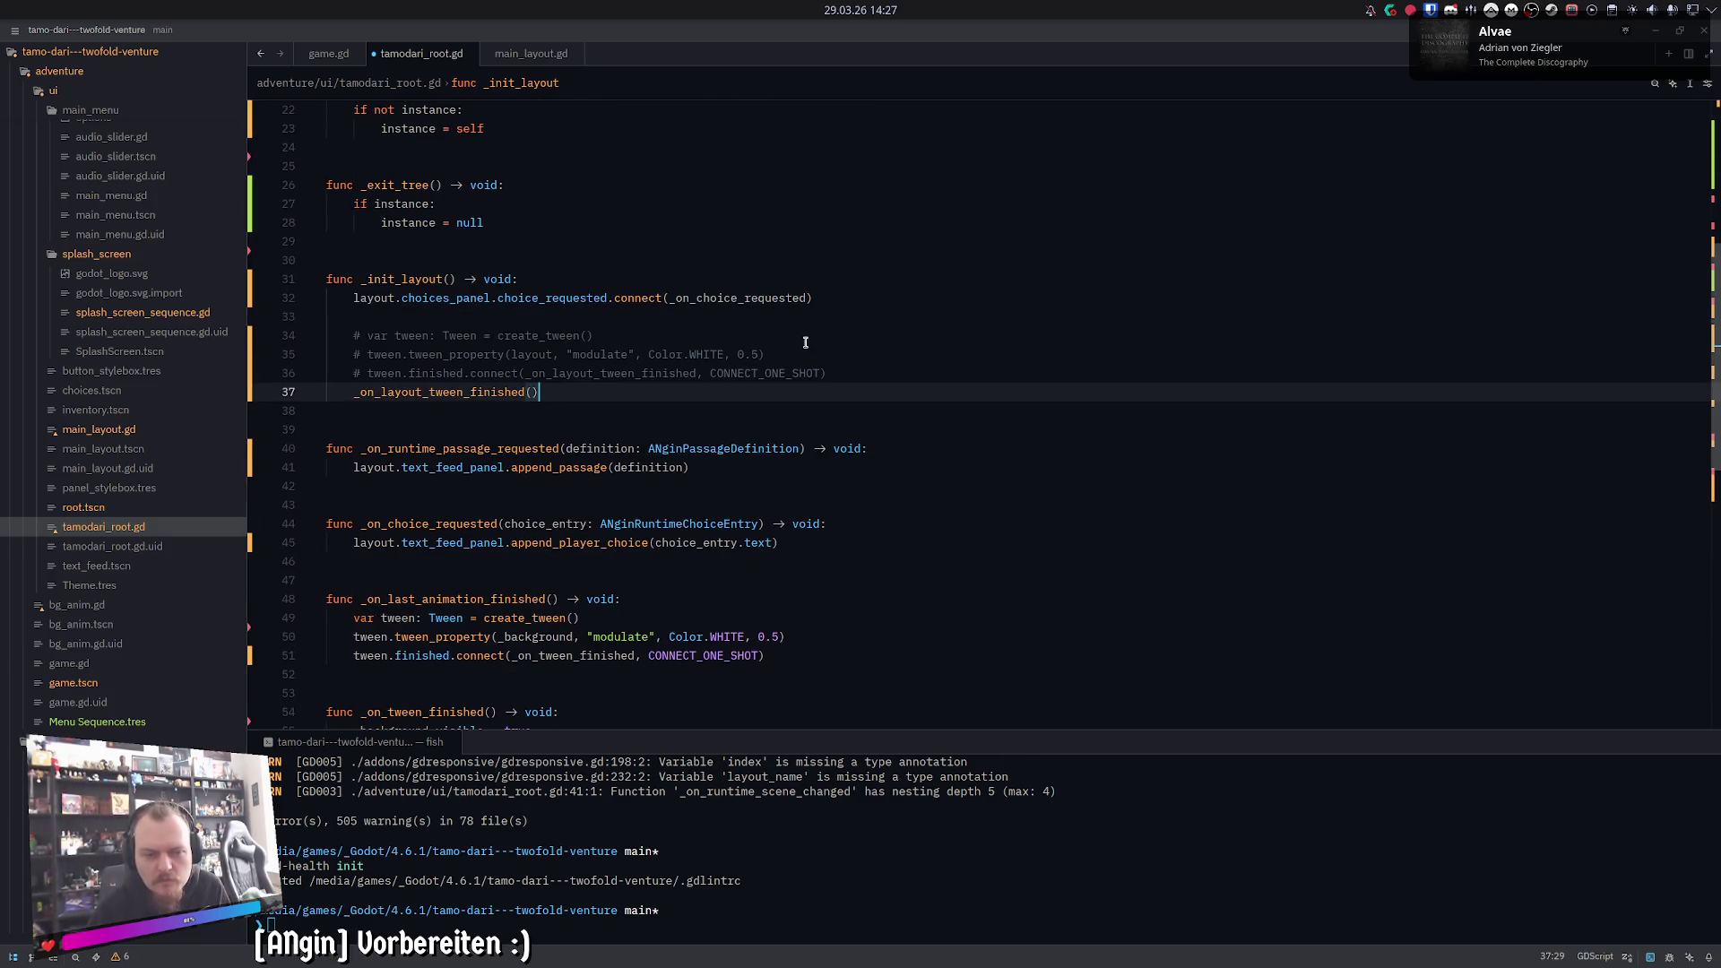
{"action": "key", "text": "alt+Tab"}
{"action": "key", "text": "F5"}
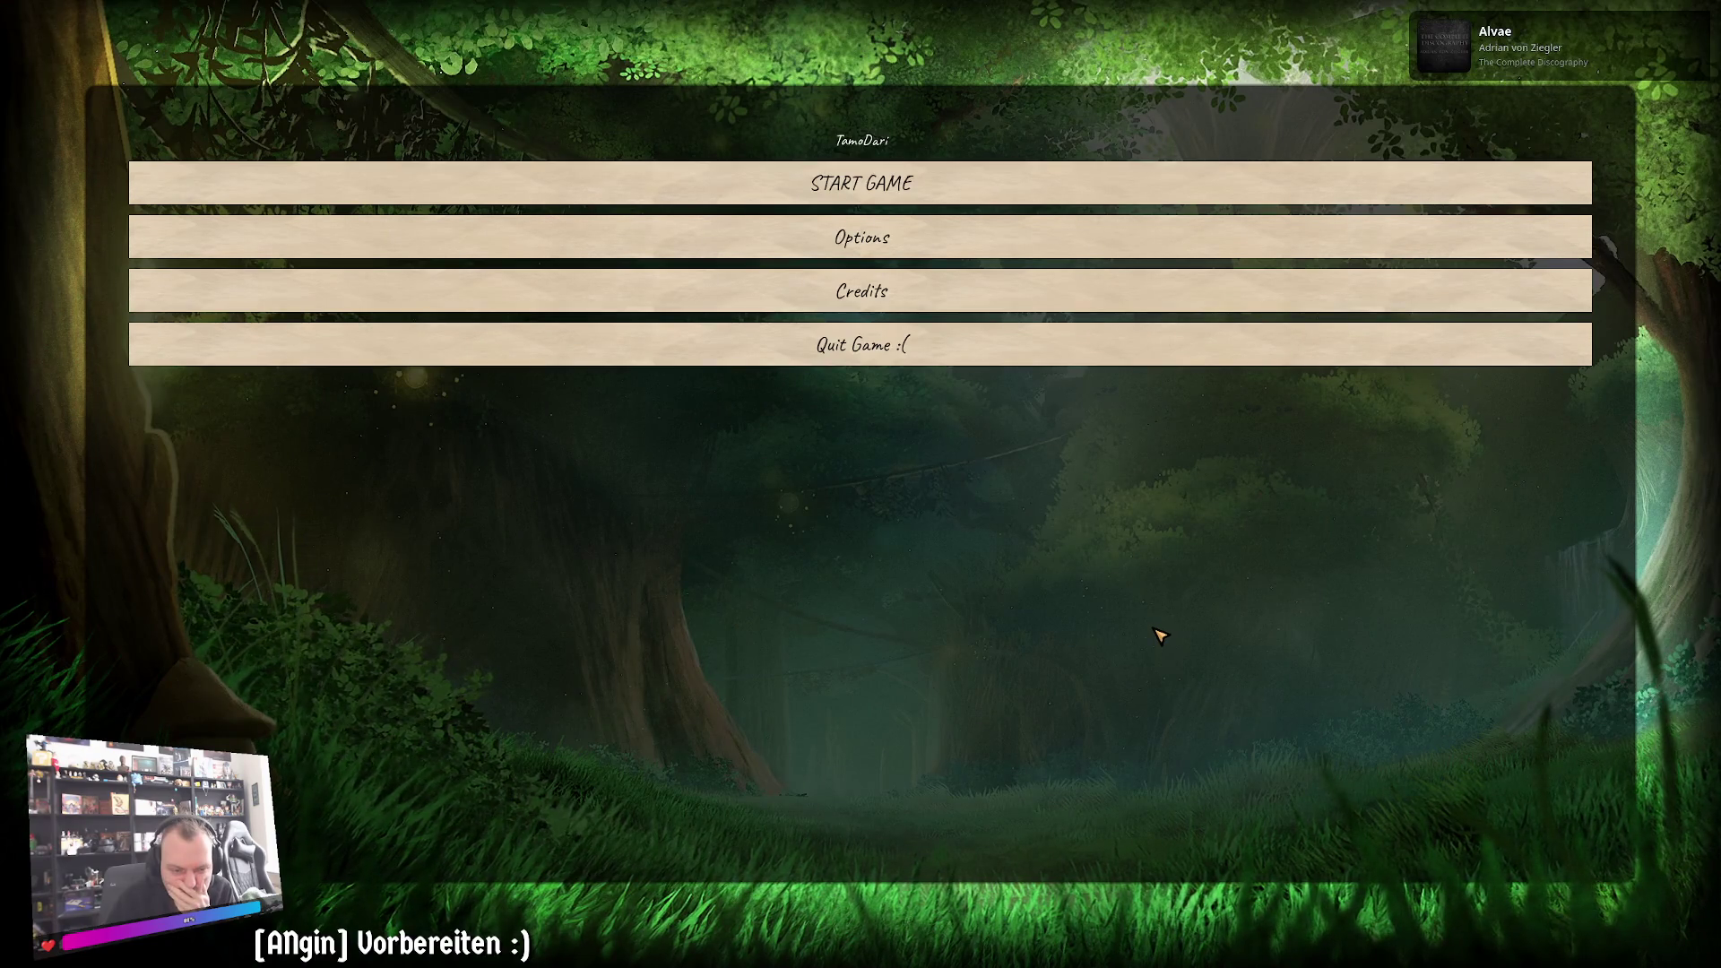
Quit the game and comment out the three tween lines in _on_last_animation_finished.
{"action": "left_click", "coordinate": [974, 356]}
{"action": "mouse_move", "coordinate": [508, 949]}
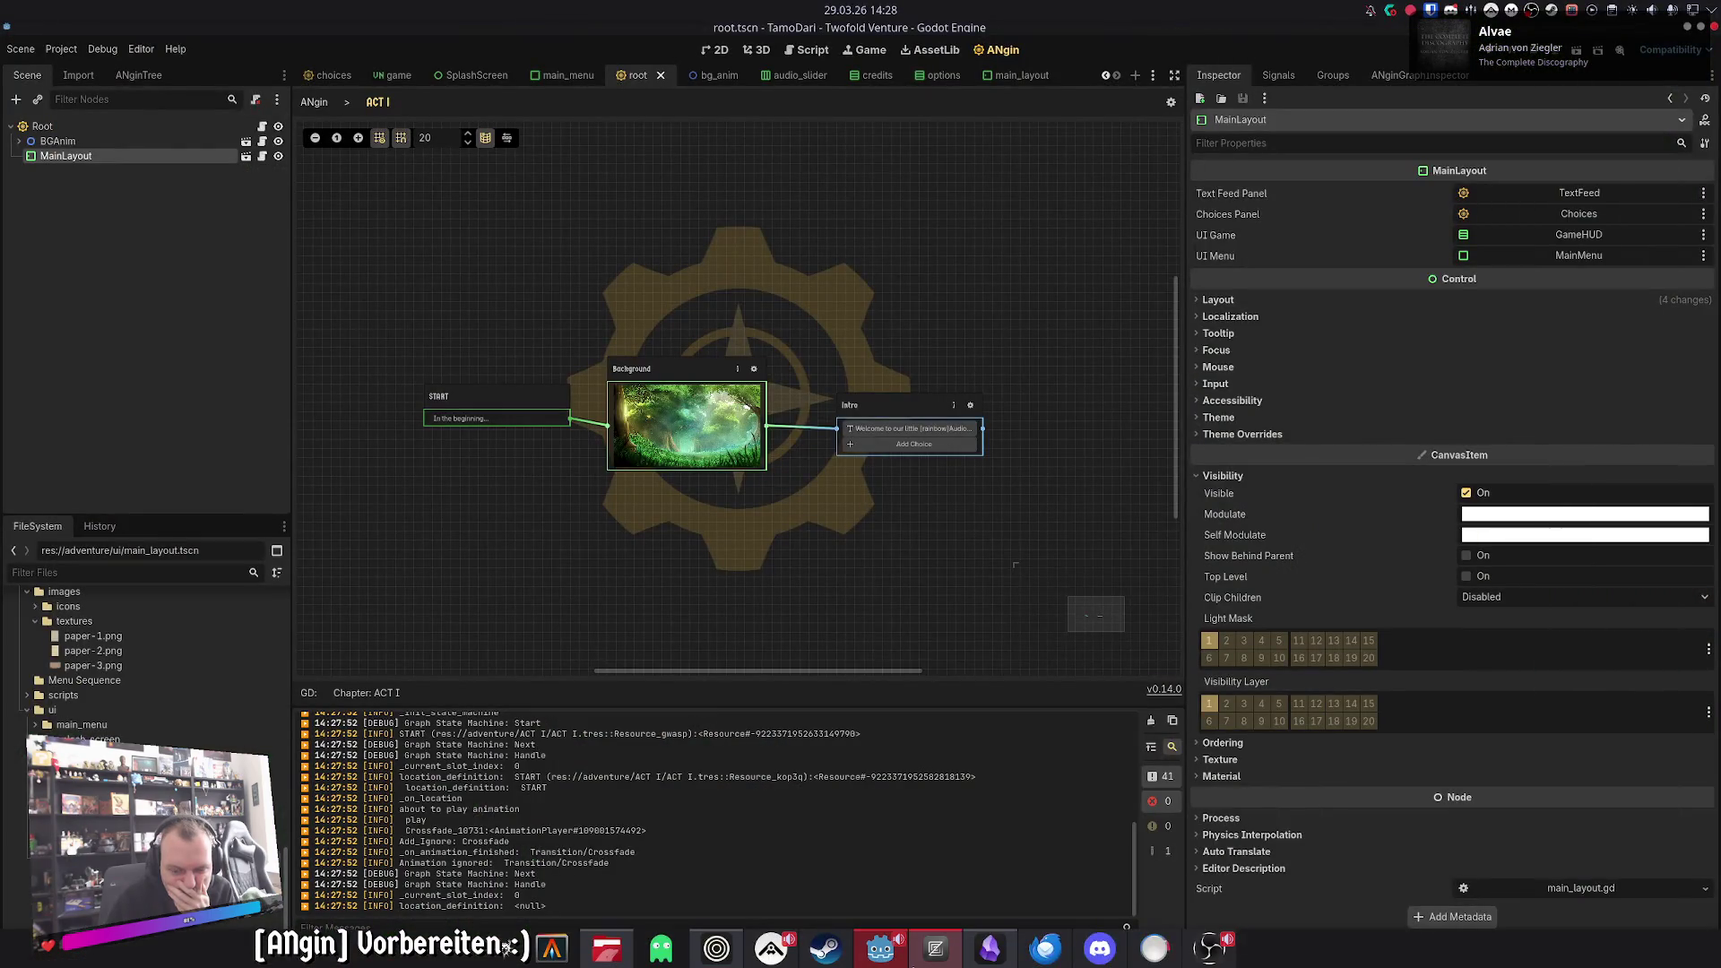
{"action": "left_click", "coordinate": [935, 952]}
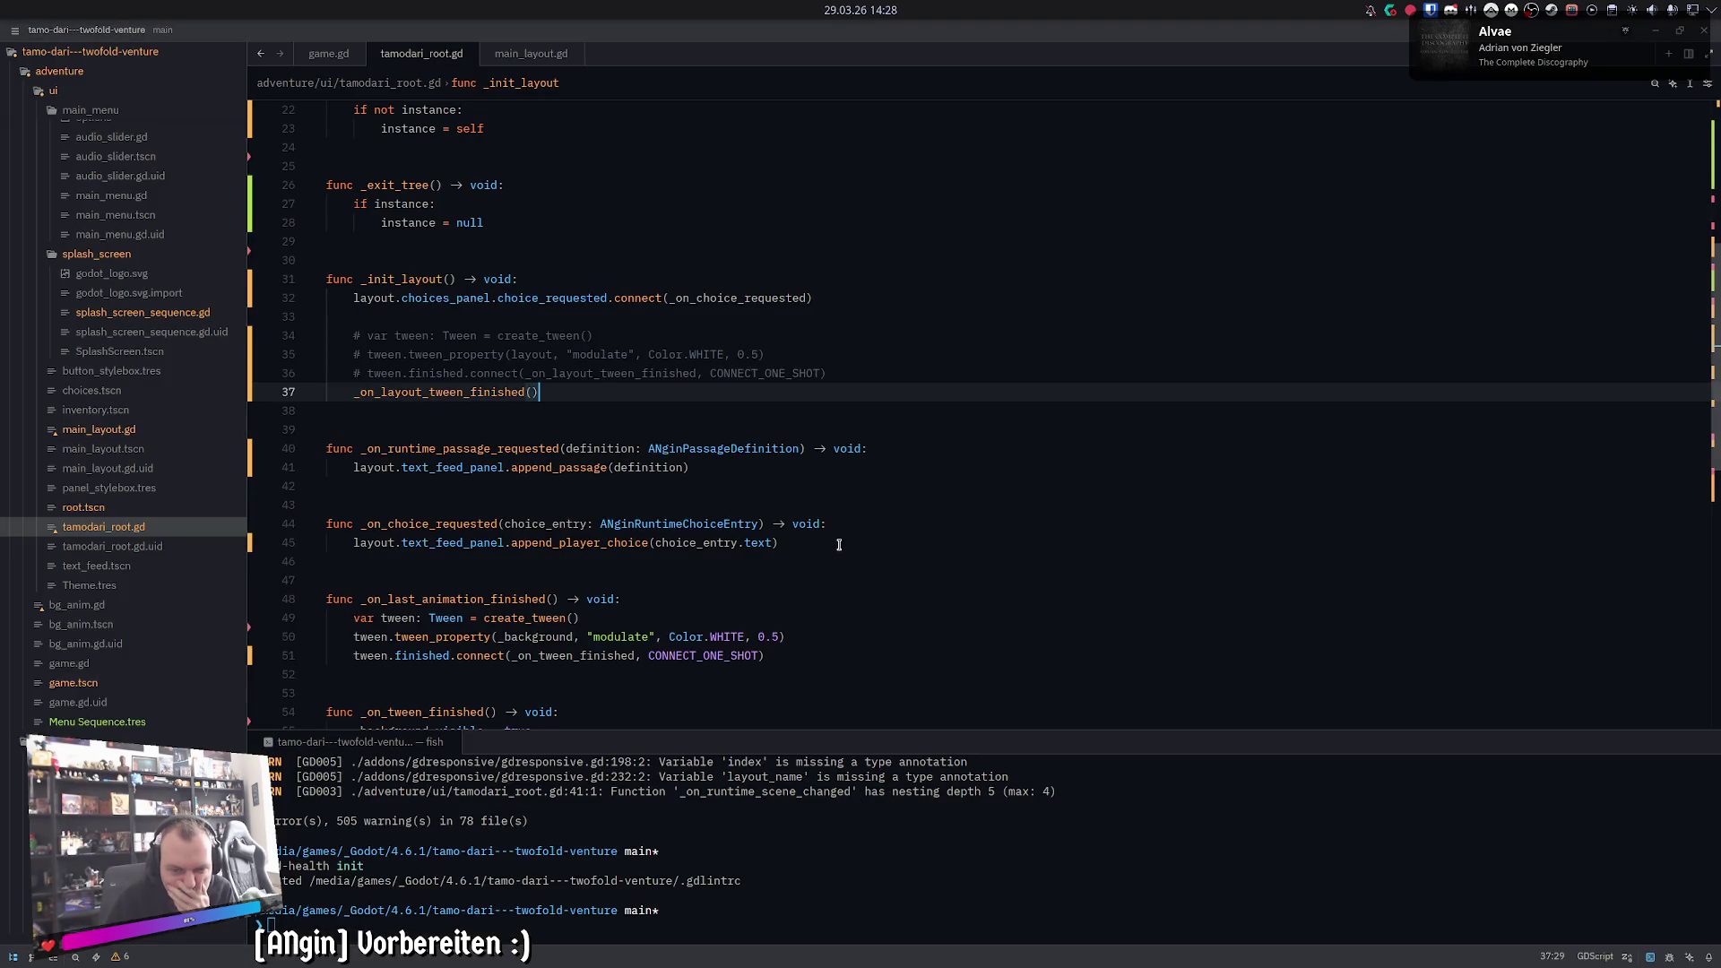
{"action": "scroll", "coordinate": [839, 544], "scroll_direction": "down", "scroll_amount": 4}
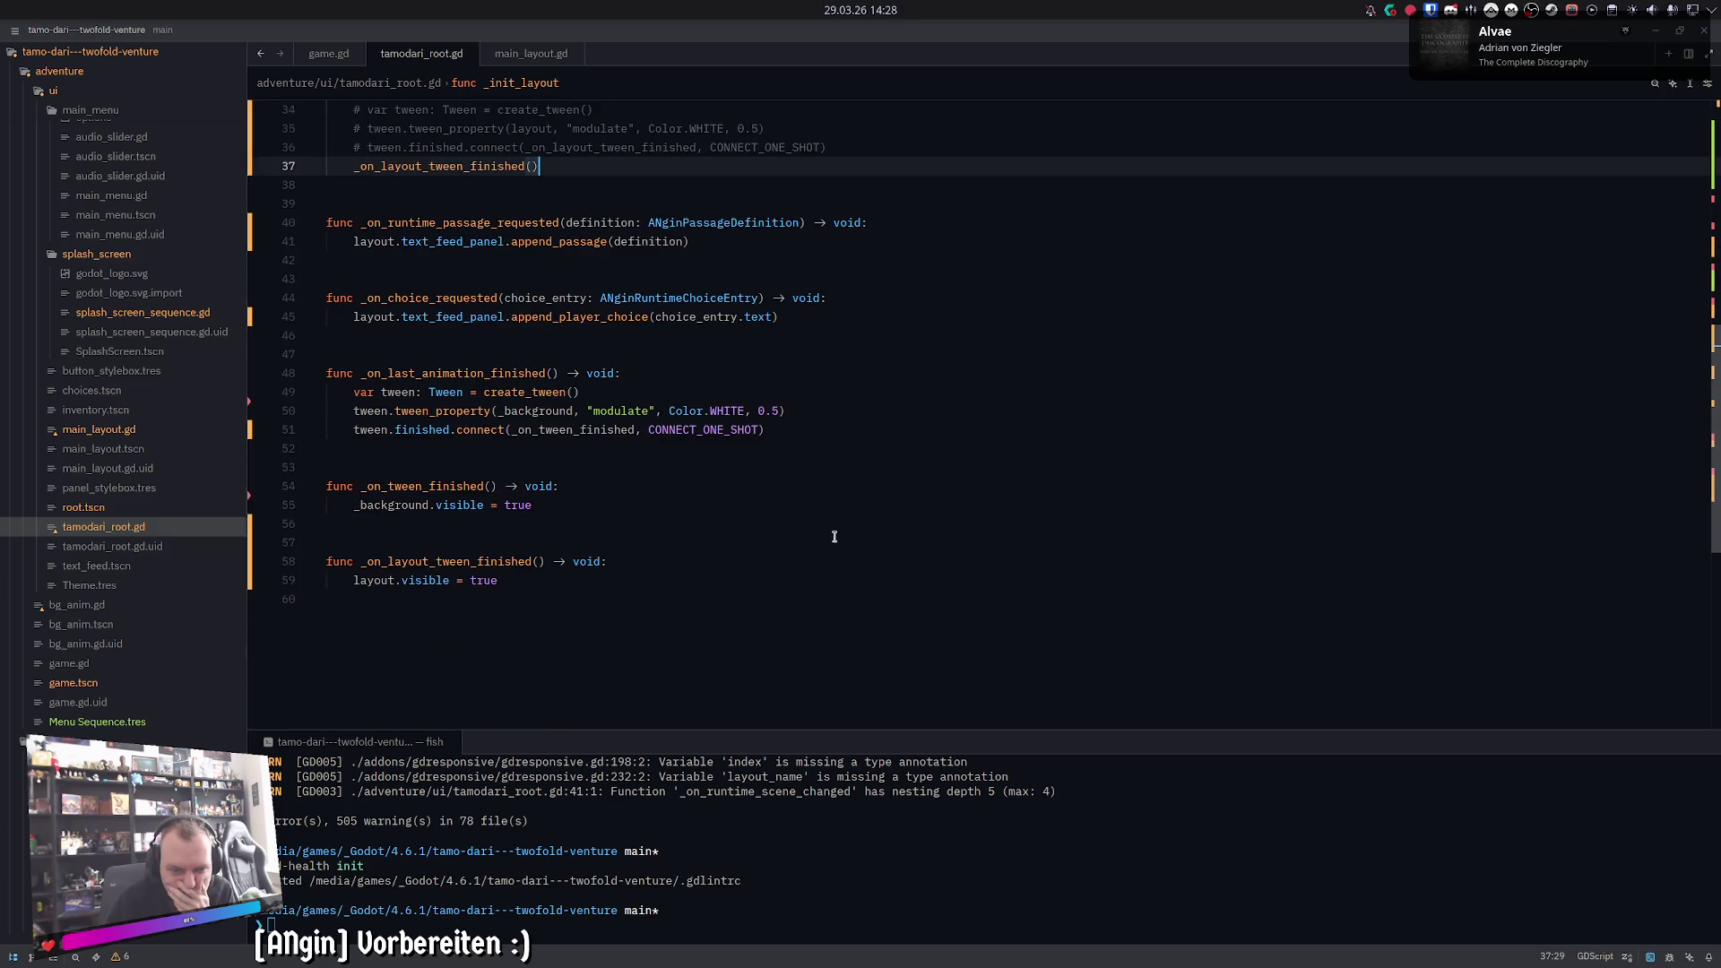
{"action": "left_click", "coordinate": [777, 429]}
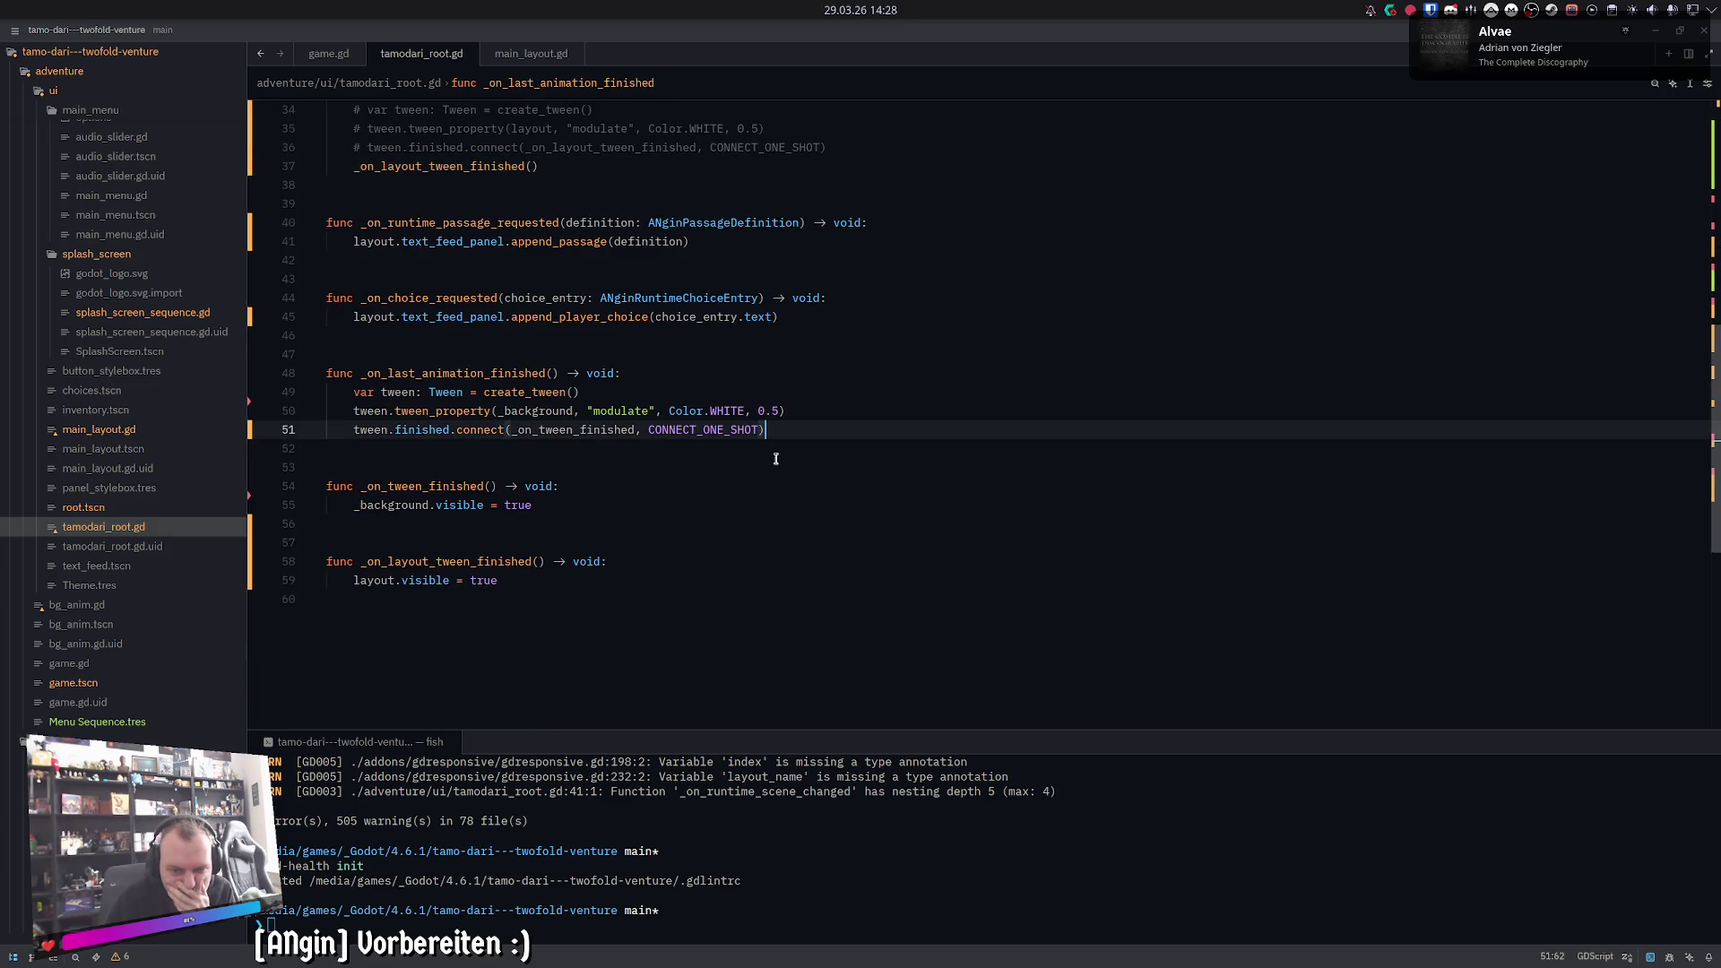
{"action": "scroll", "coordinate": [805, 499], "scroll_direction": "up", "scroll_amount": 1}
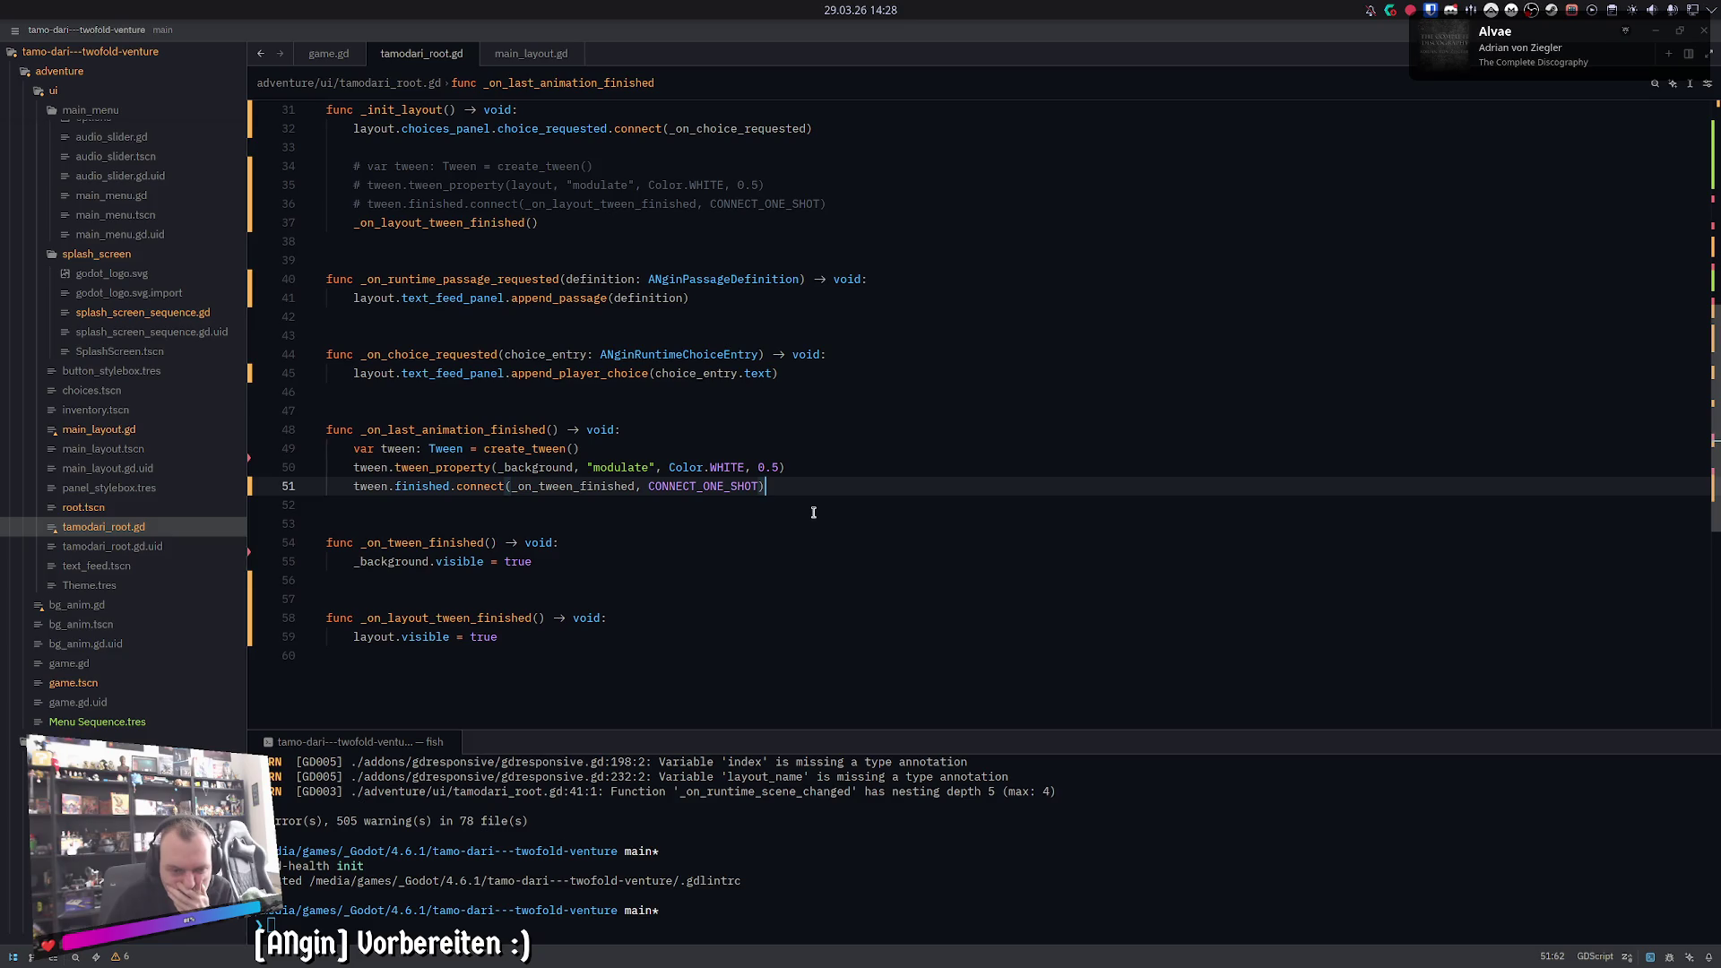
{"action": "key", "text": "shift+Up"}
{"action": "key", "text": "shift+Up"}
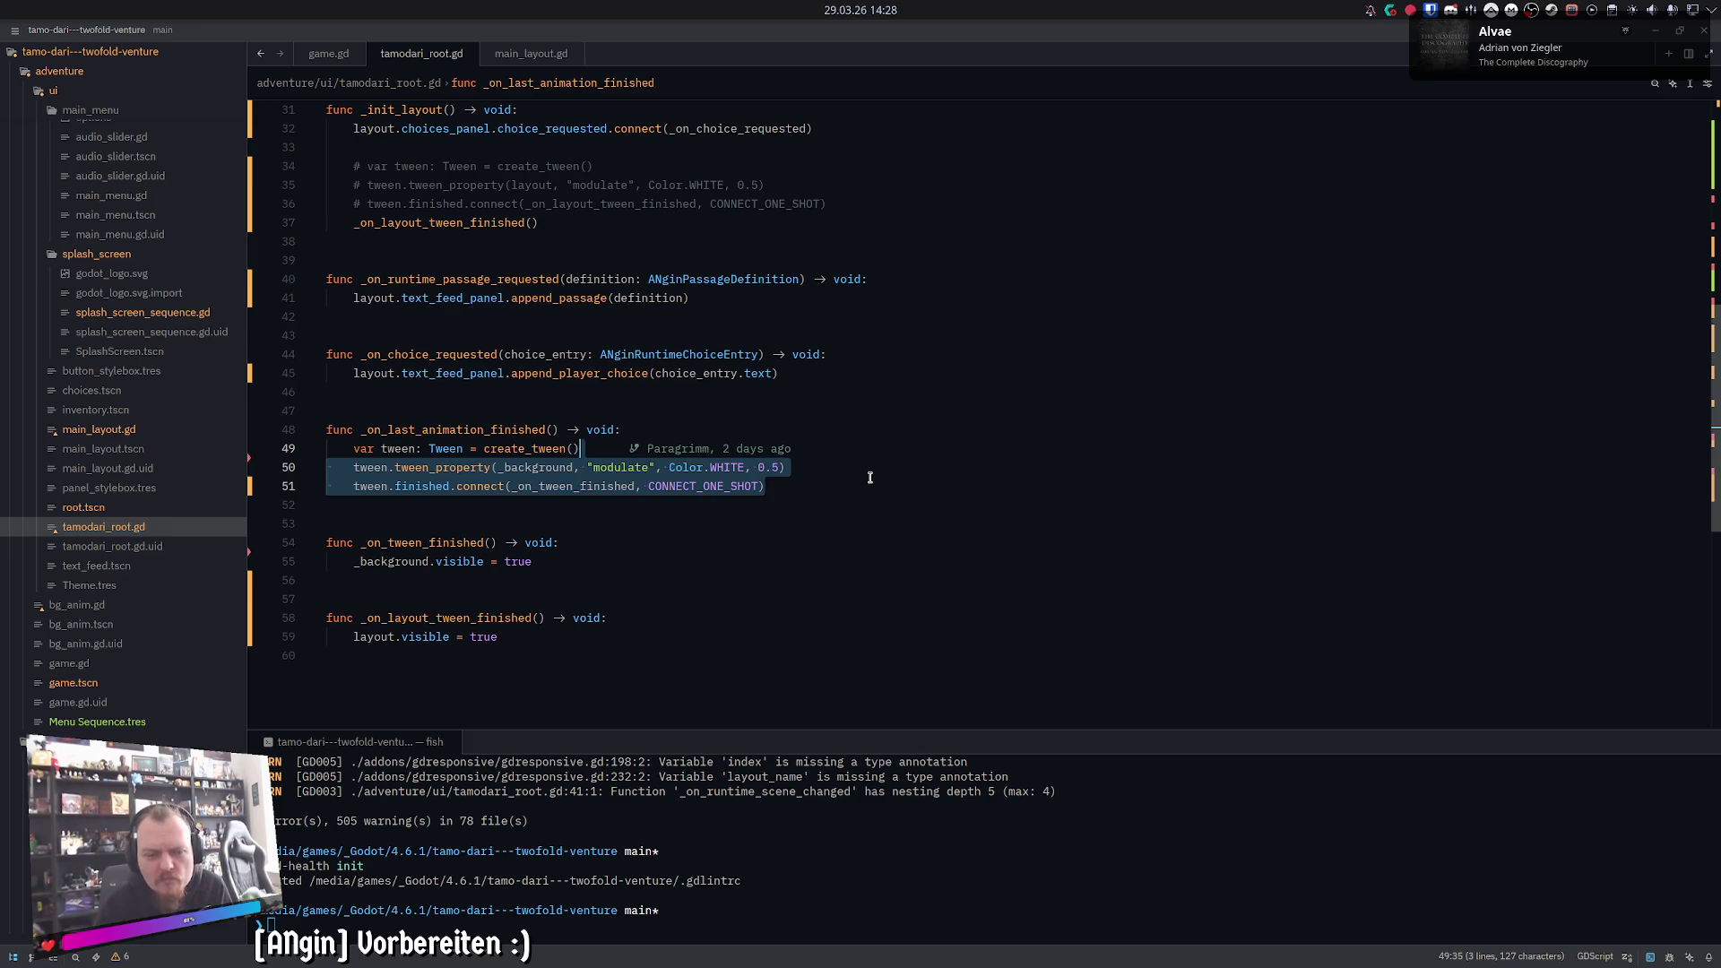
{"action": "key", "text": "ctrl+slash"}
{"action": "left_click", "coordinate": [745, 561]}
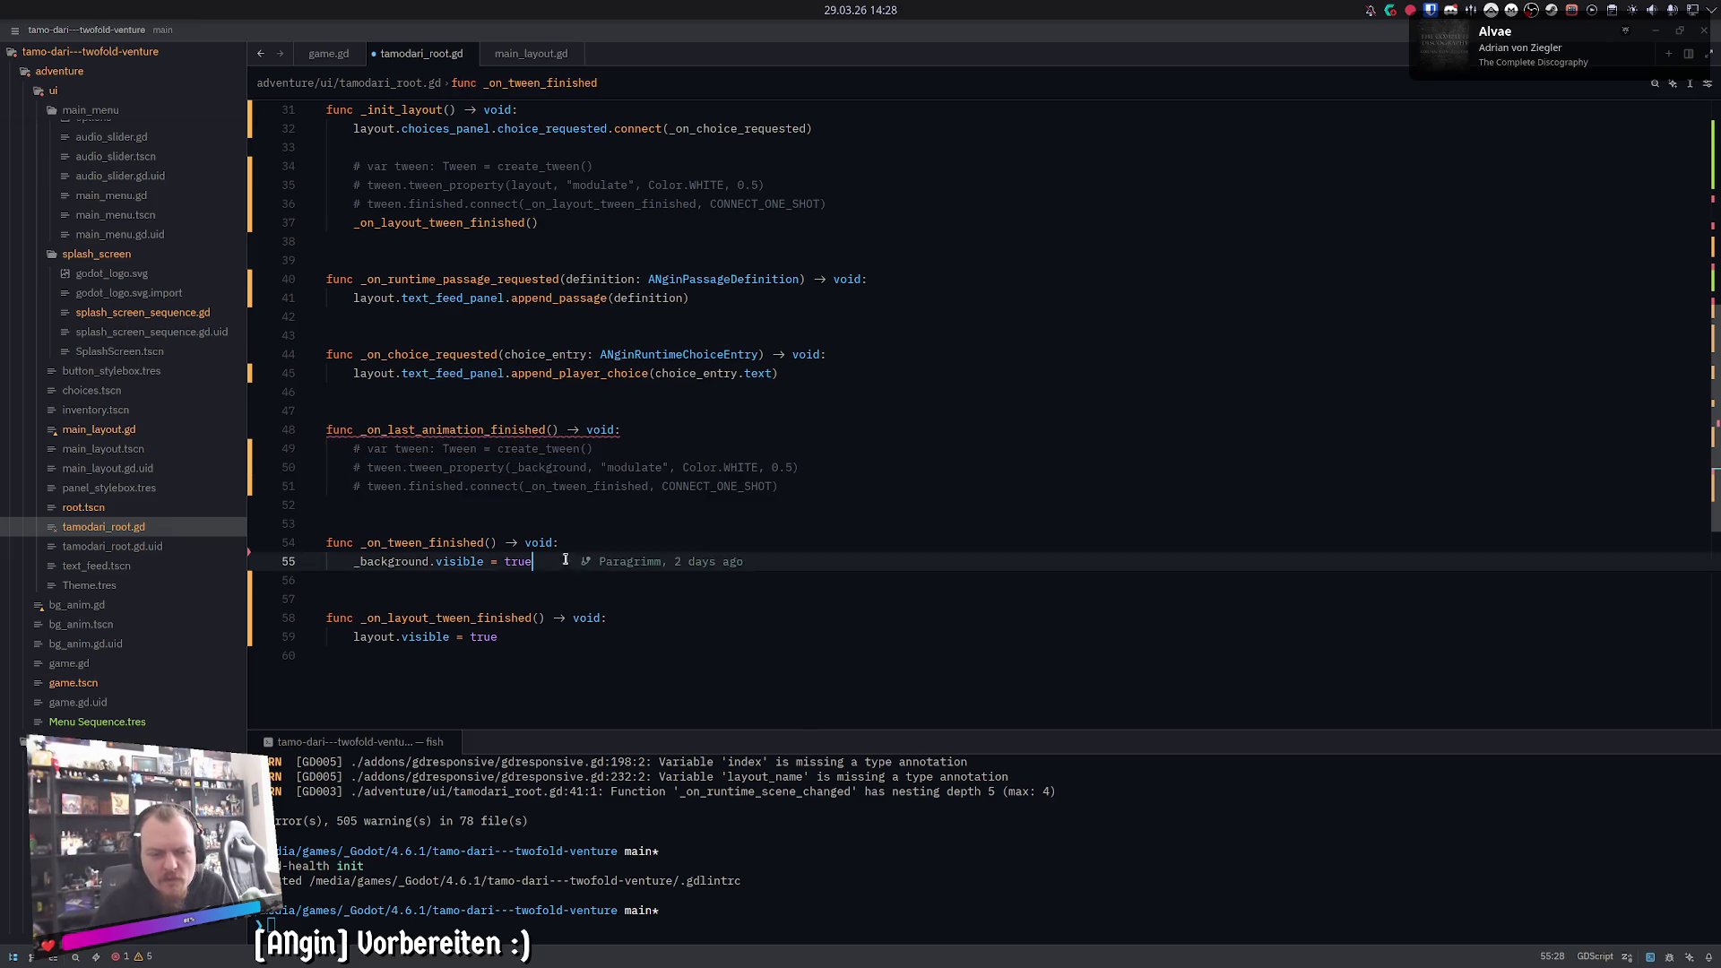
Add a direct _on_tween_finished() call below the commented tween lines.
{"action": "key", "text": "shift+Up"}
{"action": "left_click", "coordinate": [798, 494]}
{"action": "key", "text": "Return"}
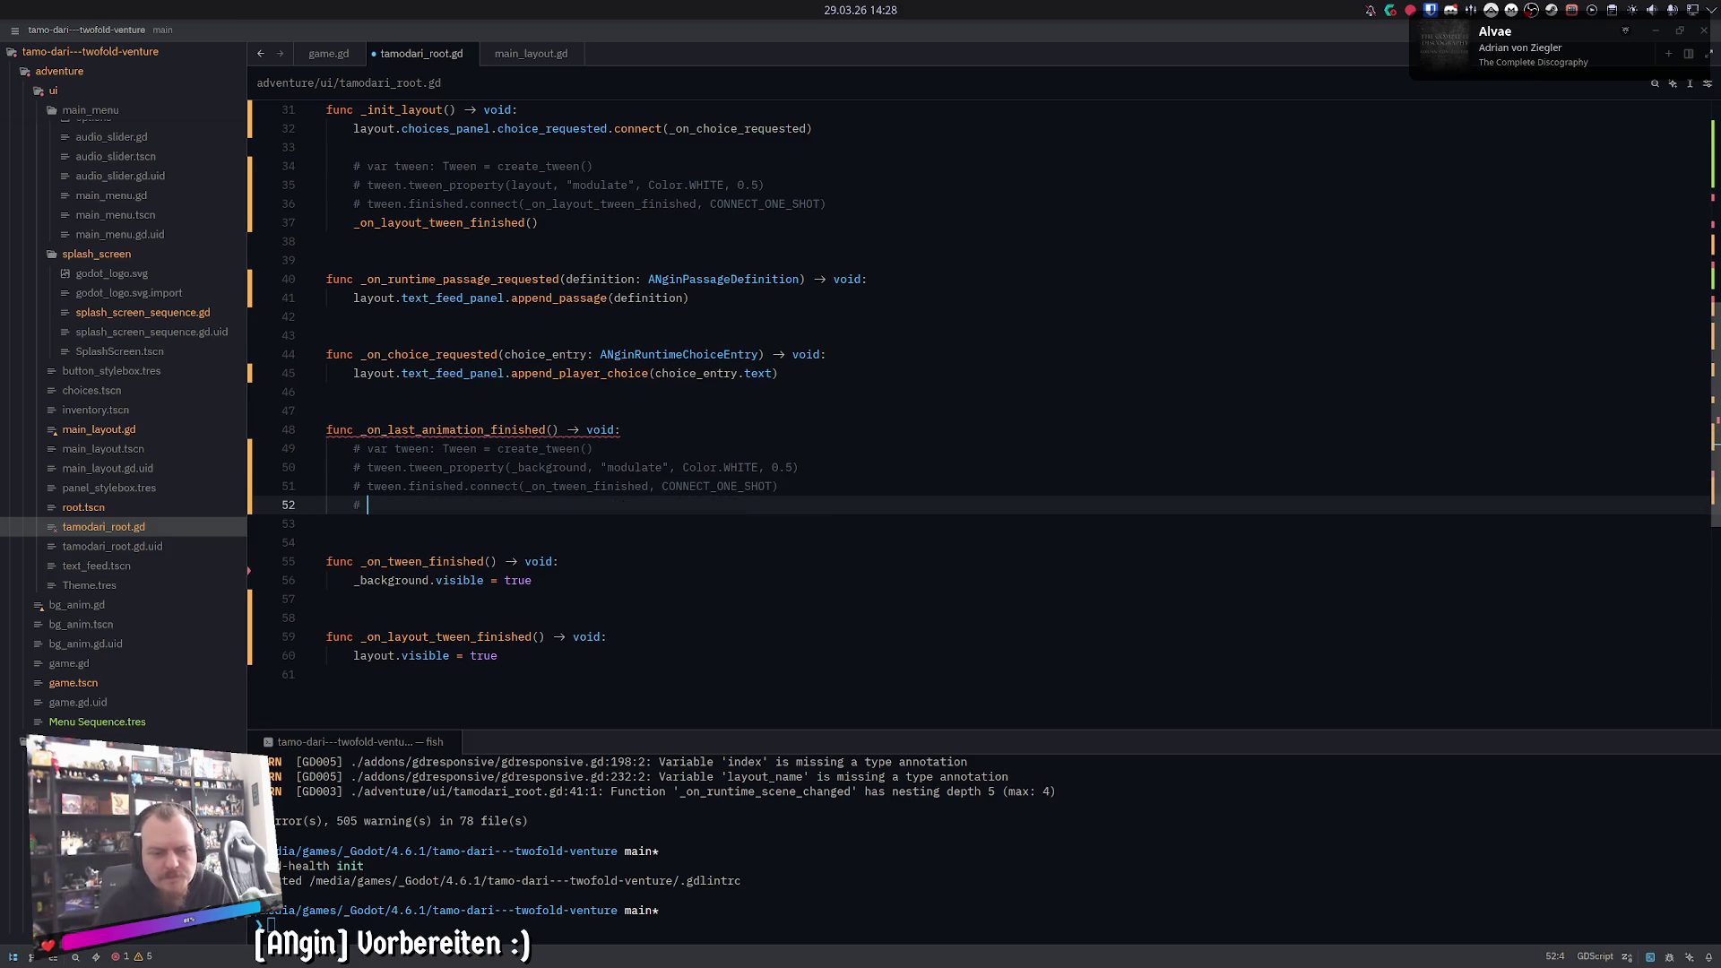
{"action": "type", "text": "_on_tw"}
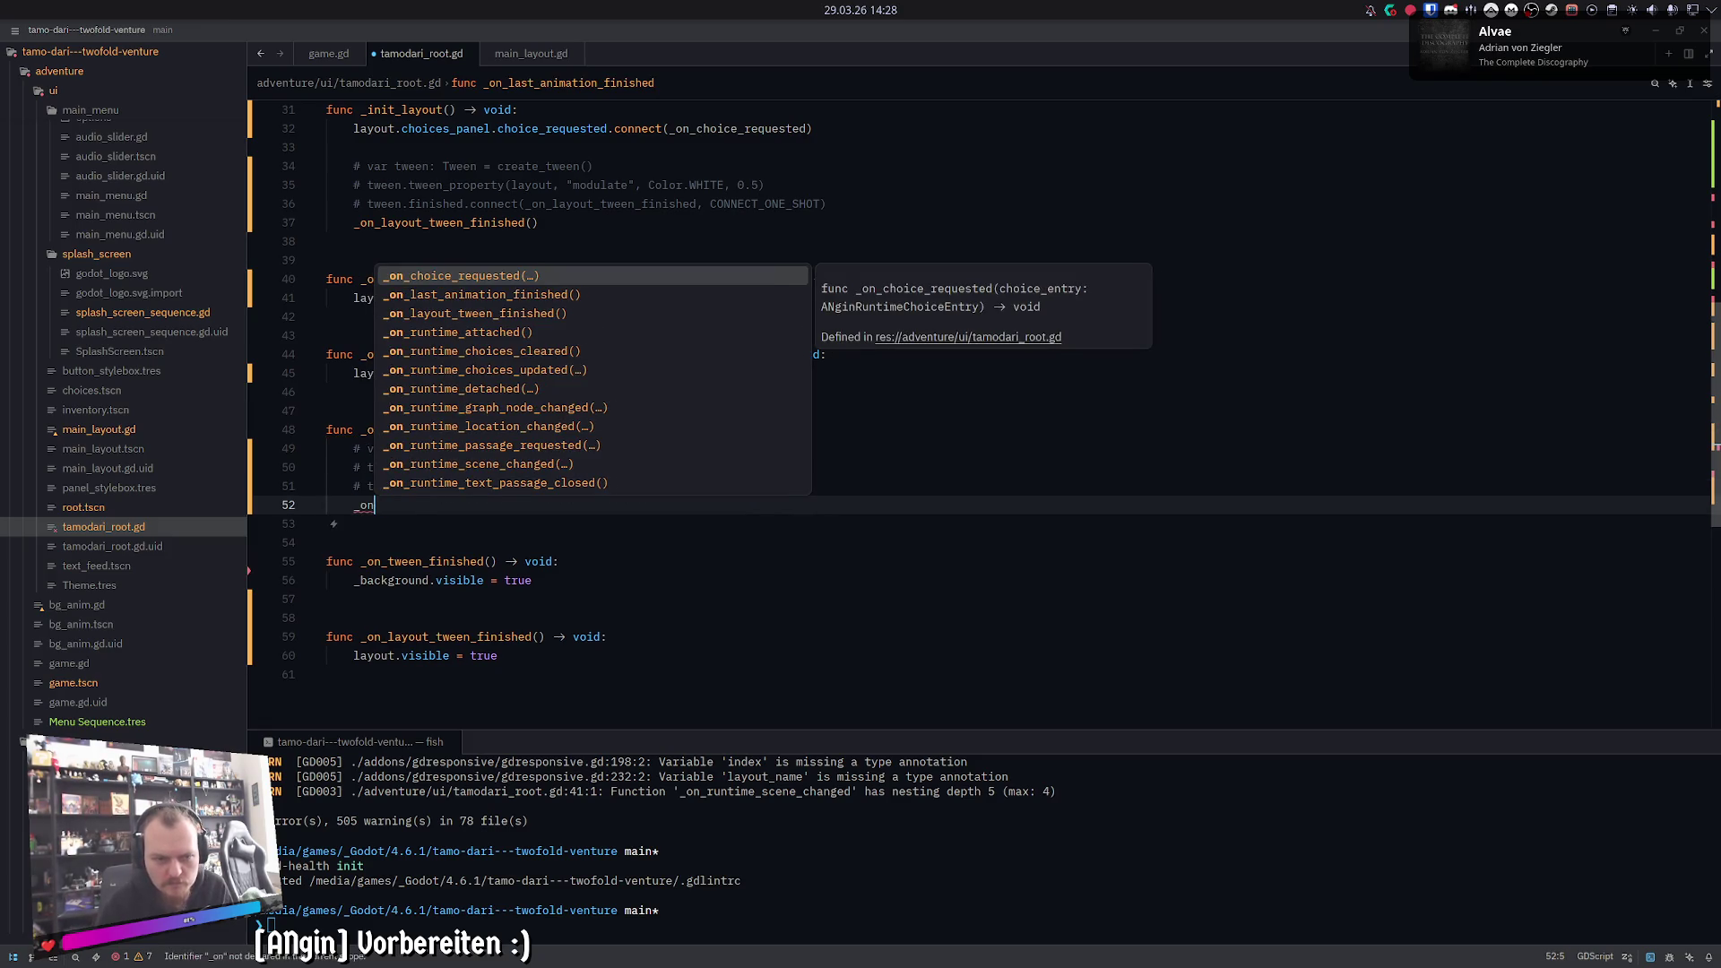
{"action": "key", "text": "Return"}
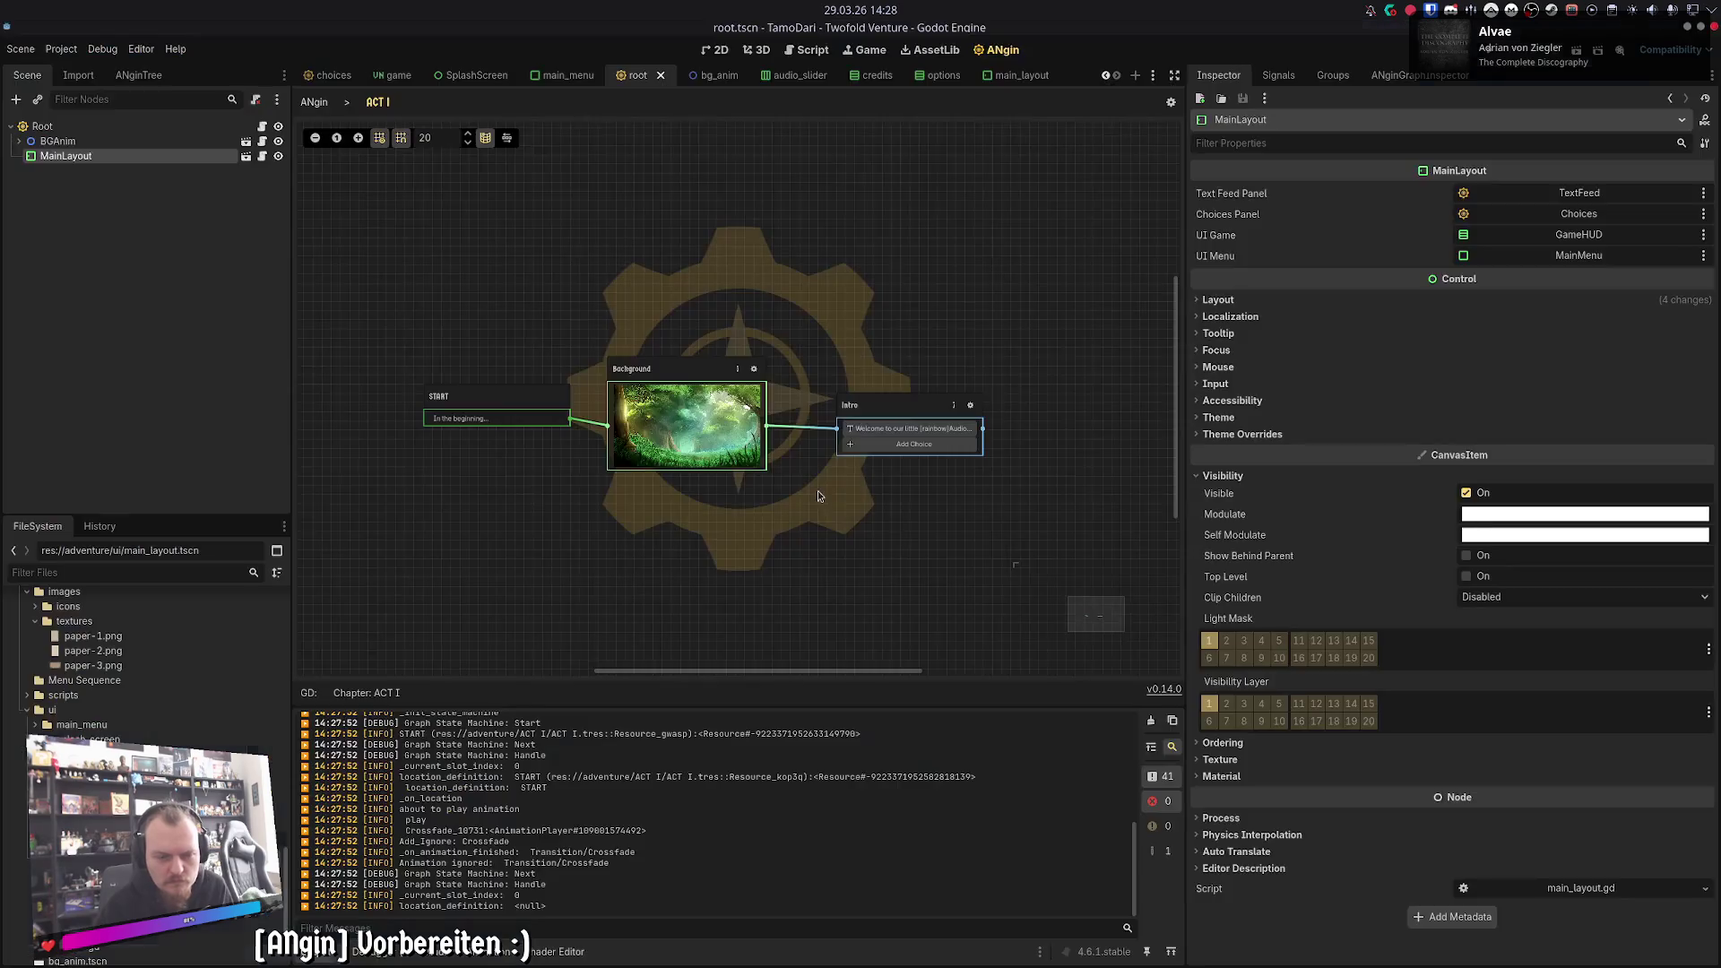
{"action": "key", "text": "alt+Tab"}
{"action": "key", "text": "F5"}
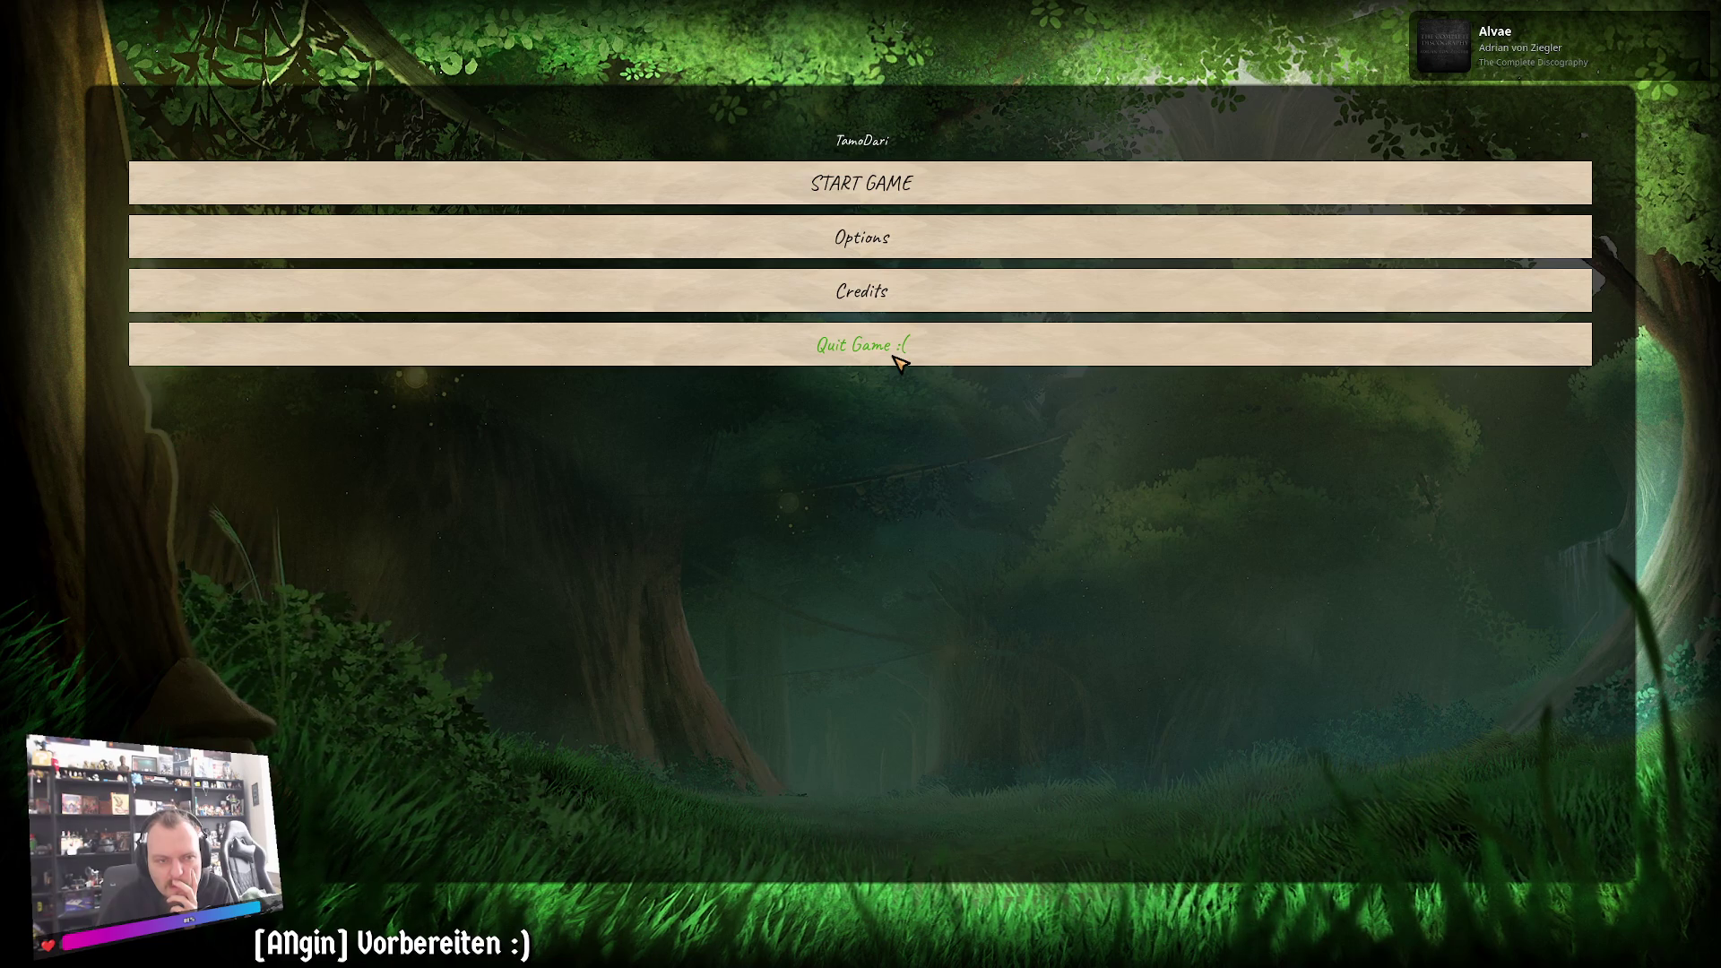
{"action": "left_click", "coordinate": [892, 358]}
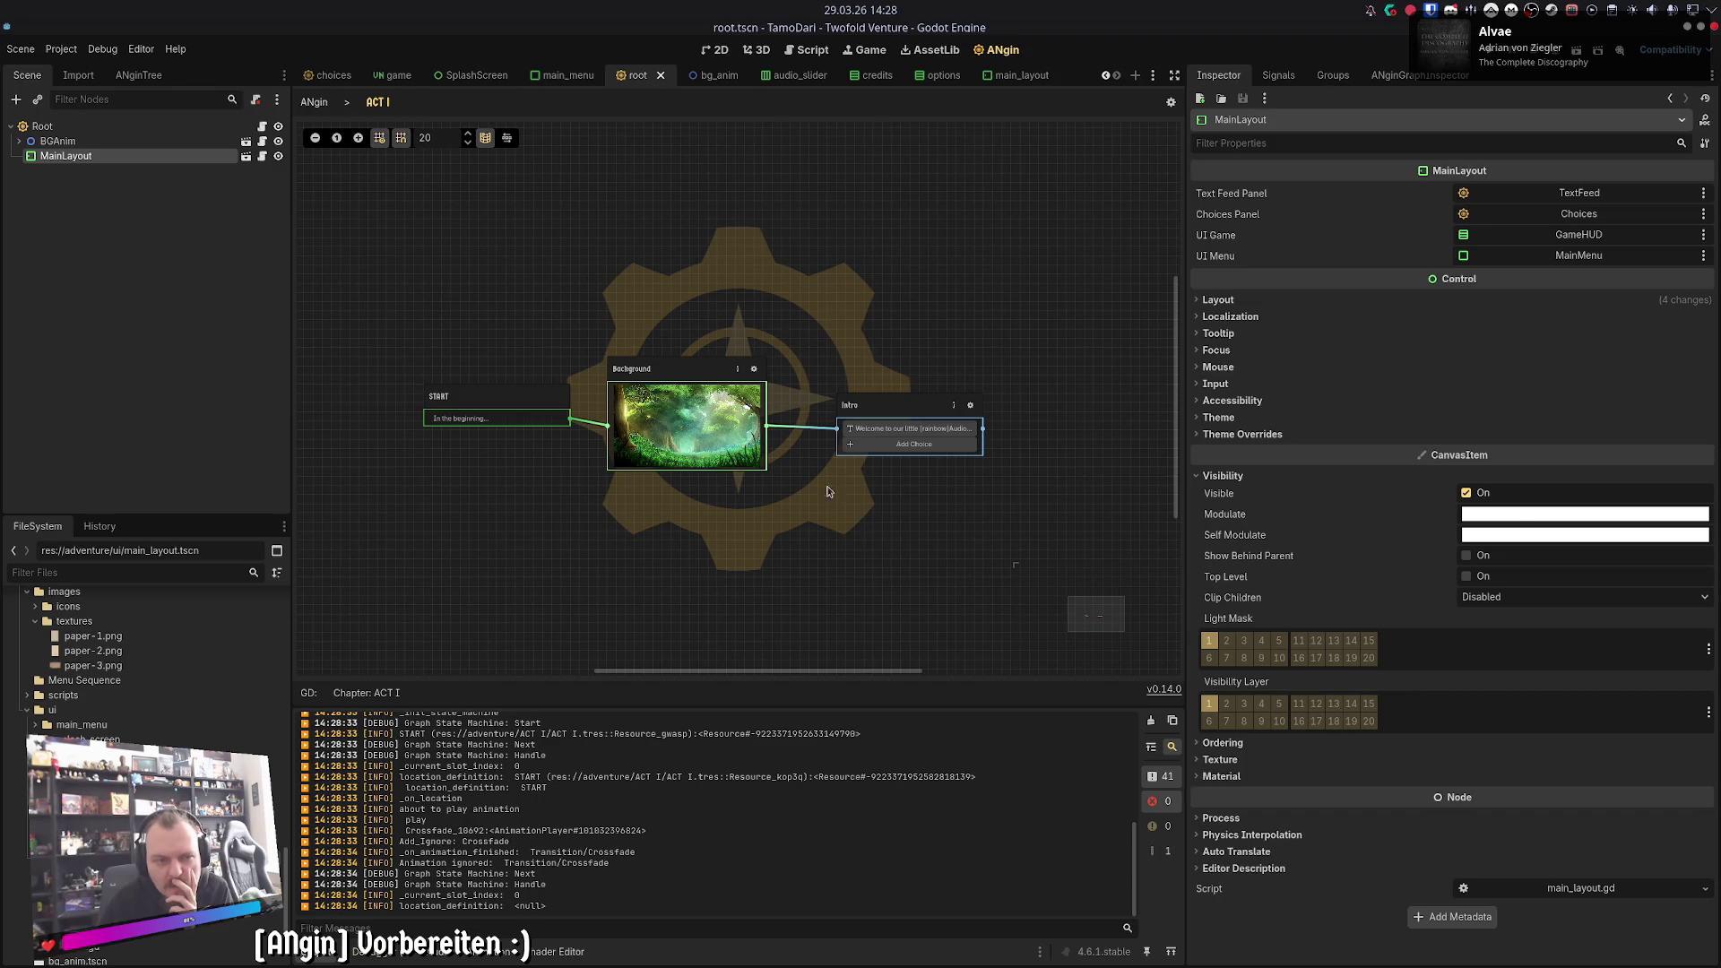
Hide the TamoDari image node in the SplashScreen scene.
{"action": "left_click", "coordinate": [470, 76]}
{"action": "left_click", "coordinate": [108, 246]}
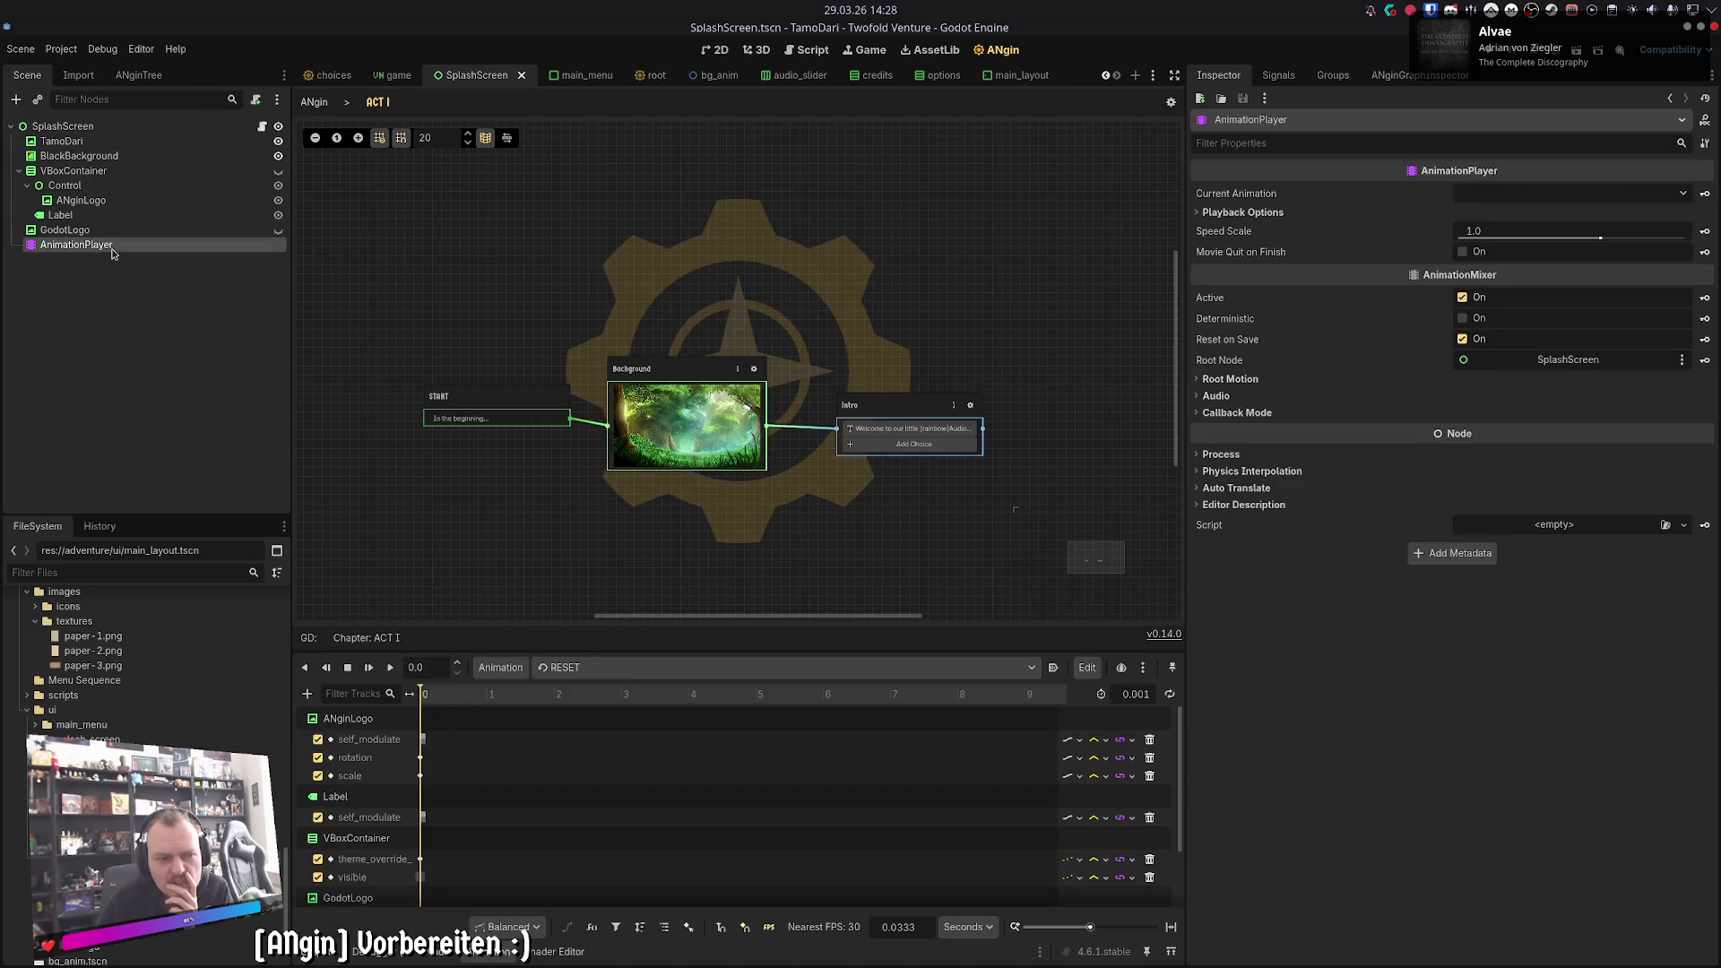
{"action": "left_click", "coordinate": [76, 142]}
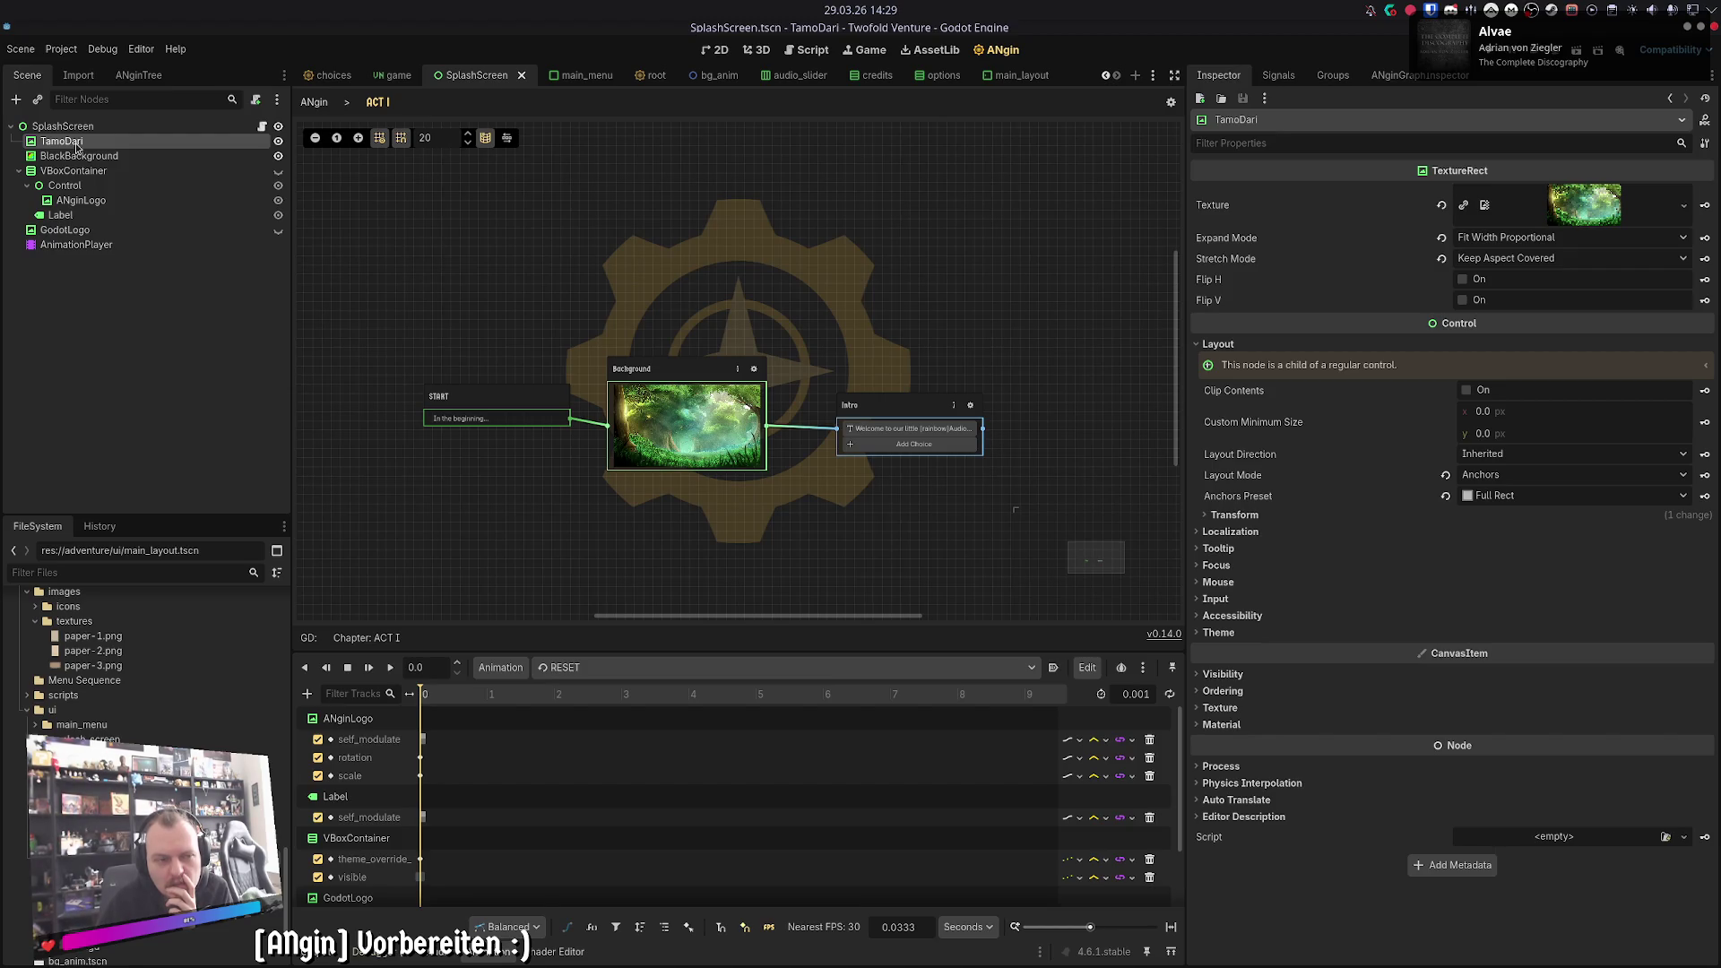
{"action": "left_click", "coordinate": [278, 141]}
{"action": "left_click", "coordinate": [739, 275]}
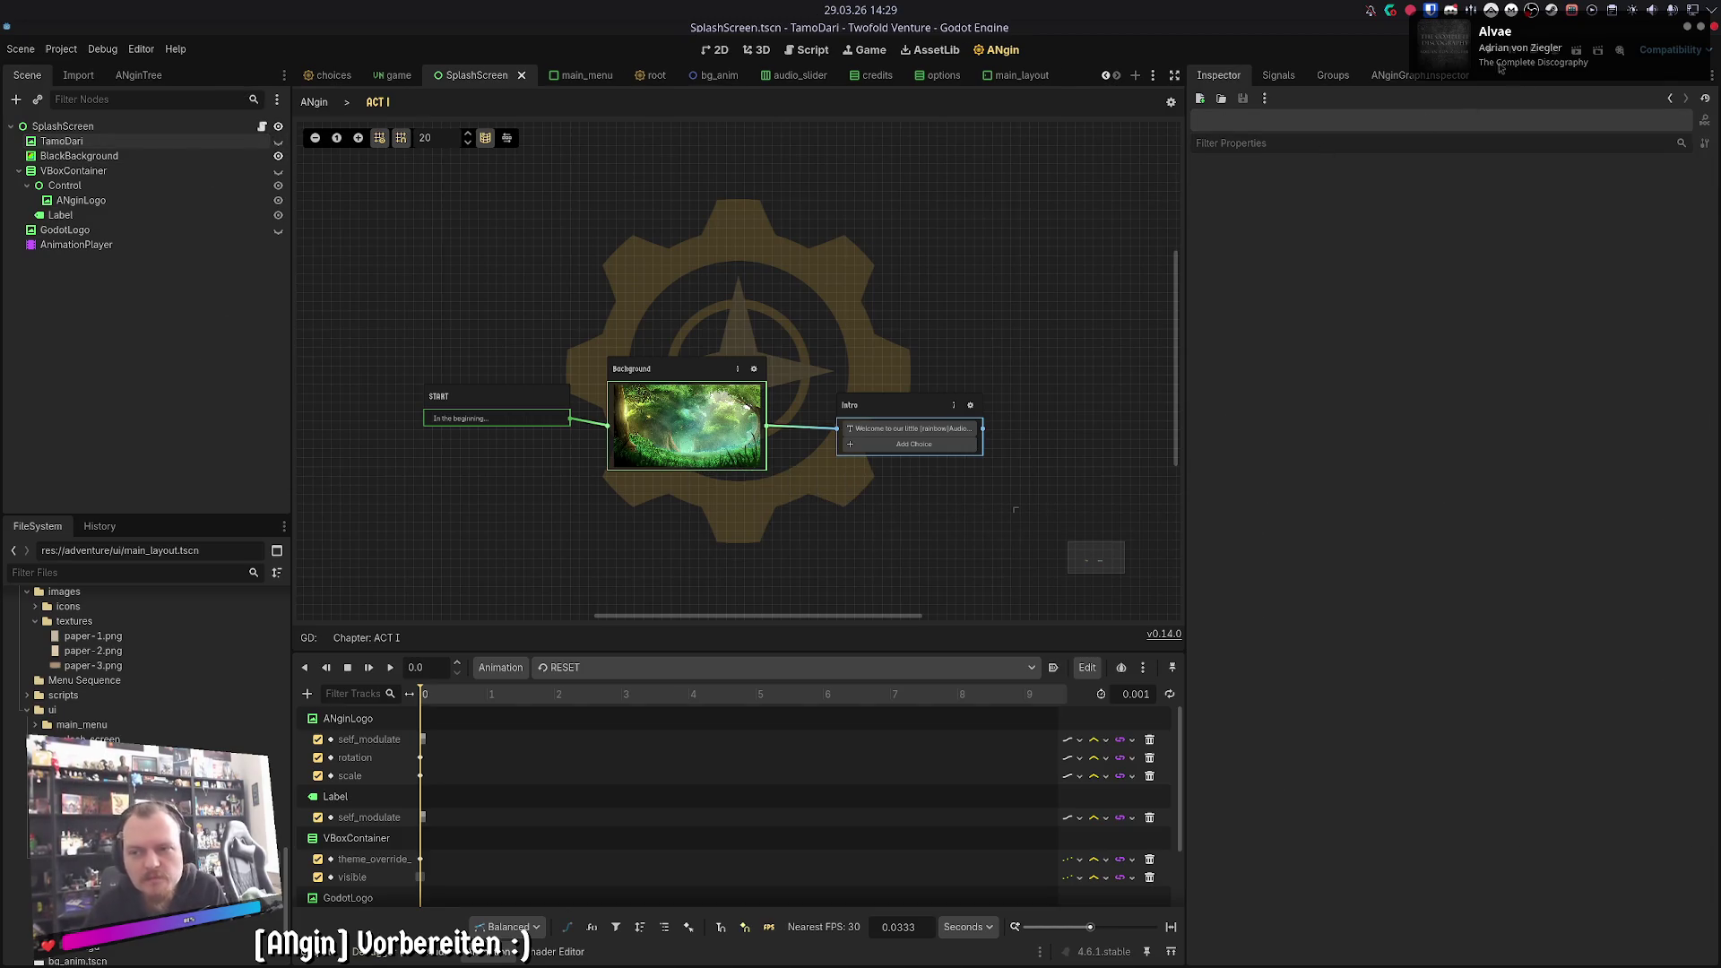
Test-run the game, quit it, and save SplashScreen.tscn.
{"action": "key", "text": "F5"}
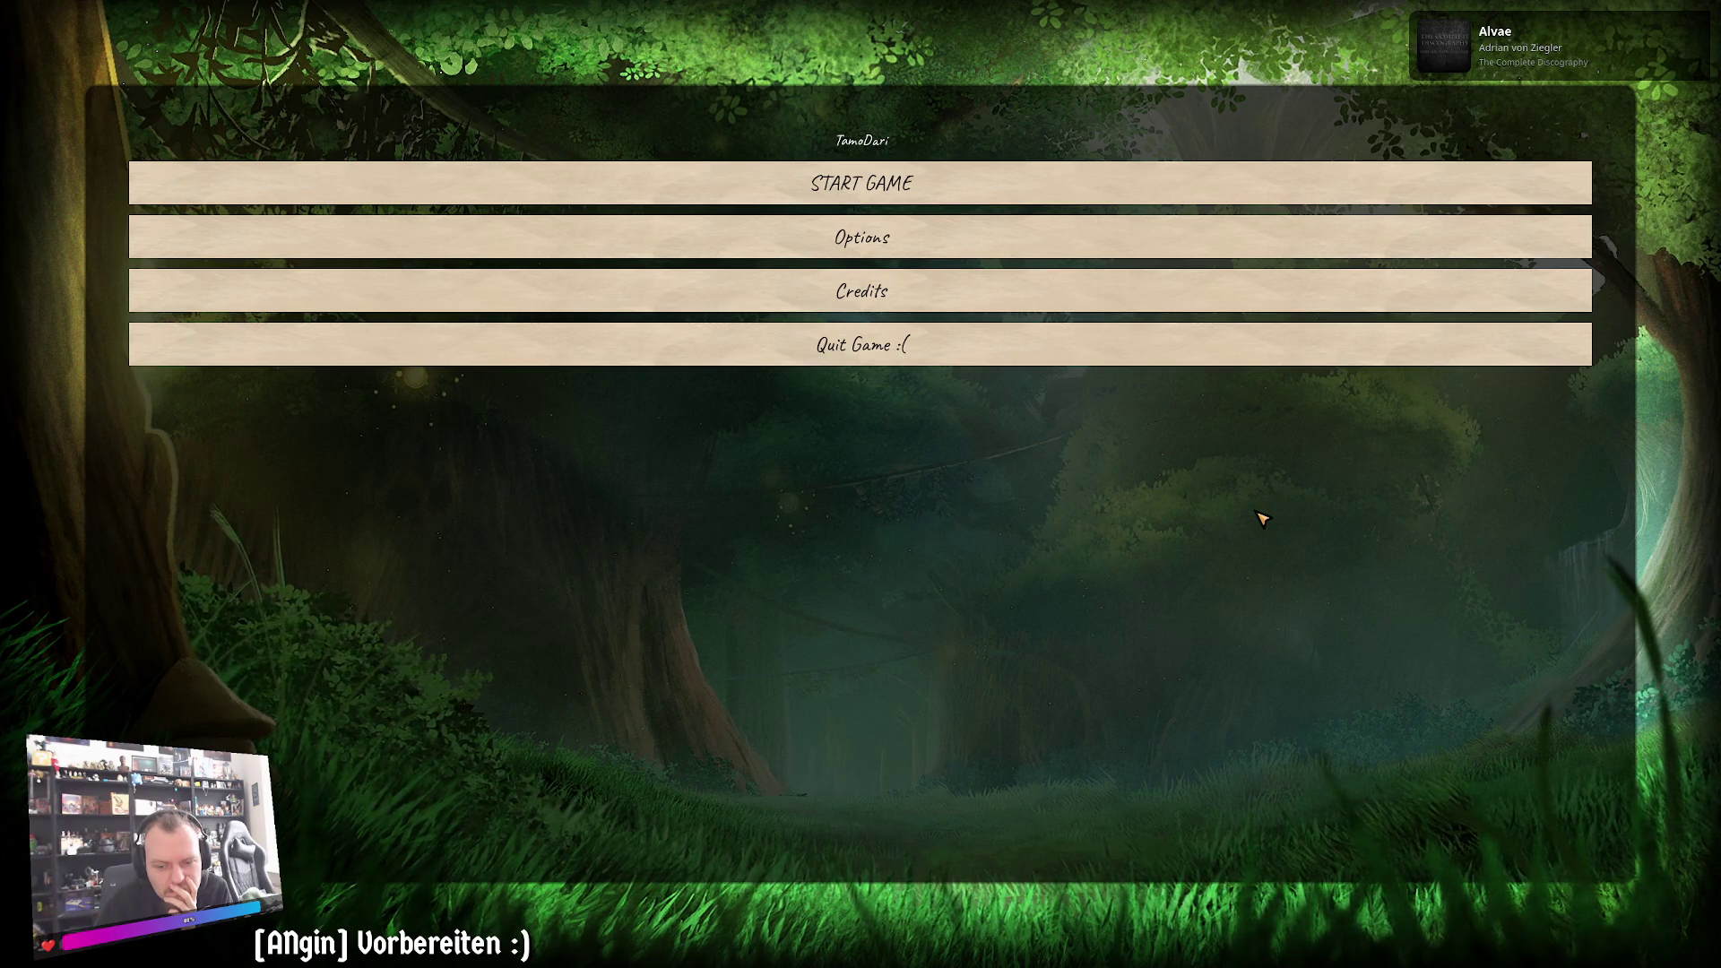
{"action": "left_click", "coordinate": [1013, 355]}
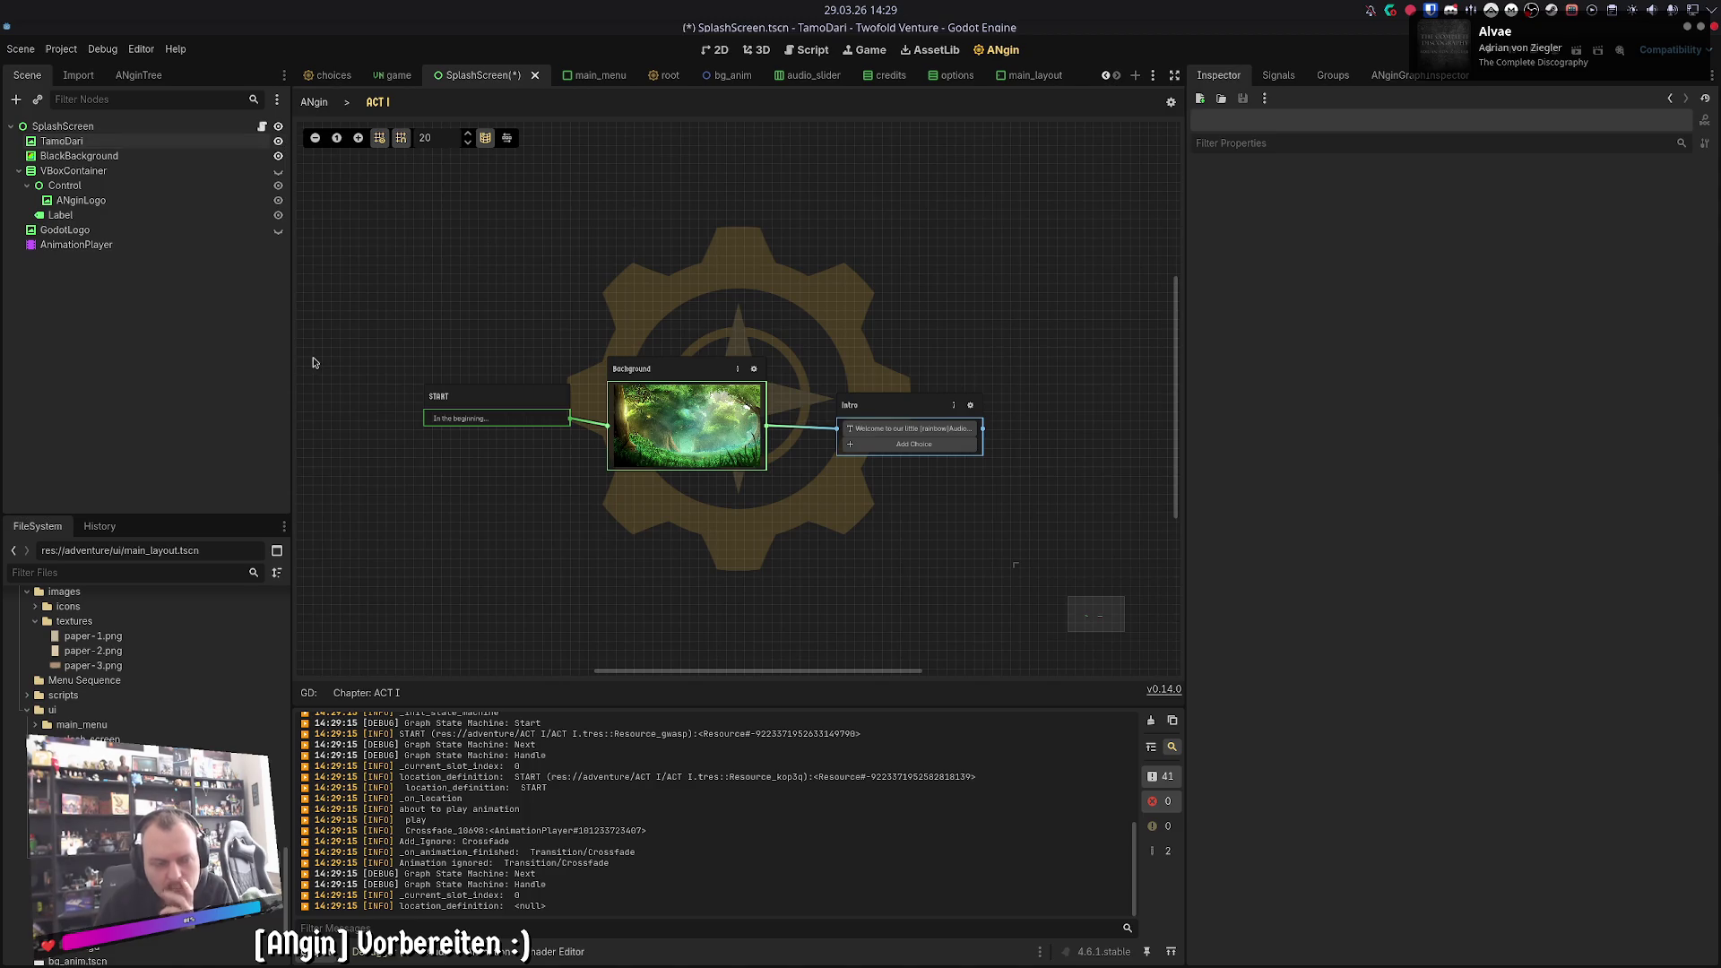
{"action": "key", "text": "ctrl+s"}
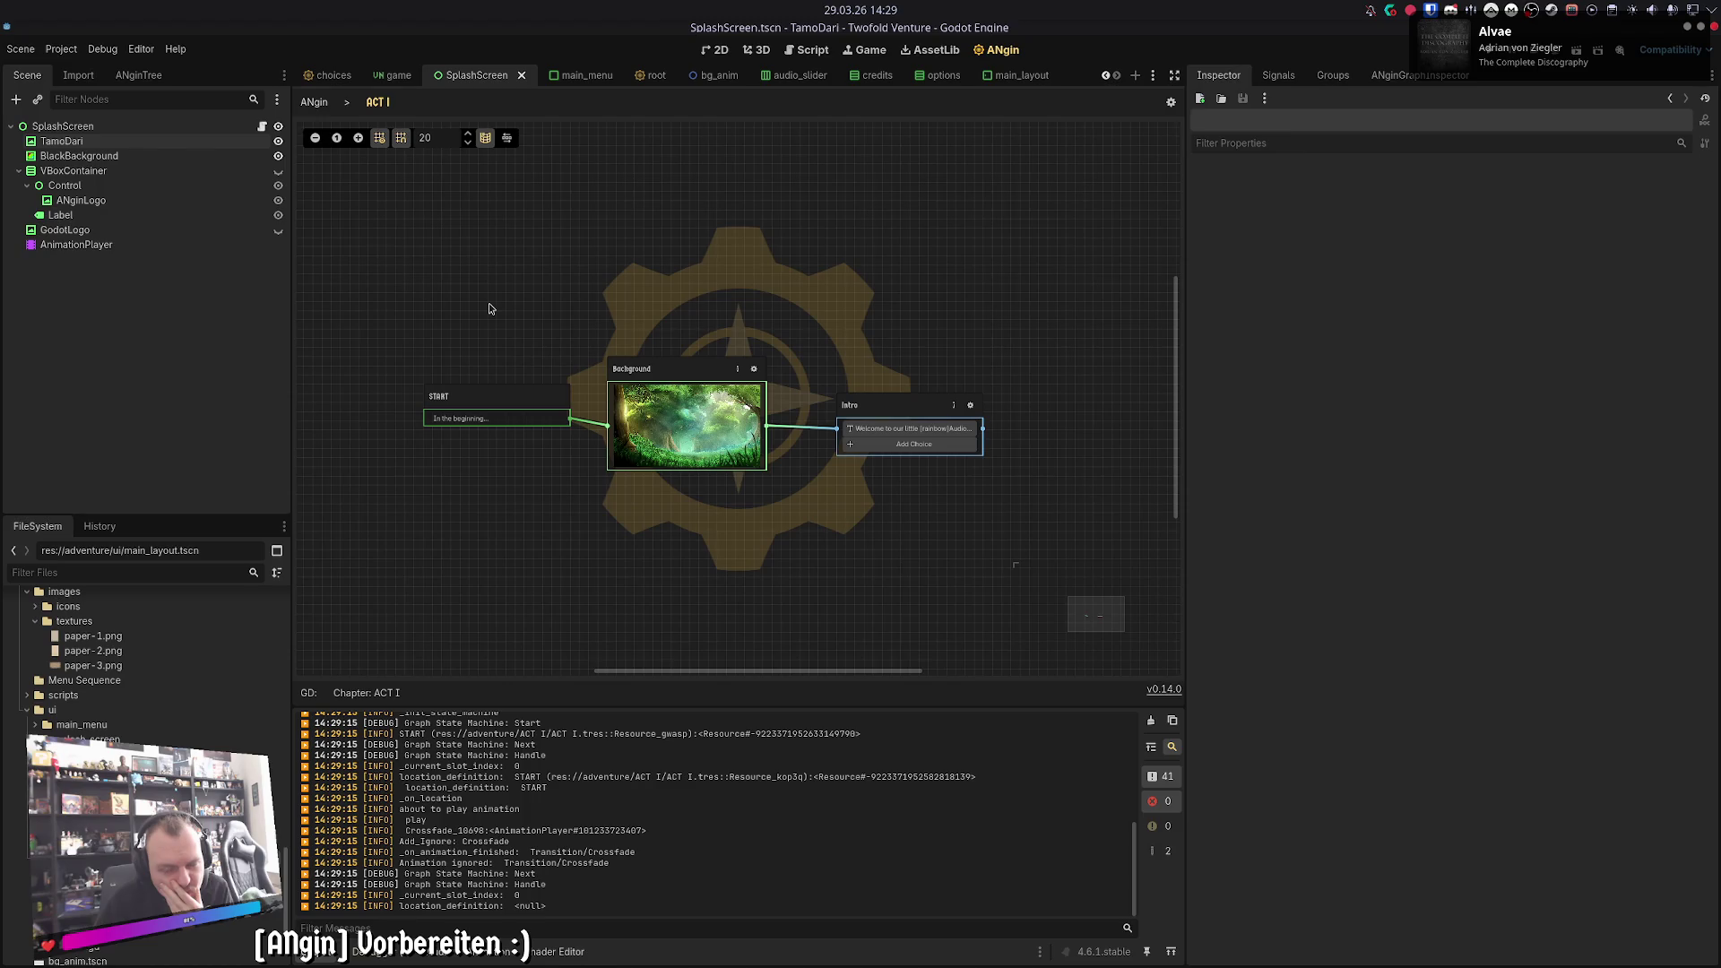
In root.tscn, expand BGAnim and select its AnimationPlayer in the 2D view.
{"action": "left_click", "coordinate": [720, 79]}
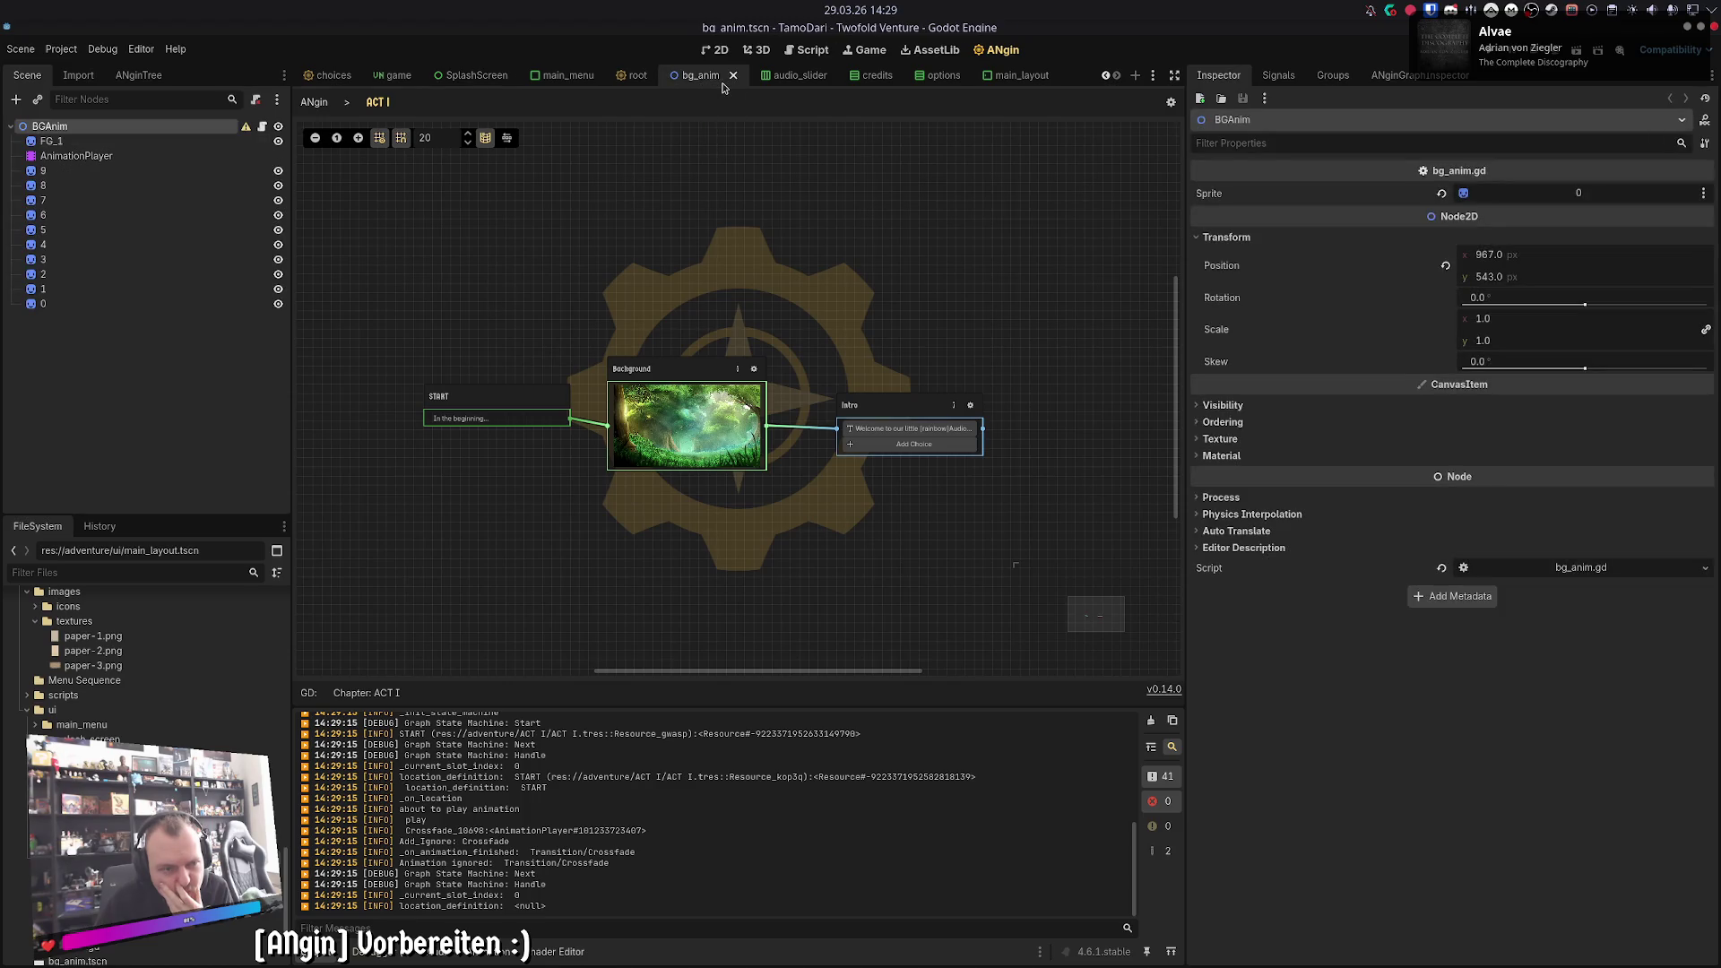
{"action": "left_click", "coordinate": [637, 76]}
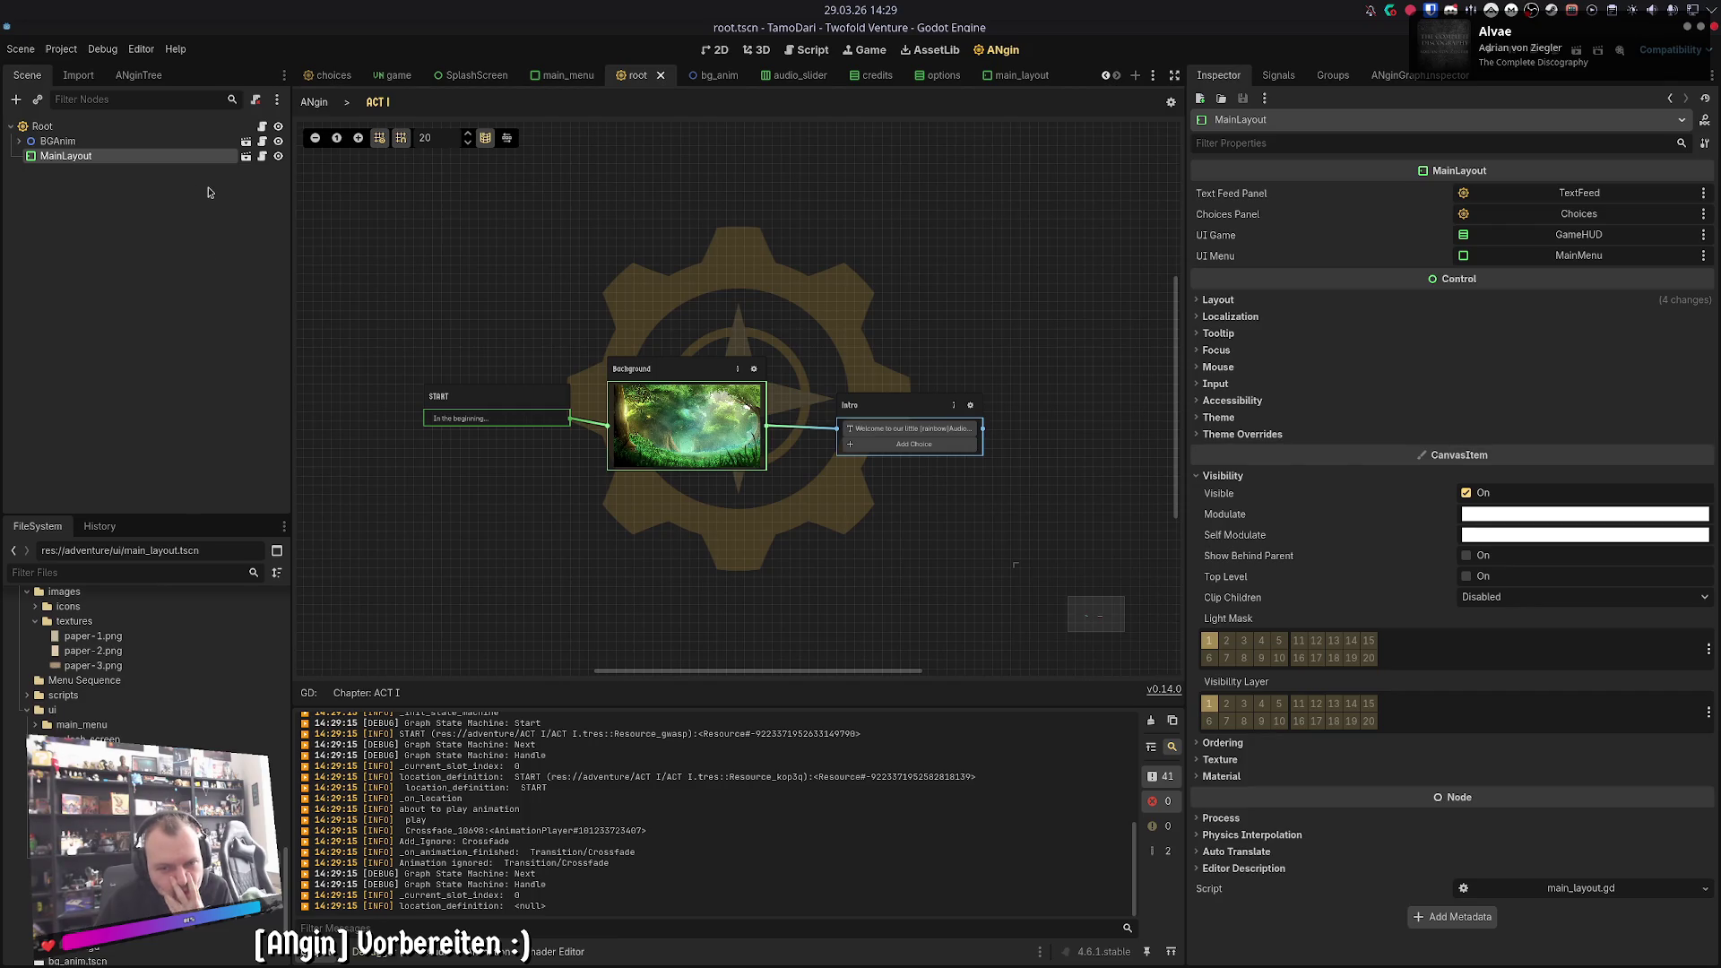
{"action": "left_click", "coordinate": [97, 143]}
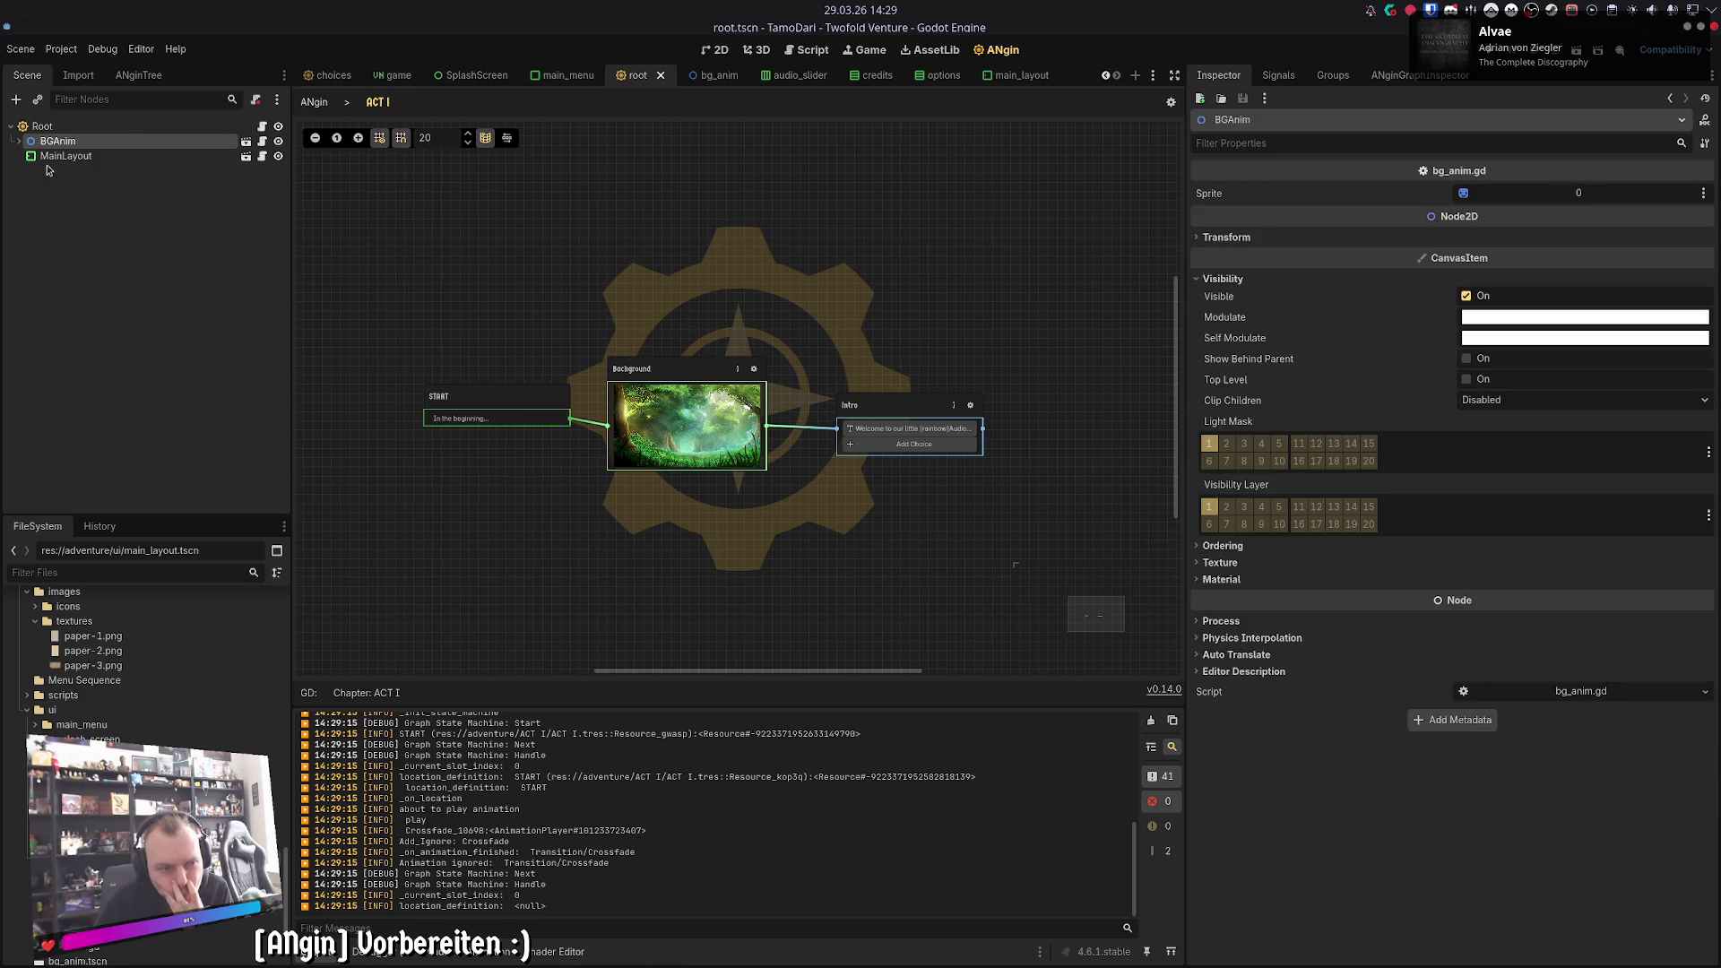
{"action": "left_click", "coordinate": [17, 141]}
{"action": "left_click", "coordinate": [84, 170]}
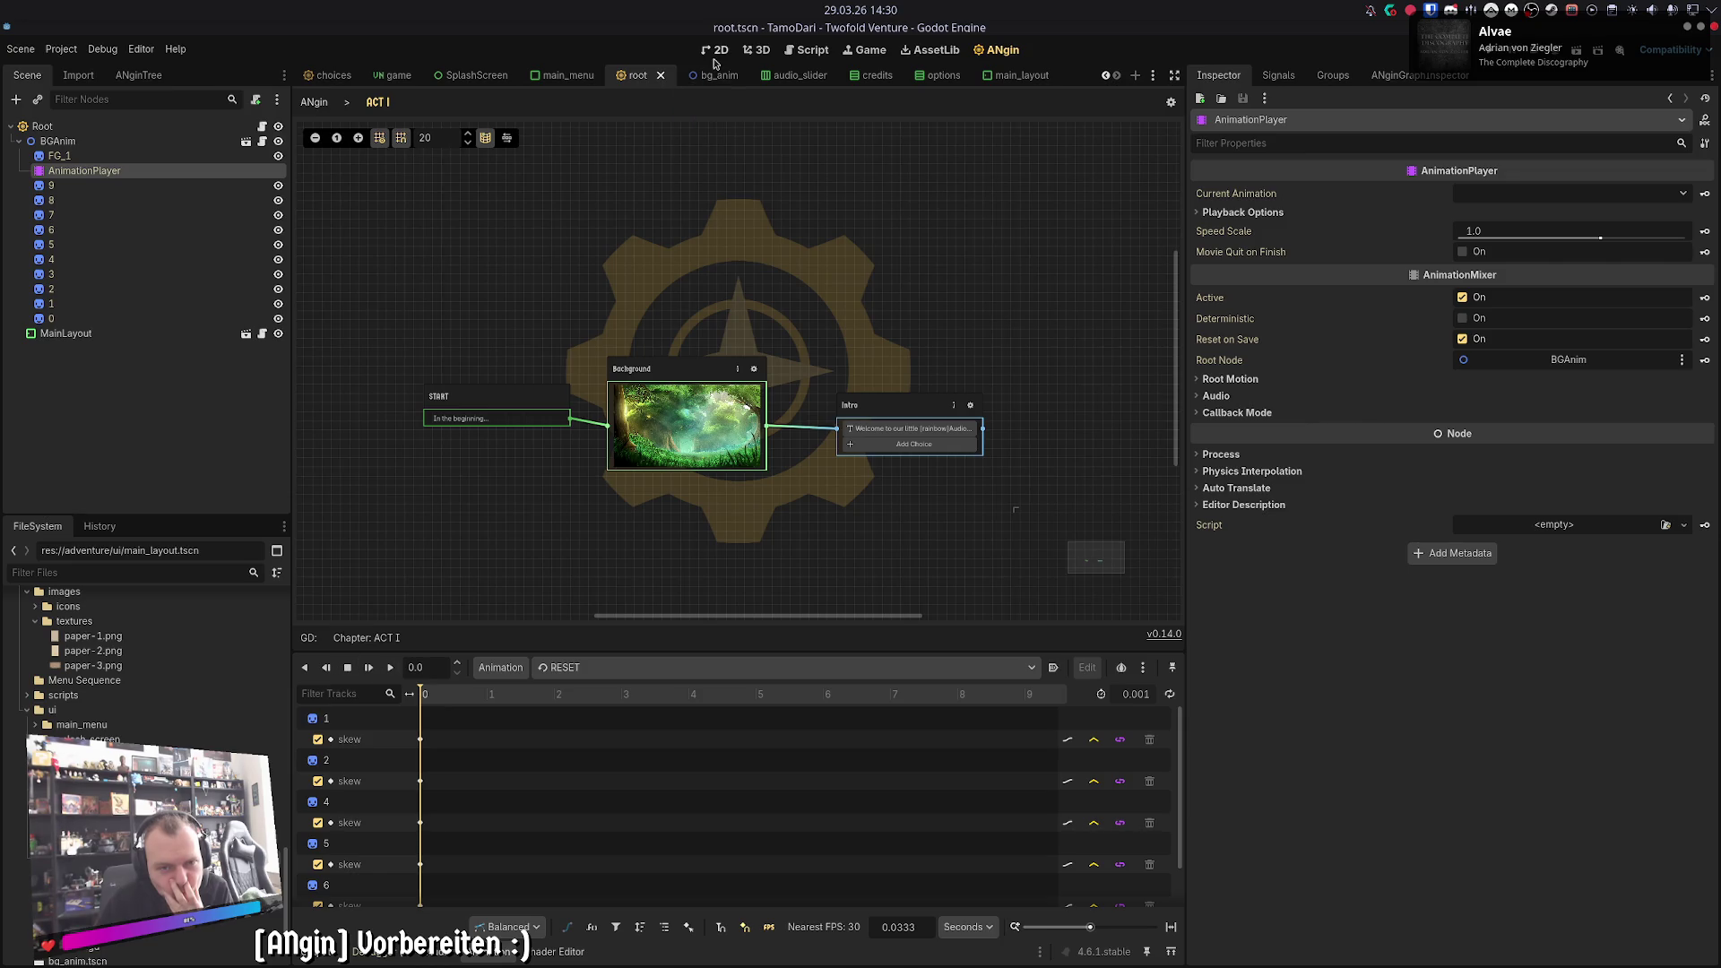
{"action": "left_click", "coordinate": [716, 51]}
Play and stop the 'bg' animation, collapse BGAnim, and return to Zed.
{"action": "left_click", "coordinate": [391, 668]}
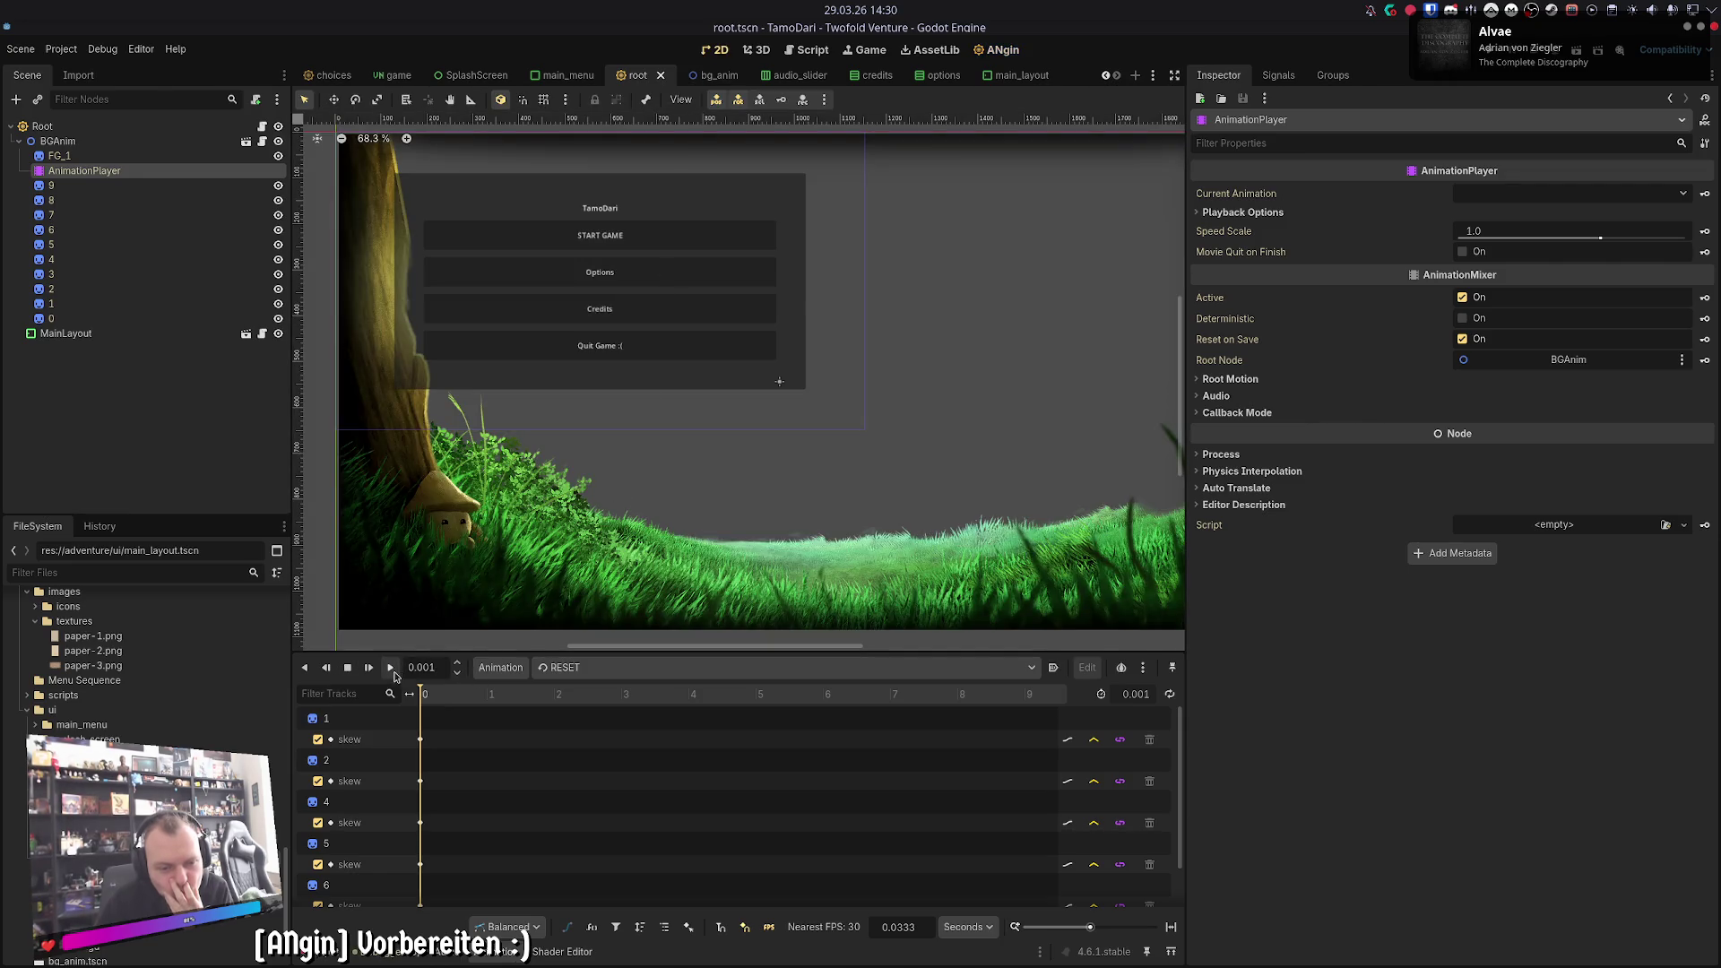
{"action": "left_click", "coordinate": [556, 668]}
{"action": "left_click", "coordinate": [561, 692]}
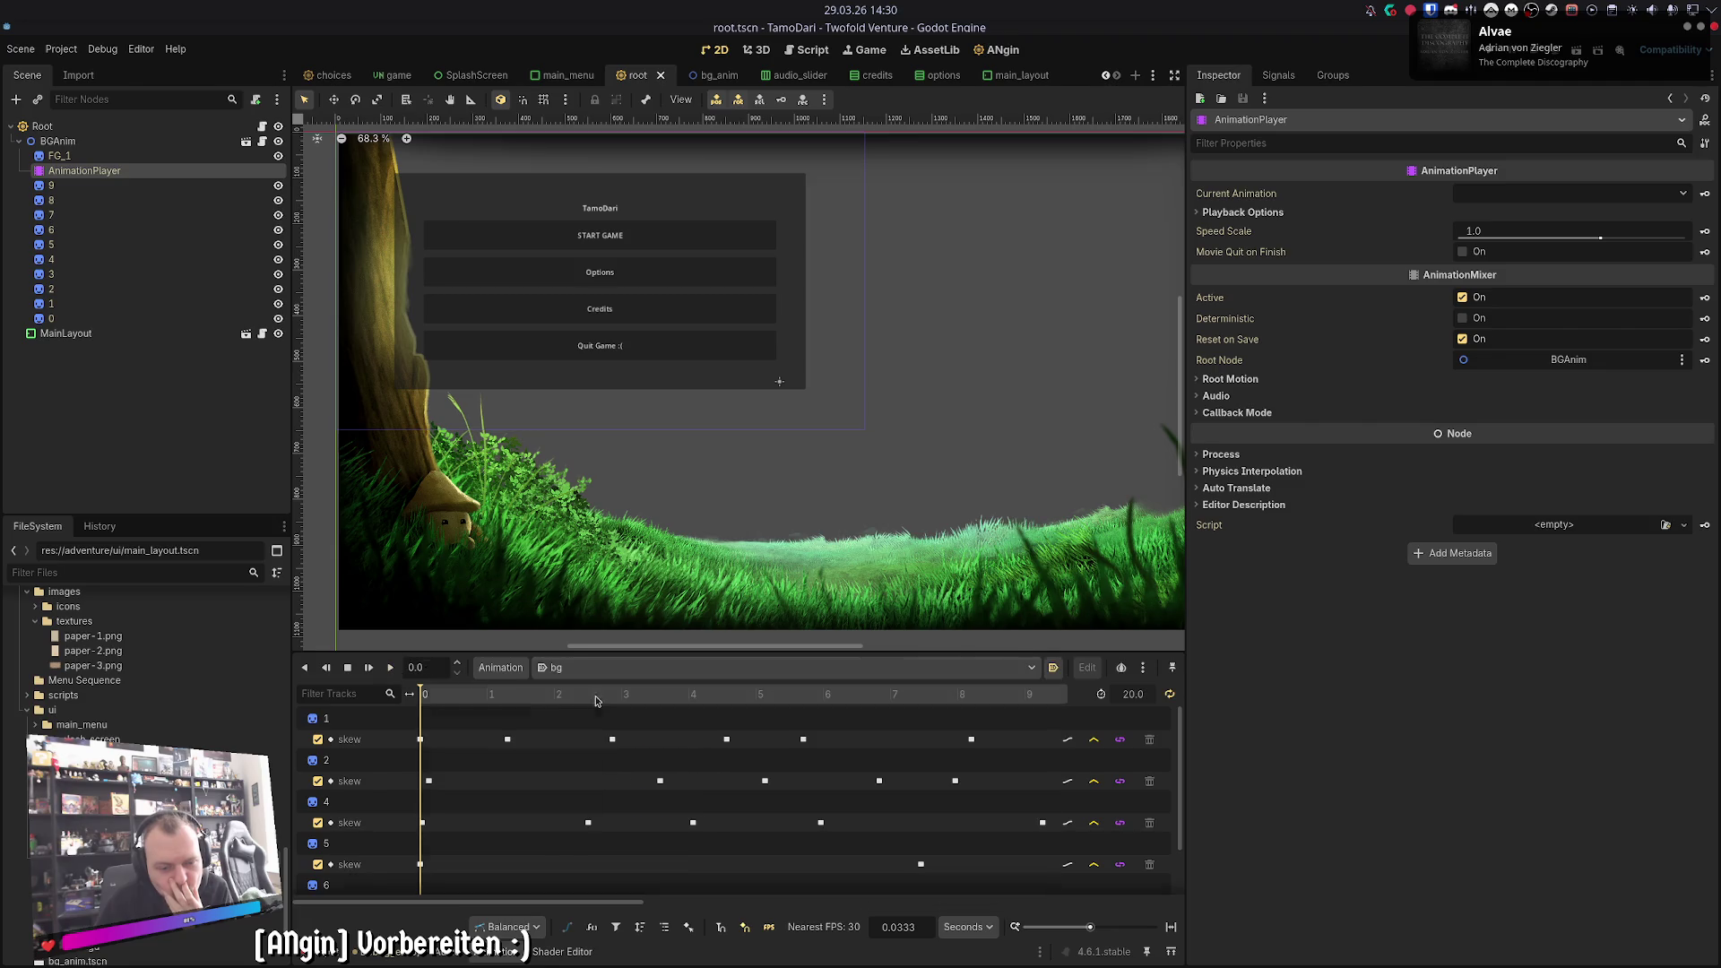
{"action": "left_click", "coordinate": [393, 668]}
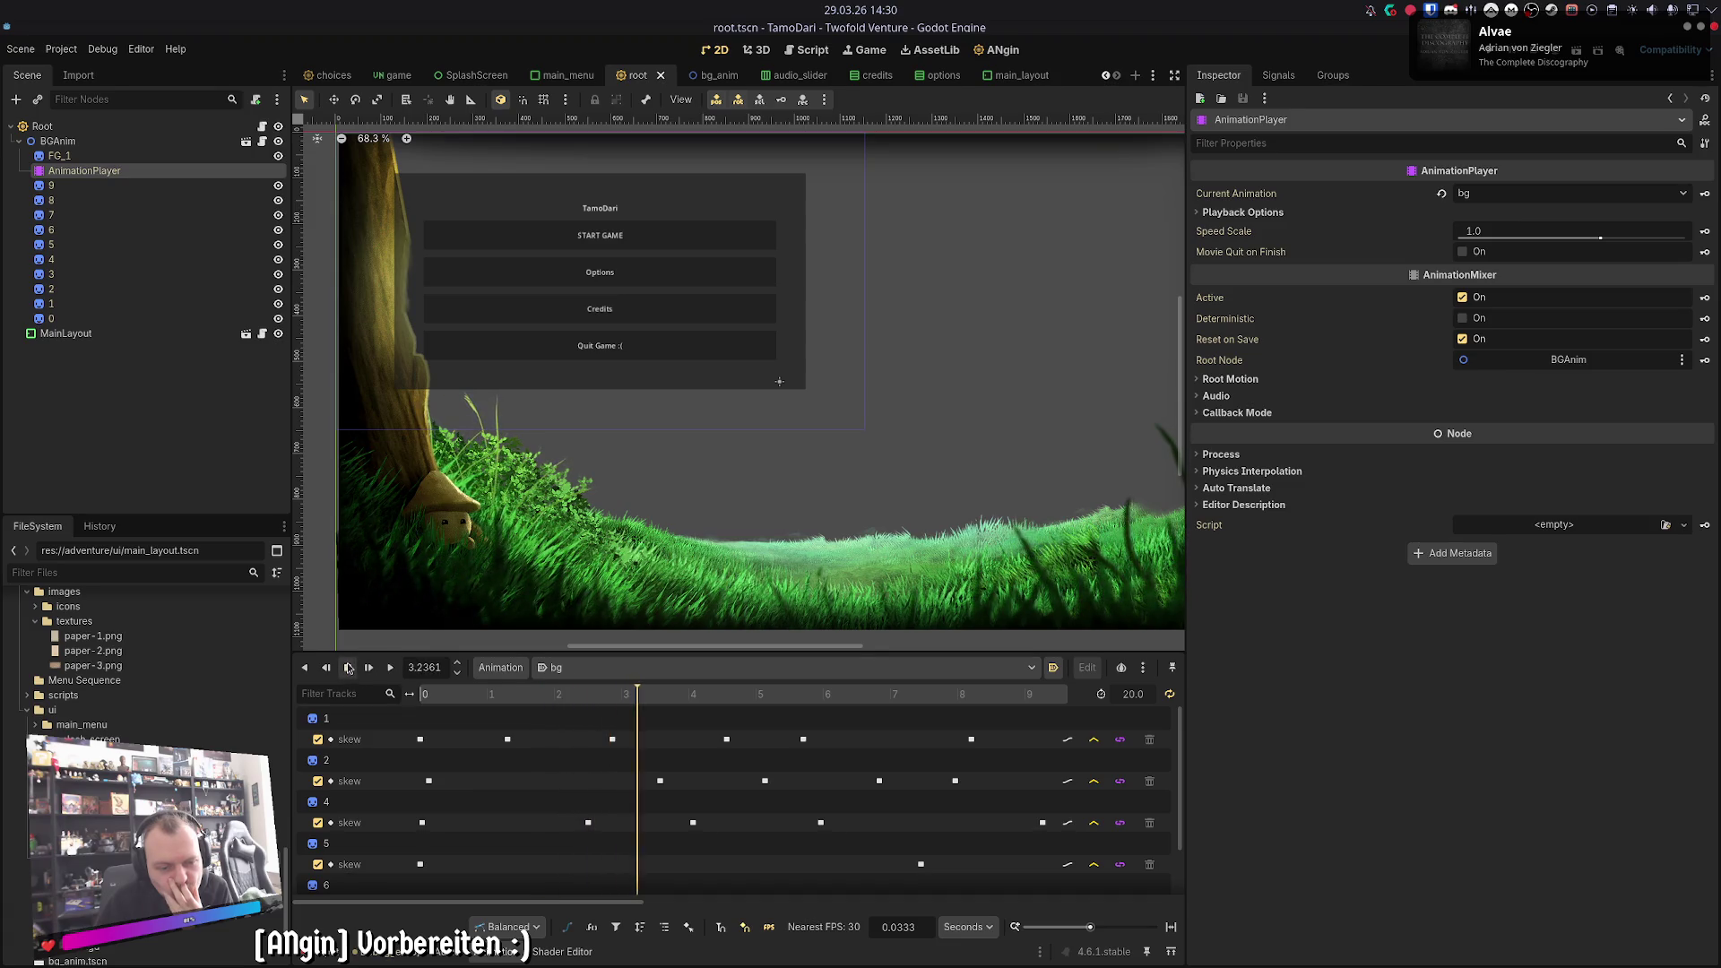
{"action": "left_click", "coordinate": [348, 668]}
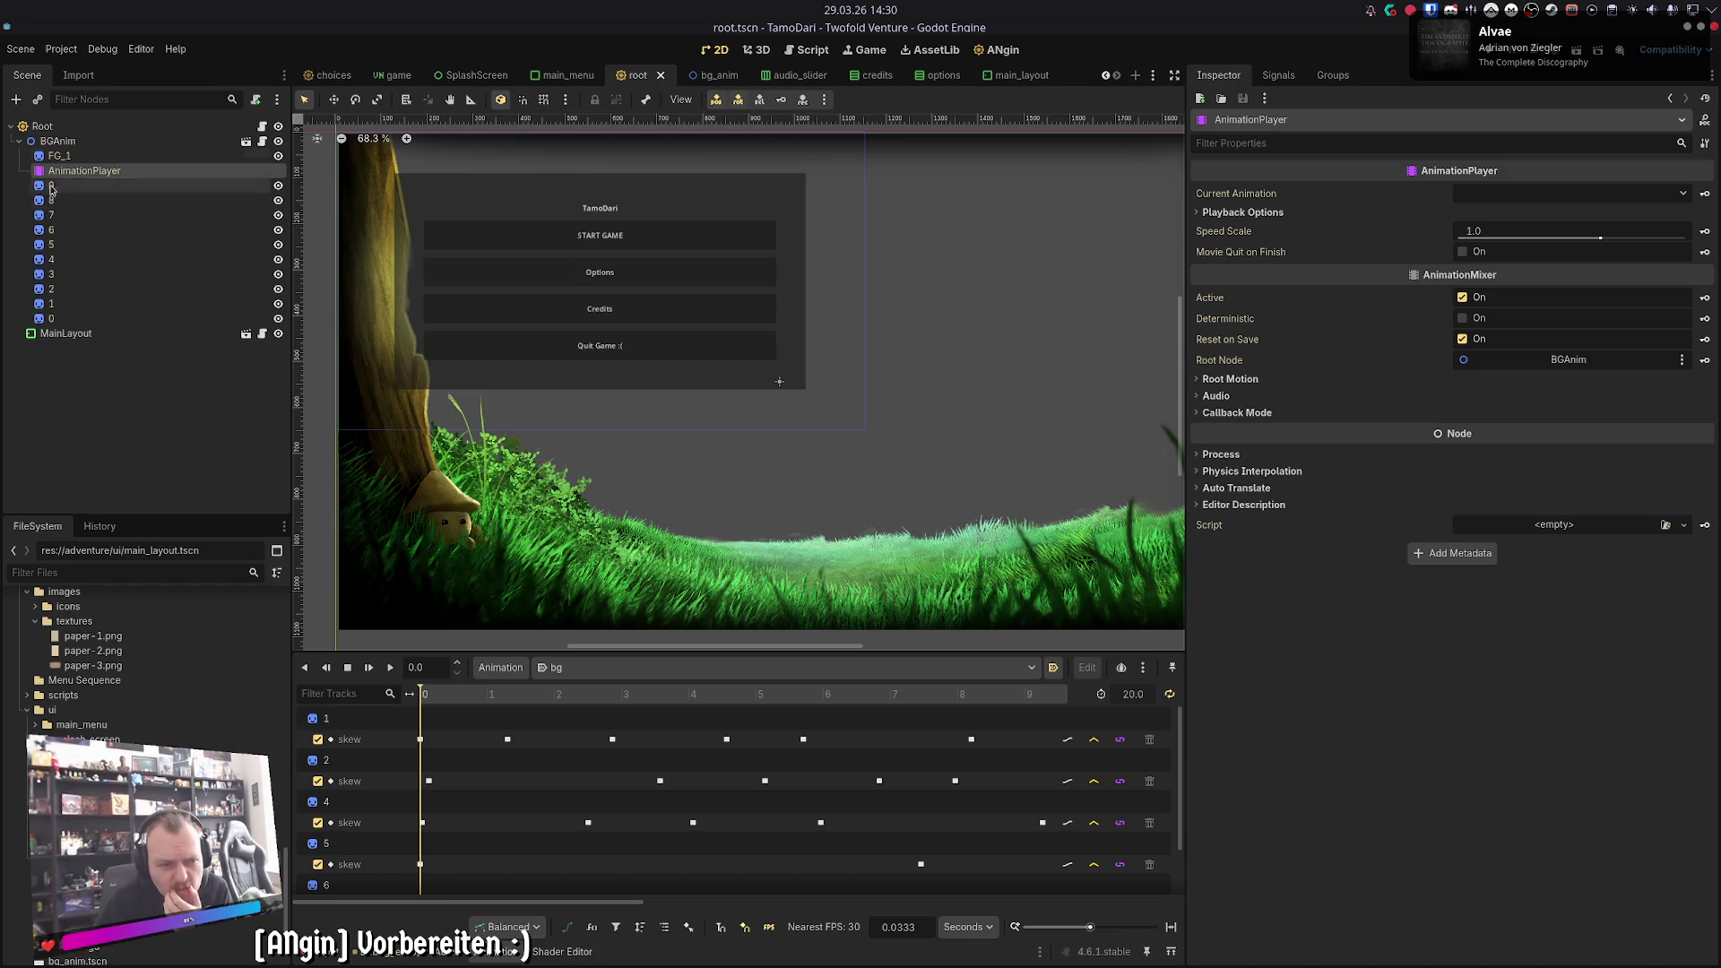
{"action": "left_click", "coordinate": [74, 320]}
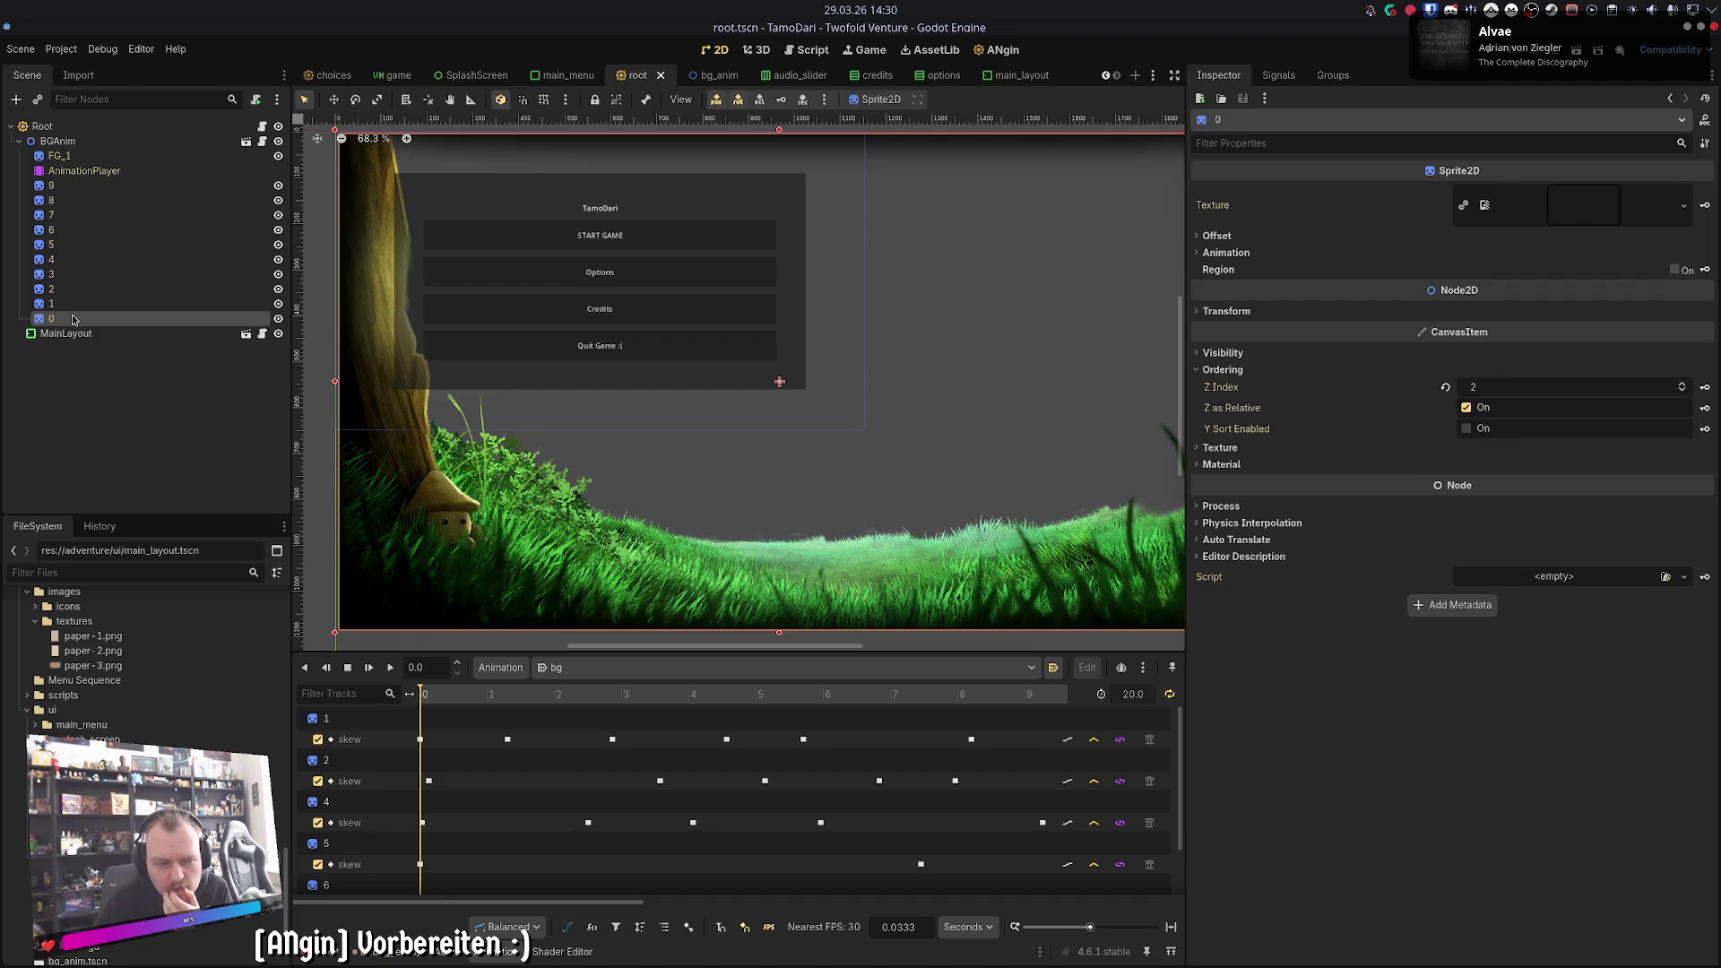
{"action": "left_click", "coordinate": [19, 140]}
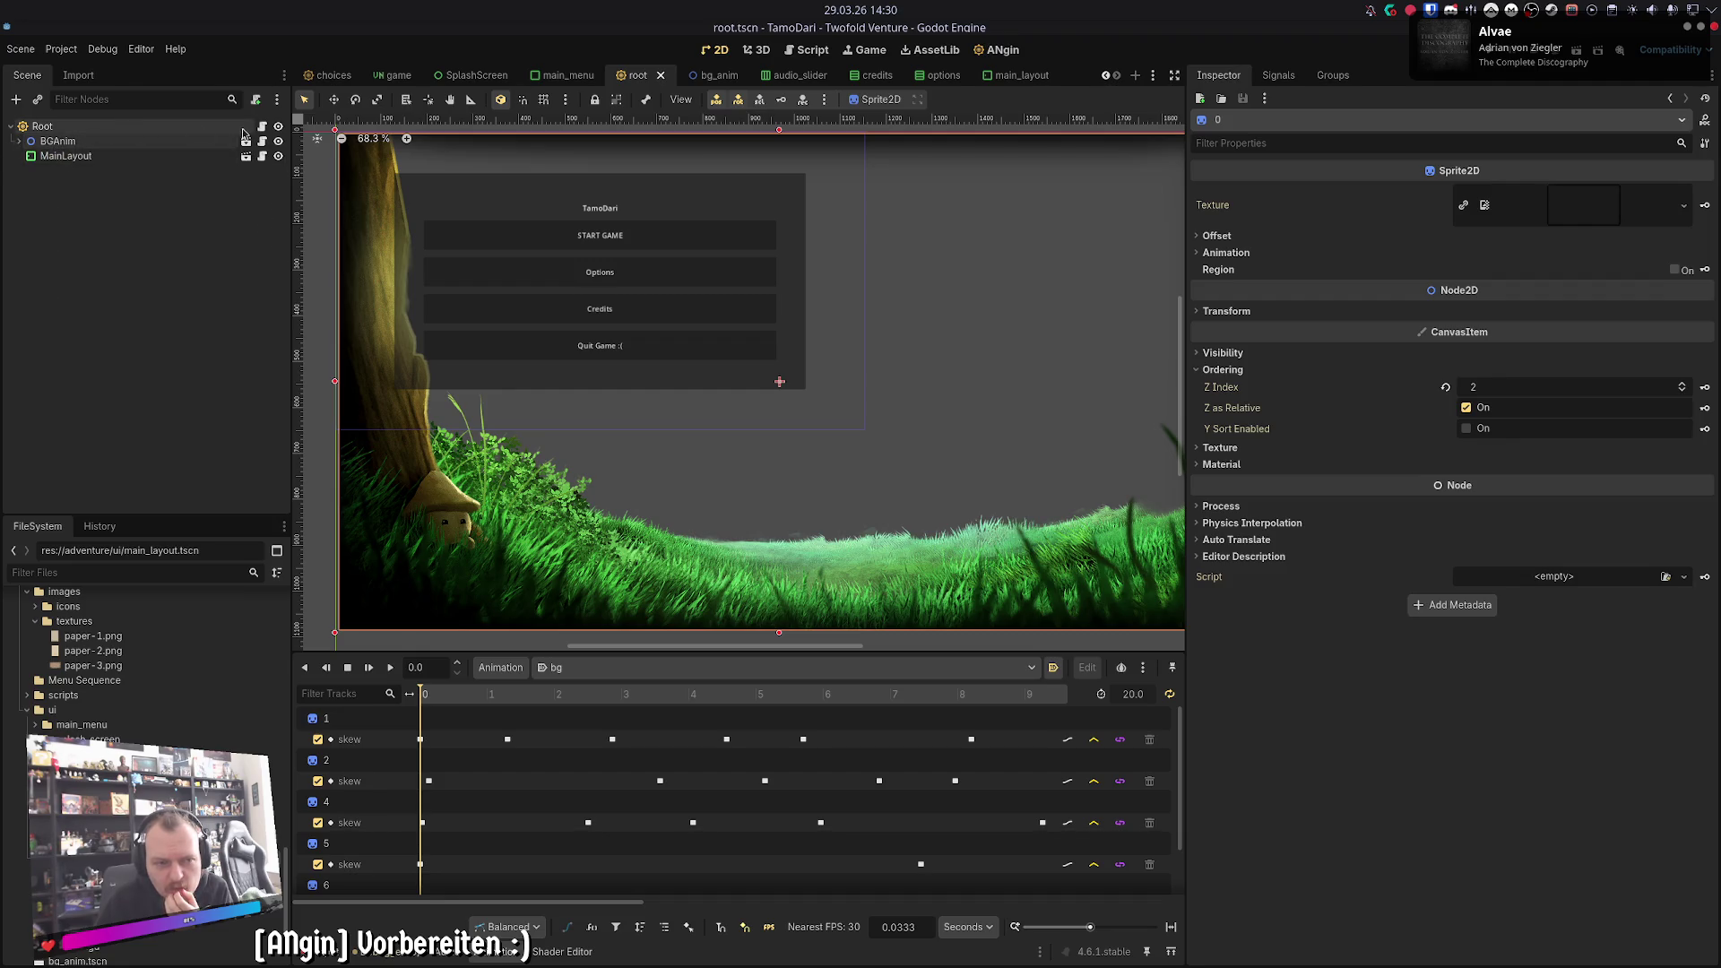
{"action": "left_click", "coordinate": [935, 949]}
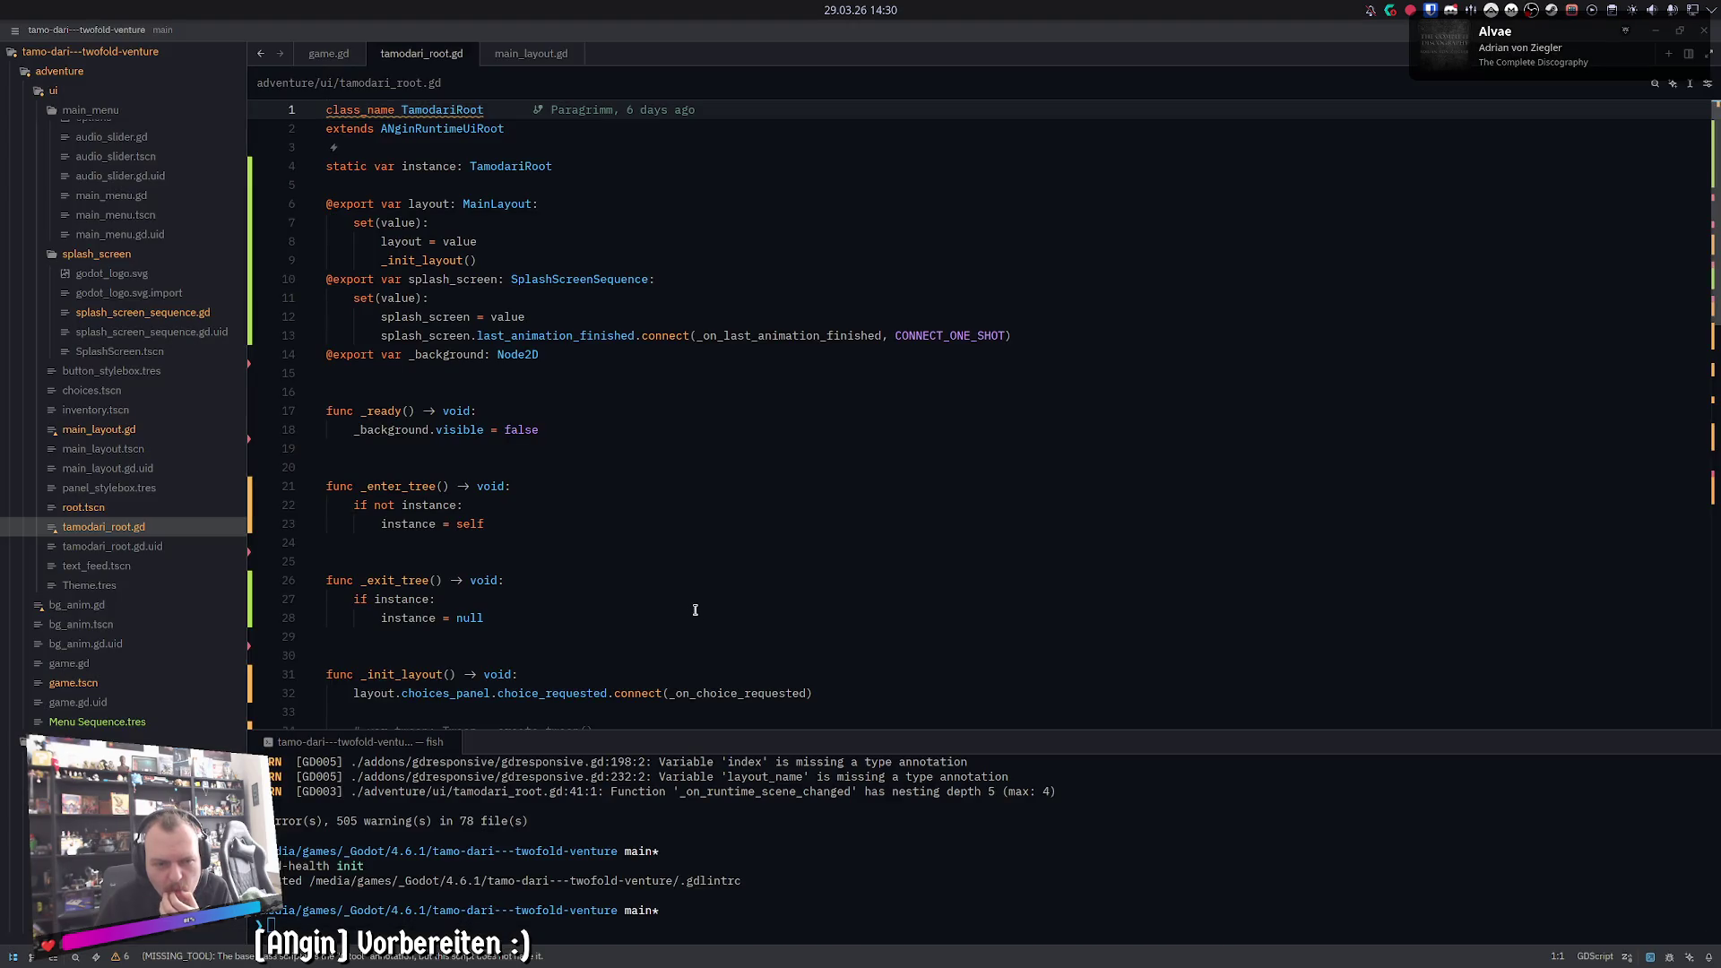
After scrolling the script in Zed, open Godot's ANgin chapter overview with ACT I and Menu Sequence.
{"action": "scroll", "coordinate": [694, 610], "scroll_direction": "down", "scroll_amount": 4}
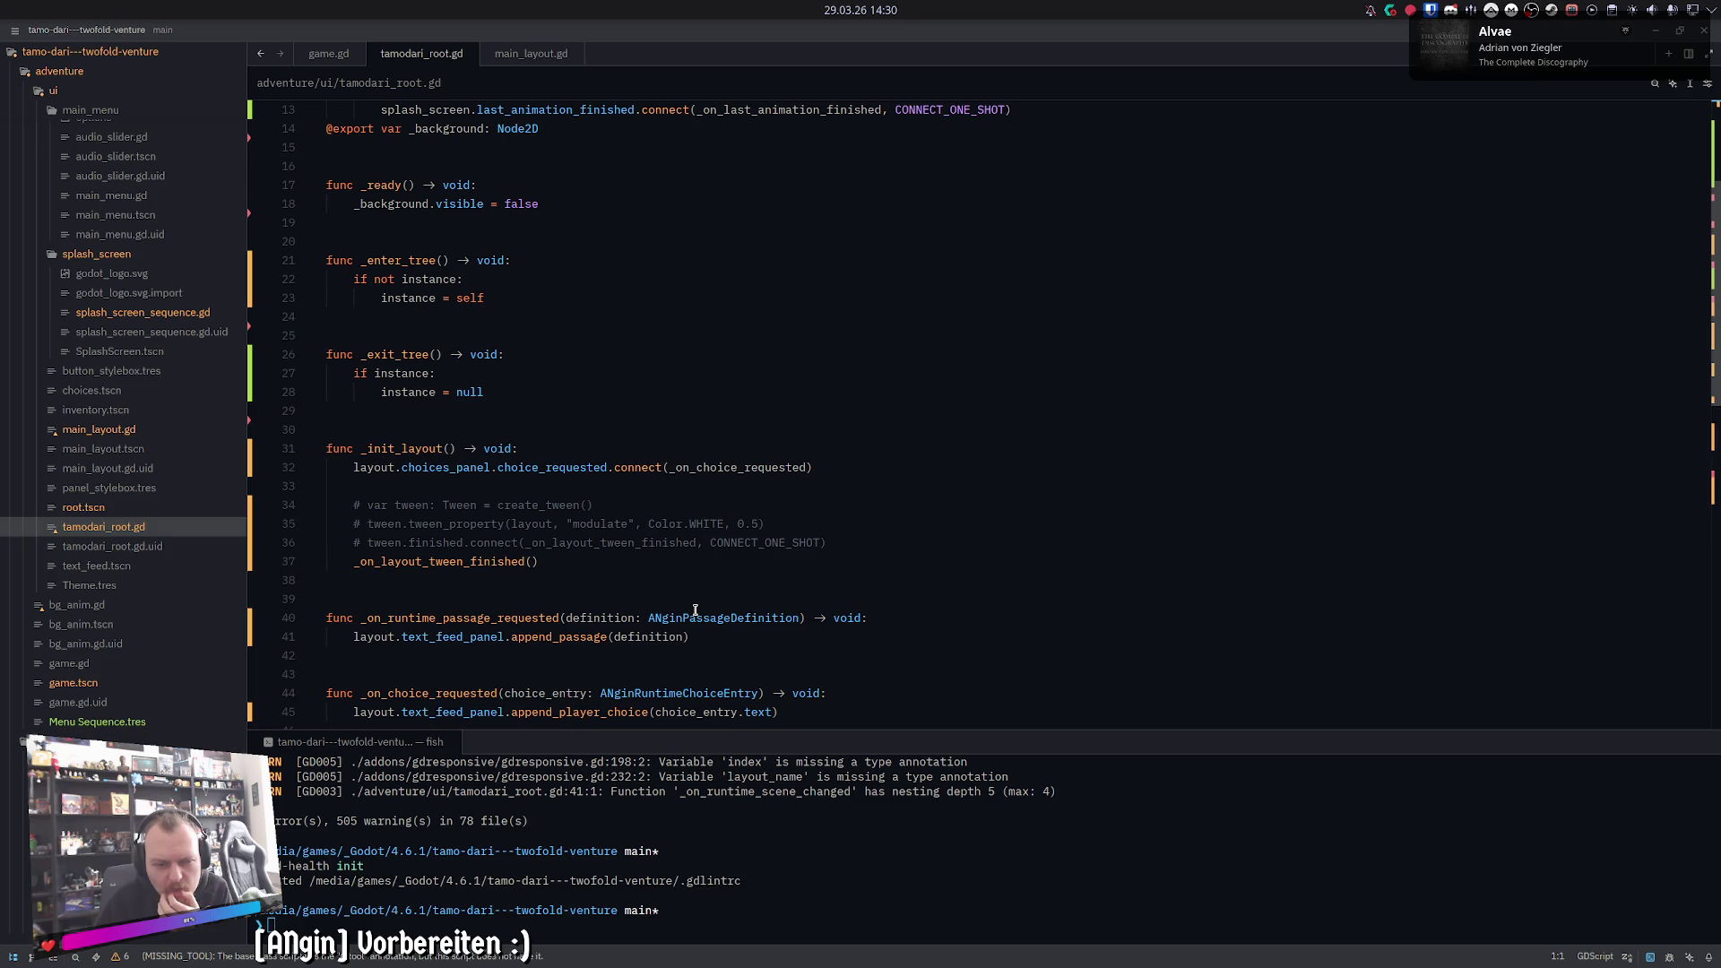
{"action": "scroll", "coordinate": [695, 610], "scroll_direction": "down", "scroll_amount": 4}
{"action": "scroll", "coordinate": [694, 610], "scroll_direction": "down", "scroll_amount": 3}
{"action": "scroll", "coordinate": [695, 610], "scroll_direction": "up", "scroll_amount": 10}
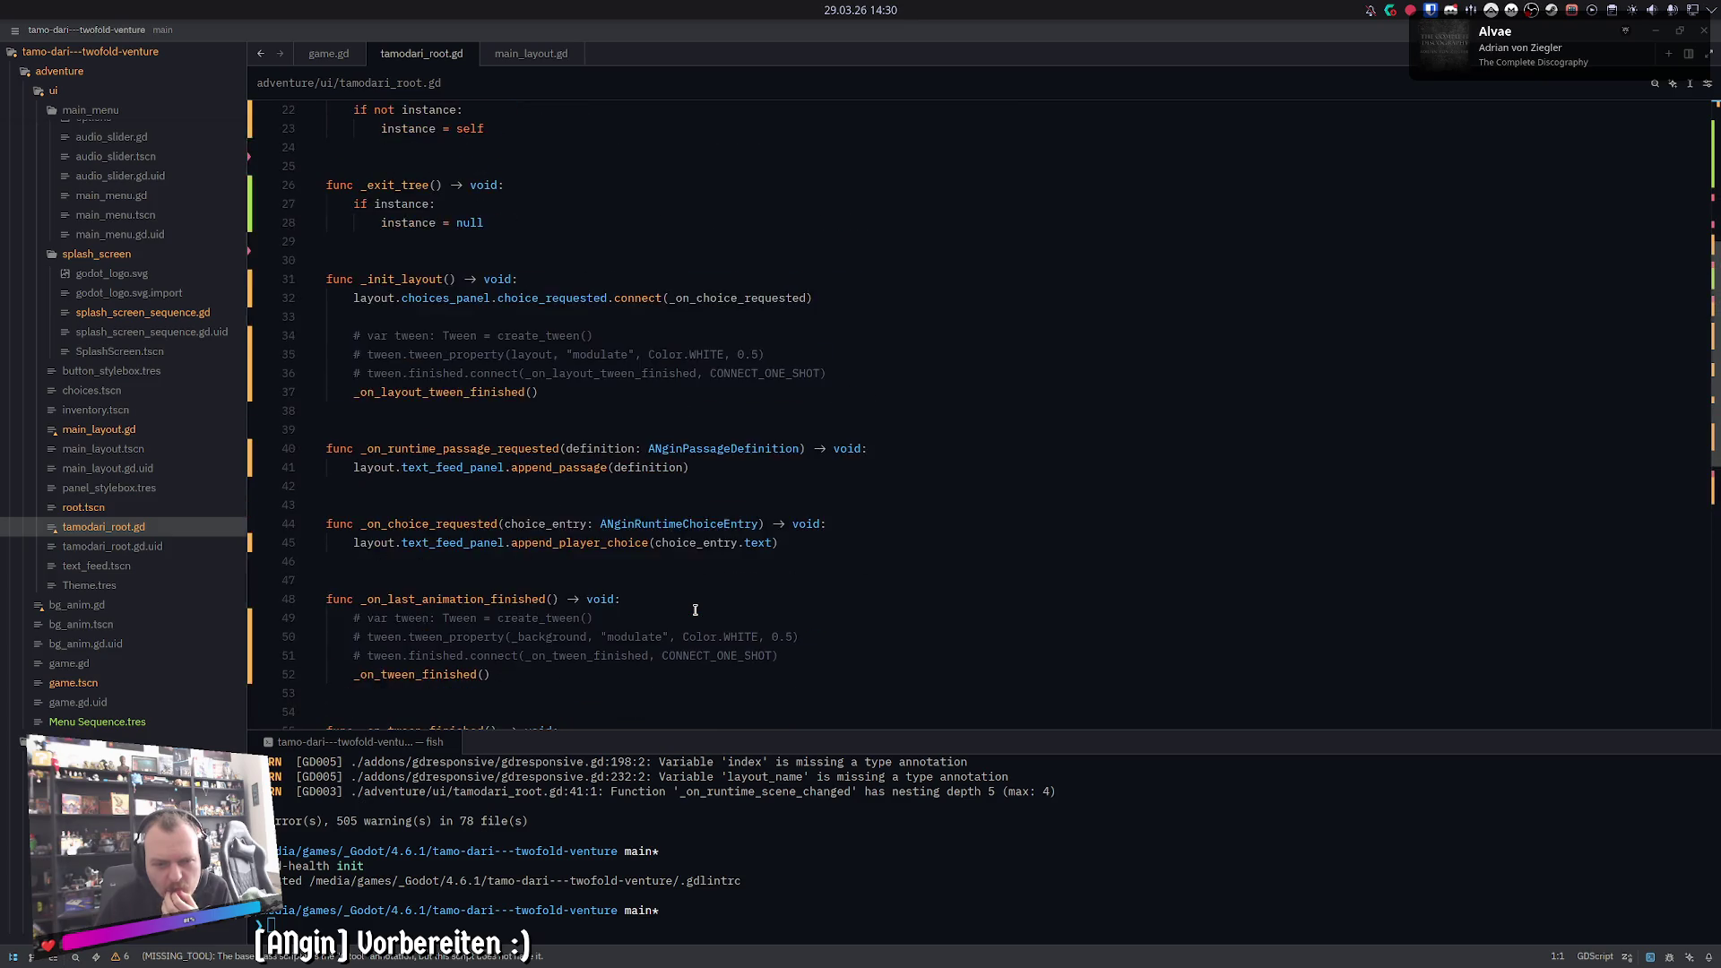
{"action": "scroll", "coordinate": [695, 609], "scroll_direction": "up", "scroll_amount": 1}
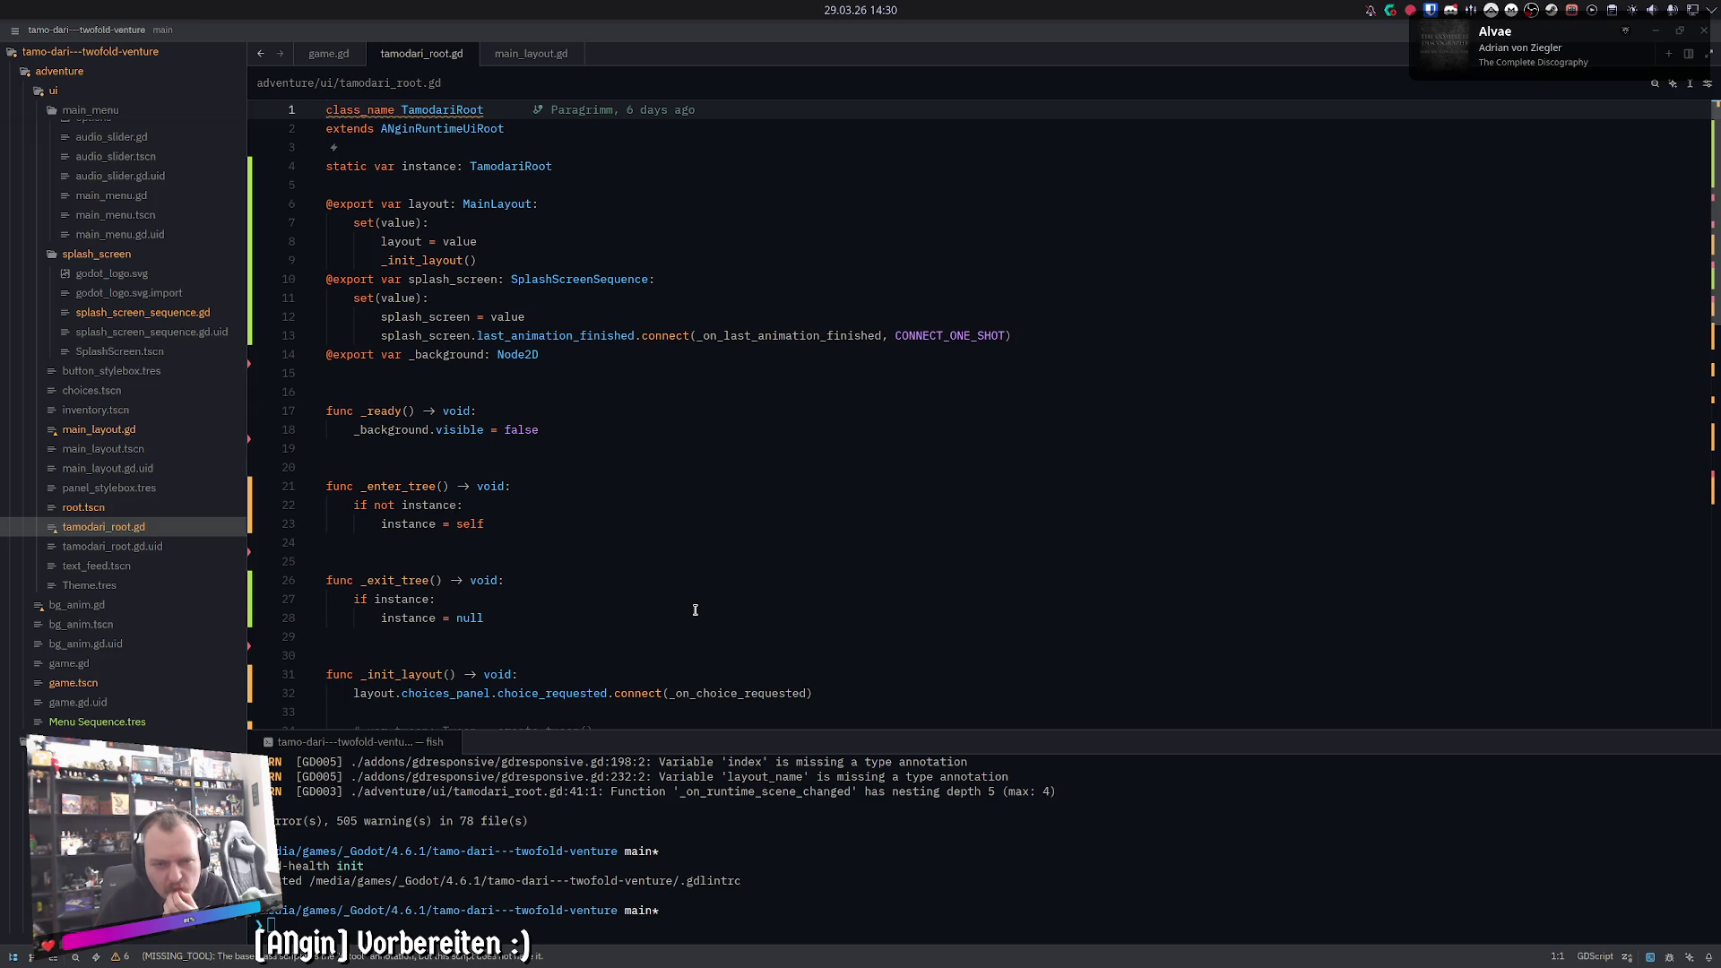
{"action": "scroll", "coordinate": [695, 609], "scroll_direction": "down", "scroll_amount": 3}
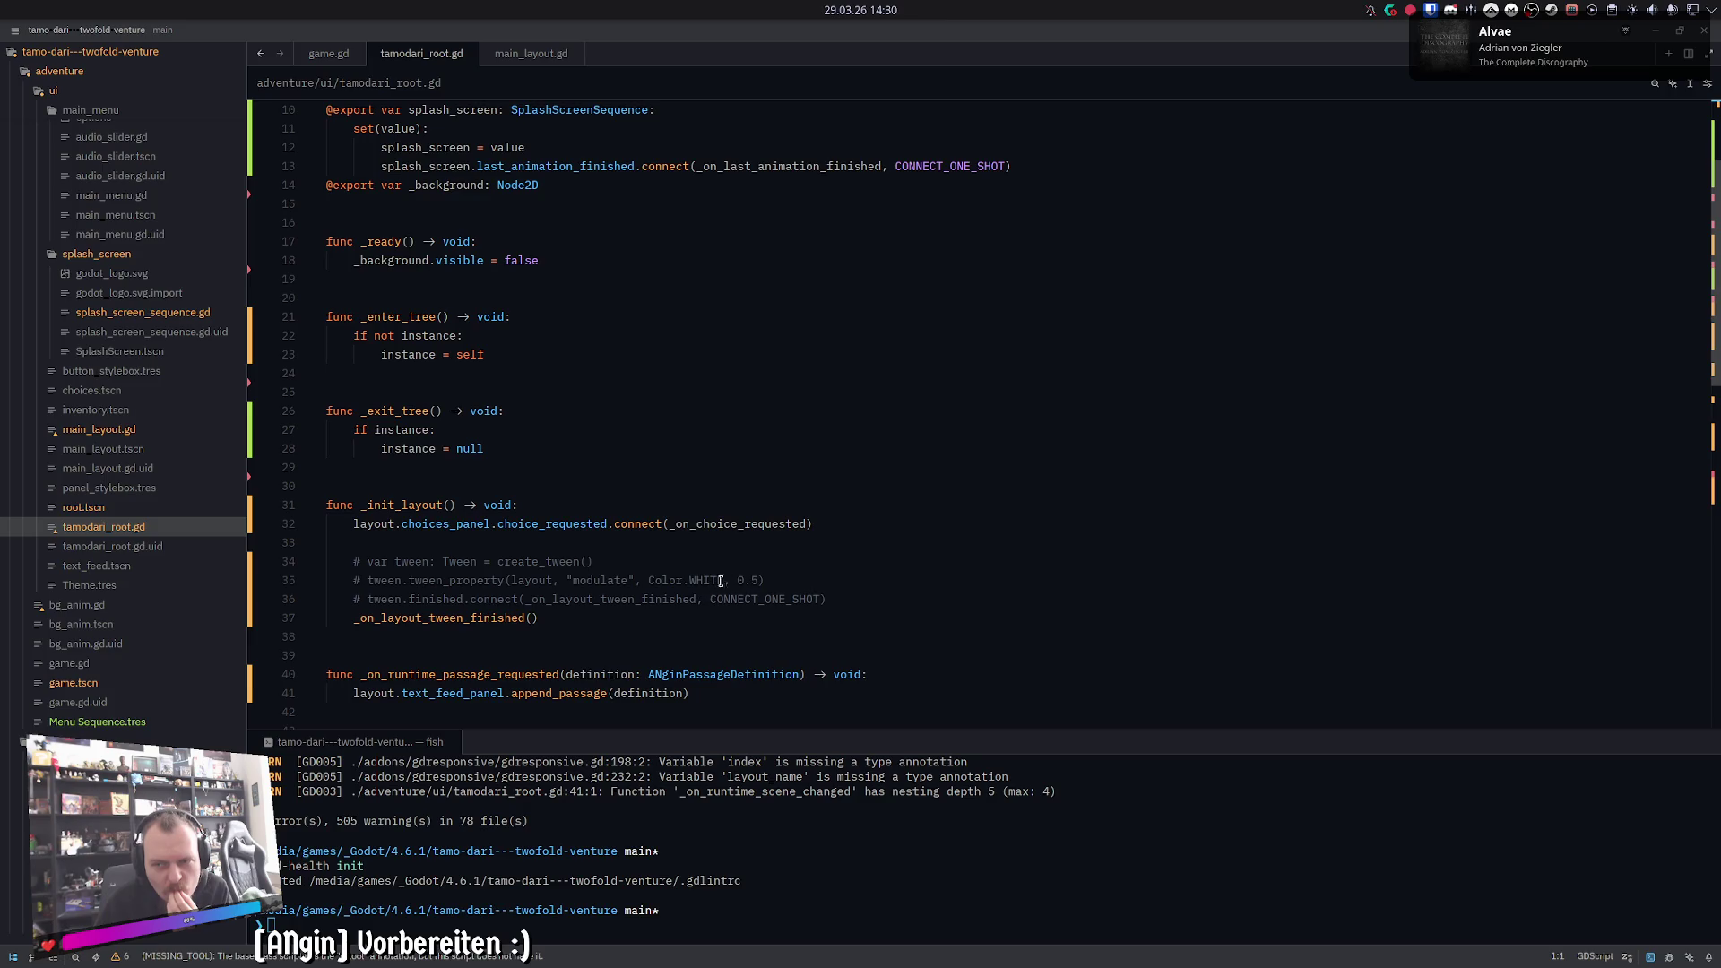
{"action": "key", "text": "alt+Tab"}
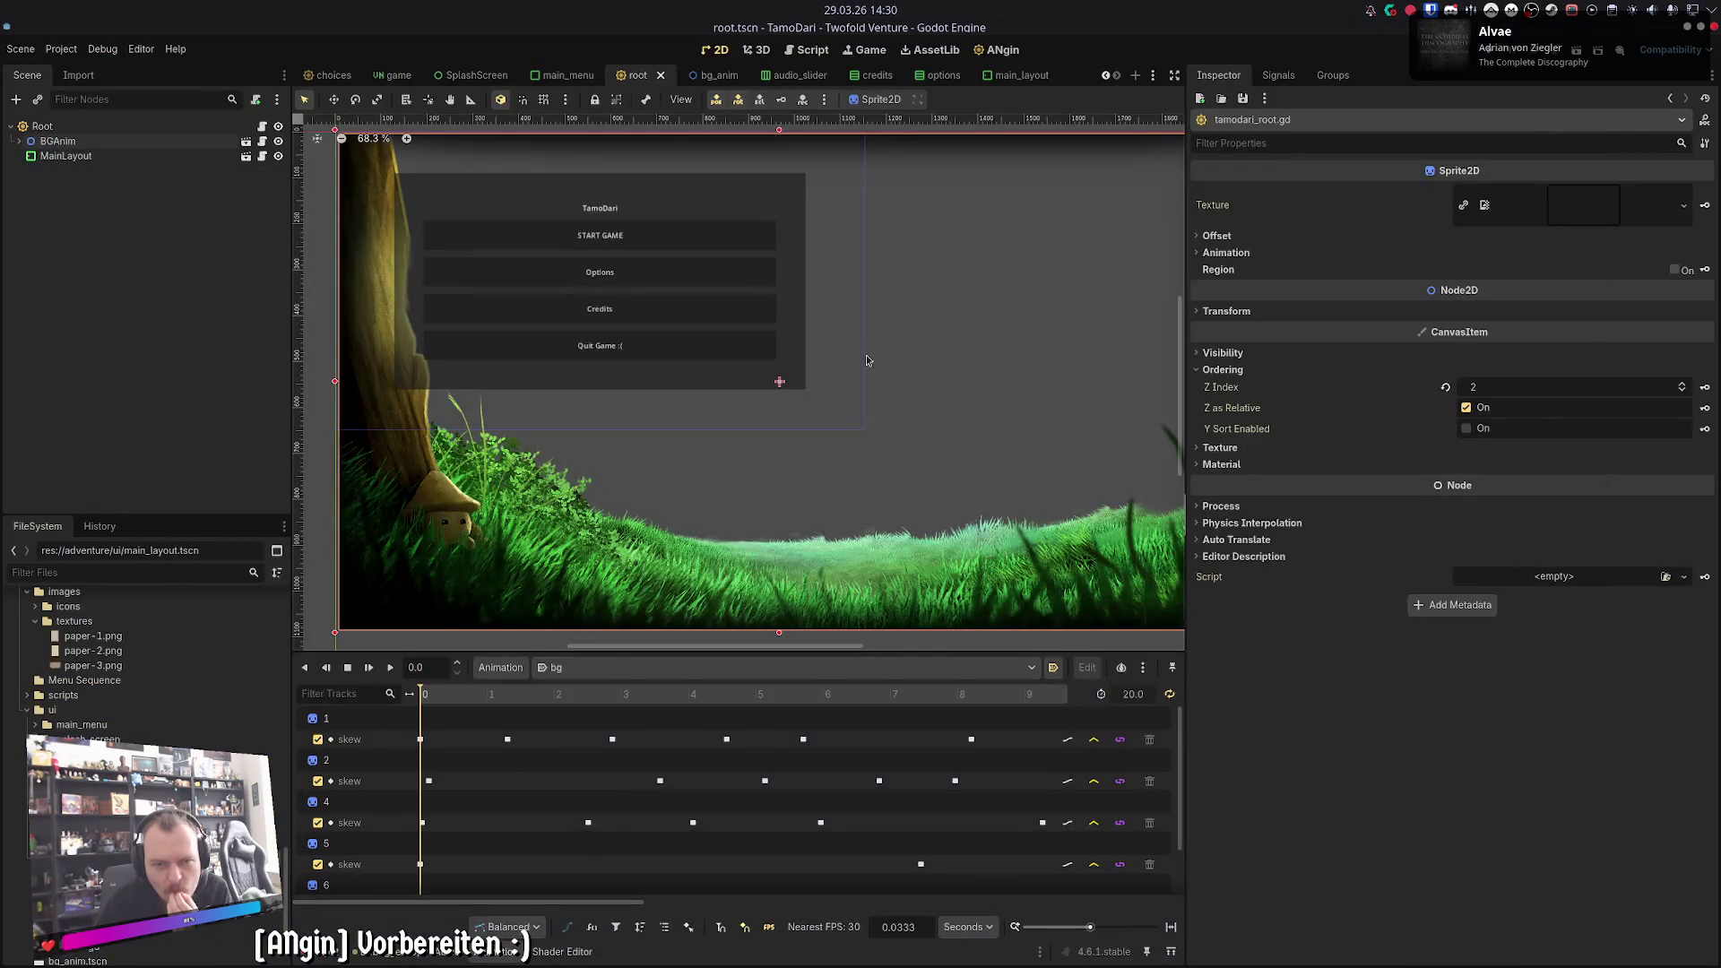
{"action": "left_click", "coordinate": [1004, 51]}
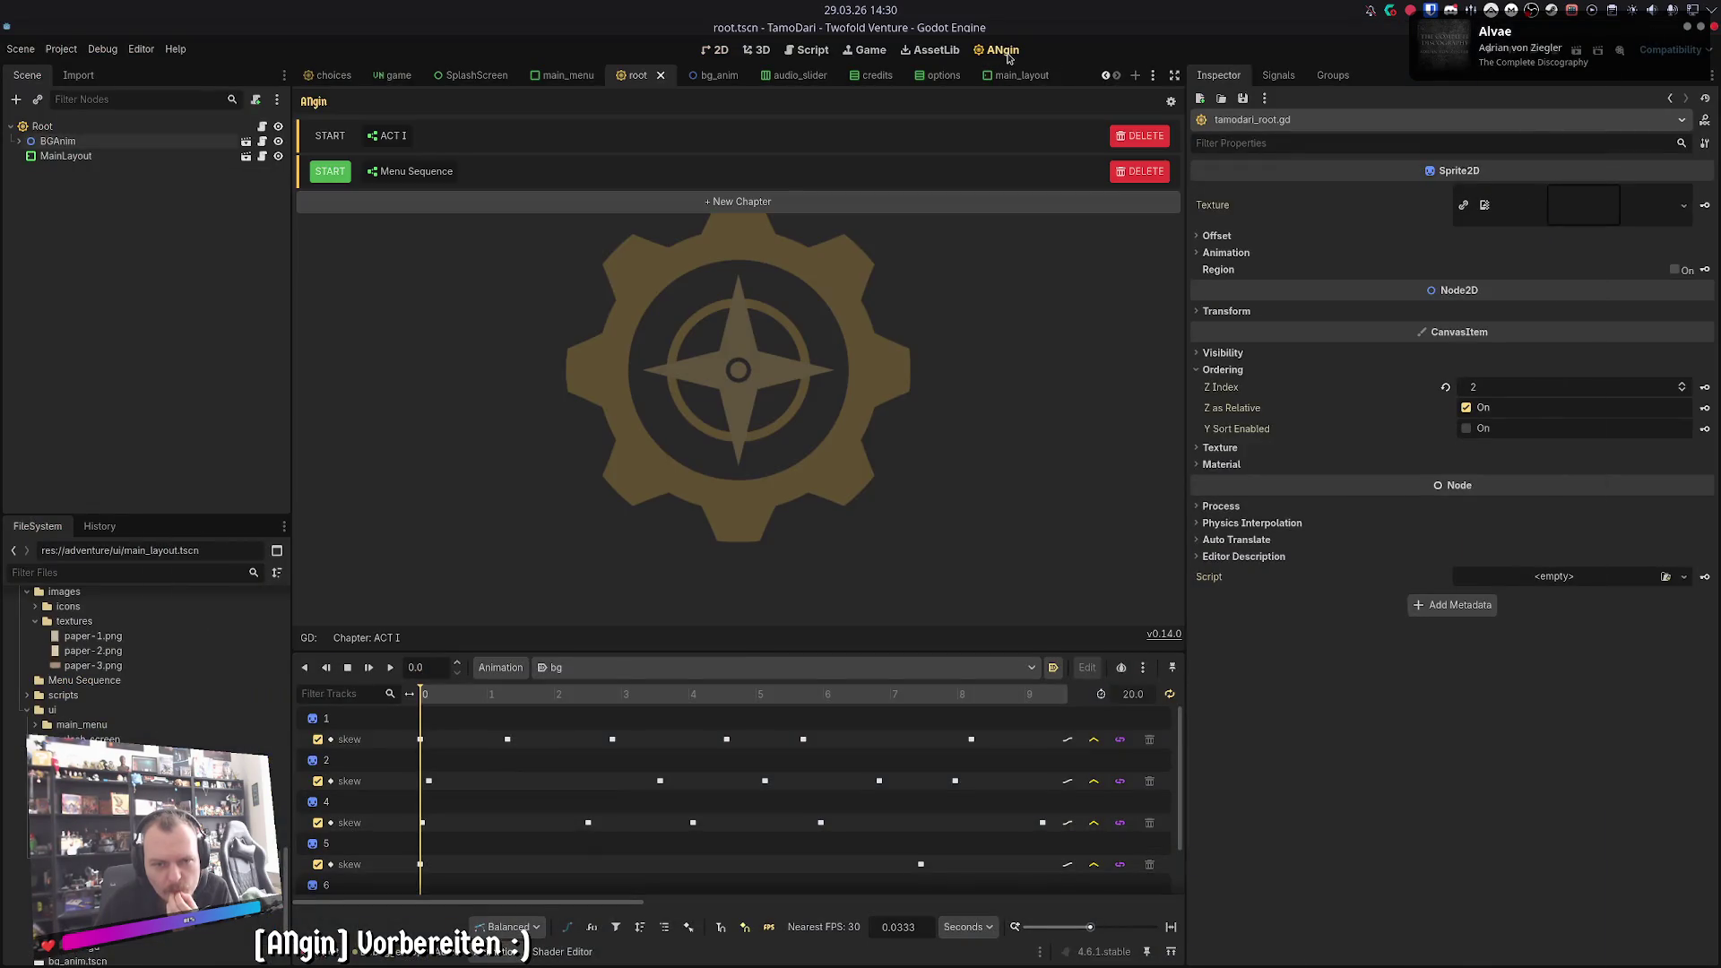
In the ACT I graph, delete the Background node and connect START directly to Intro.
{"action": "left_click", "coordinate": [392, 135]}
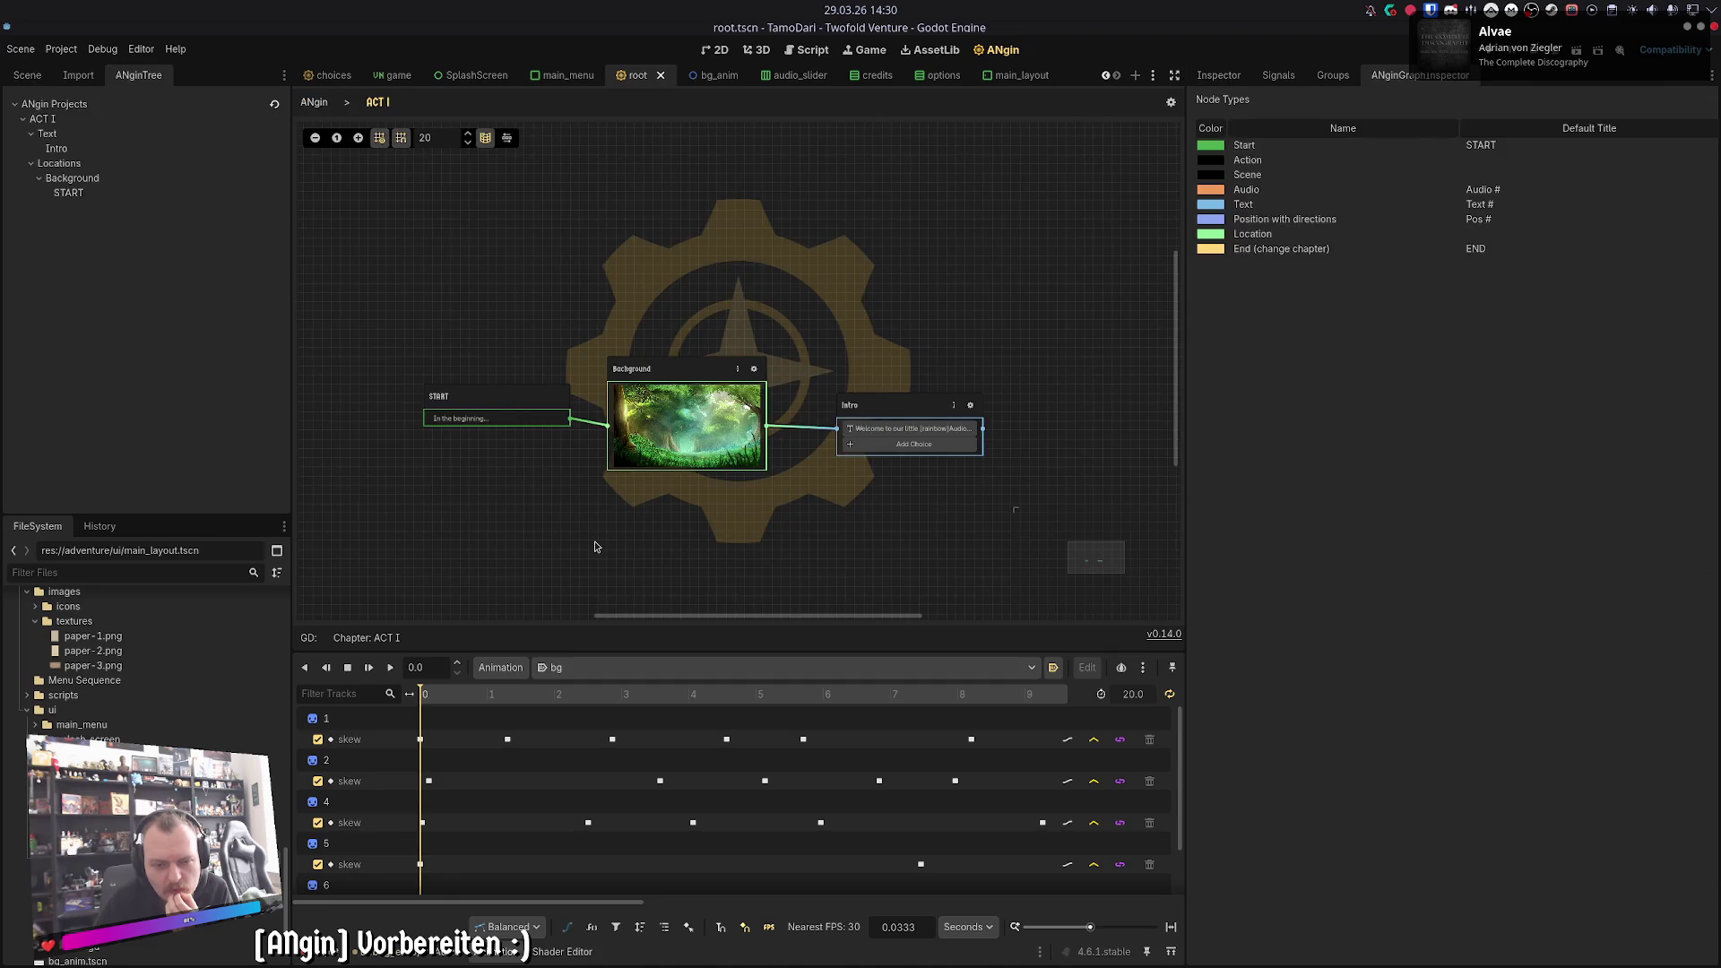
{"action": "mouse_move", "coordinate": [598, 542]}
{"action": "left_mouse_down"}
{"action": "mouse_move", "coordinate": [761, 290]}
{"action": "mouse_move", "coordinate": [595, 529]}
{"action": "mouse_move", "coordinate": [749, 259]}
{"action": "left_mouse_up"}
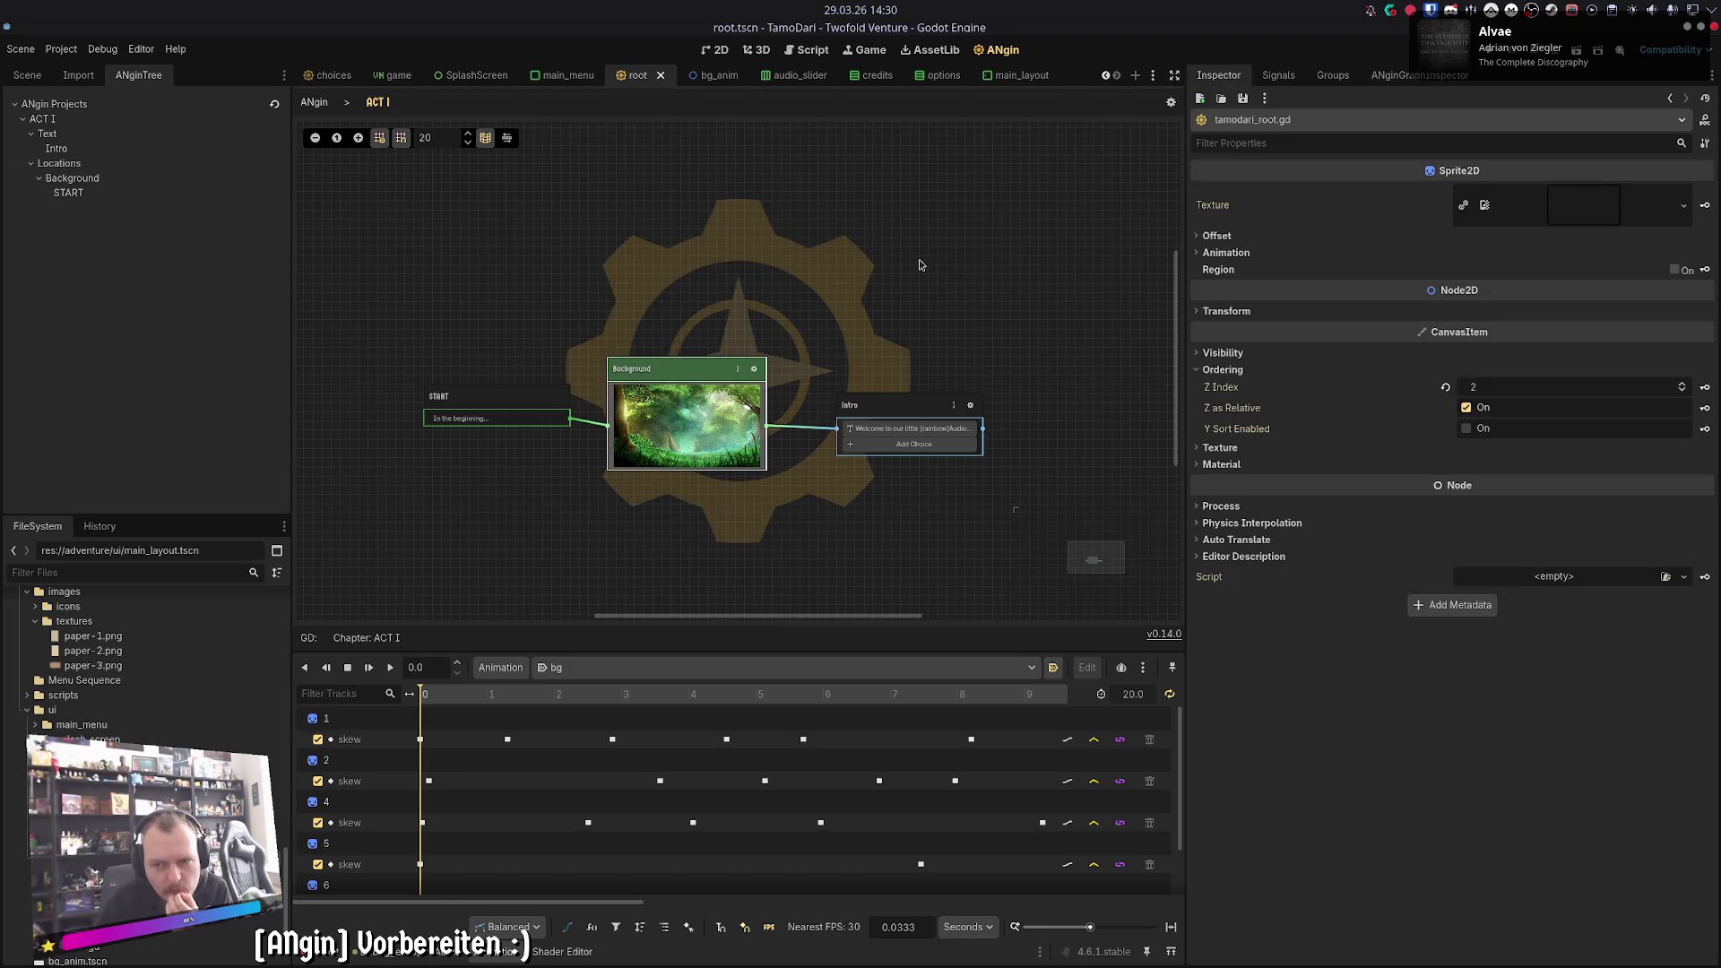
{"action": "left_click", "coordinate": [850, 268]}
{"action": "left_click_drag", "start_coordinate": [642, 283], "coordinate": [687, 530]}
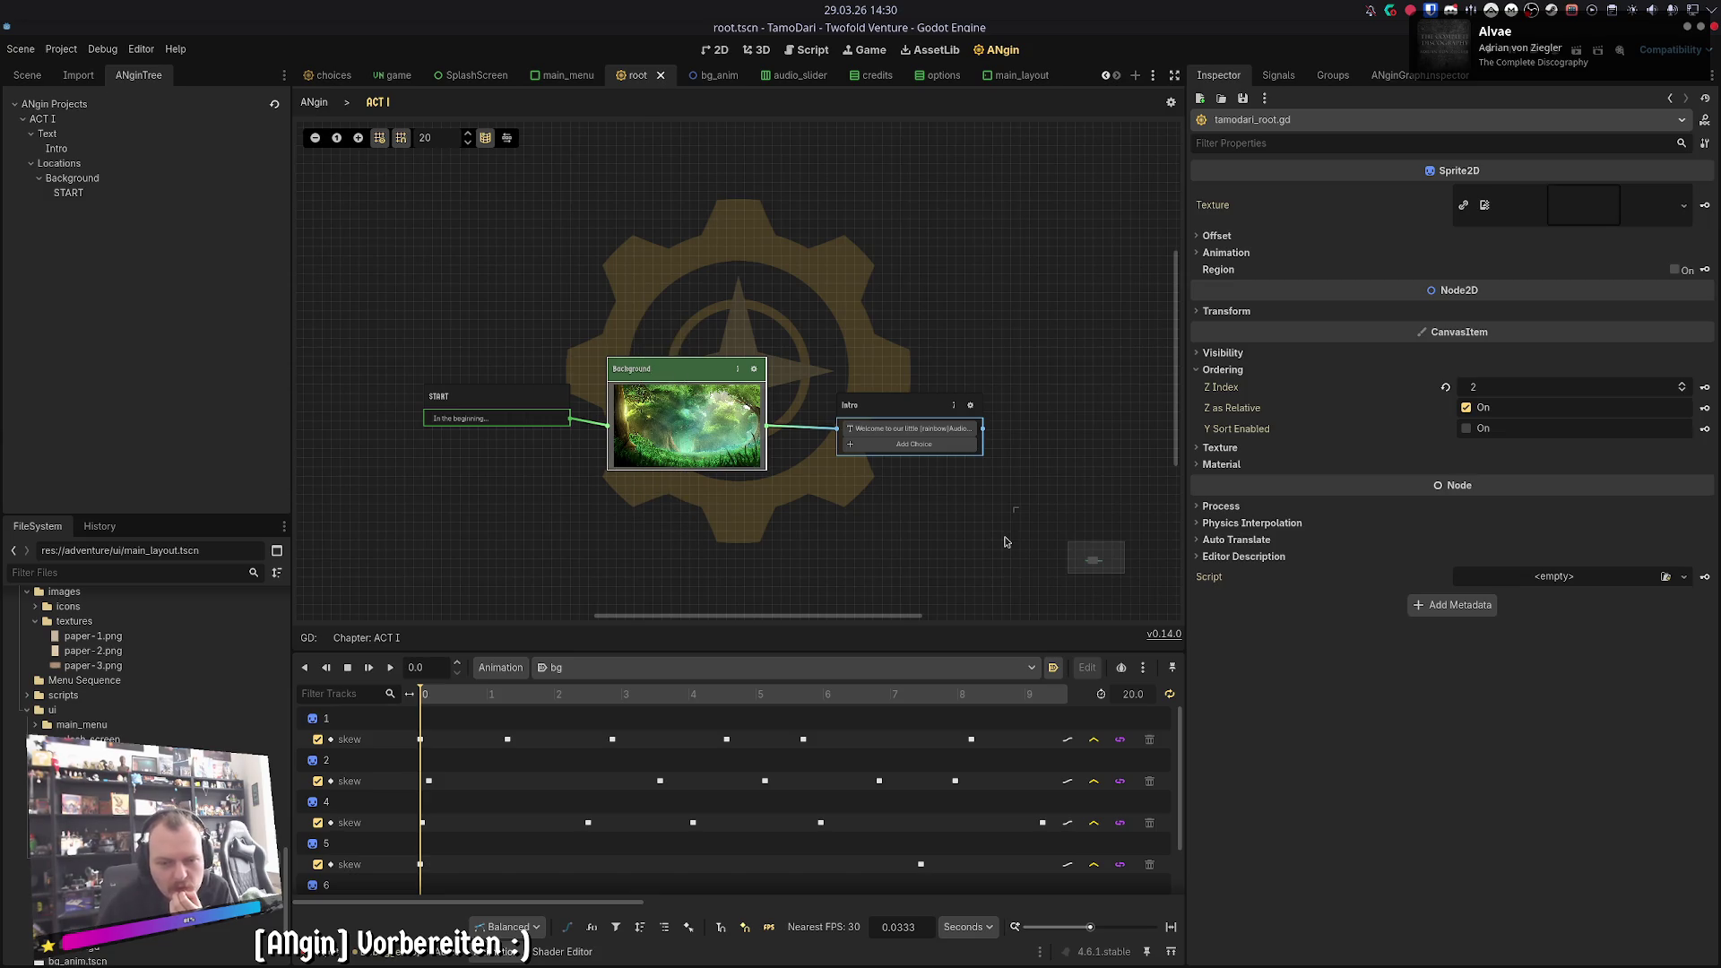
{"action": "key", "text": "Delete"}
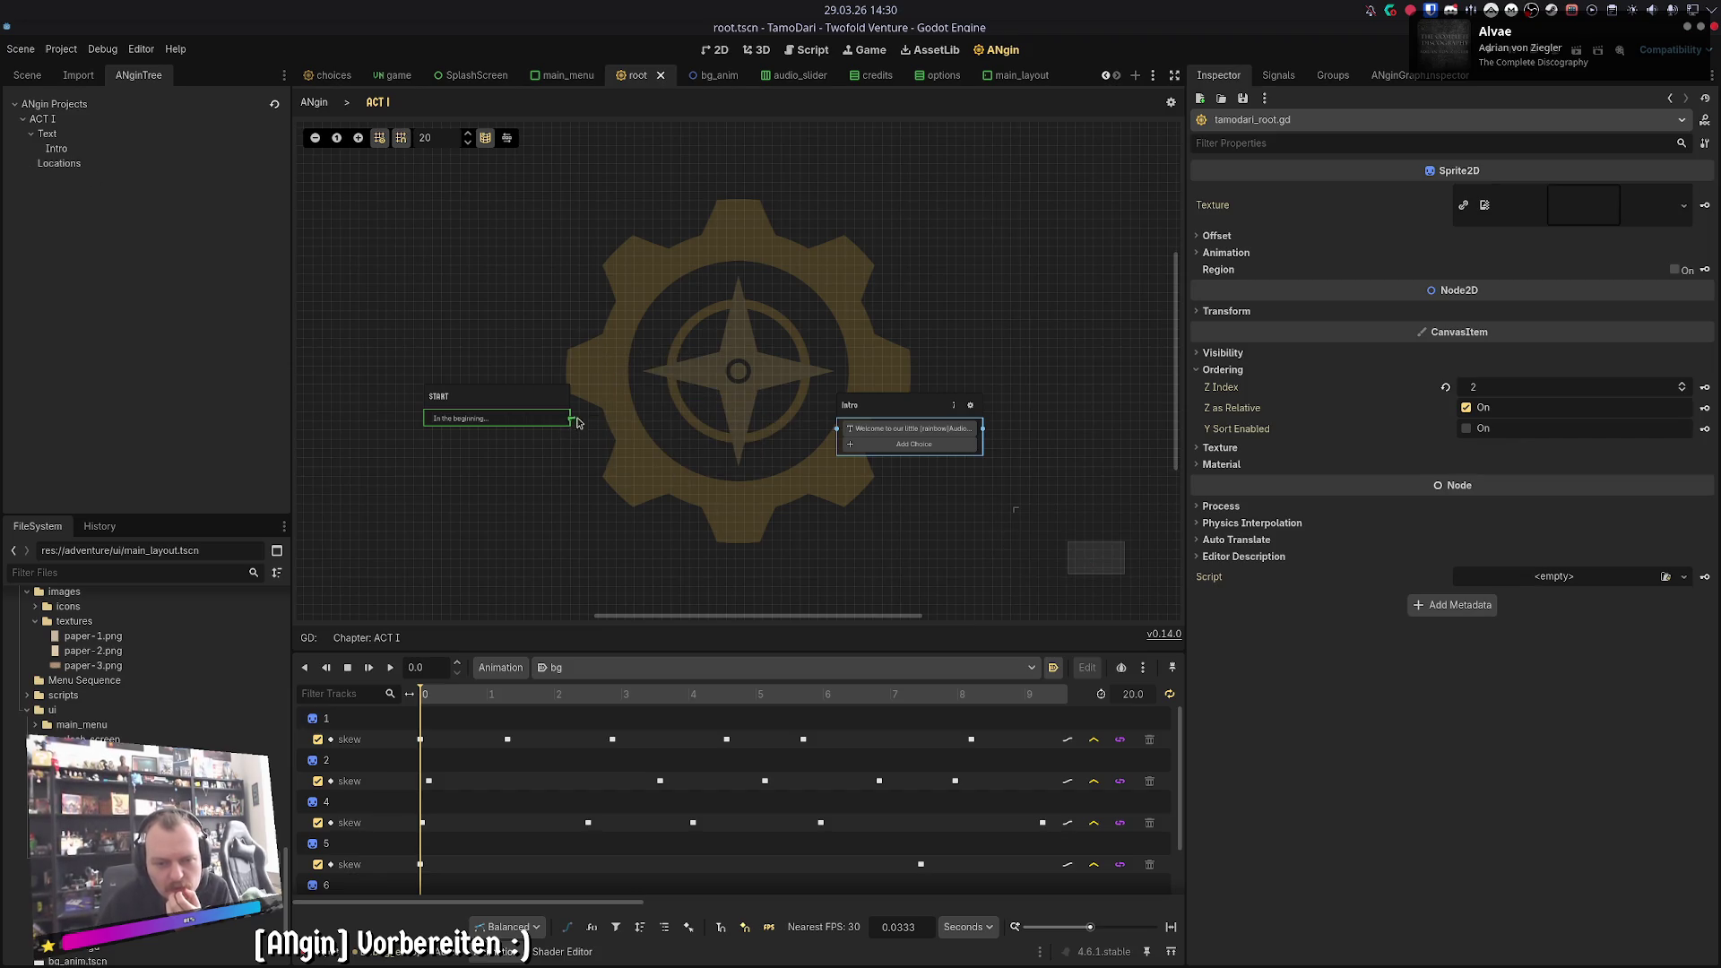
{"action": "mouse_move", "coordinate": [571, 419]}
{"action": "left_mouse_down"}
{"action": "mouse_move", "coordinate": [848, 436]}
{"action": "mouse_move", "coordinate": [782, 427]}
{"action": "mouse_move", "coordinate": [793, 394]}
{"action": "mouse_move", "coordinate": [639, 388]}
{"action": "left_mouse_up"}
{"action": "left_click", "coordinate": [314, 951]}
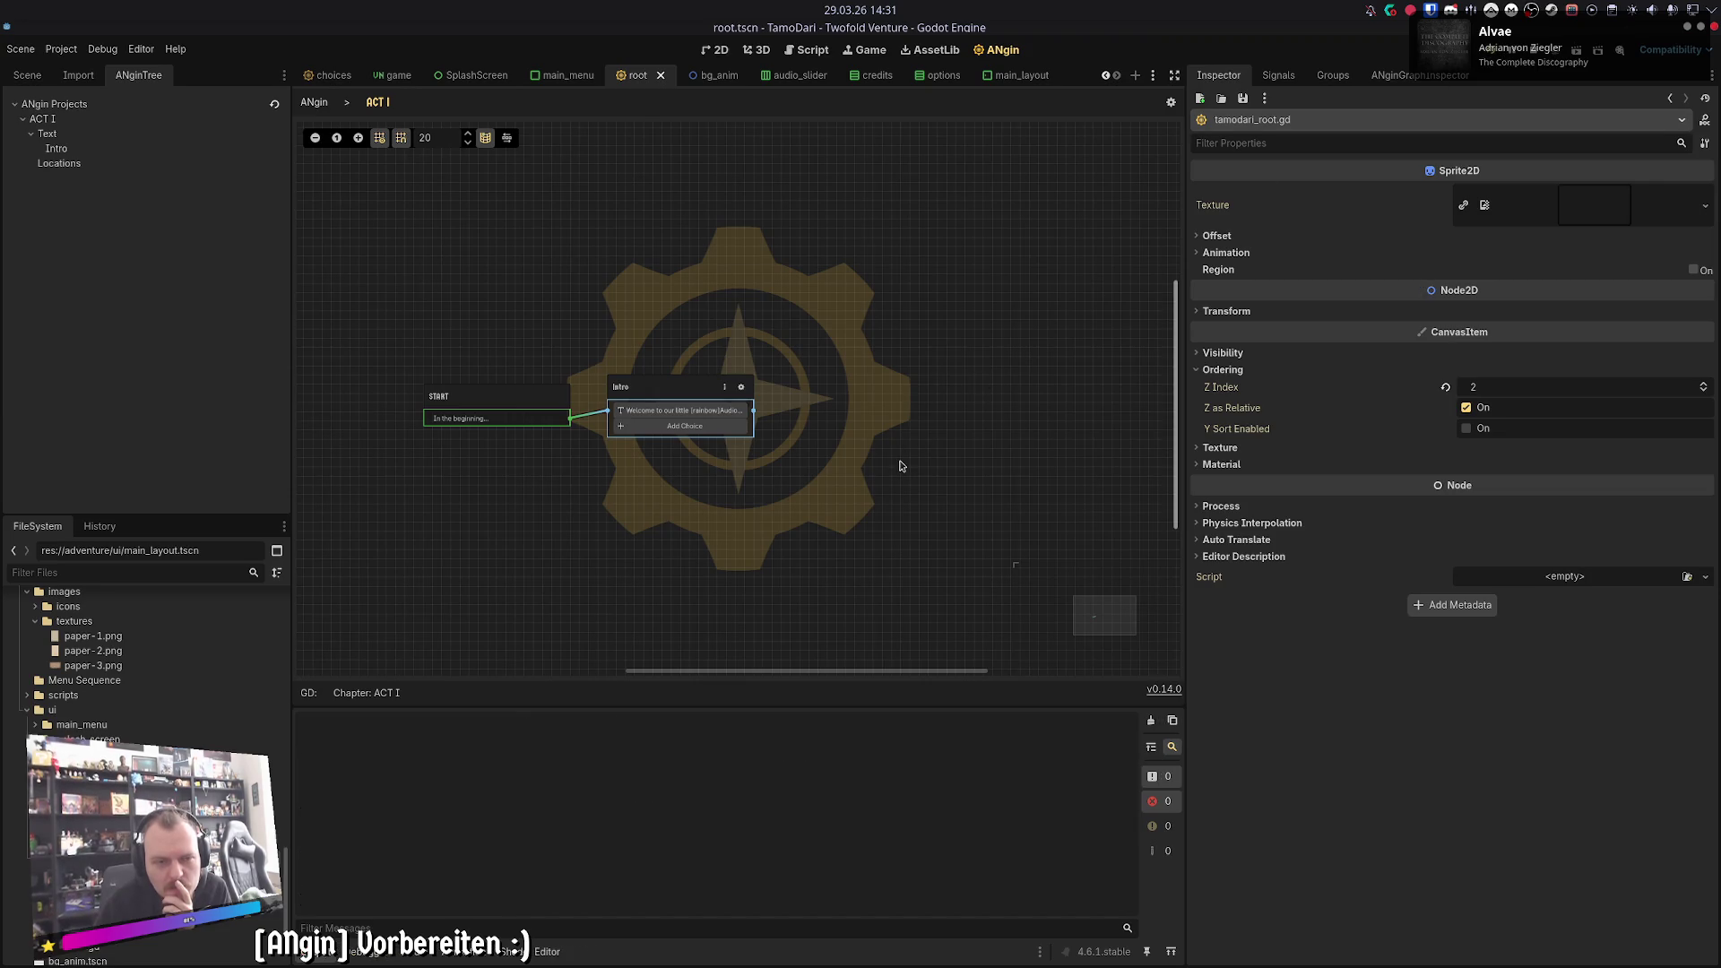
Run the game with F5 to test the ACT I chapter.
{"action": "key", "text": "F5"}
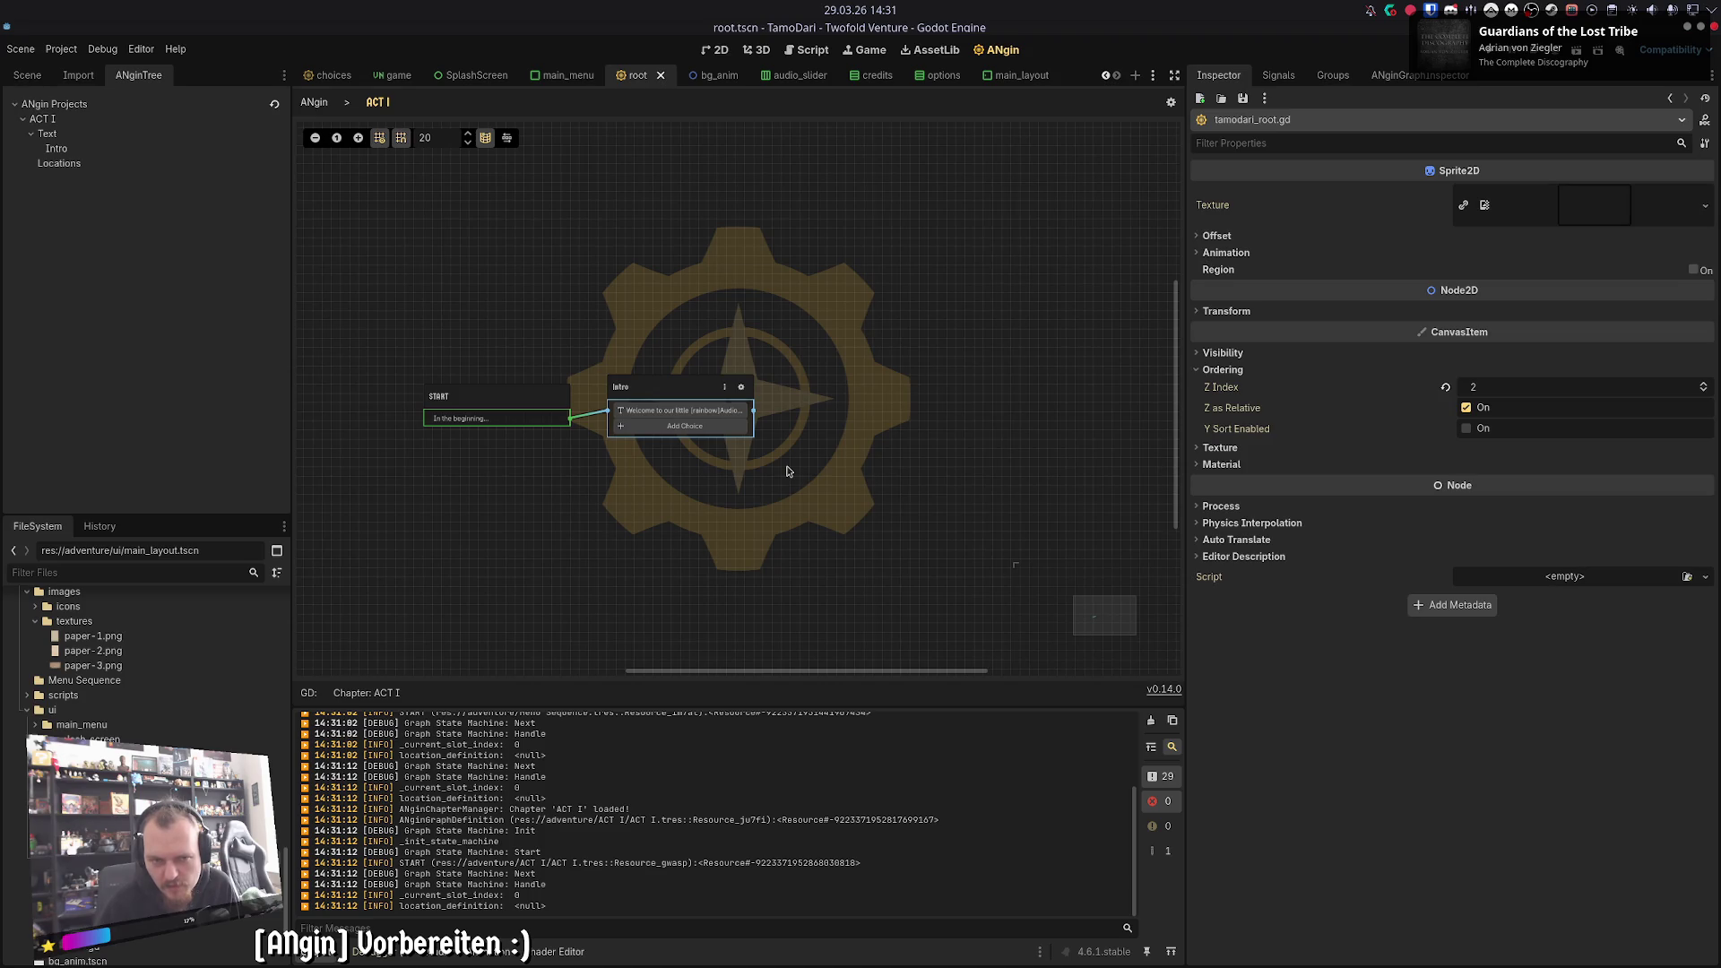
Open the MainLayout node as main_layout.tscn in its own tab and select MainMenu.
{"action": "left_click", "coordinate": [16, 73]}
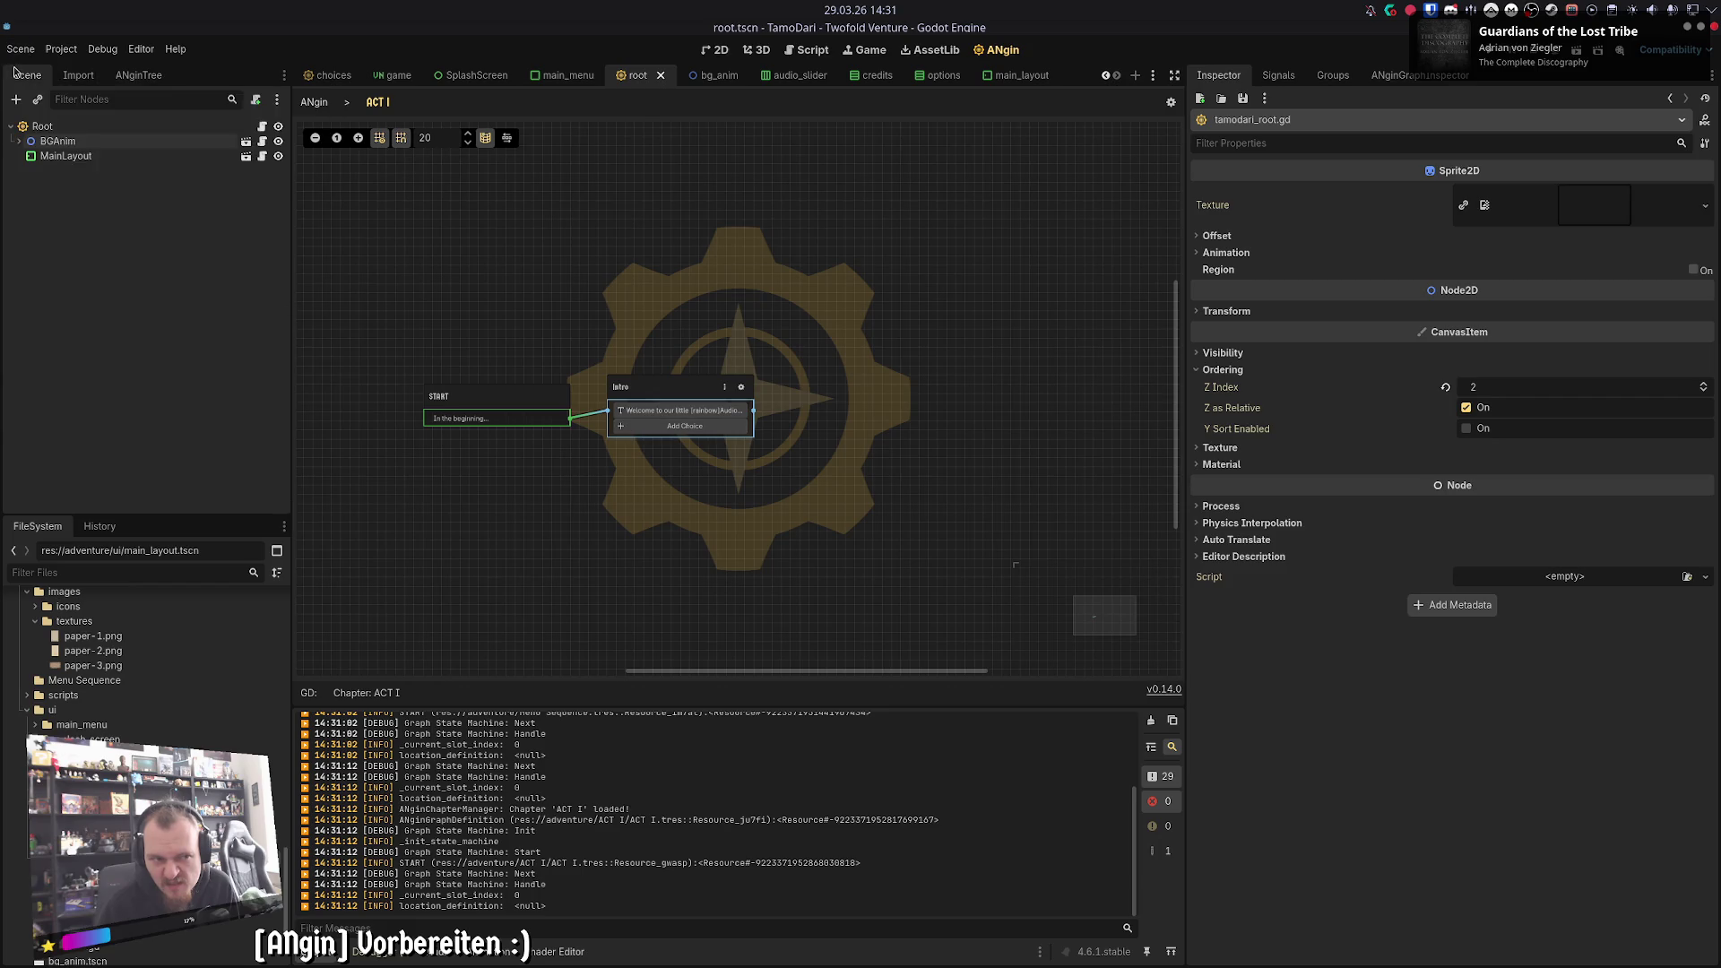
{"action": "left_click", "coordinate": [69, 160]}
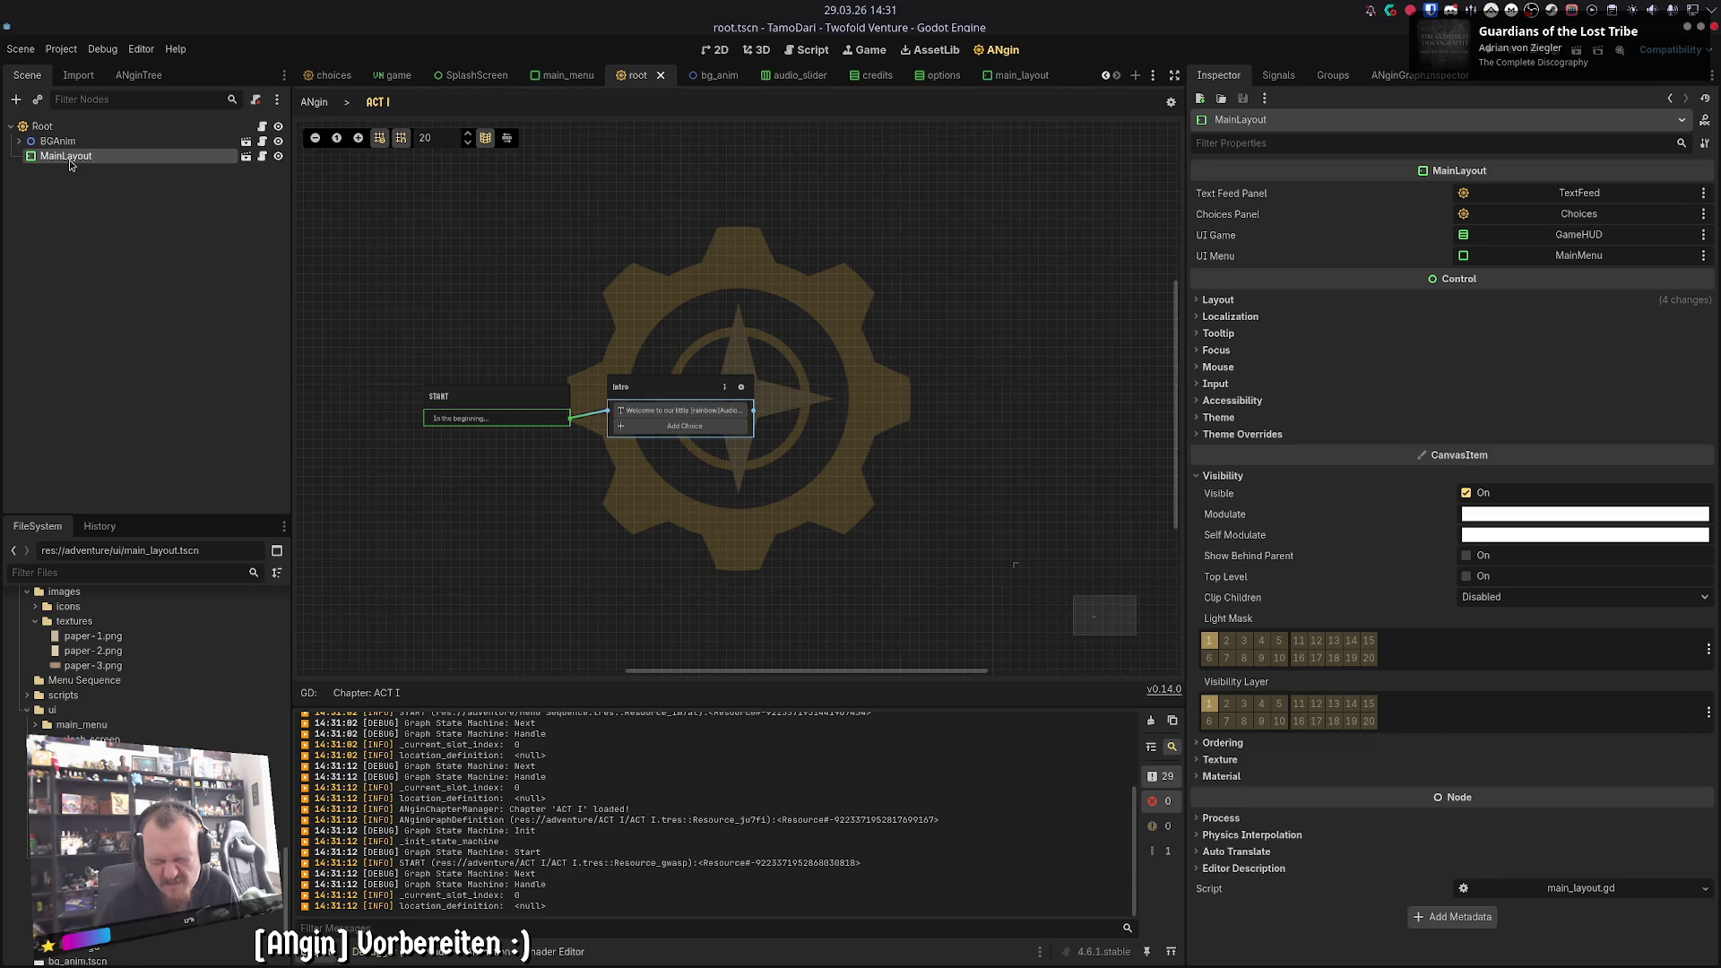
{"action": "left_click", "coordinate": [244, 161]}
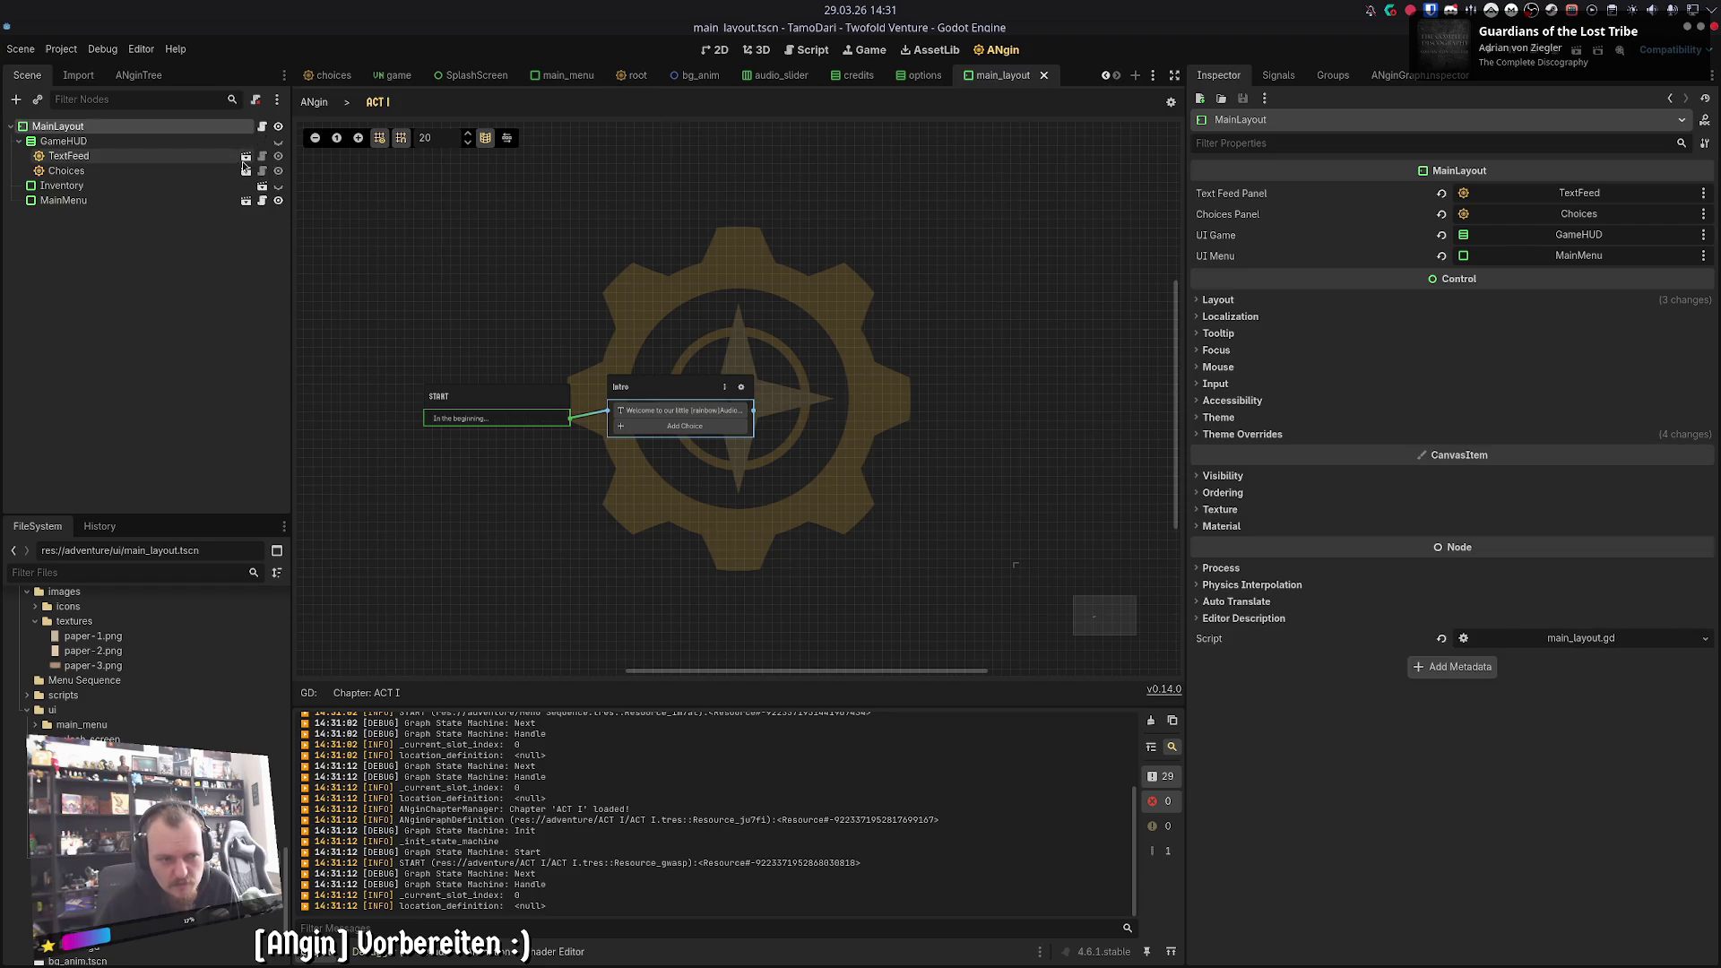
{"action": "left_click", "coordinate": [197, 208]}
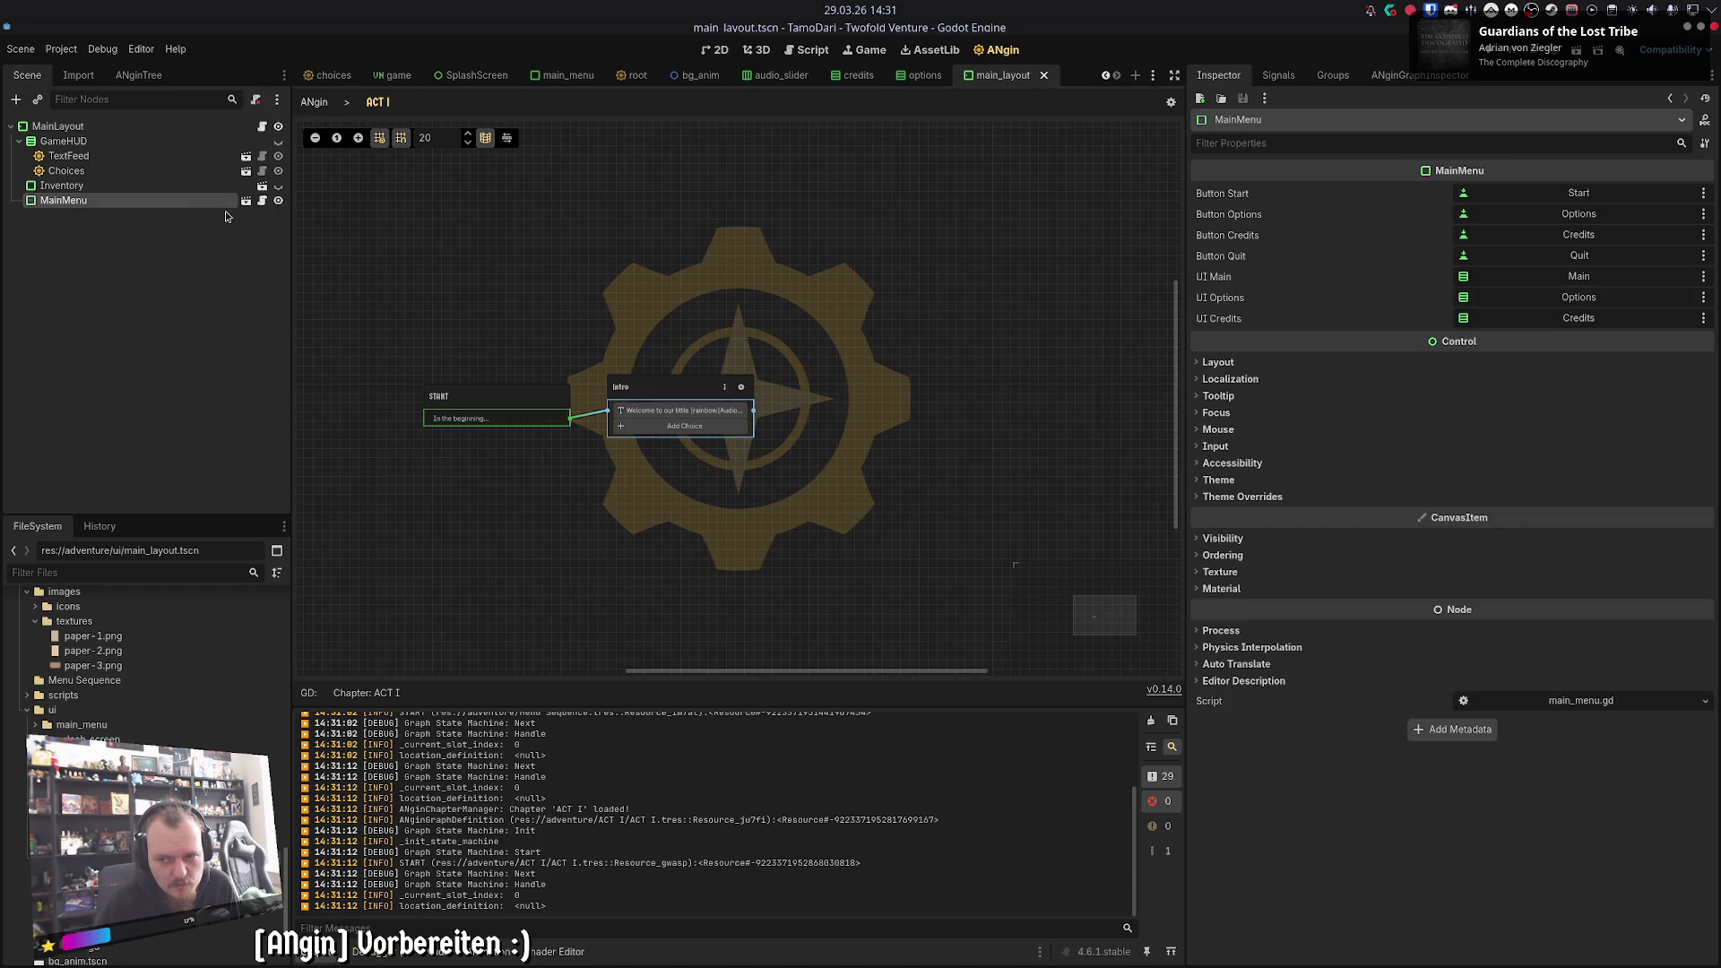
{"action": "mouse_move", "coordinate": [712, 964]}
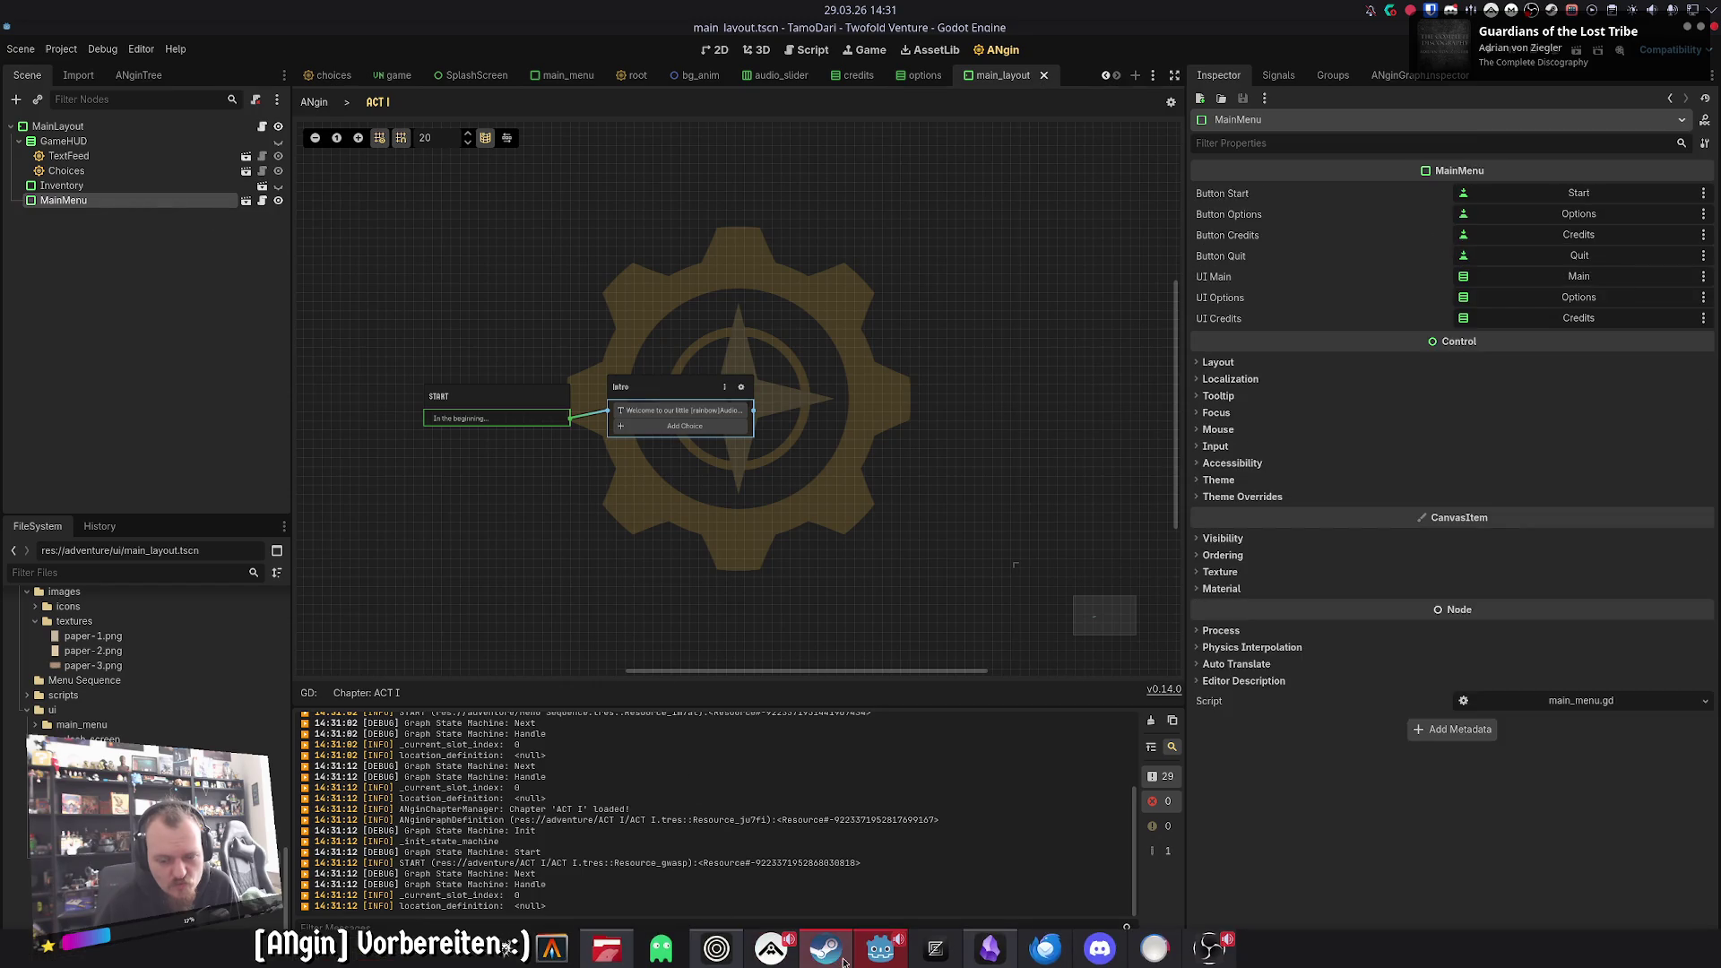
Switch to Zed and scroll through tamodari_root.gd.
{"action": "left_click", "coordinate": [935, 948]}
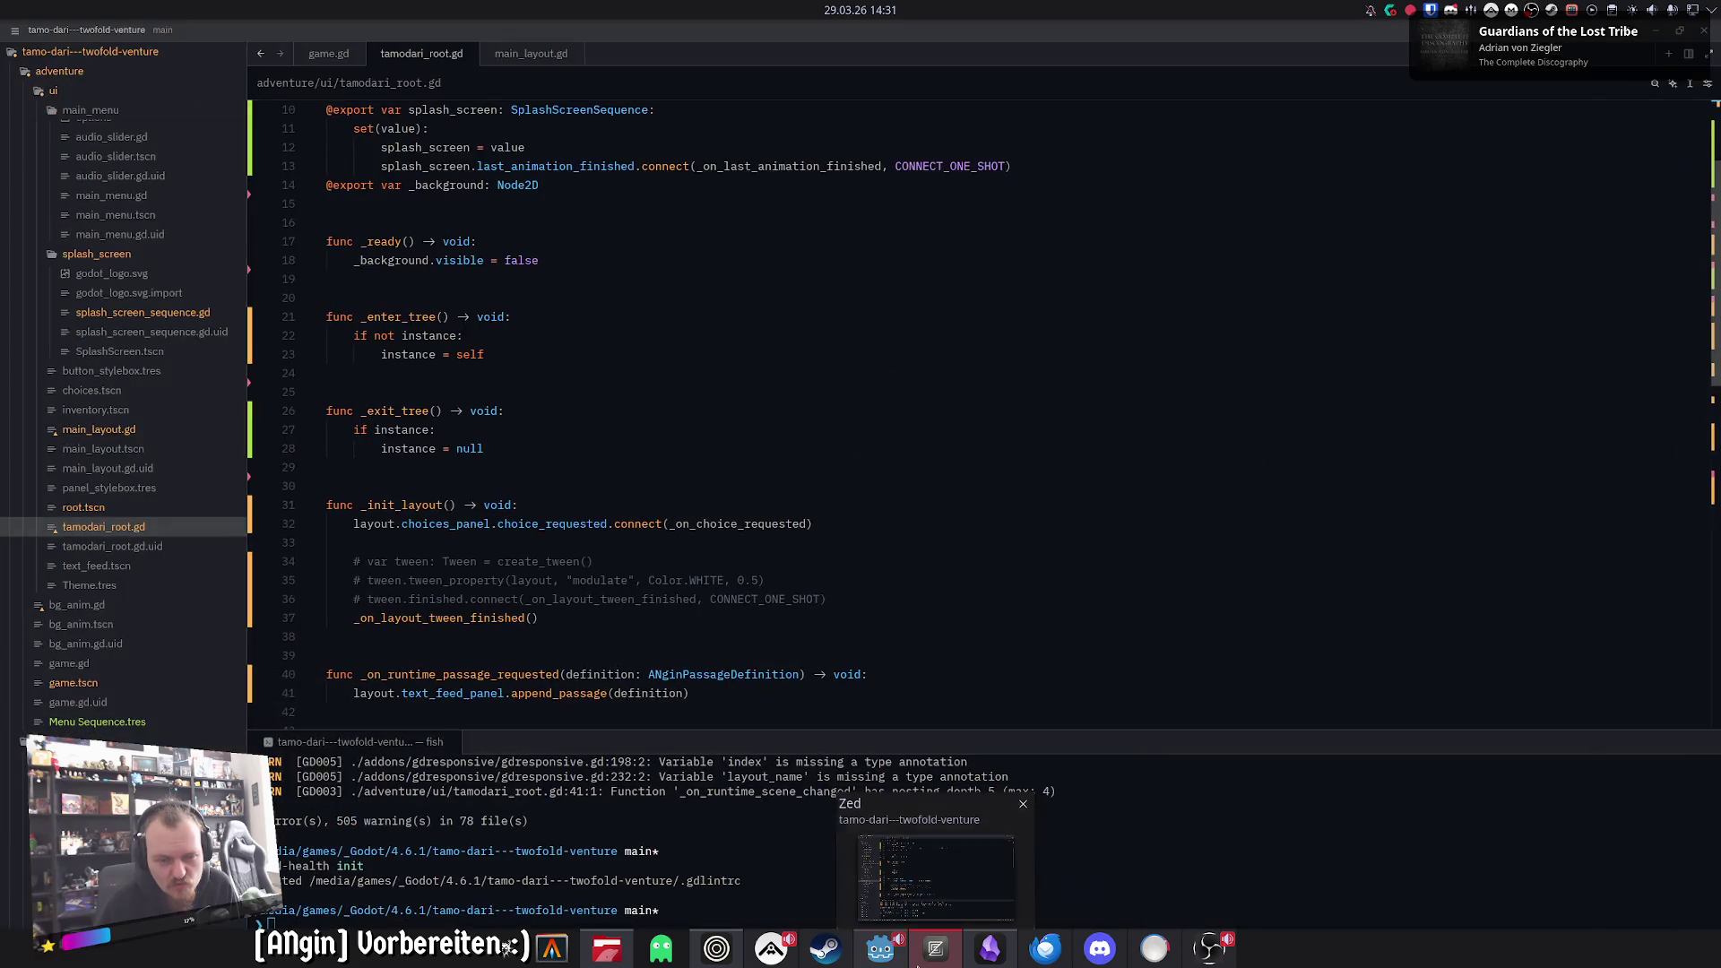
{"action": "scroll", "coordinate": [821, 634], "scroll_direction": "down", "scroll_amount": 3}
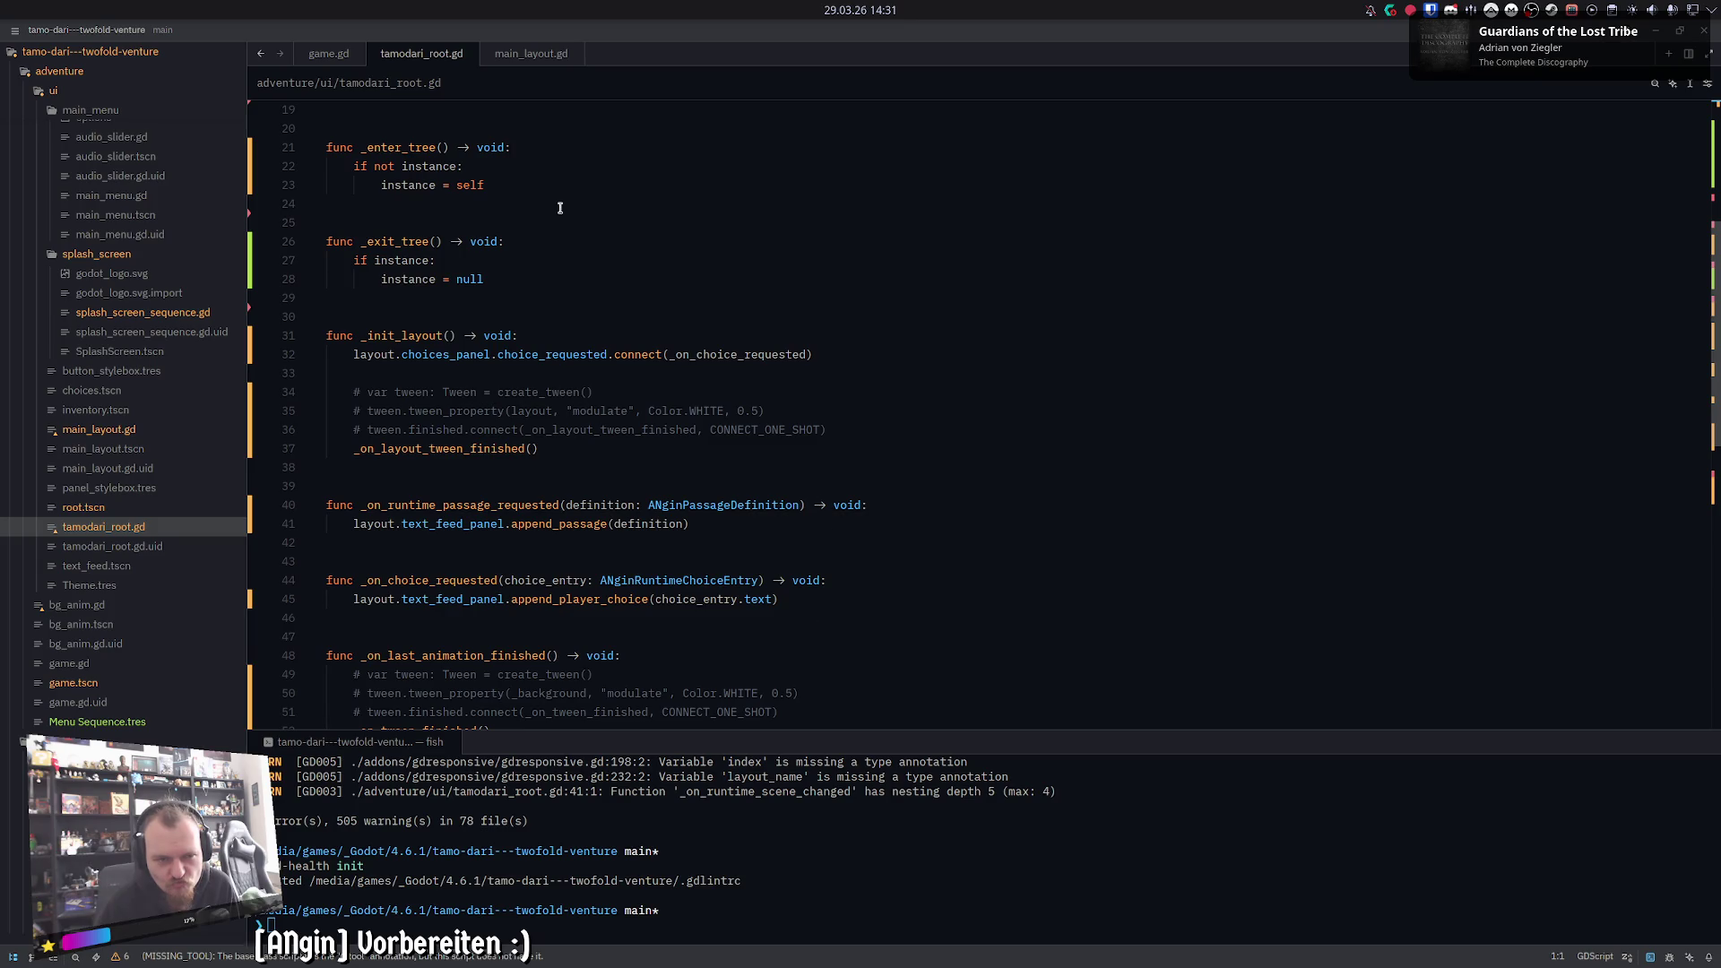
{"action": "scroll", "coordinate": [591, 374], "scroll_direction": "up", "scroll_amount": 6}
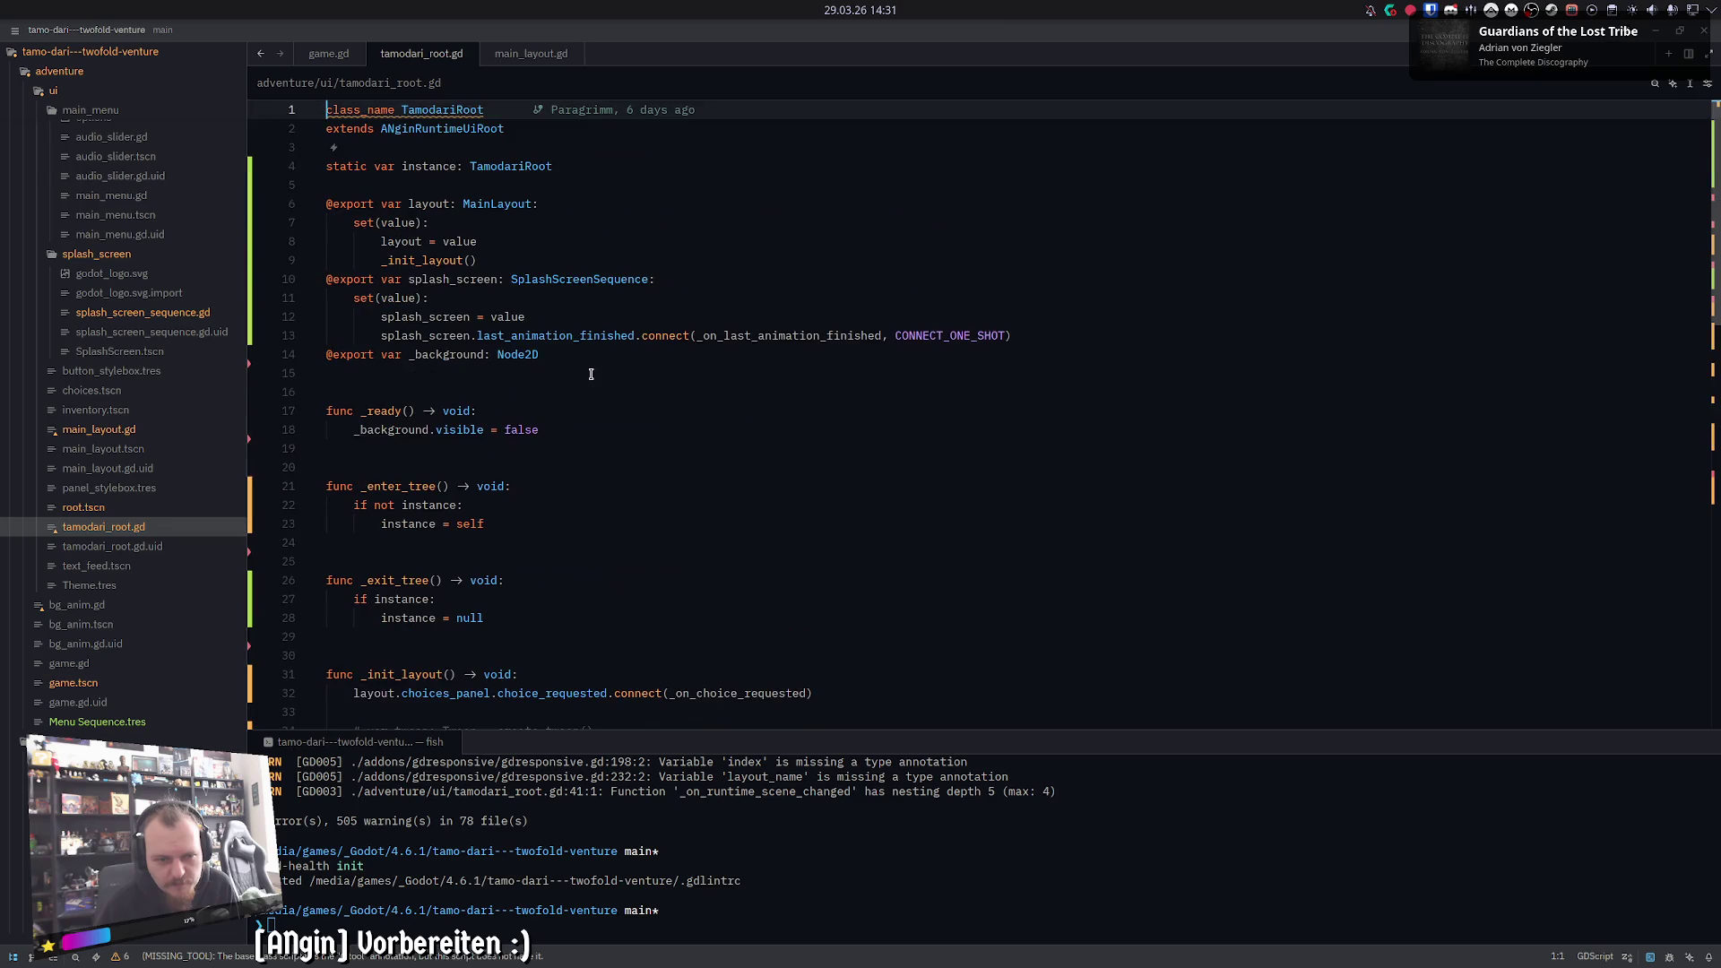
{"action": "scroll", "coordinate": [590, 374], "scroll_direction": "down", "scroll_amount": 5}
{"action": "scroll", "coordinate": [591, 374], "scroll_direction": "down", "scroll_amount": 4}
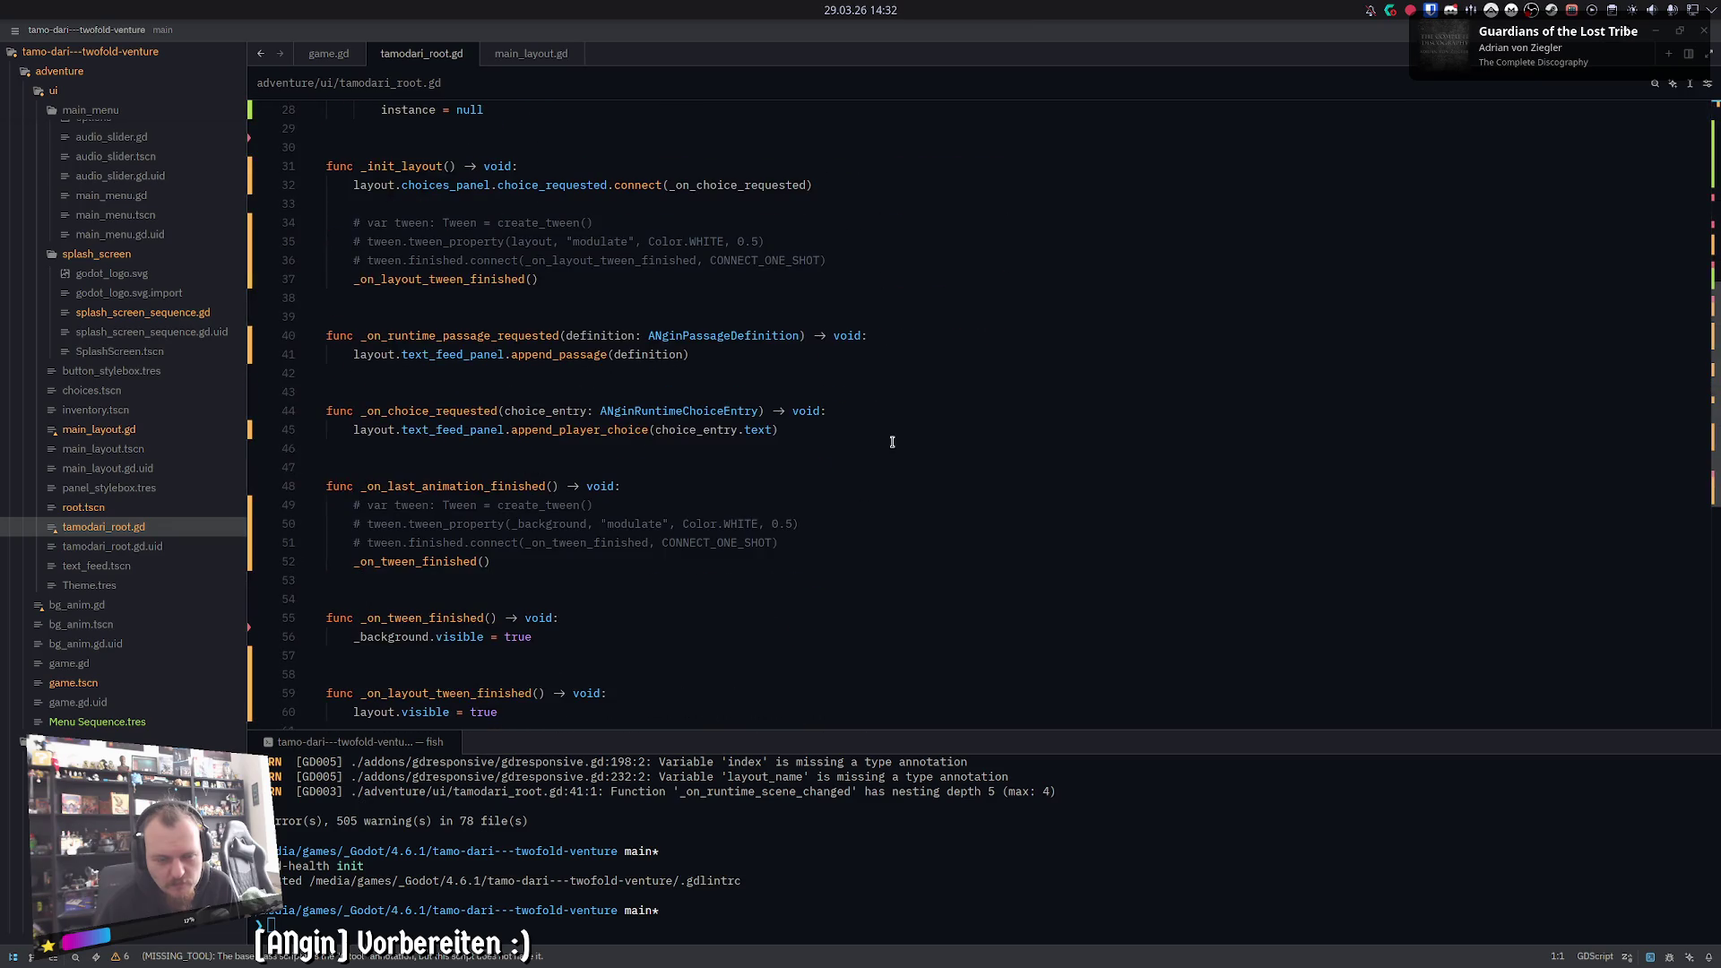
{"action": "scroll", "coordinate": [893, 443], "scroll_direction": "down", "scroll_amount": 1}
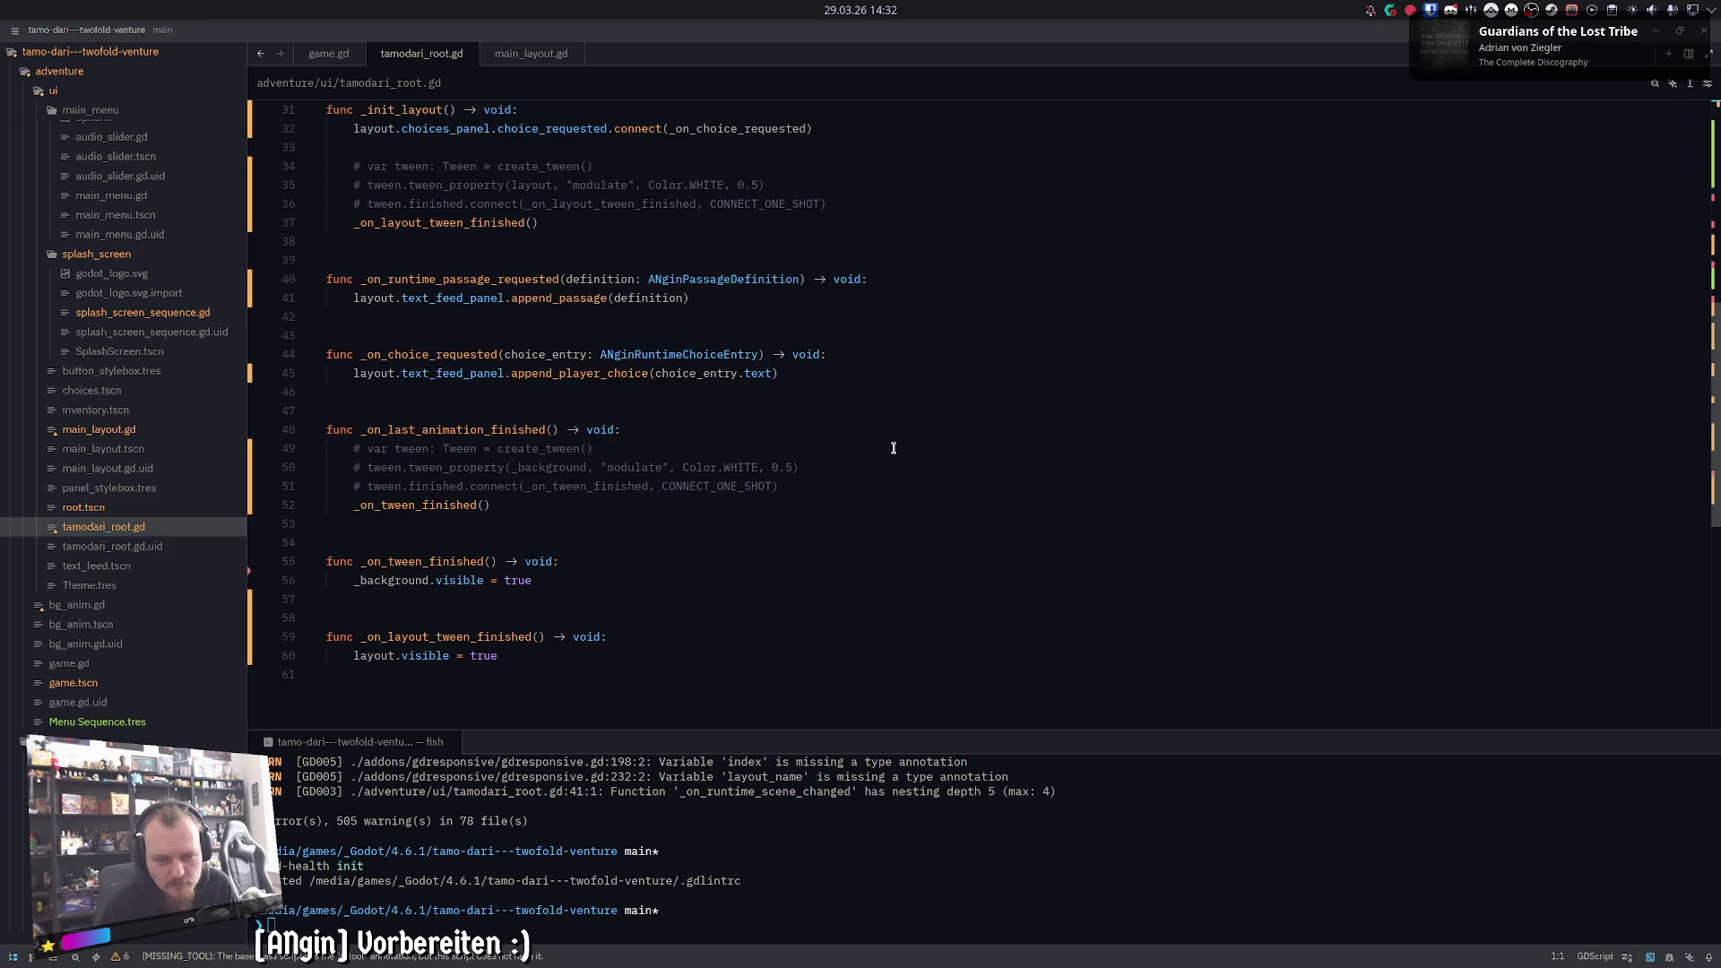
{"action": "scroll", "coordinate": [893, 447], "scroll_direction": "up", "scroll_amount": 2}
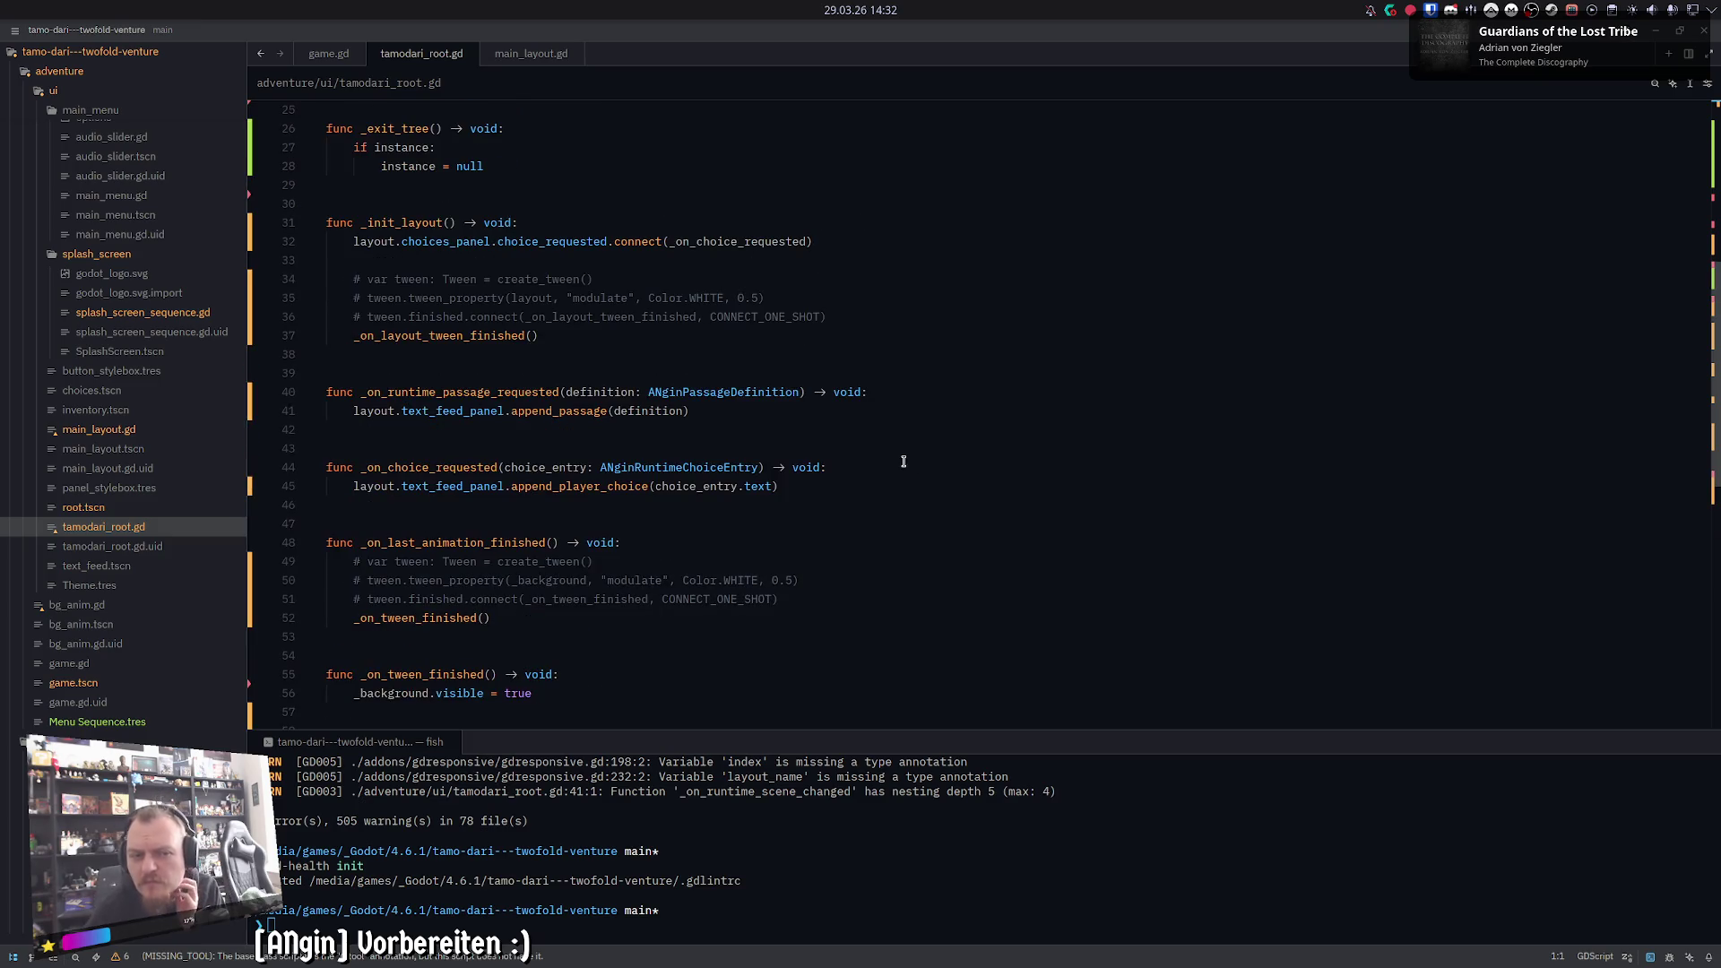
{"action": "scroll", "coordinate": [903, 461], "scroll_direction": "up", "scroll_amount": 6}
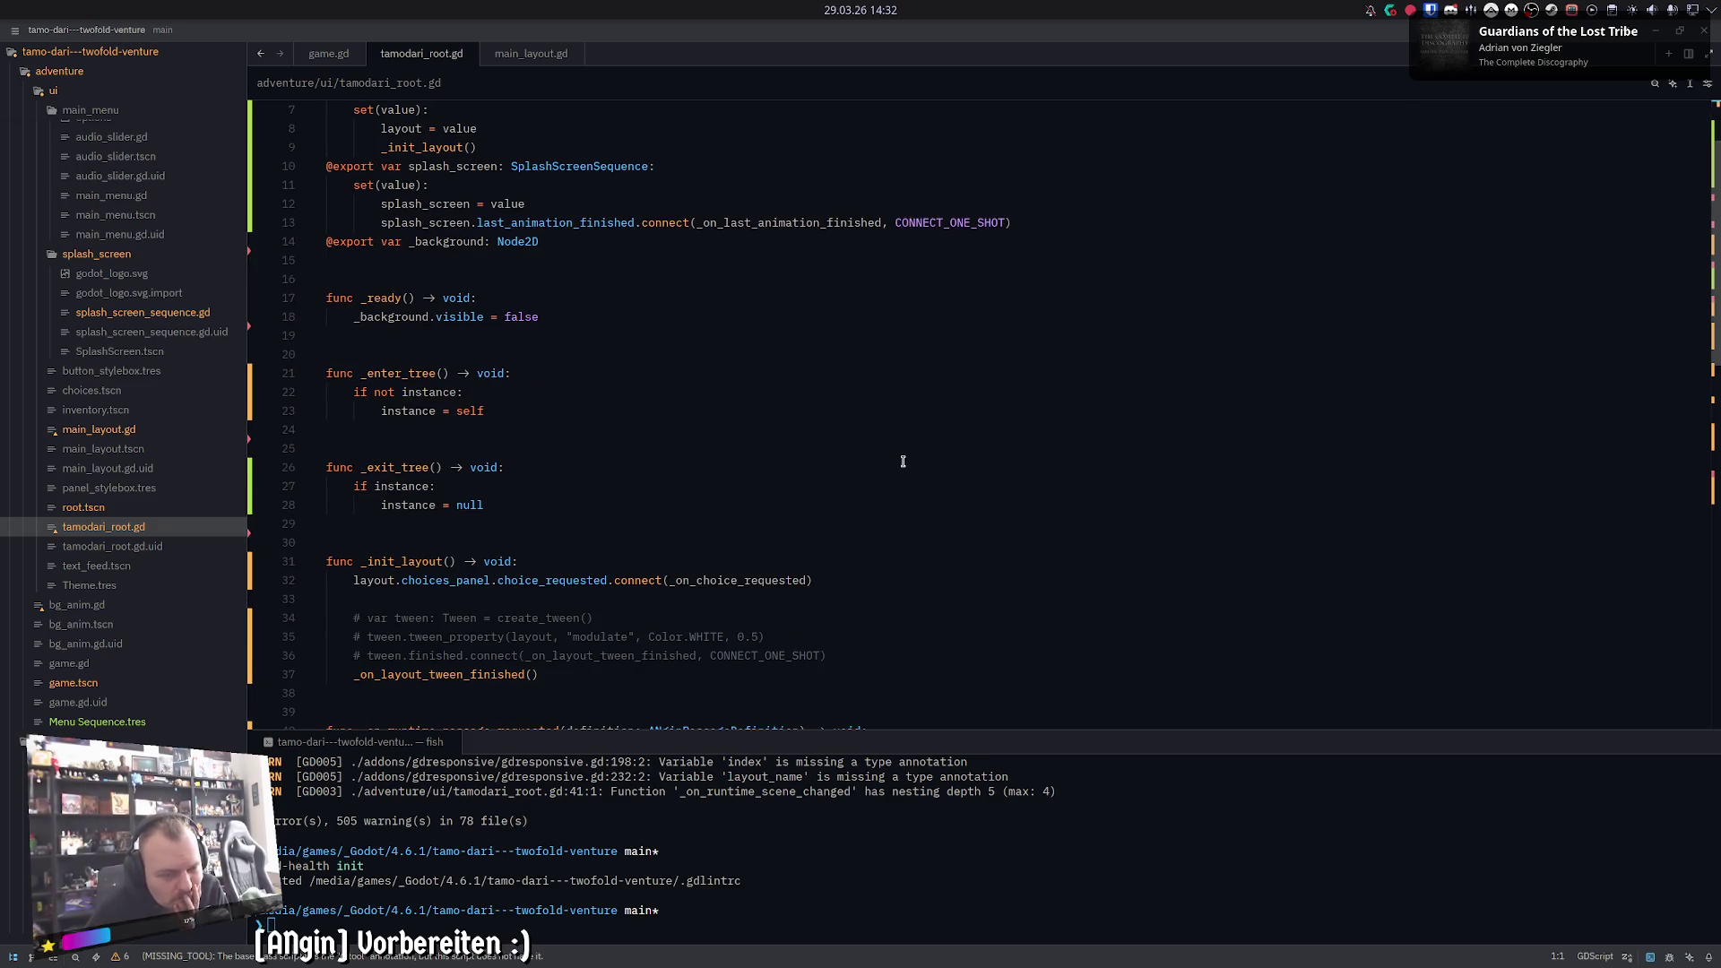
{"action": "scroll", "coordinate": [903, 460], "scroll_direction": "up", "scroll_amount": 2}
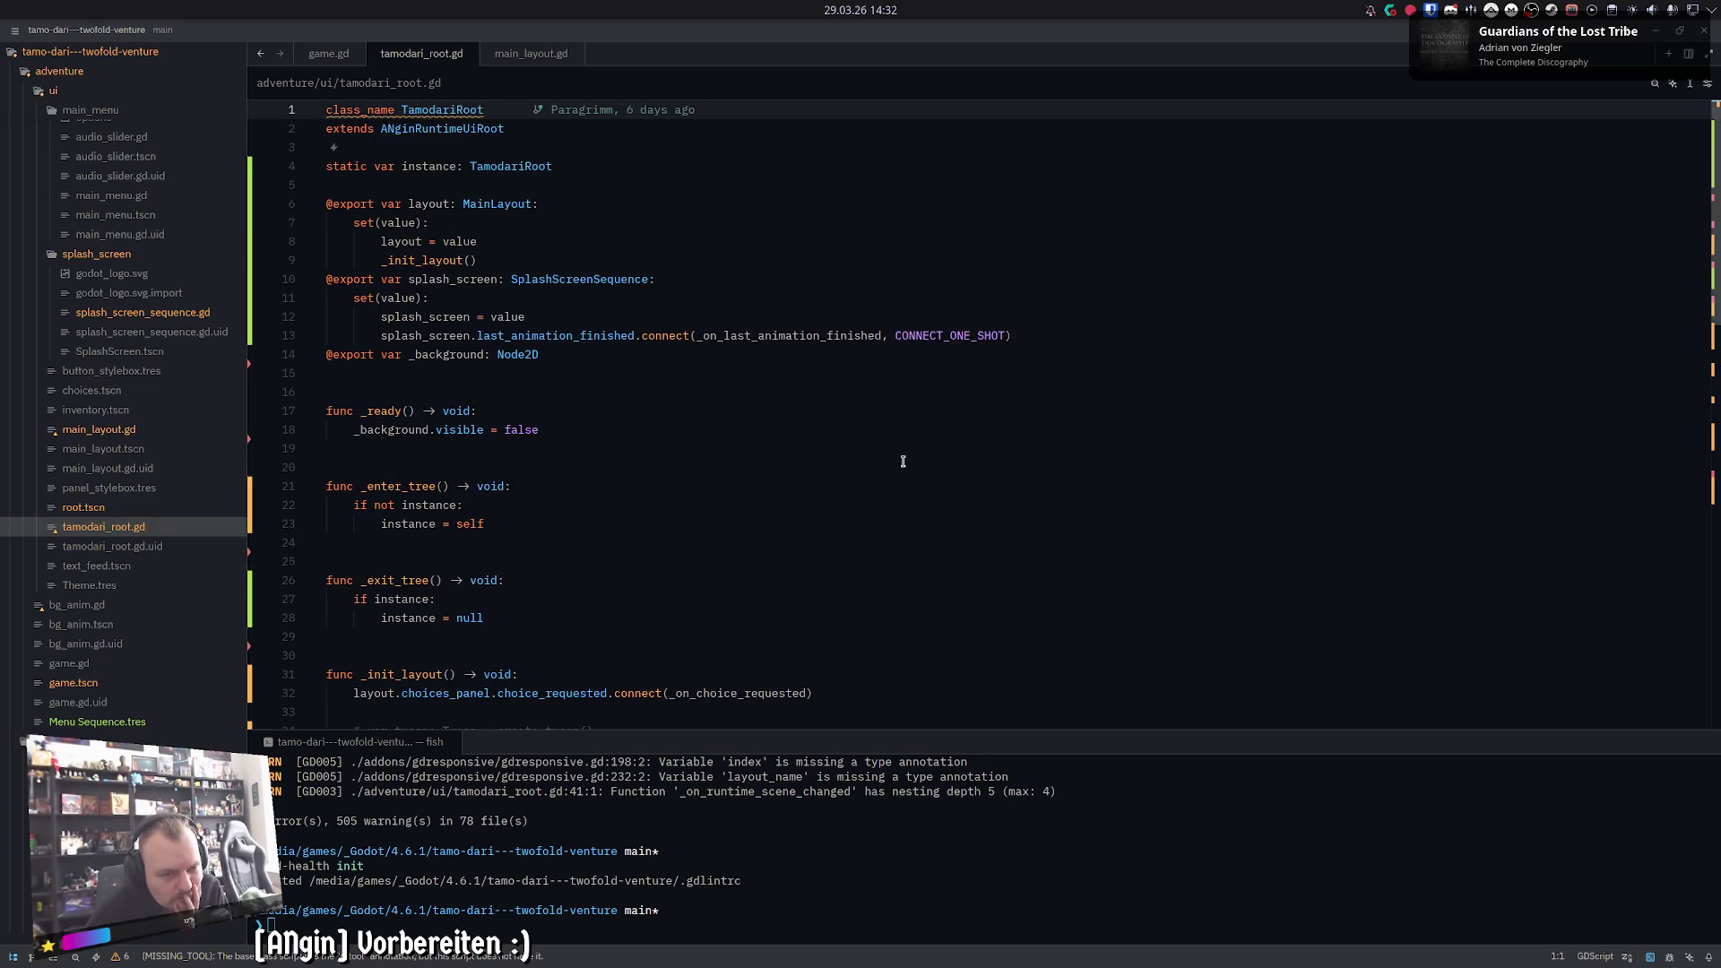
Highlight the _background variable on line 18, read further, and return to Godot.
{"action": "double_click", "coordinate": [395, 429]}
{"action": "scroll", "coordinate": [739, 516], "scroll_direction": "down", "scroll_amount": 7}
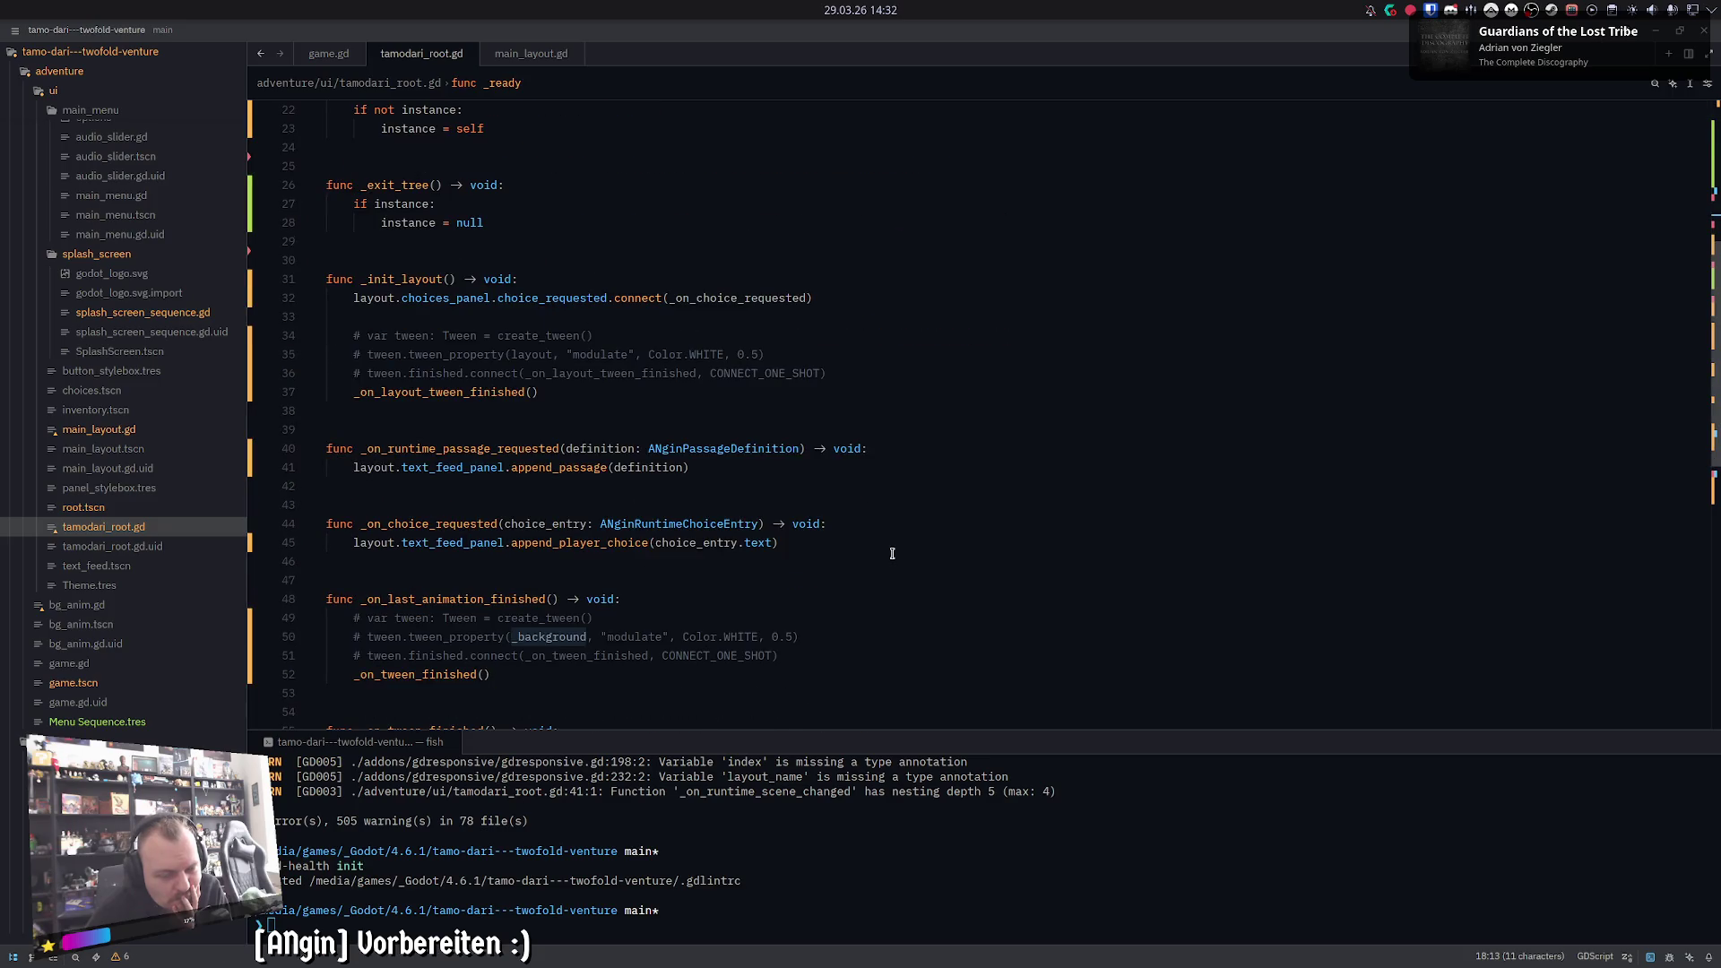
{"action": "scroll", "coordinate": [974, 567], "scroll_direction": "down", "scroll_amount": 1}
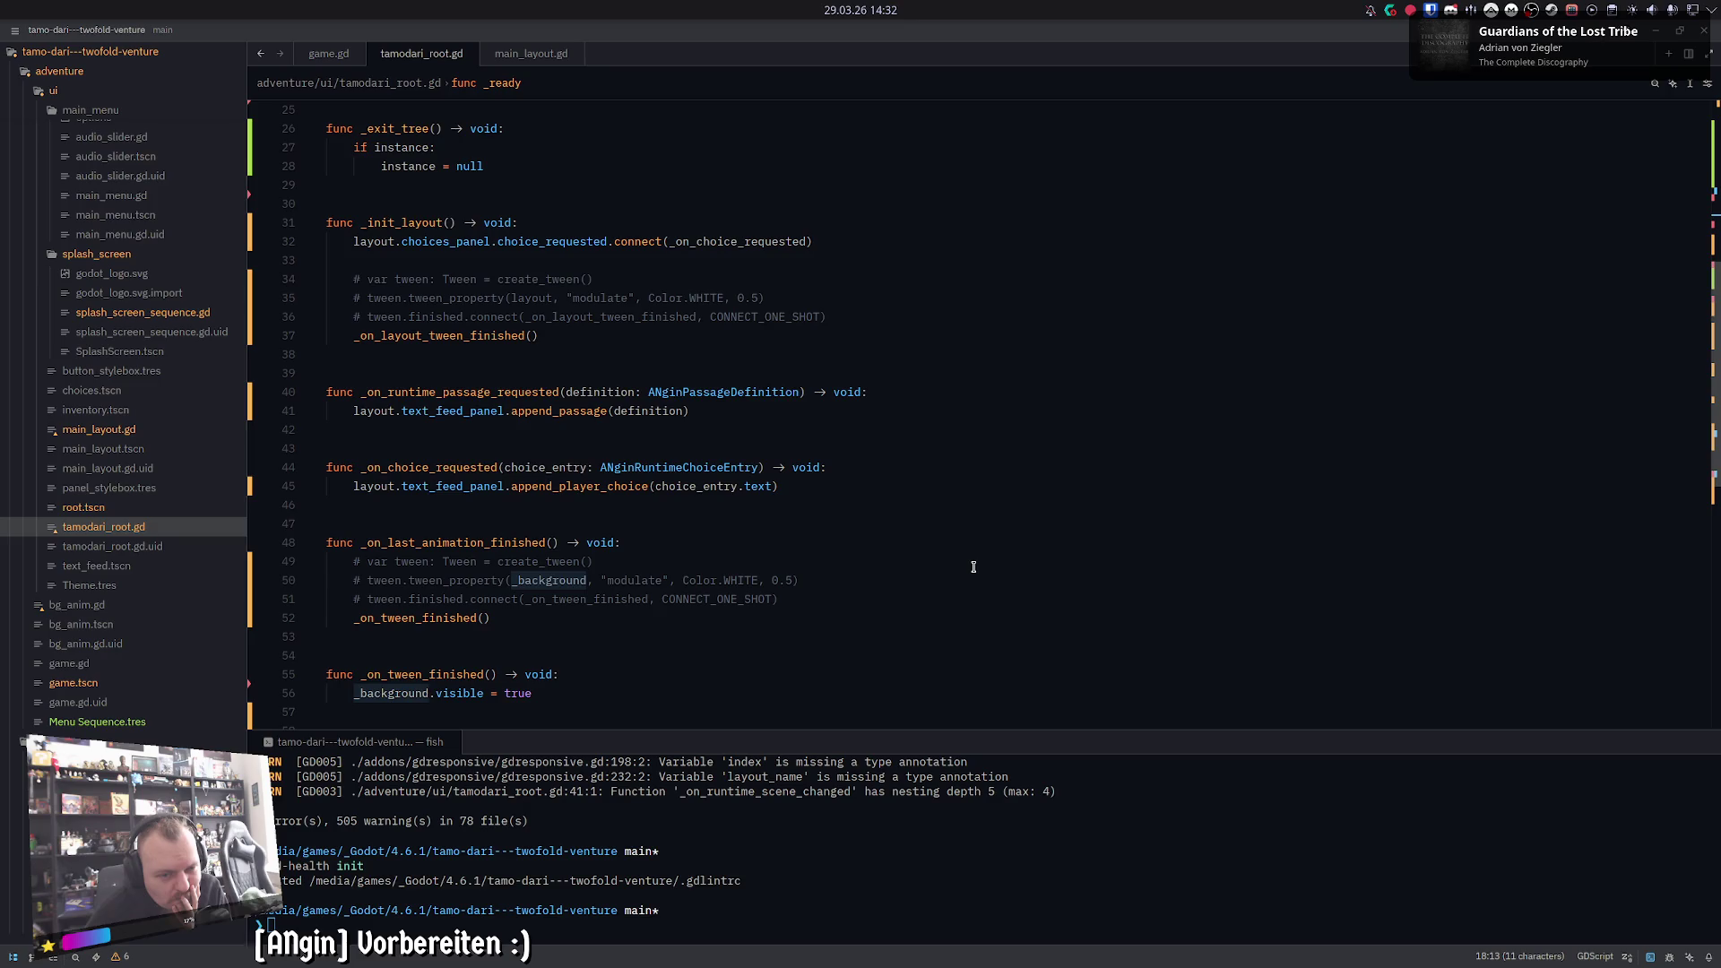
{"action": "scroll", "coordinate": [974, 567], "scroll_direction": "down", "scroll_amount": 2}
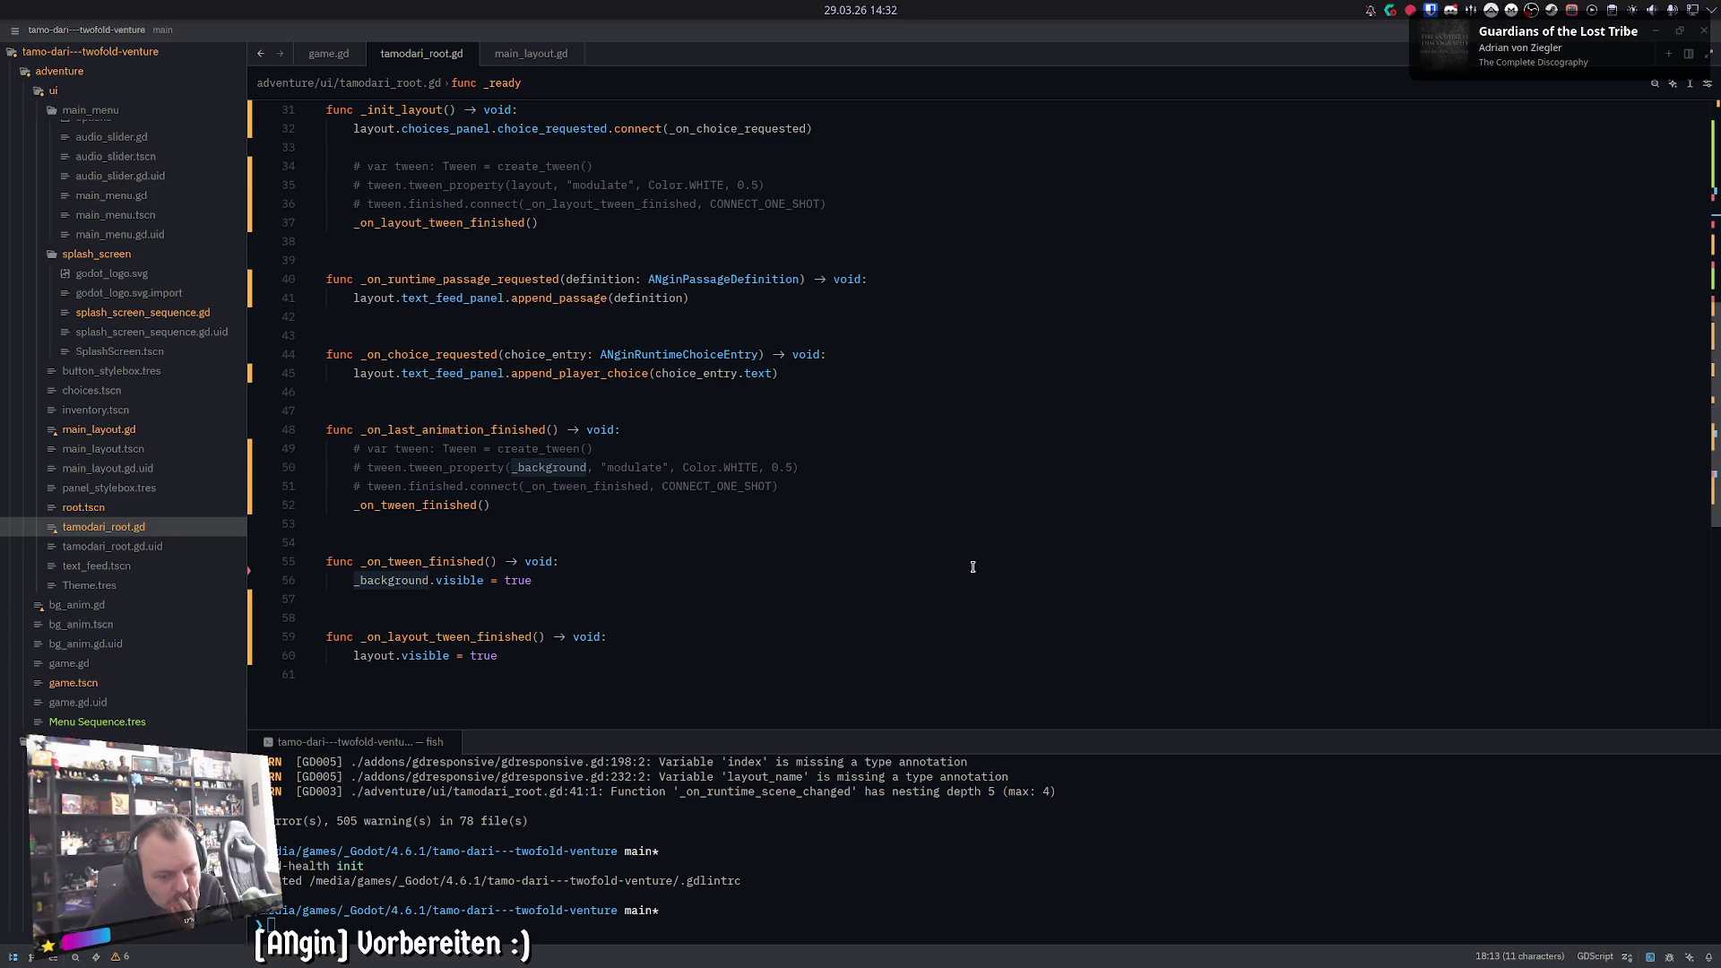
{"action": "key", "text": "alt+Tab"}
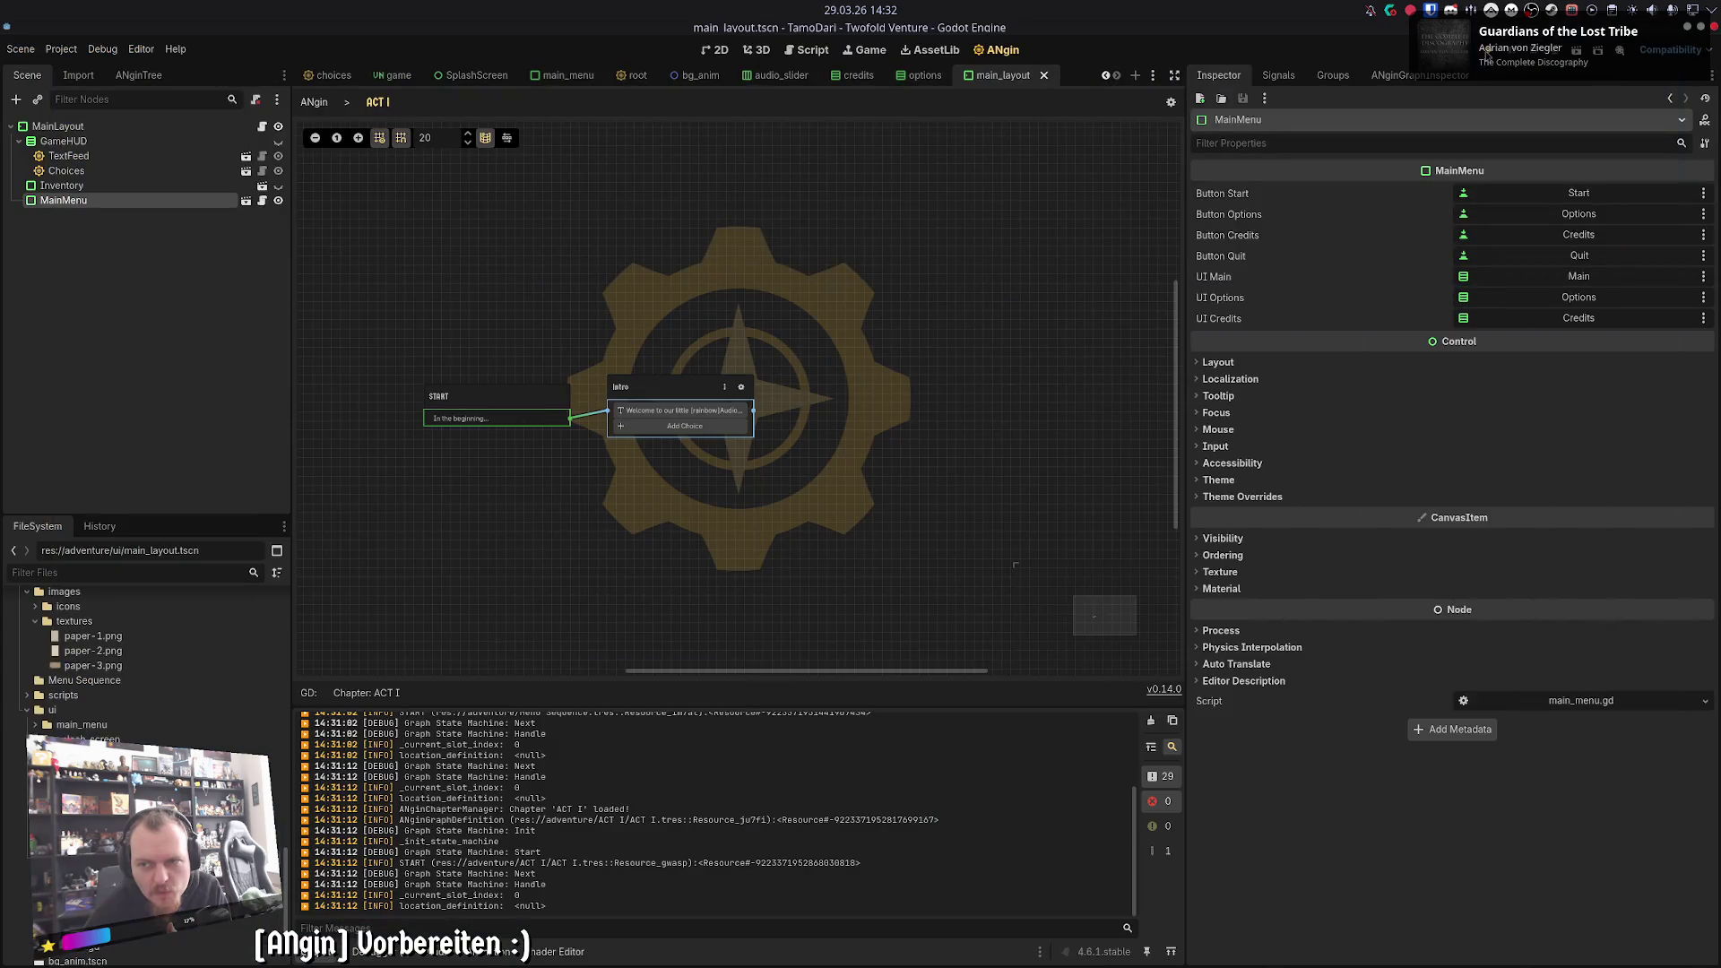
Run the game again and expand Game, Stage, Root, MainLayout, MainMenu and MarginContainer in the remote tree.
{"action": "key", "text": "F5"}
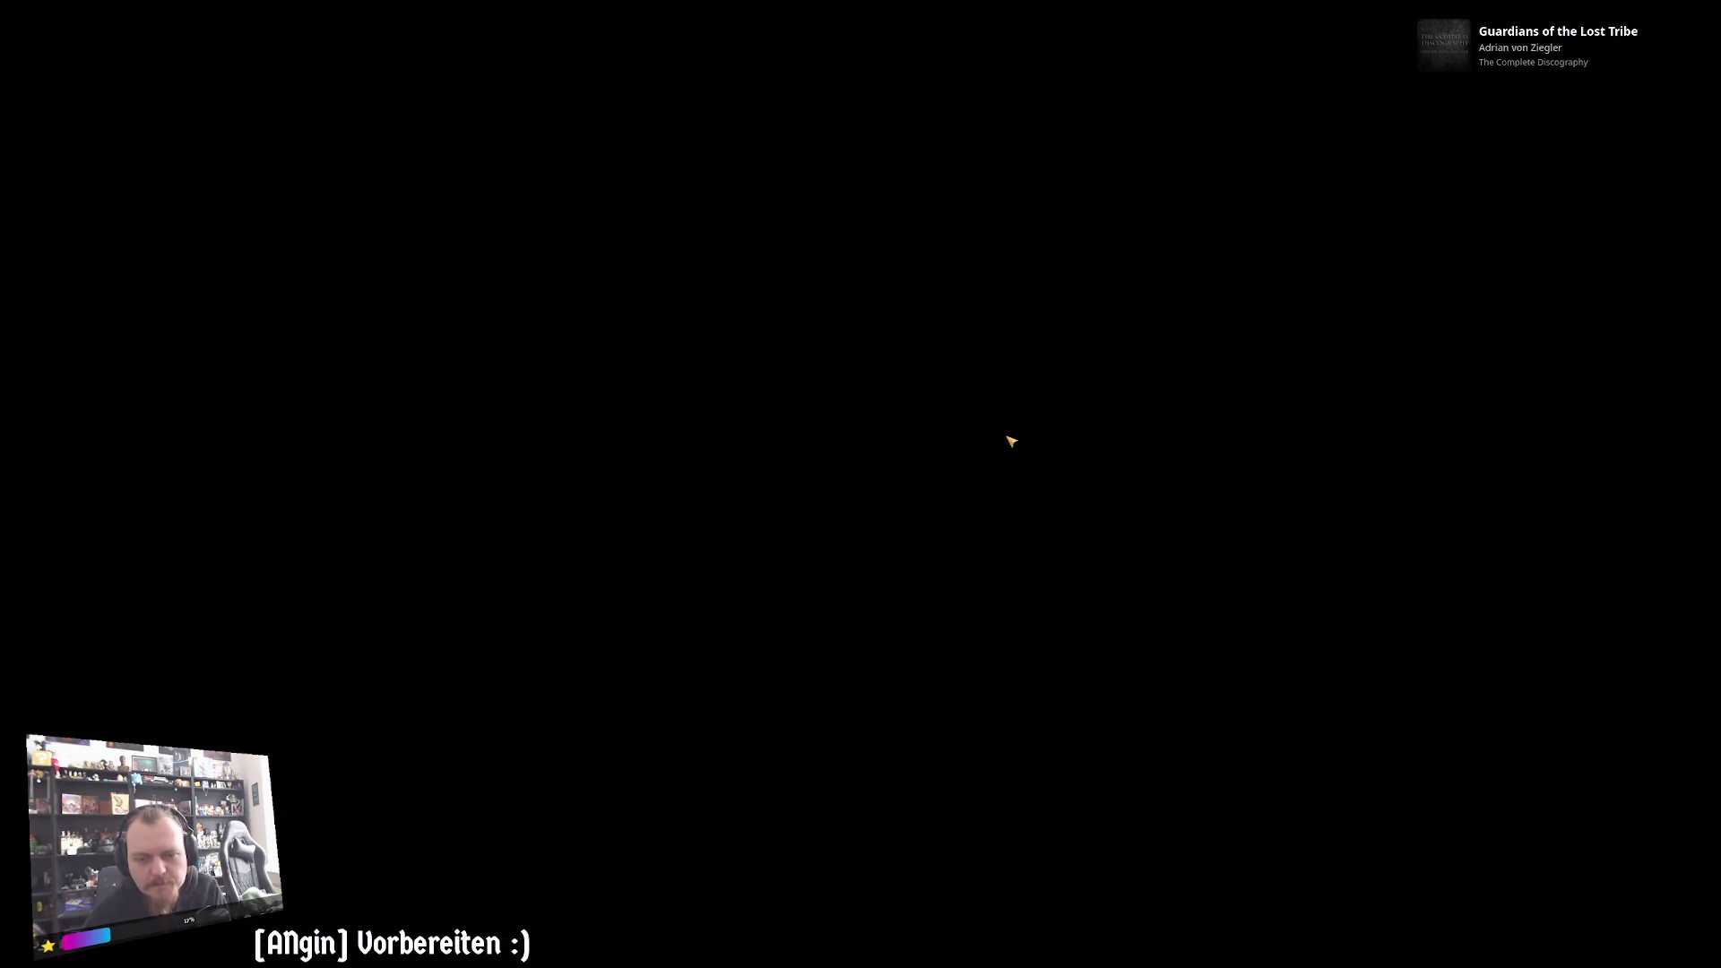
{"action": "key", "text": "alt+Tab"}
{"action": "left_click", "coordinate": [18, 178]}
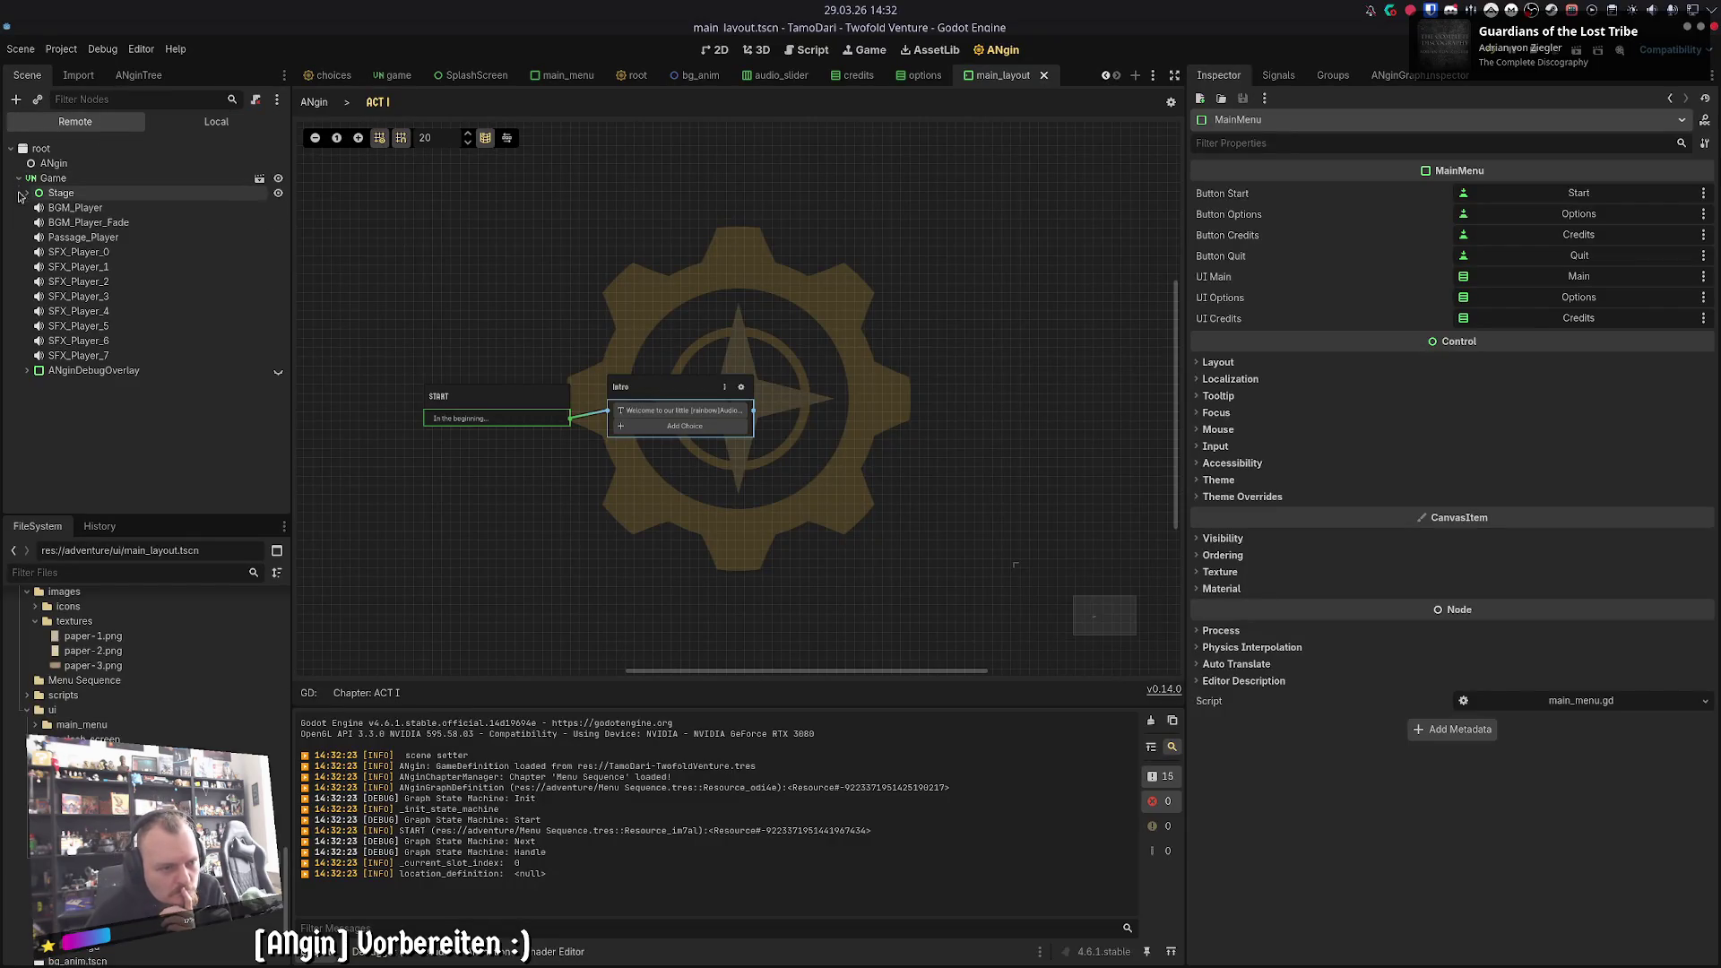
{"action": "left_click", "coordinate": [26, 194]}
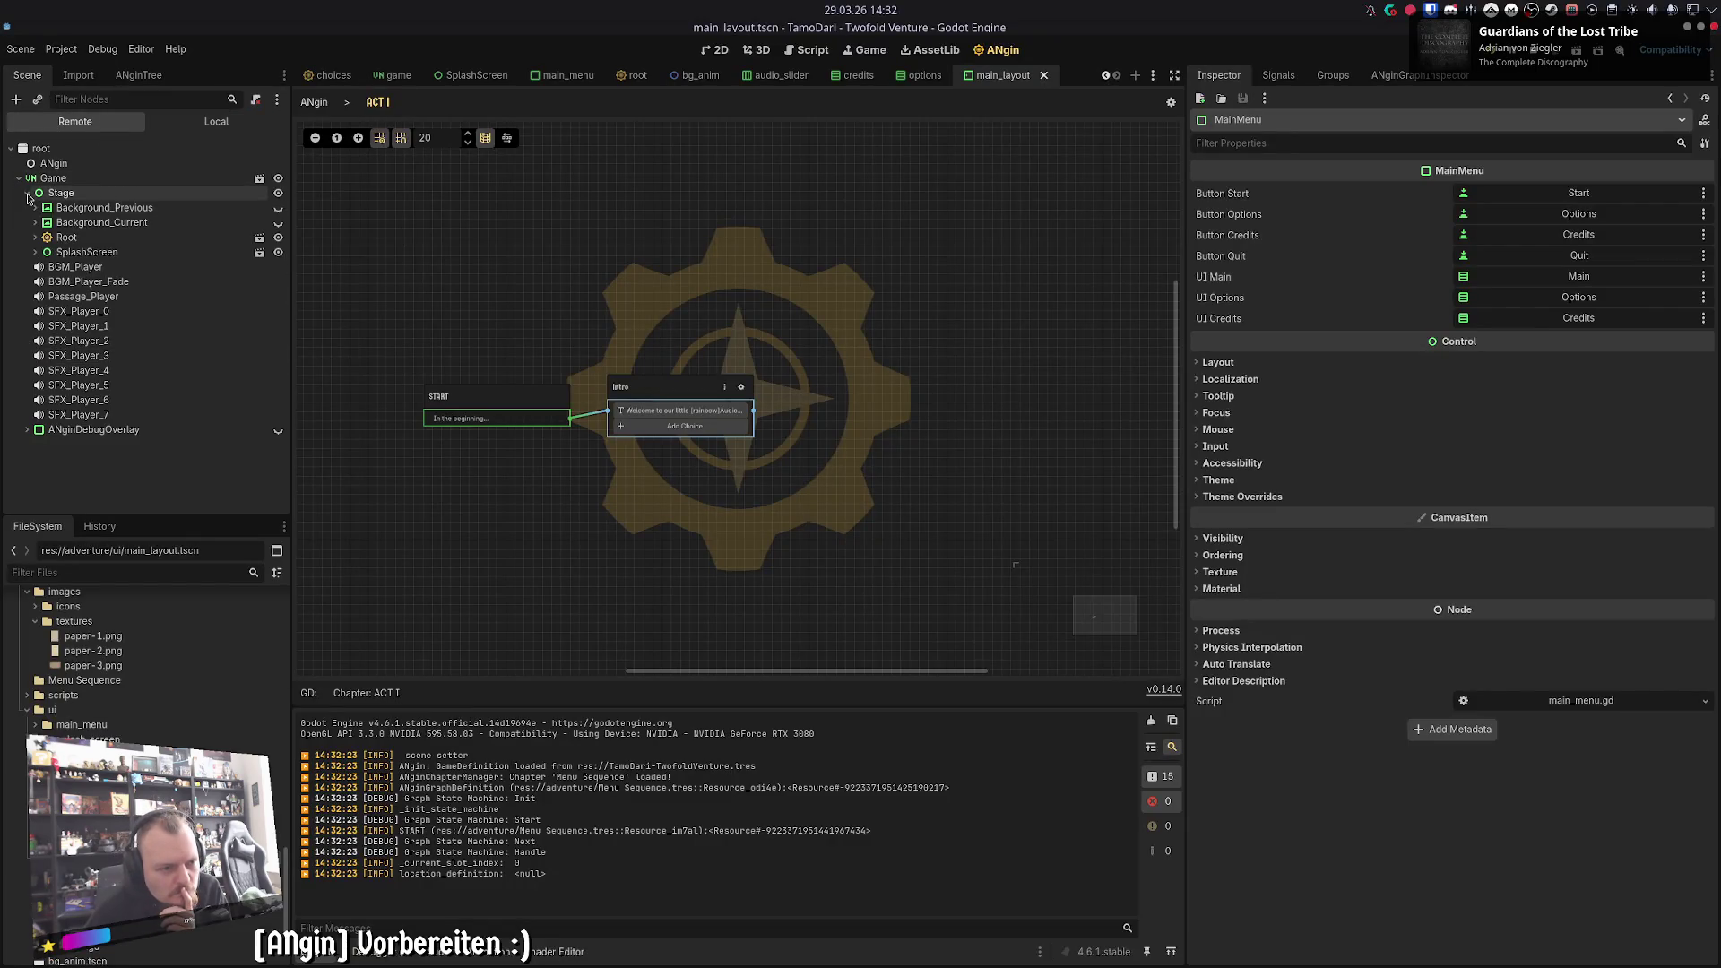
{"action": "left_click", "coordinate": [35, 237]}
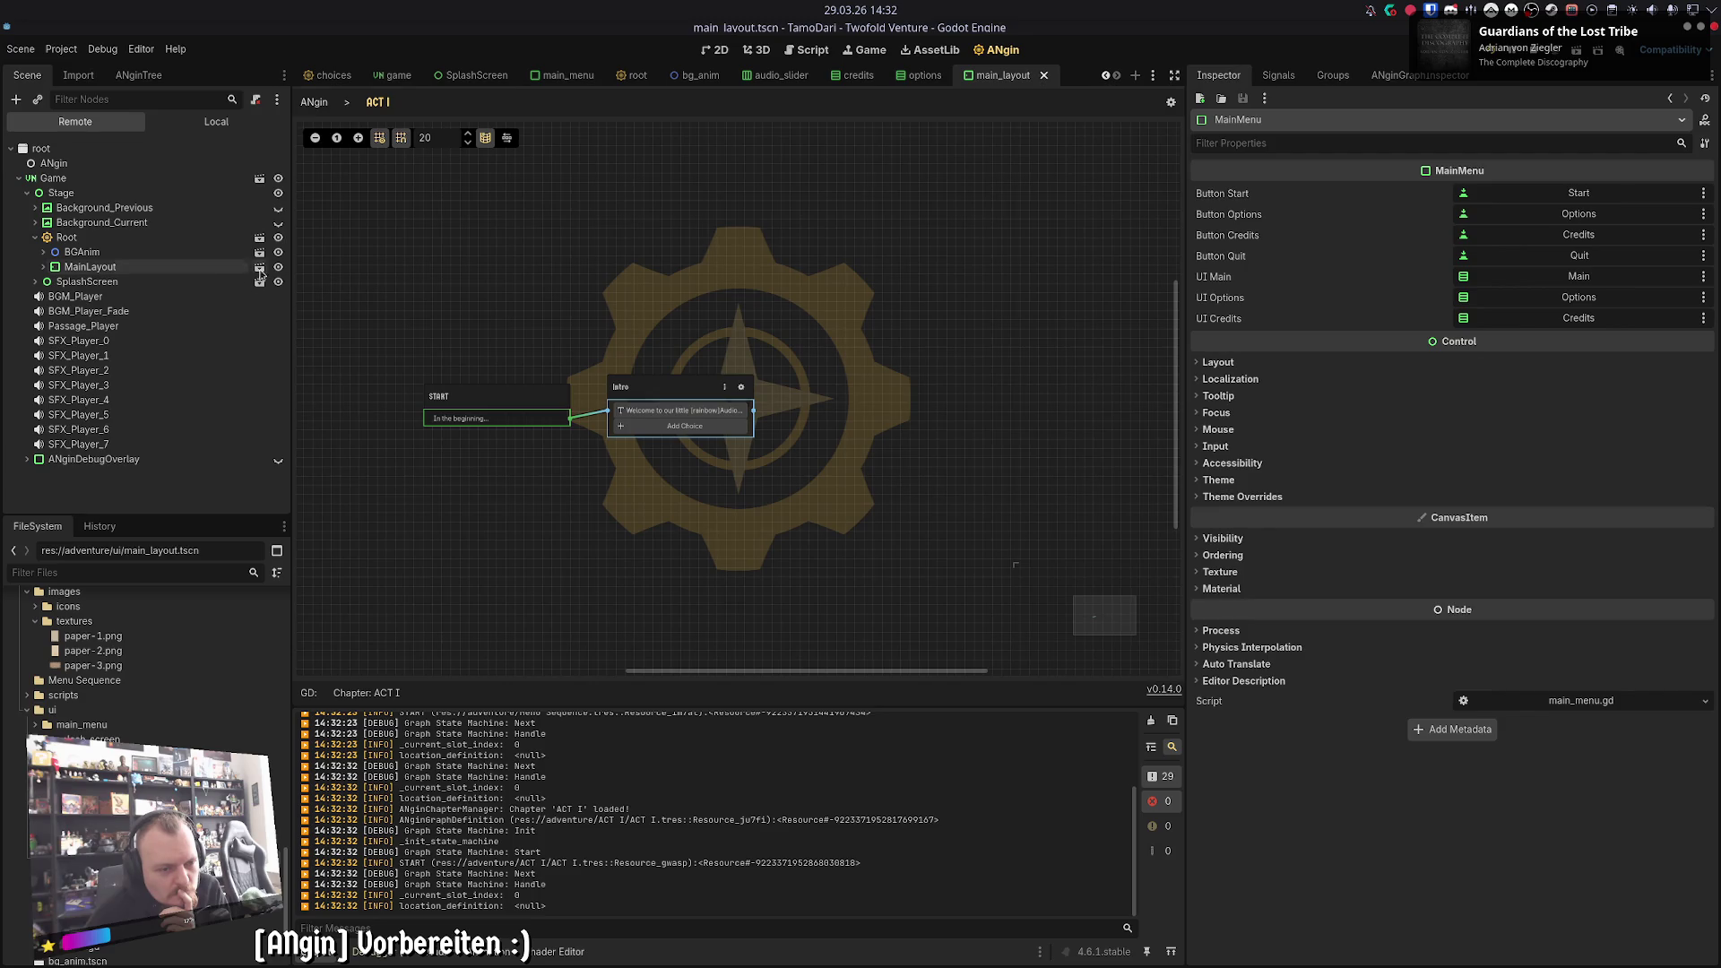
{"action": "left_click", "coordinate": [43, 267]}
{"action": "left_click", "coordinate": [51, 311]}
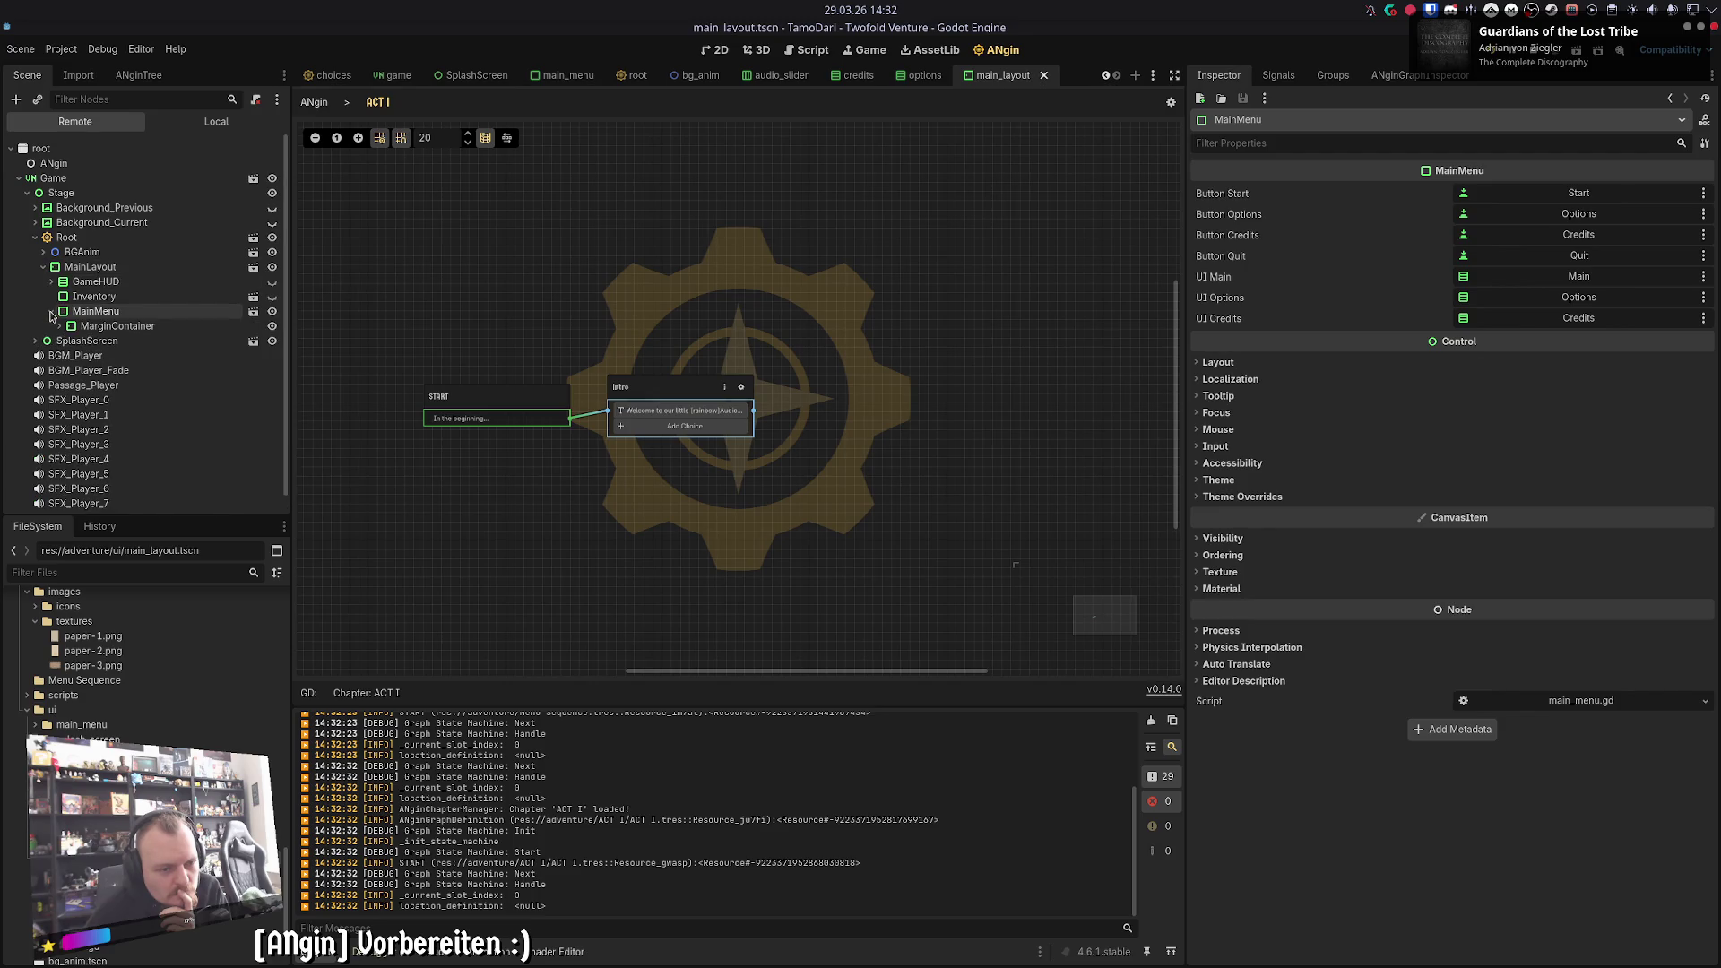
{"action": "left_click", "coordinate": [59, 326]}
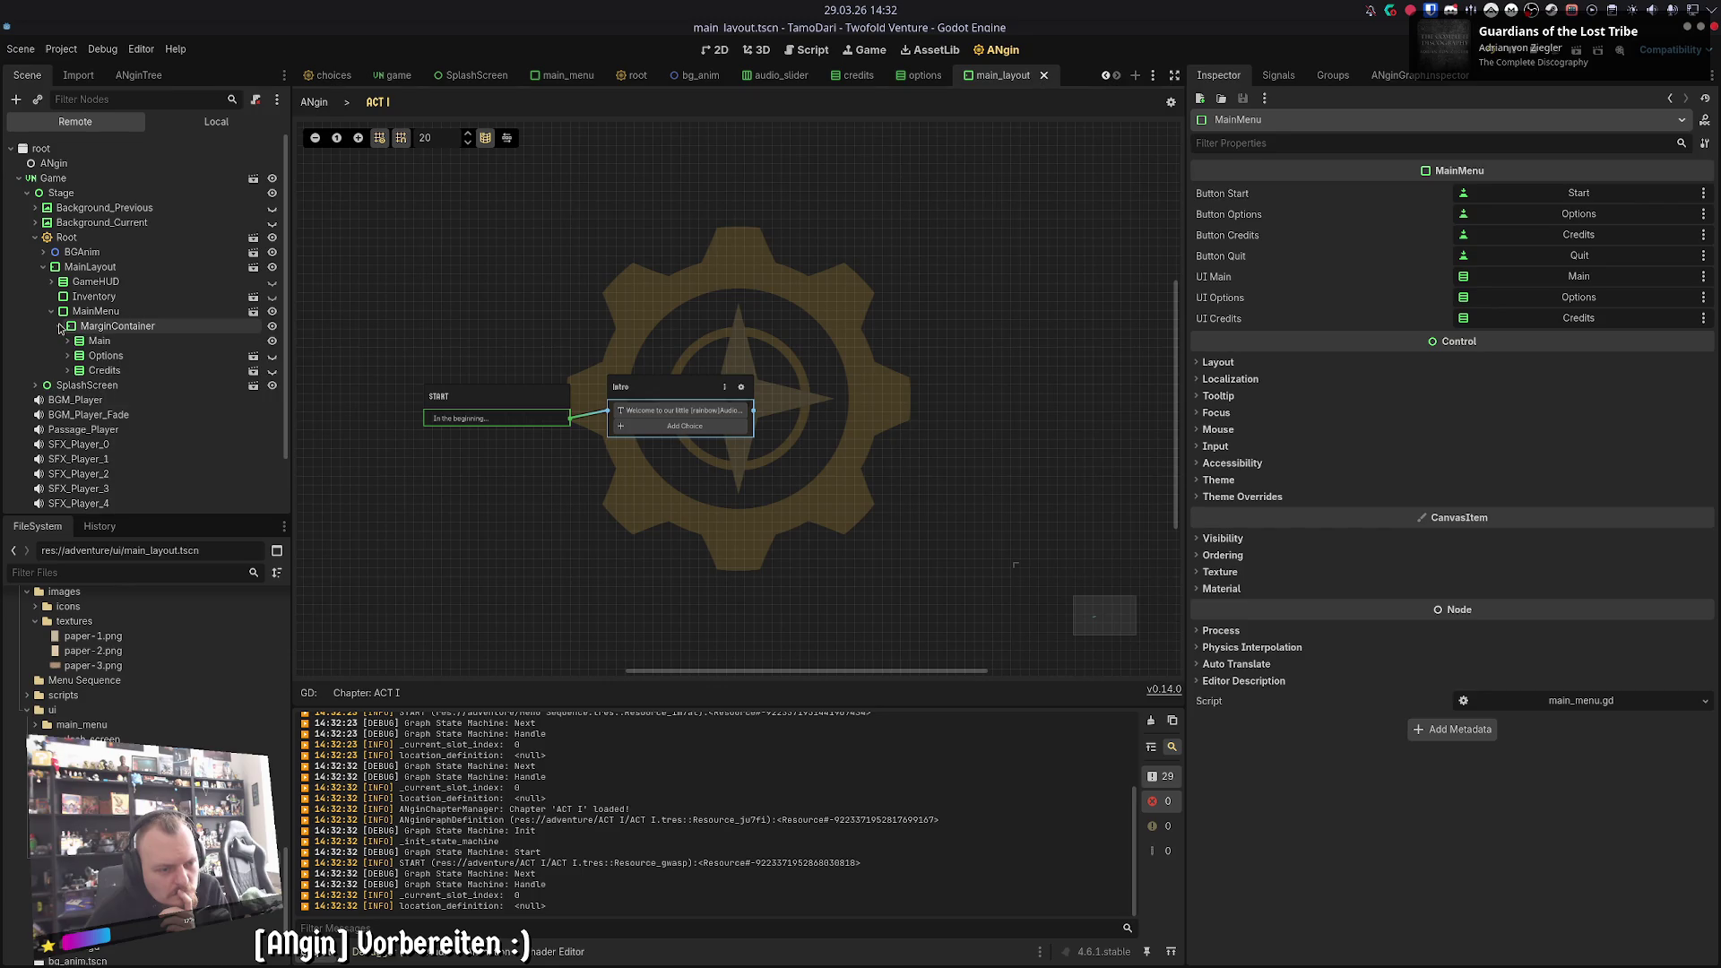
Expand and inspect the live SplashScreen node, then stop the running game.
{"action": "mouse_move", "coordinate": [953, 960]}
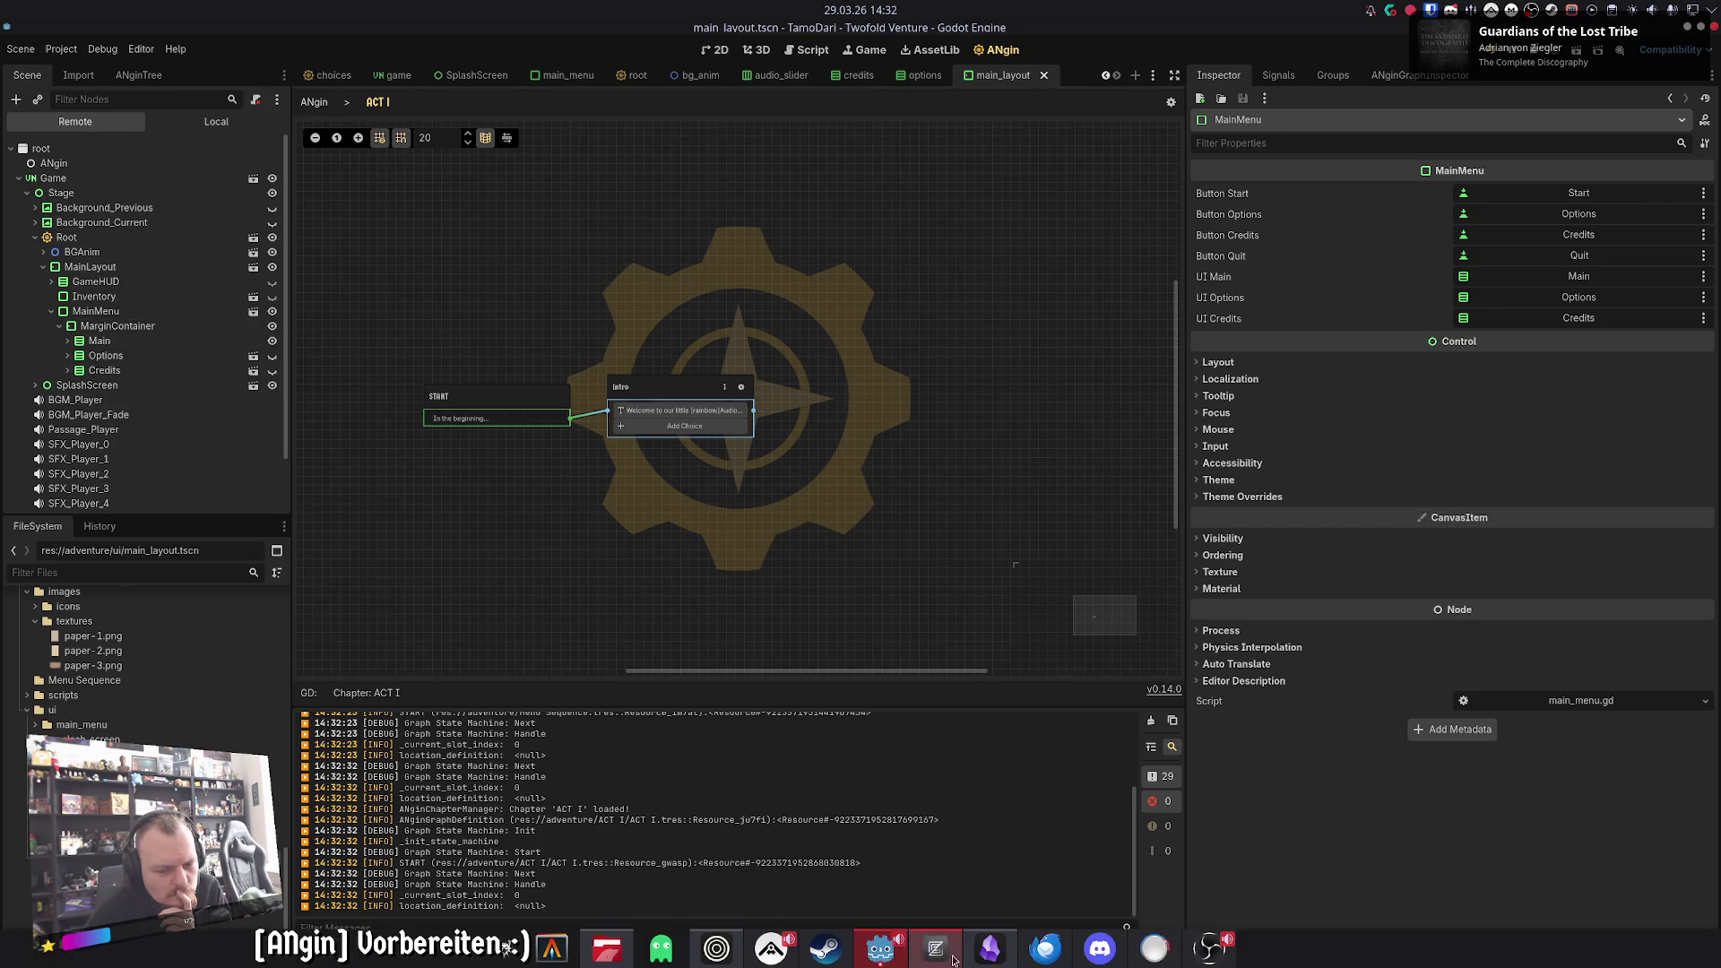
{"action": "mouse_move", "coordinate": [879, 961]}
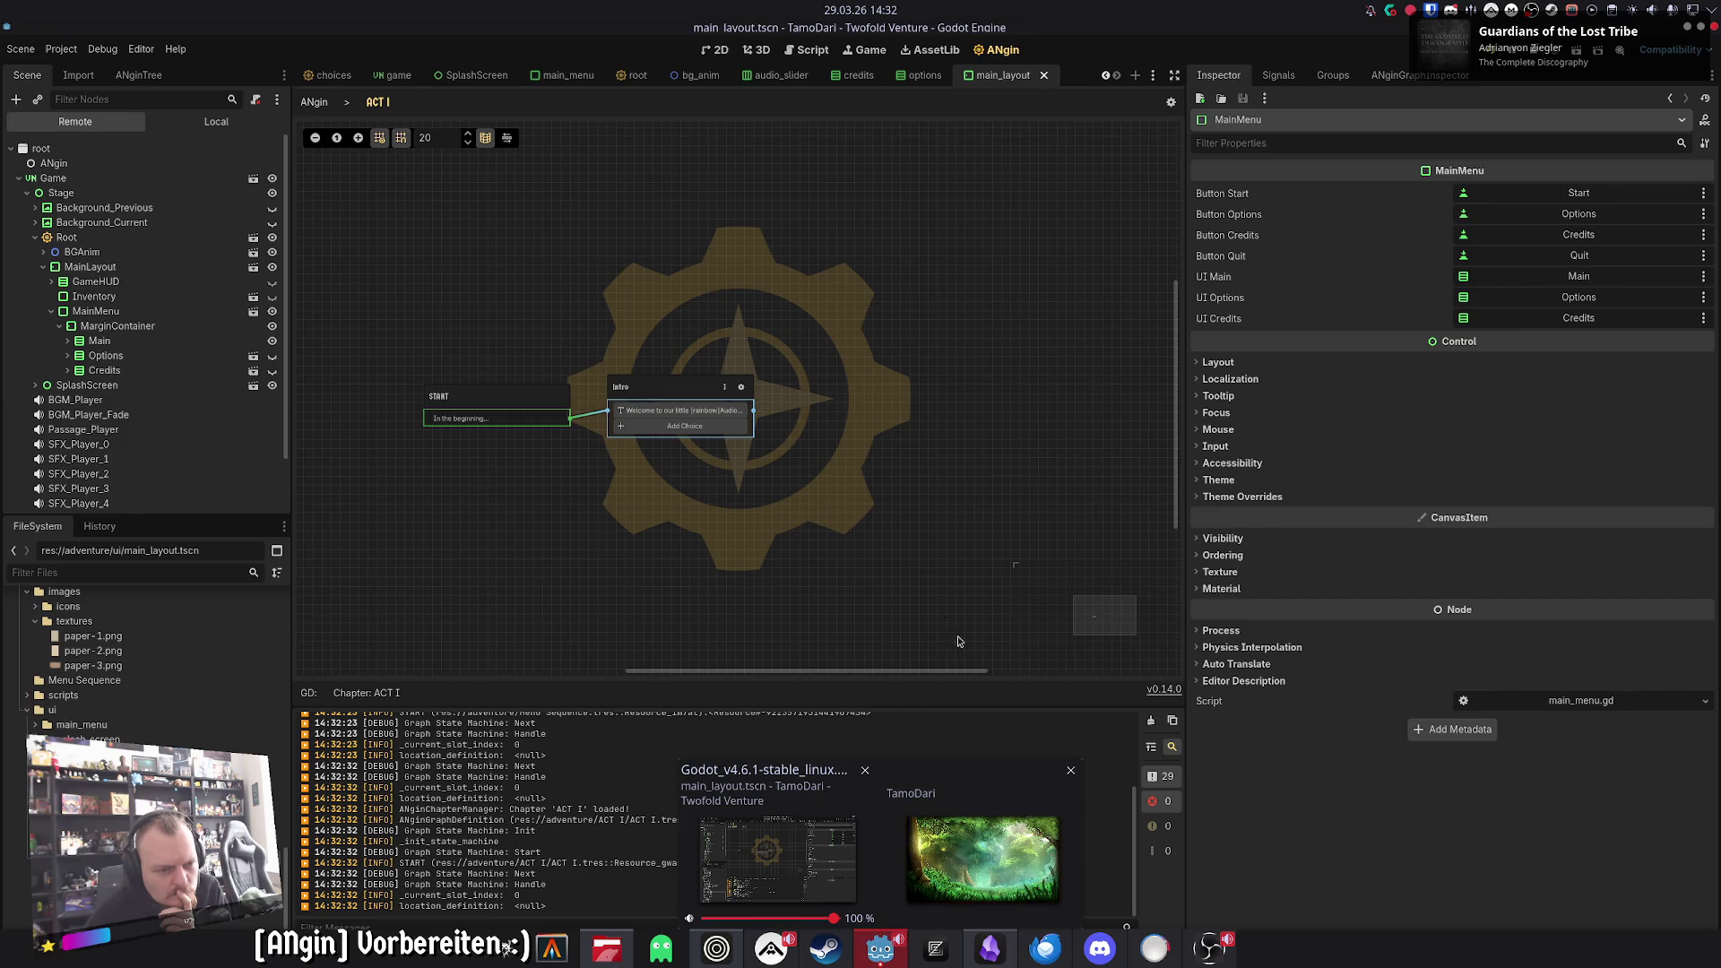
{"action": "left_click", "coordinate": [36, 386]}
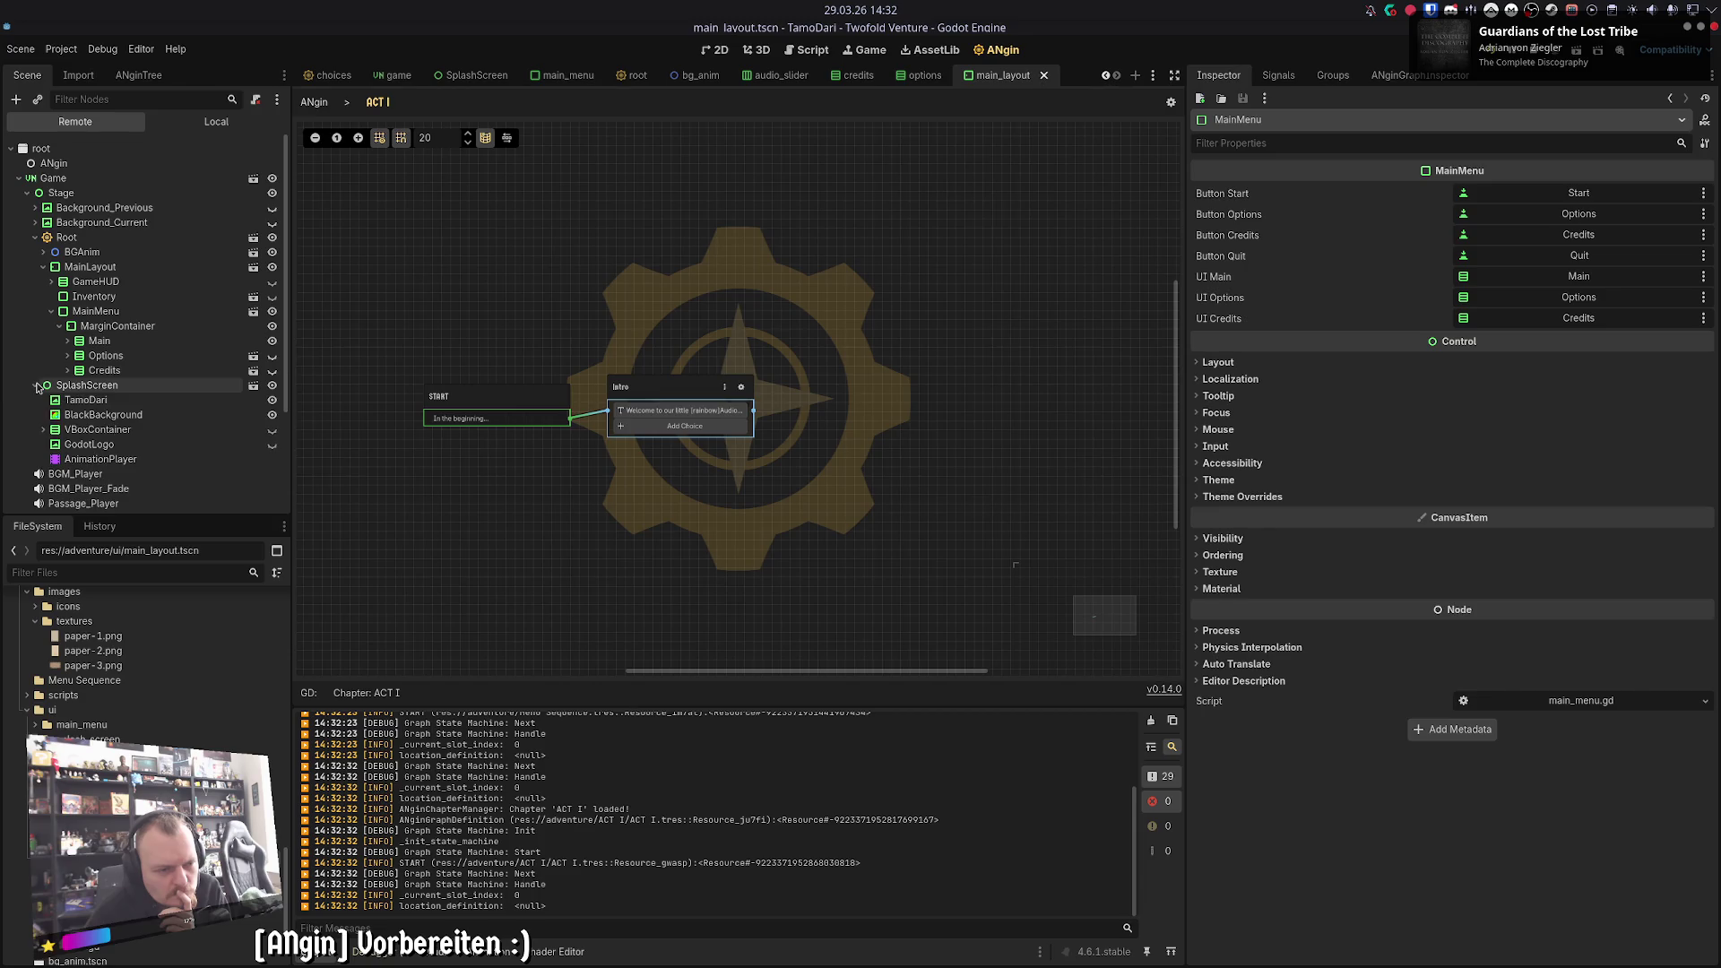
{"action": "left_click", "coordinate": [85, 385]}
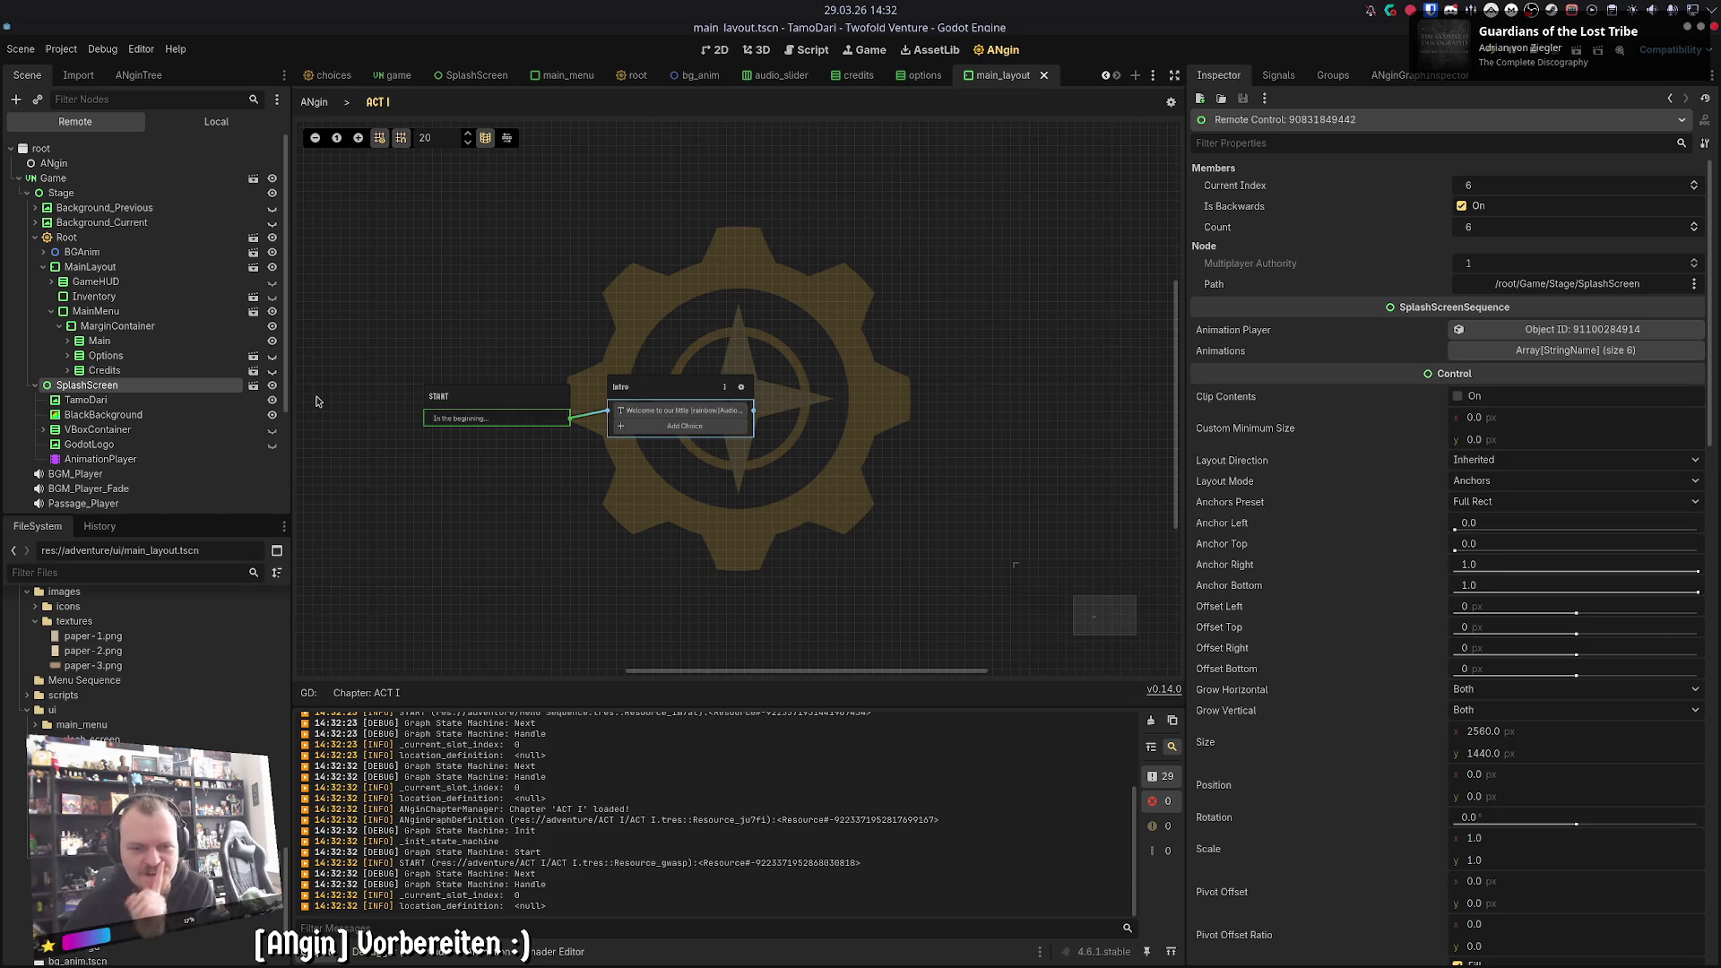
{"action": "left_click", "coordinate": [1542, 56]}
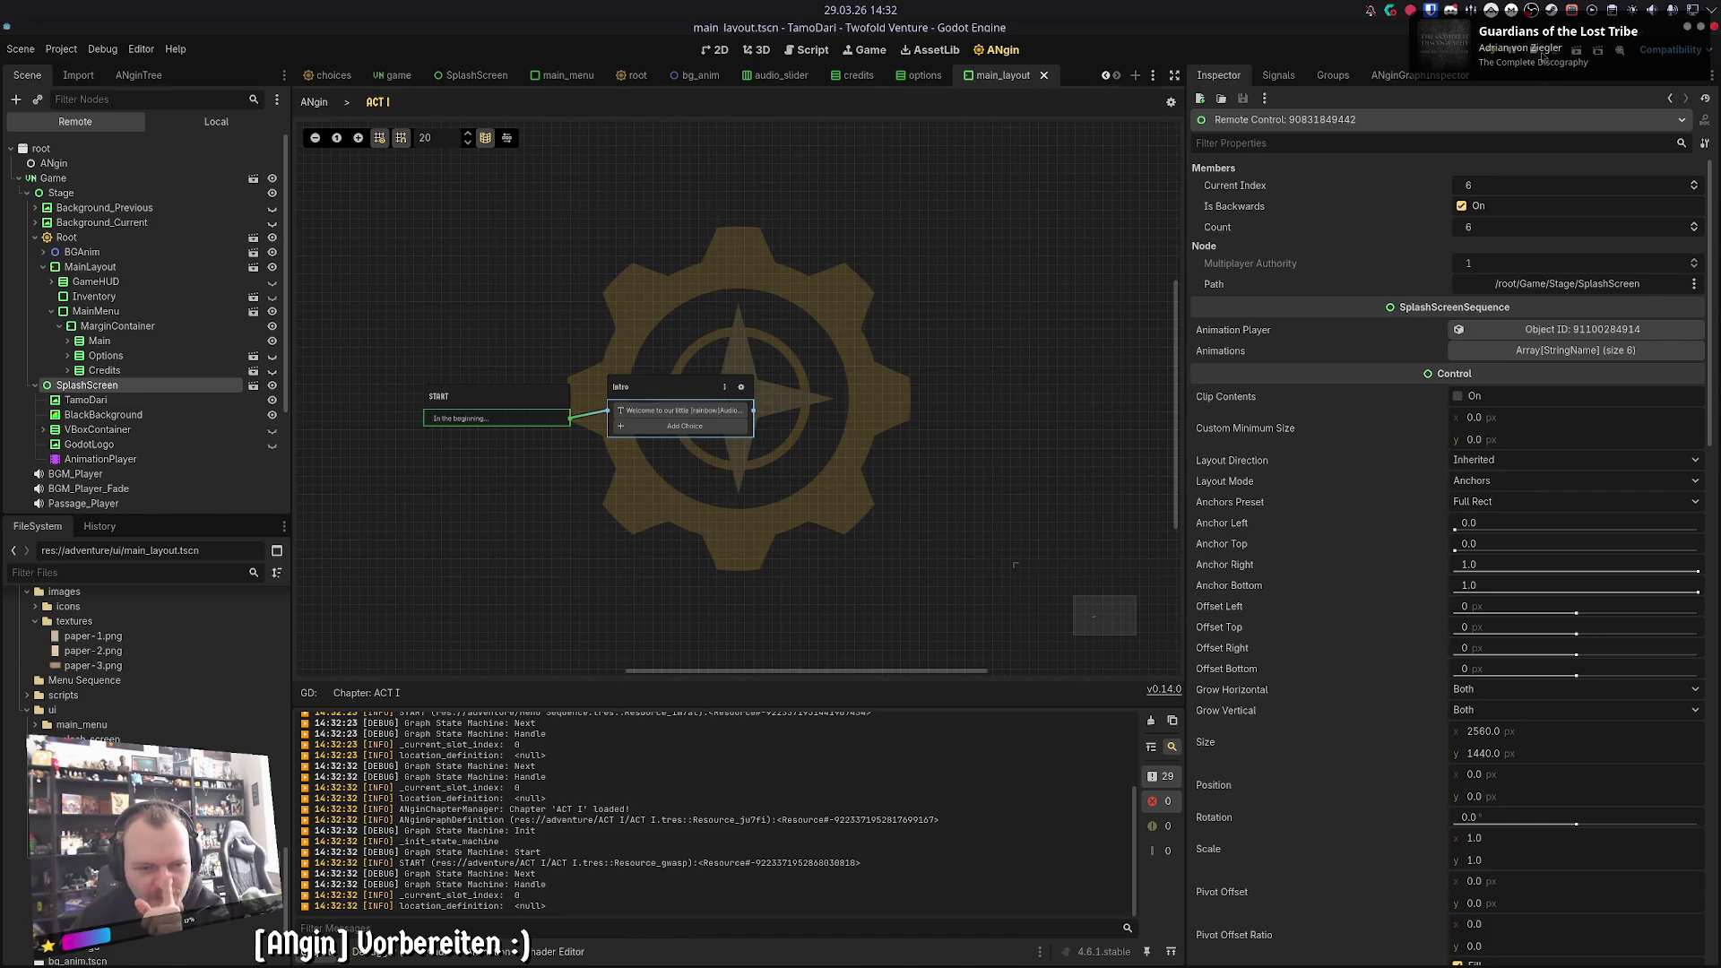
{"action": "left_click", "coordinate": [818, 333]}
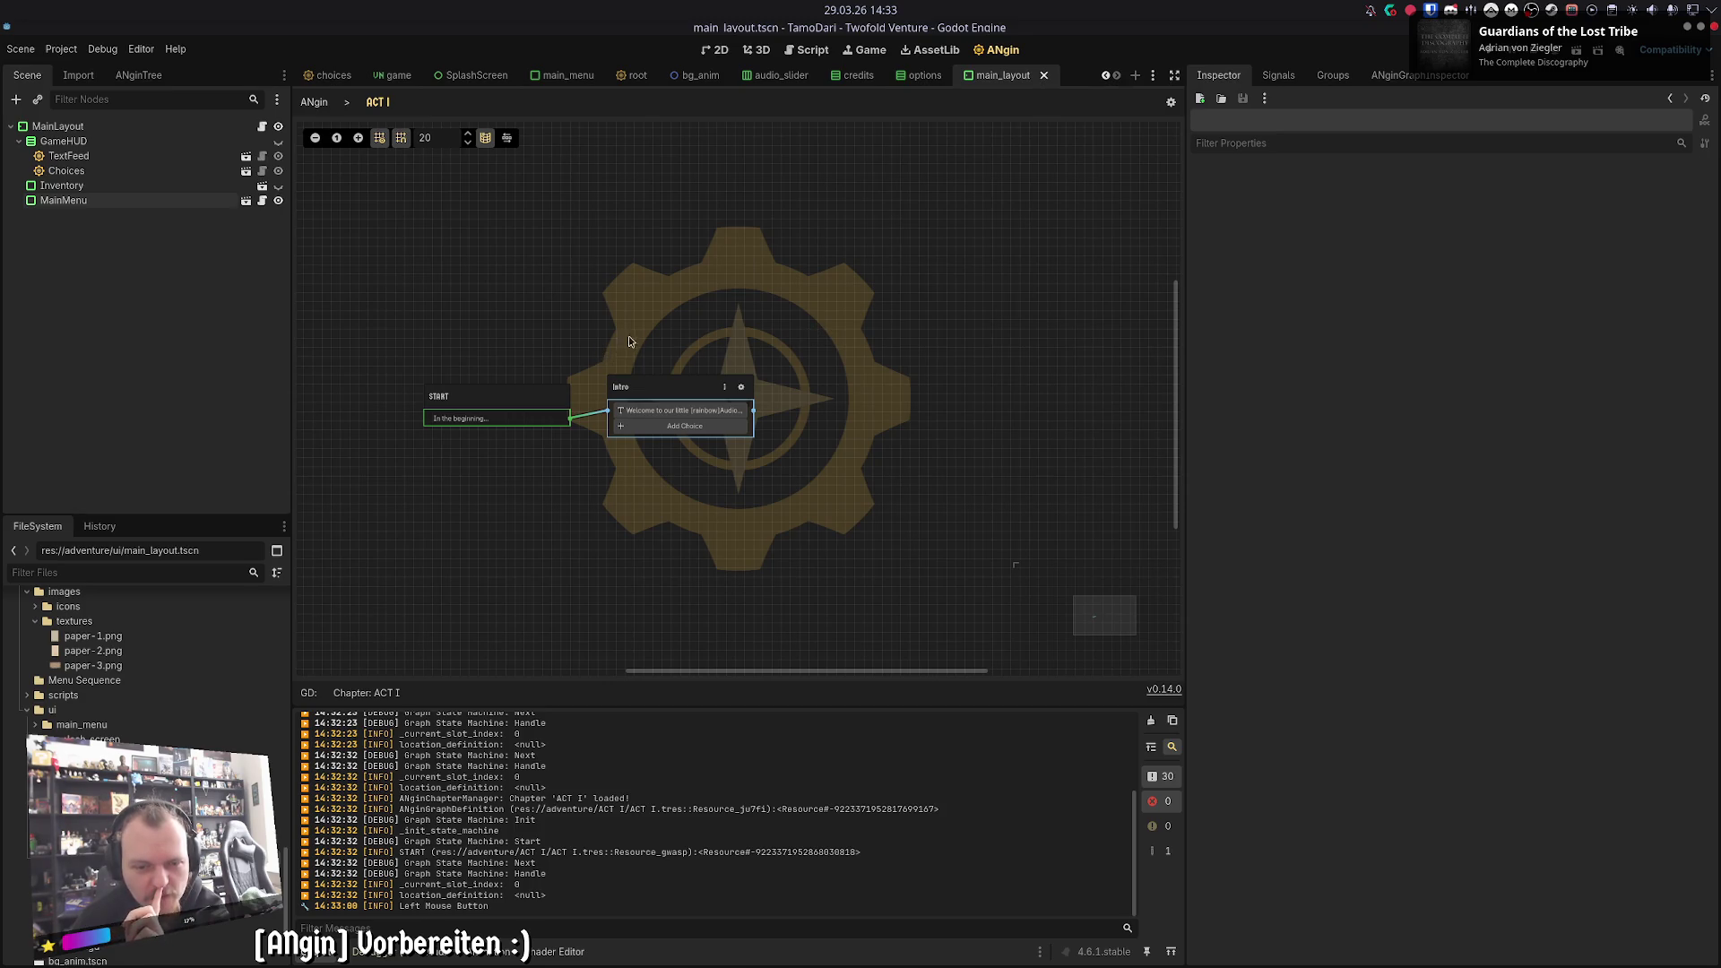
Open the Menu Sequence chapter graph from the ANgin overview.
{"action": "left_click", "coordinate": [635, 329]}
{"action": "left_click", "coordinate": [314, 101]}
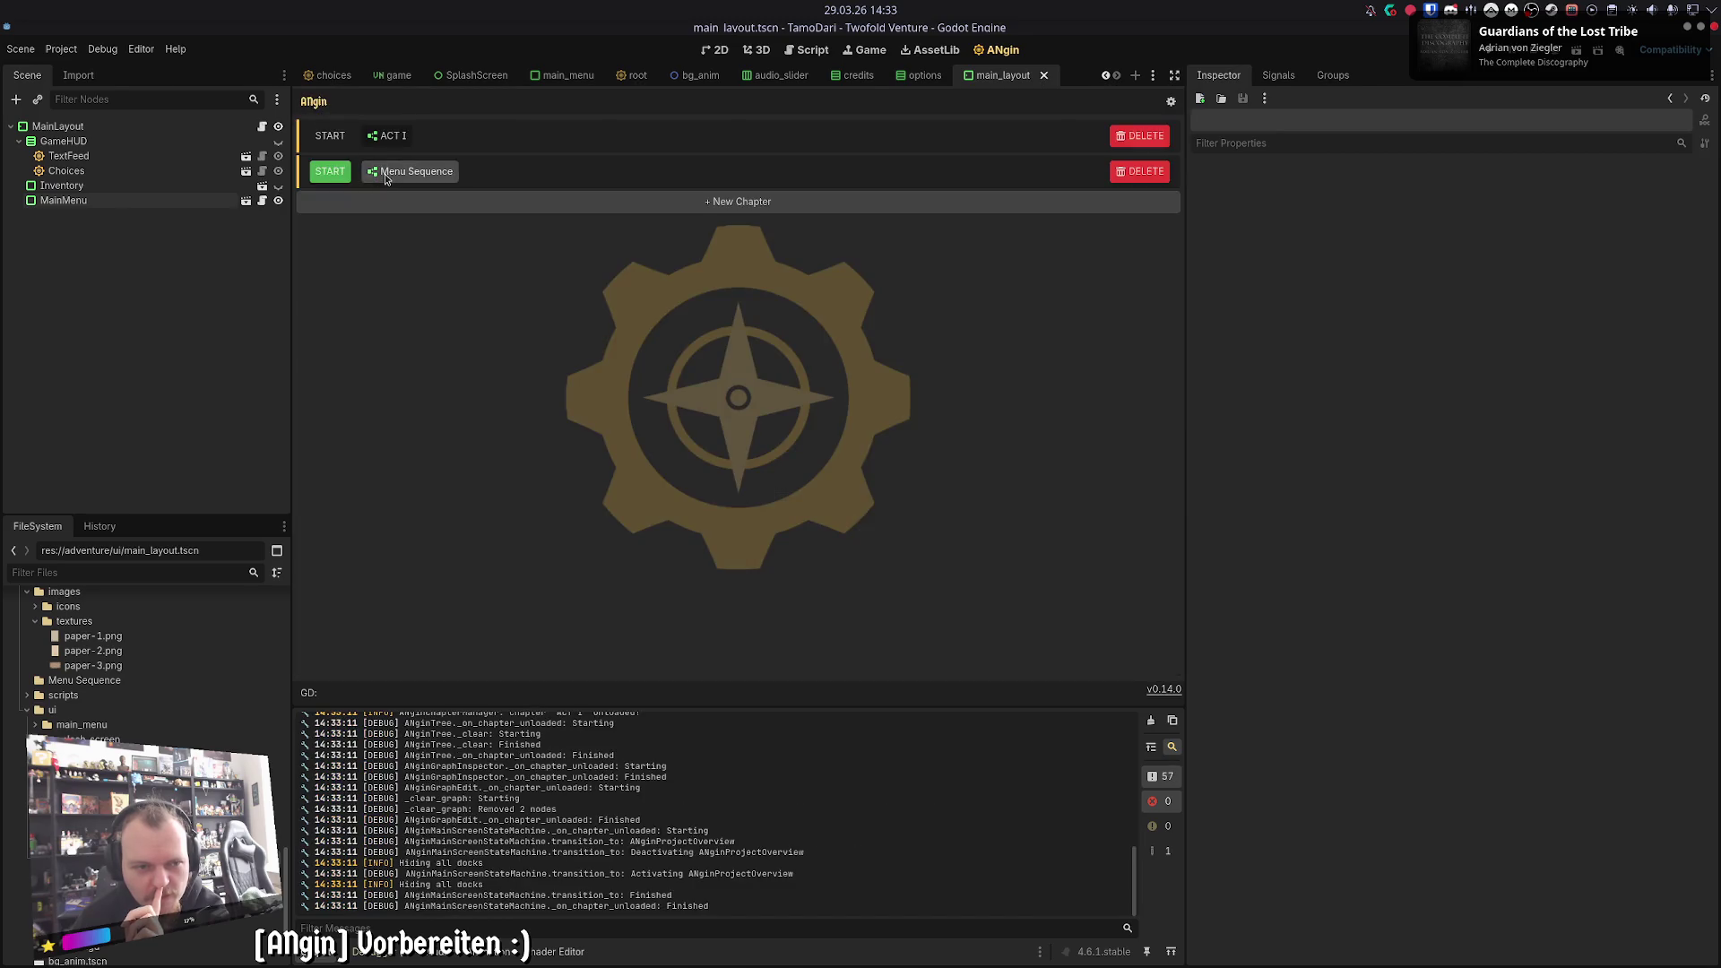
{"action": "left_click", "coordinate": [386, 176]}
Box-select the SplashScreen and END nodes, then bring Zed to the front.
{"action": "mouse_move", "coordinate": [510, 459]}
{"action": "left_mouse_down"}
{"action": "mouse_move", "coordinate": [732, 226]}
{"action": "mouse_move", "coordinate": [884, 231]}
{"action": "mouse_move", "coordinate": [651, 256]}
{"action": "mouse_move", "coordinate": [690, 256]}
{"action": "mouse_move", "coordinate": [663, 315]}
{"action": "mouse_move", "coordinate": [691, 283]}
{"action": "left_mouse_up"}
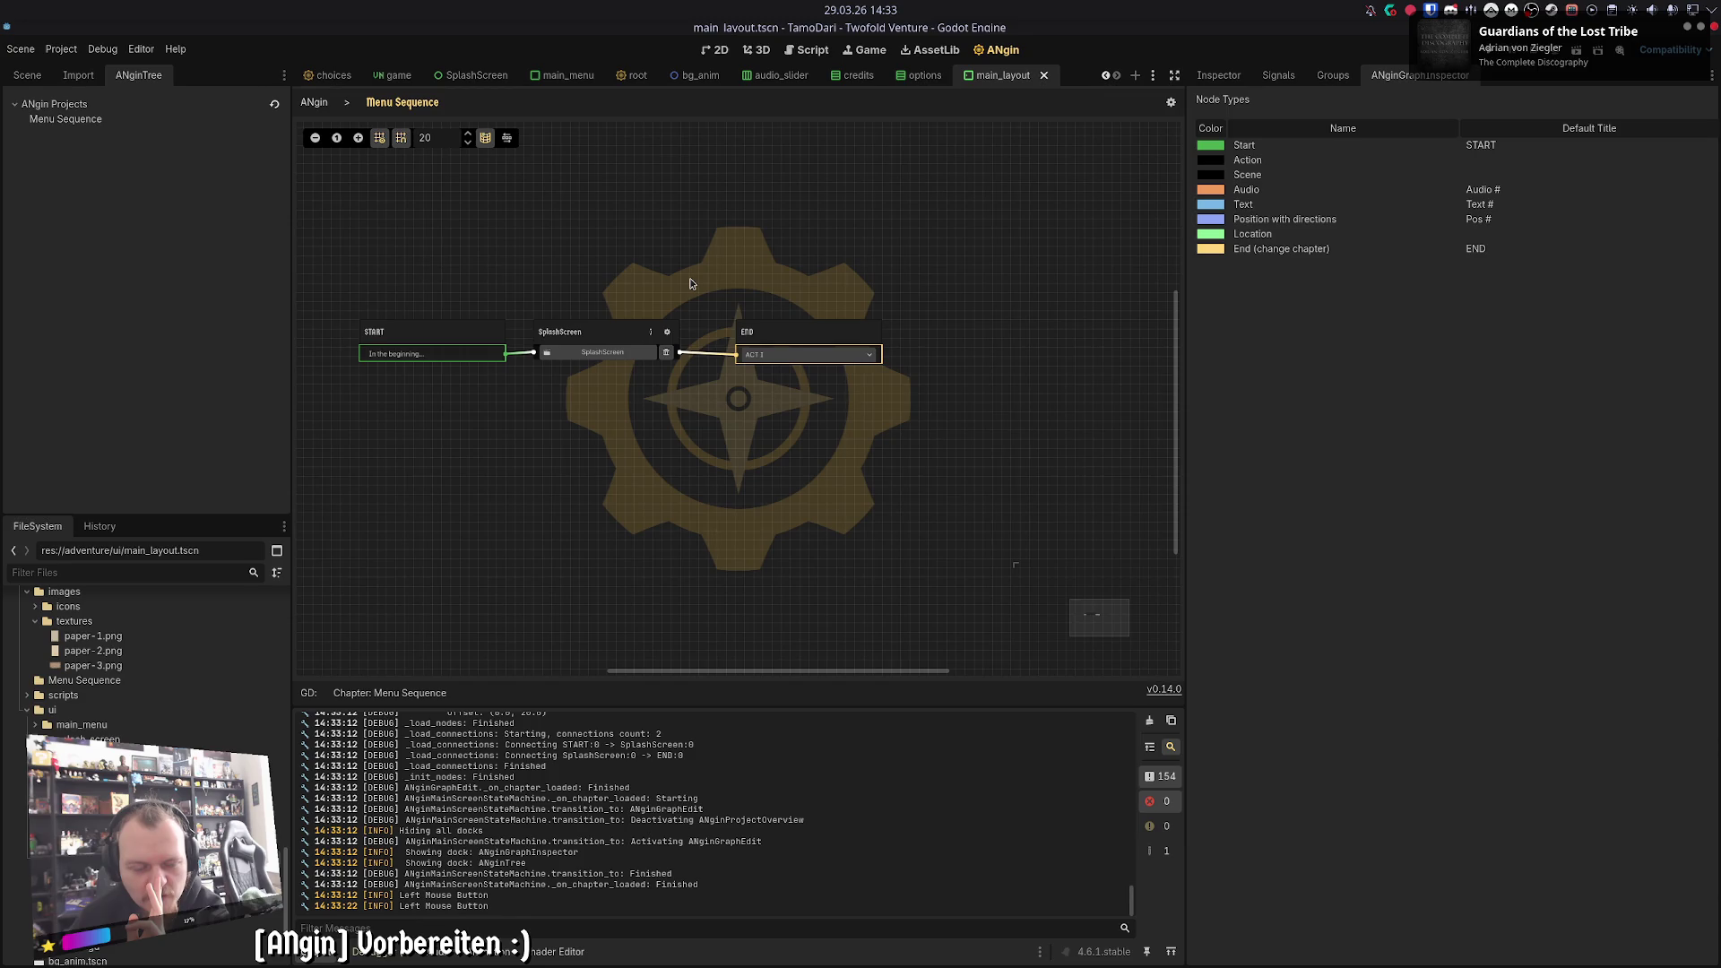
{"action": "mouse_move", "coordinate": [690, 283]}
{"action": "left_mouse_down"}
{"action": "mouse_move", "coordinate": [611, 331]}
{"action": "mouse_move", "coordinate": [575, 403]}
{"action": "left_mouse_up"}
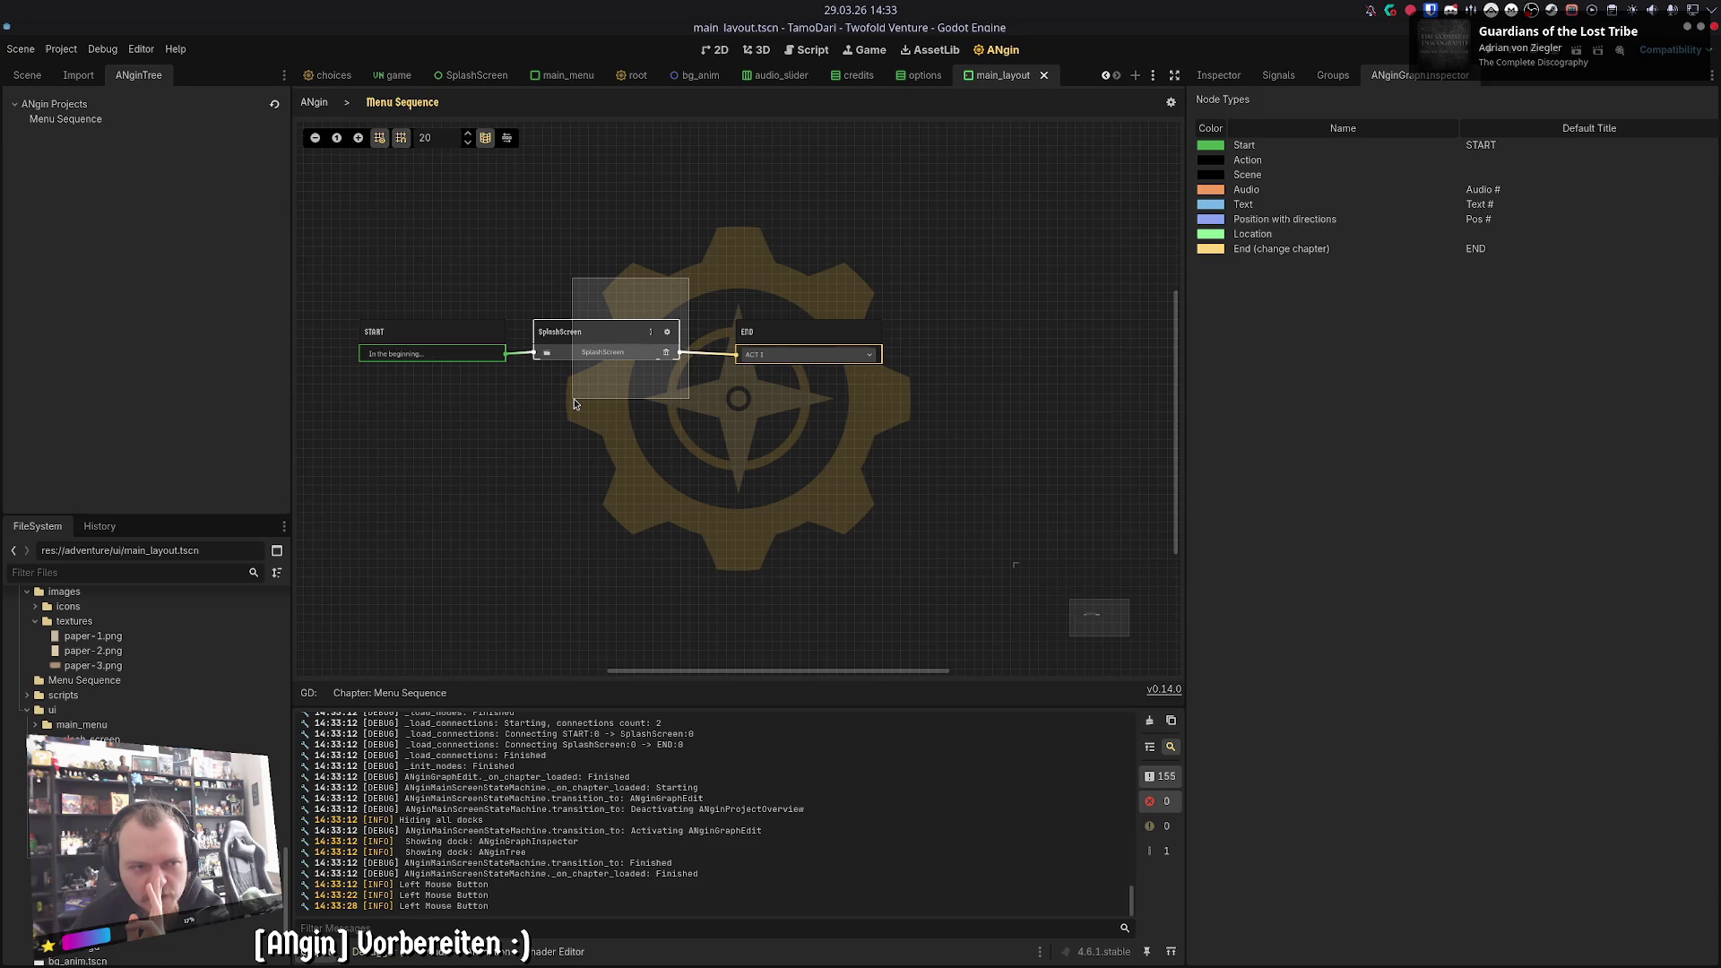
{"action": "mouse_move", "coordinate": [574, 403]}
{"action": "left_mouse_down"}
{"action": "mouse_move", "coordinate": [533, 518]}
{"action": "mouse_move", "coordinate": [532, 452]}
{"action": "mouse_move", "coordinate": [558, 500]}
{"action": "left_mouse_up"}
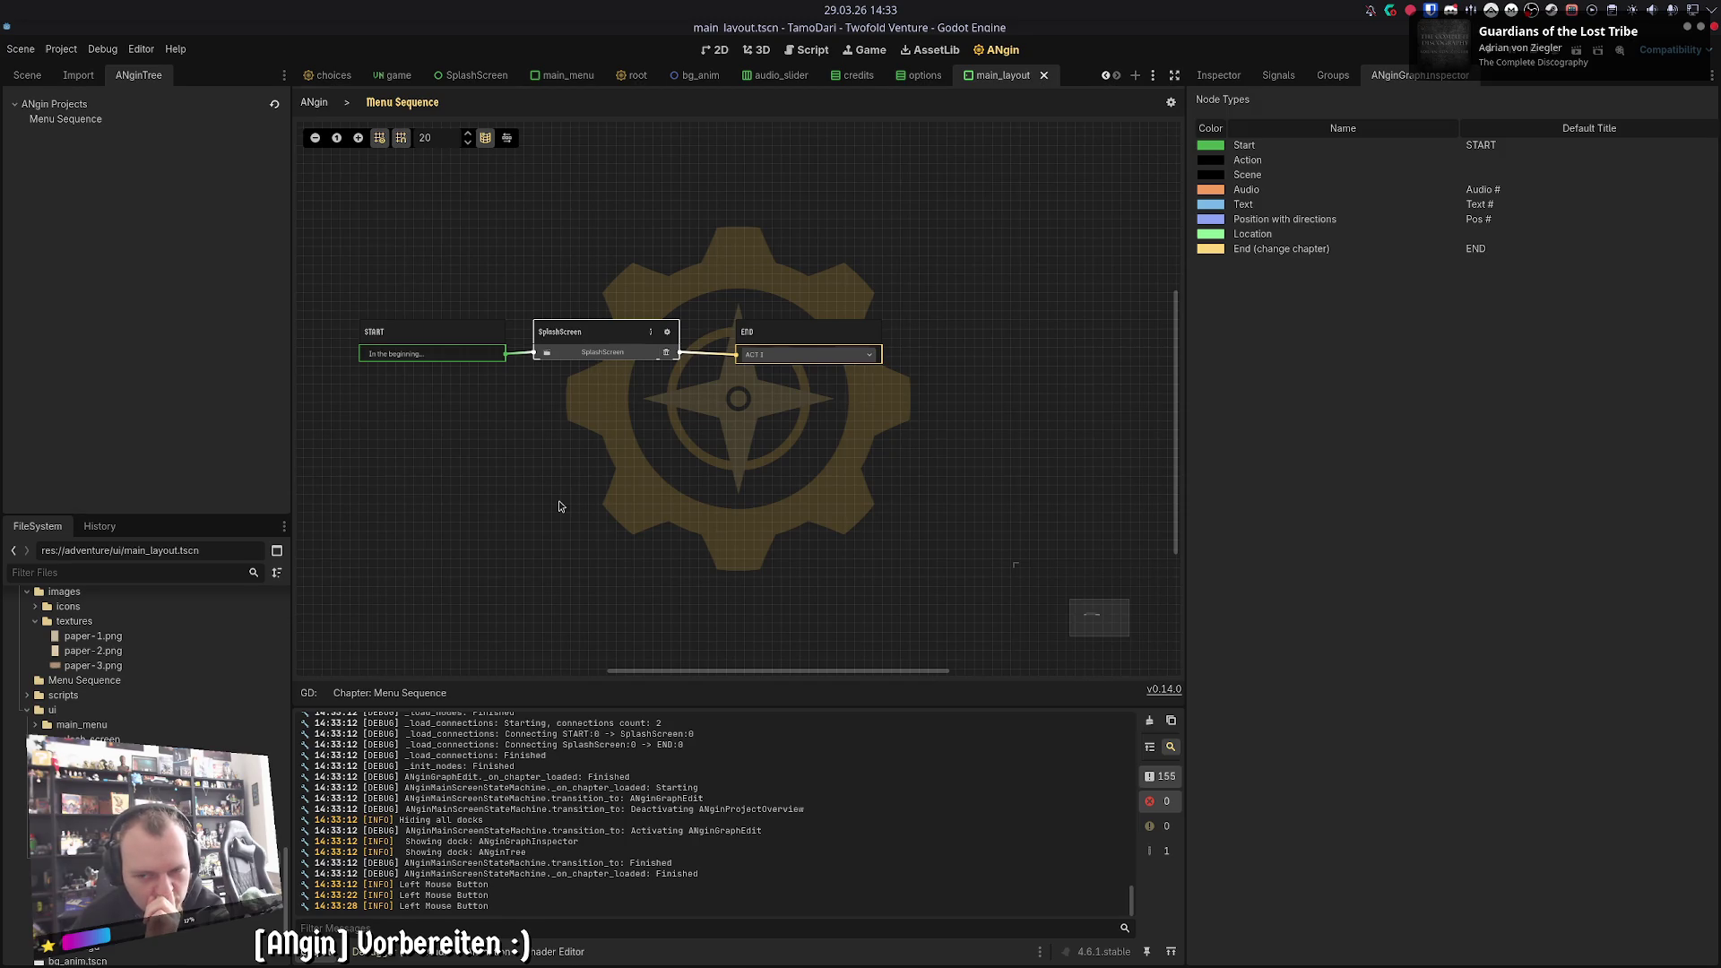
{"action": "left_click_drag", "start_coordinate": [696, 460], "coordinate": [840, 312]}
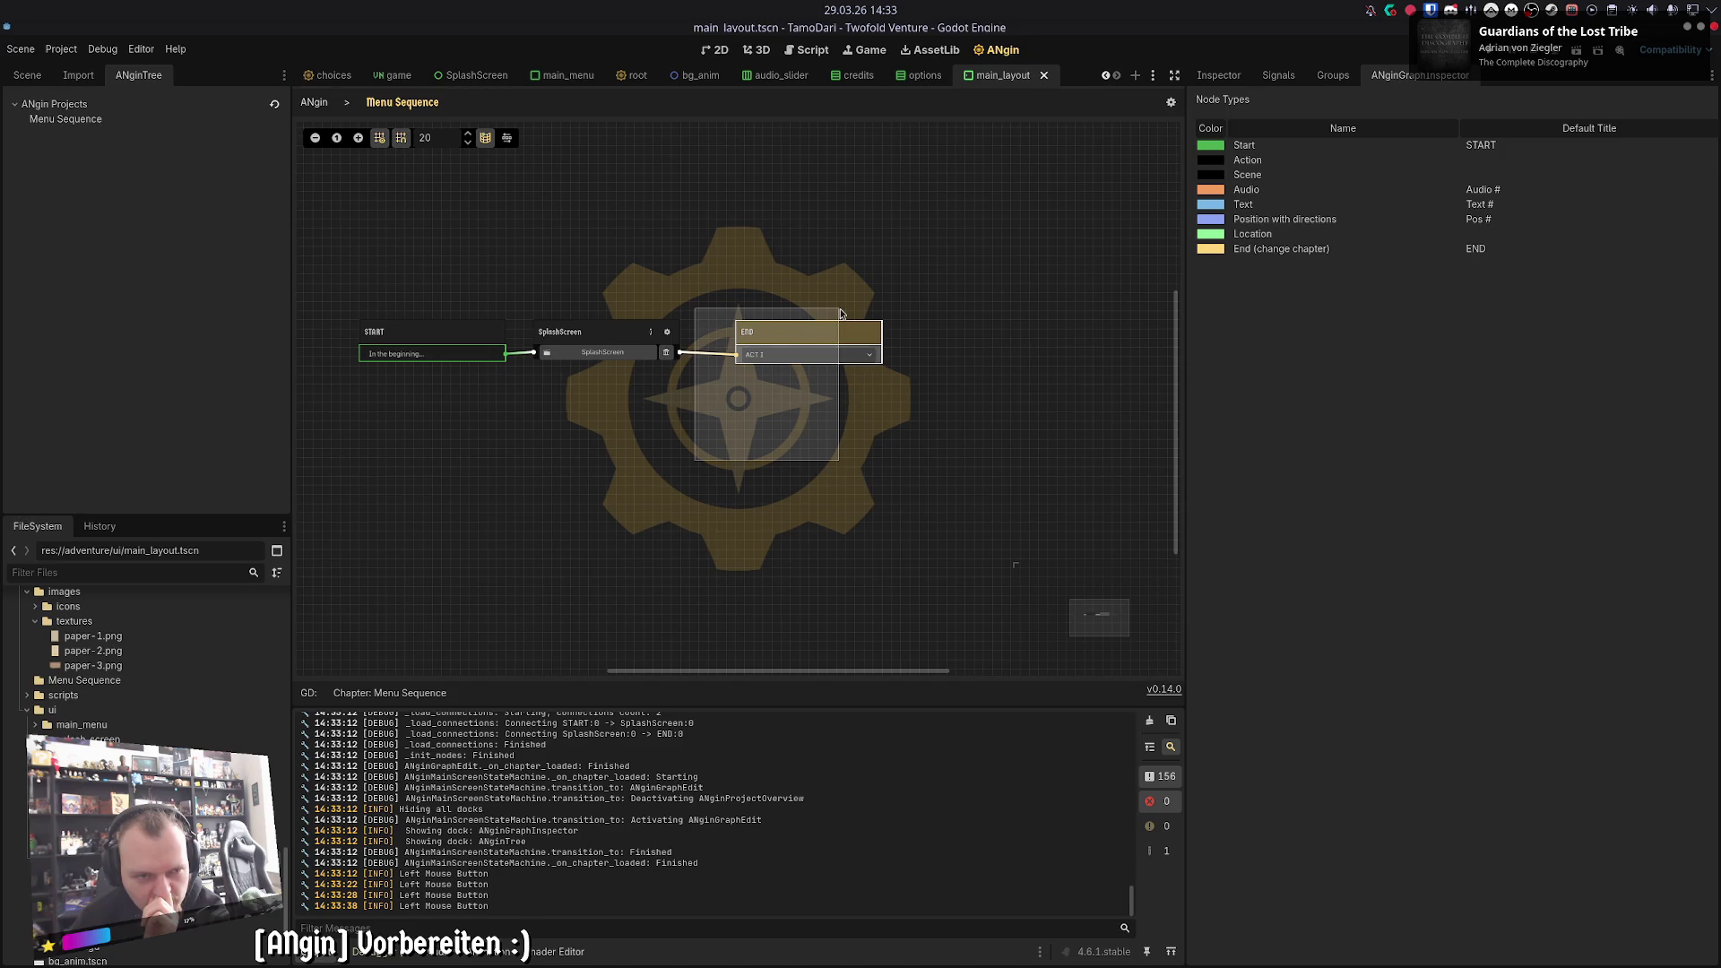
{"action": "left_click_drag", "start_coordinate": [841, 312], "coordinate": [841, 312]}
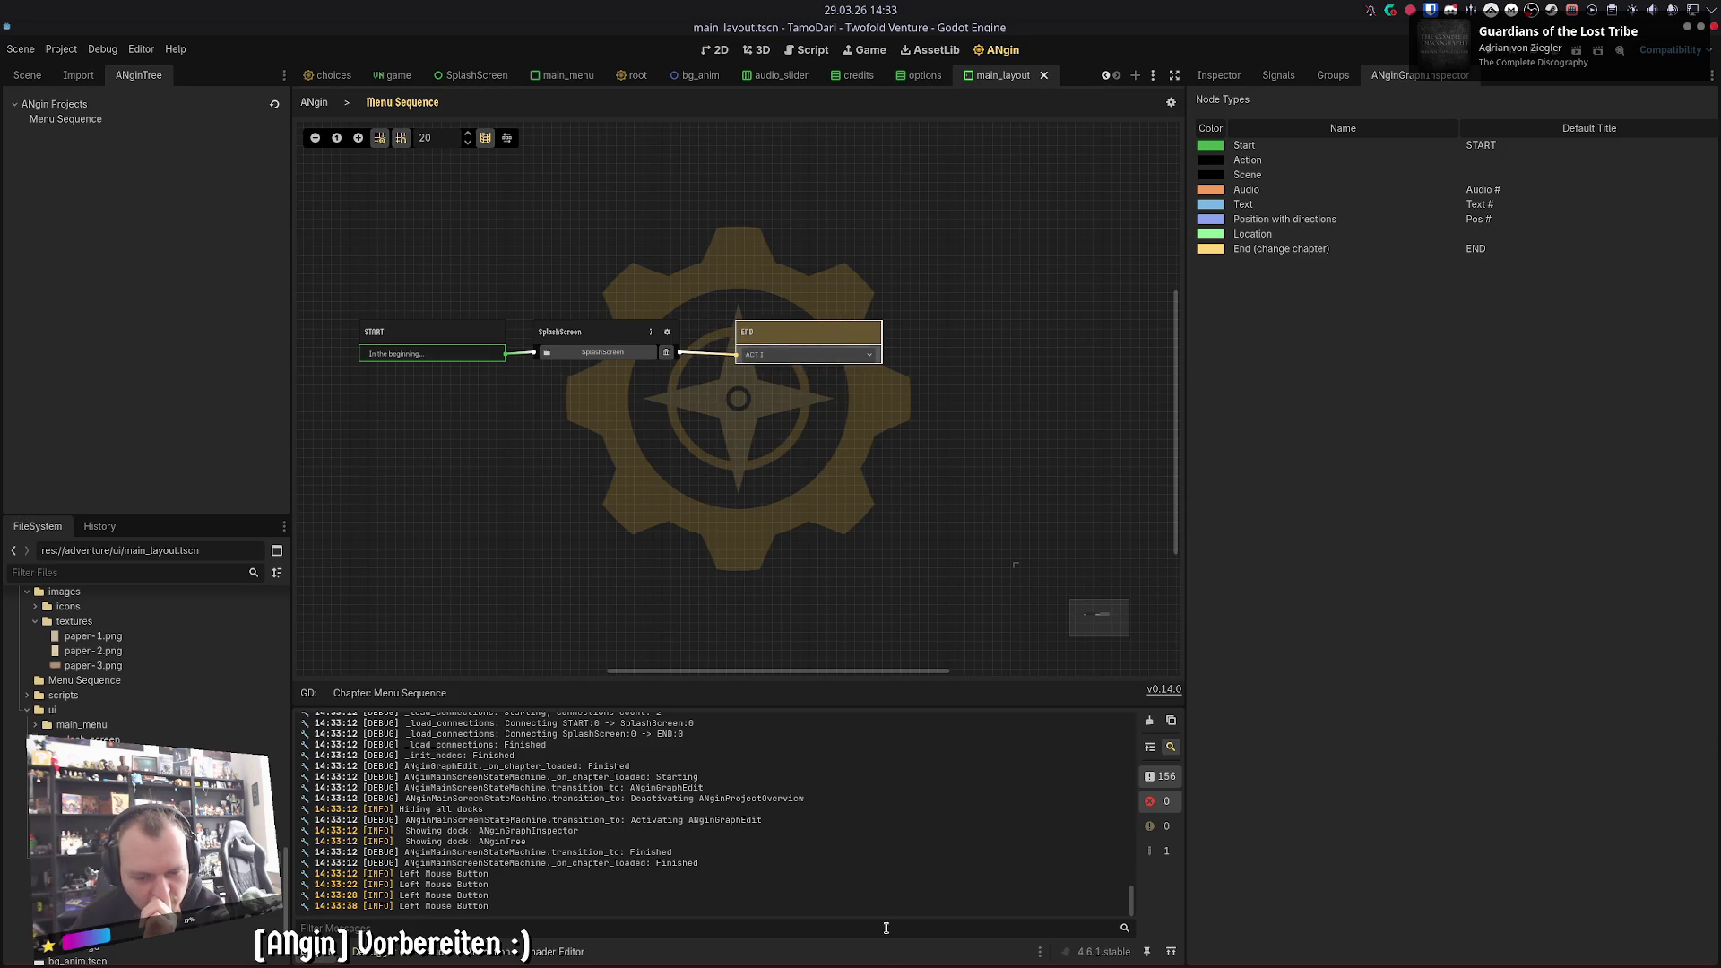
{"action": "left_click", "coordinate": [934, 958]}
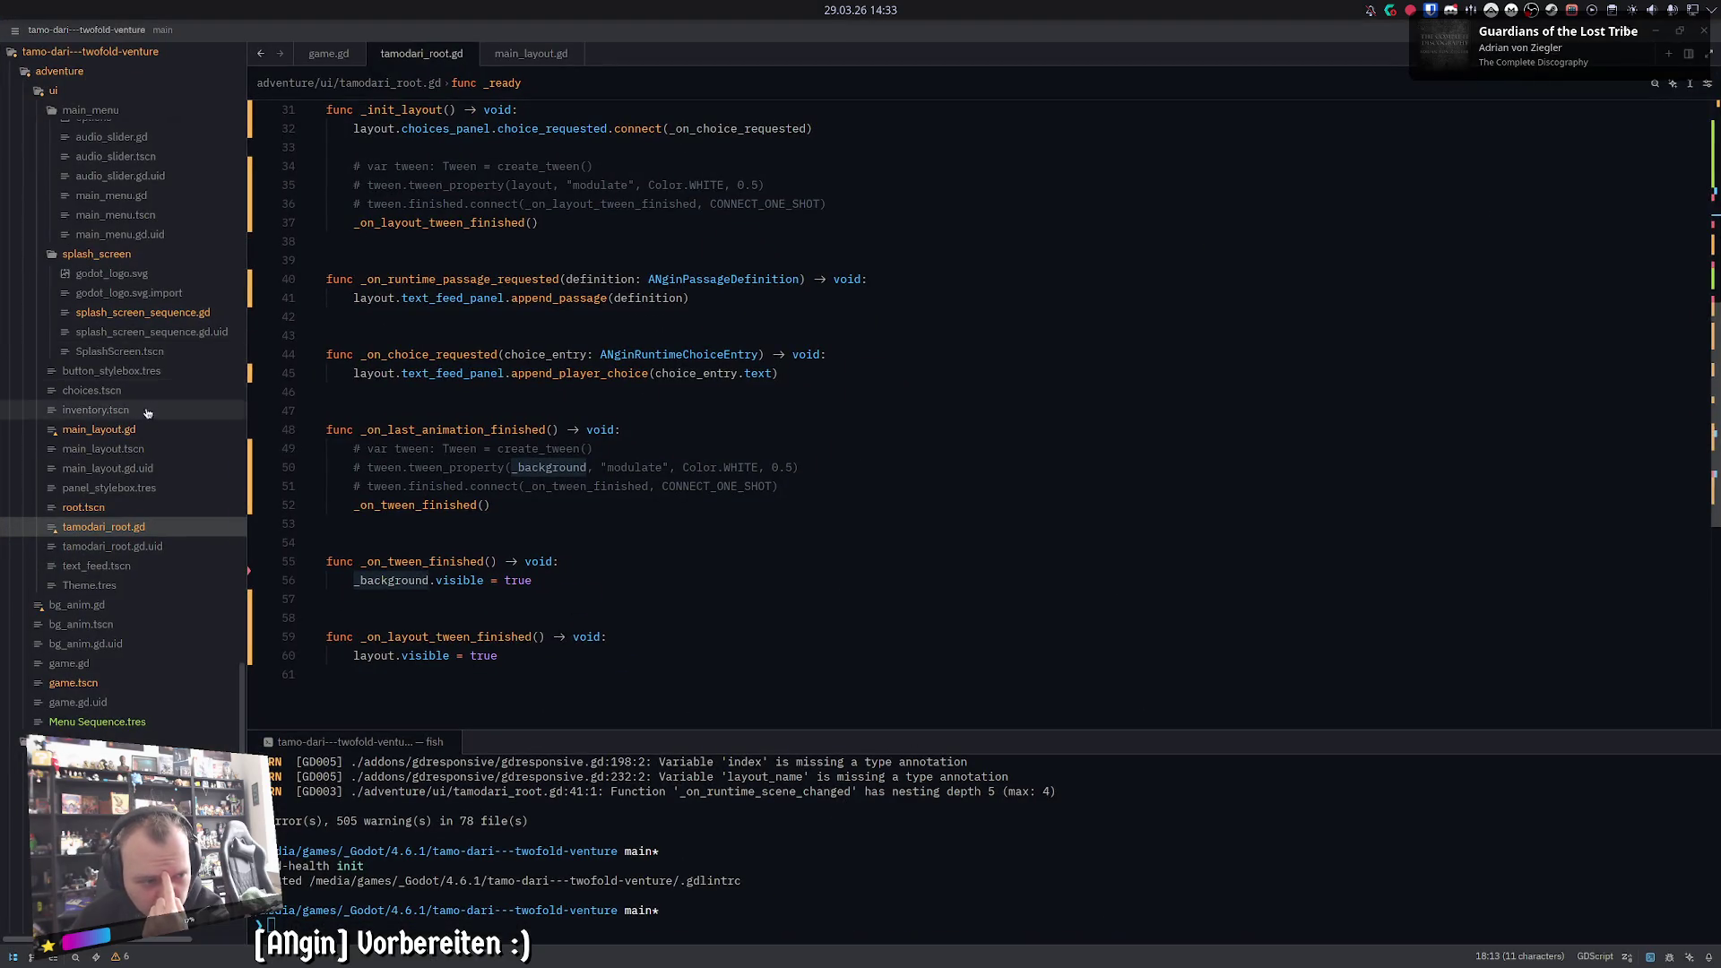
Widen Zed's project panel and open angin_runtime_2d.gd from addons/angin/runtime.
{"action": "scroll", "coordinate": [216, 544], "scroll_direction": "up", "scroll_amount": 8}
{"action": "mouse_move", "coordinate": [242, 583]}
{"action": "left_mouse_down"}
{"action": "mouse_move", "coordinate": [254, 89]}
{"action": "mouse_move", "coordinate": [243, 470]}
{"action": "left_mouse_up"}
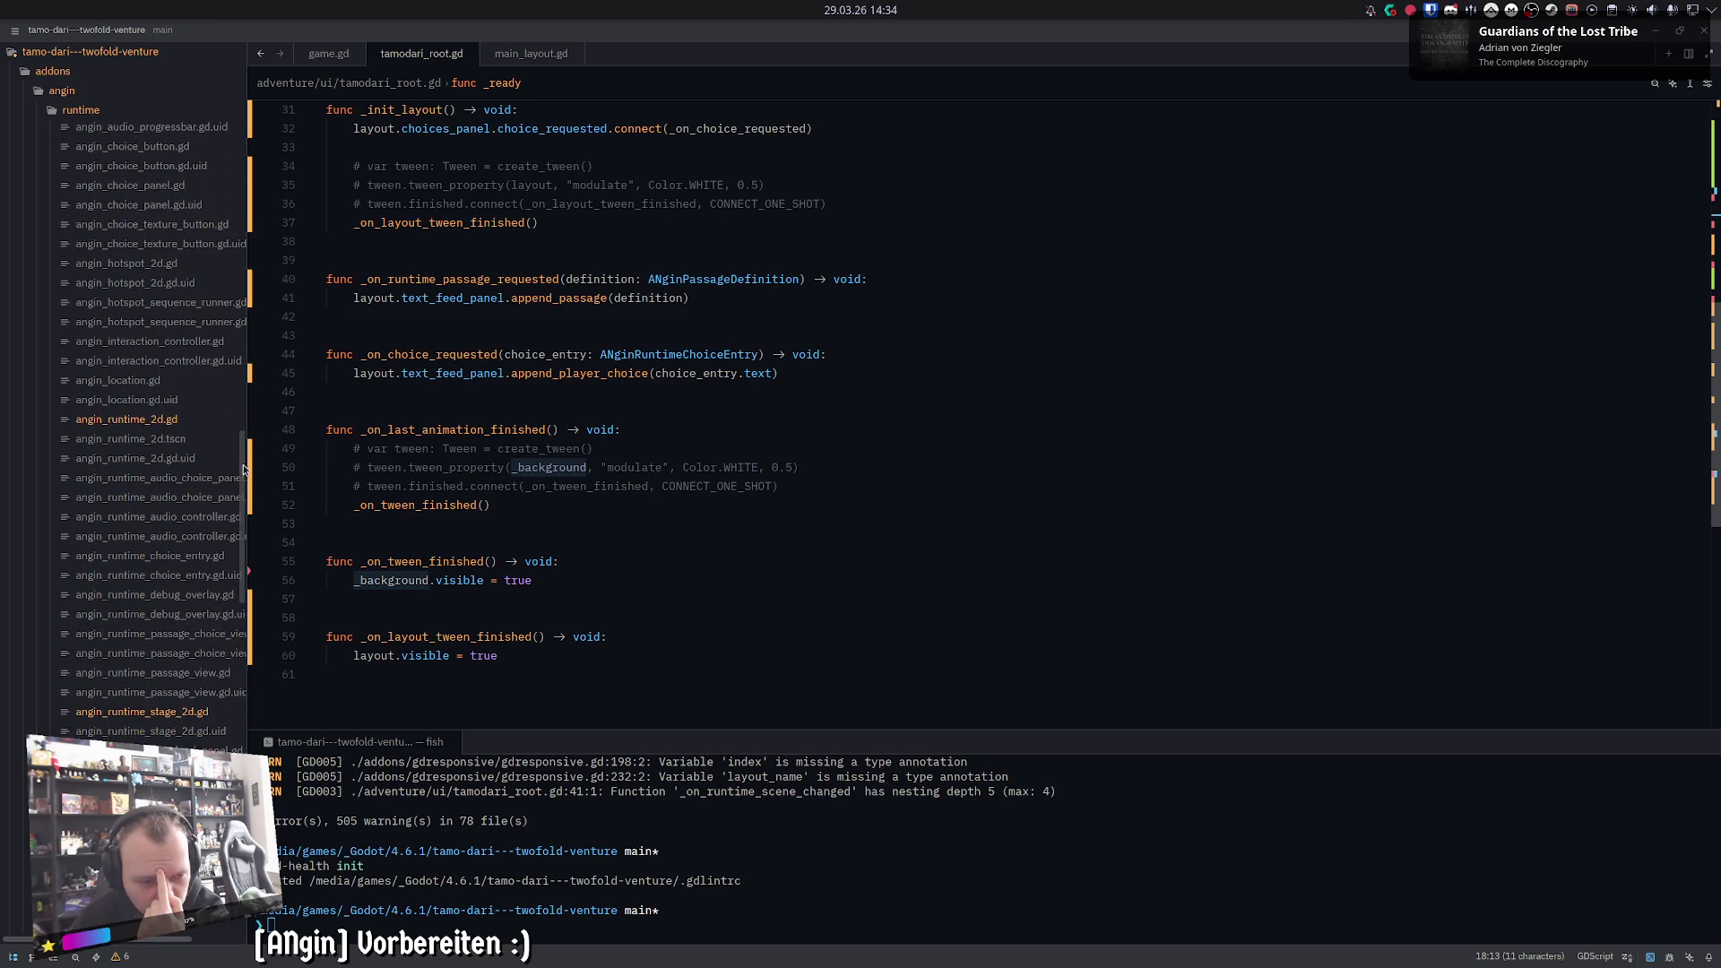
{"action": "double_click", "coordinate": [243, 470]}
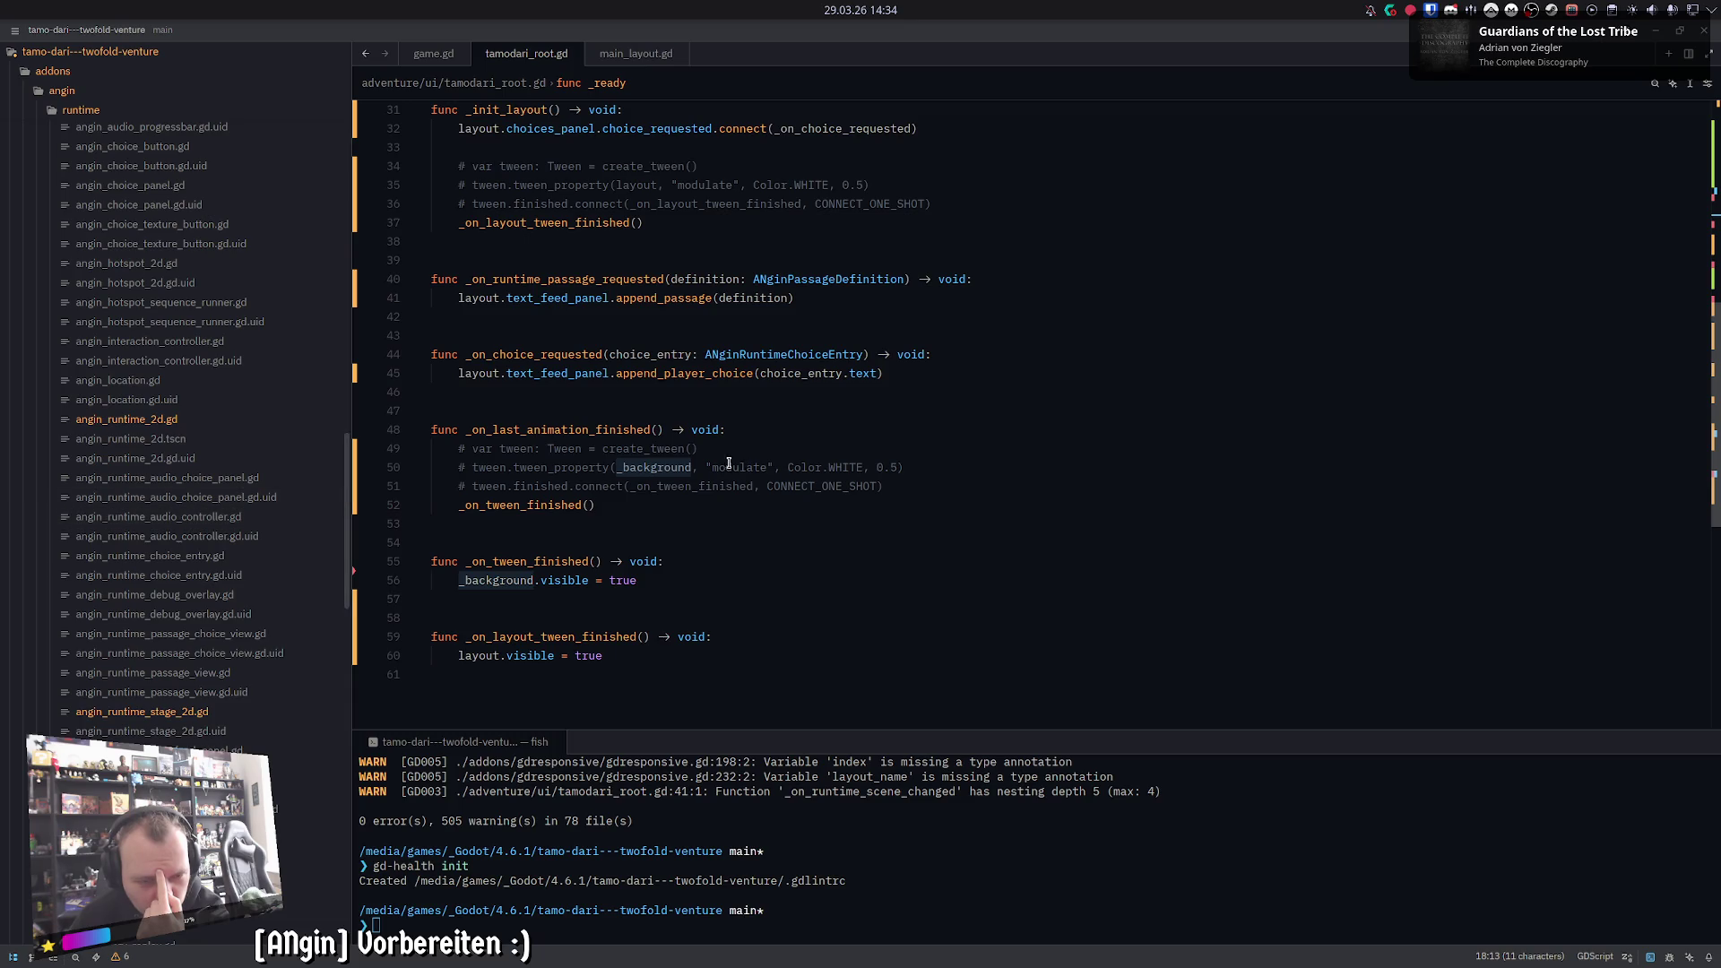
{"action": "left_click", "coordinate": [184, 419]}
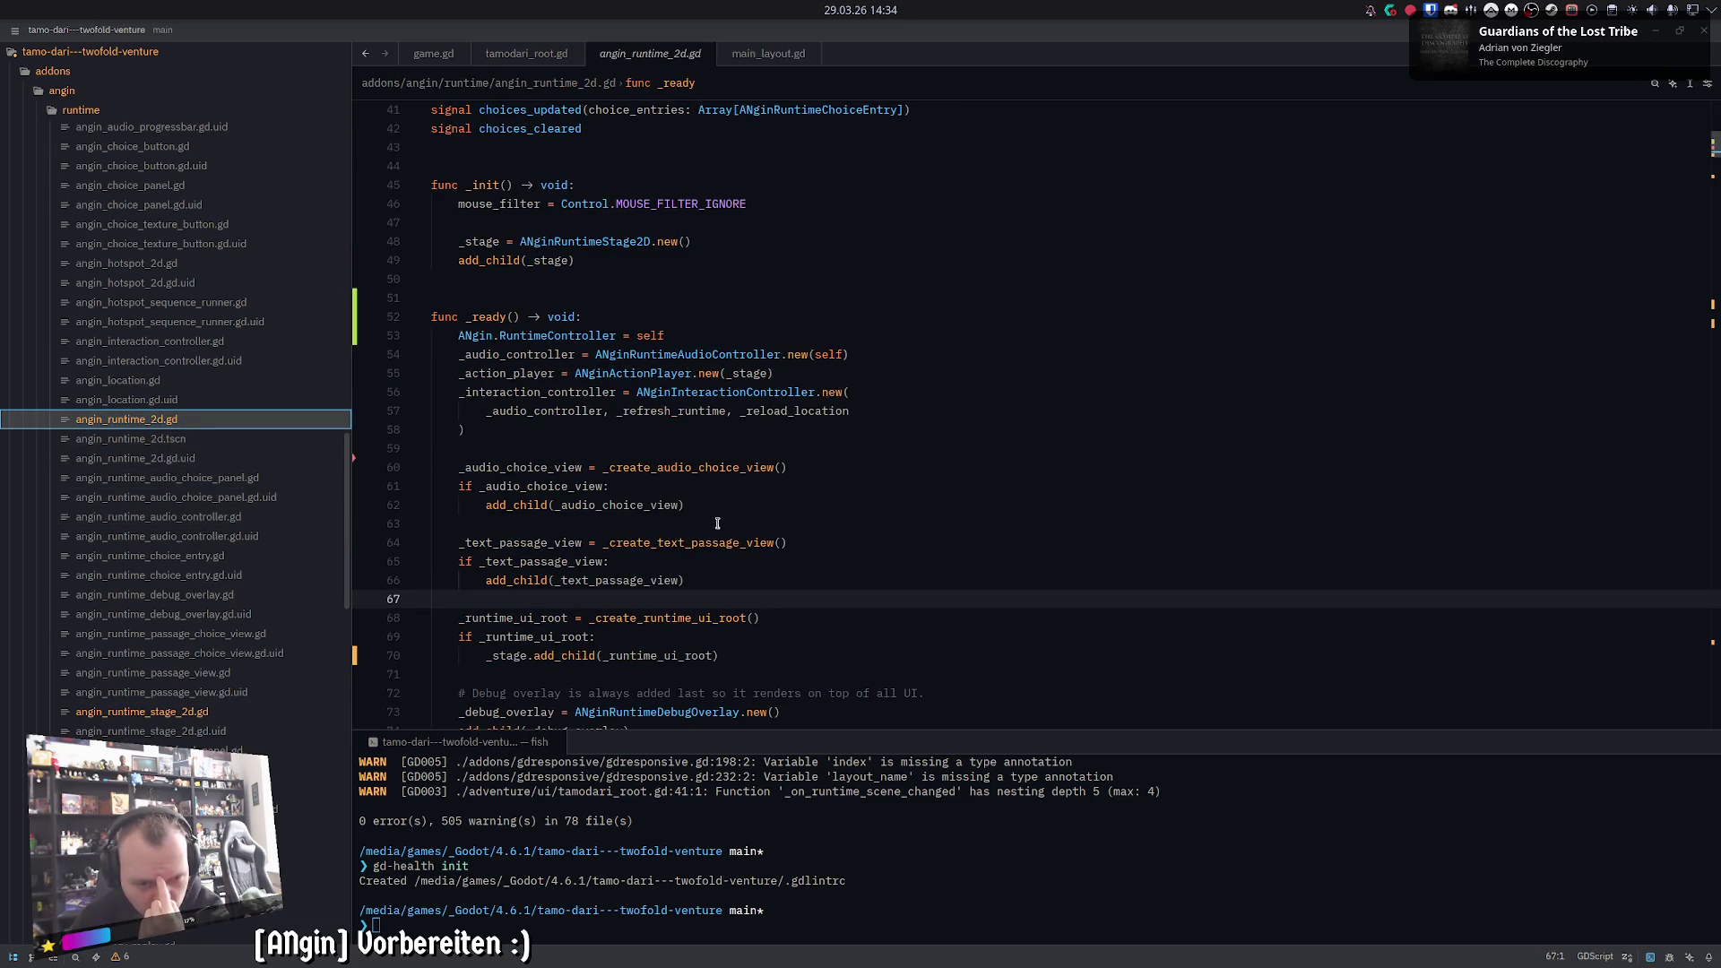
Jump from the clear_scene call into angin_runtime_stage_2d.gd and scroll up to its class header.
{"action": "scroll", "coordinate": [758, 555], "scroll_direction": "down", "scroll_amount": 14}
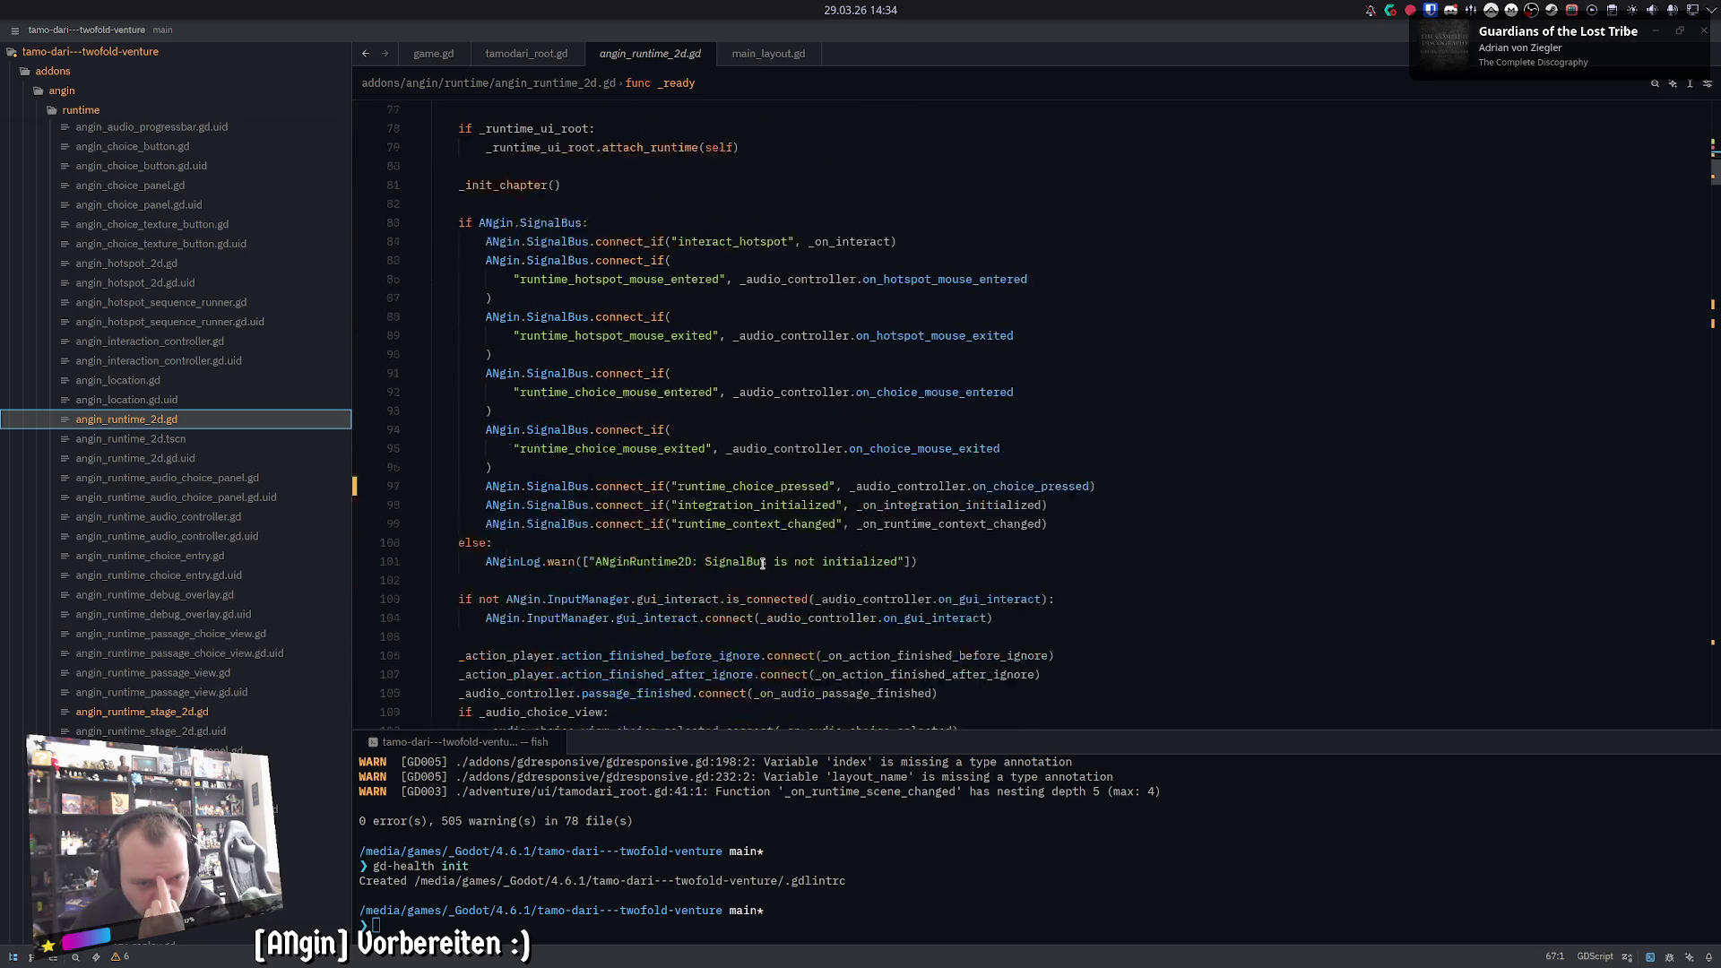
{"action": "scroll", "coordinate": [762, 562], "scroll_direction": "down", "scroll_amount": 5}
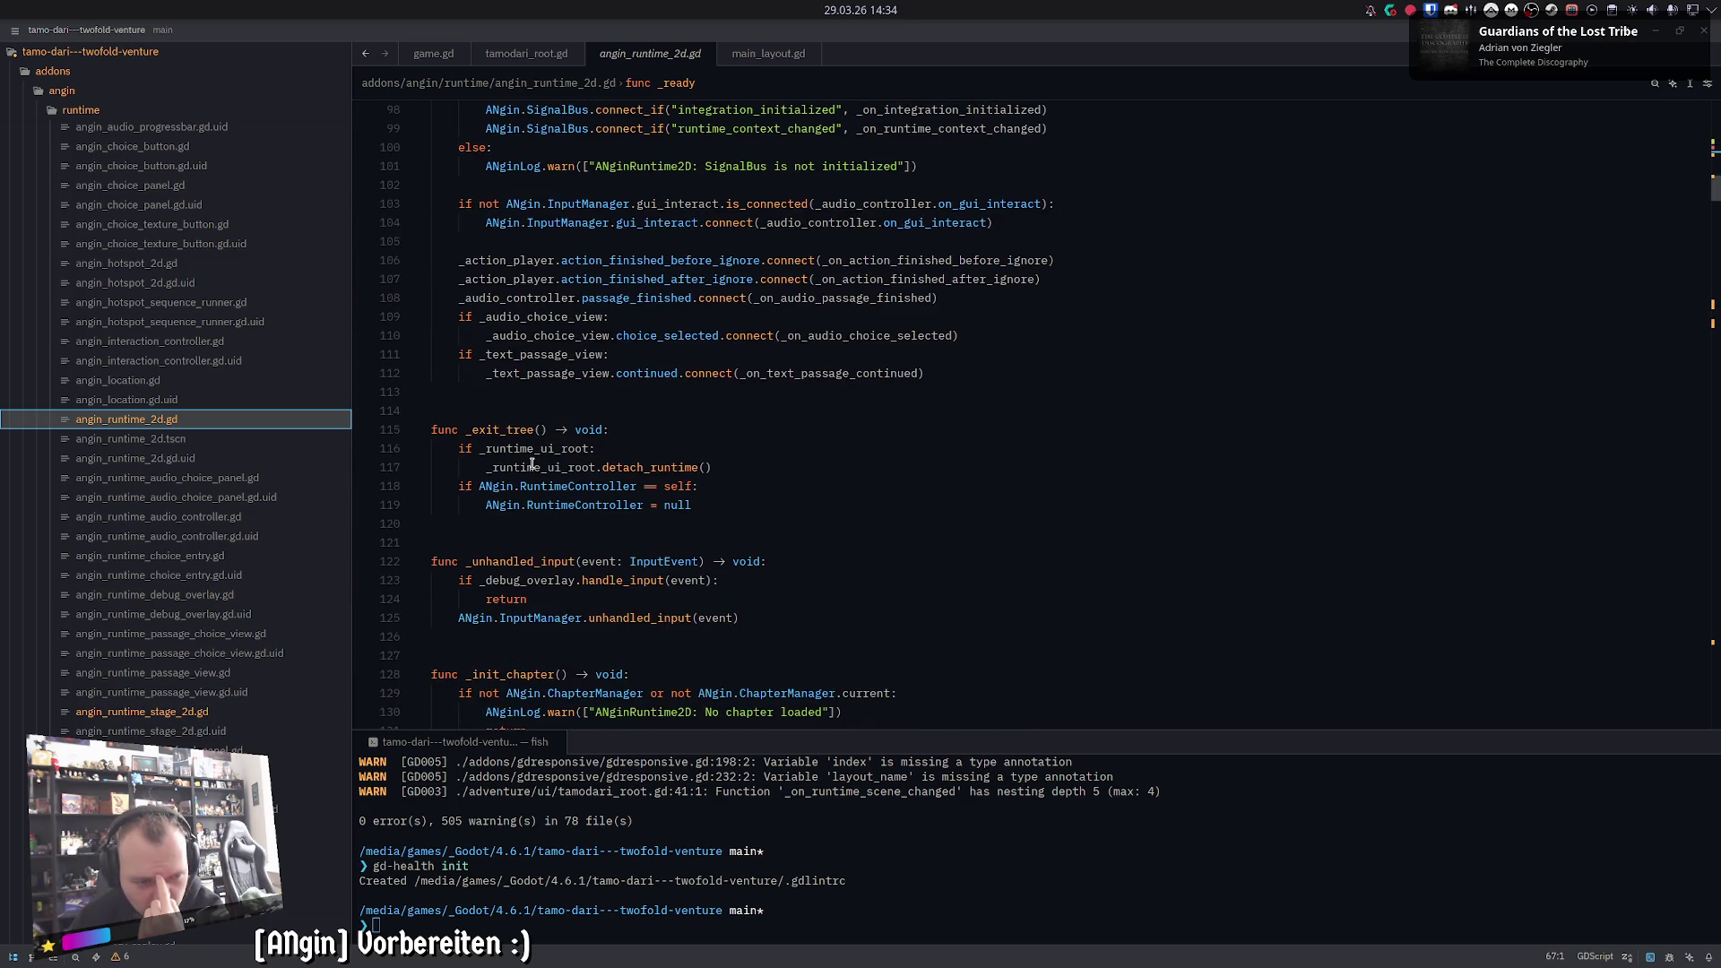
{"action": "left_click", "coordinate": [144, 712]}
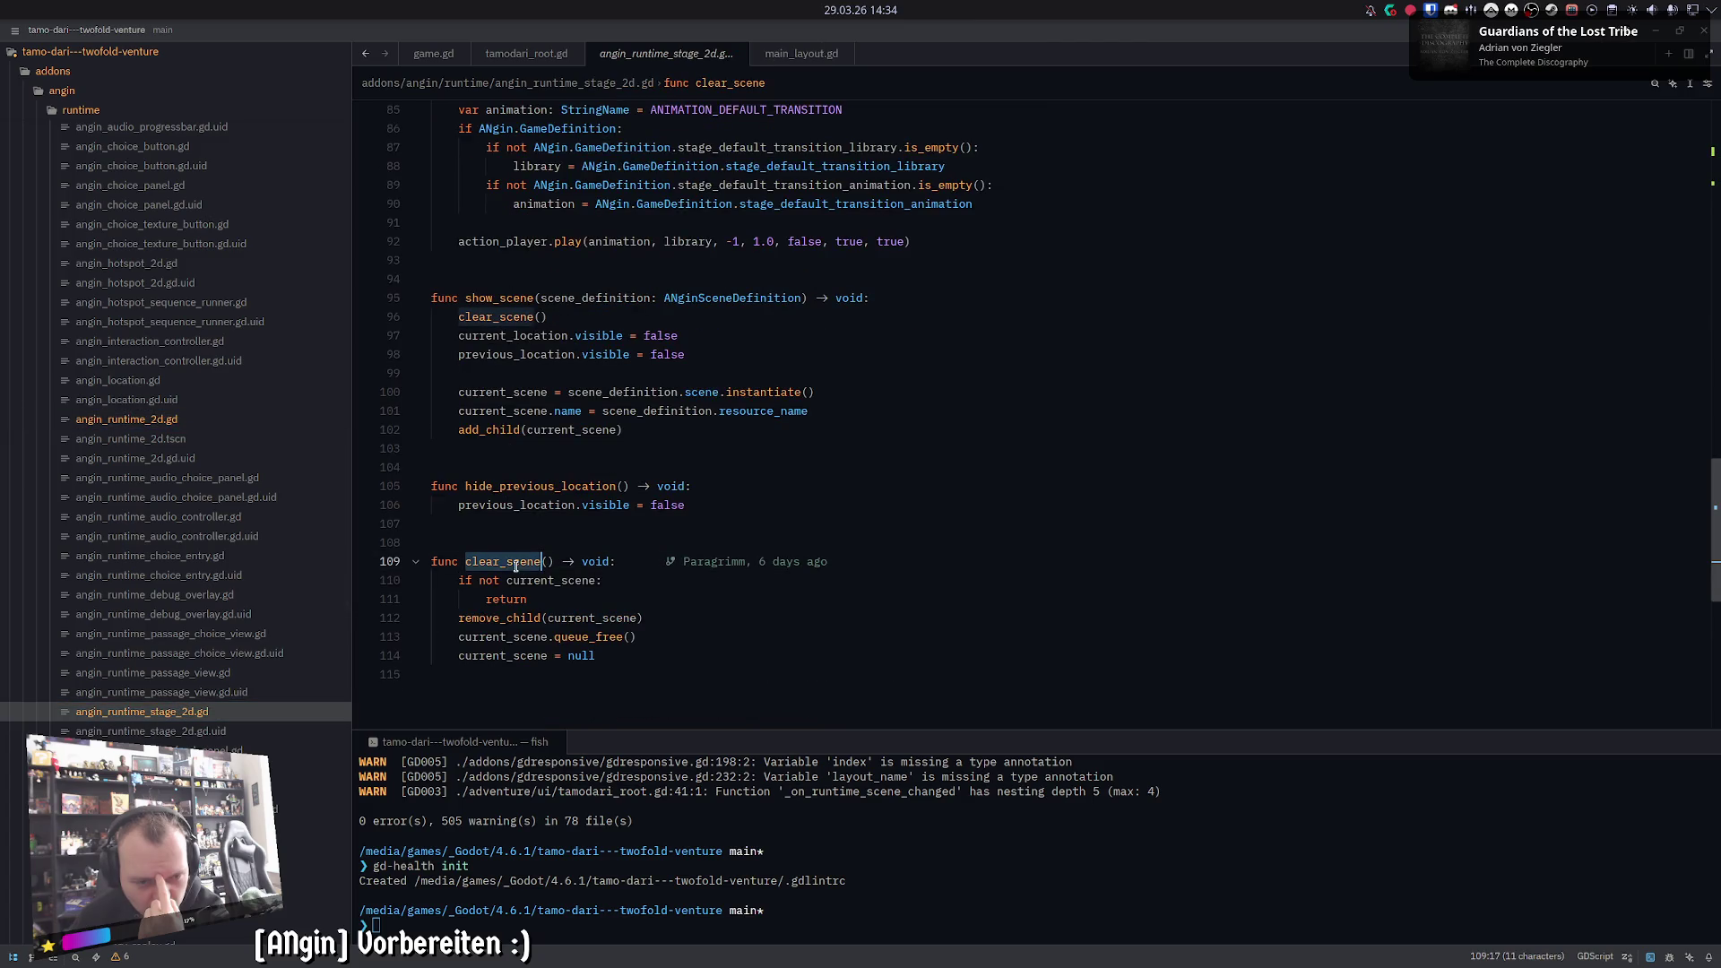
{"action": "double_click", "coordinate": [515, 298]}
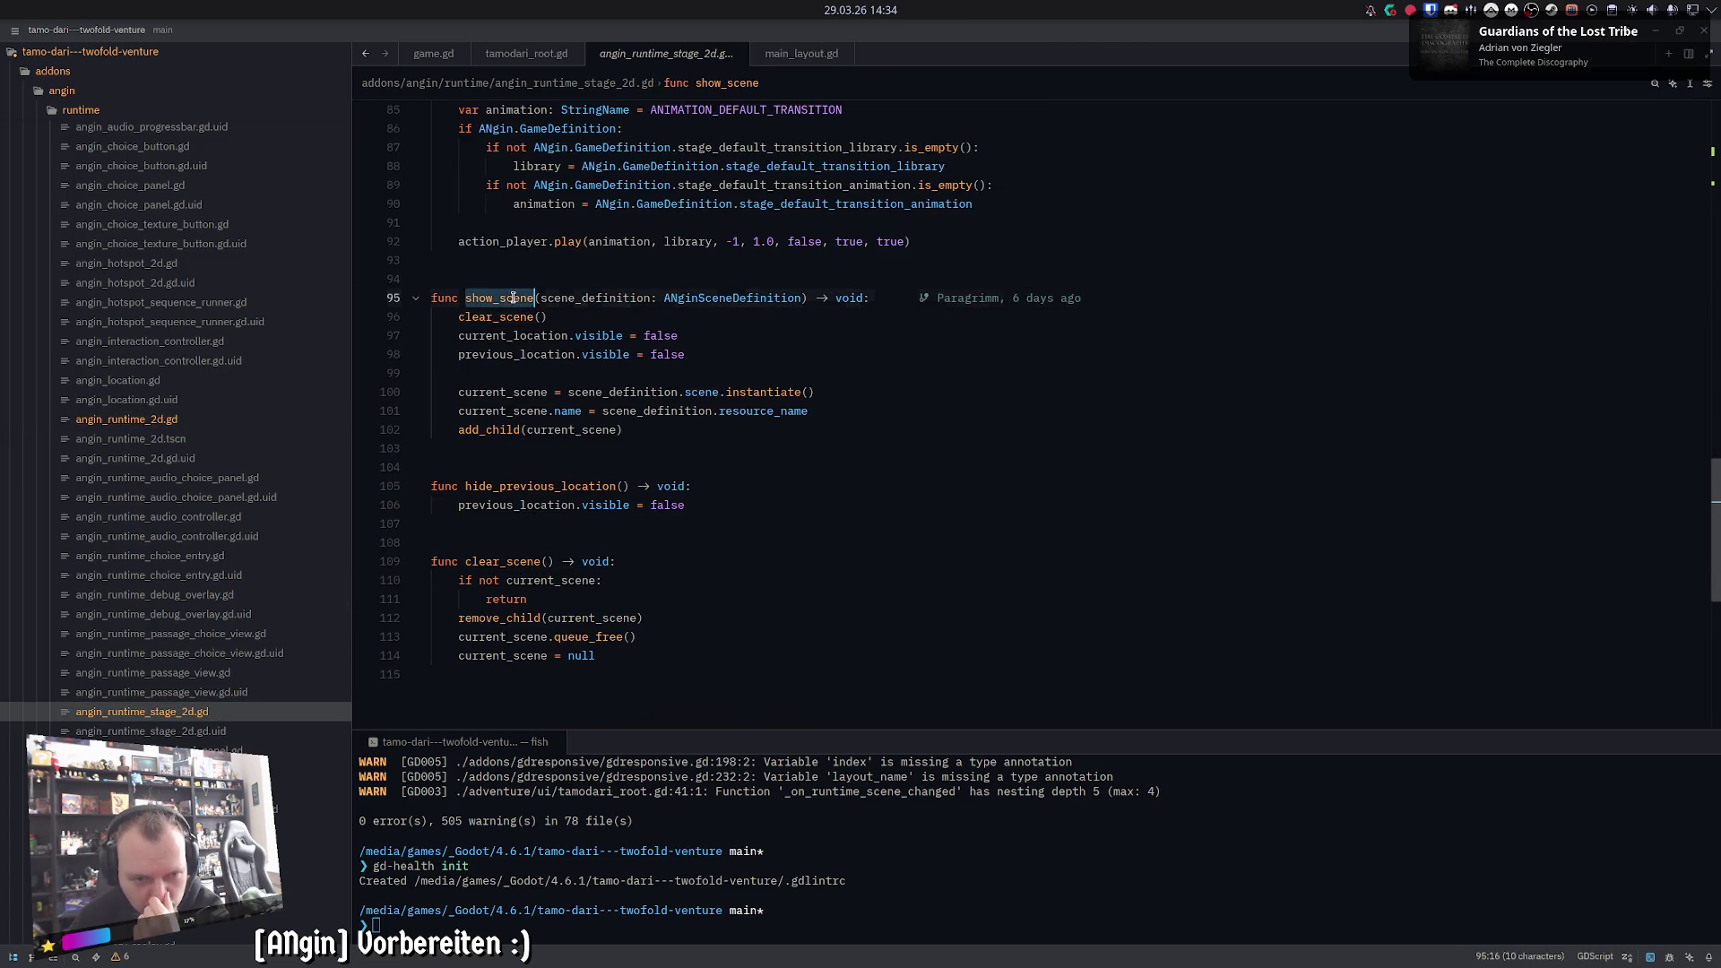
{"action": "scroll", "coordinate": [632, 518], "scroll_direction": "up", "scroll_amount": 4}
{"action": "scroll", "coordinate": [632, 537], "scroll_direction": "up", "scroll_amount": 15}
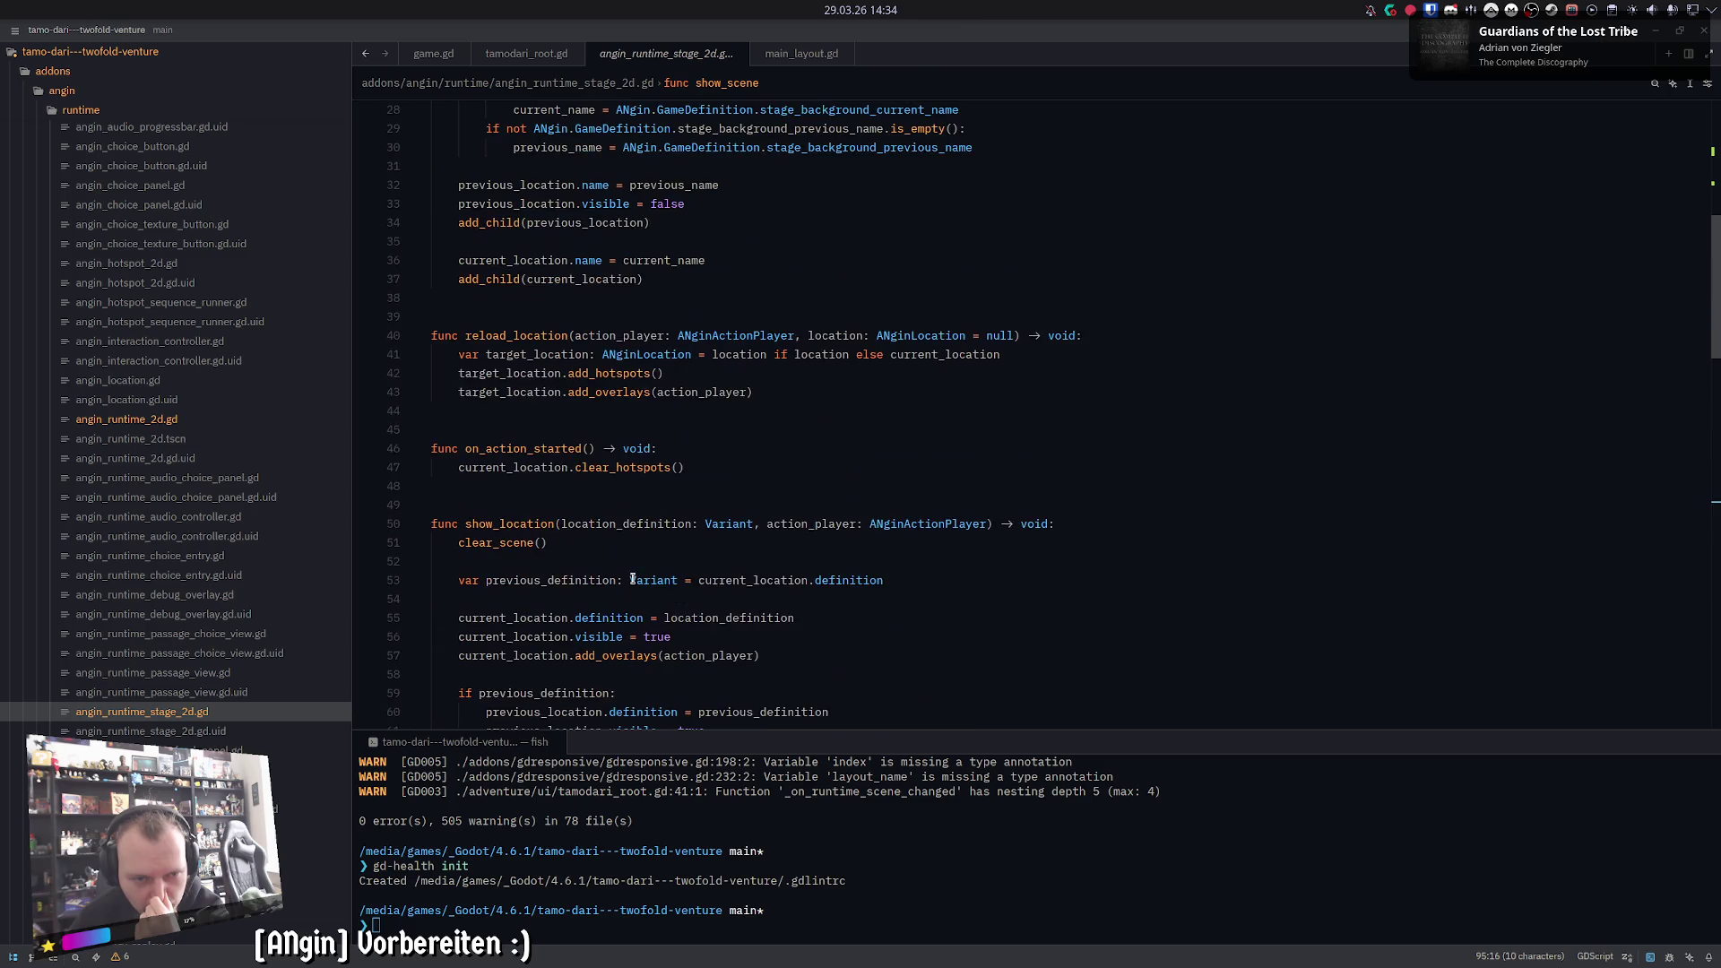
{"action": "scroll", "coordinate": [632, 580], "scroll_direction": "up", "scroll_amount": 6}
{"action": "scroll", "coordinate": [632, 580], "scroll_direction": "down", "scroll_amount": 9}
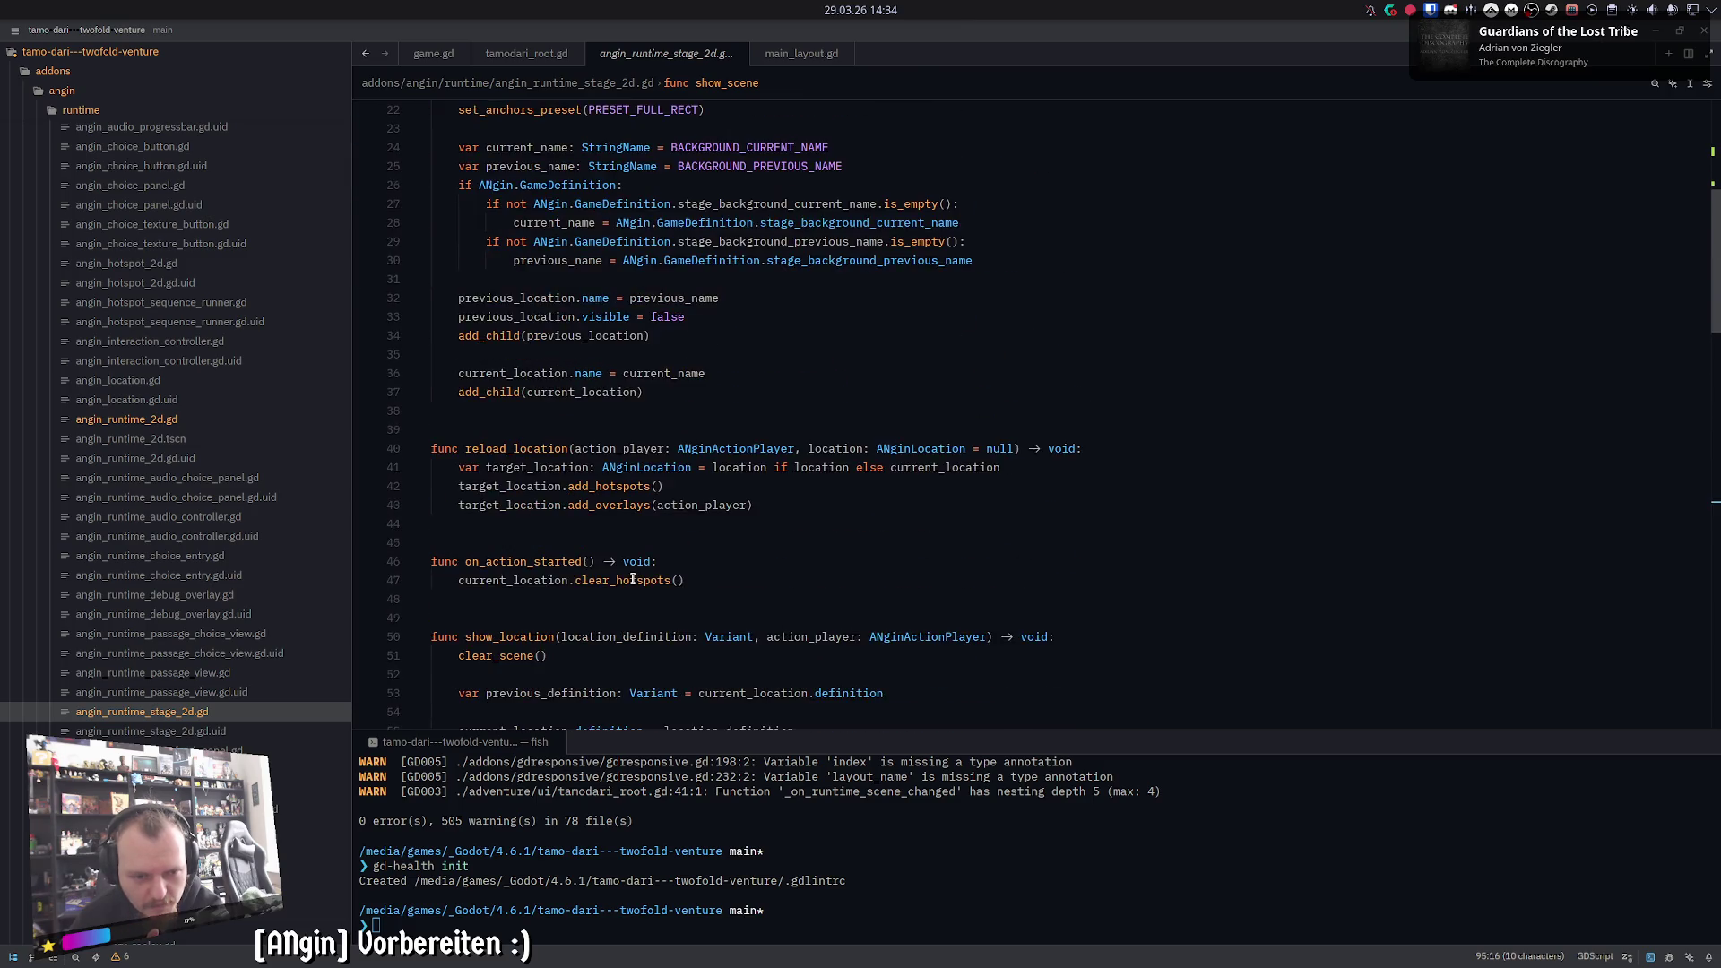
{"action": "scroll", "coordinate": [633, 578], "scroll_direction": "up", "scroll_amount": 12}
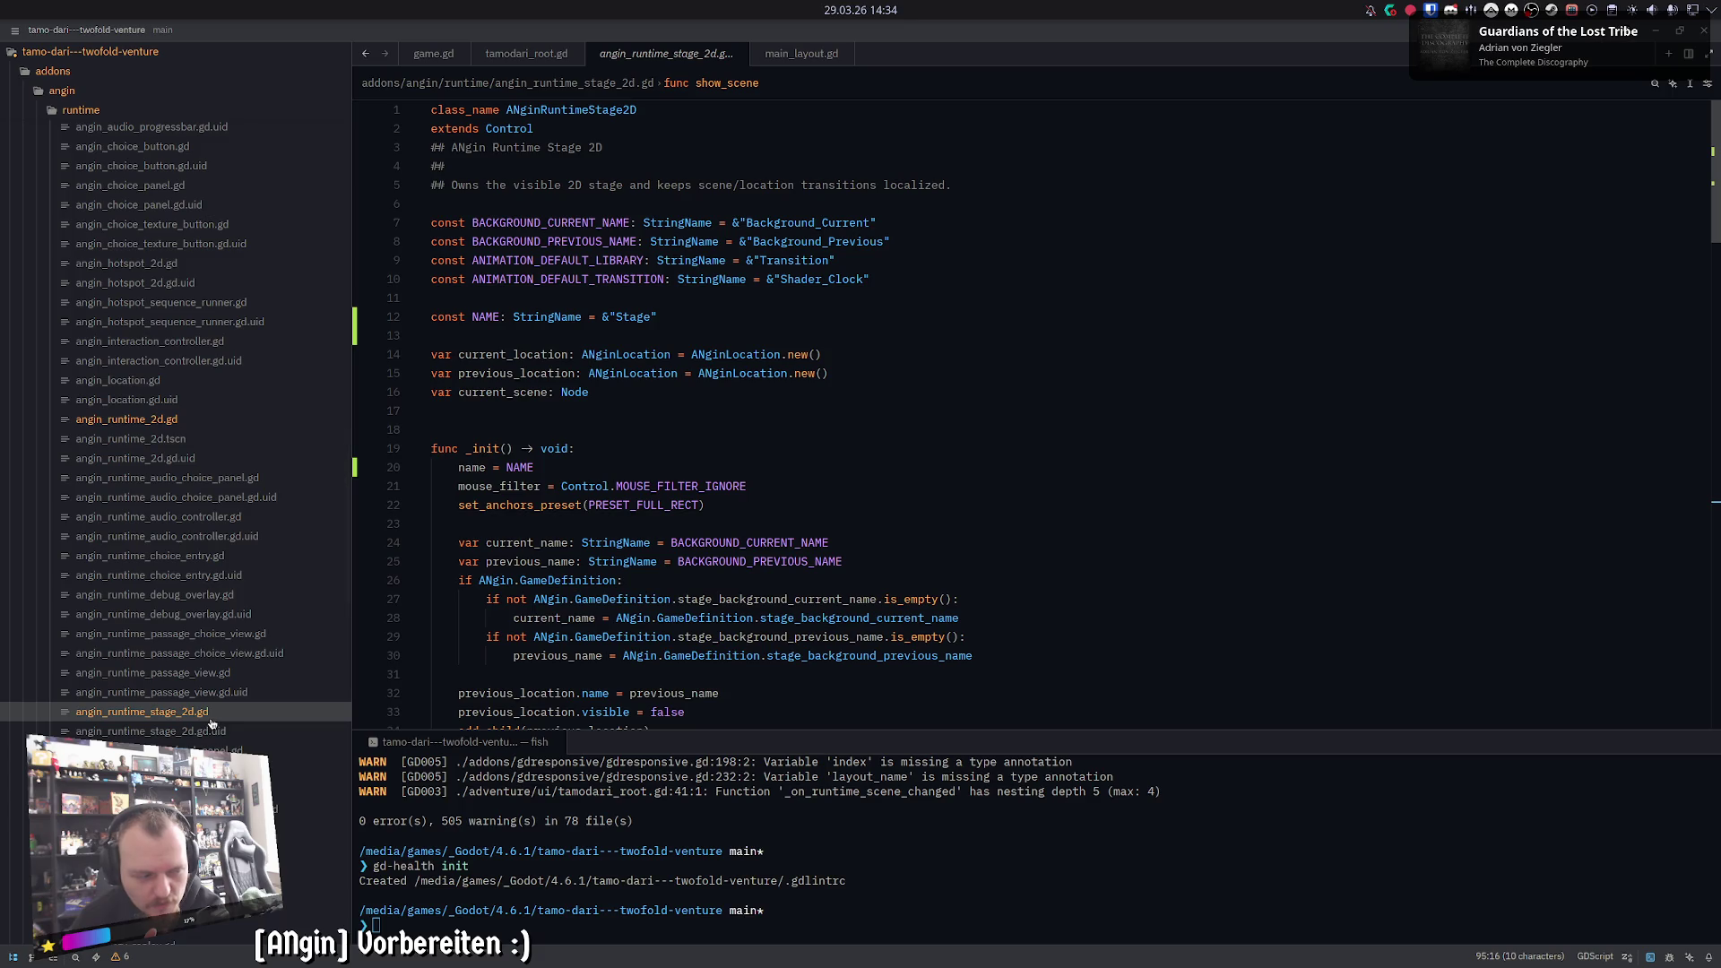
{"action": "left_click", "coordinate": [212, 420]}
{"action": "scroll", "coordinate": [716, 549], "scroll_direction": "down", "scroll_amount": 4}
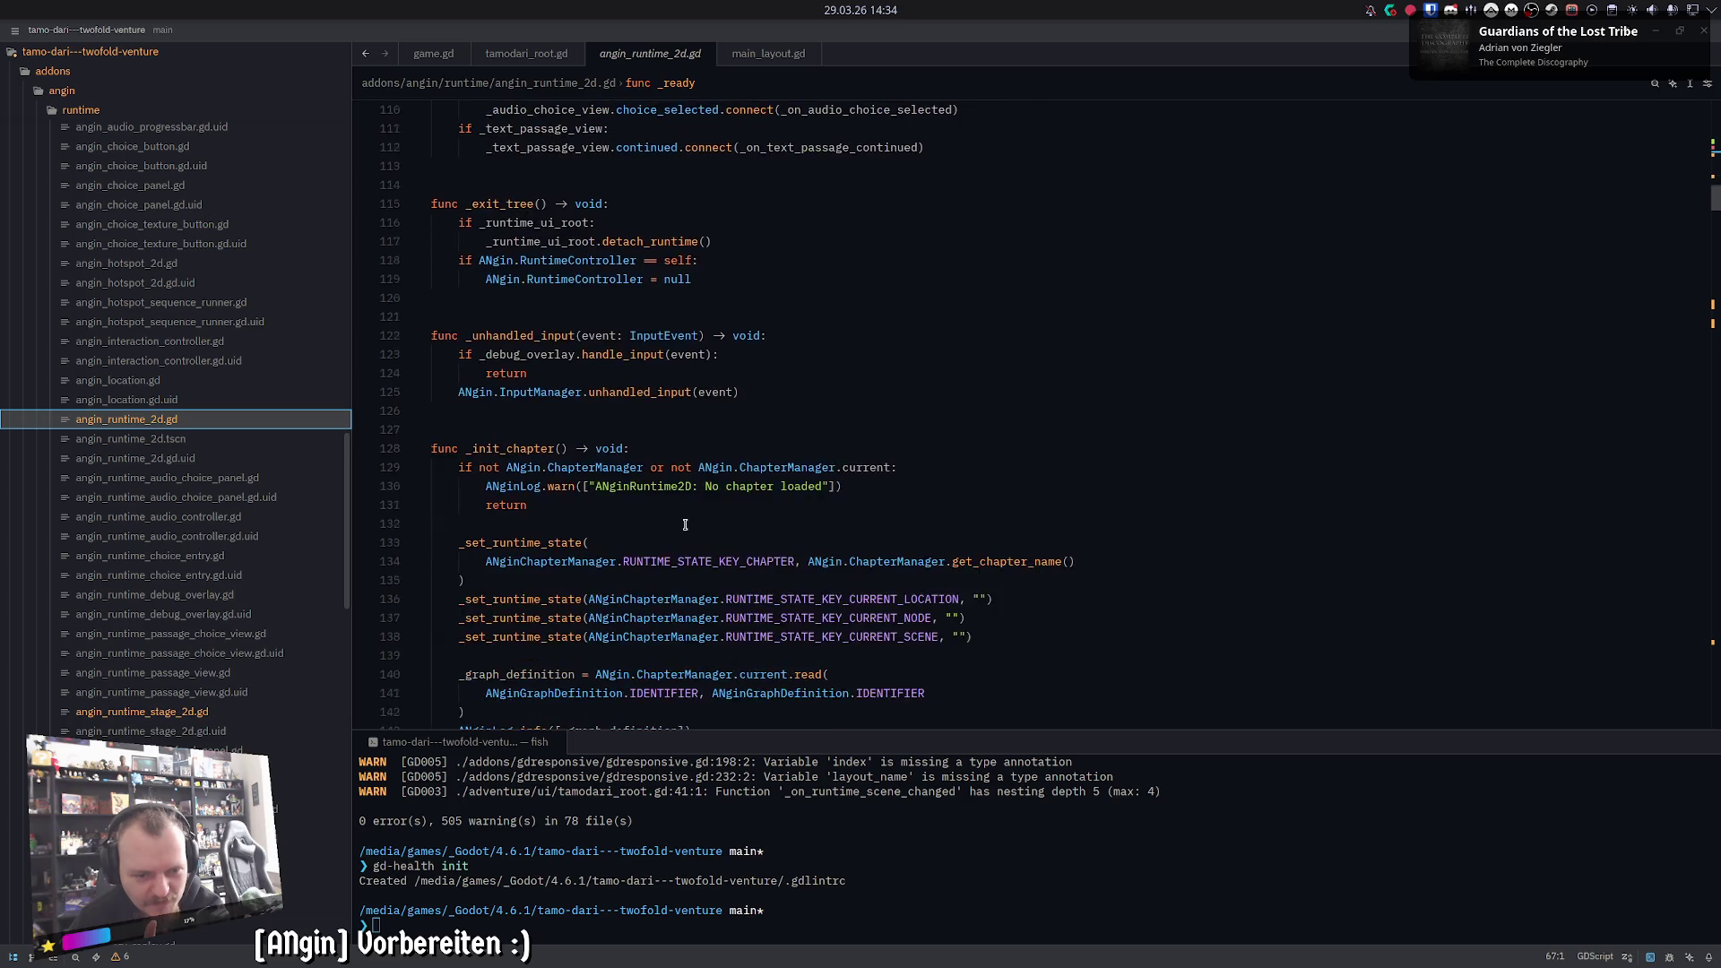
{"action": "scroll", "coordinate": [716, 548], "scroll_direction": "up", "scroll_amount": 7}
{"action": "scroll", "coordinate": [716, 548], "scroll_direction": "down", "scroll_amount": 19}
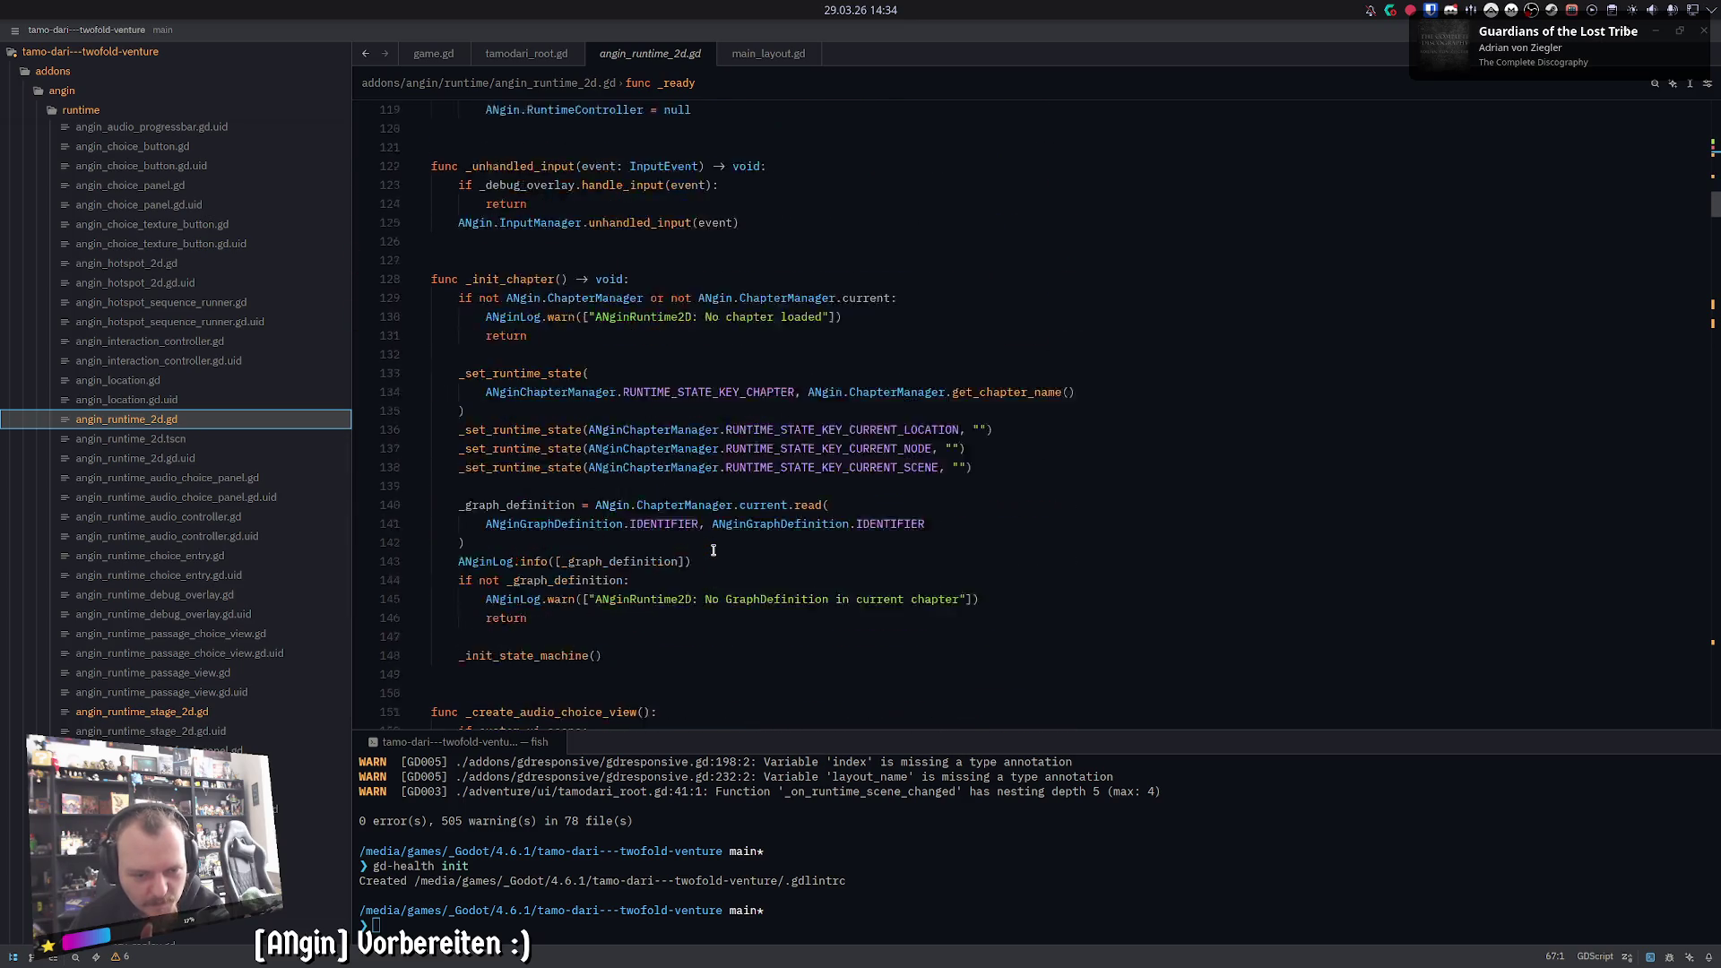
{"action": "scroll", "coordinate": [714, 549], "scroll_direction": "down", "scroll_amount": 20}
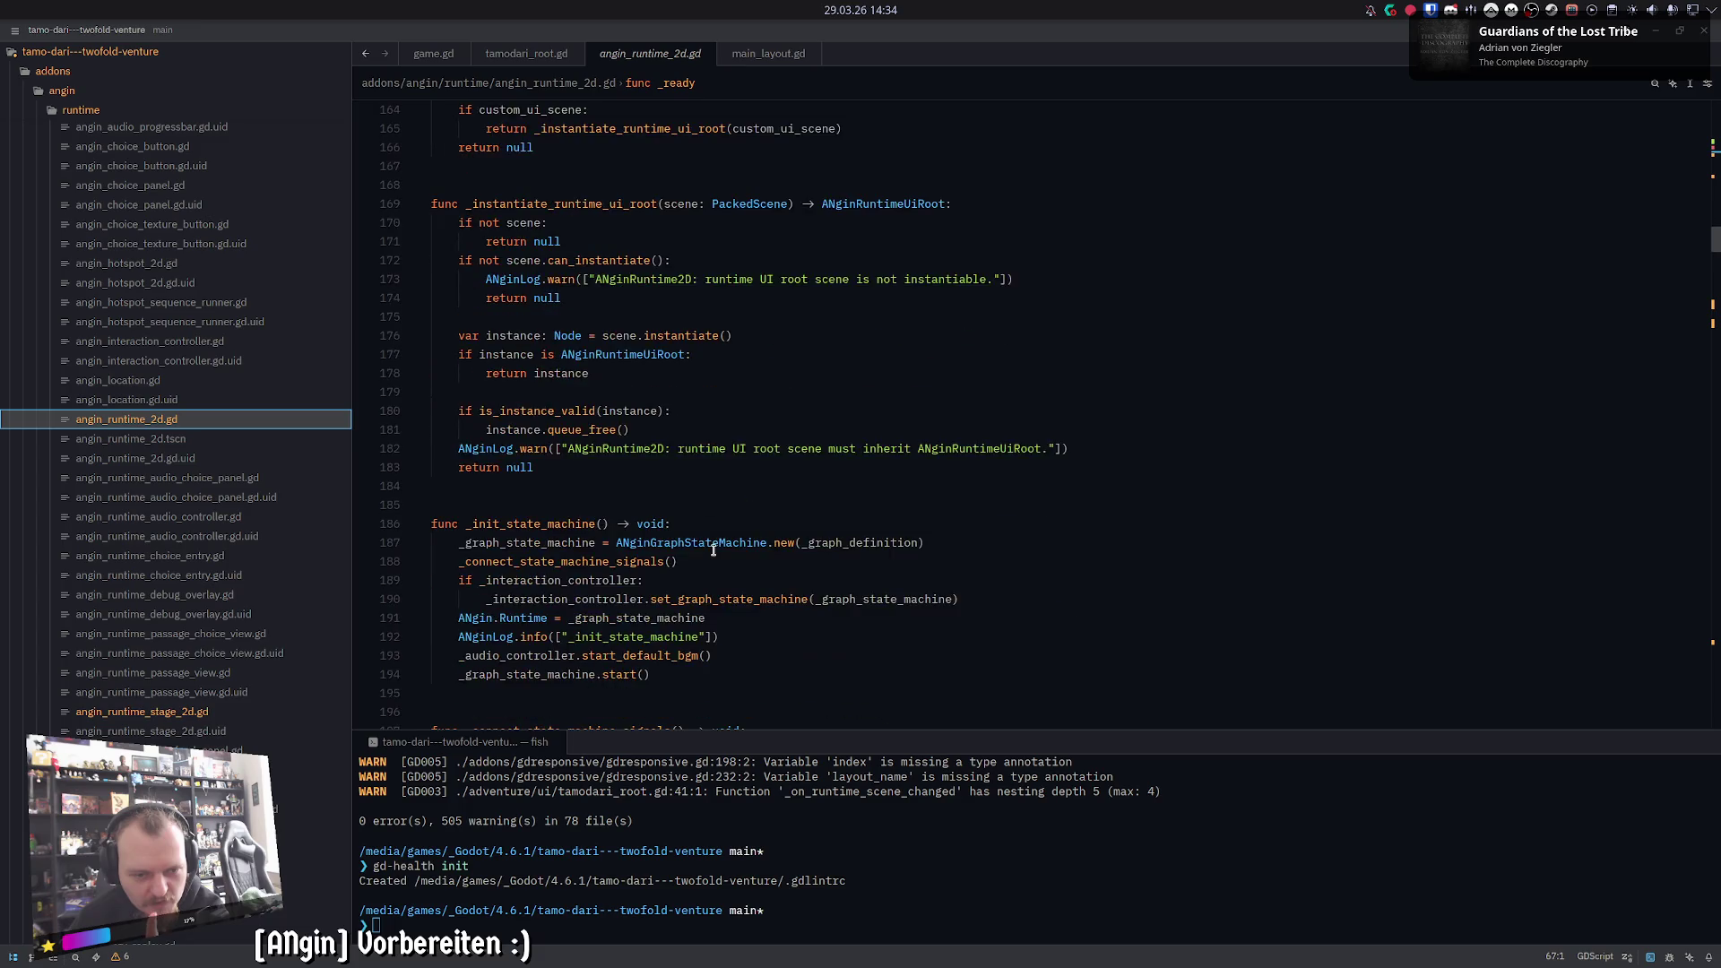
{"action": "scroll", "coordinate": [713, 549], "scroll_direction": "down", "scroll_amount": 20}
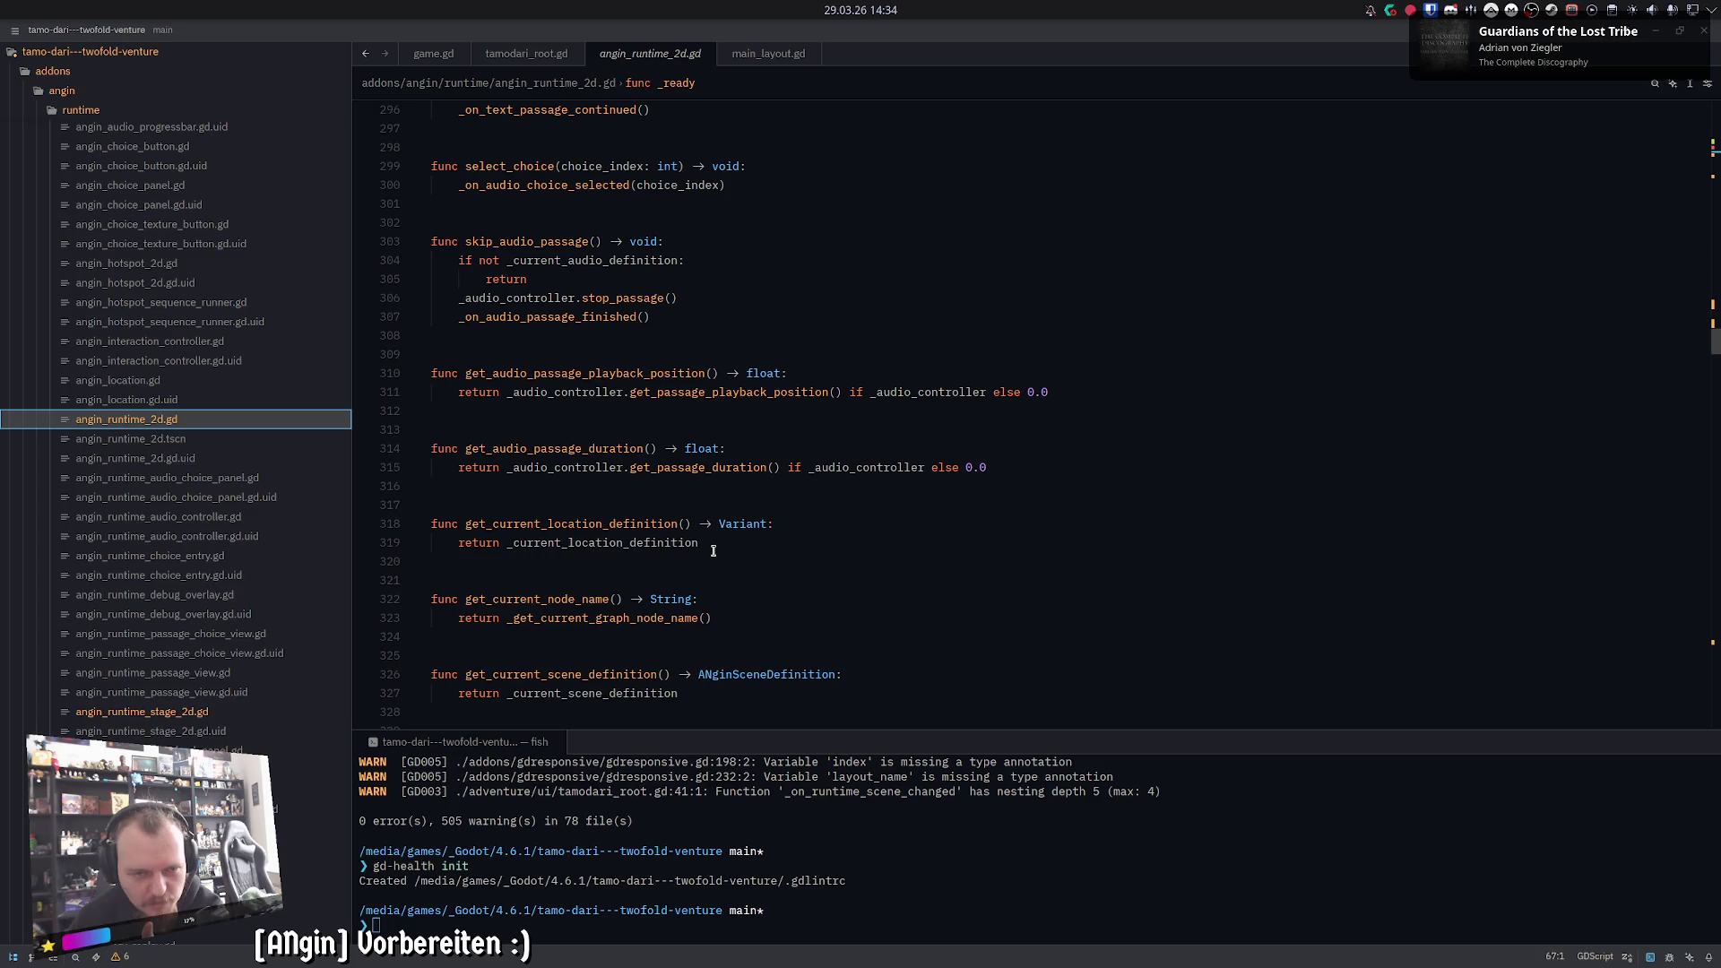
{"action": "scroll", "coordinate": [714, 551], "scroll_direction": "down", "scroll_amount": 3}
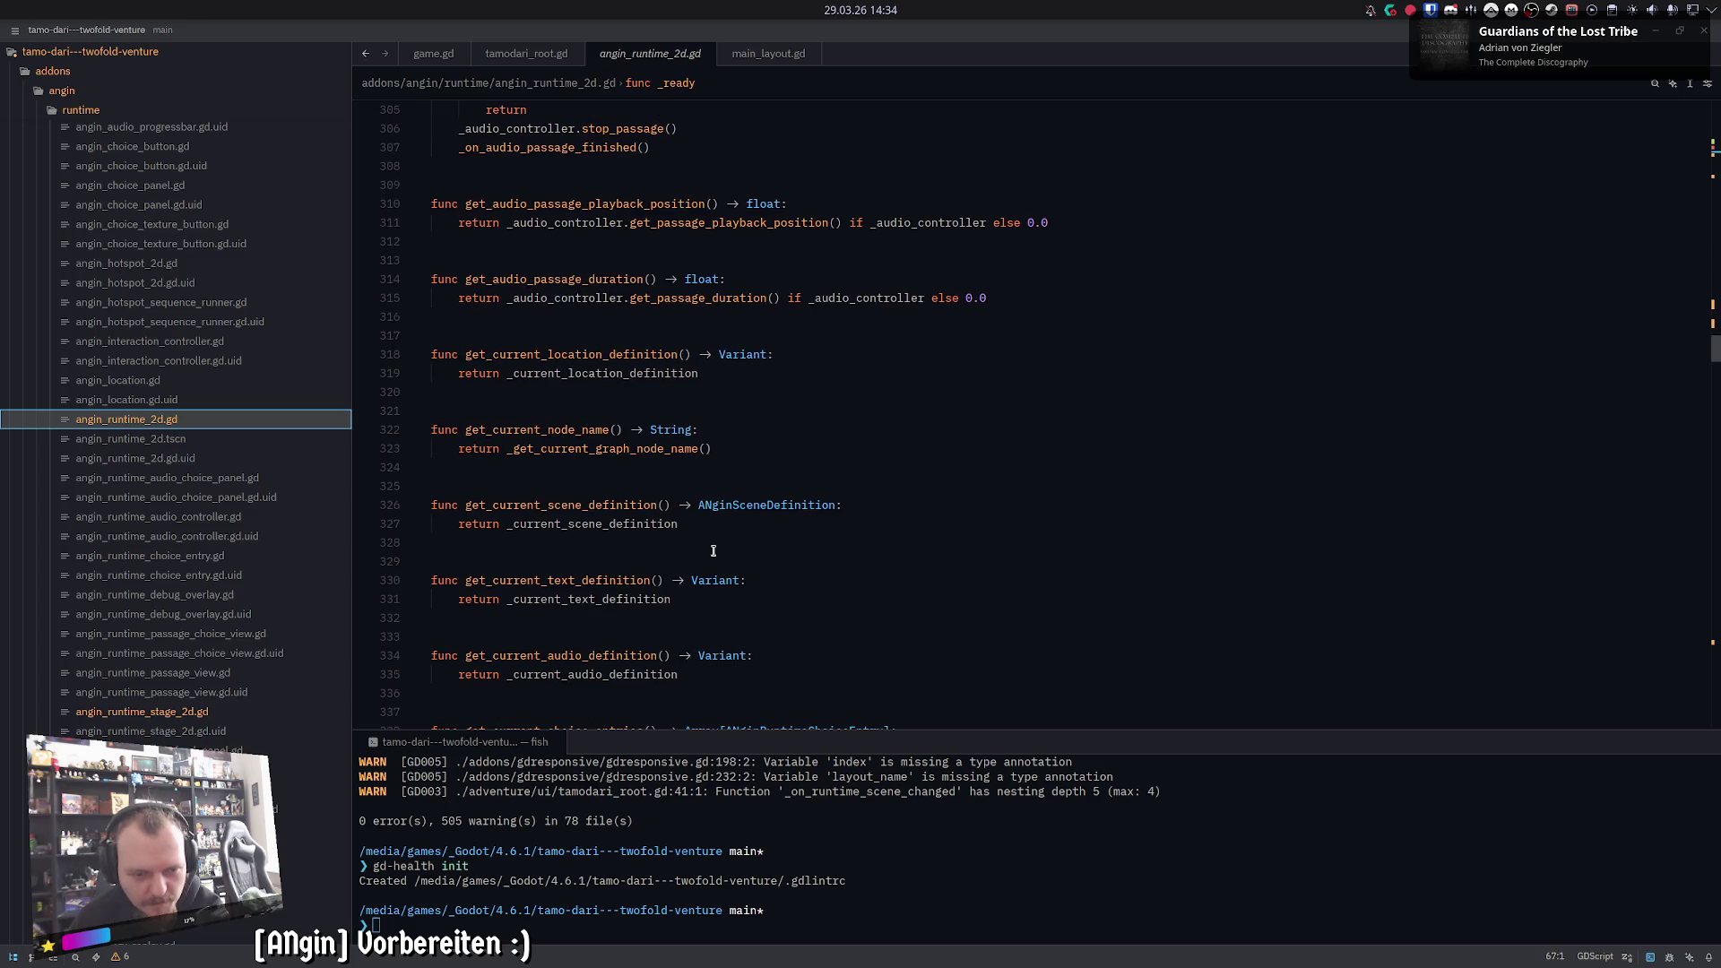
{"action": "scroll", "coordinate": [714, 551], "scroll_direction": "down", "scroll_amount": 20}
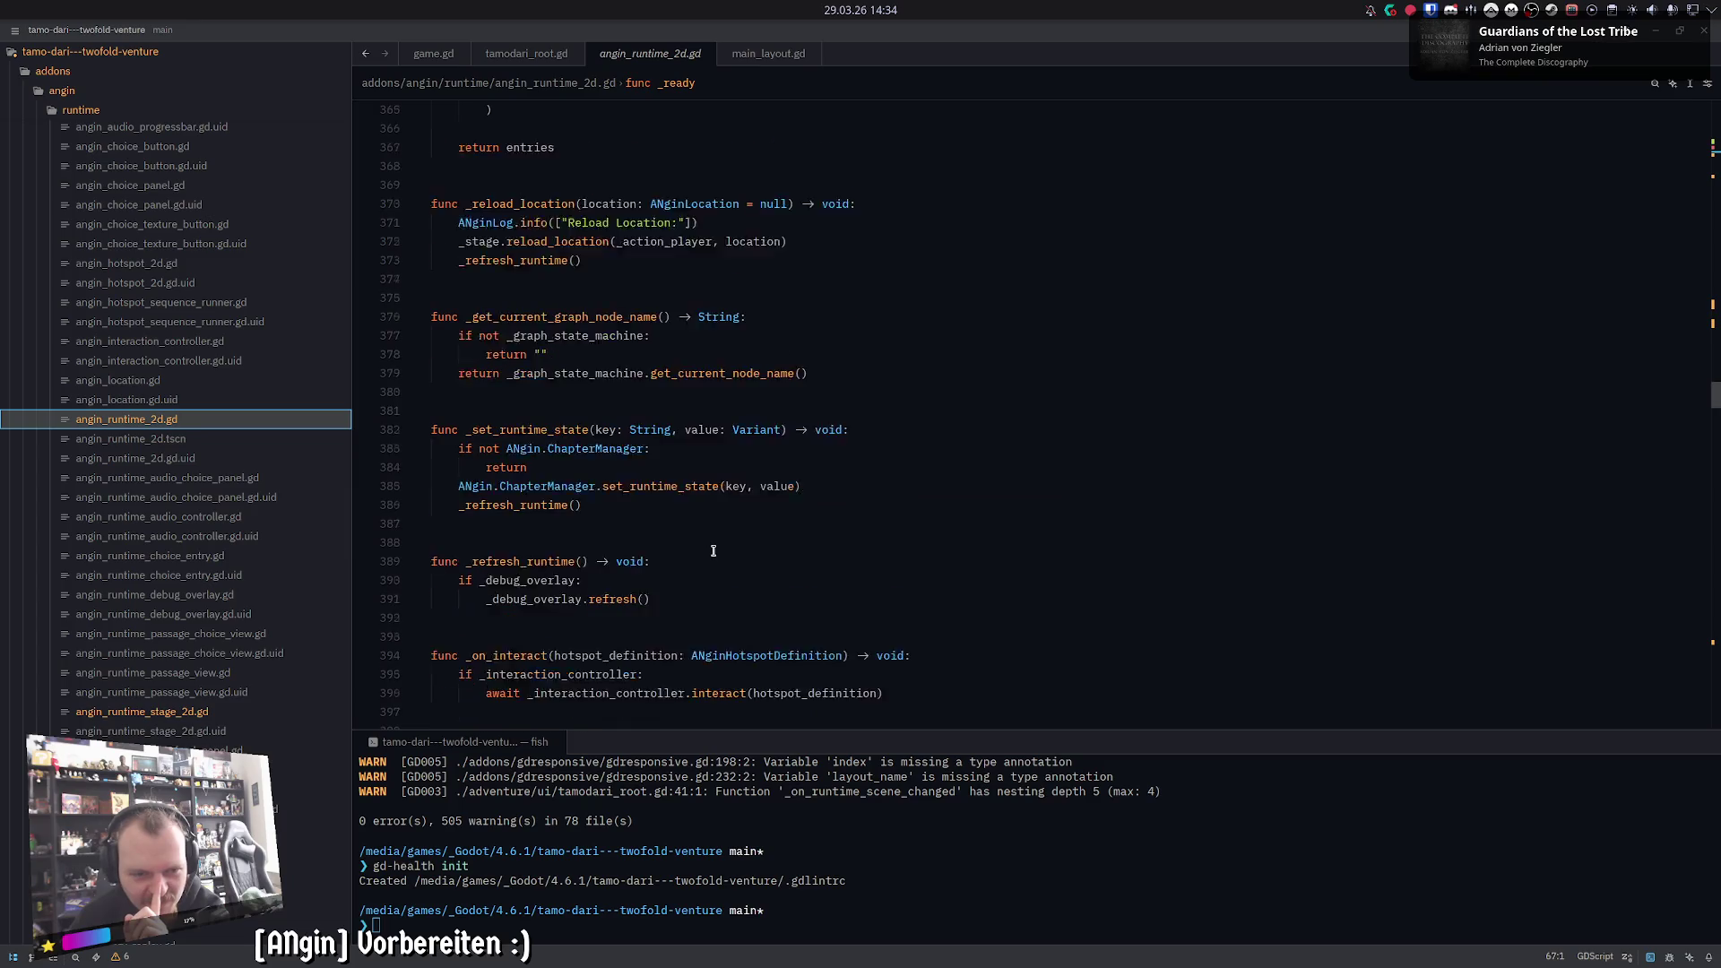
{"action": "scroll", "coordinate": [713, 550], "scroll_direction": "down", "scroll_amount": 1}
{"action": "scroll", "coordinate": [714, 551], "scroll_direction": "down", "scroll_amount": 10}
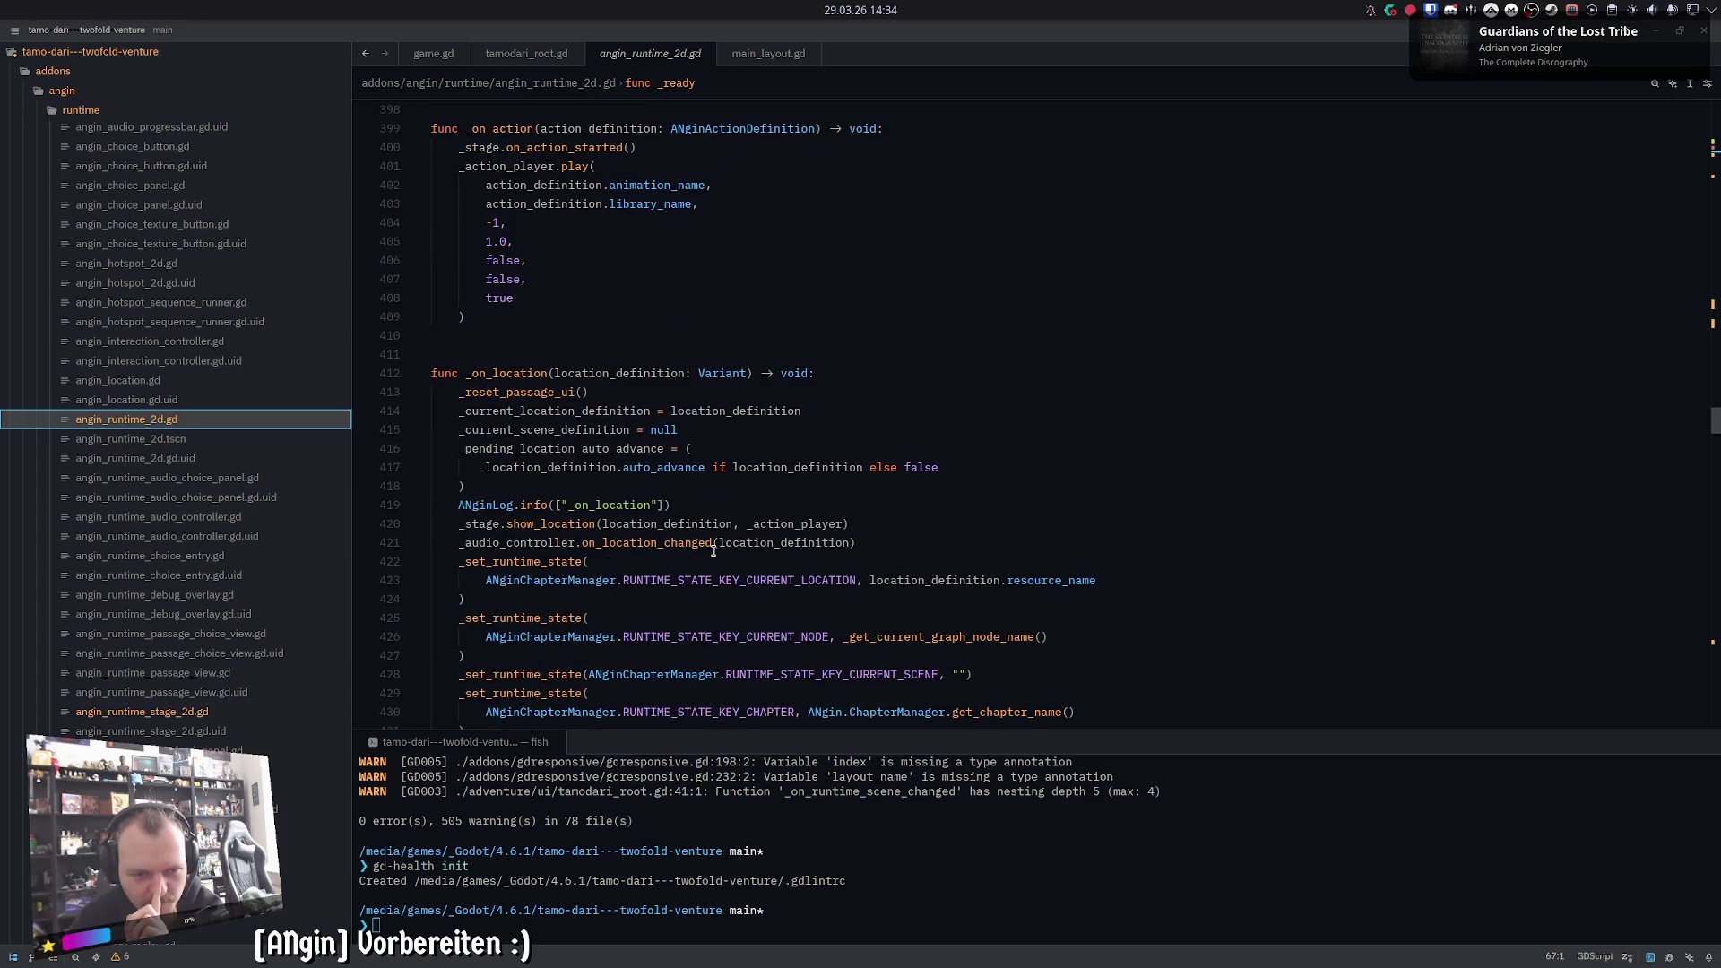
{"action": "scroll", "coordinate": [713, 551], "scroll_direction": "down", "scroll_amount": 16}
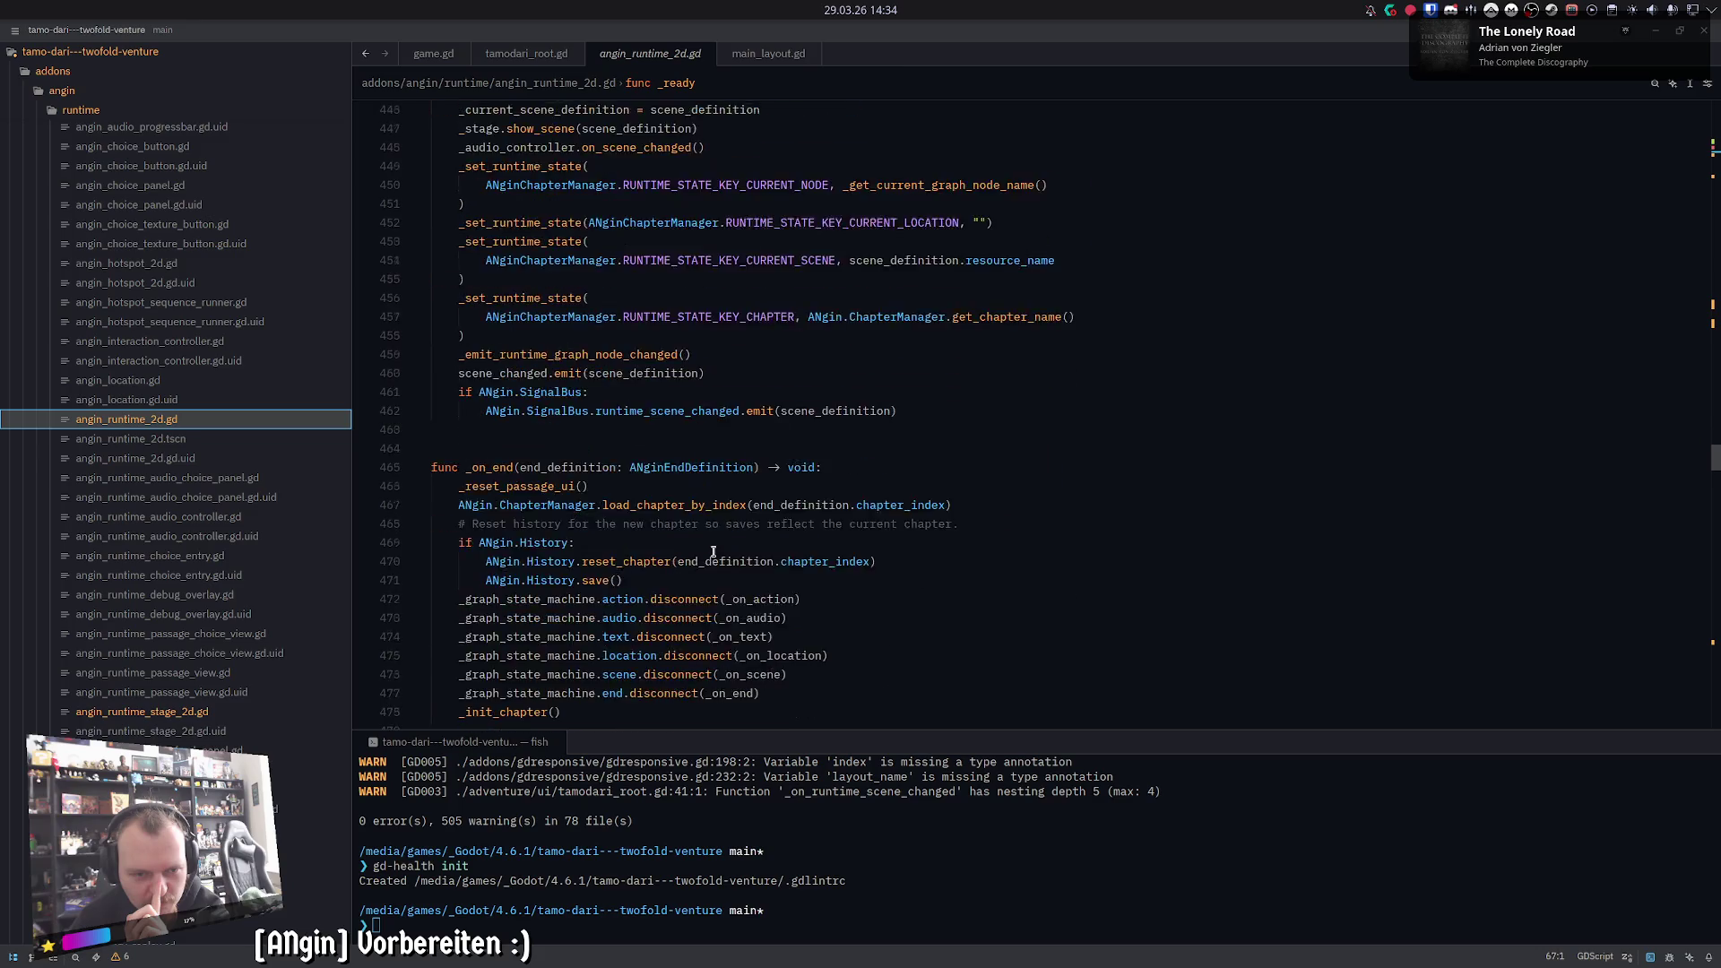
{"action": "scroll", "coordinate": [713, 550], "scroll_direction": "up", "scroll_amount": 4}
{"action": "left_click", "coordinate": [506, 279]}
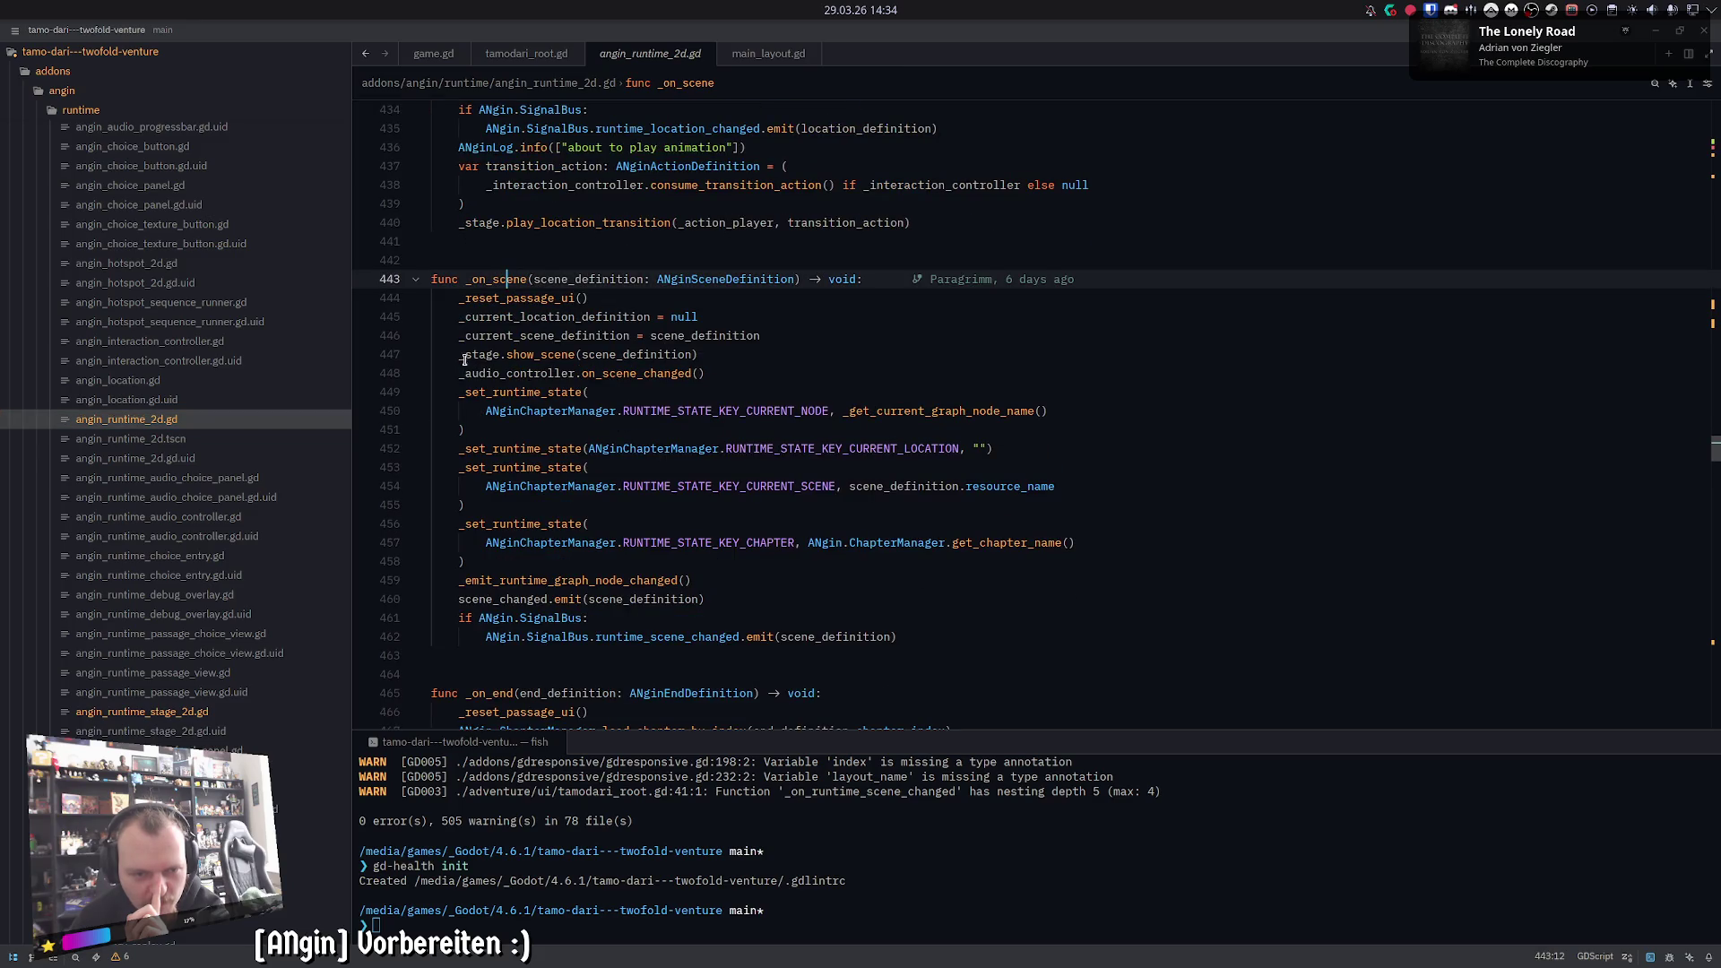
{"action": "left_click_drag", "start_coordinate": [465, 359], "coordinate": [700, 356]}
{"action": "scroll", "coordinate": [720, 505], "scroll_direction": "up", "scroll_amount": 5}
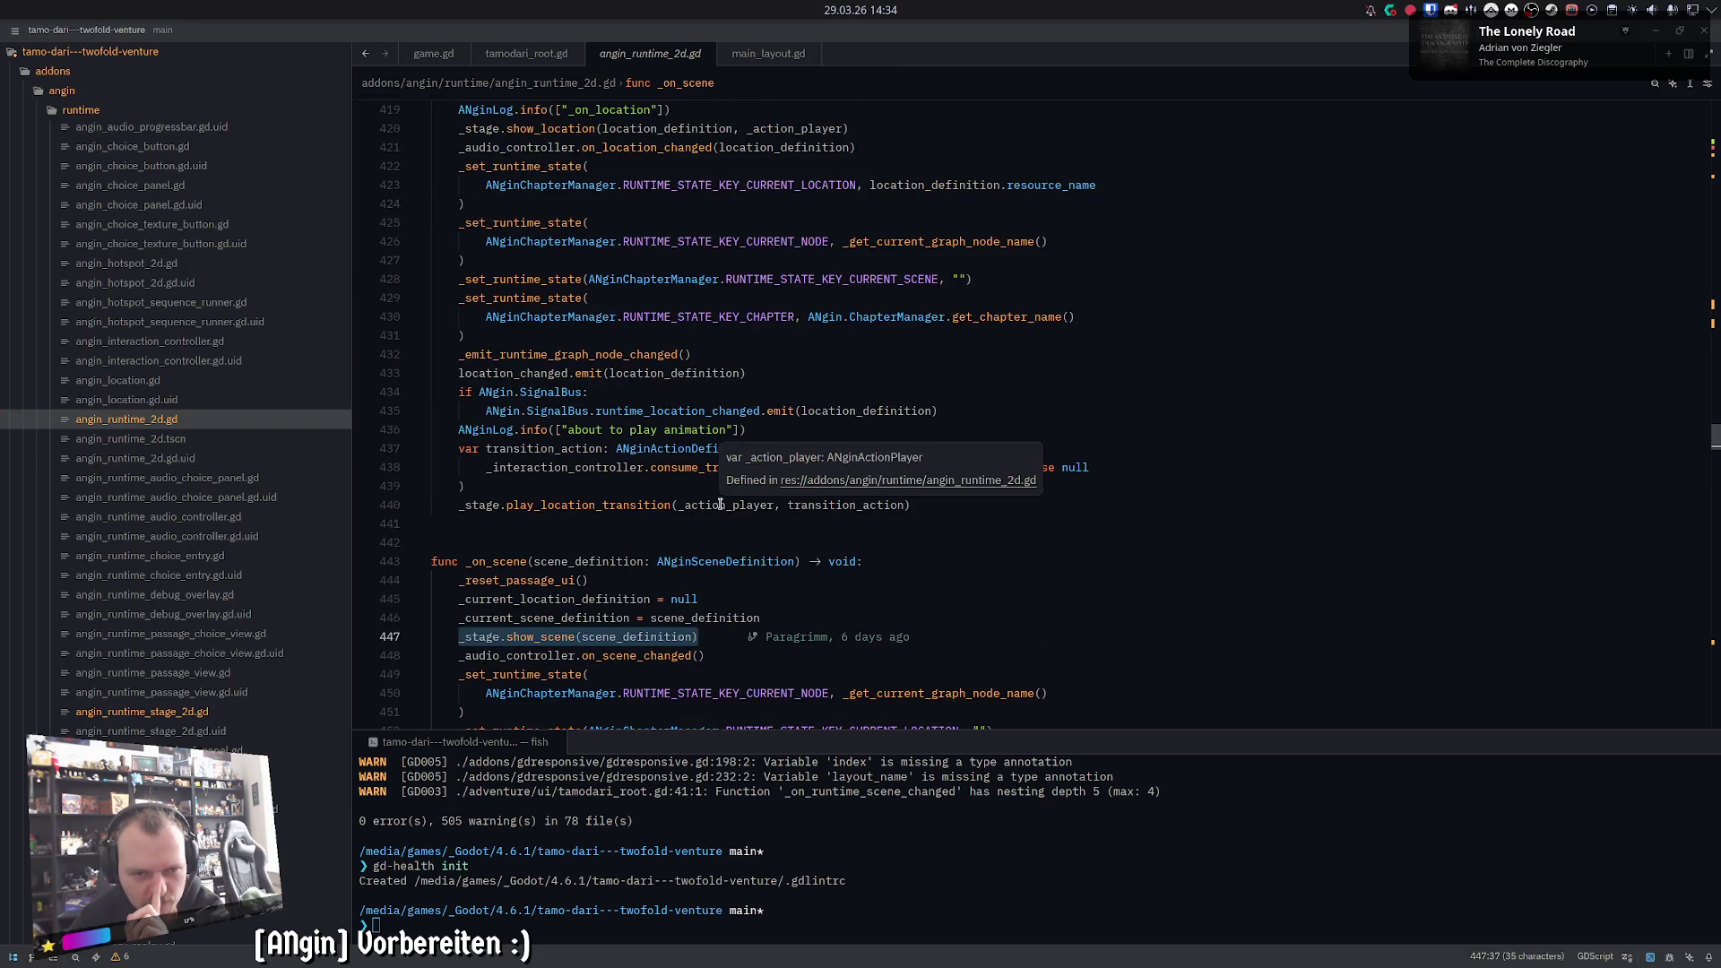
{"action": "scroll", "coordinate": [720, 505], "scroll_direction": "down", "scroll_amount": 5}
{"action": "scroll", "coordinate": [720, 504], "scroll_direction": "down", "scroll_amount": 6}
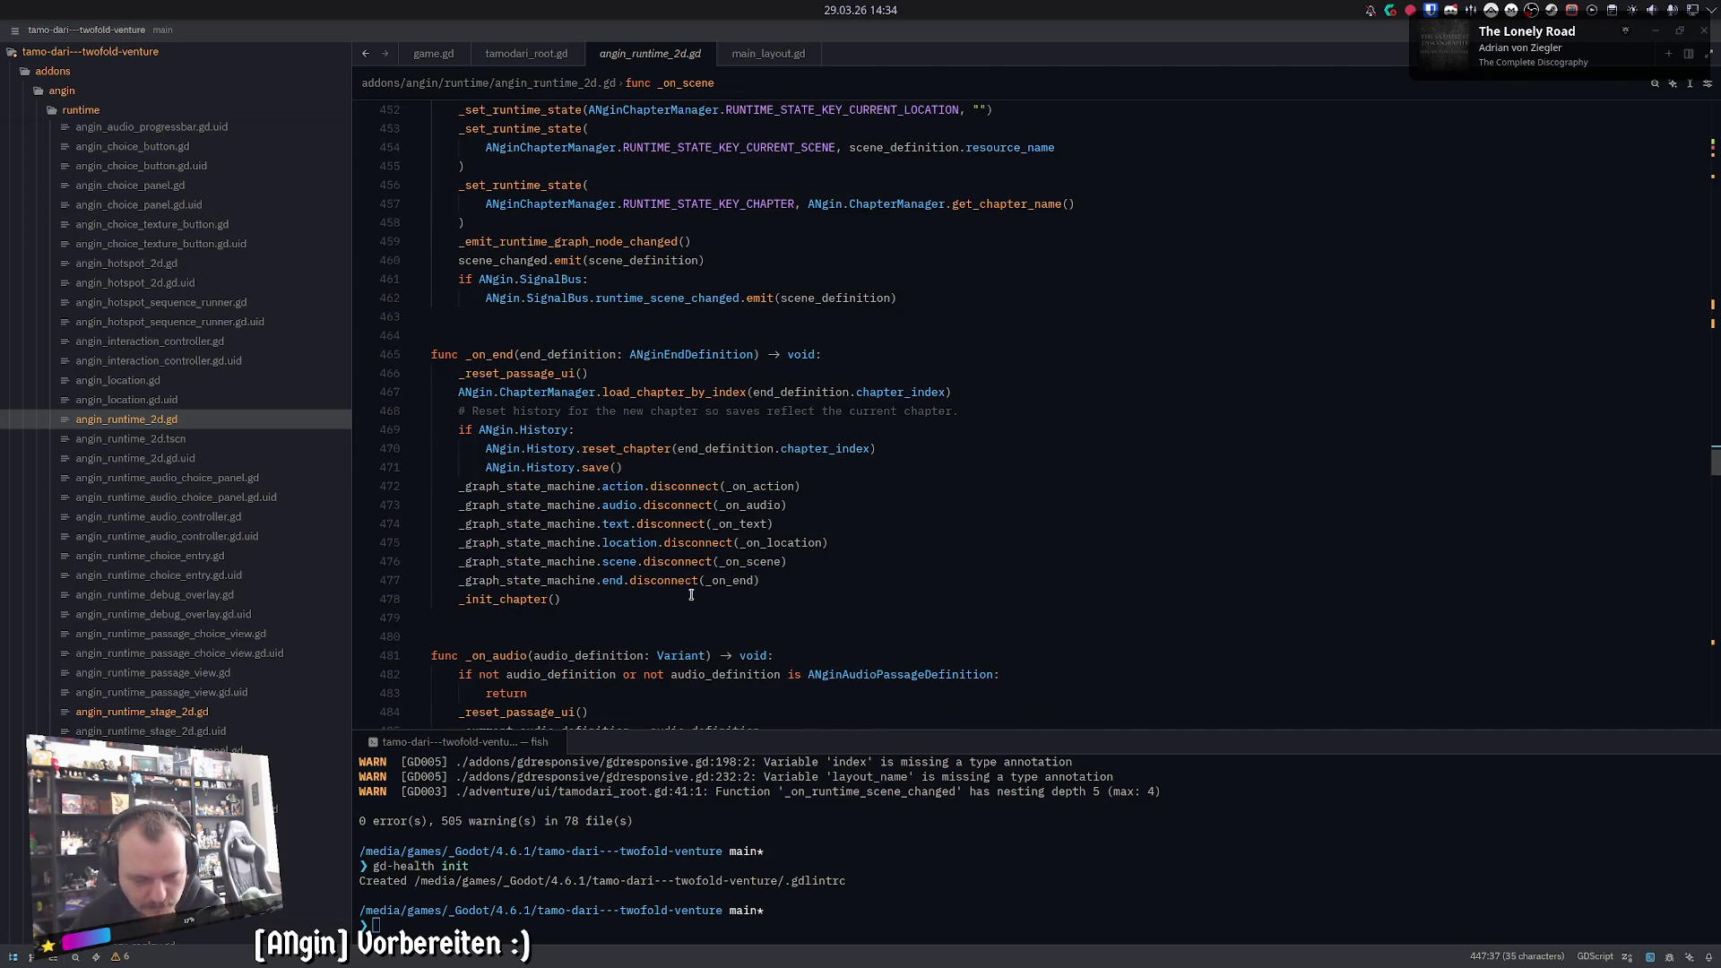
{"action": "left_click_drag", "start_coordinate": [684, 596], "coordinate": [386, 355]}
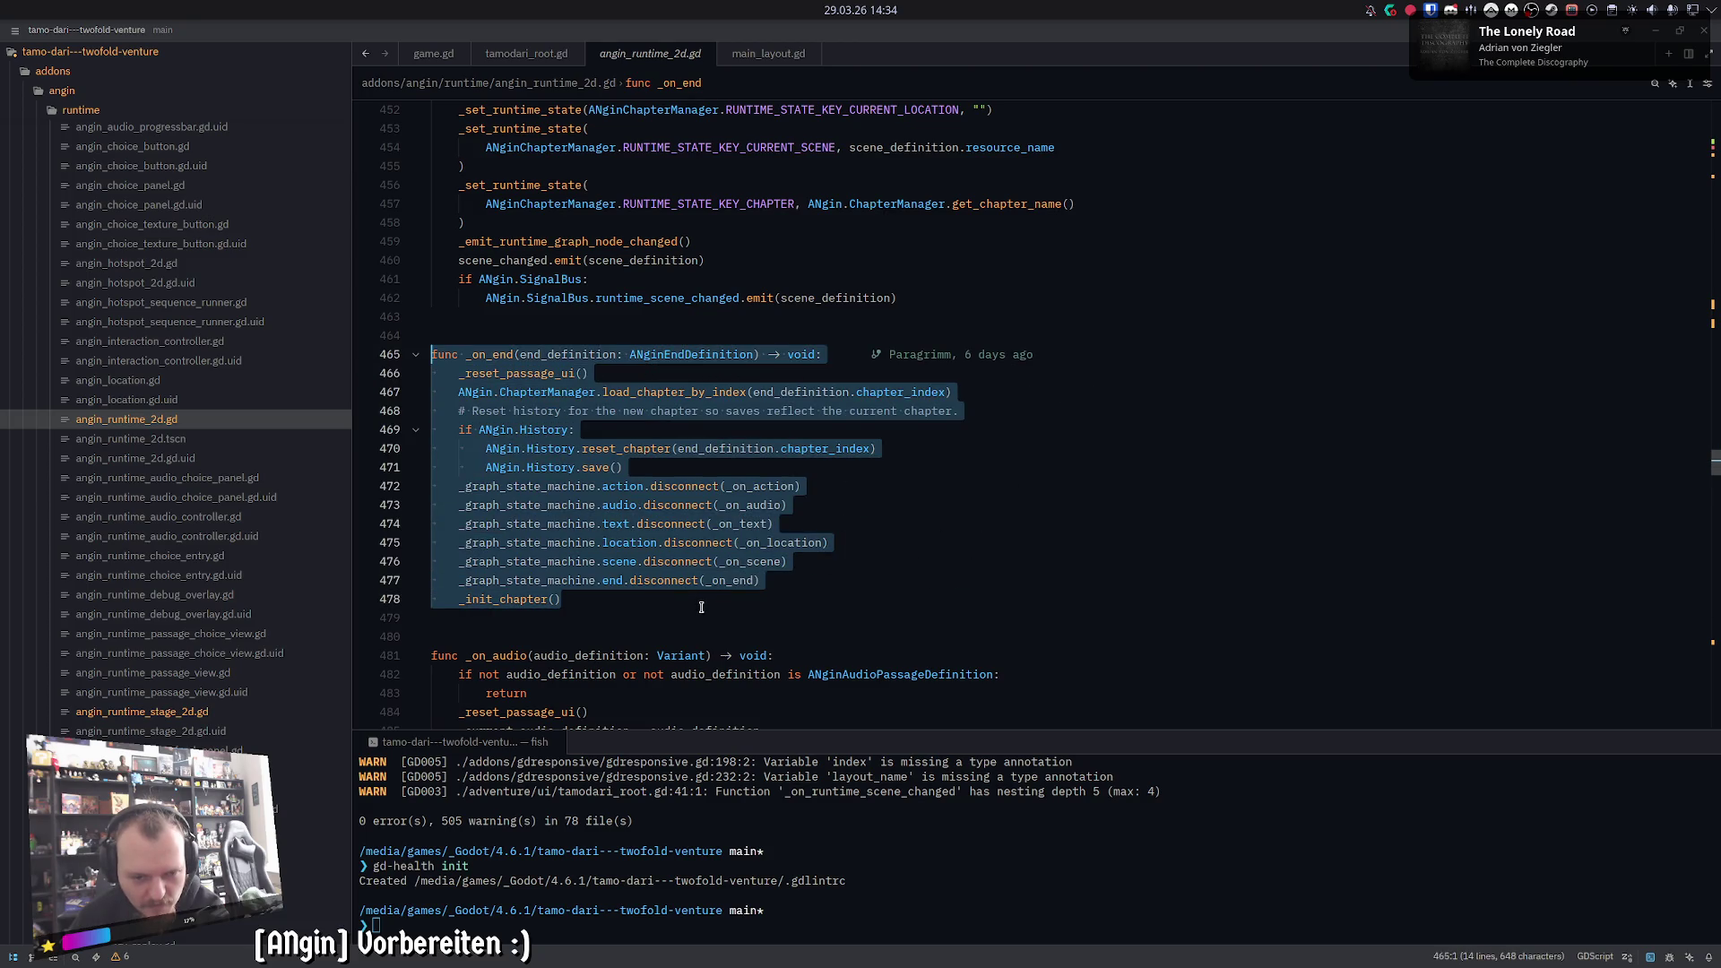
Scroll through angin_runtime_2d.gd, highlighting the _stage reference in _on_scene.
{"action": "scroll", "coordinate": [701, 607], "scroll_direction": "up", "scroll_amount": 6}
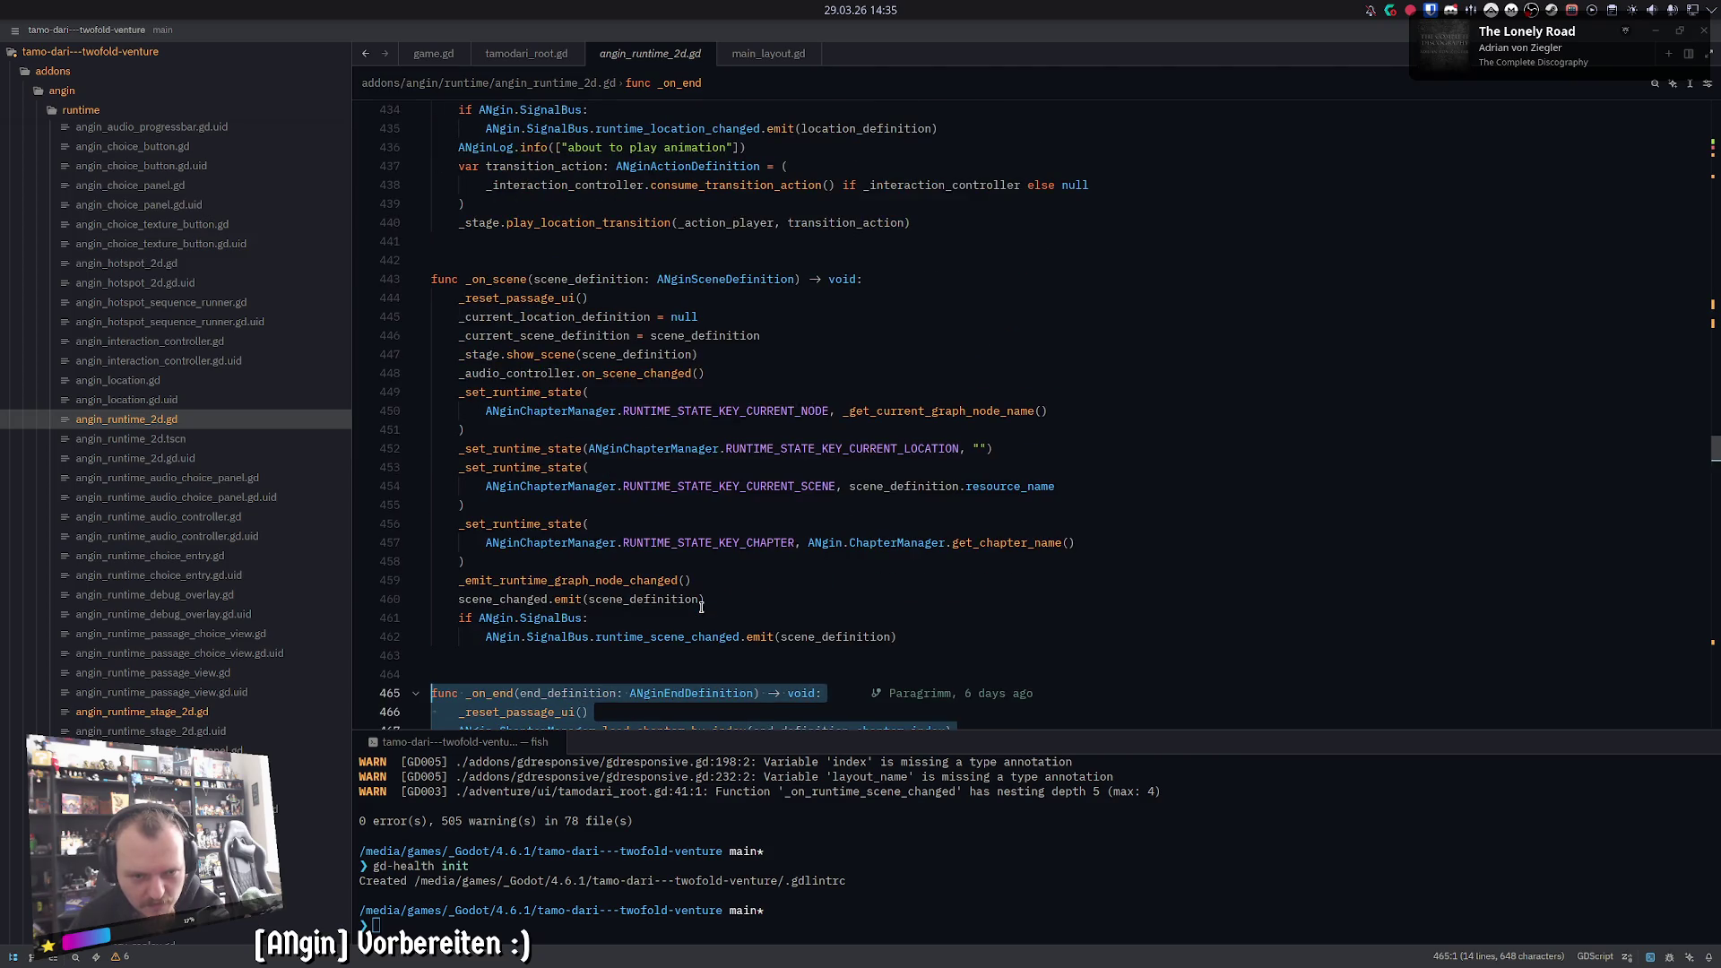
{"action": "double_click", "coordinate": [489, 354]}
{"action": "scroll", "coordinate": [684, 663], "scroll_direction": "up", "scroll_amount": 7}
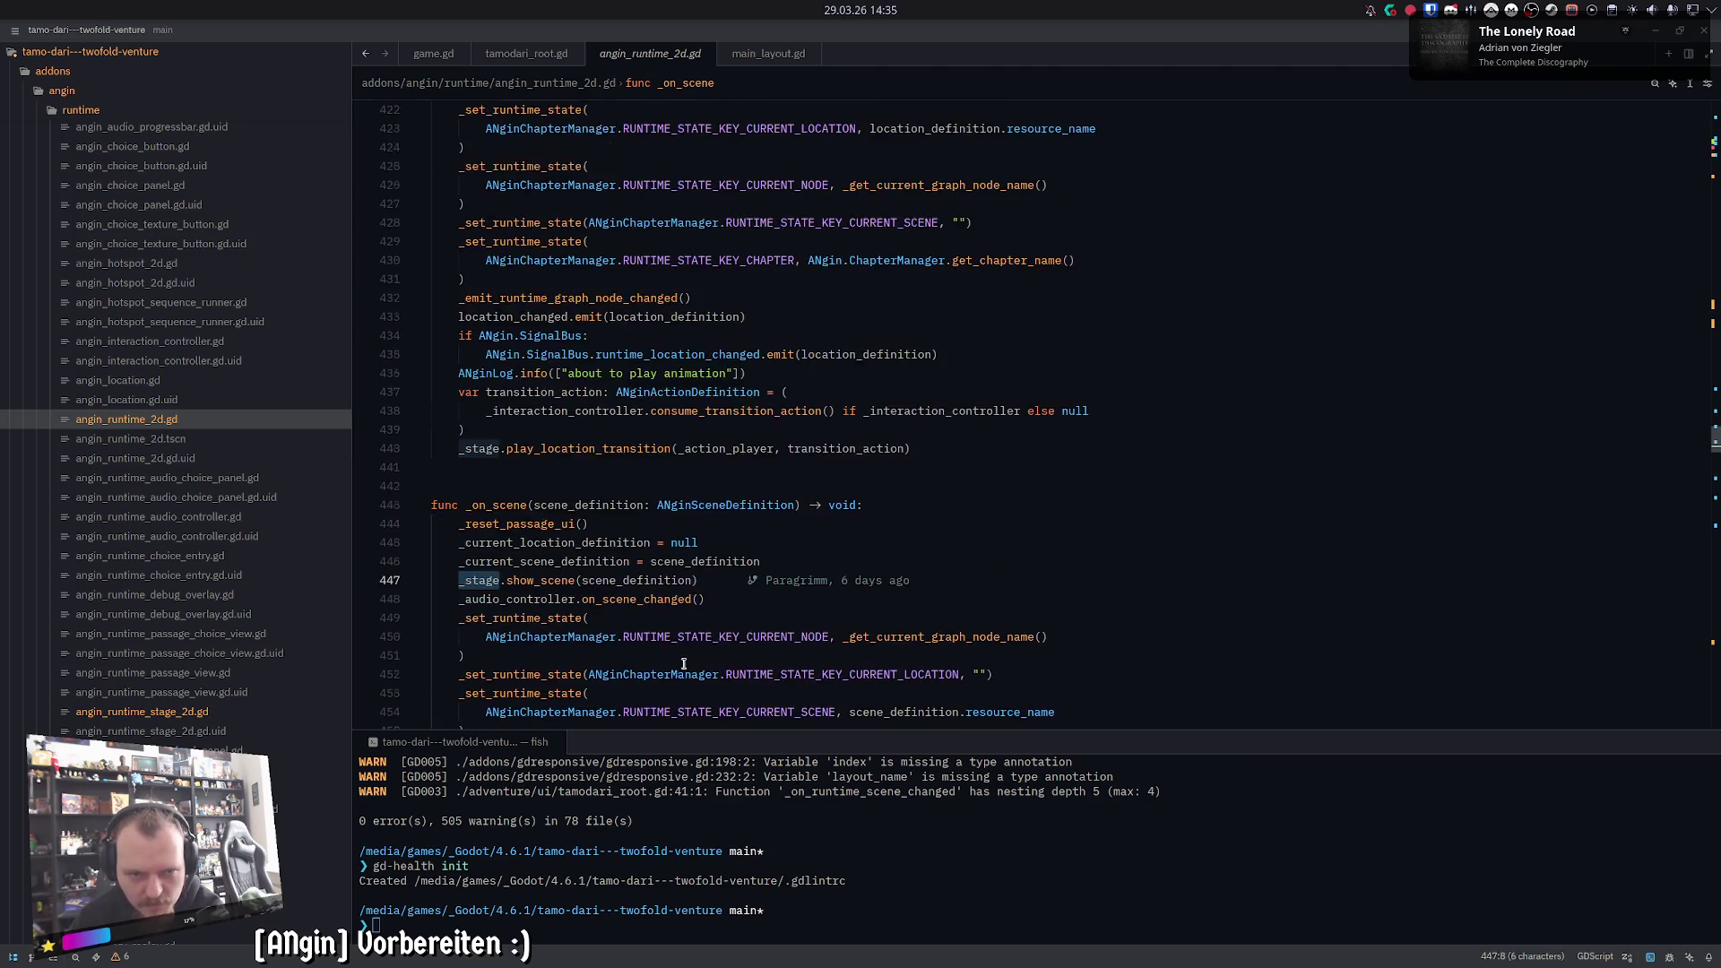
{"action": "scroll", "coordinate": [684, 664], "scroll_direction": "up", "scroll_amount": 11}
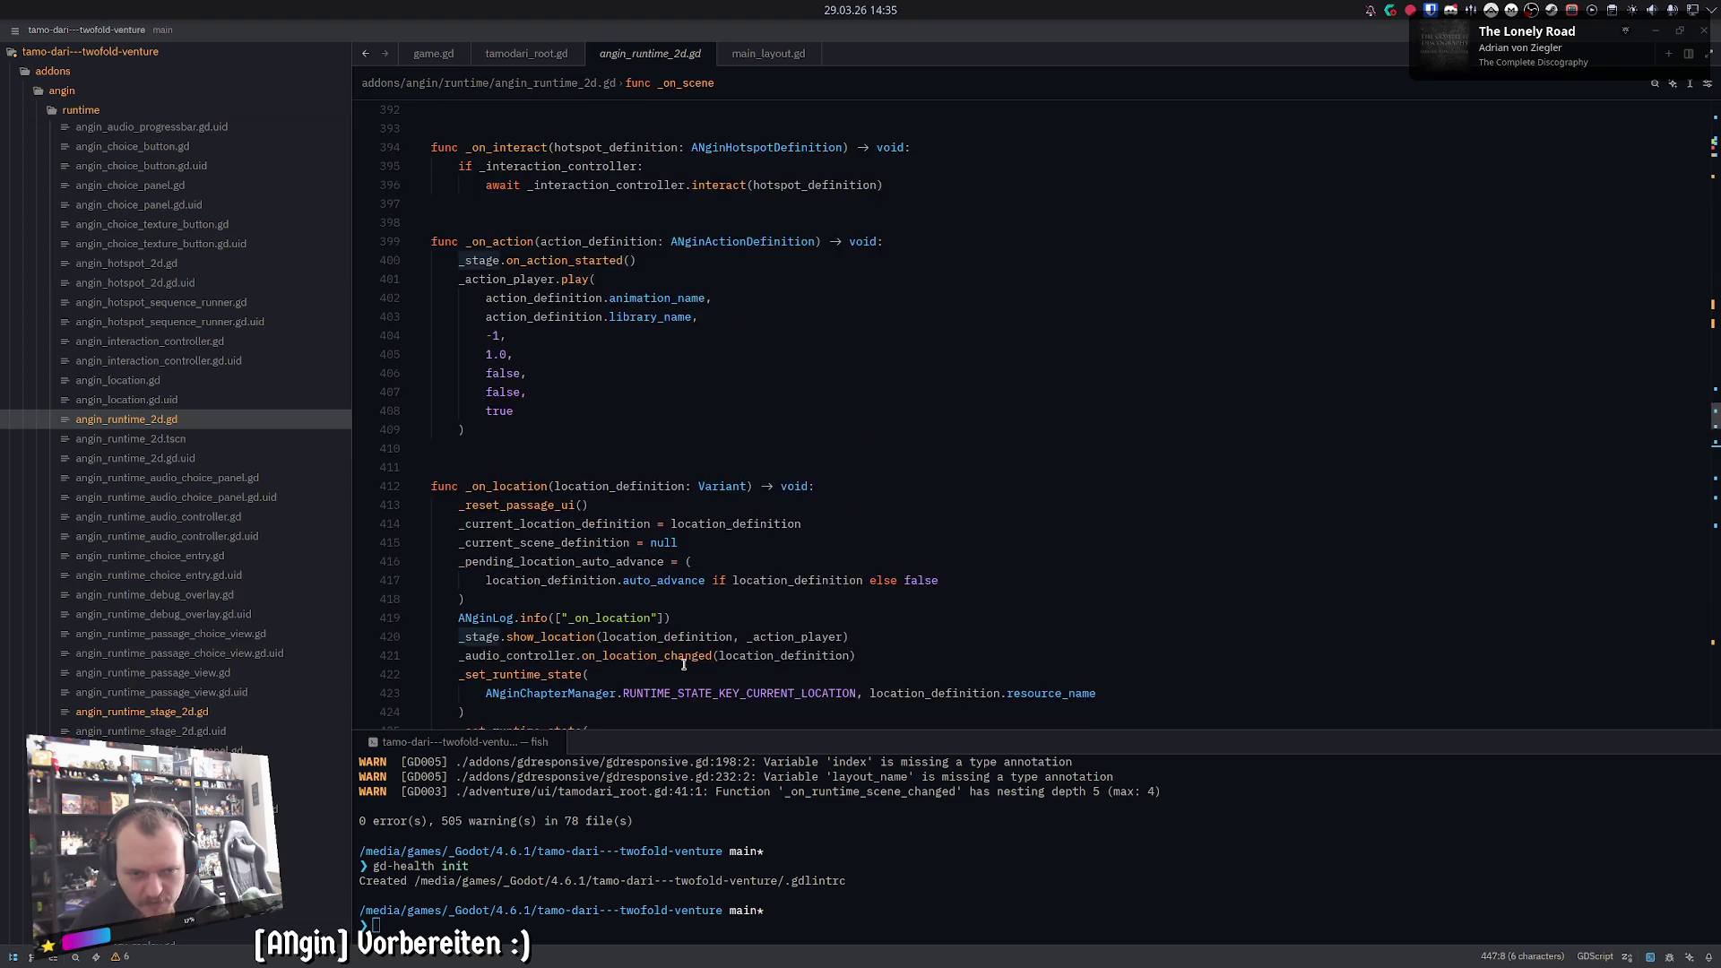
{"action": "scroll", "coordinate": [684, 663], "scroll_direction": "down", "scroll_amount": 20}
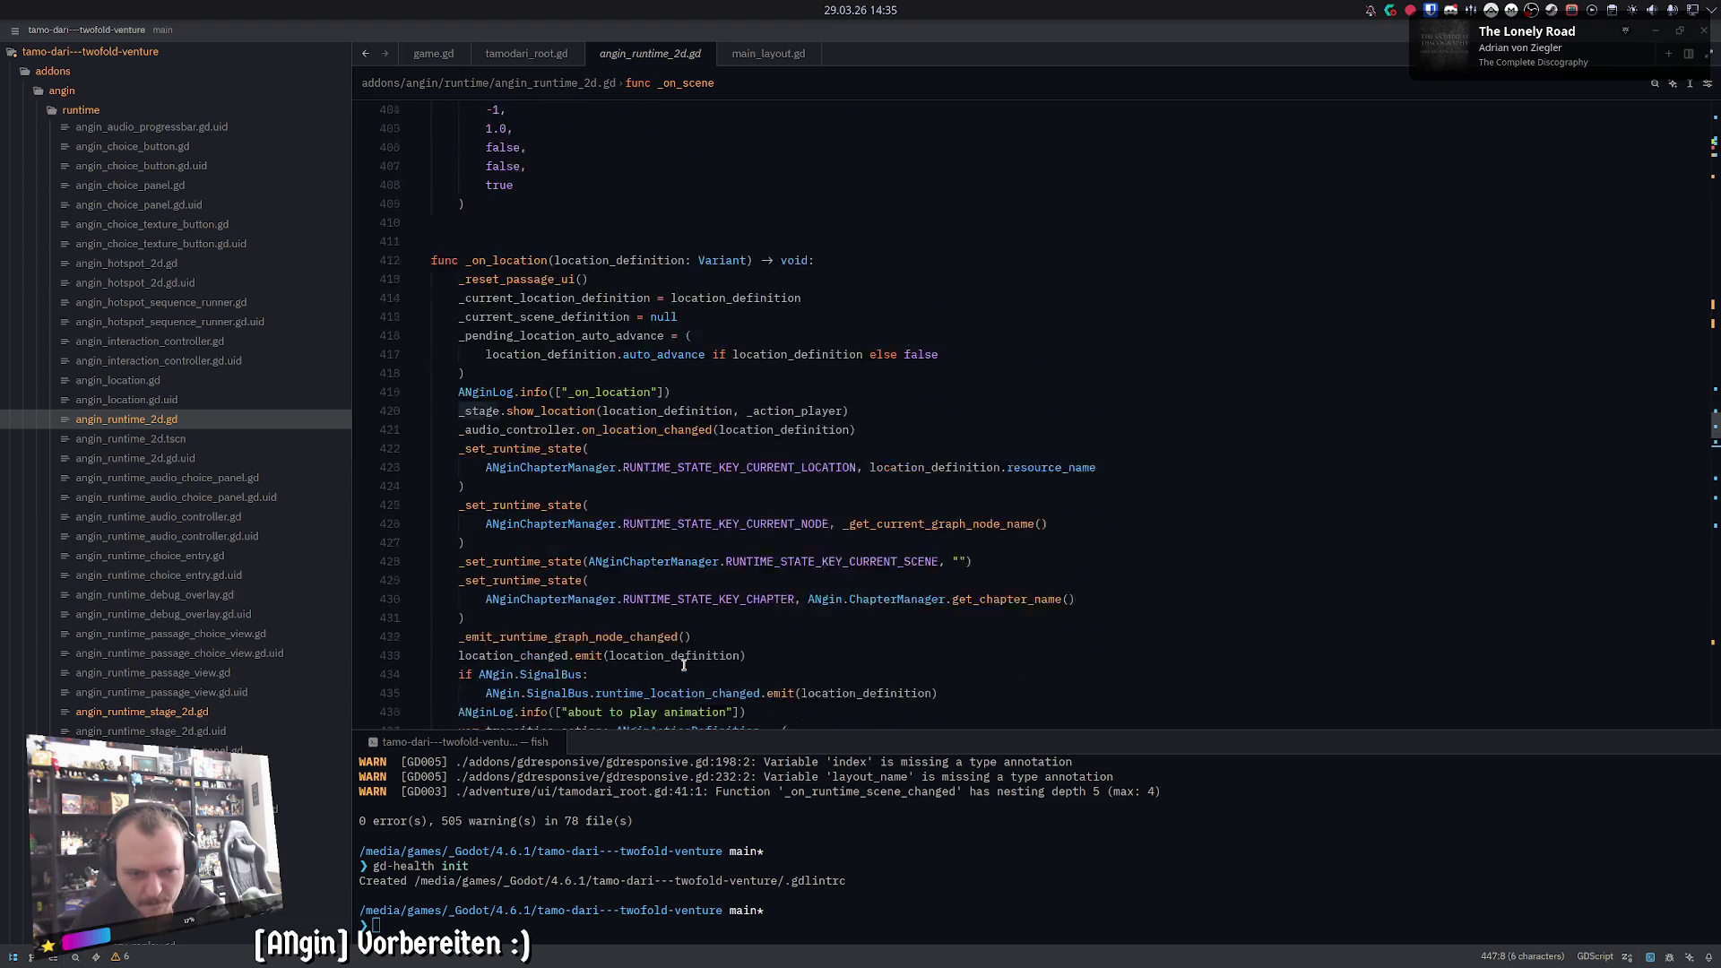
{"action": "scroll", "coordinate": [684, 663], "scroll_direction": "down", "scroll_amount": 11}
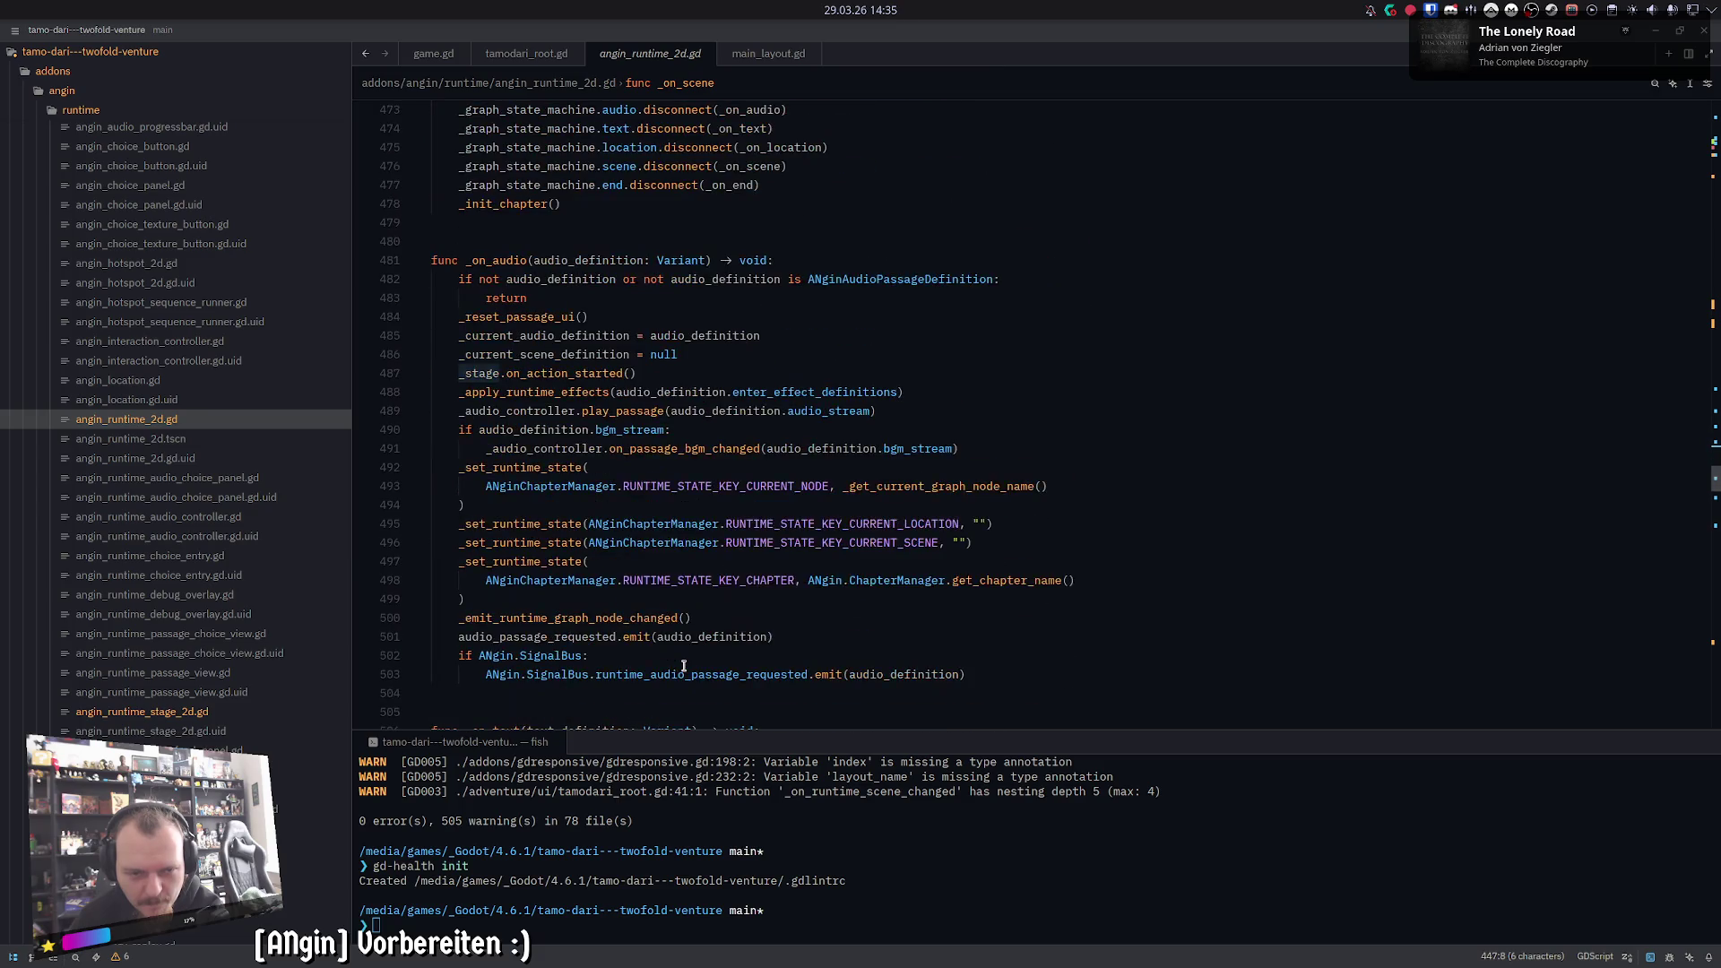
{"action": "scroll", "coordinate": [684, 666], "scroll_direction": "down", "scroll_amount": 15}
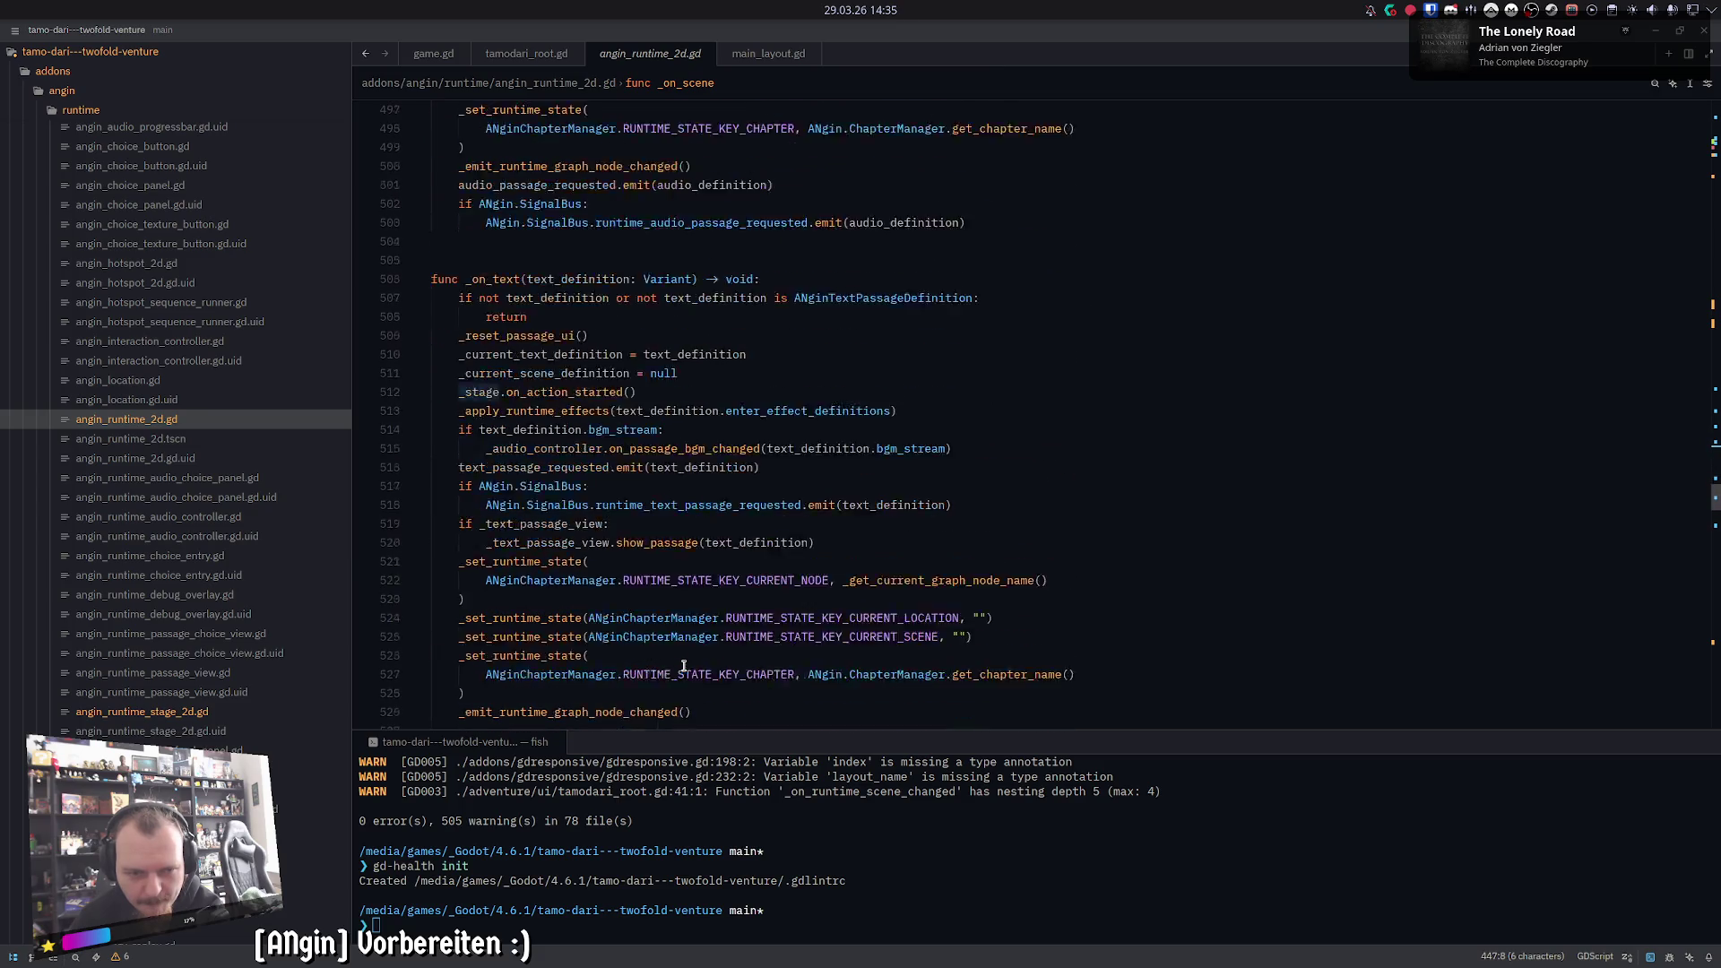
{"action": "scroll", "coordinate": [684, 666], "scroll_direction": "down", "scroll_amount": 1}
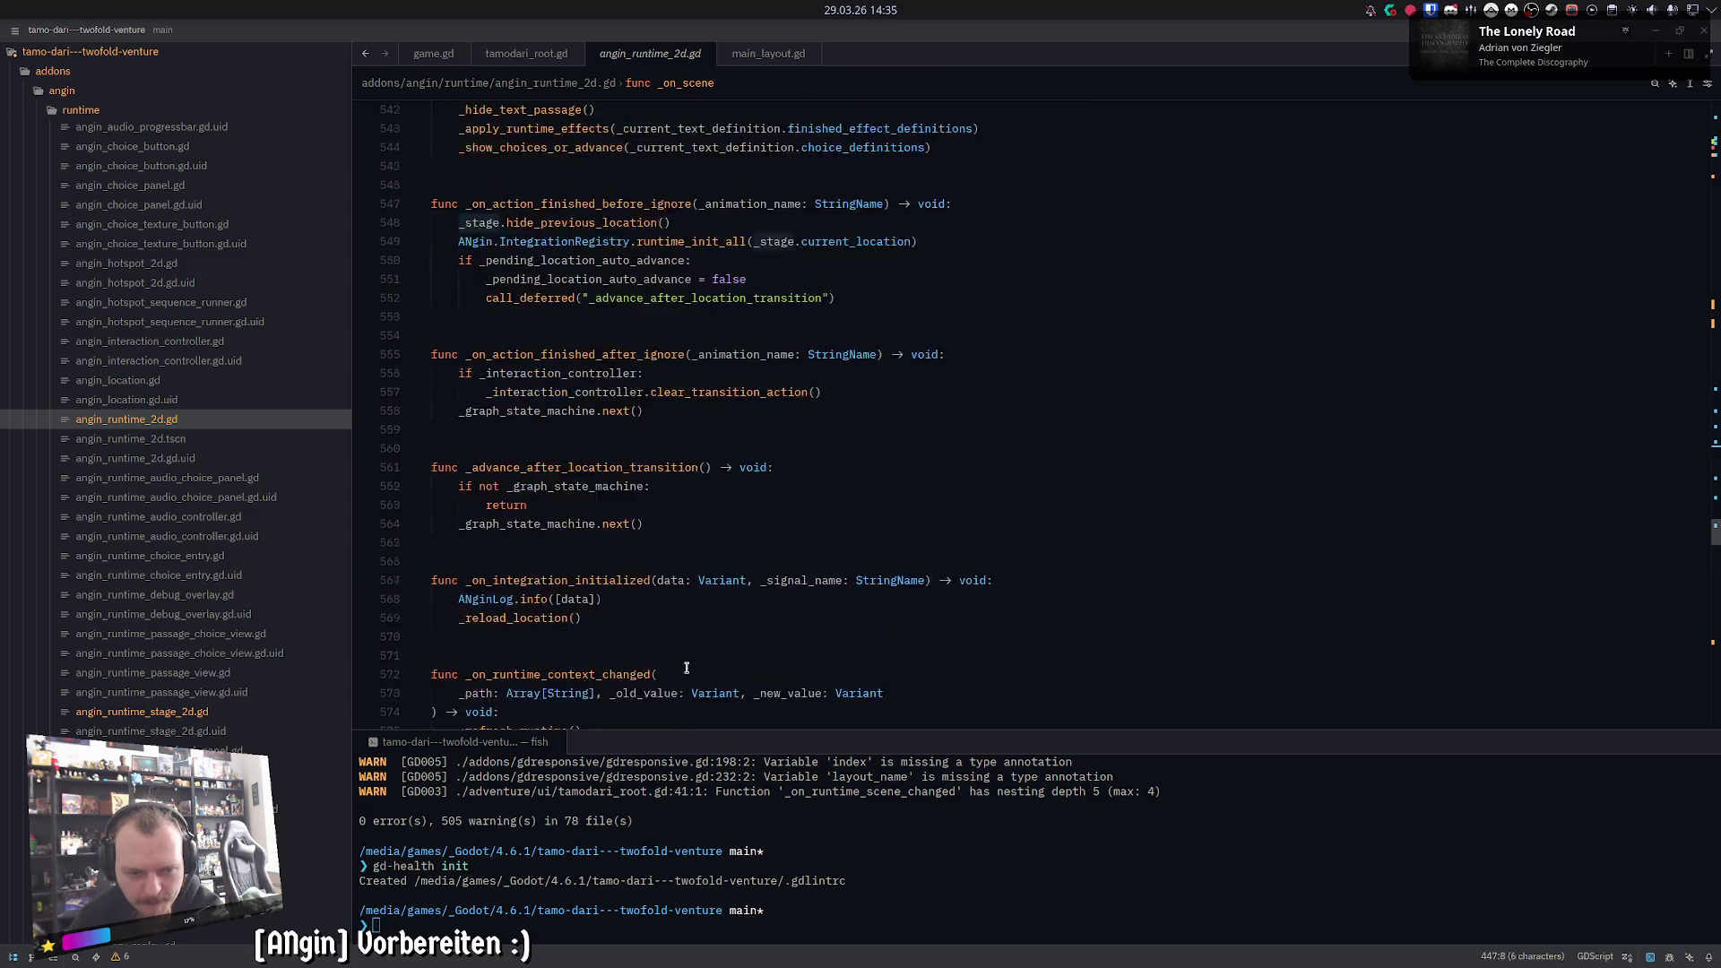
{"action": "scroll", "coordinate": [687, 670], "scroll_direction": "up", "scroll_amount": 1}
{"action": "scroll", "coordinate": [688, 670], "scroll_direction": "down", "scroll_amount": 20}
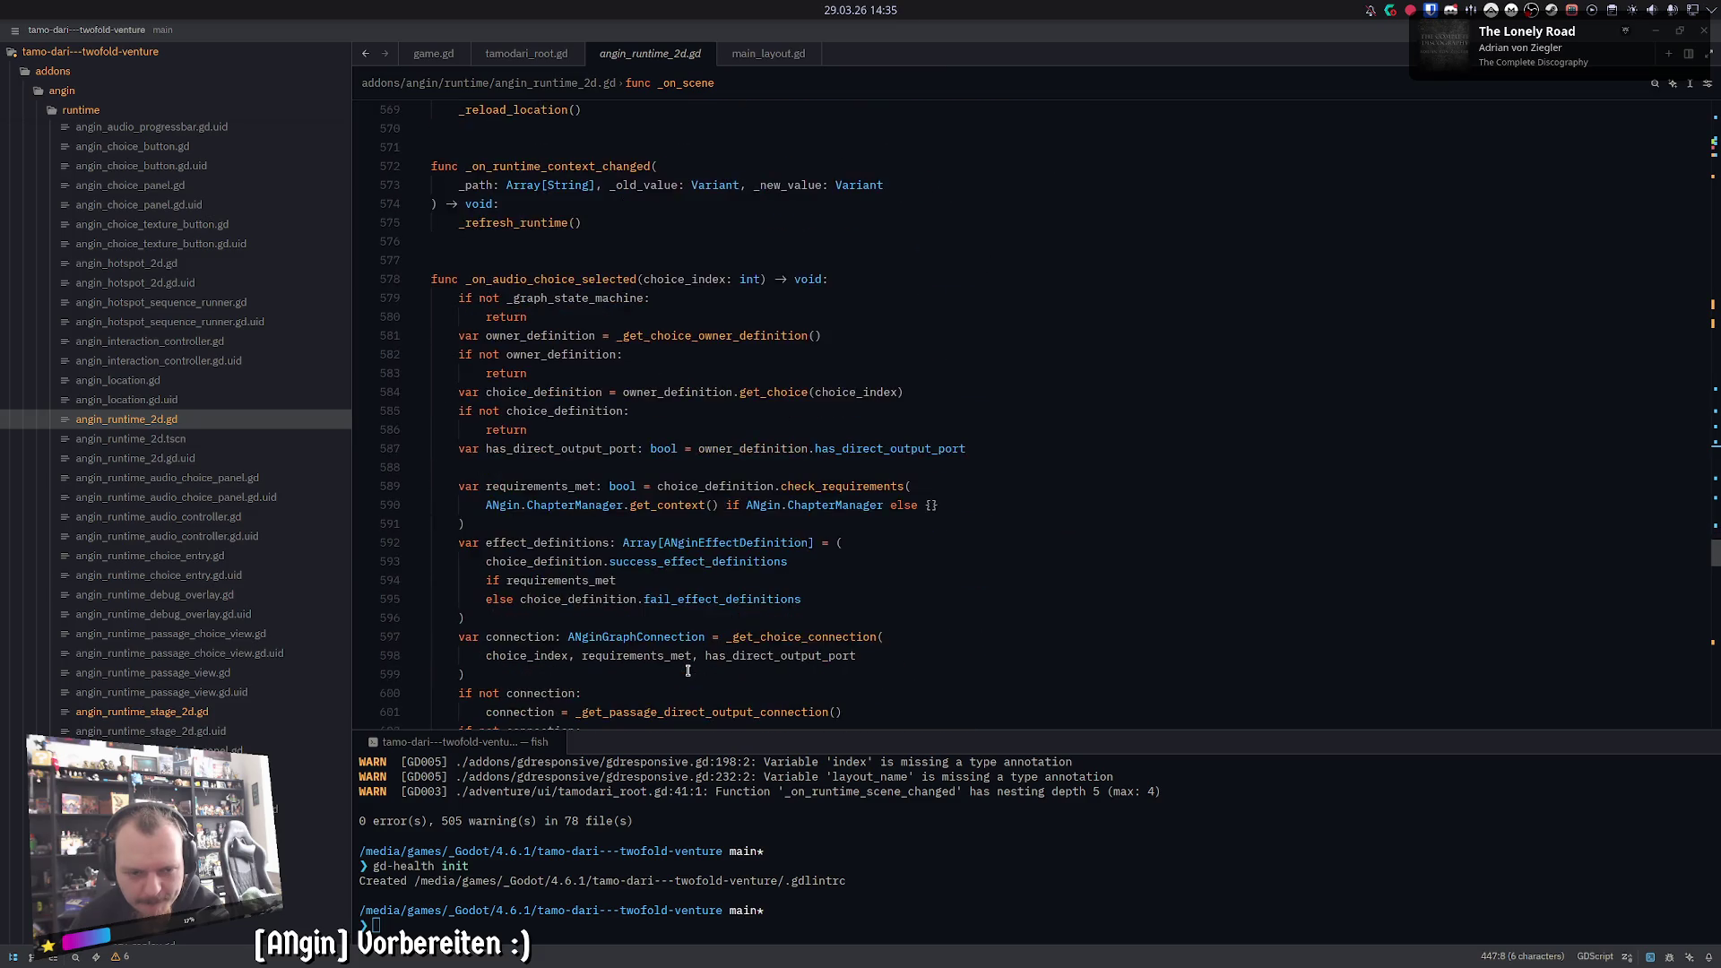
{"action": "scroll", "coordinate": [688, 669], "scroll_direction": "down", "scroll_amount": 20}
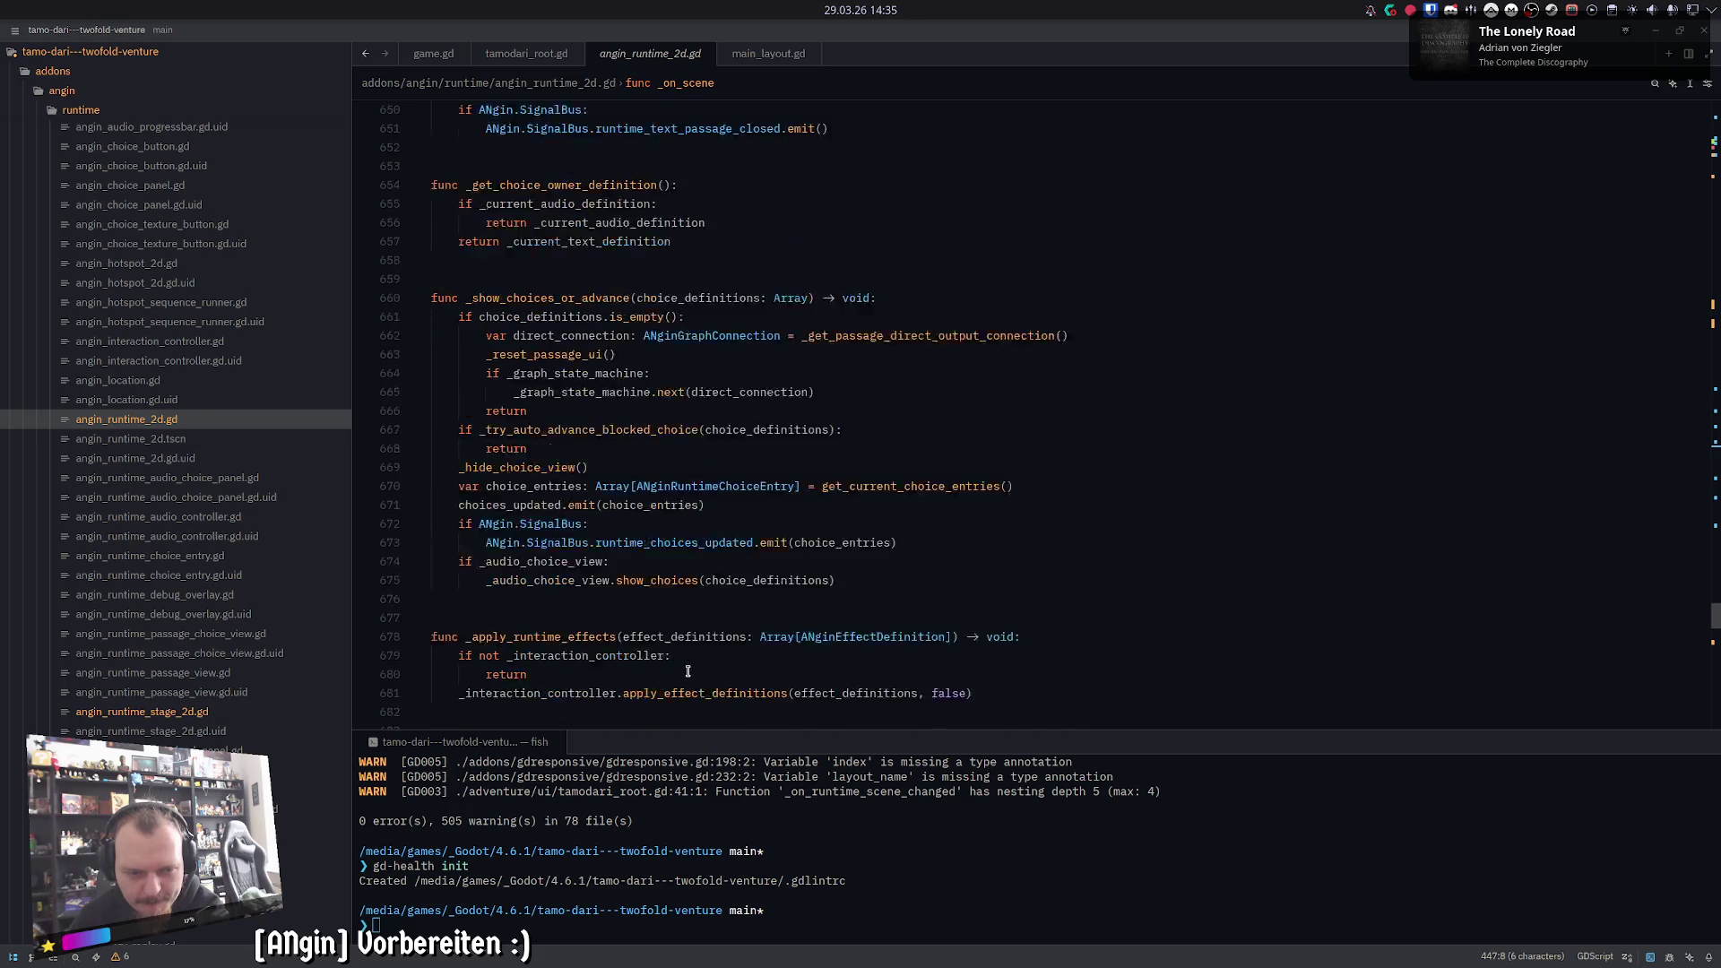
{"action": "scroll", "coordinate": [687, 670], "scroll_direction": "down", "scroll_amount": 19}
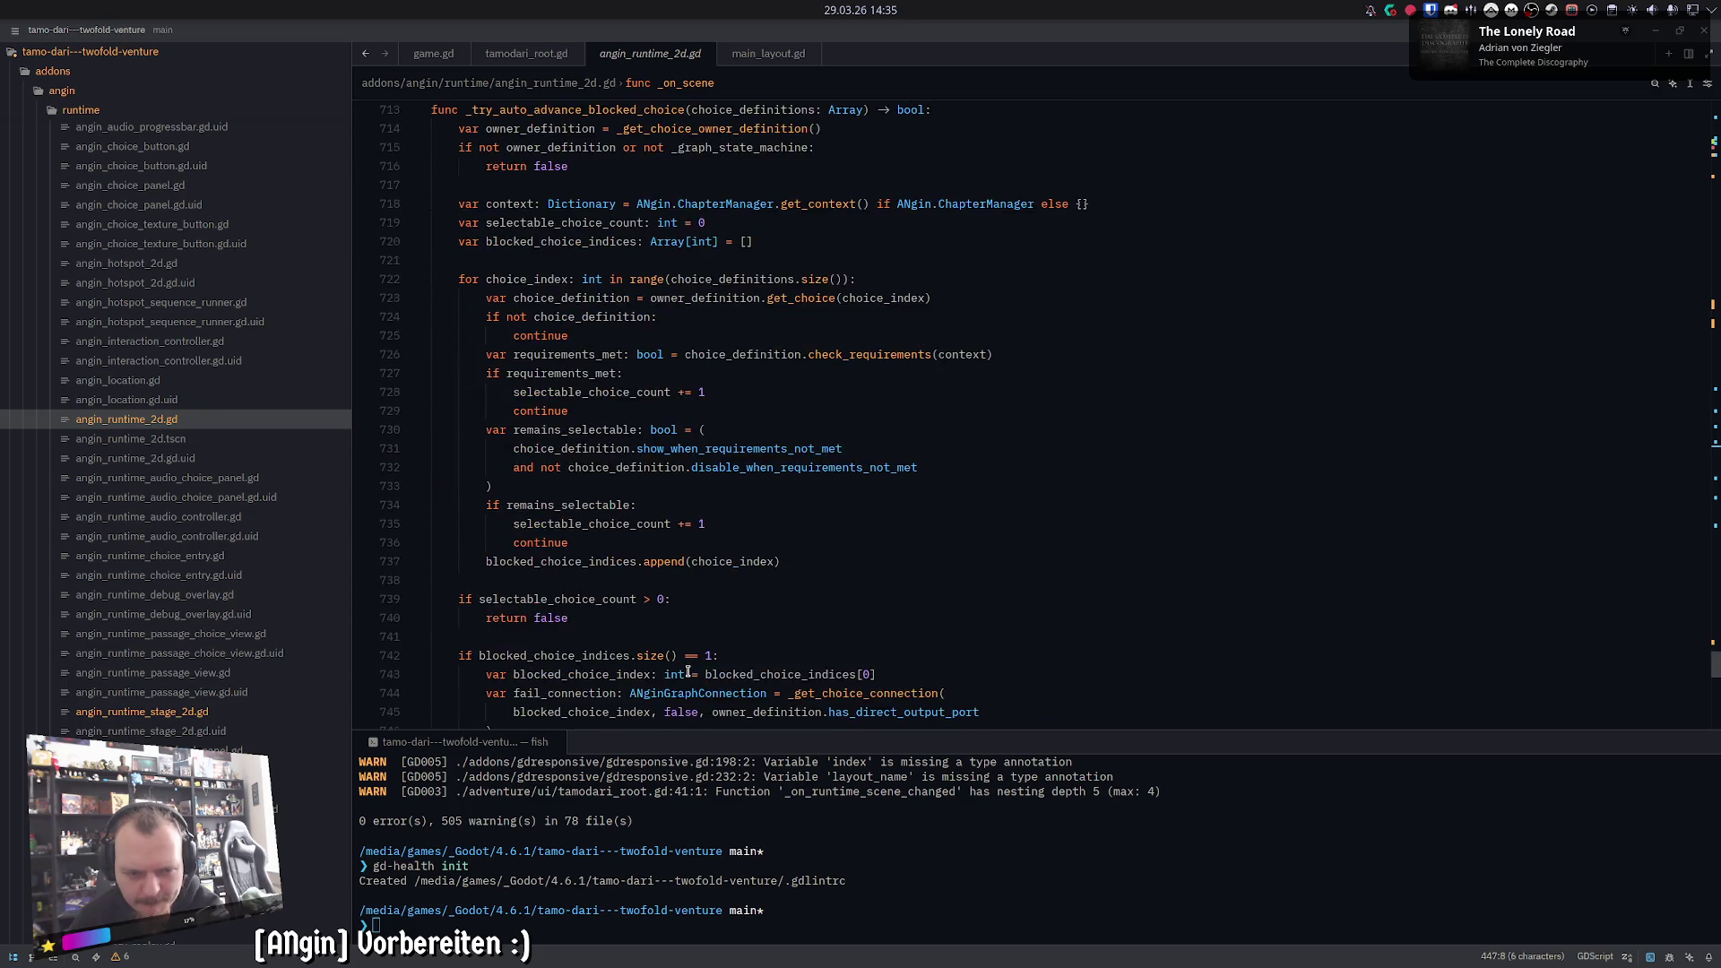
{"action": "scroll", "coordinate": [536, 185], "scroll_direction": "down", "scroll_amount": 3}
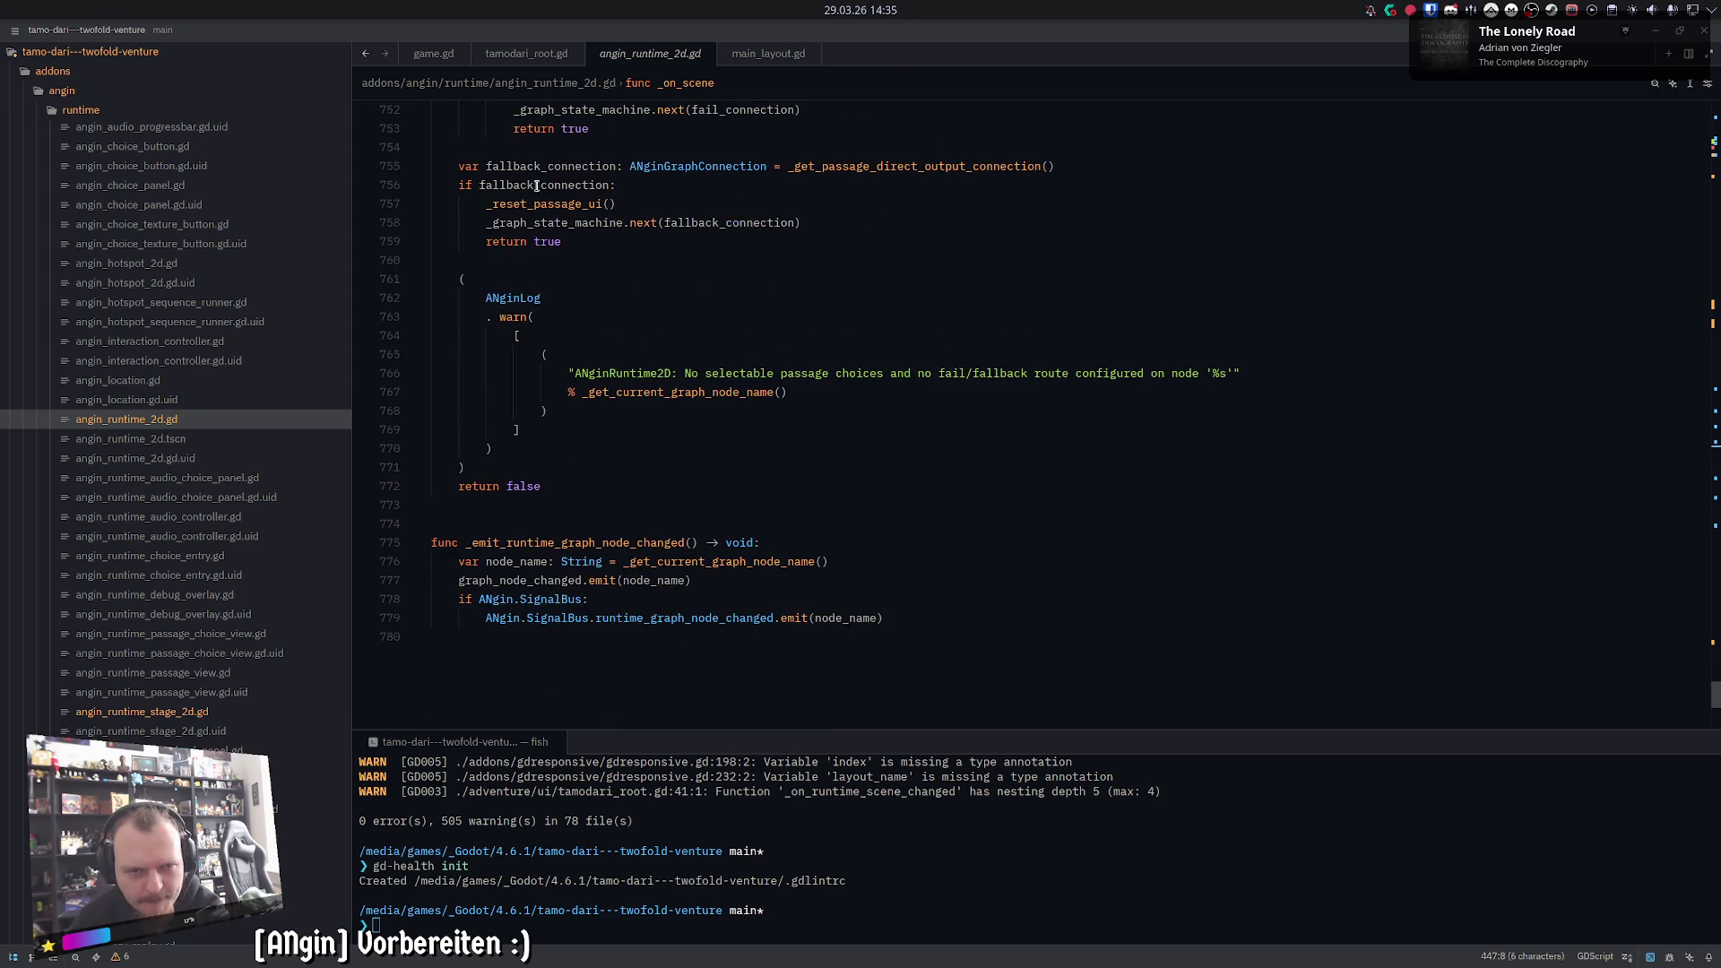
Glance at tamodari_root.gd, then jump from _on_scene to show_scene's definition in angin_runtime_stage_2d.gd.
{"action": "left_click", "coordinate": [516, 53]}
{"action": "left_click", "coordinate": [650, 54]}
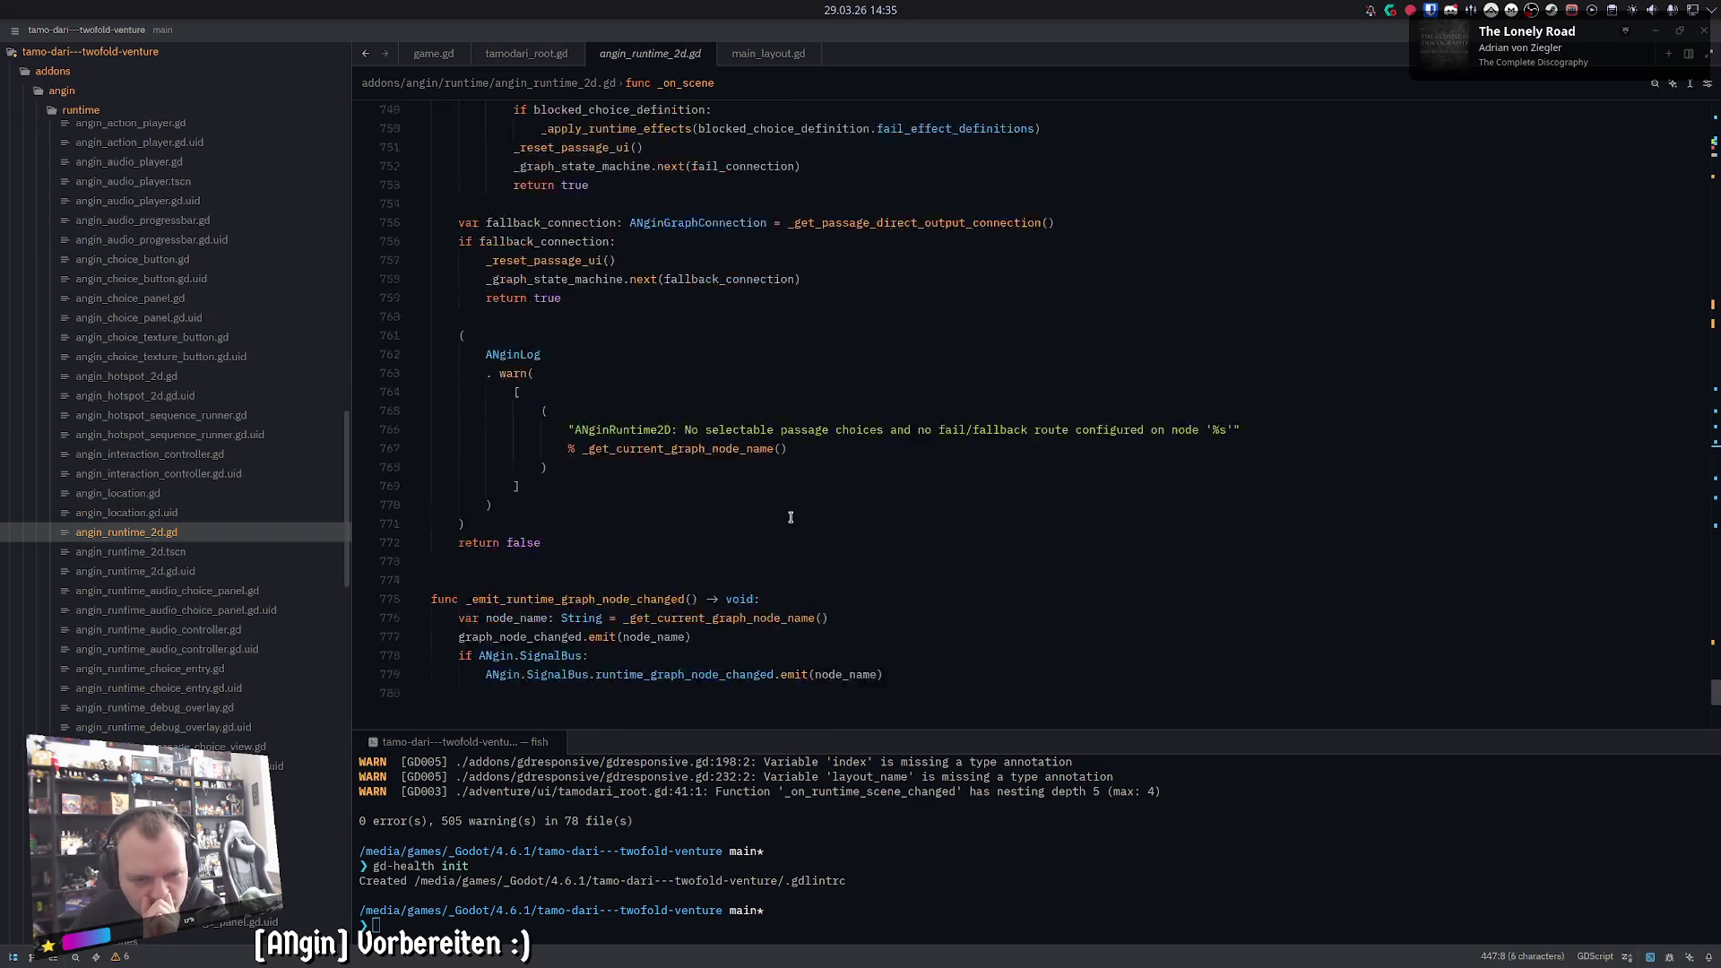
{"action": "scroll", "coordinate": [815, 477], "scroll_direction": "up", "scroll_amount": 11}
{"action": "scroll", "coordinate": [815, 477], "scroll_direction": "up", "scroll_amount": 20}
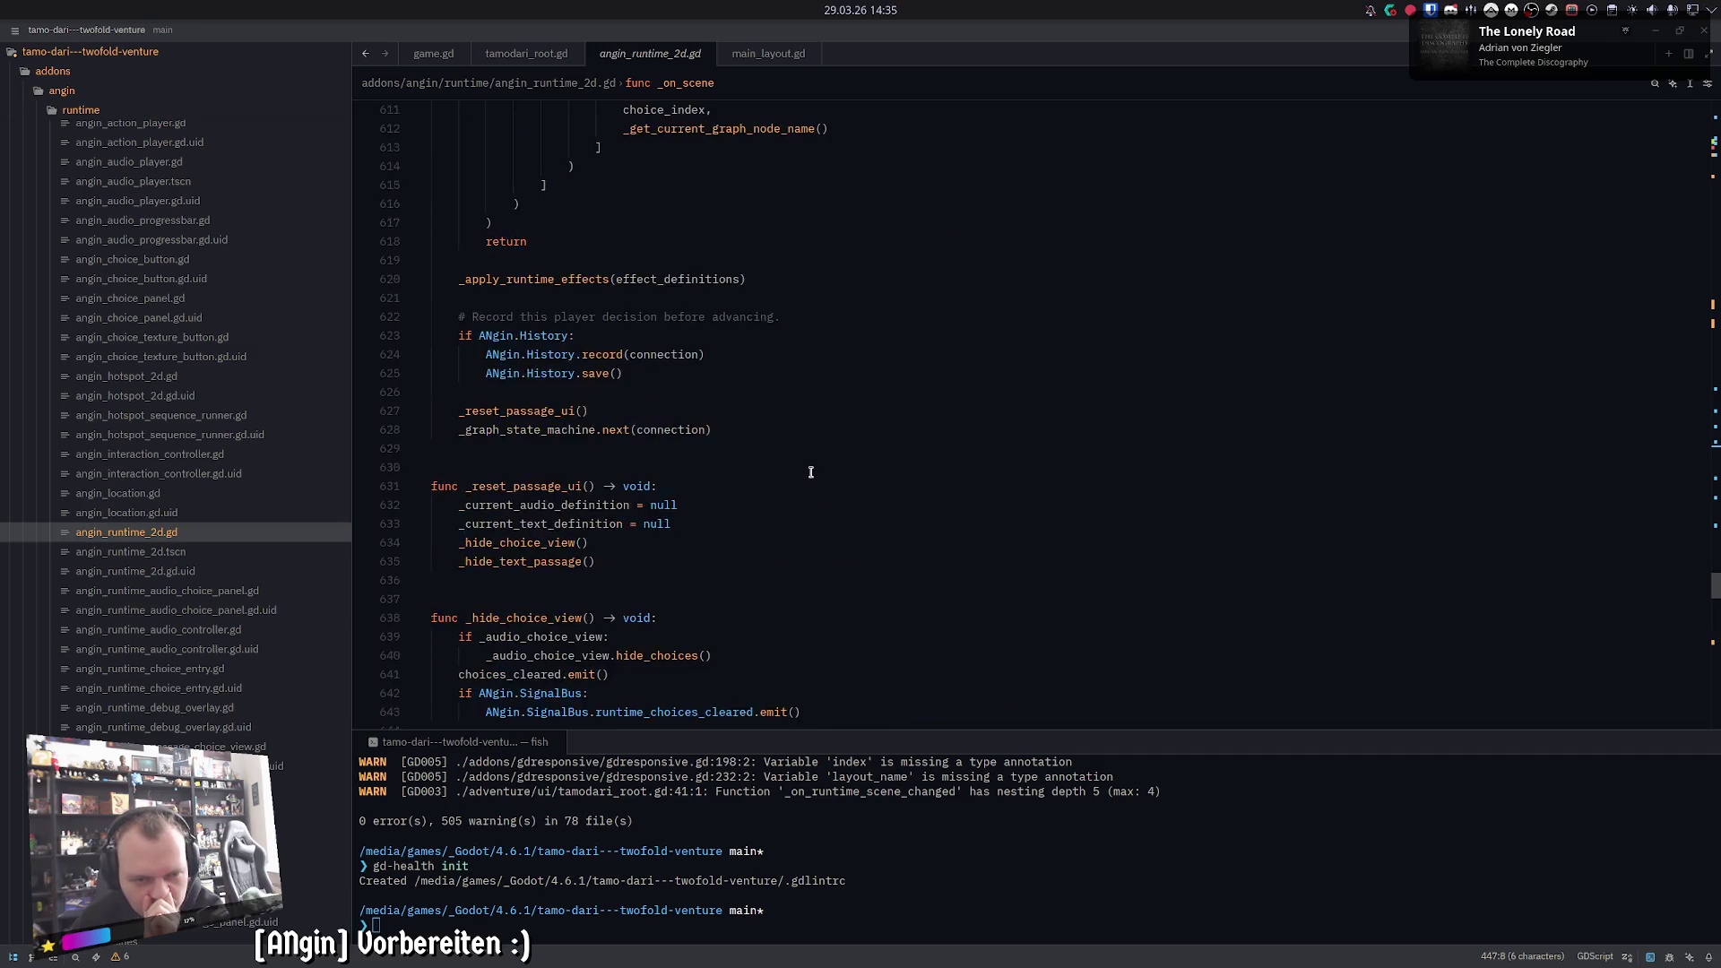
{"action": "scroll", "coordinate": [811, 471], "scroll_direction": "up", "scroll_amount": 18}
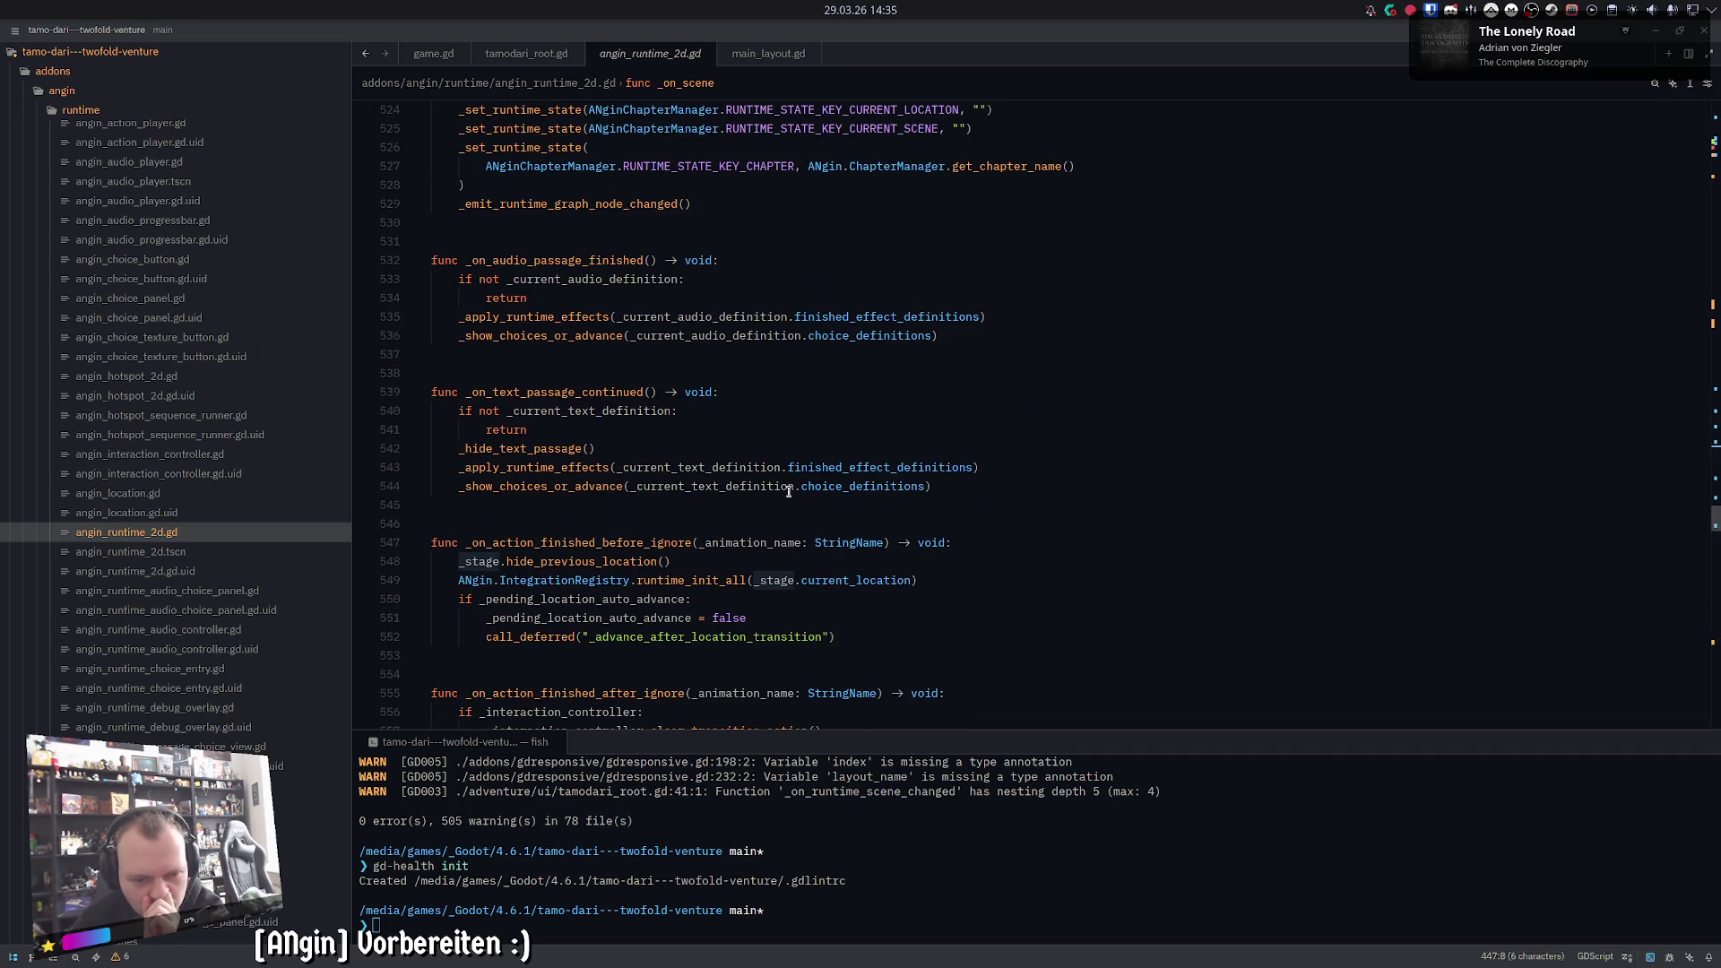
{"action": "scroll", "coordinate": [789, 490], "scroll_direction": "up", "scroll_amount": 9}
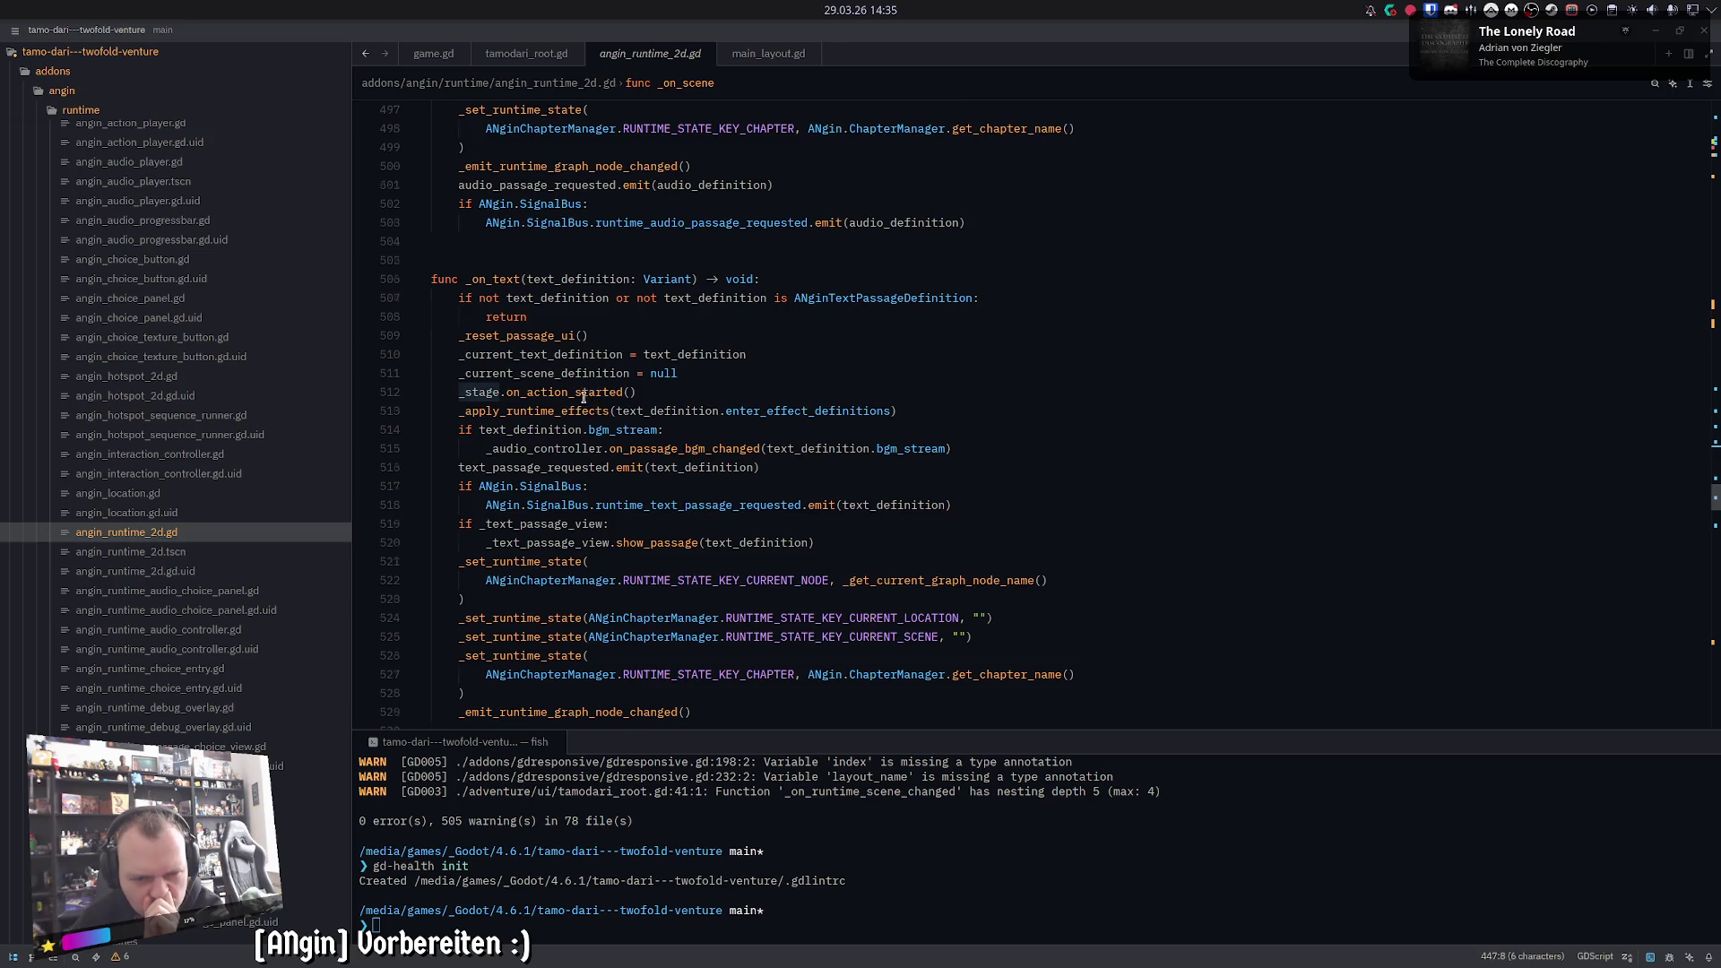
{"action": "scroll", "coordinate": [584, 396], "scroll_direction": "up", "scroll_amount": 7}
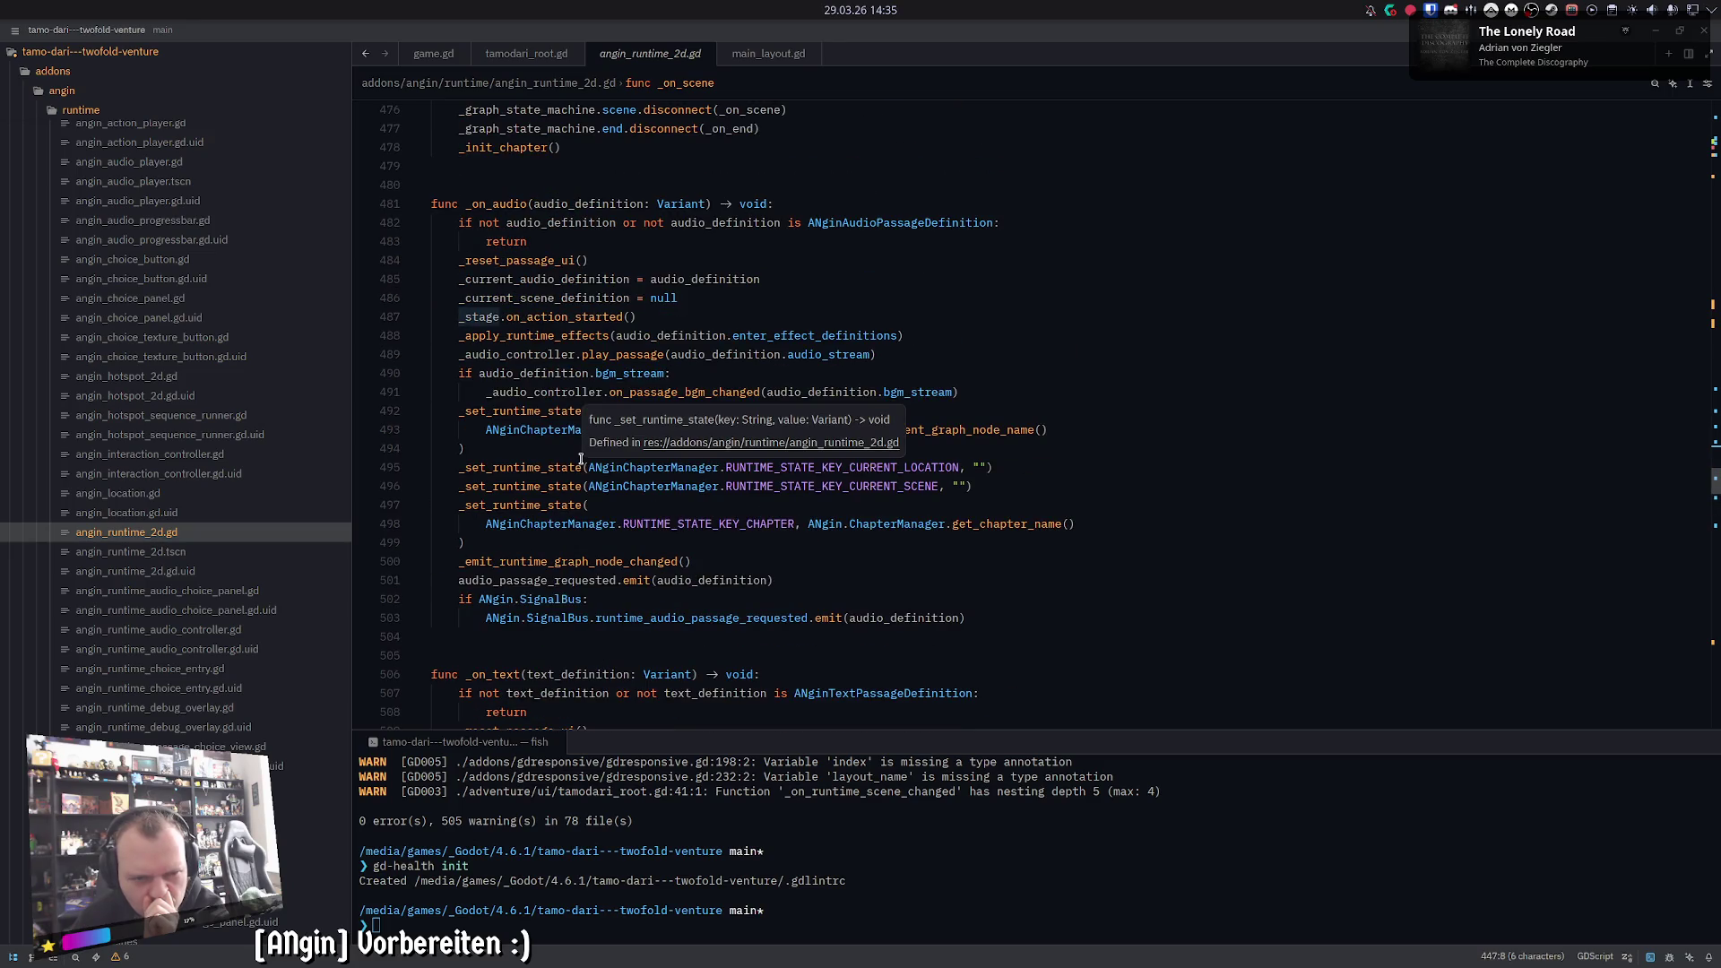
{"action": "scroll", "coordinate": [581, 459], "scroll_direction": "up", "scroll_amount": 13}
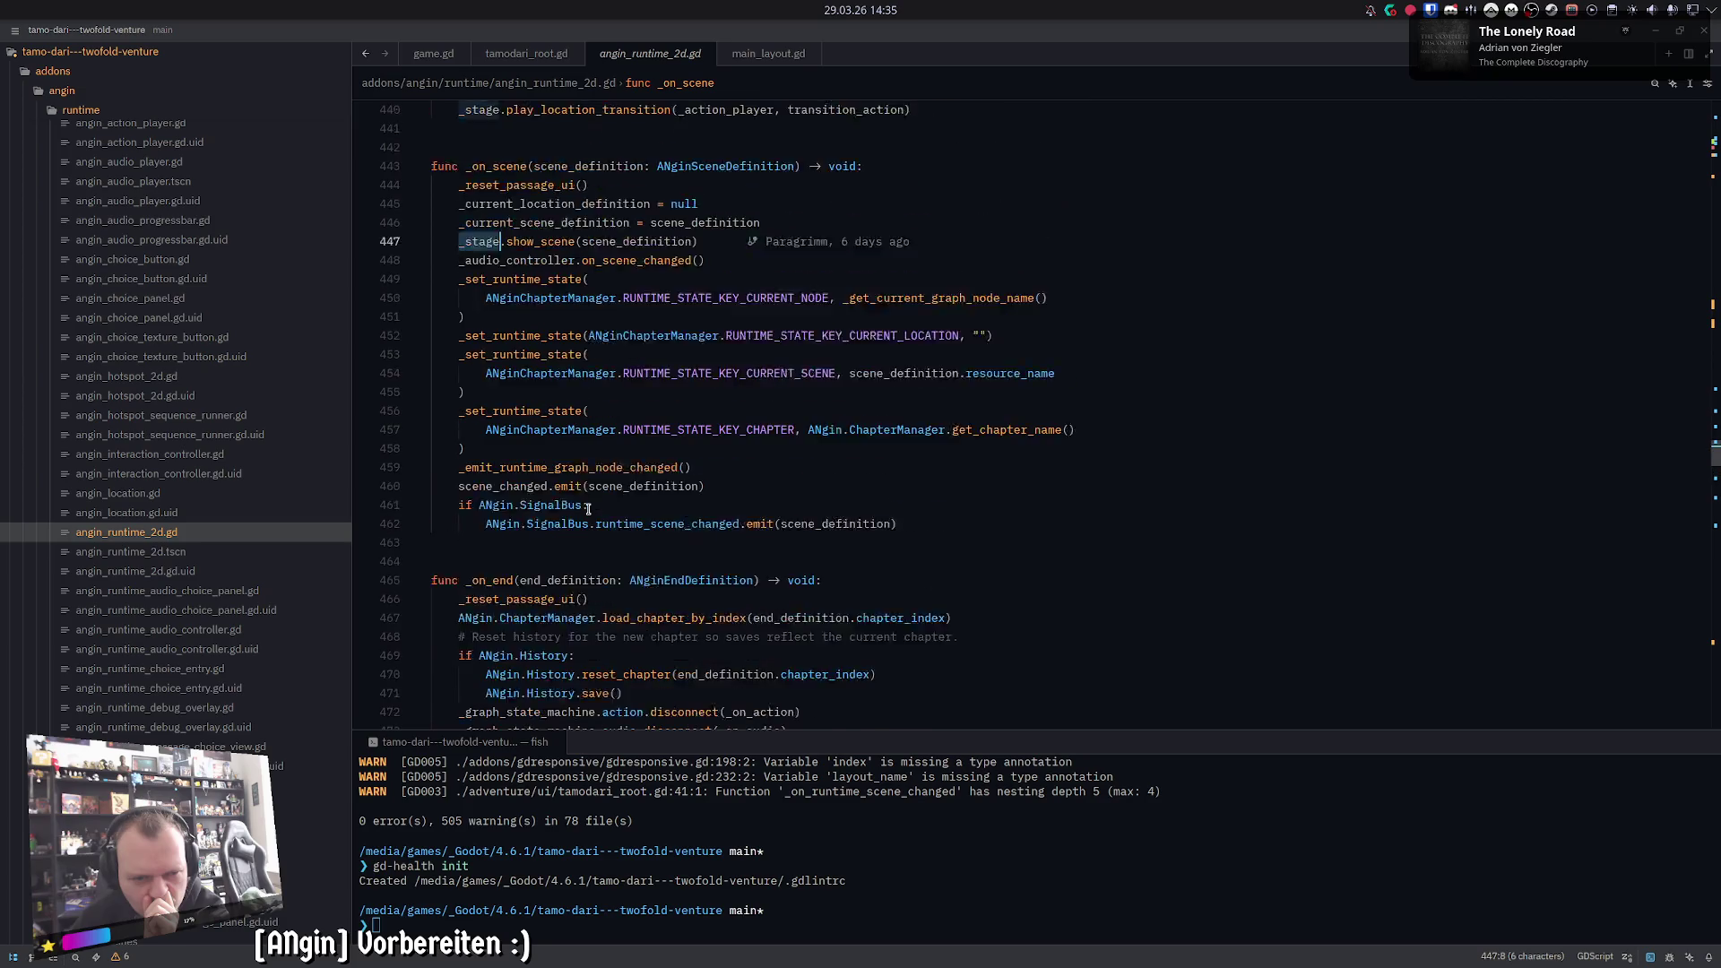
{"action": "left_click", "coordinate": [543, 298], "text": "ctrl"}
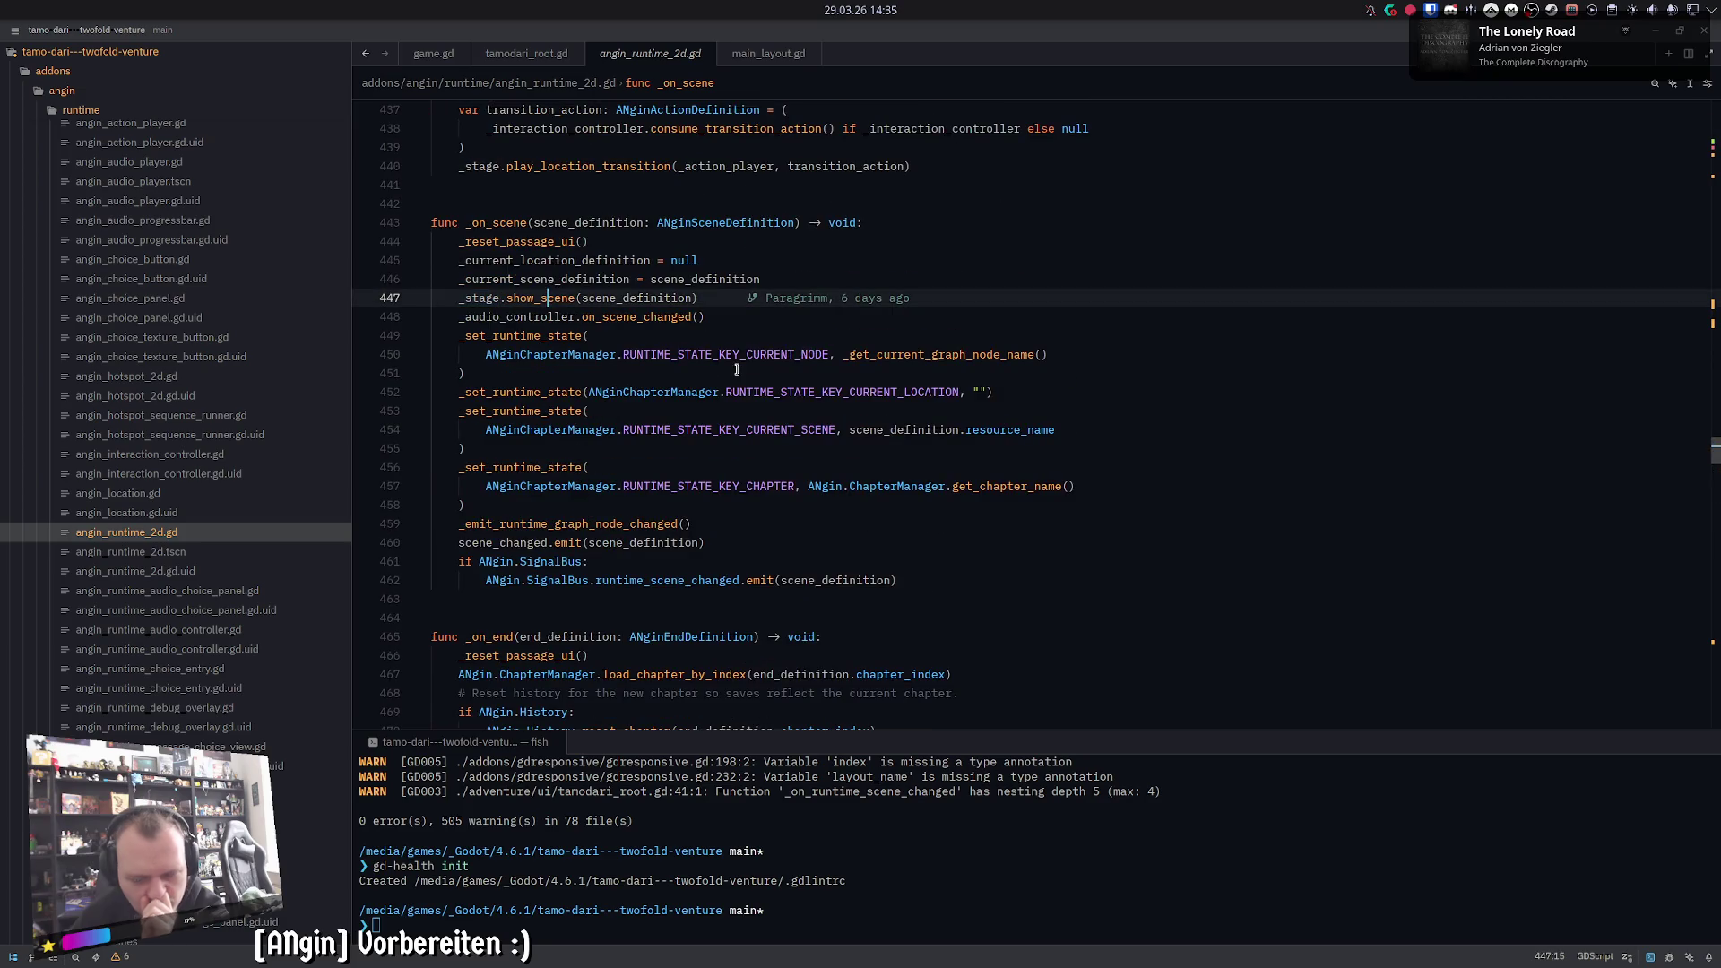
{"action": "scroll", "coordinate": [737, 369], "scroll_direction": "down", "scroll_amount": 5}
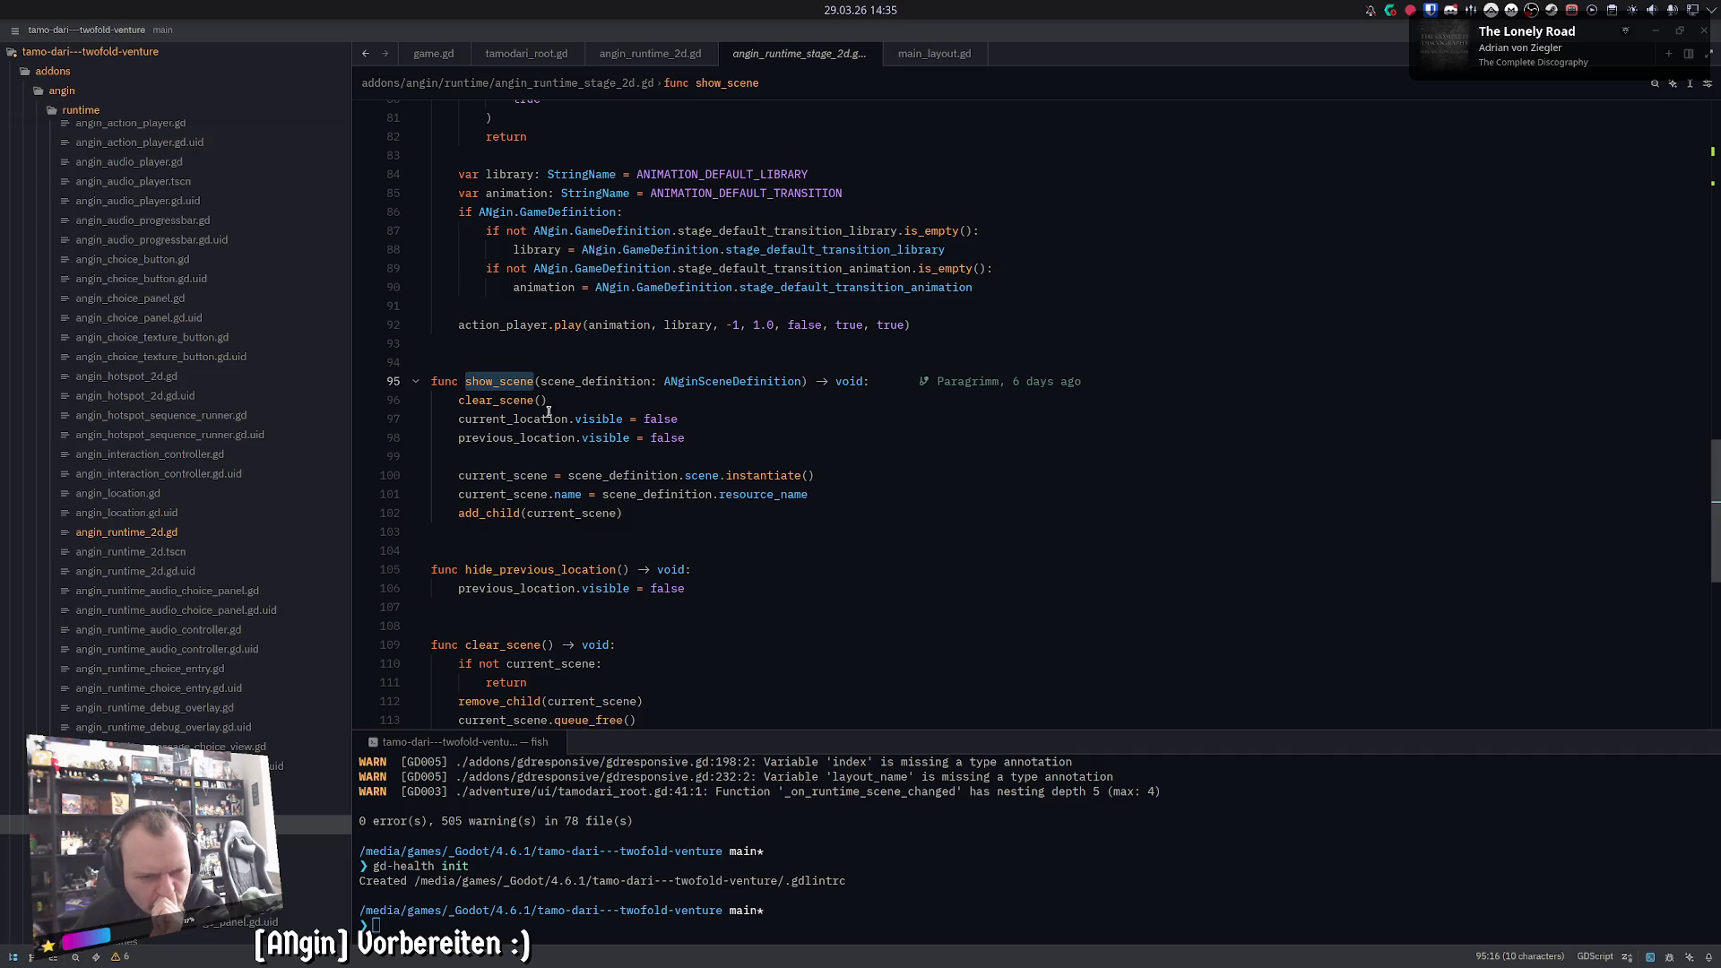
Highlight the clear_scene() call and the show_scene name to review the function.
{"action": "double_click", "coordinate": [511, 404]}
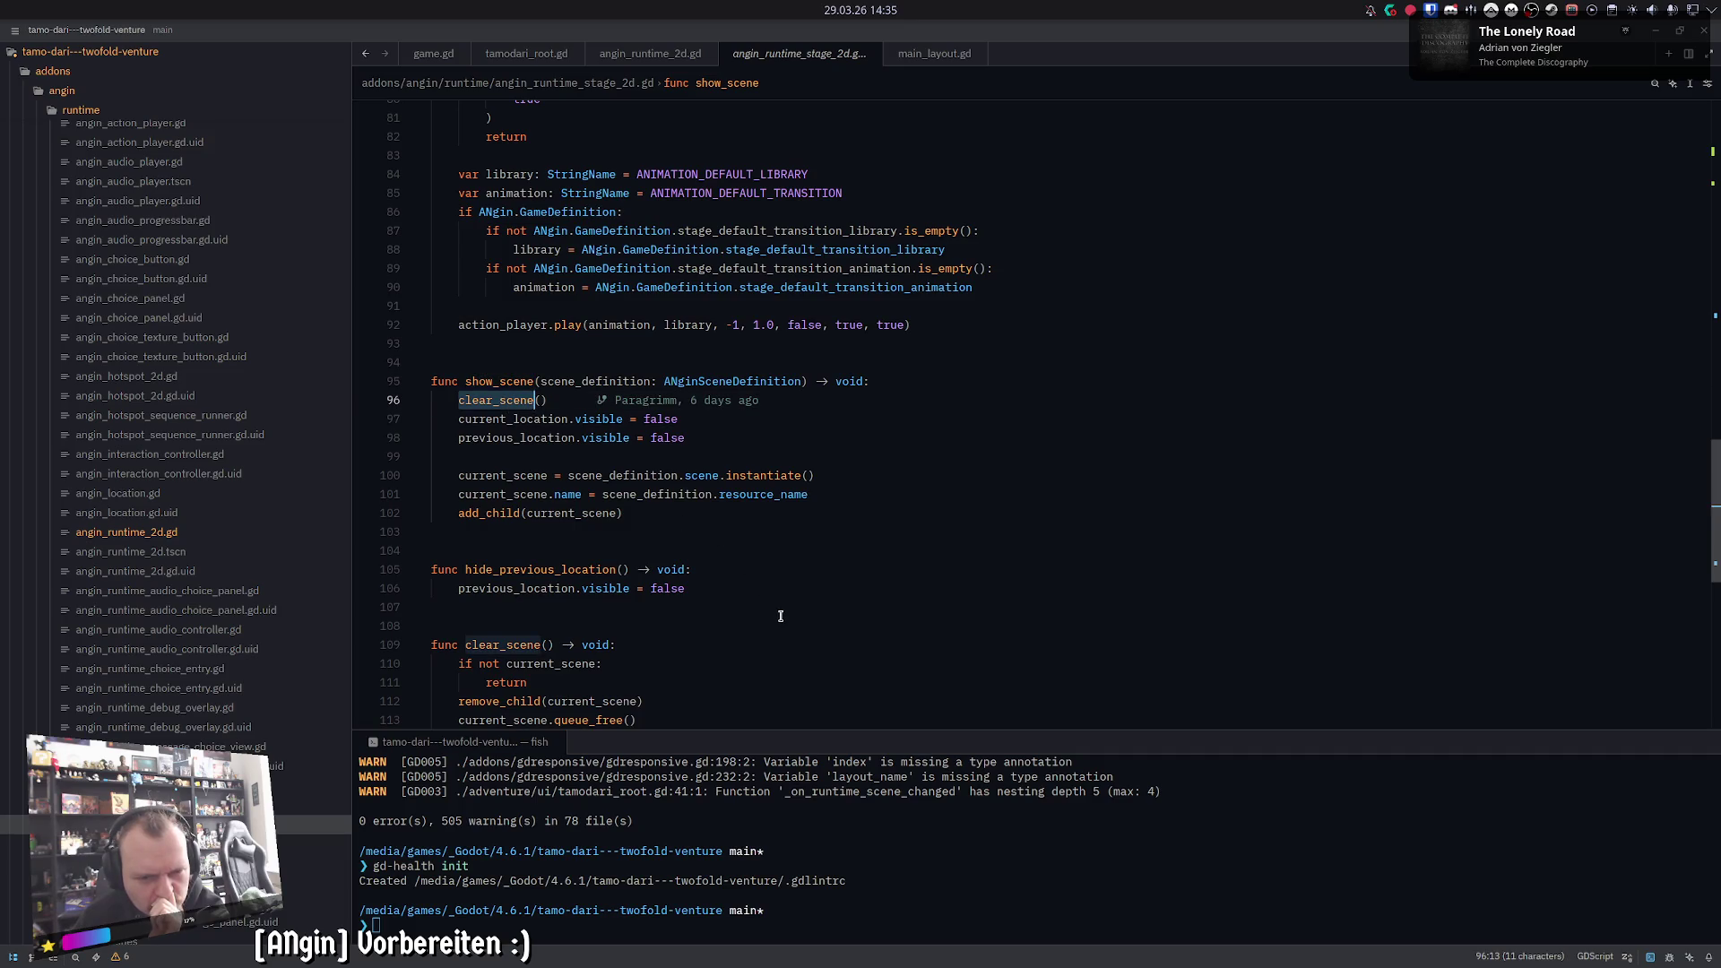
{"action": "double_click", "coordinate": [499, 381]}
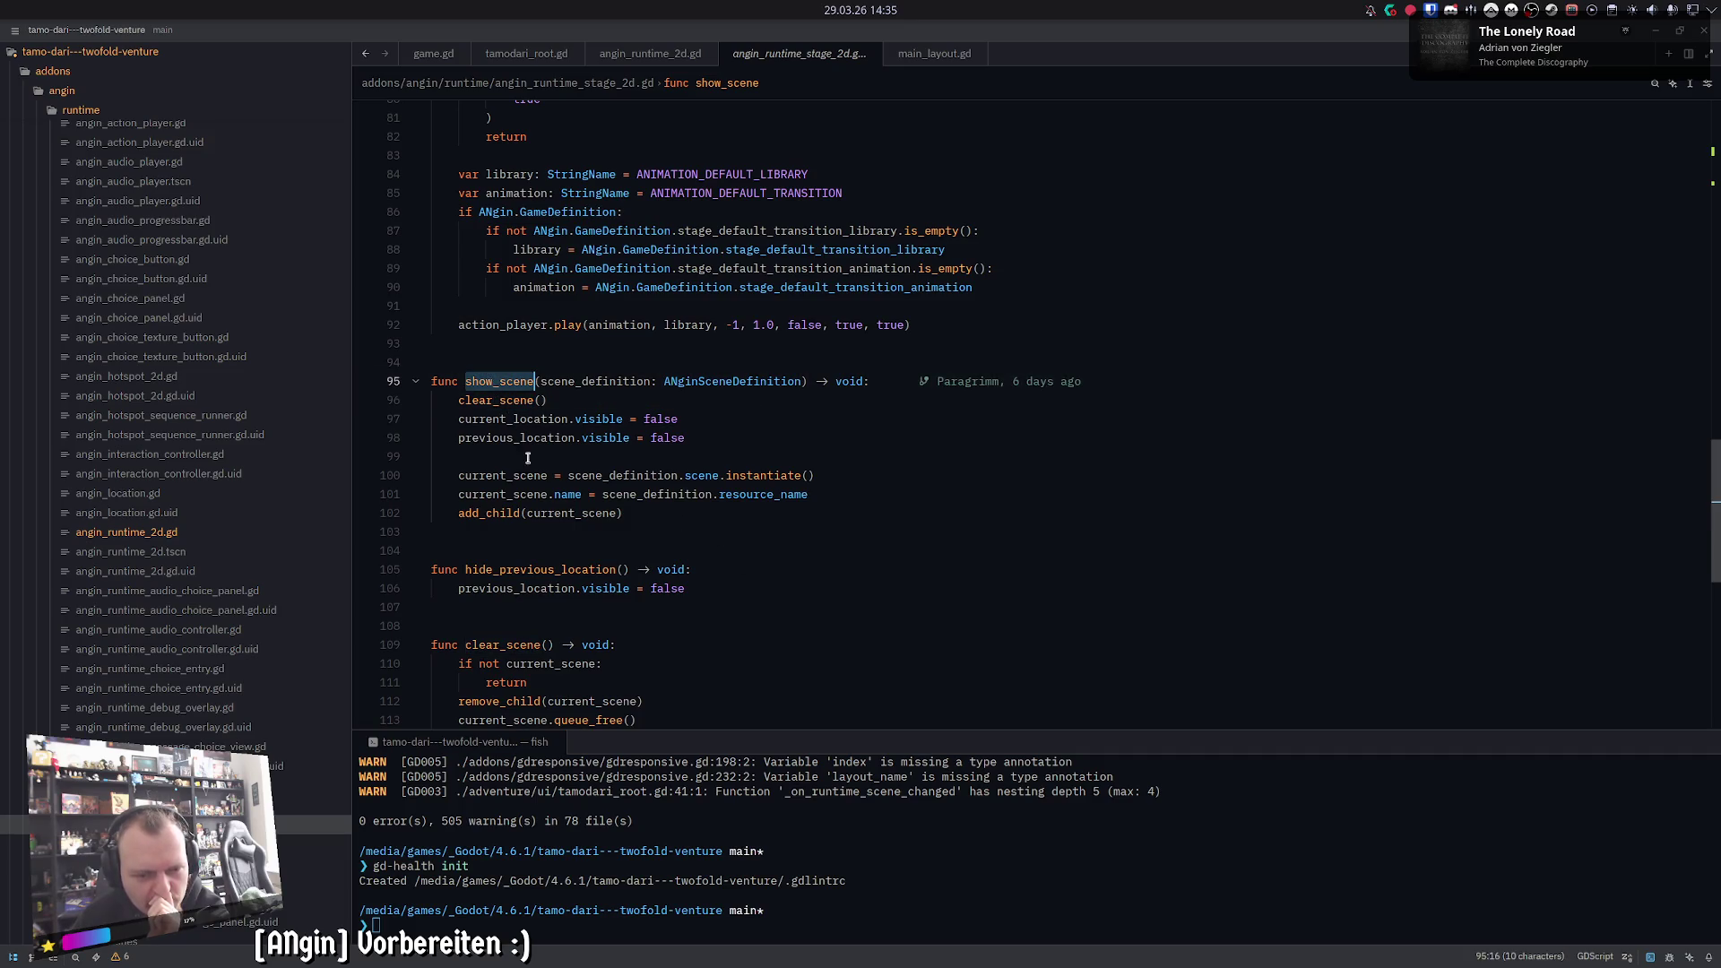
{"action": "scroll", "coordinate": [618, 570], "scroll_direction": "down", "scroll_amount": 1}
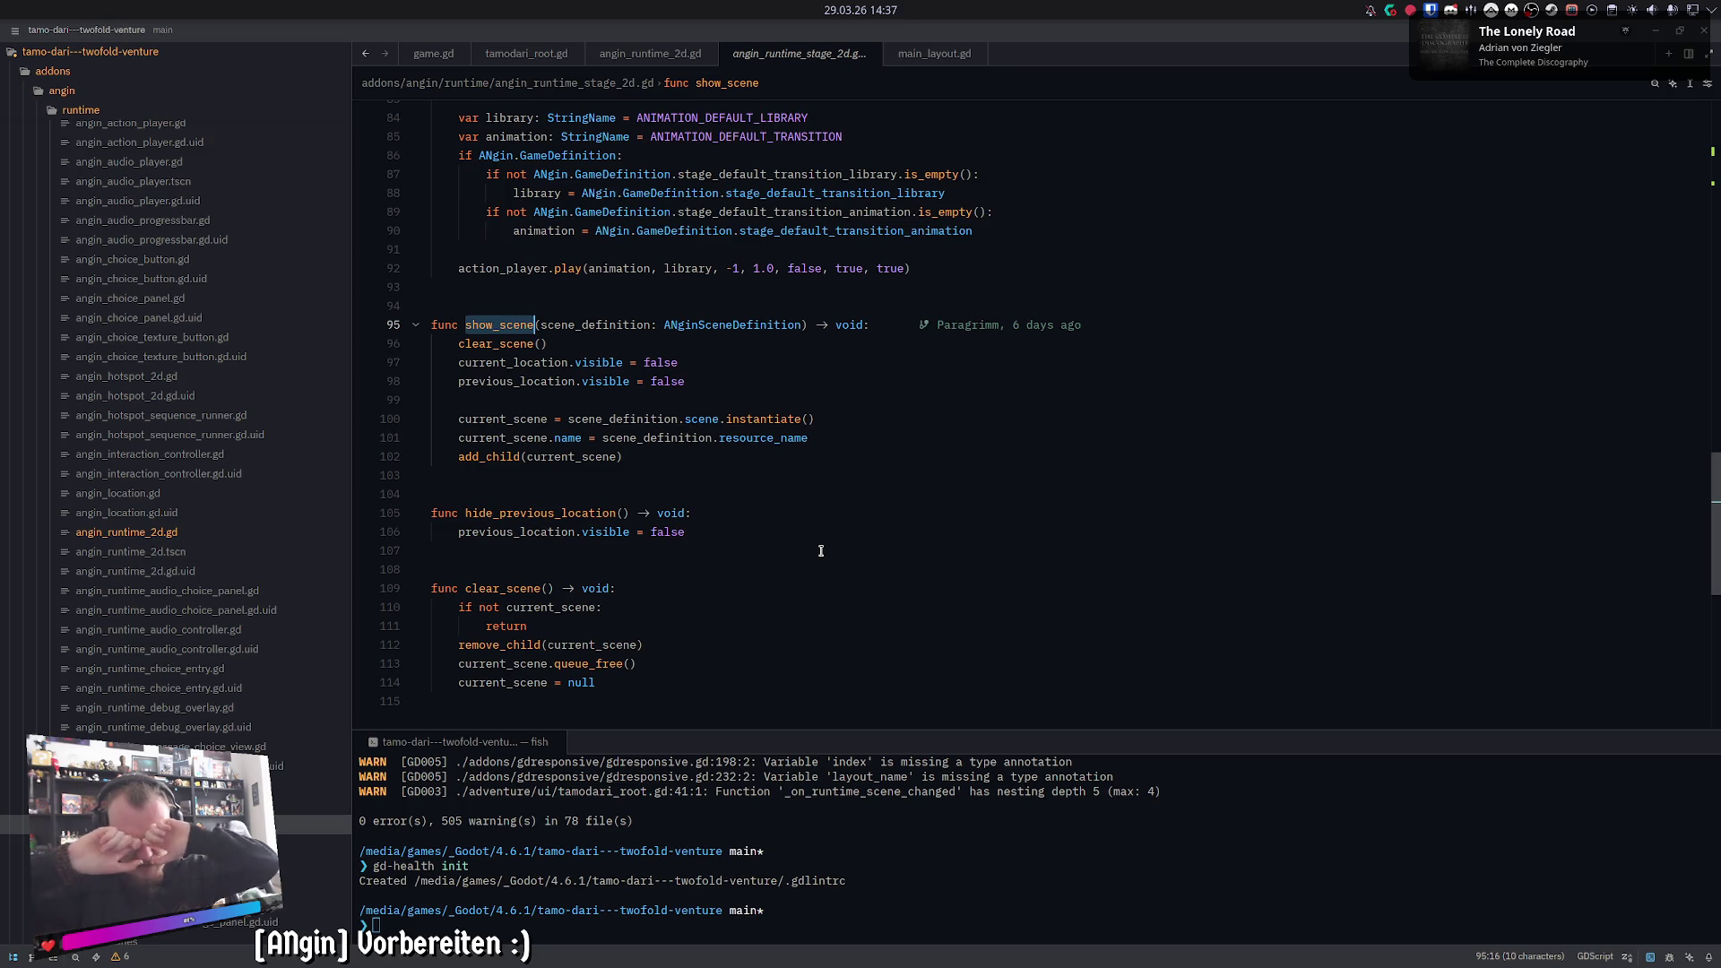
Search the whole project for clear_scene, listing its definition and calls in show_scene and show_location.
{"action": "double_click", "coordinate": [502, 588]}
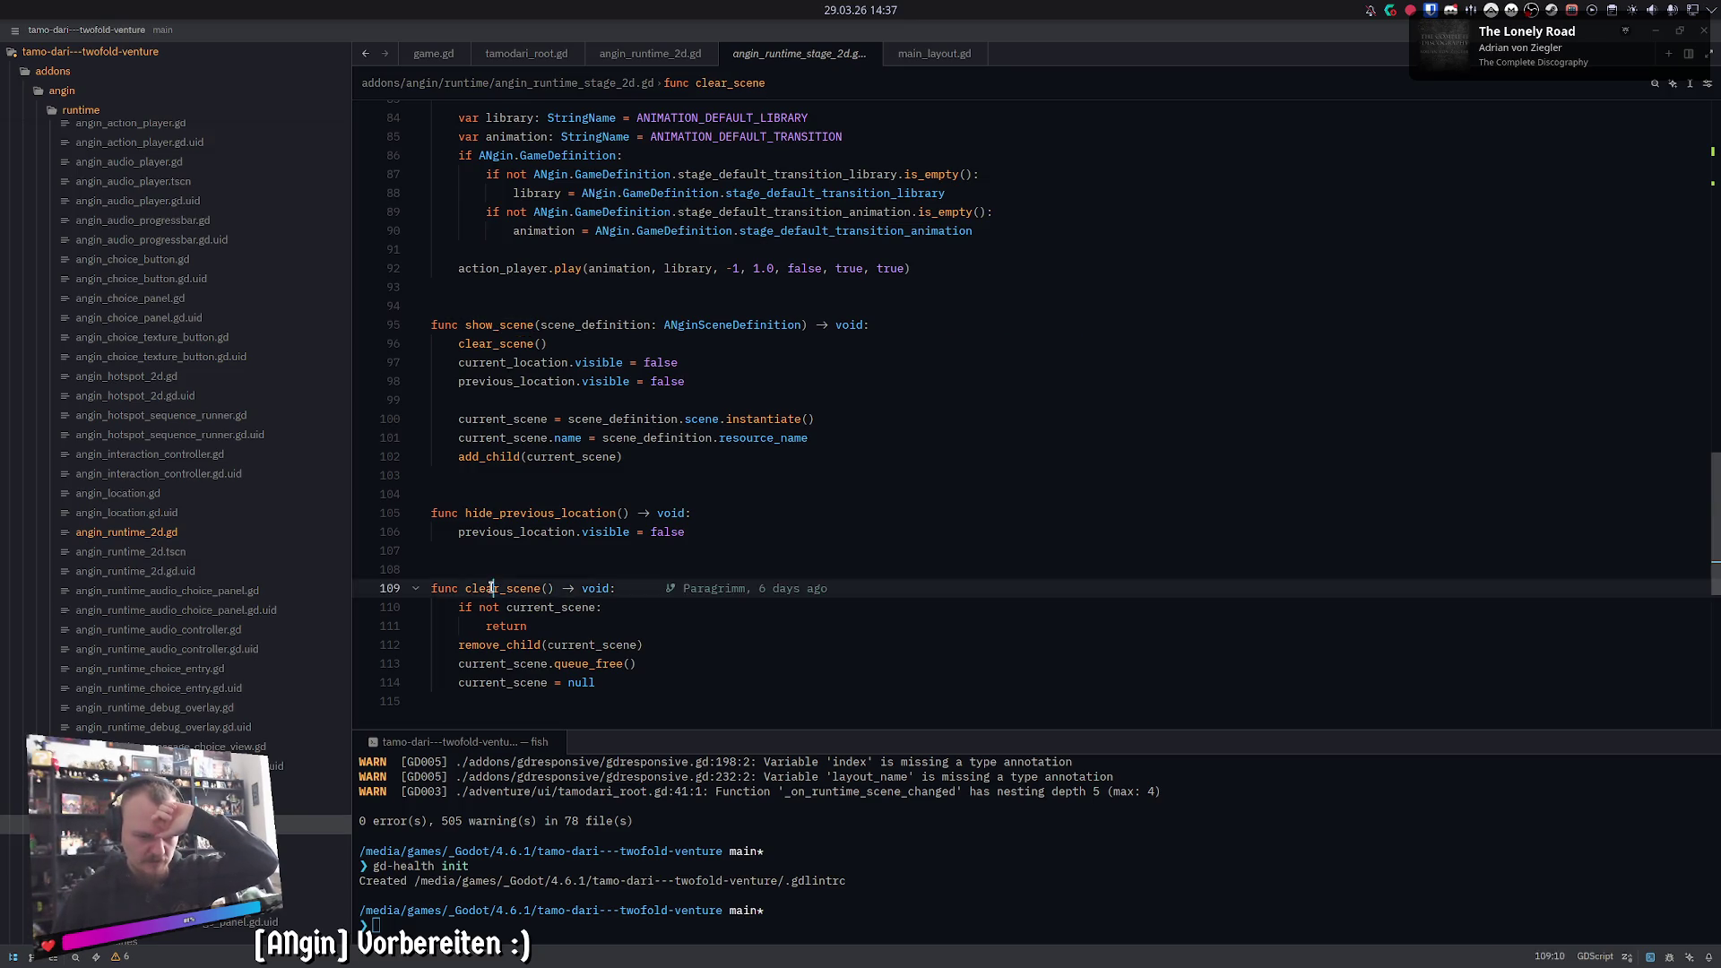
{"action": "scroll", "coordinate": [699, 628], "scroll_direction": "down", "scroll_amount": 3}
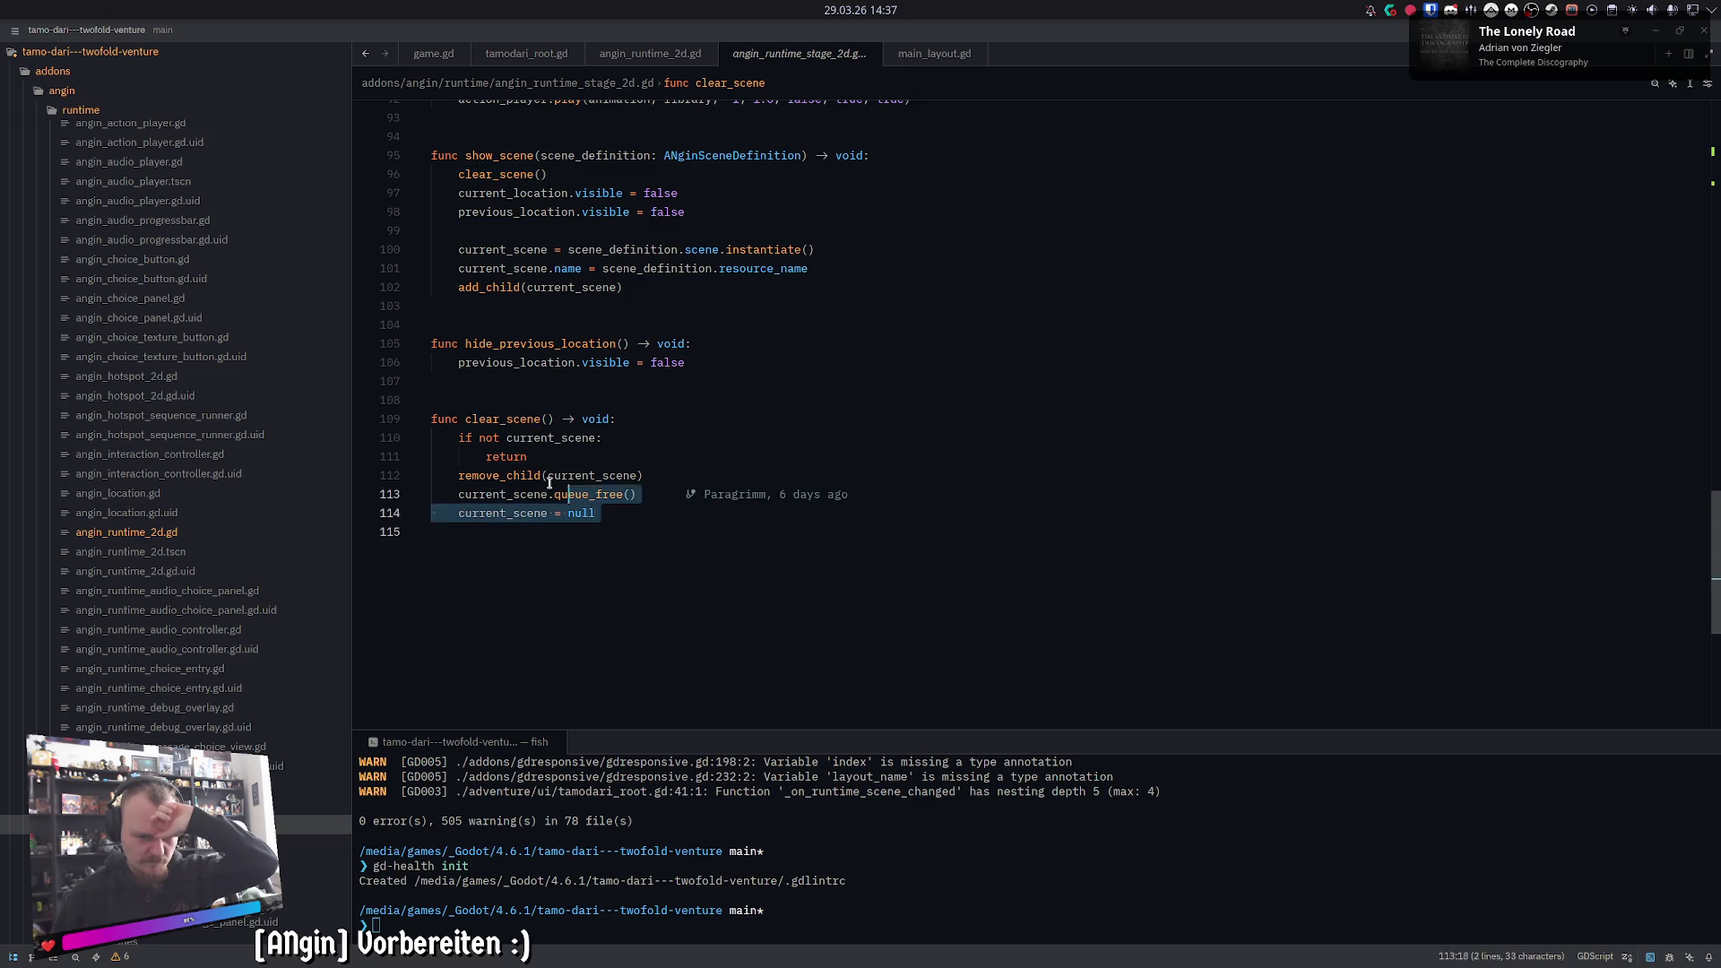
{"action": "left_click_drag", "start_coordinate": [426, 596], "coordinate": [364, 431]}
{"action": "left_click", "coordinate": [595, 548]}
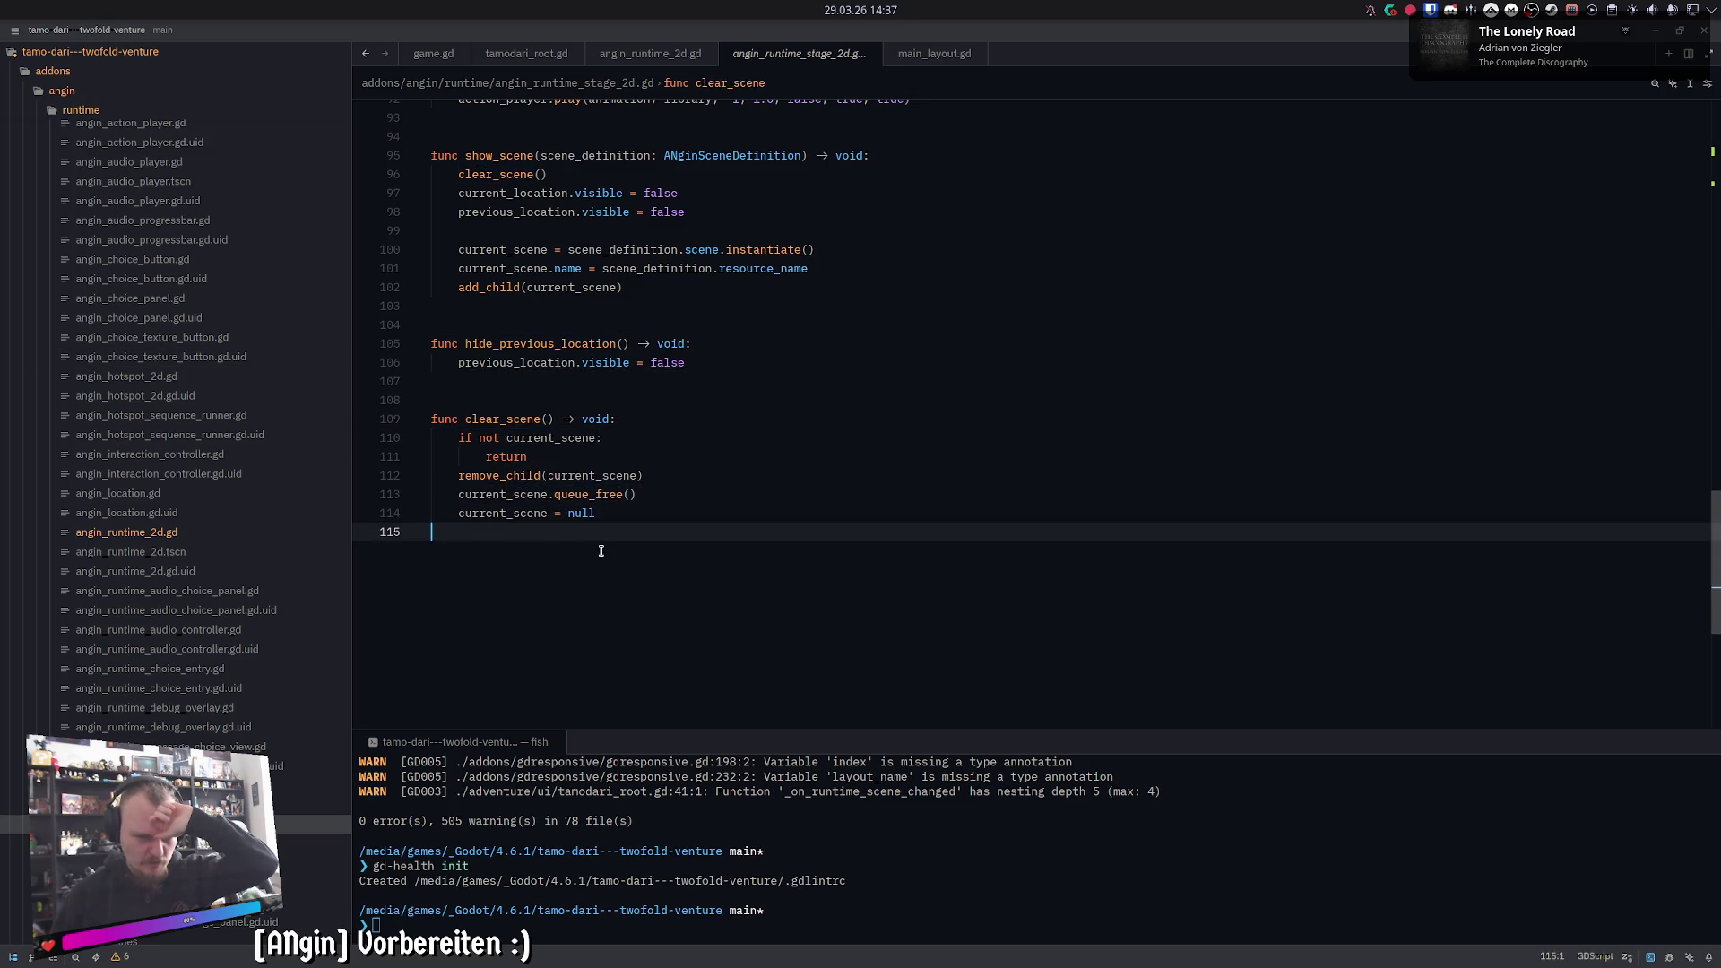
{"action": "double_click", "coordinate": [502, 419]}
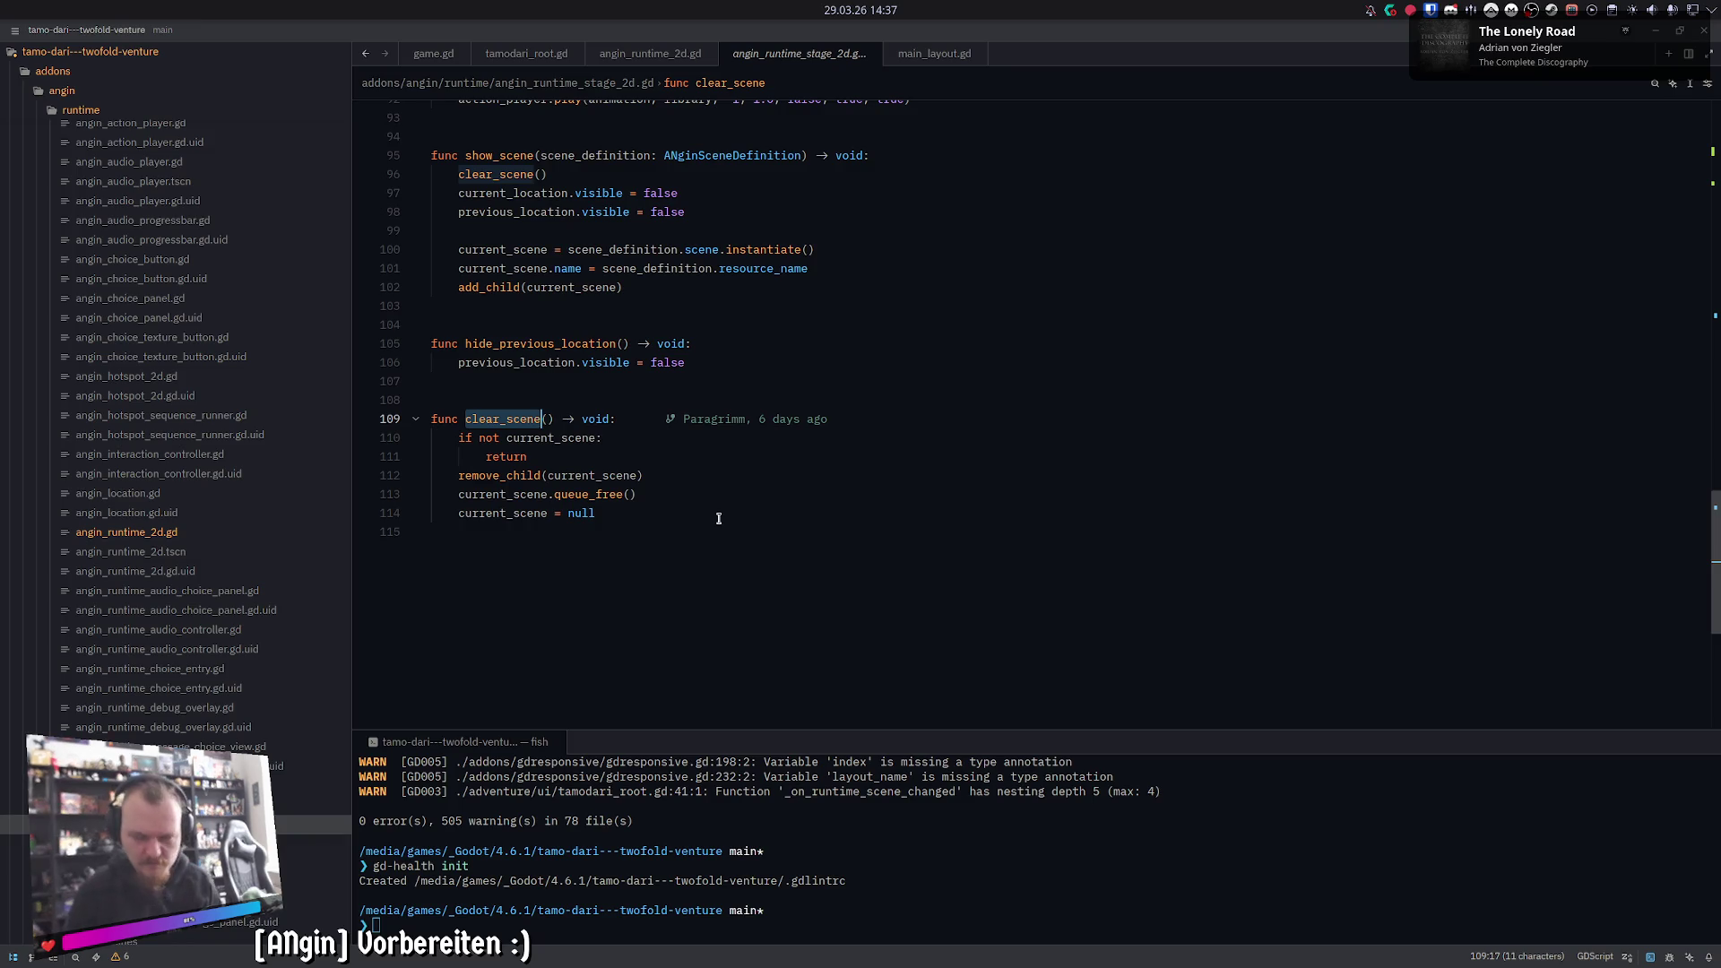
{"action": "key", "text": "ctrl+shift+f"}
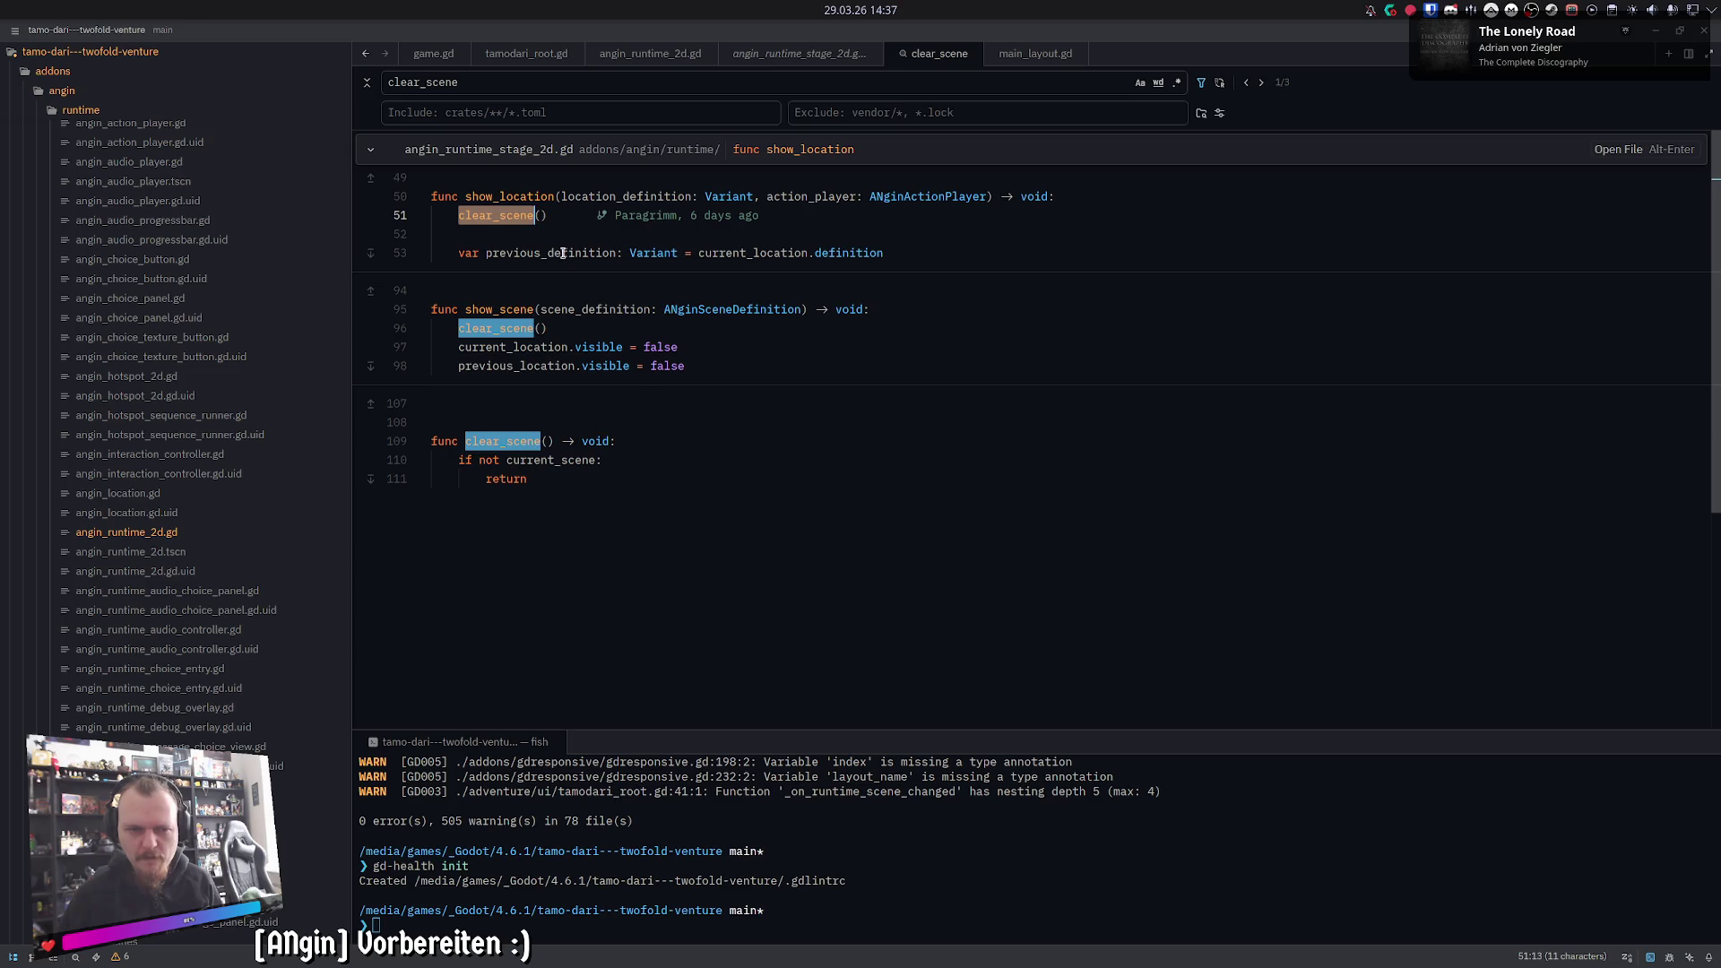
{"action": "key", "text": "Escape"}
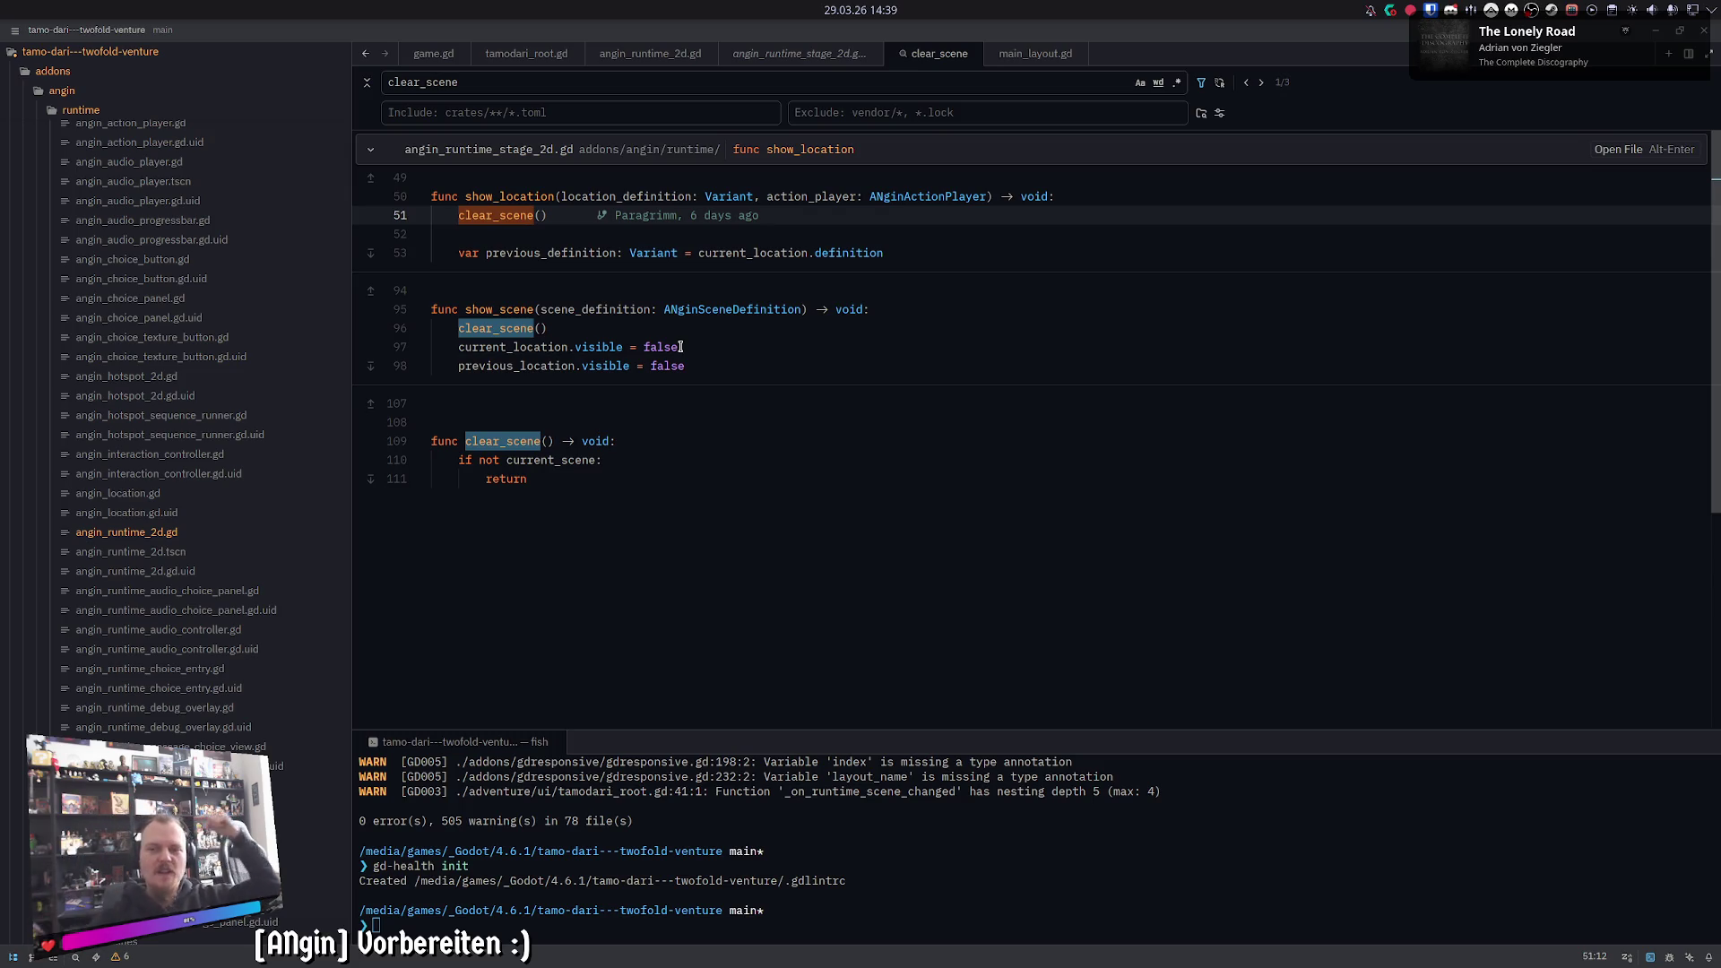
{"action": "key", "text": "alt+Tab"}
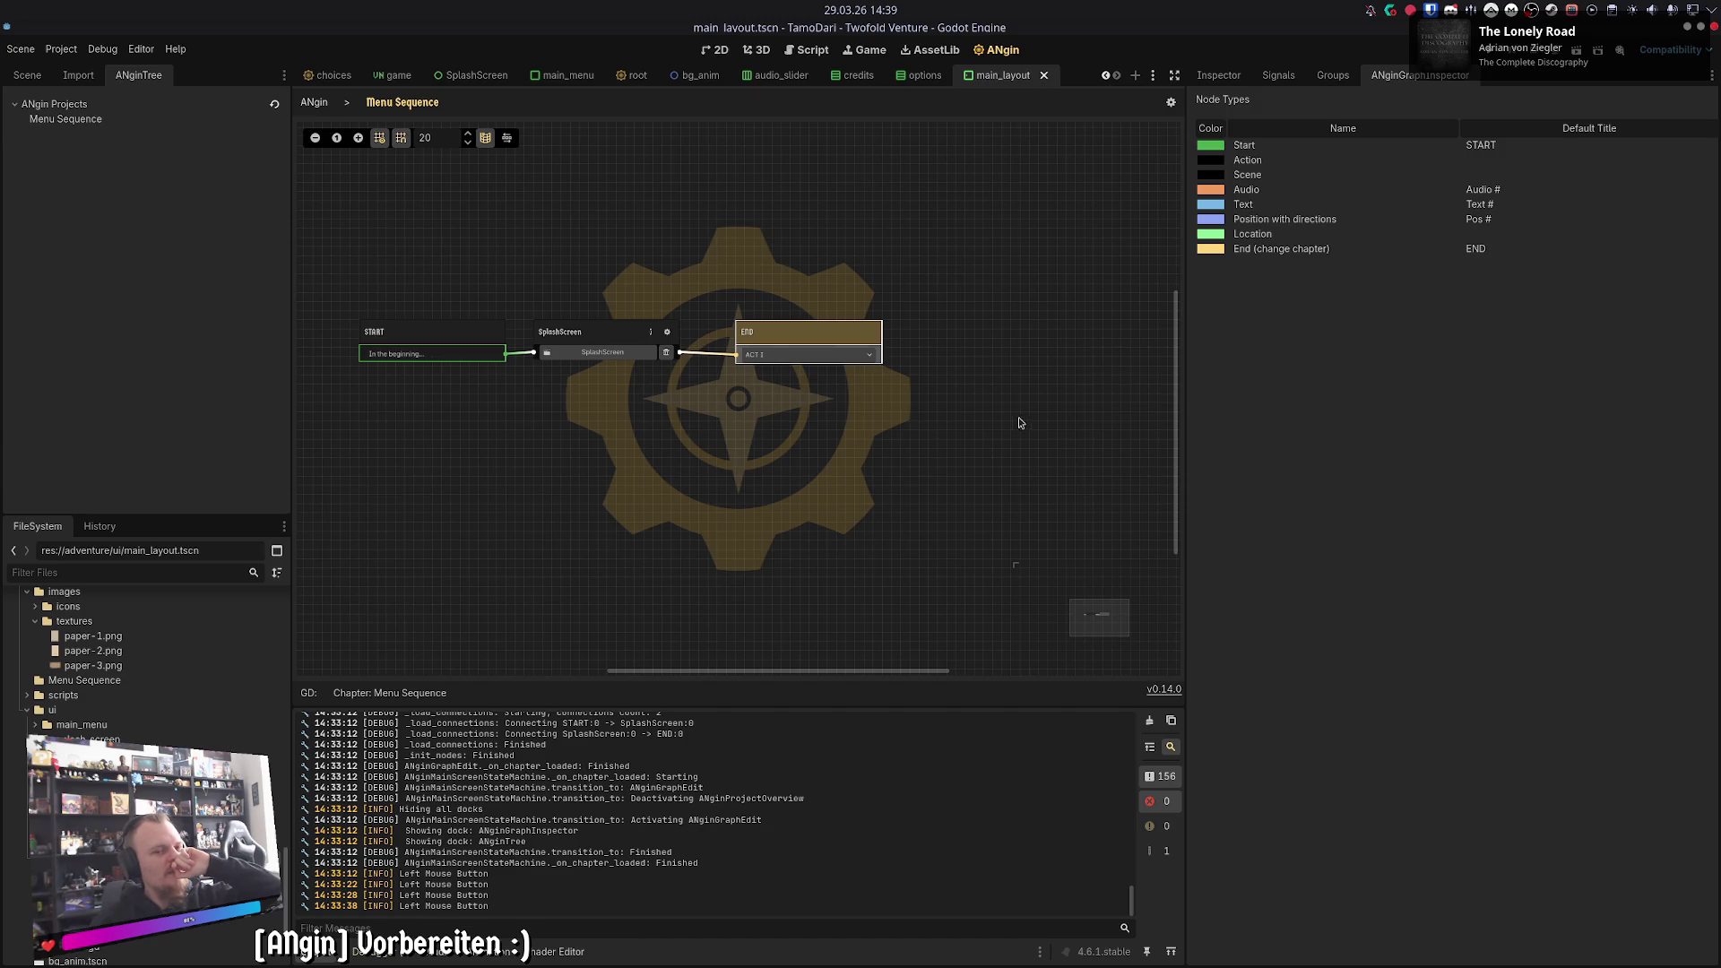
Return to the ANgin overview and open the ACT I chapter graph.
{"action": "left_click", "coordinate": [1015, 423]}
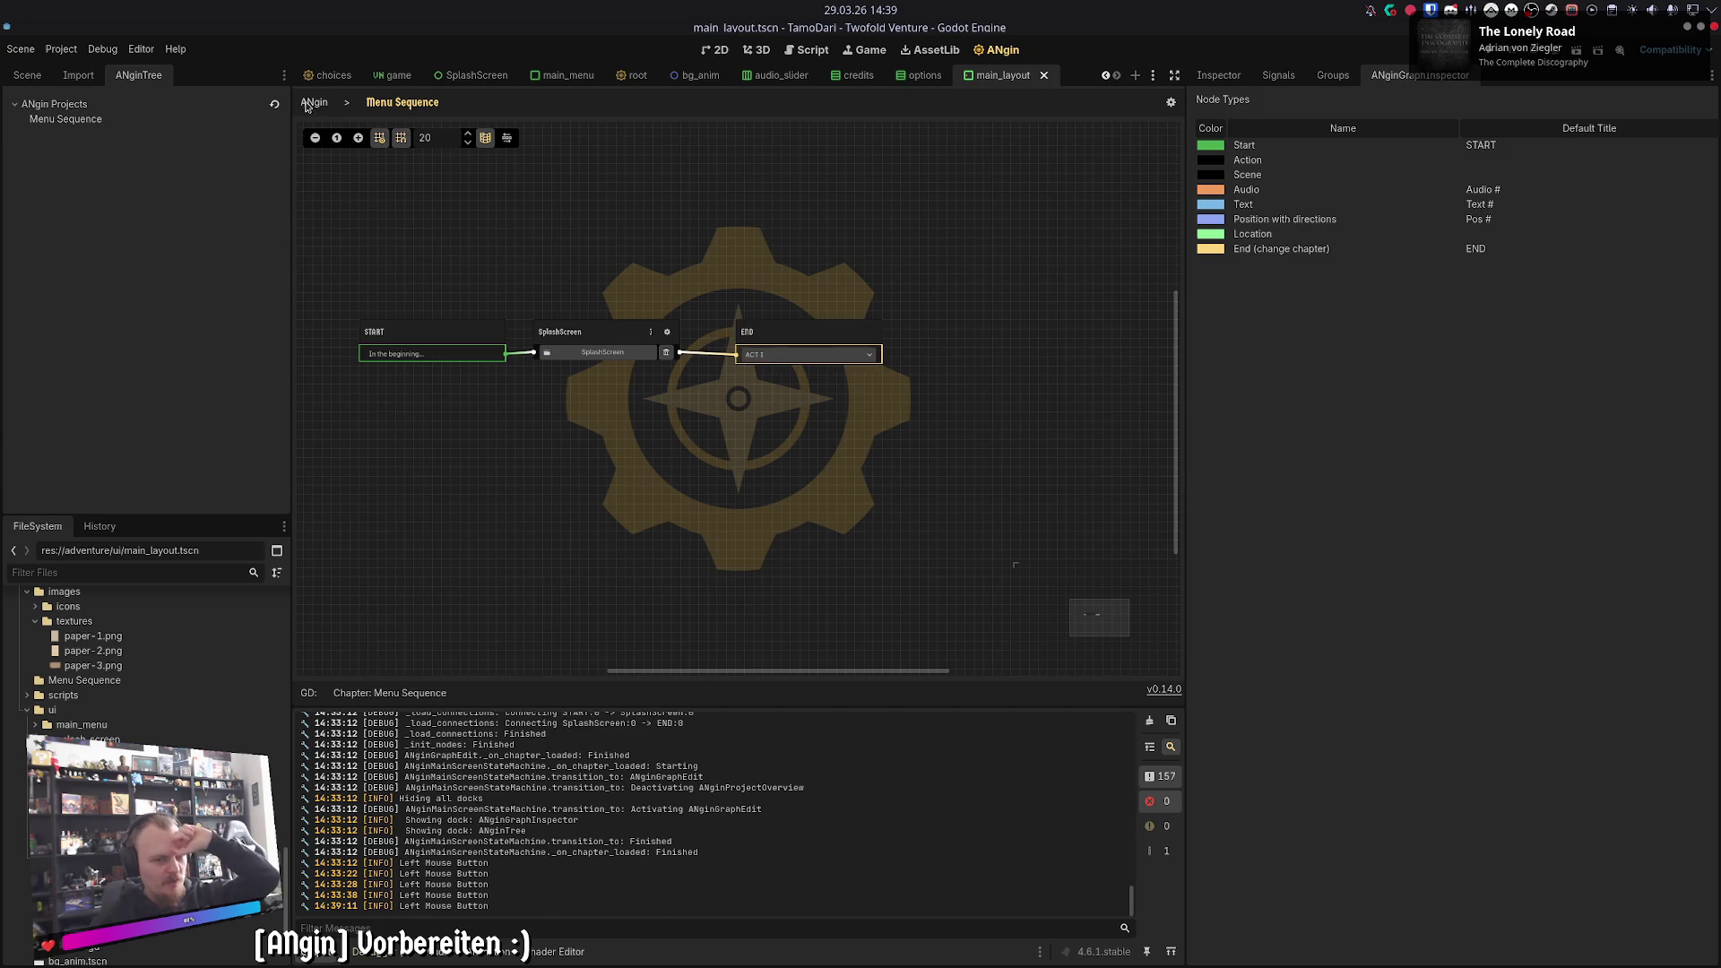
{"action": "key", "text": "Escape"}
{"action": "left_click", "coordinate": [388, 146]}
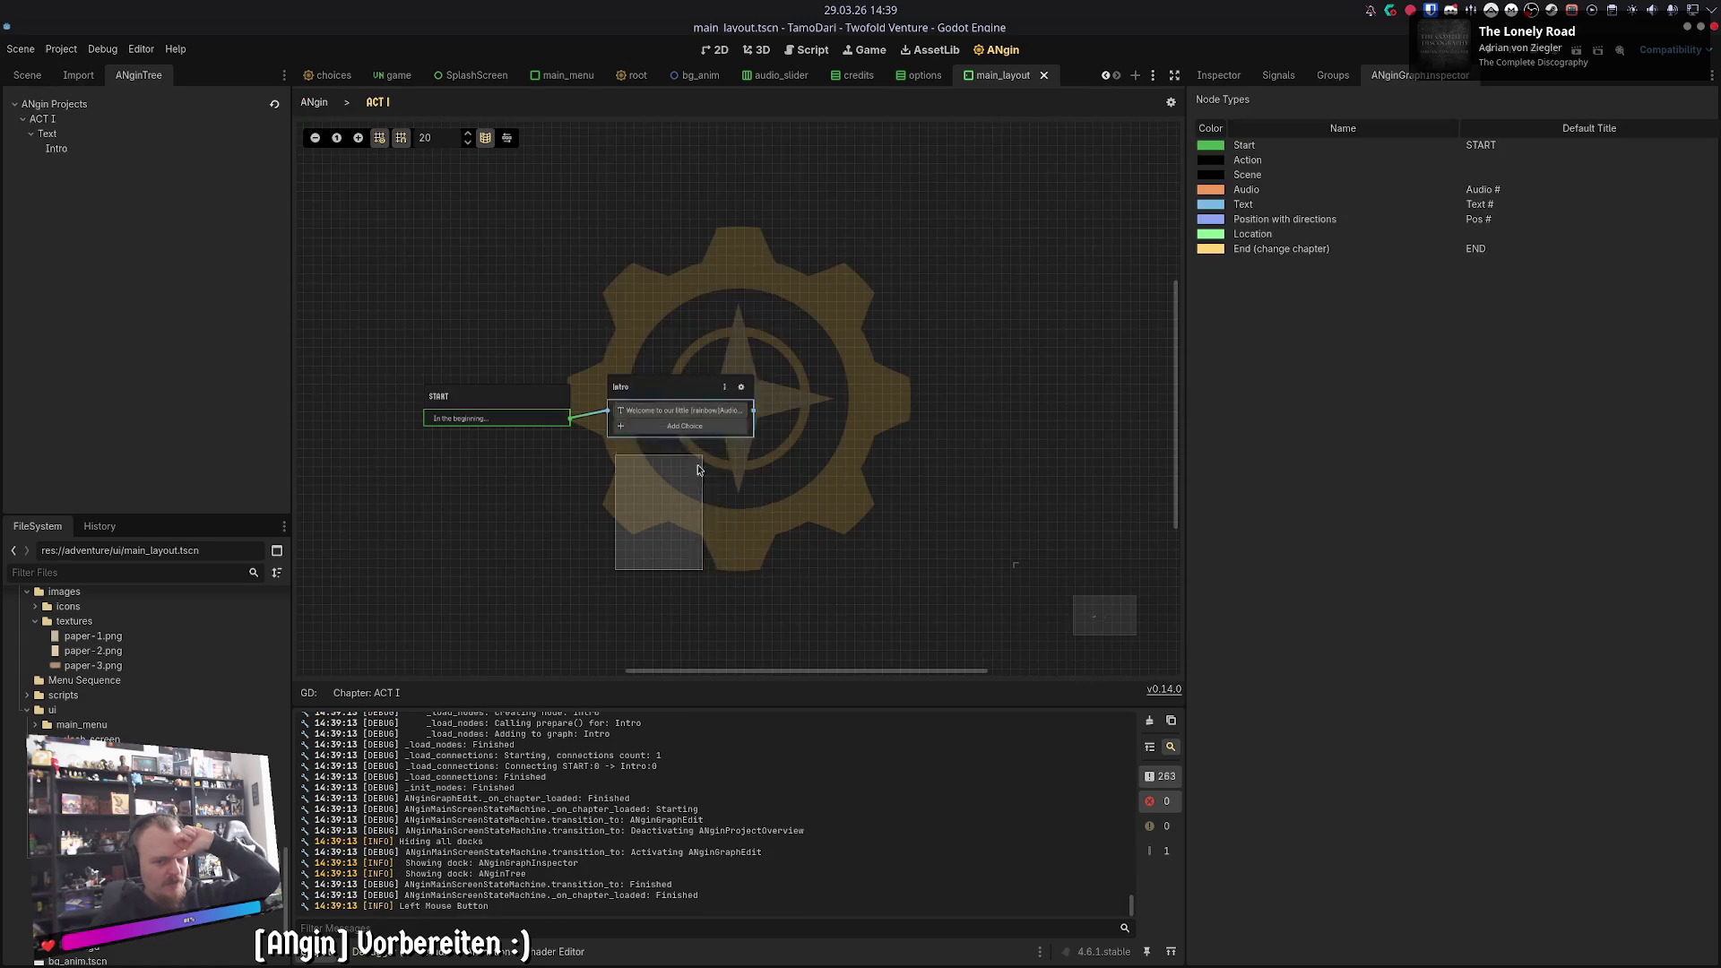
Add a Location node named Kackewurst and shift the Intro node to the right.
{"action": "right_click", "coordinate": [624, 269]}
{"action": "left_click", "coordinate": [633, 360]}
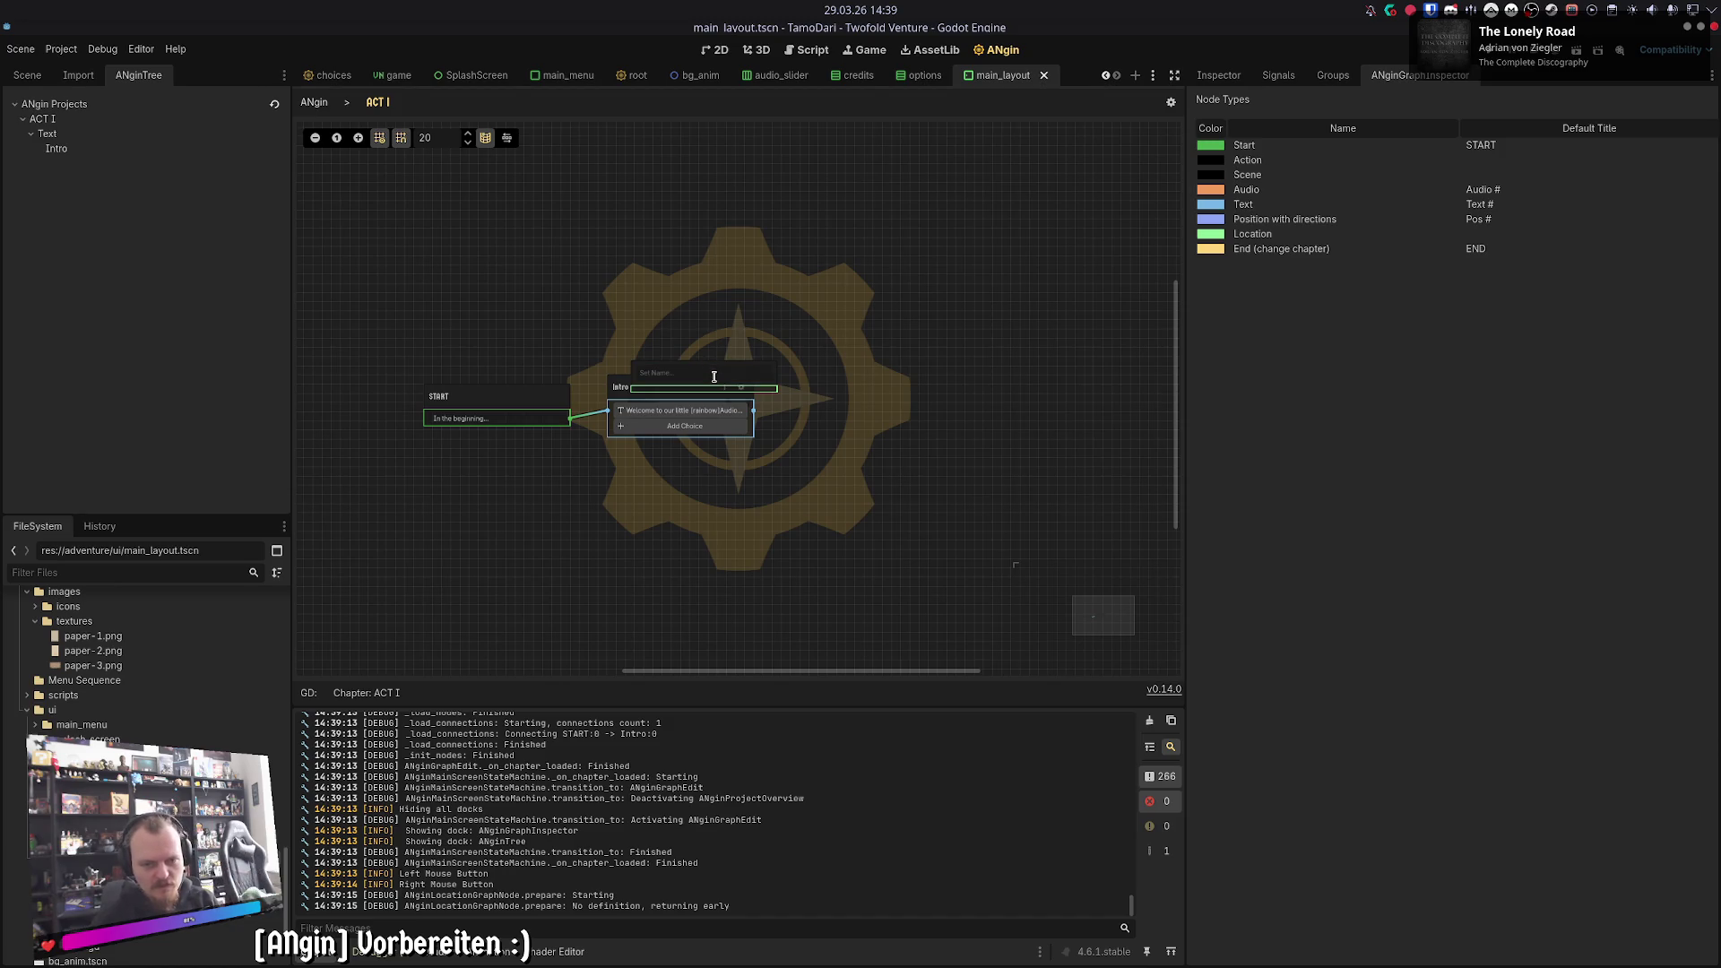
{"action": "left_click_drag", "start_coordinate": [725, 385], "coordinate": [628, 217]}
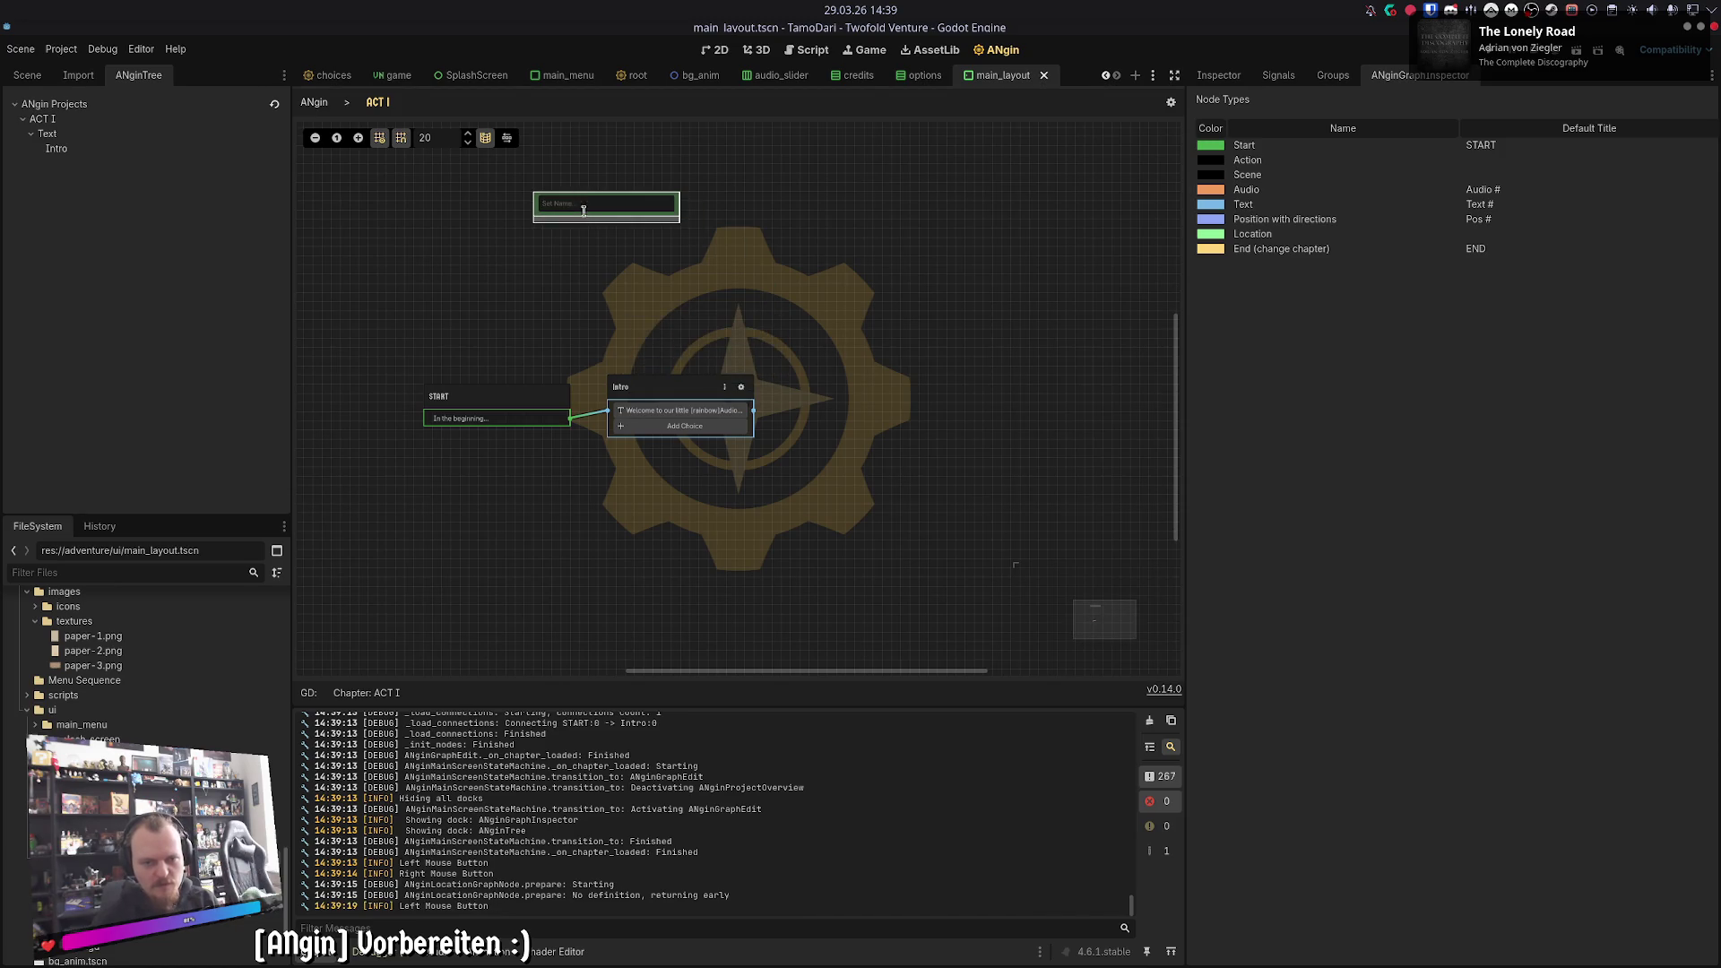
{"action": "type", "text": "Kackewurst"}
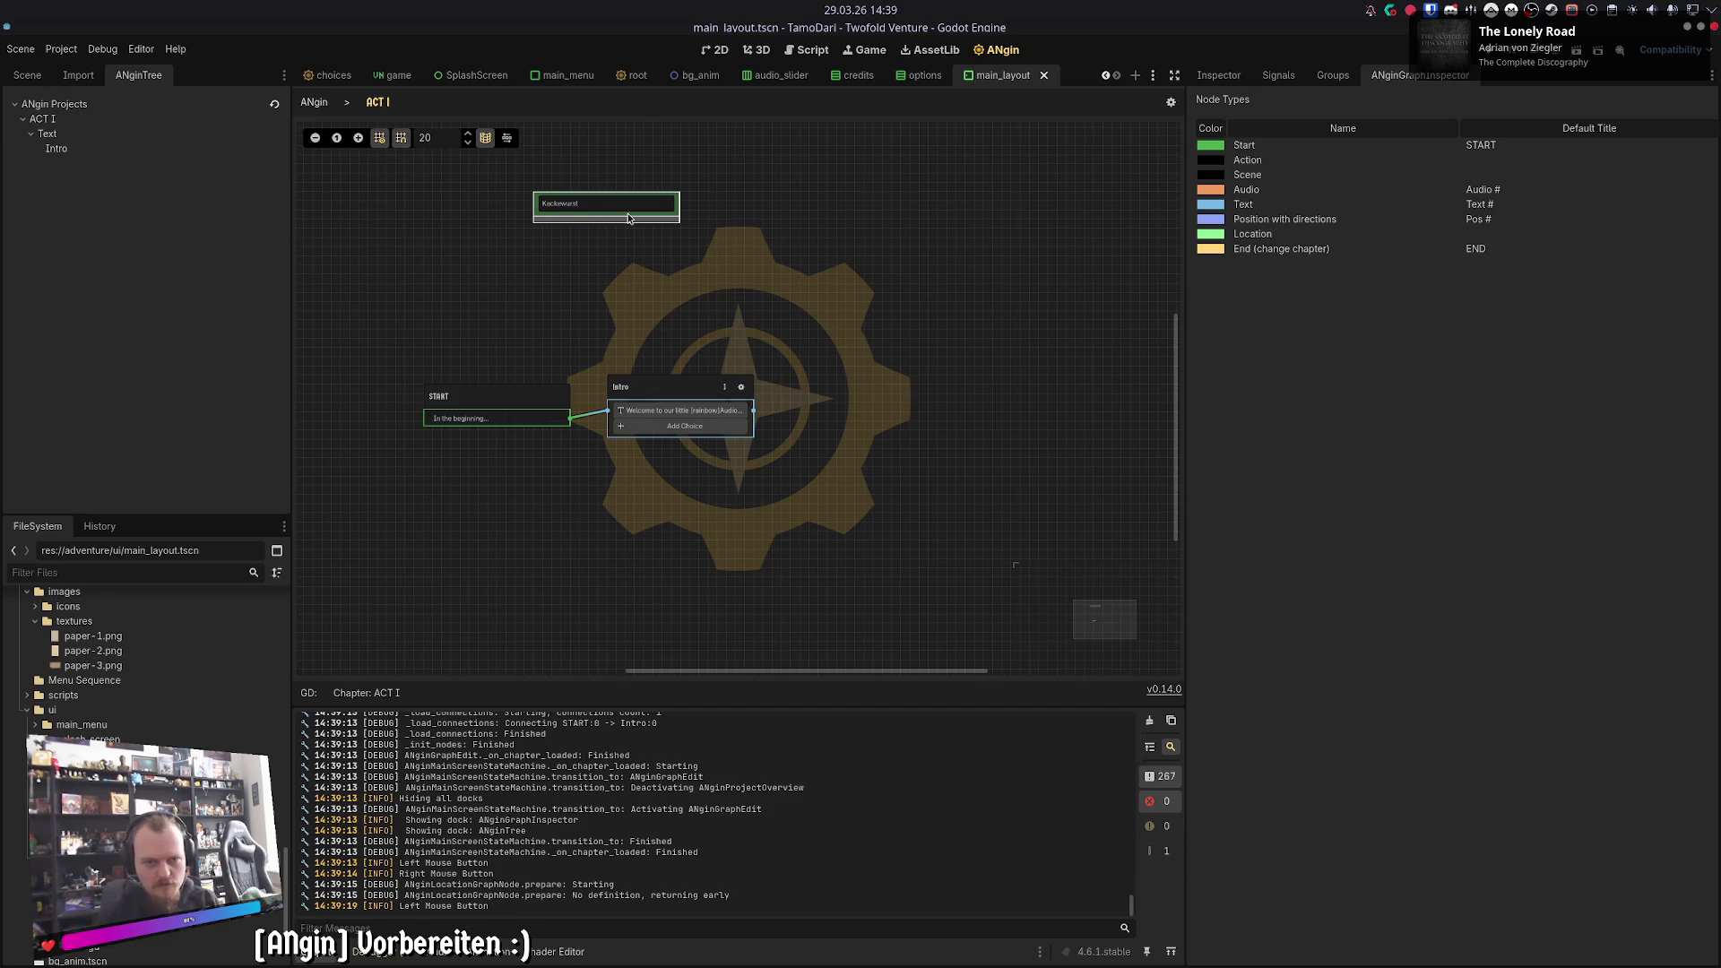
{"action": "key", "text": "Return"}
{"action": "left_click_drag", "start_coordinate": [627, 215], "coordinate": [603, 243]}
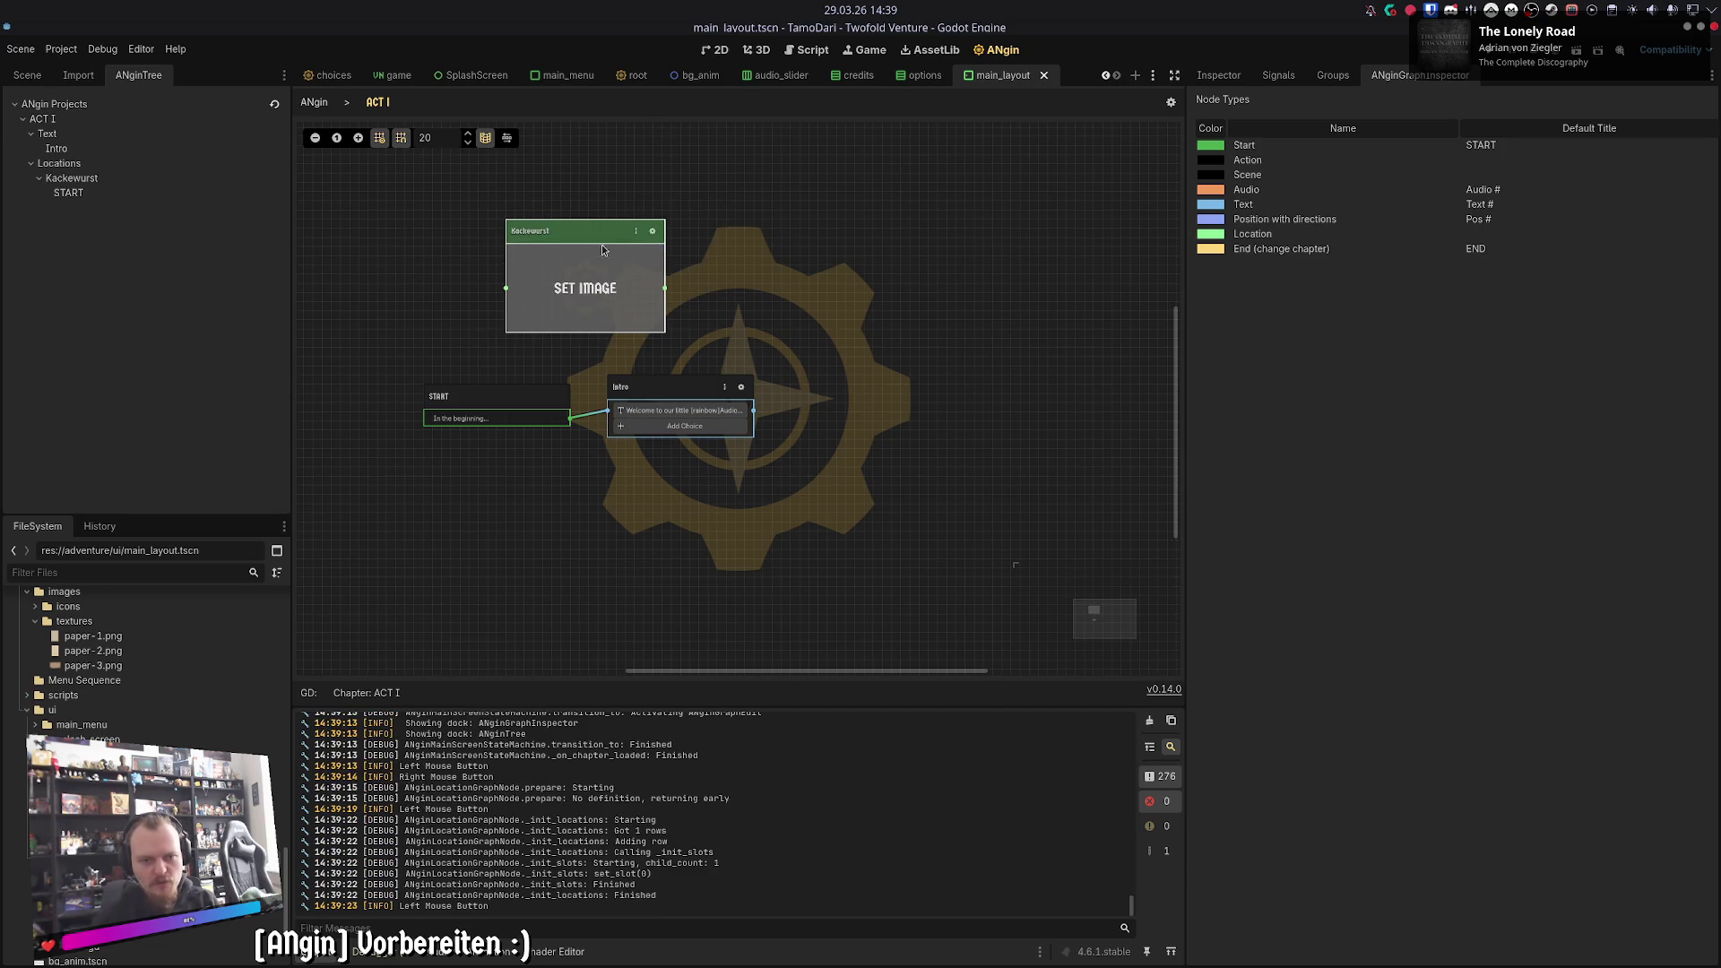
{"action": "left_click_drag", "start_coordinate": [670, 385], "coordinate": [864, 385]}
{"action": "left_click_drag", "start_coordinate": [564, 231], "coordinate": [666, 286]}
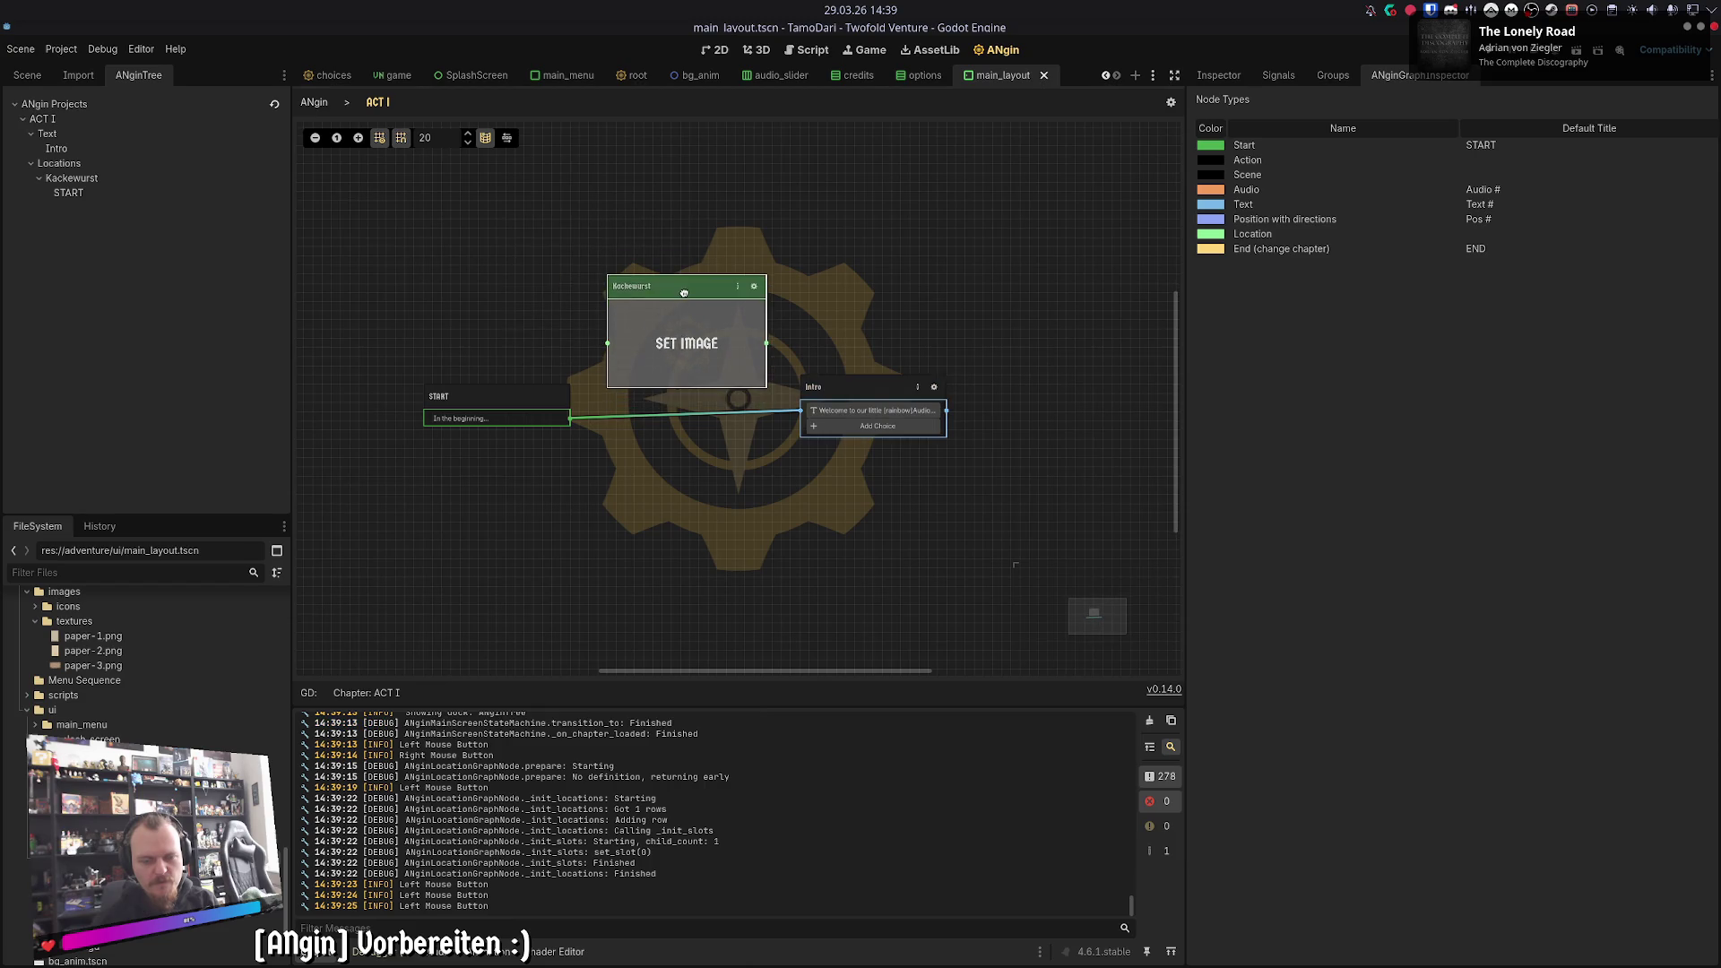
{"action": "left_click_drag", "start_coordinate": [559, 224], "coordinate": [743, 373]}
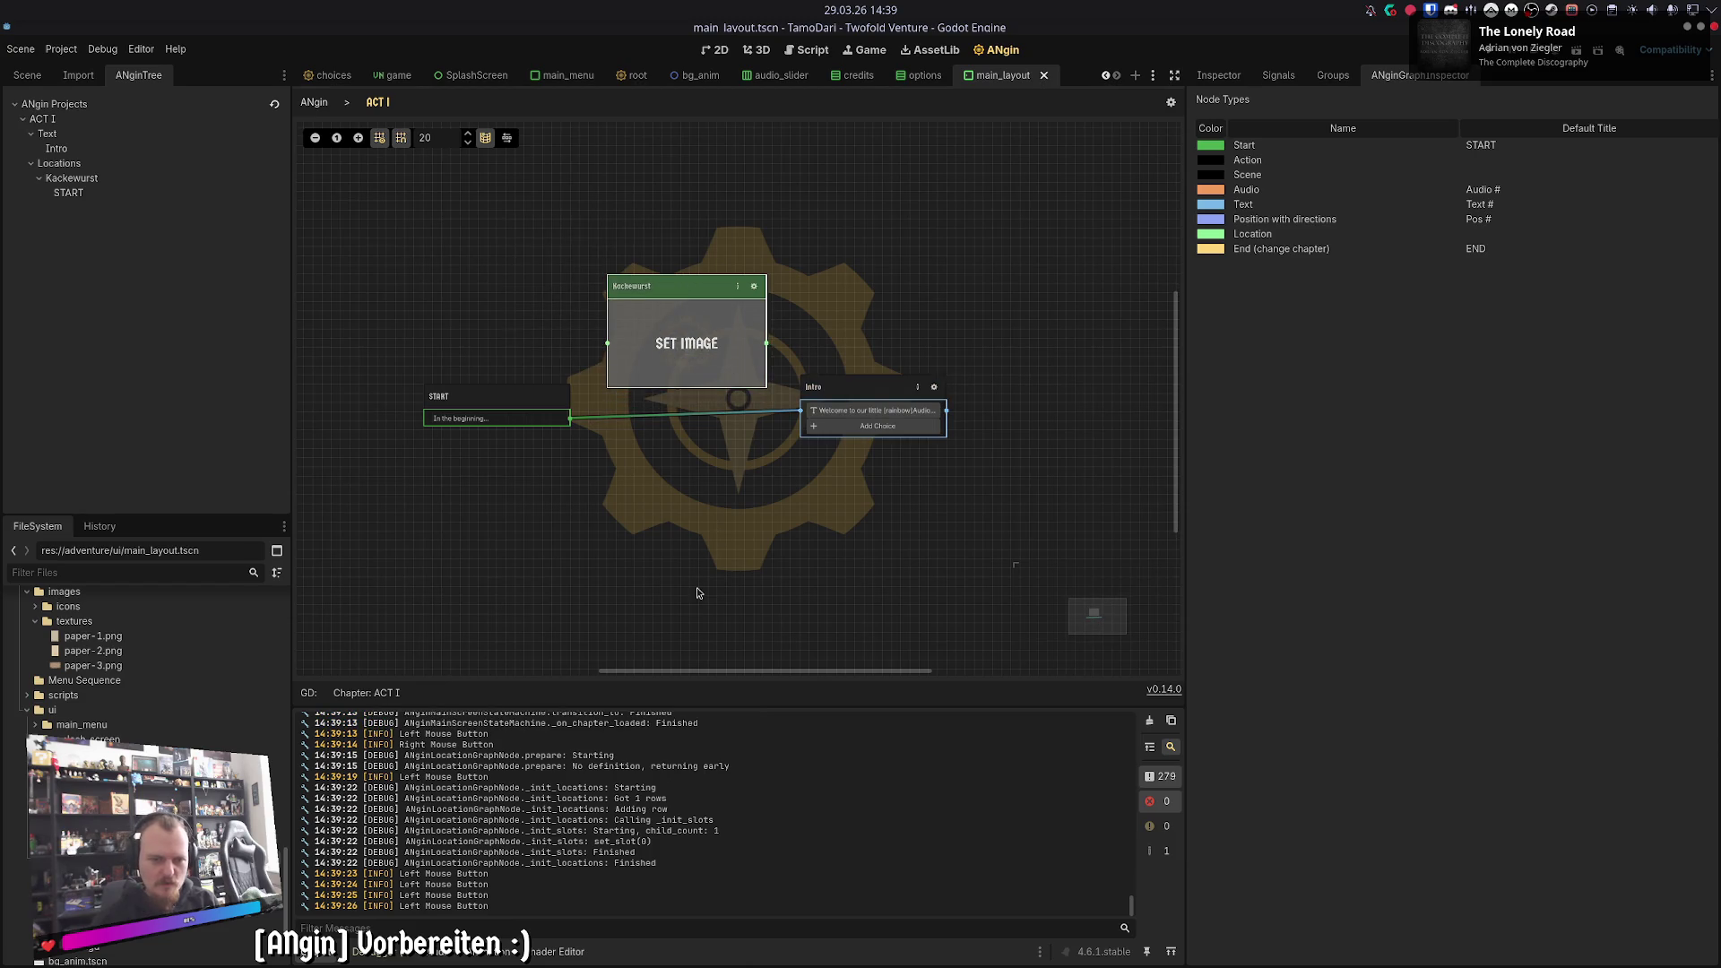
Select and delete the Kackewurst location node from ACT I.
{"action": "left_click", "coordinate": [576, 188]}
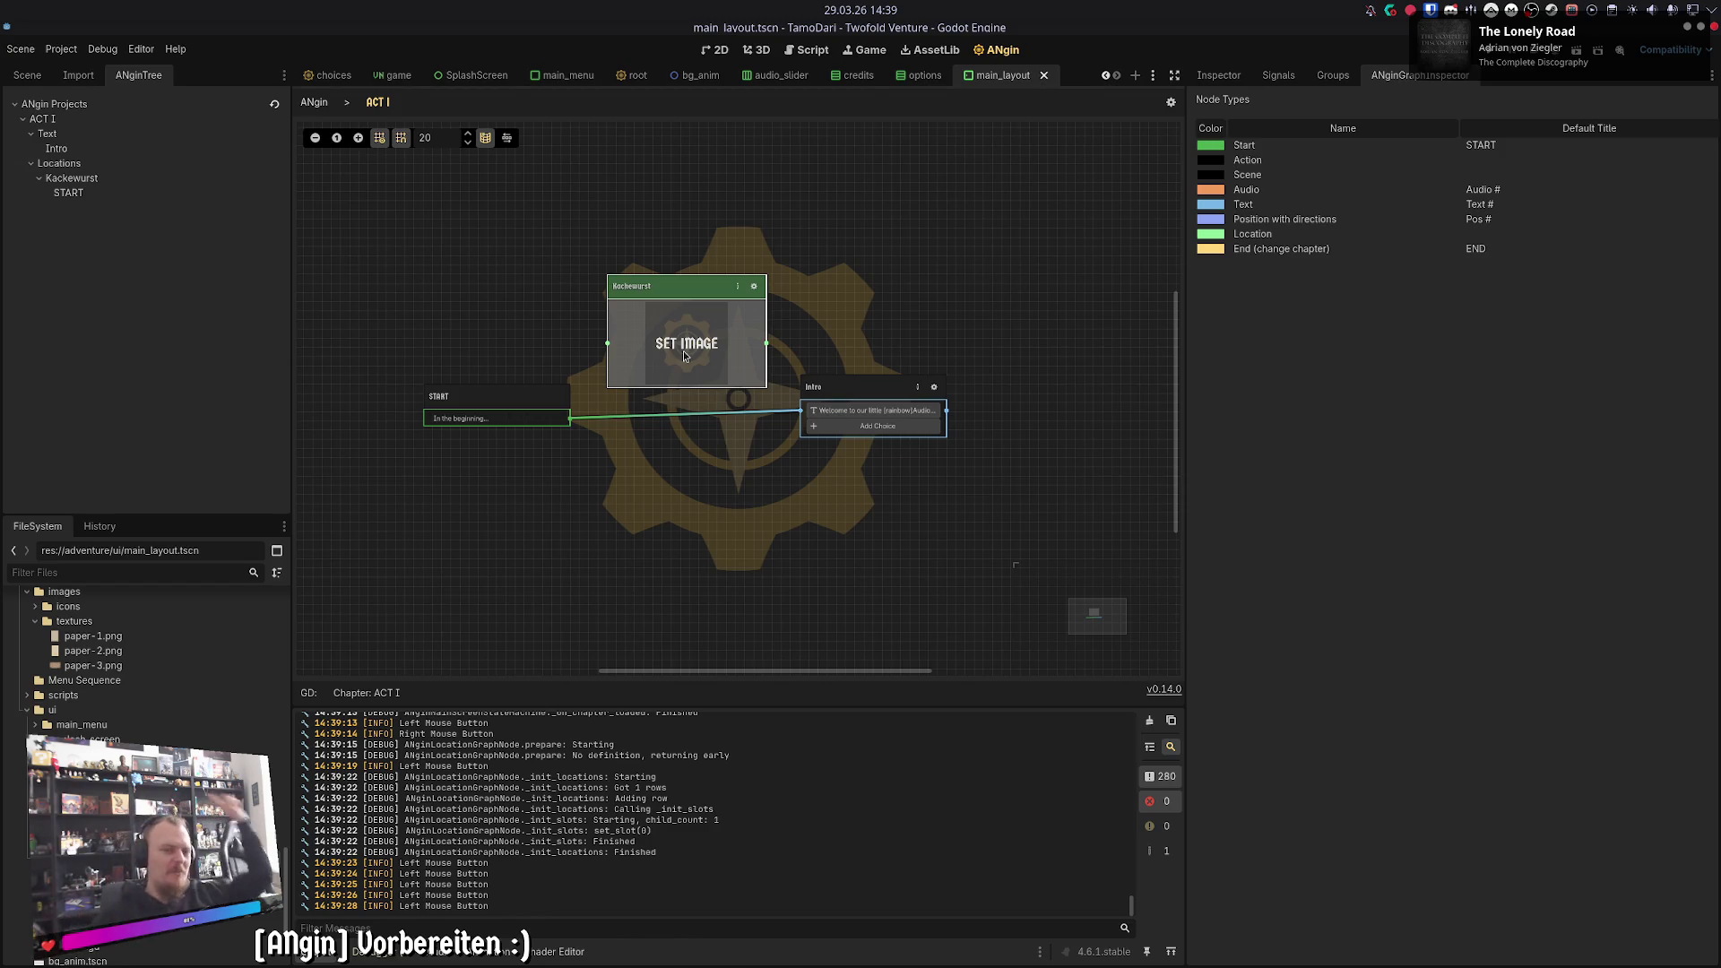
{"action": "left_click_drag", "start_coordinate": [532, 248], "coordinate": [749, 325]}
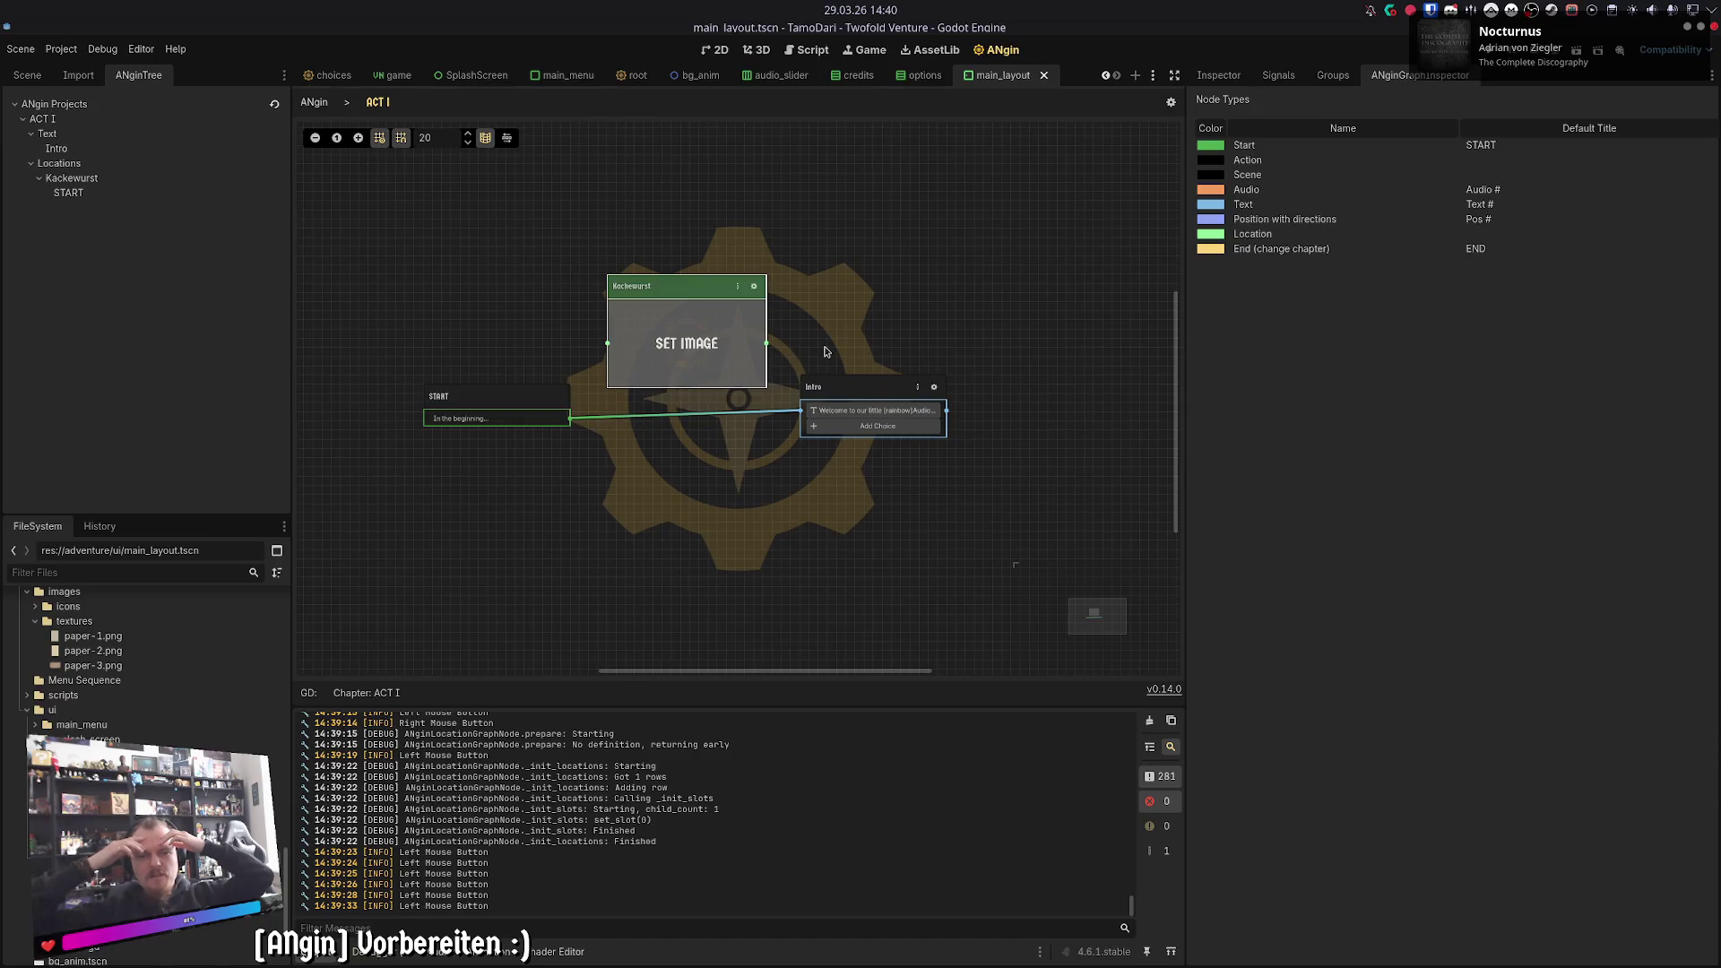
{"action": "left_click", "coordinate": [622, 284]}
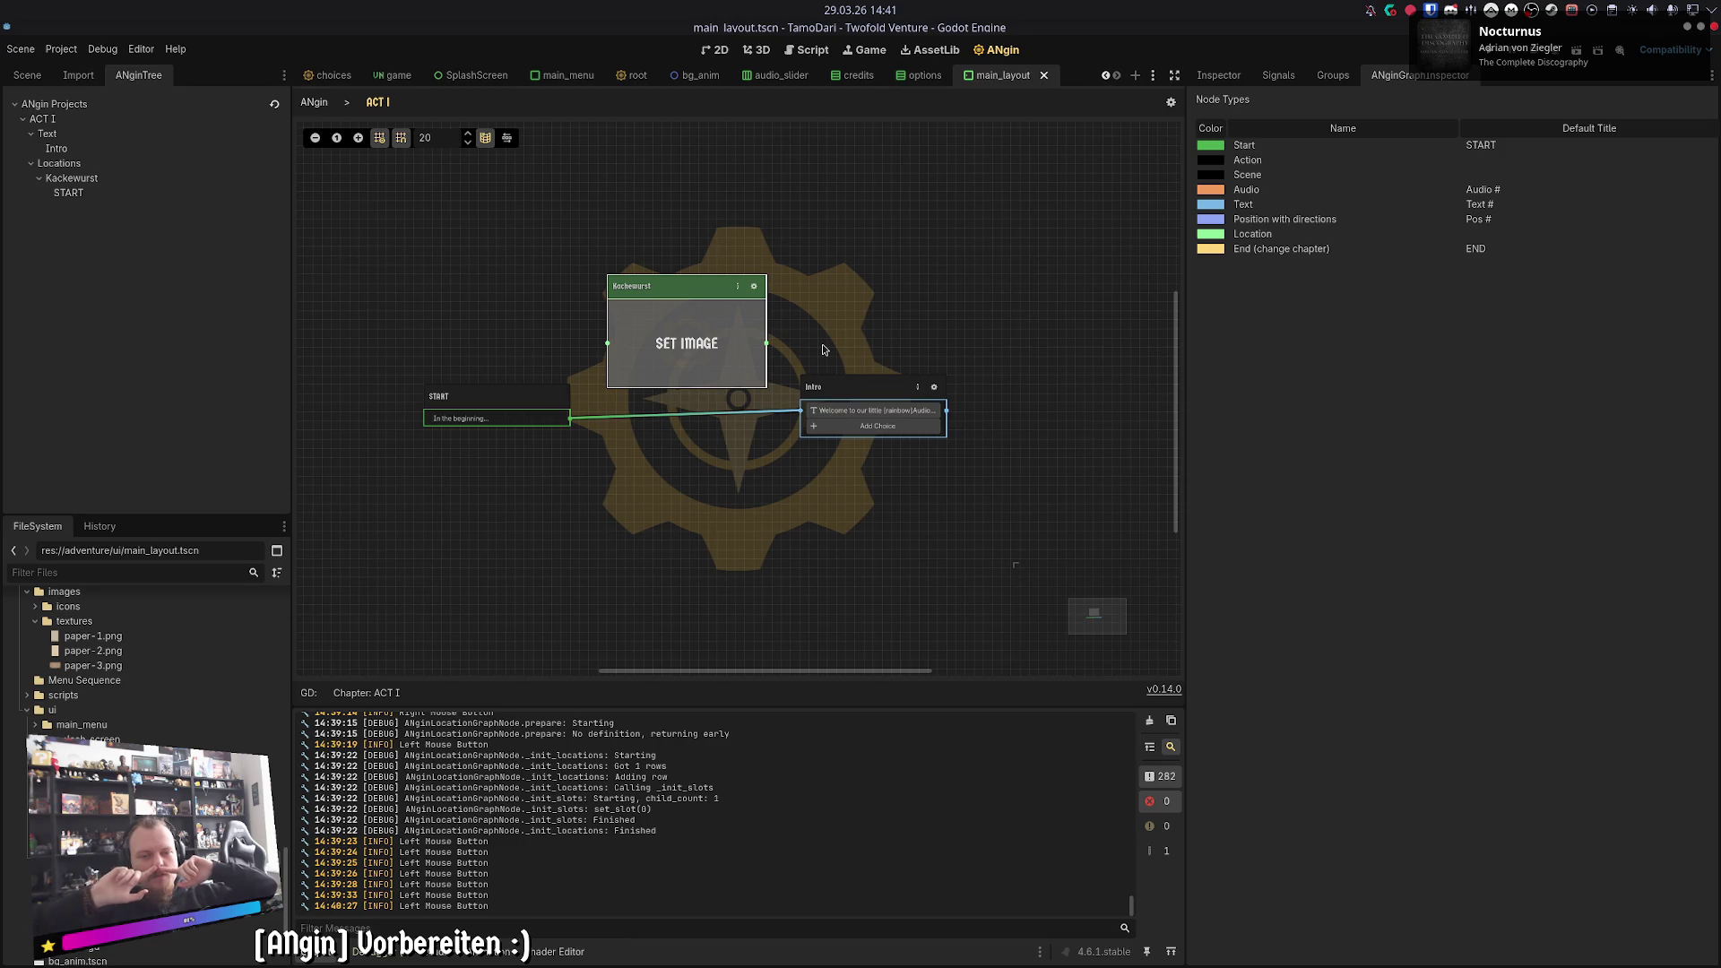
{"action": "left_click", "coordinate": [485, 233]}
{"action": "left_click_drag", "start_coordinate": [485, 233], "coordinate": [776, 332]}
{"action": "key", "text": "Delete"}
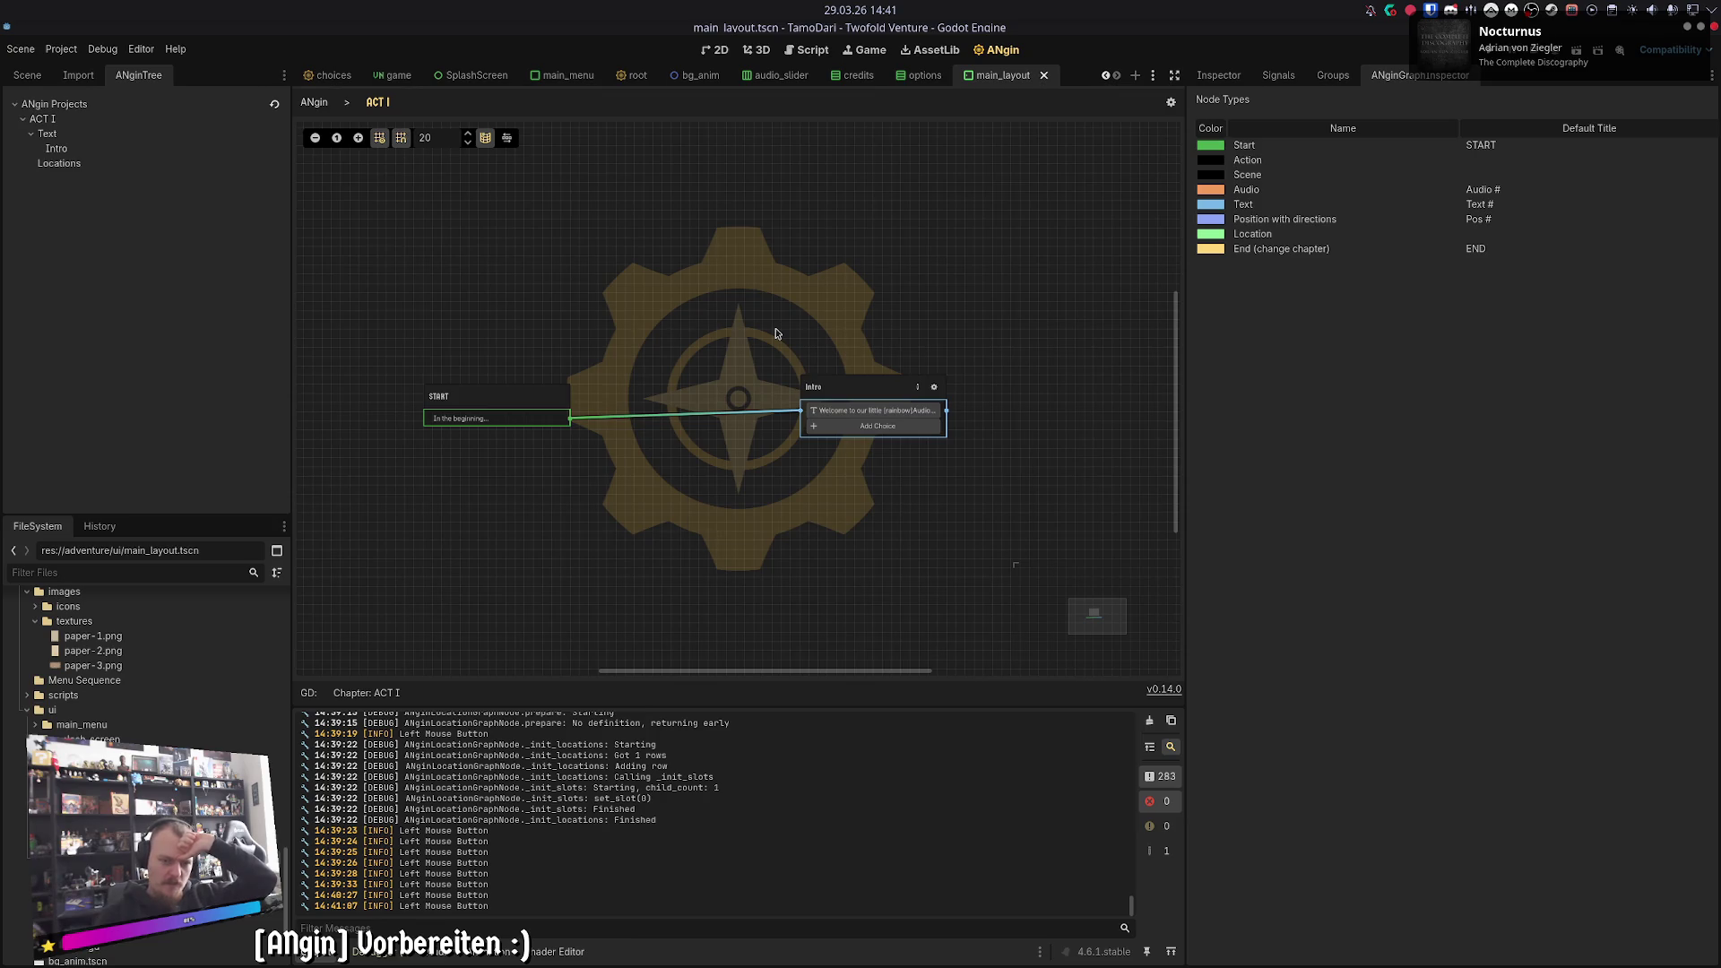
Open the Menu Sequence chapter, select its END node, and return to Zed.
{"action": "left_click", "coordinate": [313, 102]}
{"action": "left_click", "coordinate": [327, 170]}
{"action": "left_click_drag", "start_coordinate": [756, 434], "coordinate": [884, 305]}
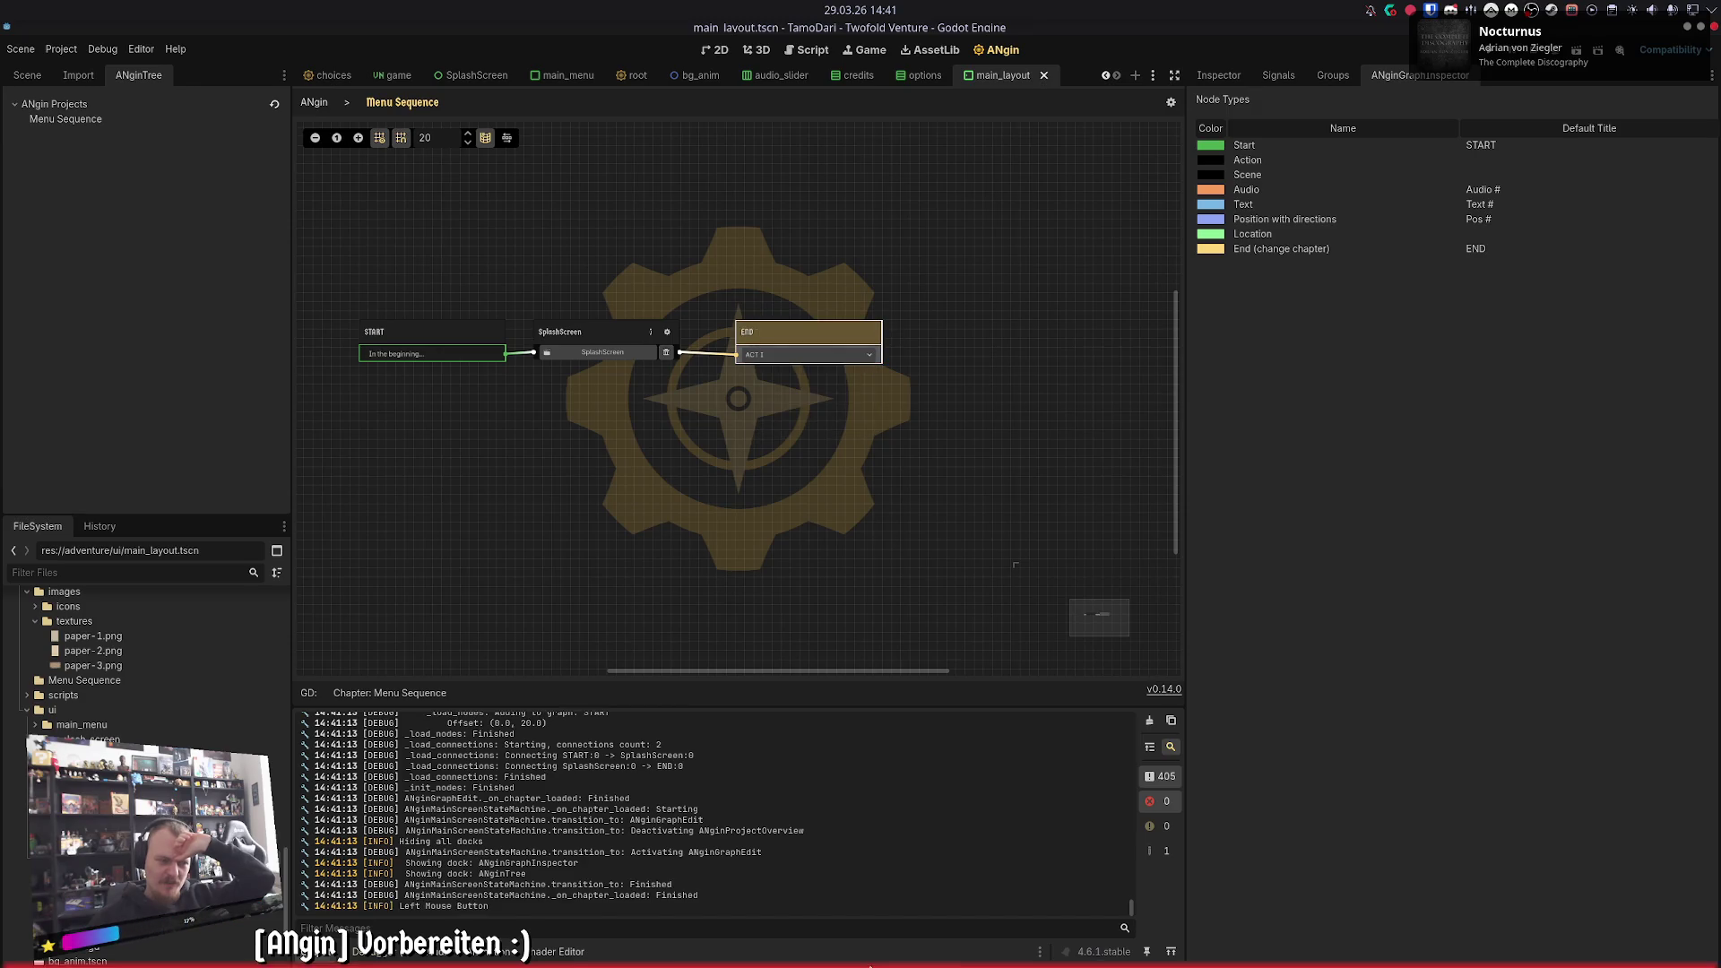
{"action": "left_click", "coordinate": [934, 952]}
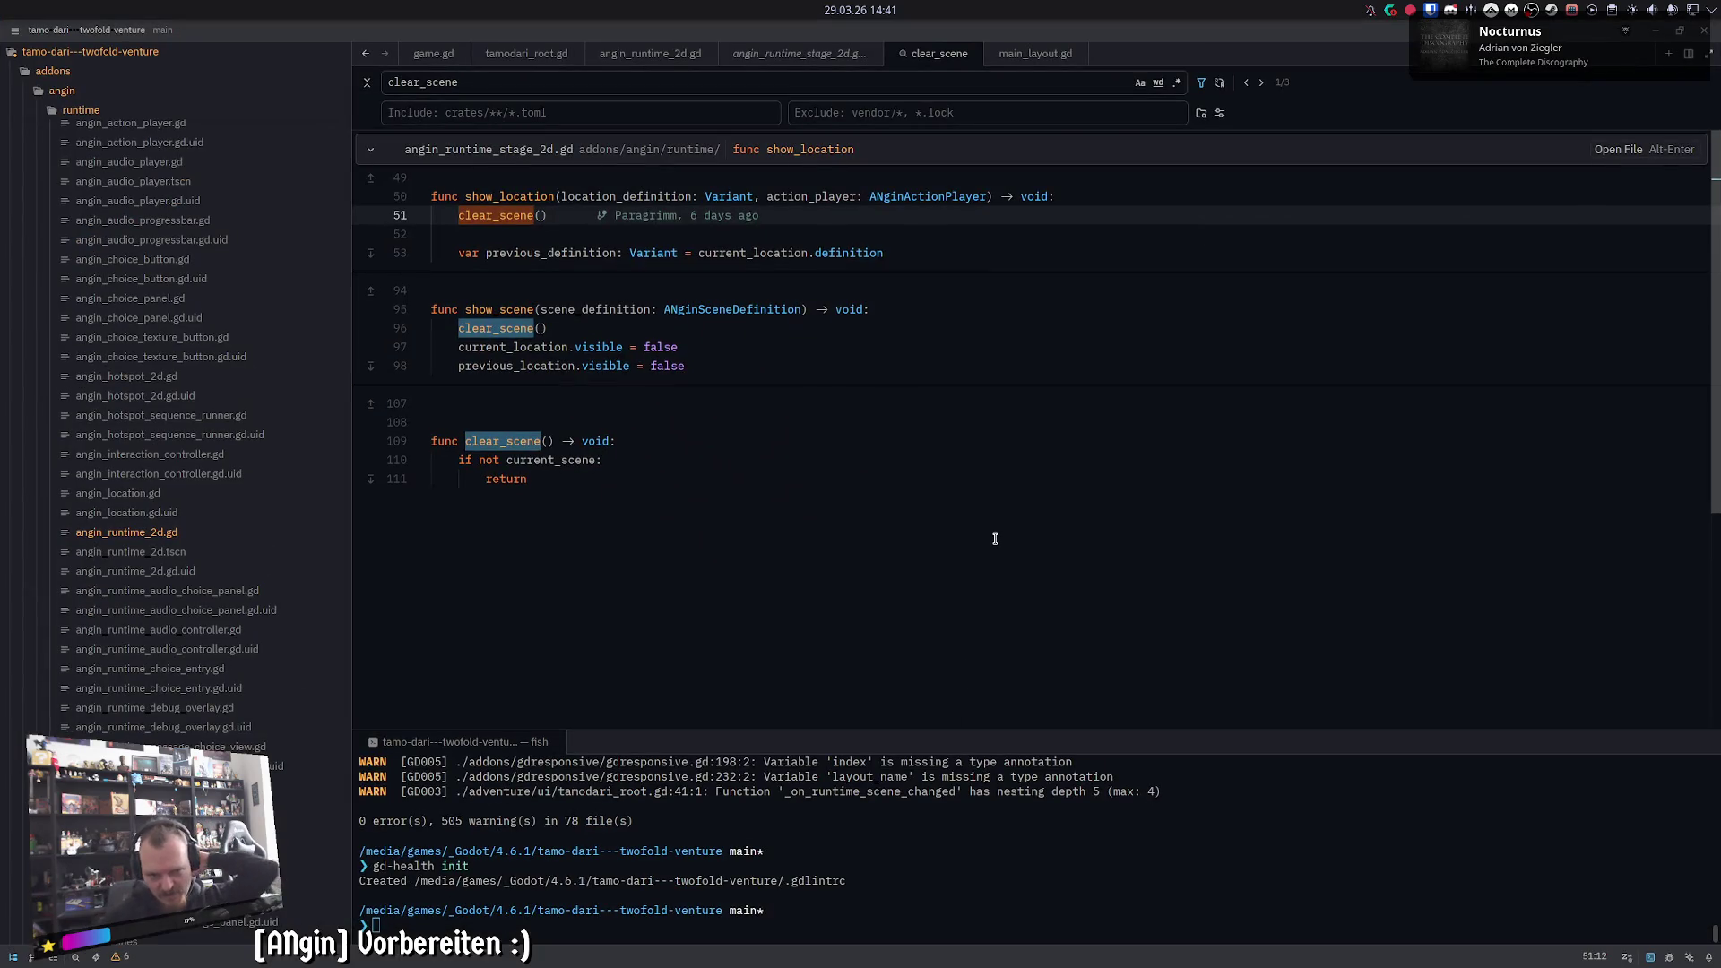
Delete the clear_scene() calls from show_scene and show_location, save, and review the edits.
{"action": "left_click_drag", "start_coordinate": [1031, 330], "coordinate": [1056, 308]}
{"action": "key", "text": "BackSpace"}
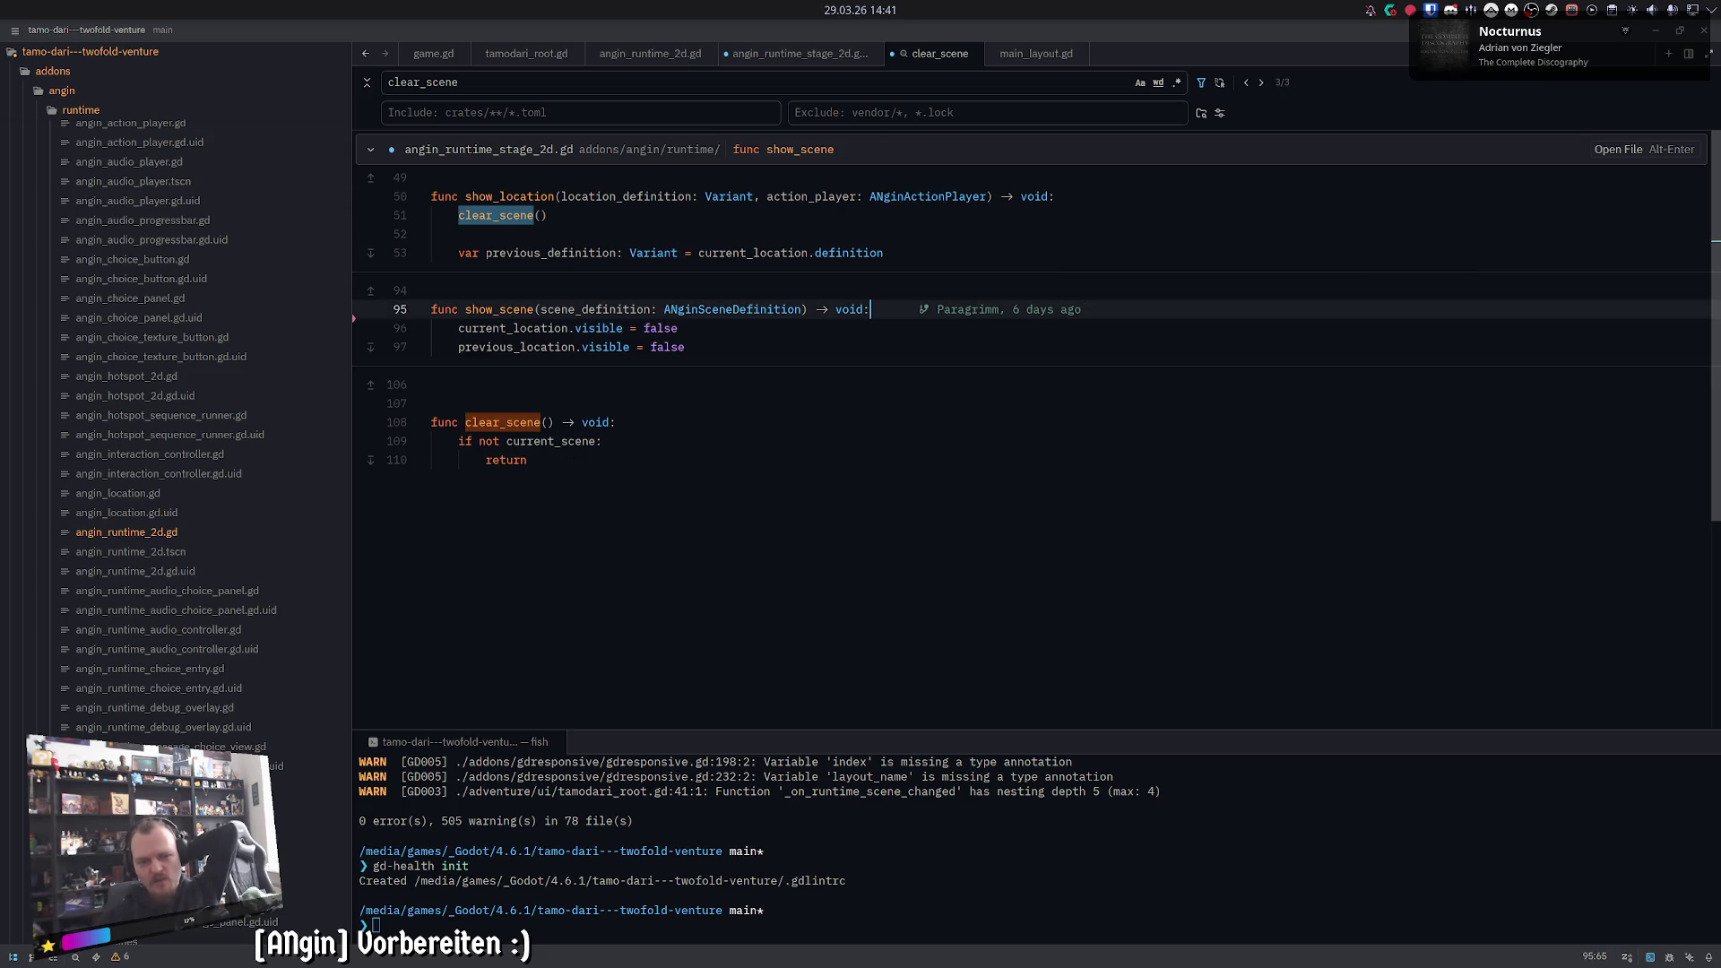
{"action": "left_click", "coordinate": [854, 218]}
{"action": "left_click_drag", "start_coordinate": [854, 218], "coordinate": [1114, 196]}
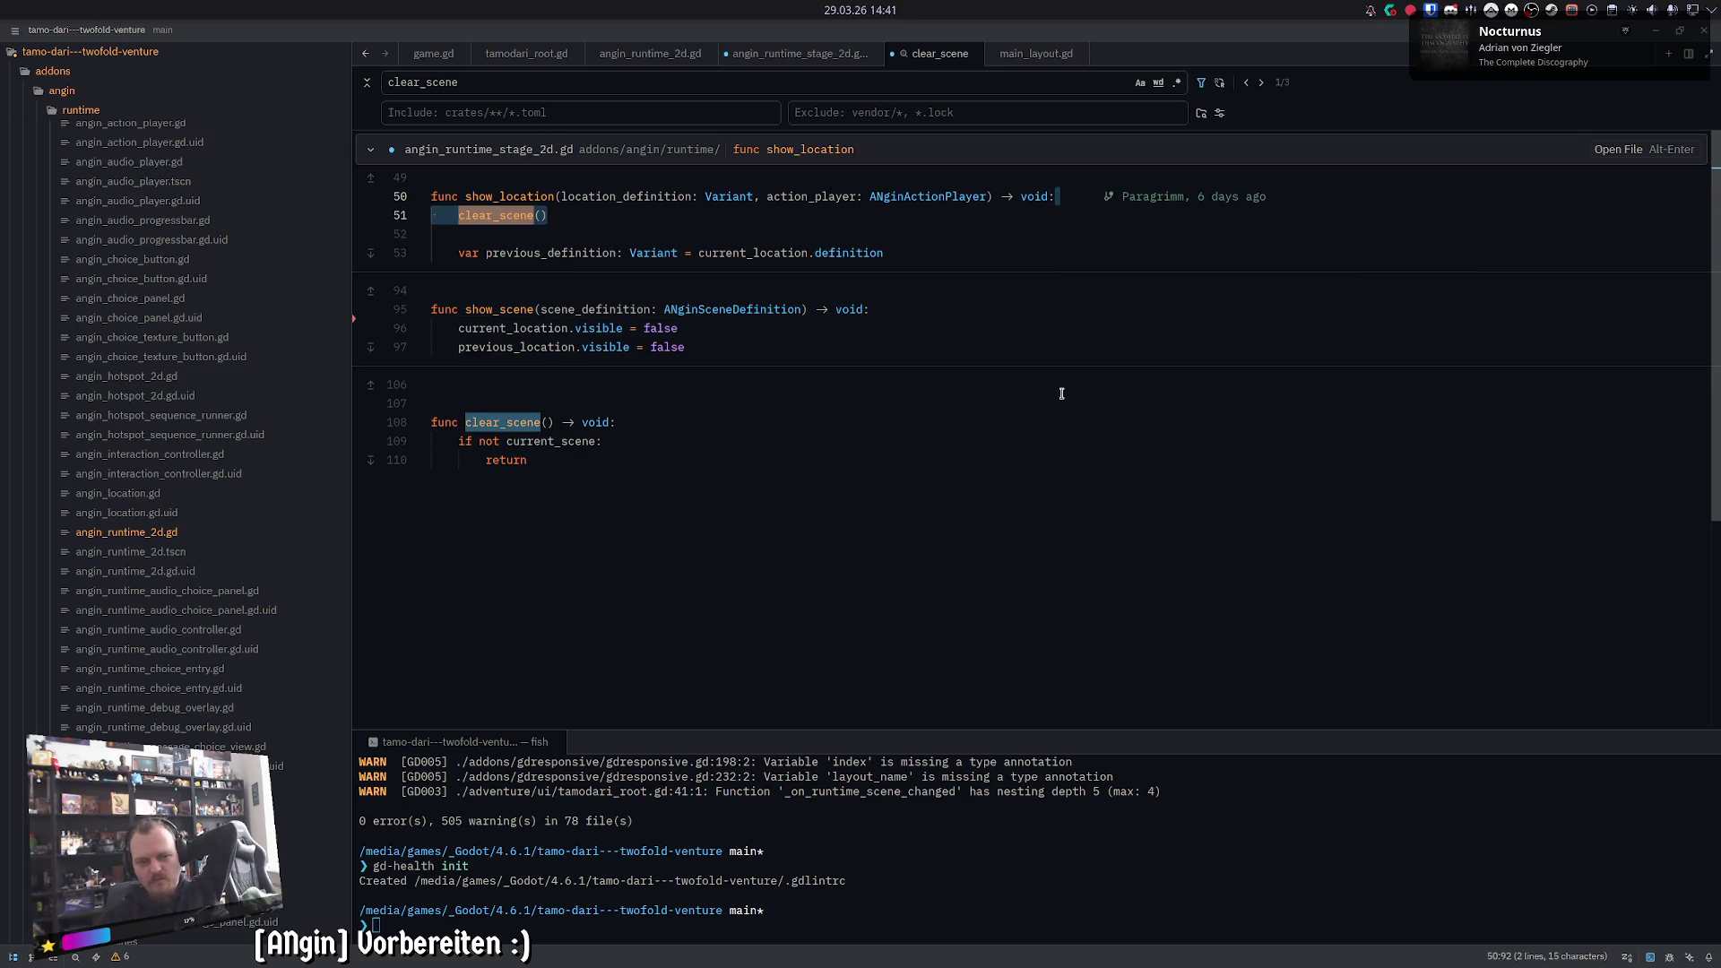
{"action": "key", "text": "BackSpace"}
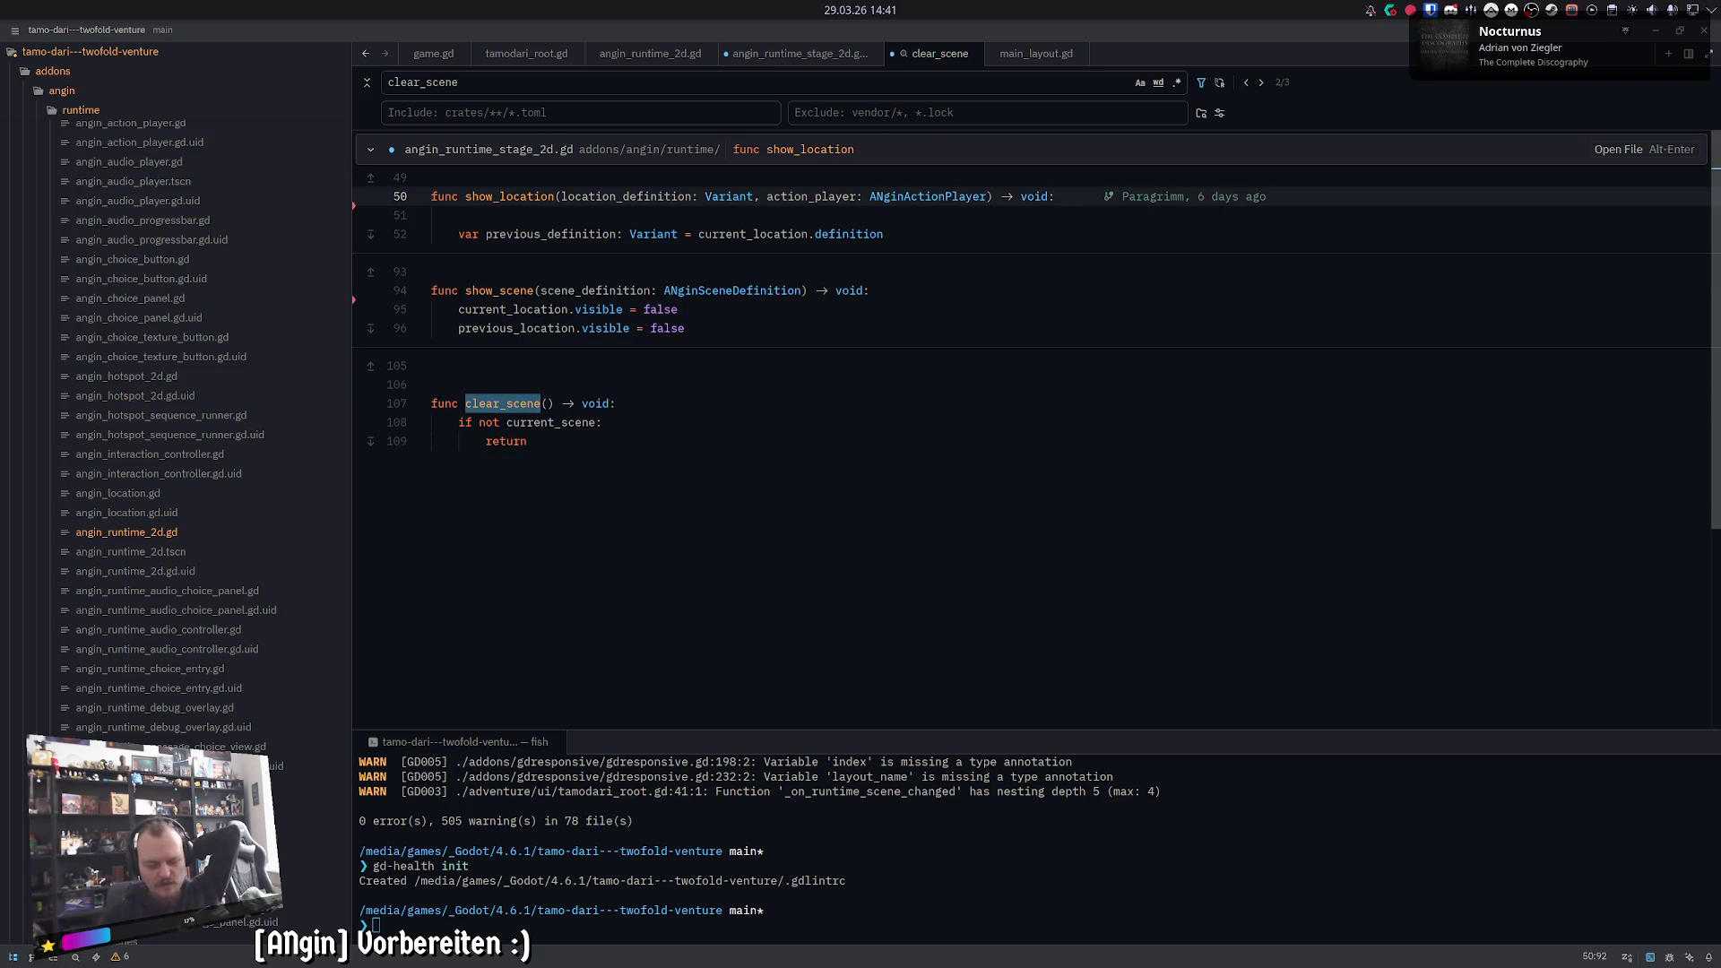
{"action": "key", "text": "ctrl+s"}
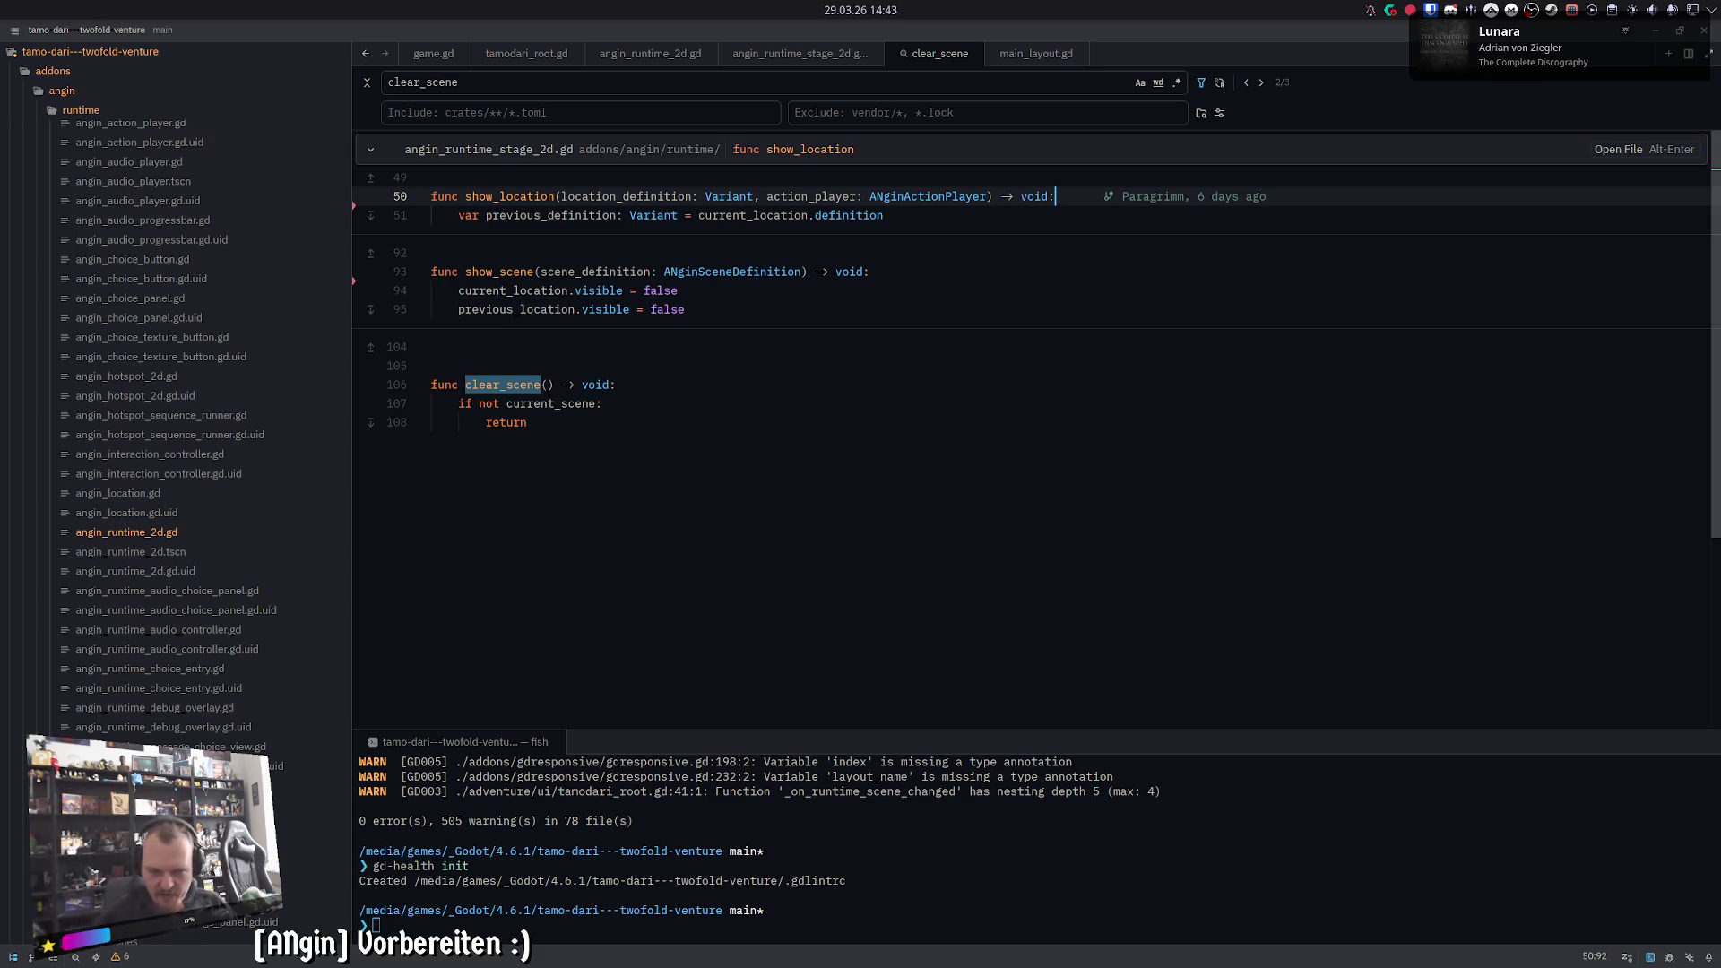
{"action": "left_click", "coordinate": [867, 329]}
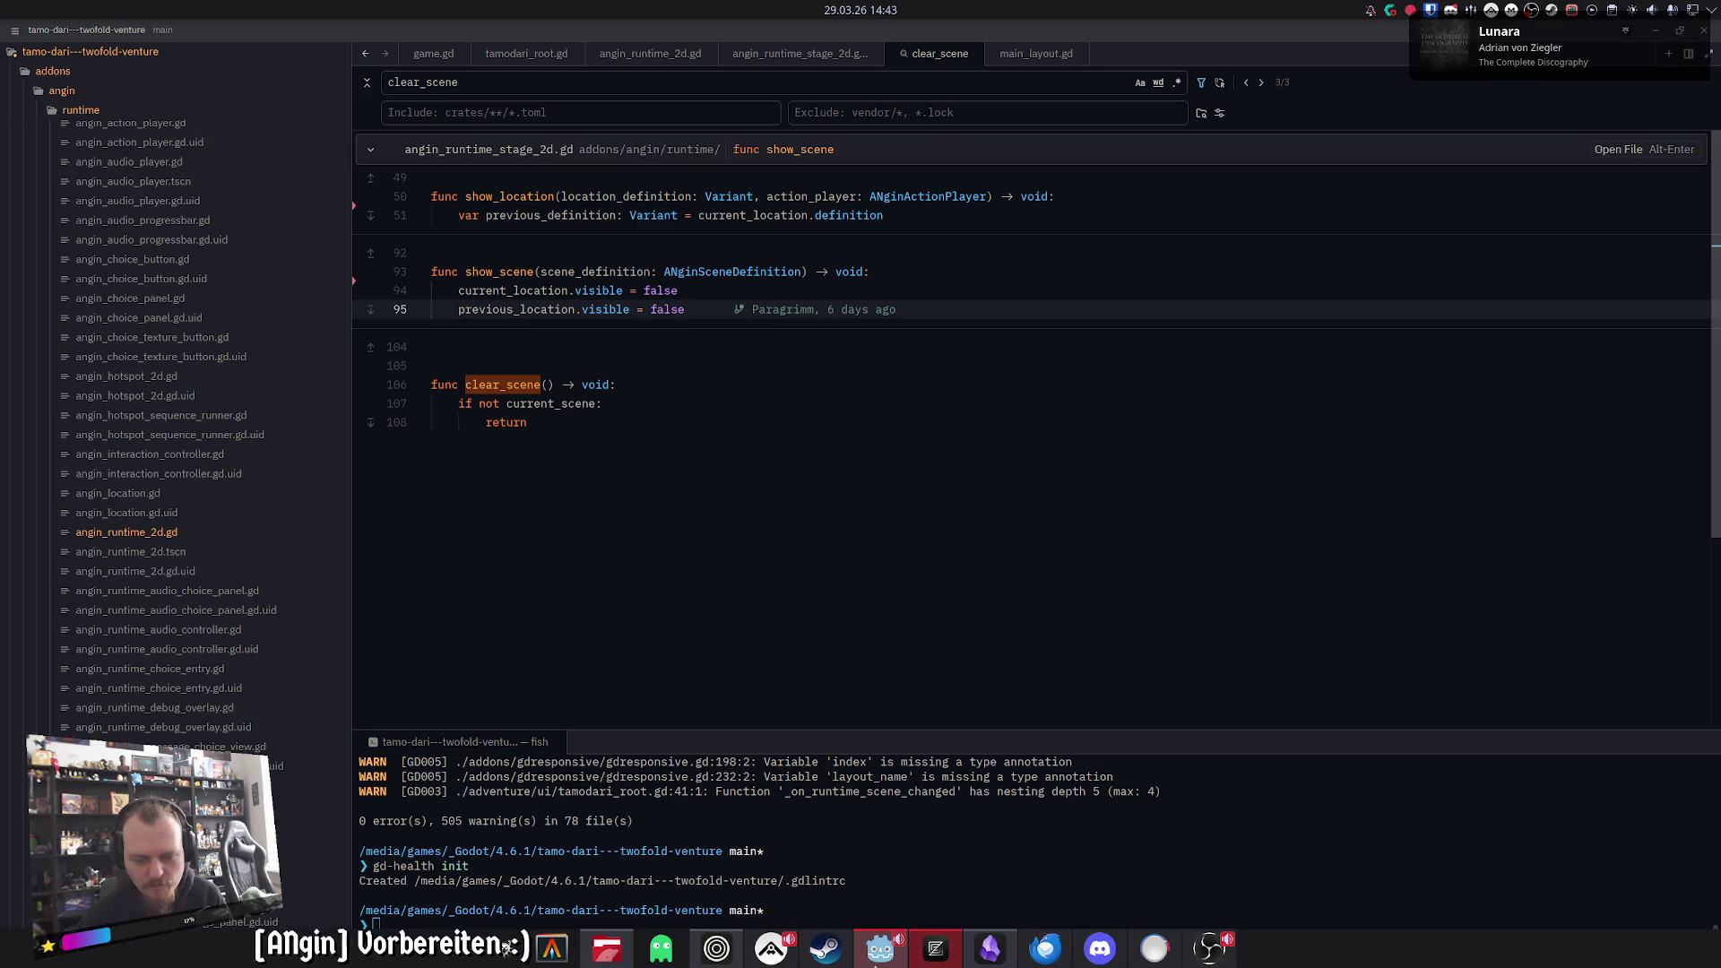
{"action": "left_click", "coordinate": [725, 476]}
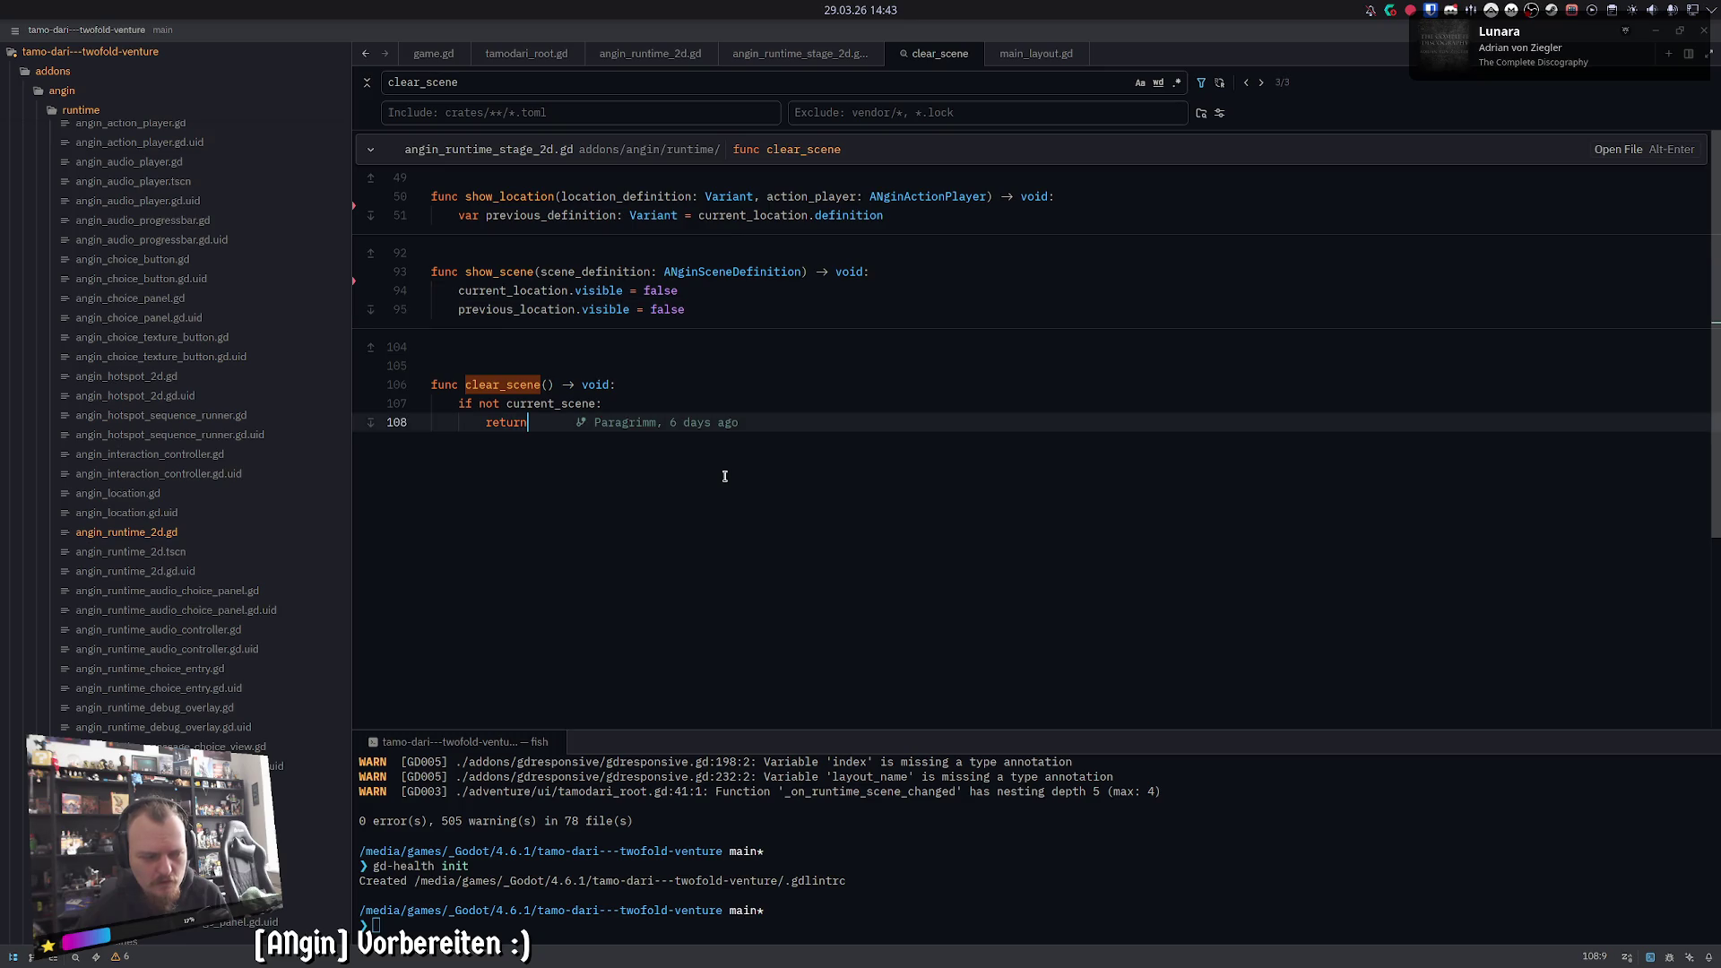
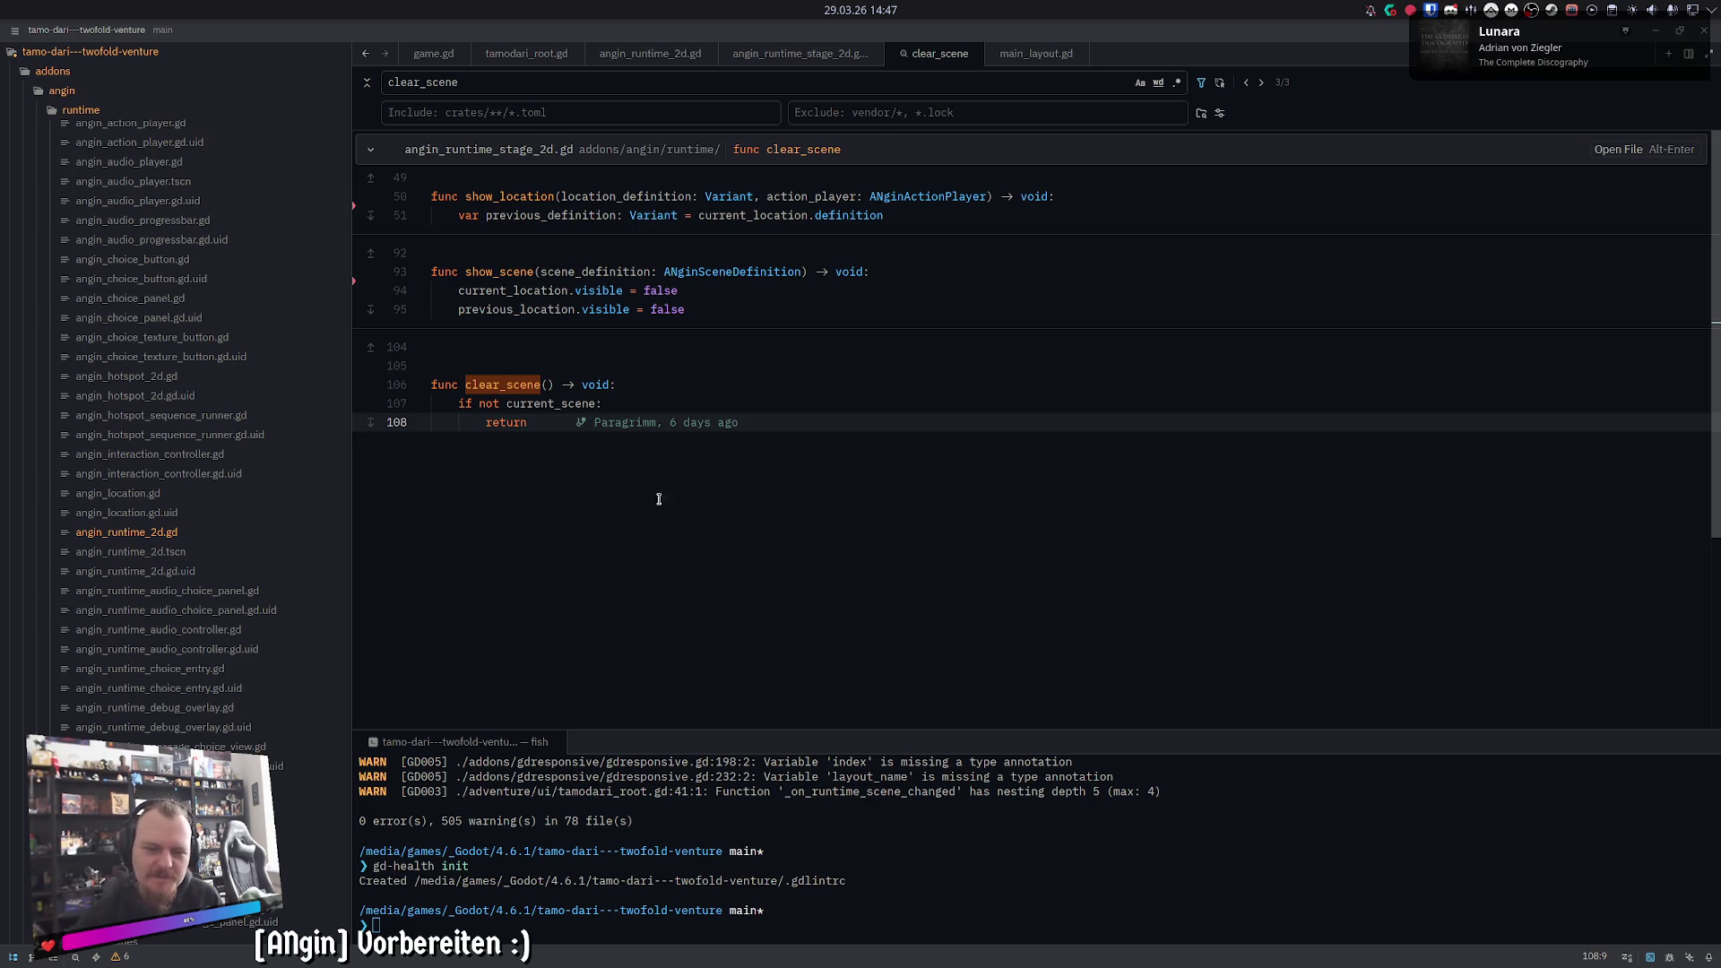
Review lines 95–108 and the clear_scene declaration in the code editor, then launch Steam.
{"action": "left_click", "coordinate": [674, 310]}
{"action": "left_click", "coordinate": [642, 404]}
{"action": "left_click", "coordinate": [595, 431]}
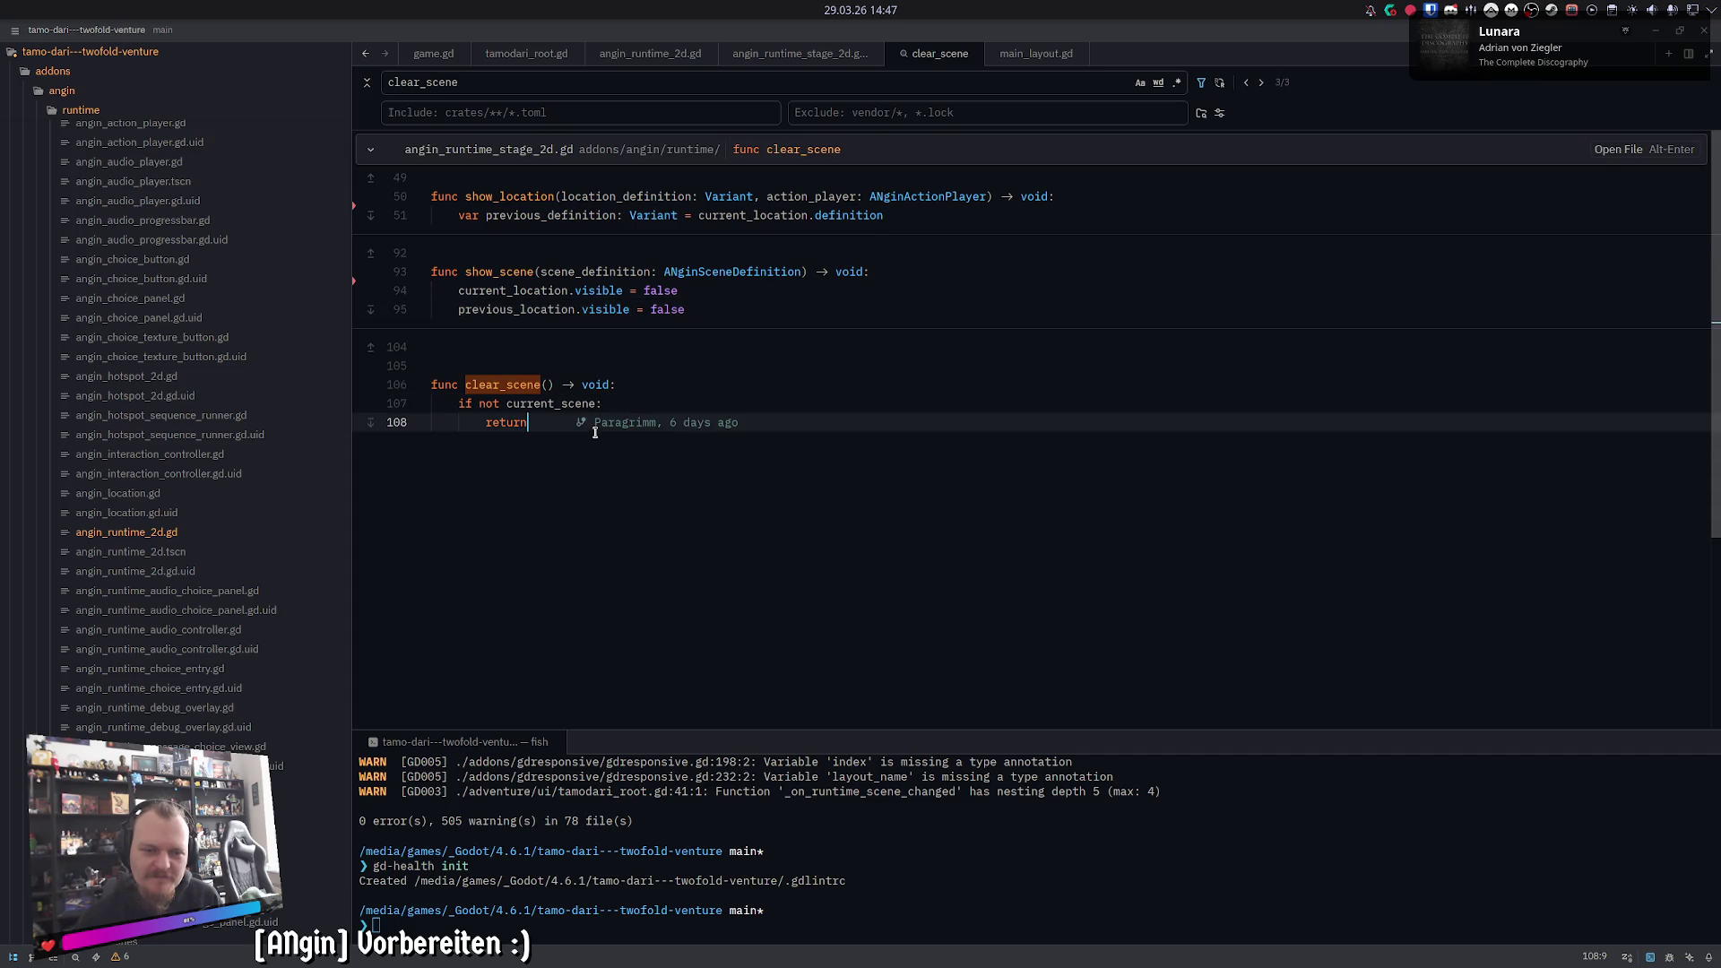
{"action": "mouse_move", "coordinate": [728, 414]}
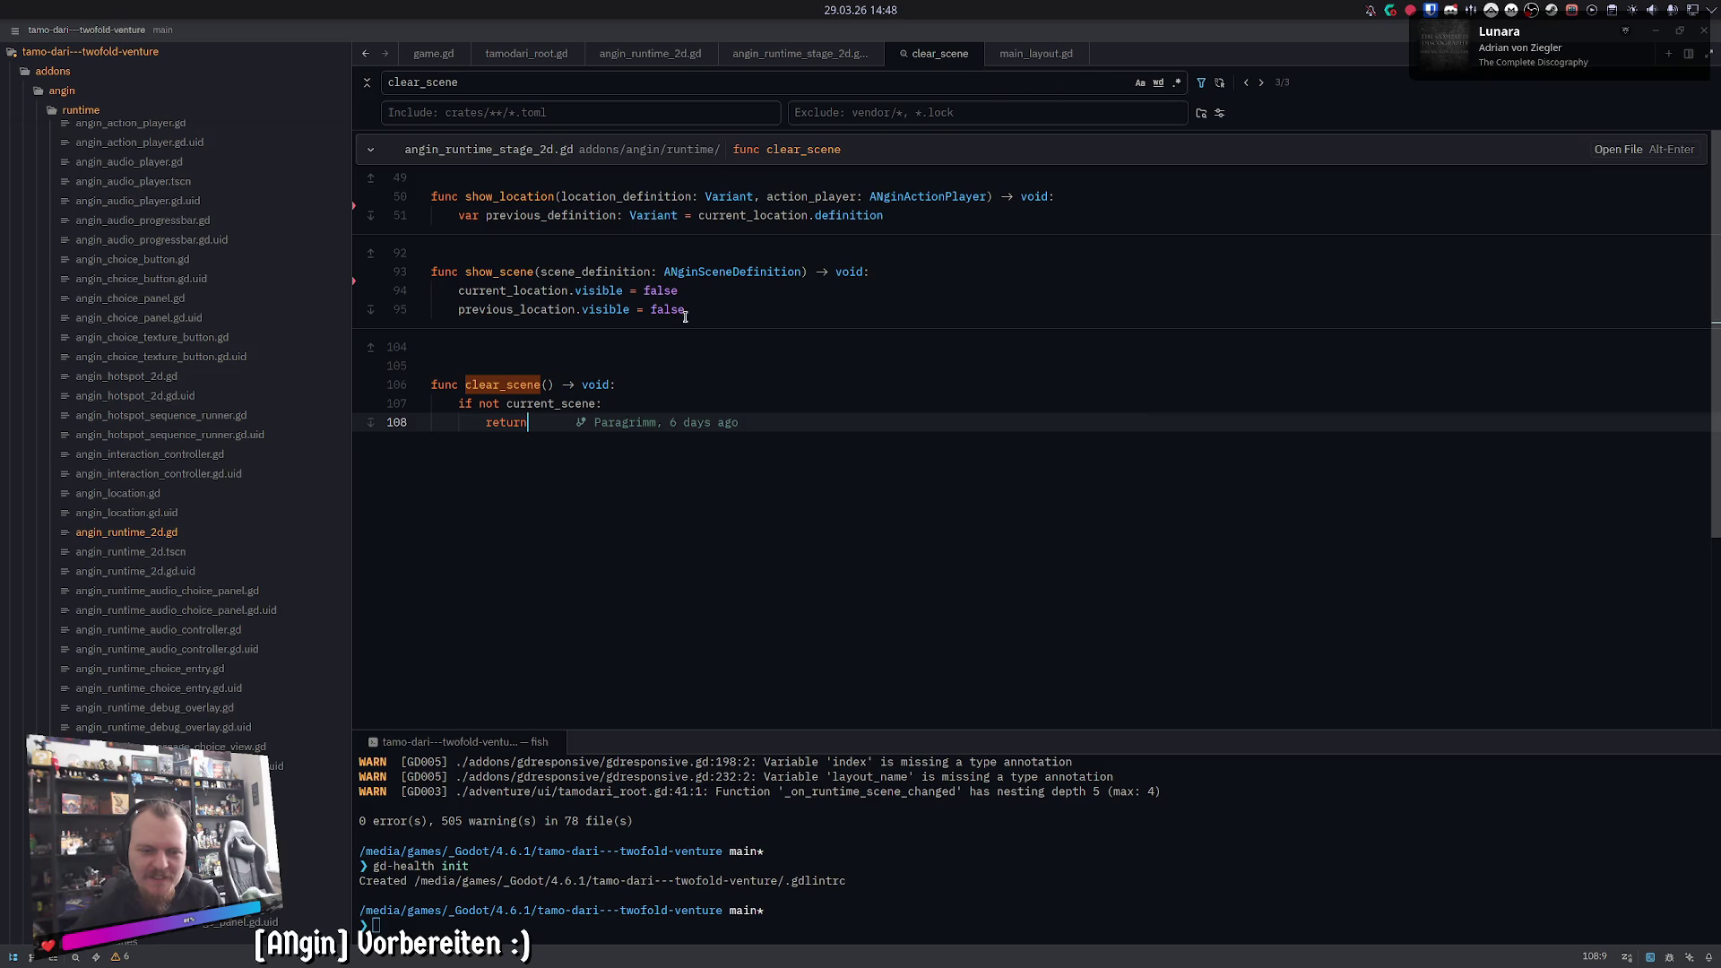
{"action": "left_click", "coordinate": [620, 388]}
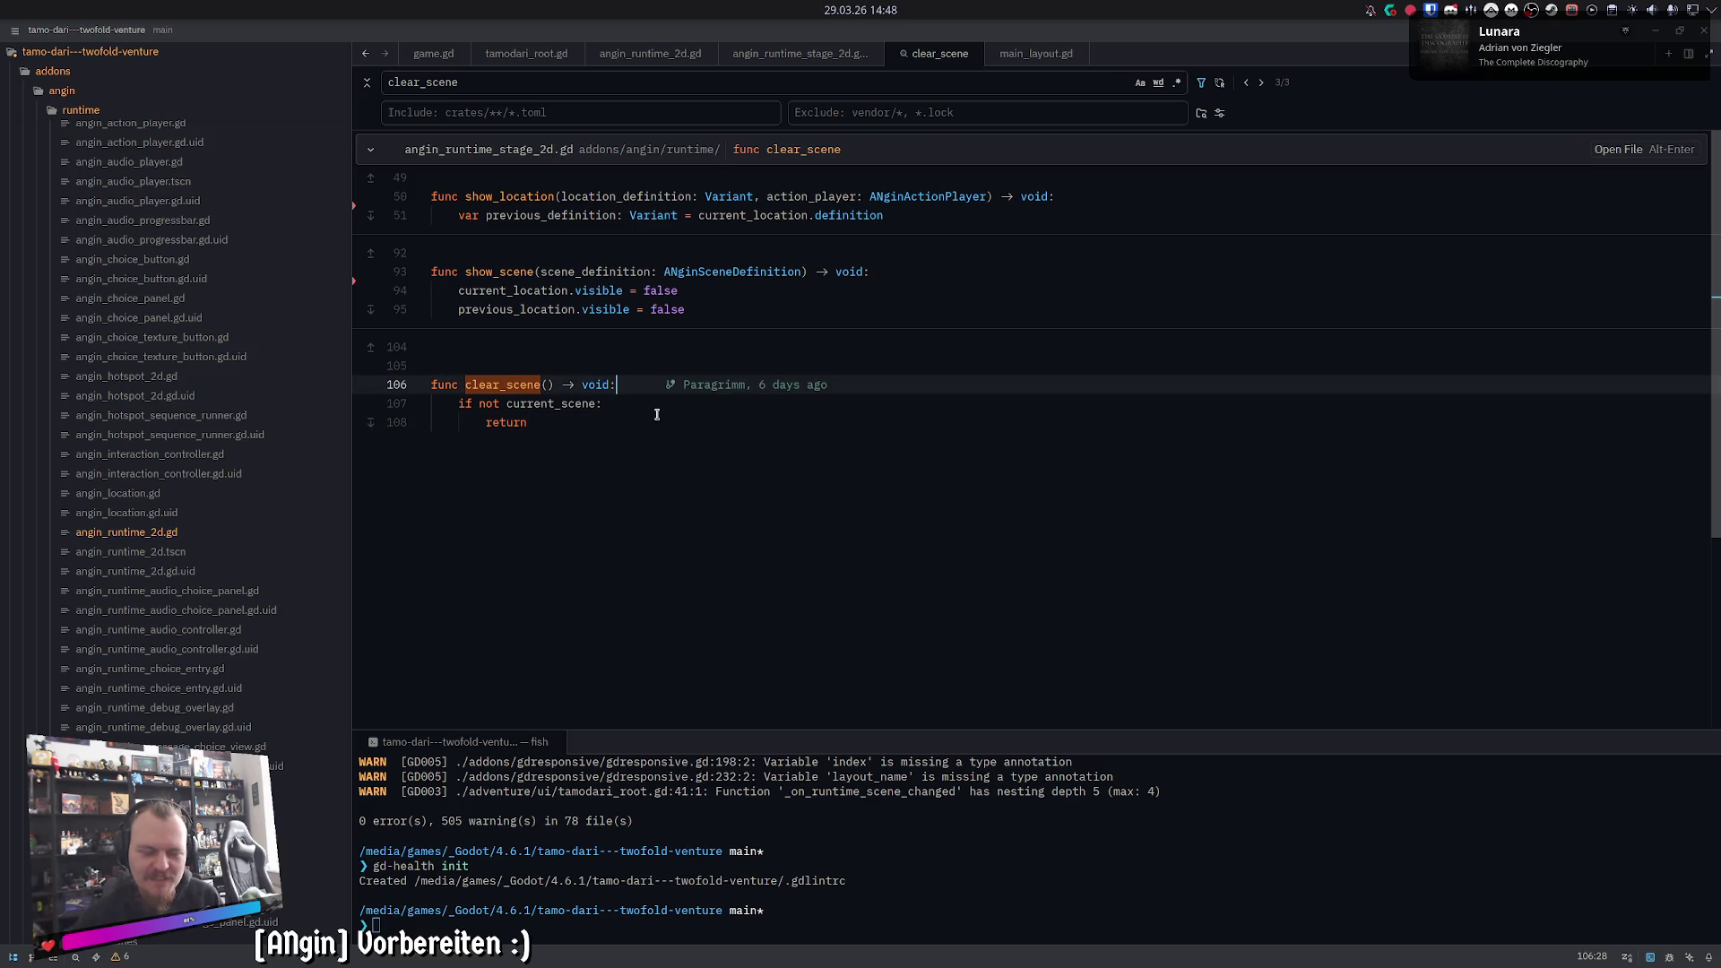
{"action": "mouse_move", "coordinate": [538, 966]}
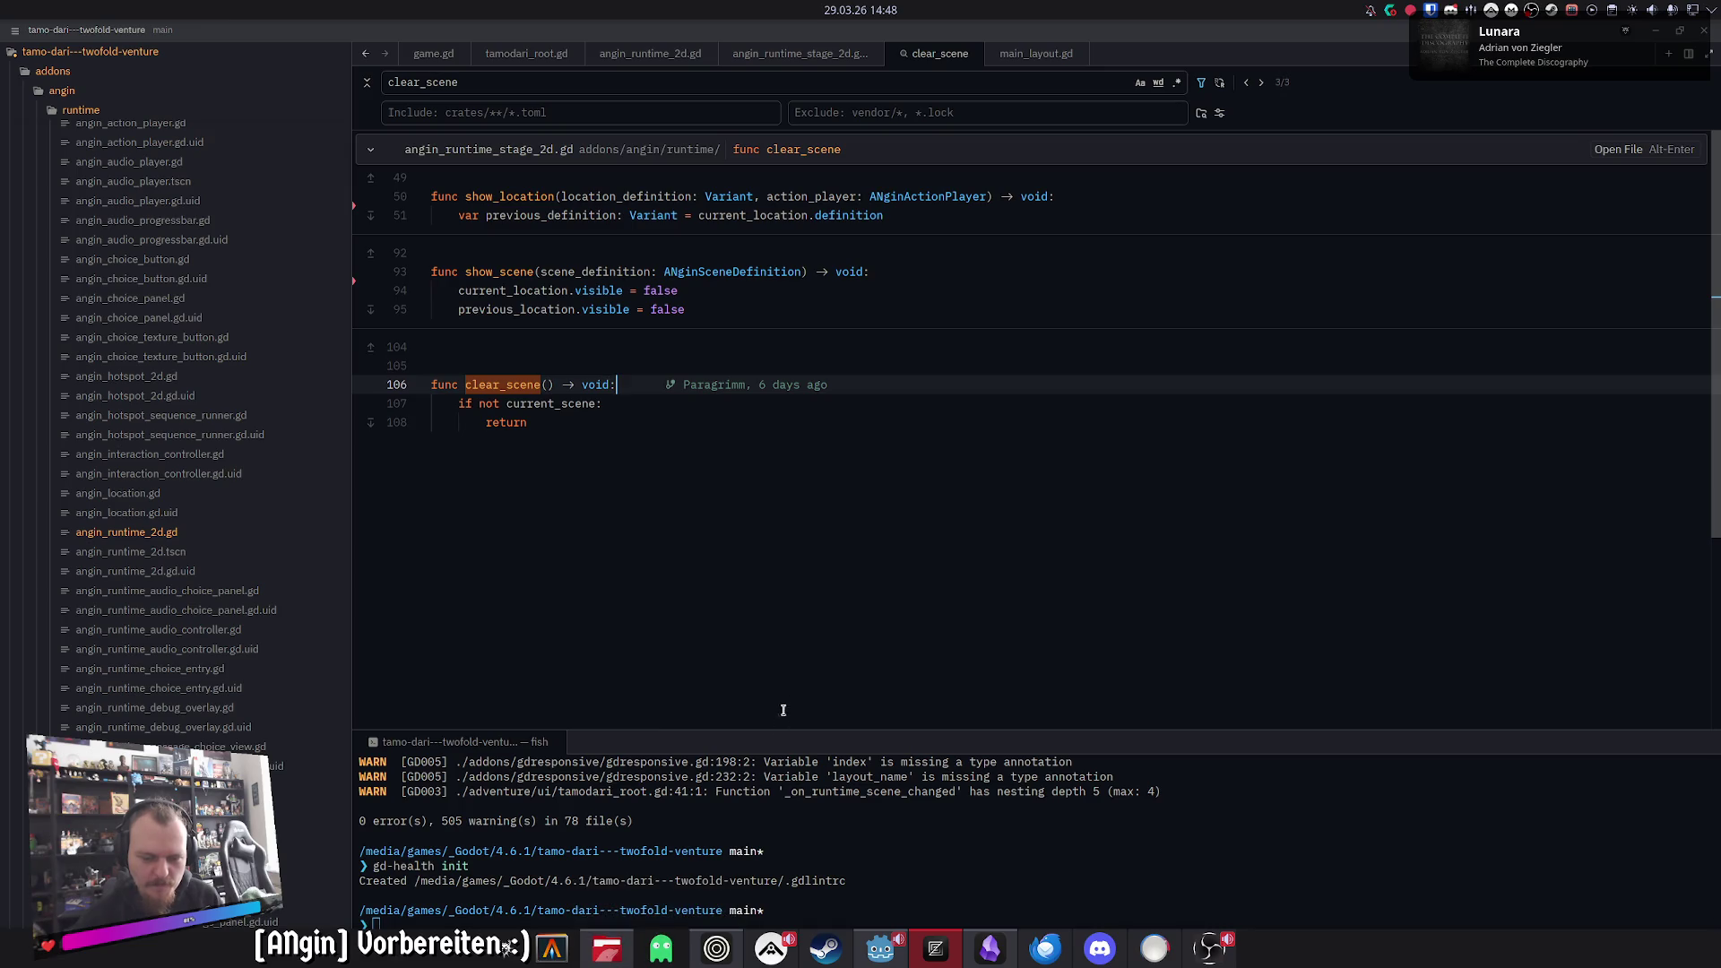
{"action": "left_click", "coordinate": [740, 531]}
{"action": "mouse_move", "coordinate": [505, 964]}
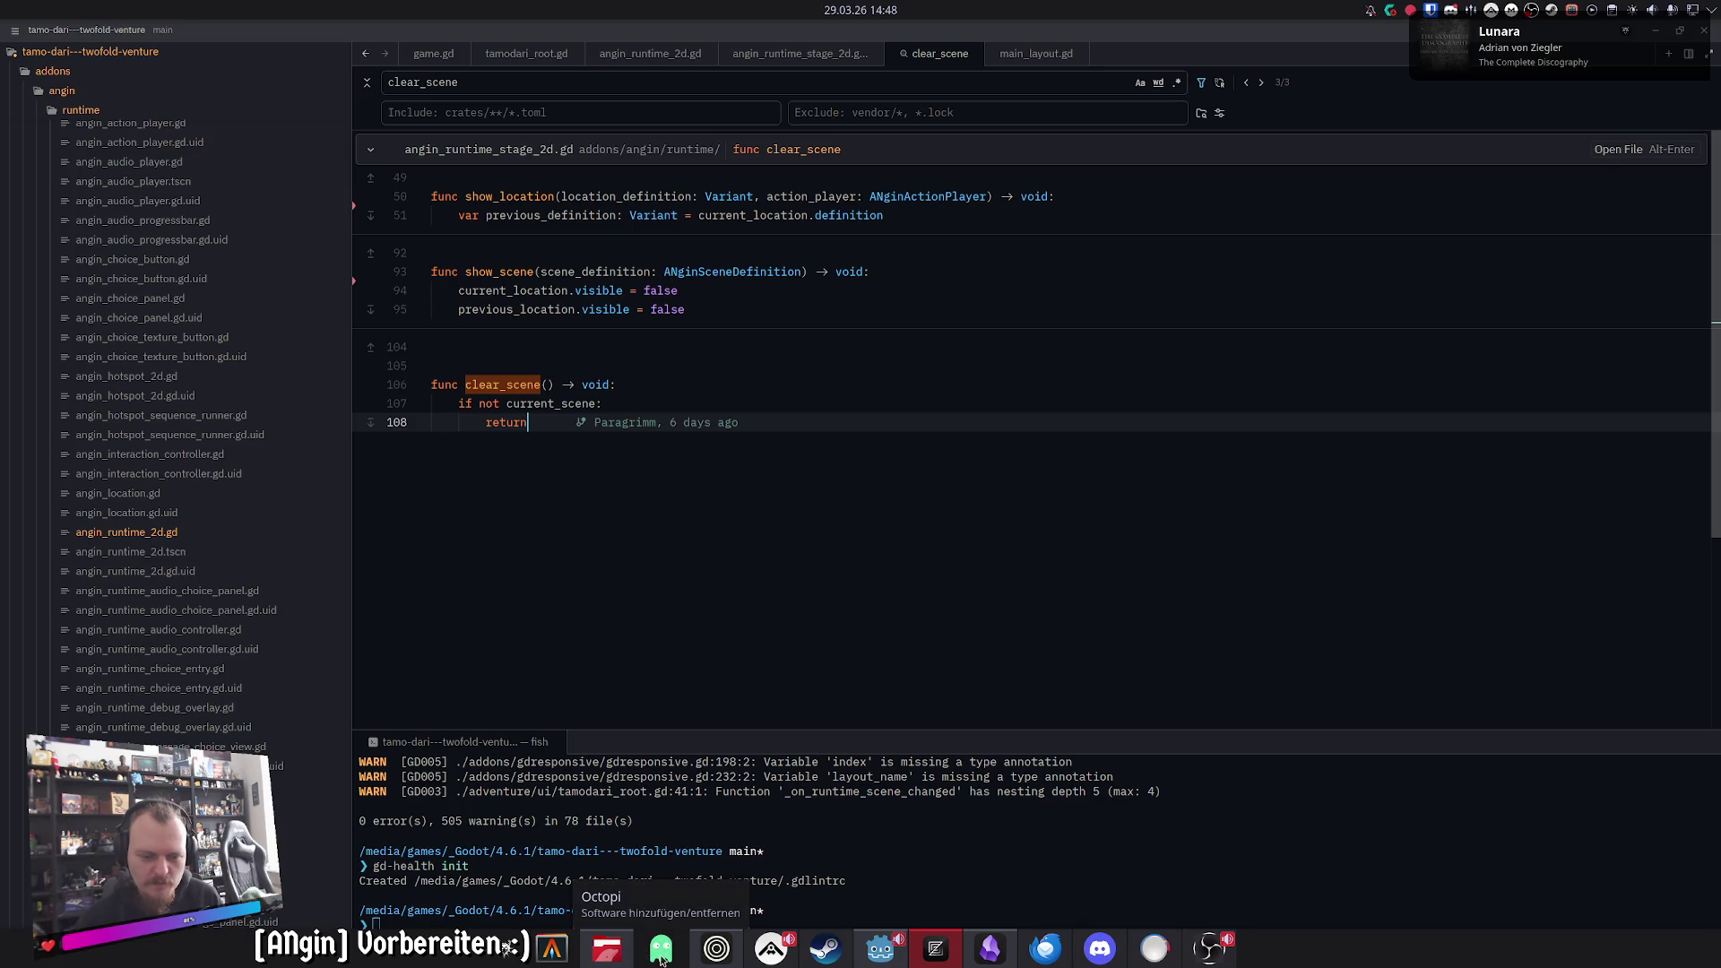
{"action": "left_click", "coordinate": [661, 955]}
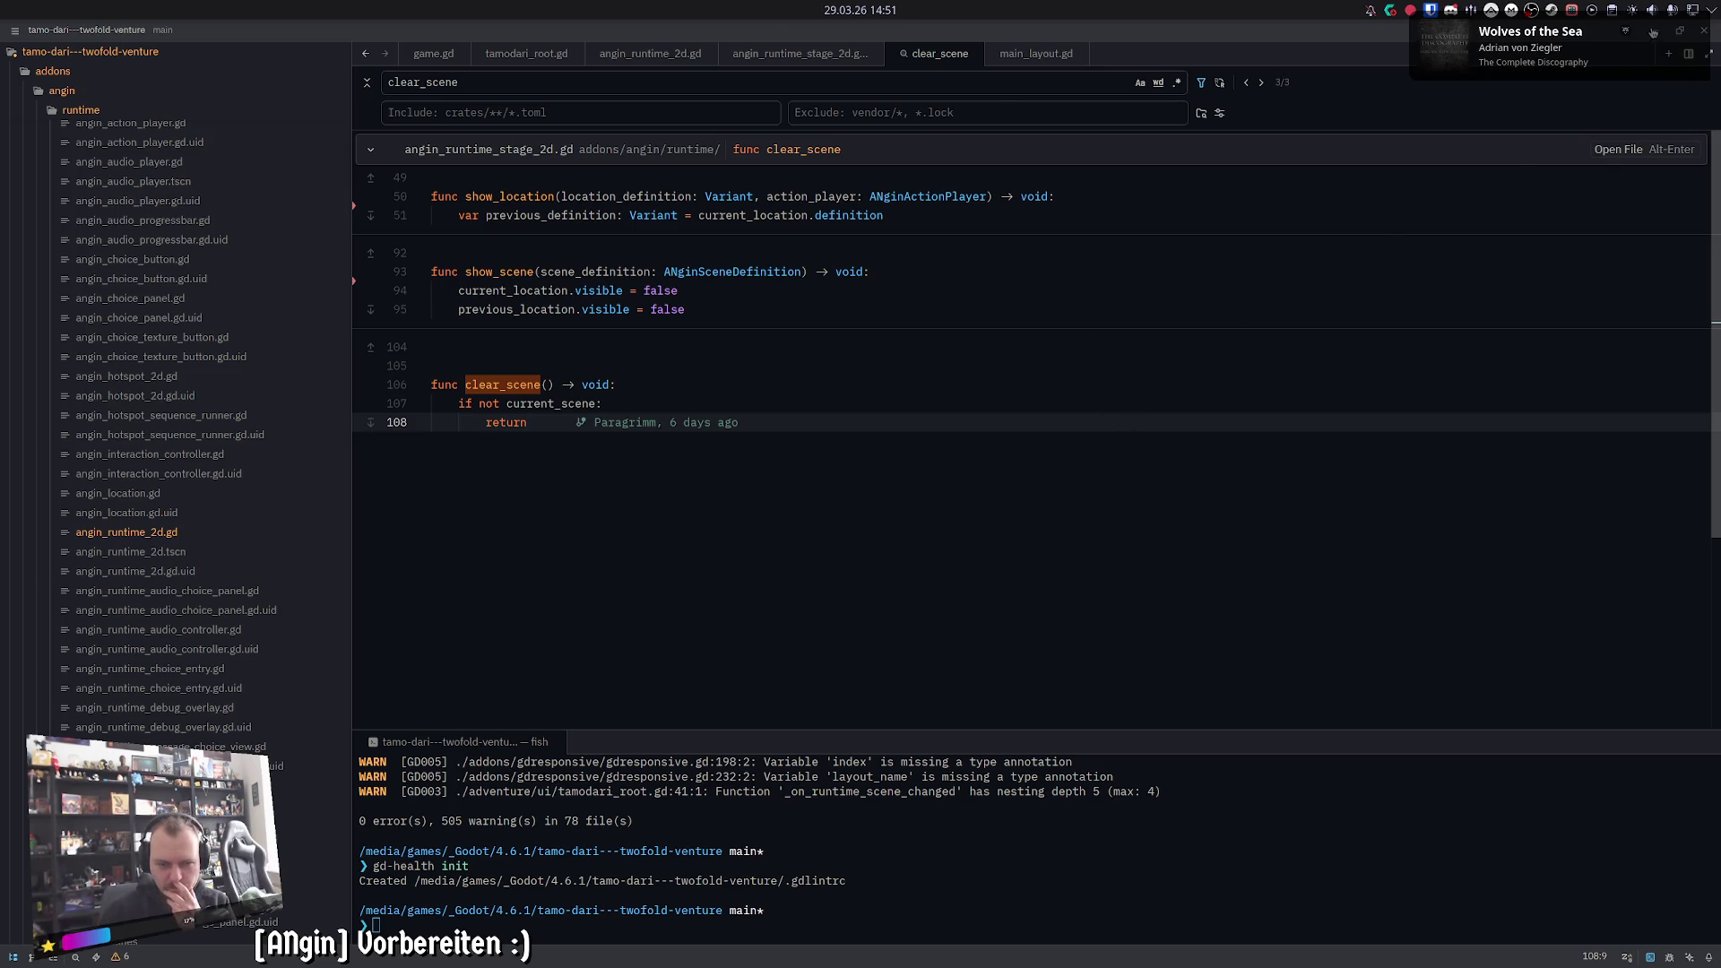
Add a Main Layout scene node and wire SplashScreen → Main Layout → END.
{"action": "key", "text": "alt+Tab"}
{"action": "left_click_drag", "start_coordinate": [800, 325], "coordinate": [972, 323]}
{"action": "right_click", "coordinate": [745, 349]}
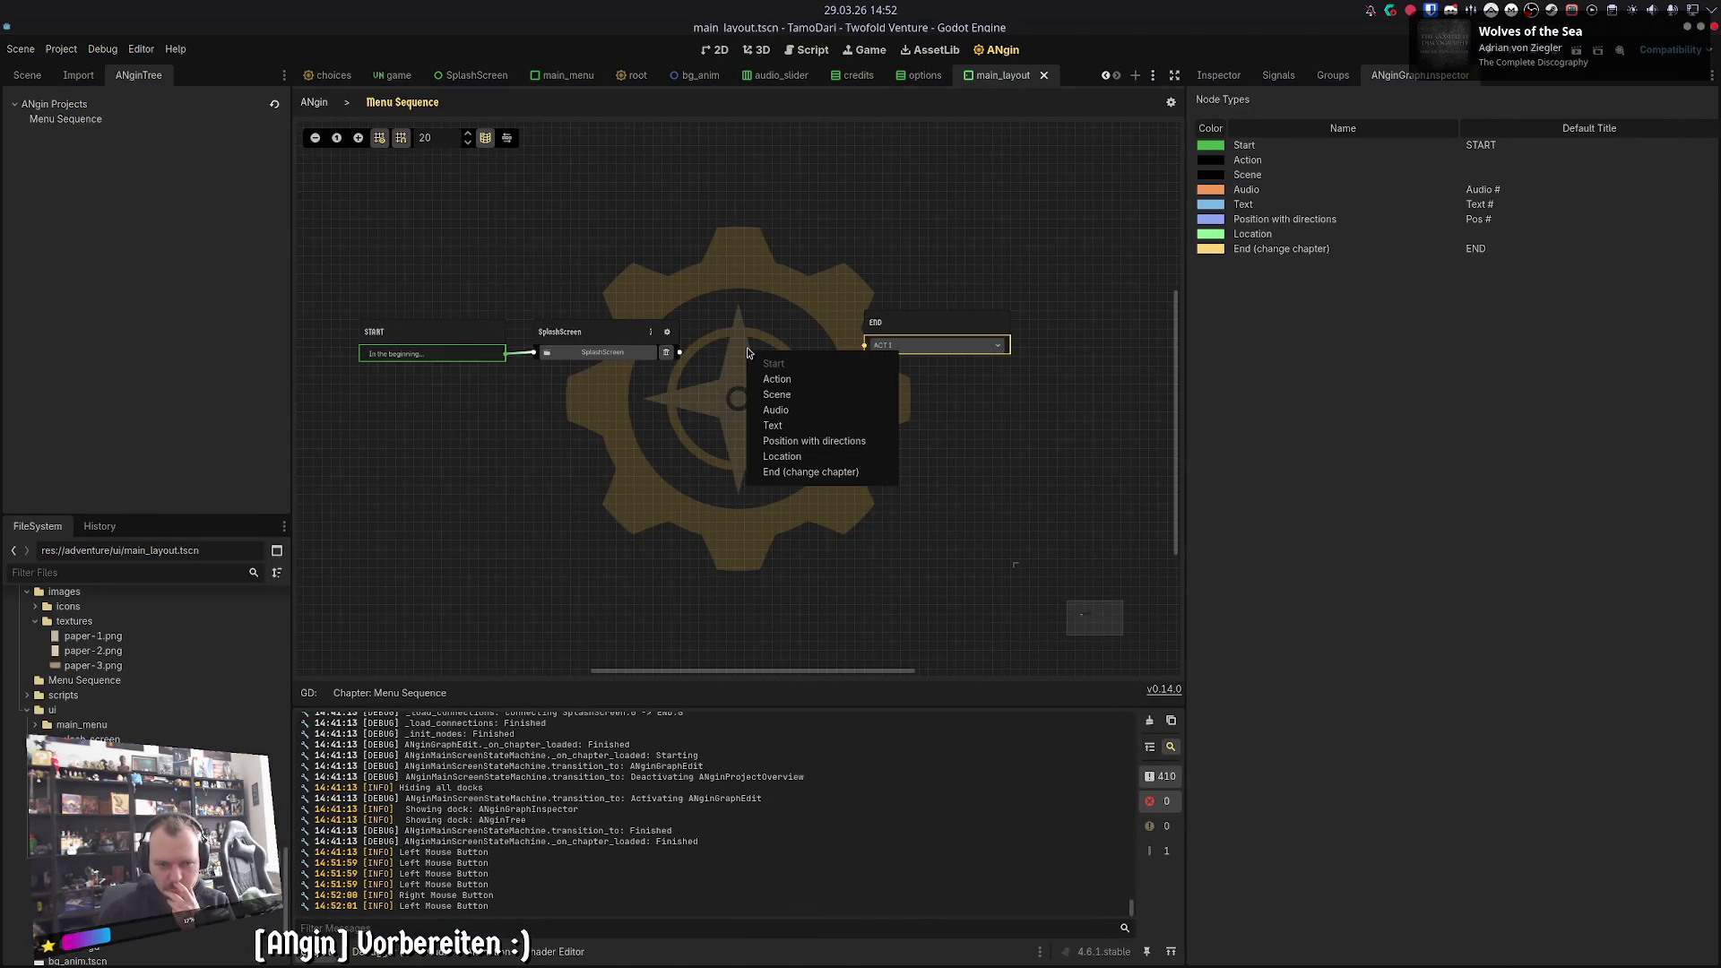
{"action": "left_click", "coordinate": [768, 396]}
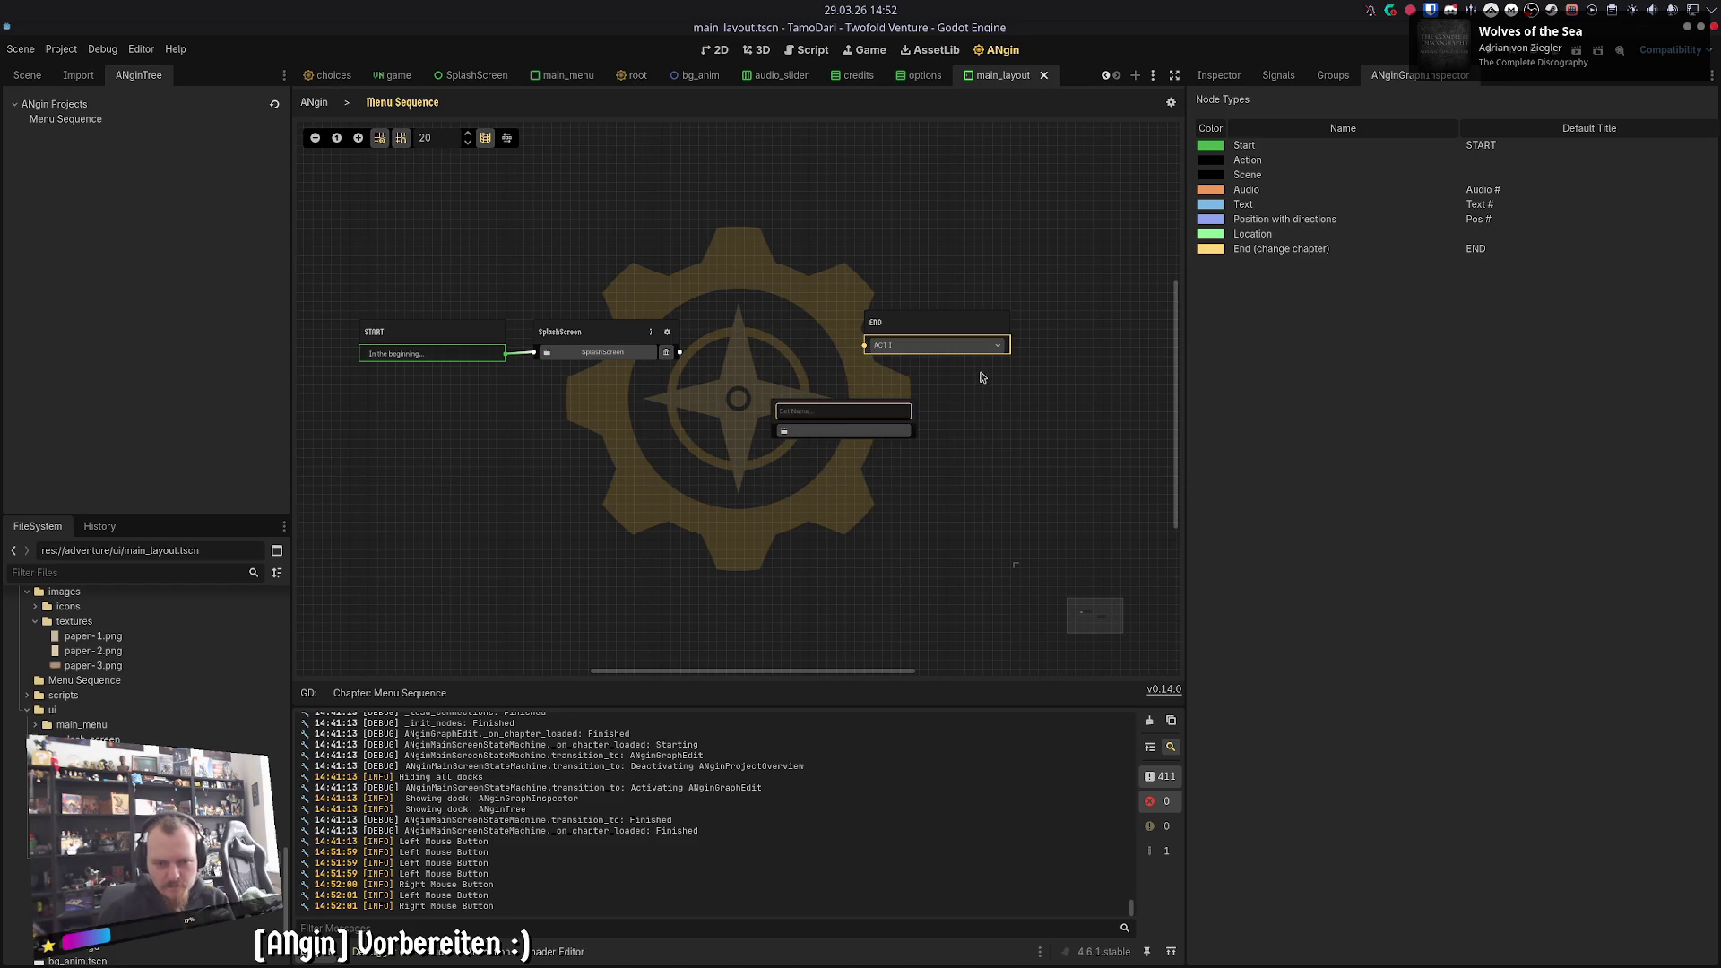
{"action": "type", "text": "main"}
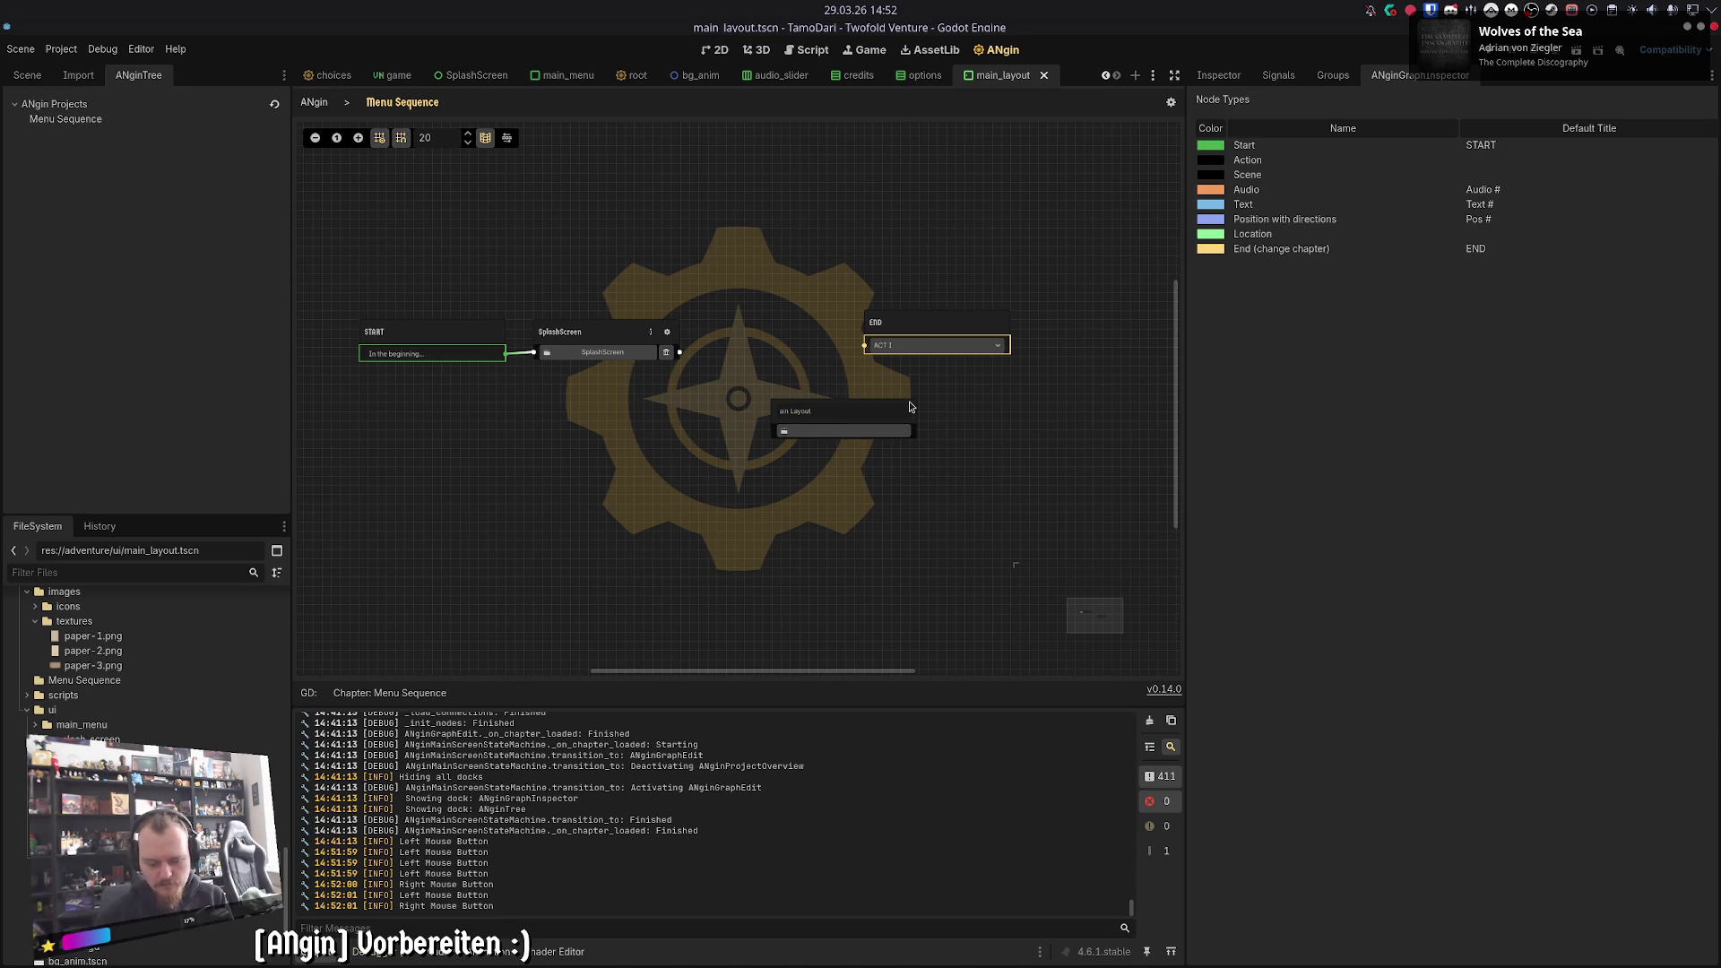
{"action": "key", "text": "Return"}
{"action": "left_click_drag", "start_coordinate": [910, 407], "coordinate": [839, 327]}
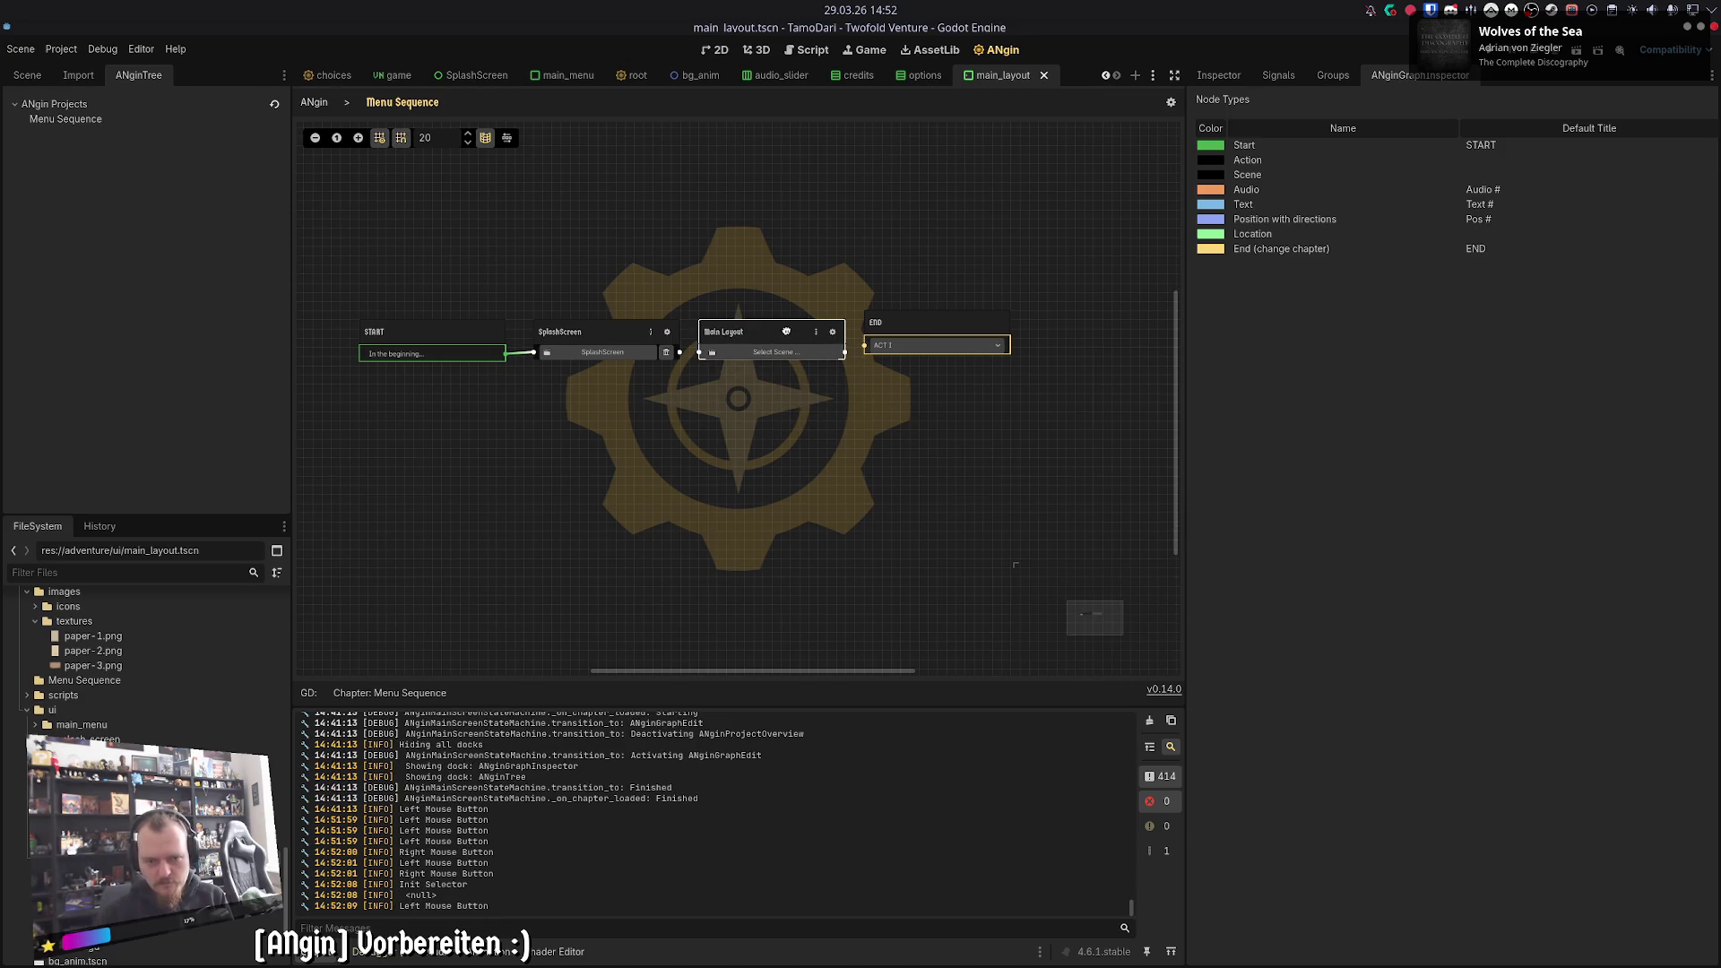
{"action": "left_click_drag", "start_coordinate": [680, 354], "coordinate": [700, 352]}
{"action": "left_click_drag", "start_coordinate": [923, 323], "coordinate": [847, 350]}
{"action": "left_click", "coordinate": [852, 432]}
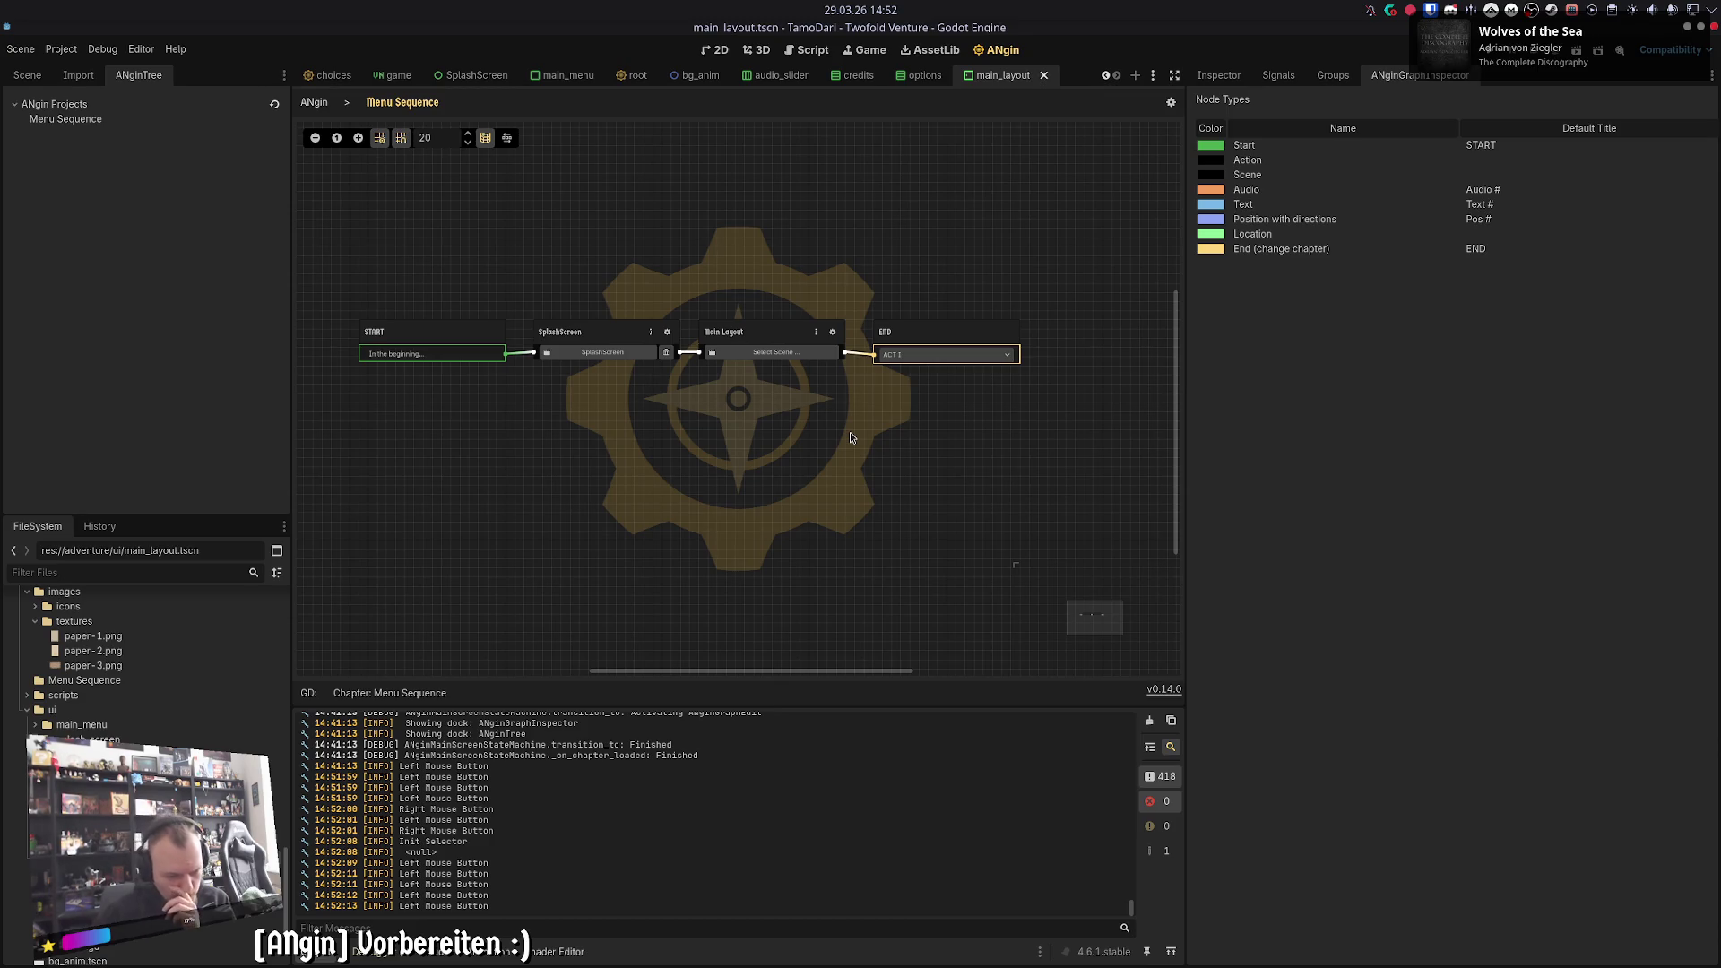
Open the Steam library and browse the Days Gone page.
{"action": "left_click", "coordinate": [825, 948]}
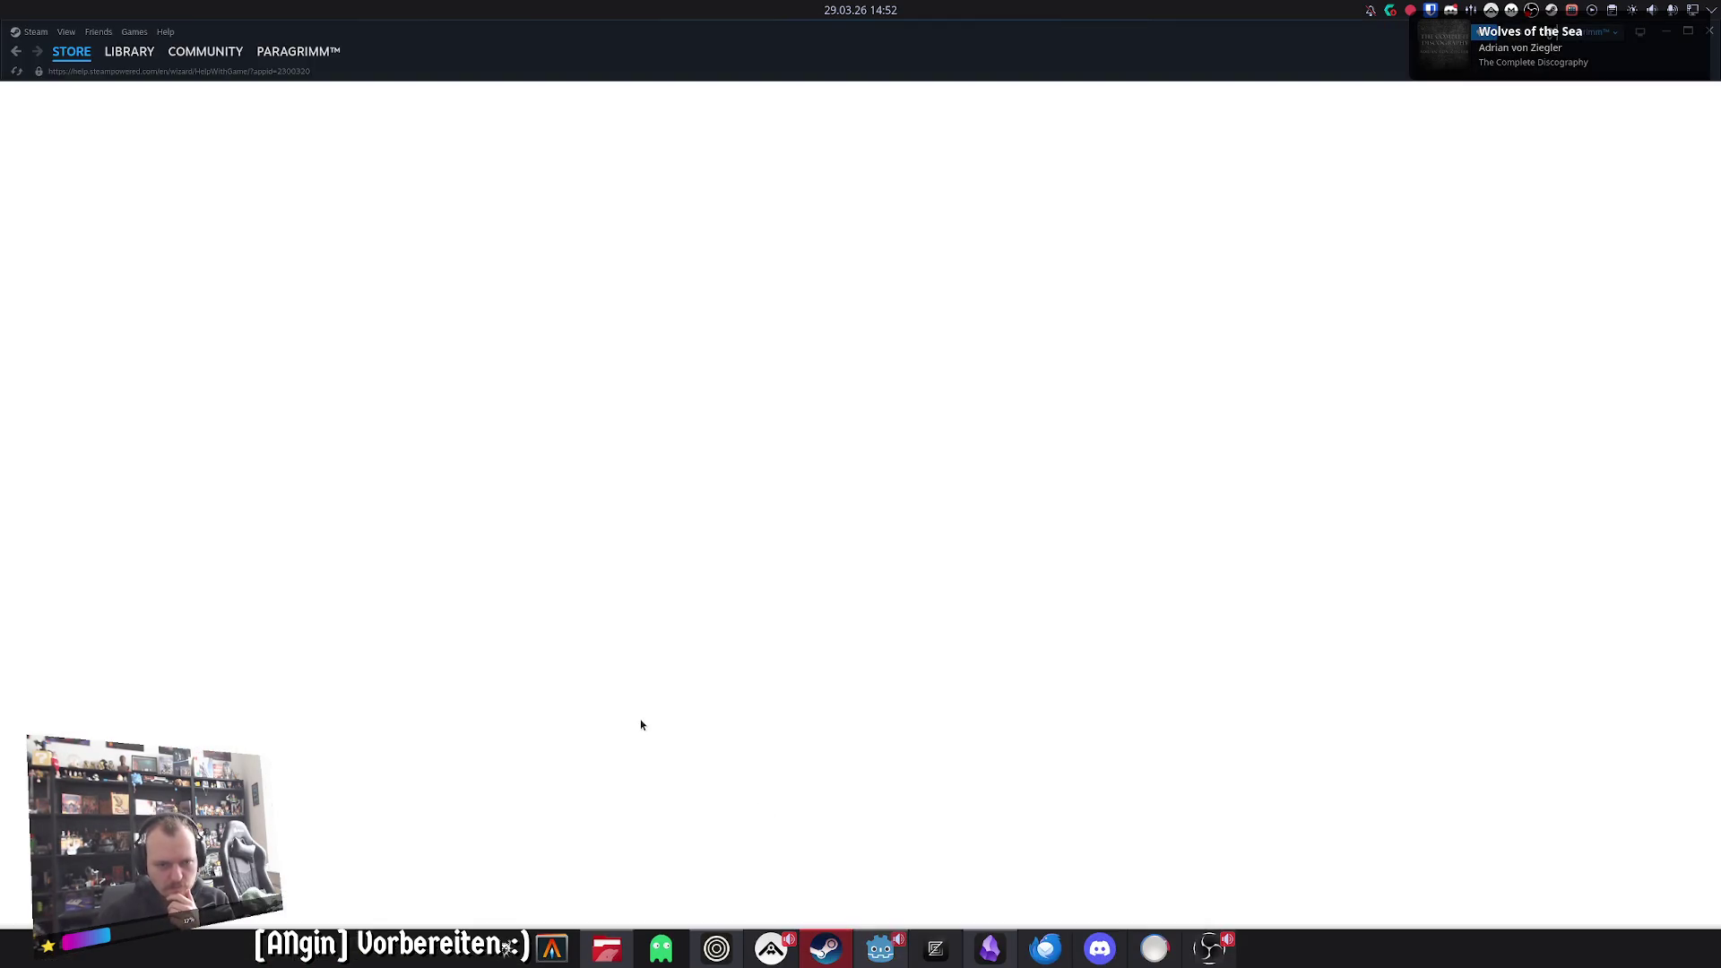
{"action": "left_click", "coordinate": [126, 52]}
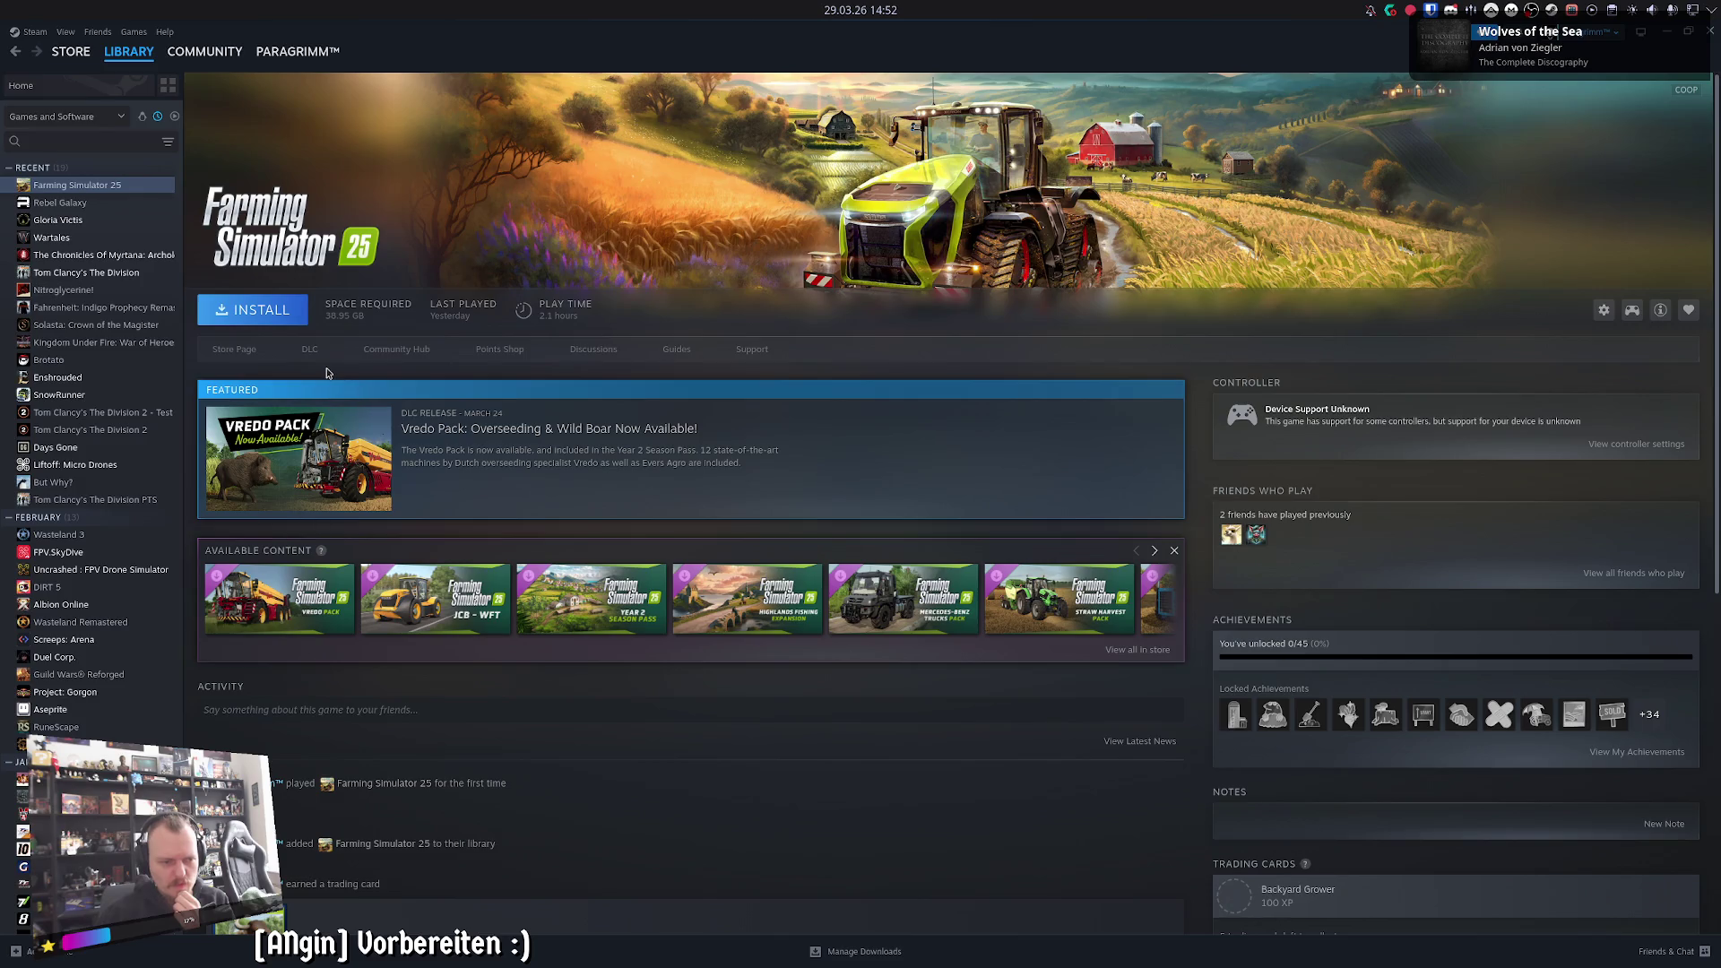
{"action": "left_click", "coordinate": [99, 448]}
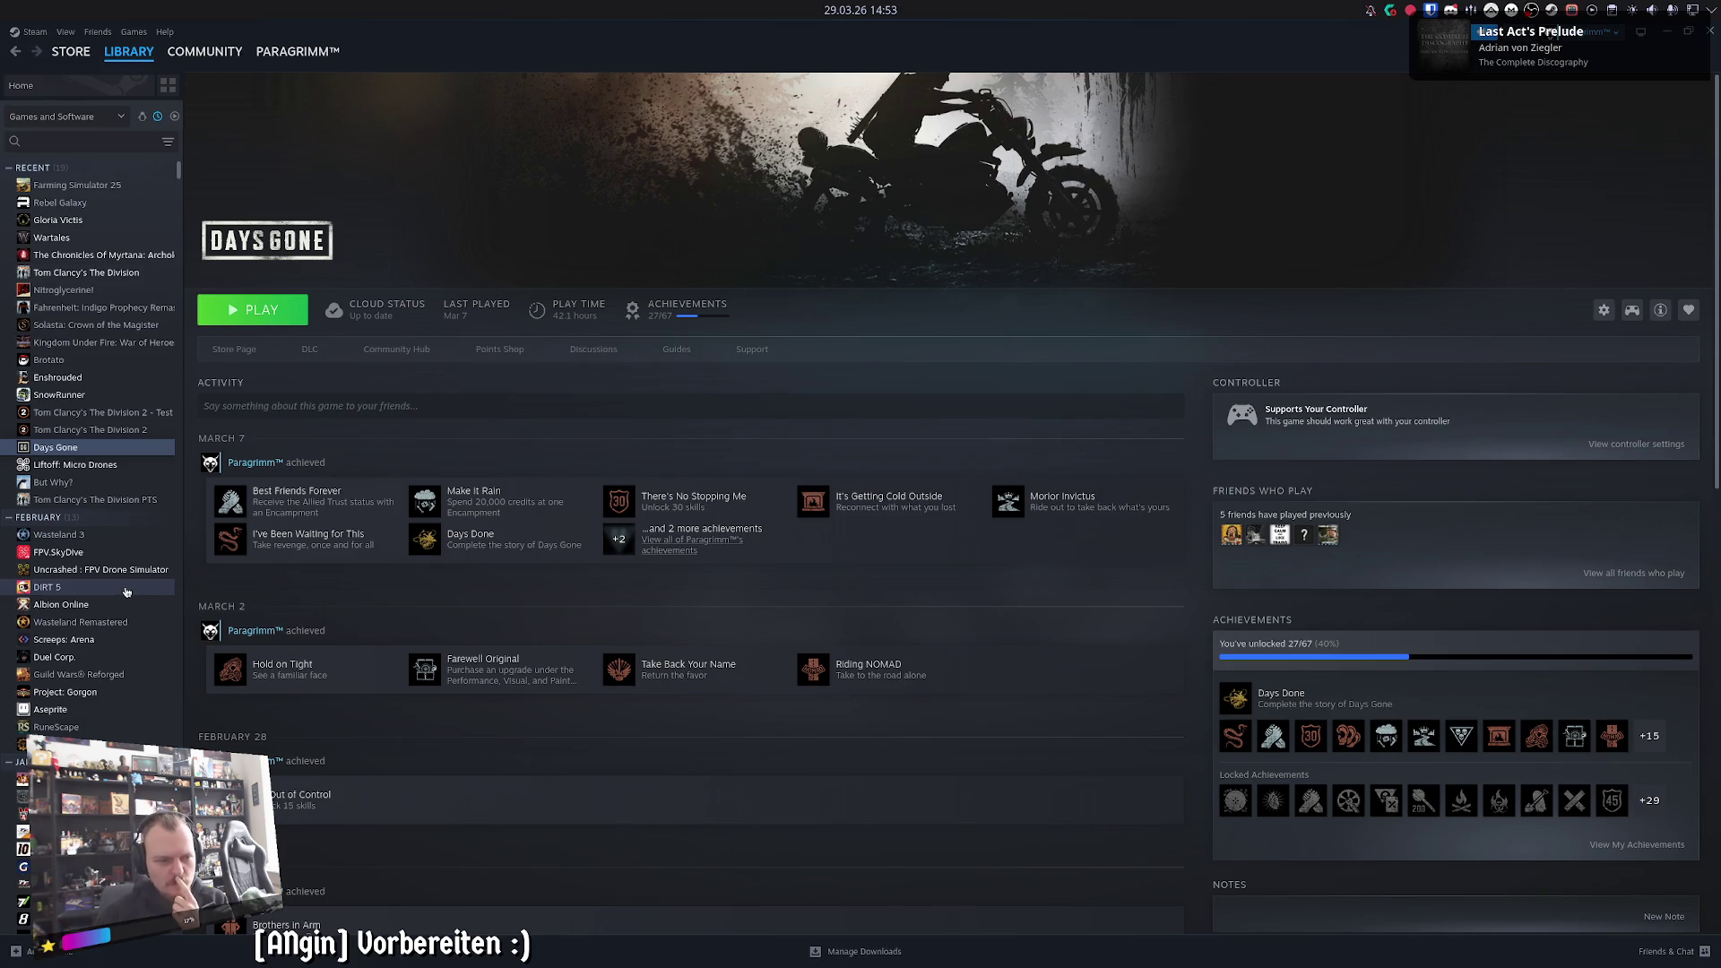
{"action": "scroll", "coordinate": [126, 592], "scroll_direction": "down", "scroll_amount": 10}
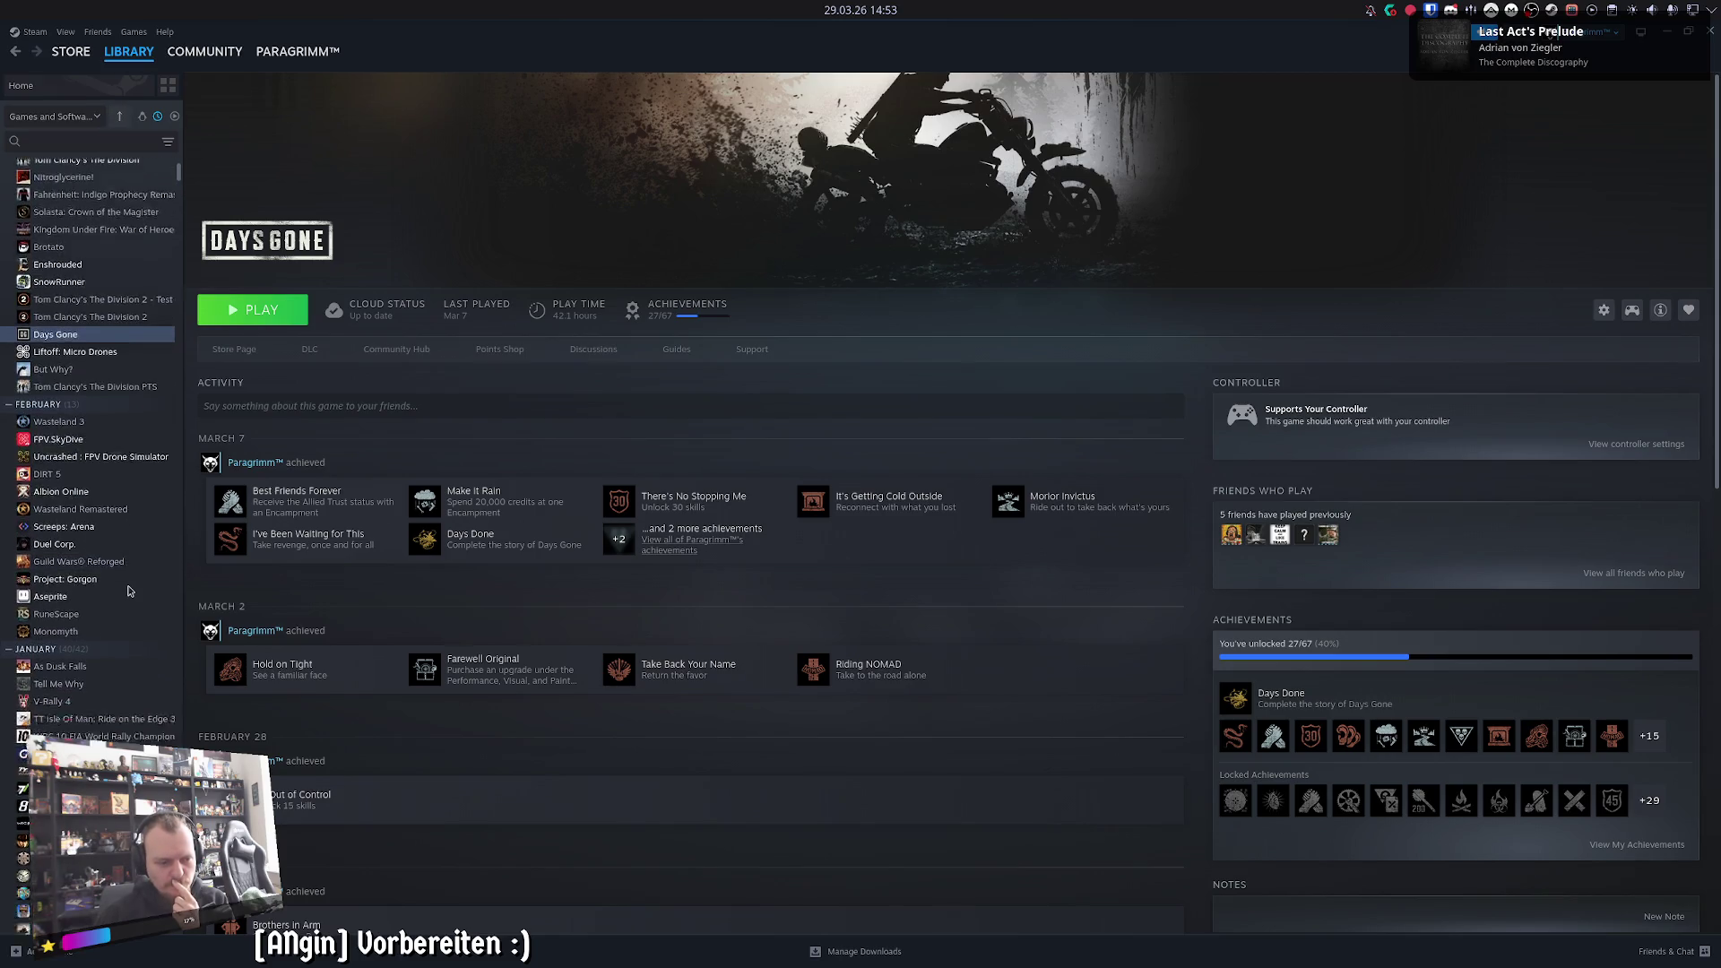
{"action": "scroll", "coordinate": [128, 591], "scroll_direction": "up", "scroll_amount": 5}
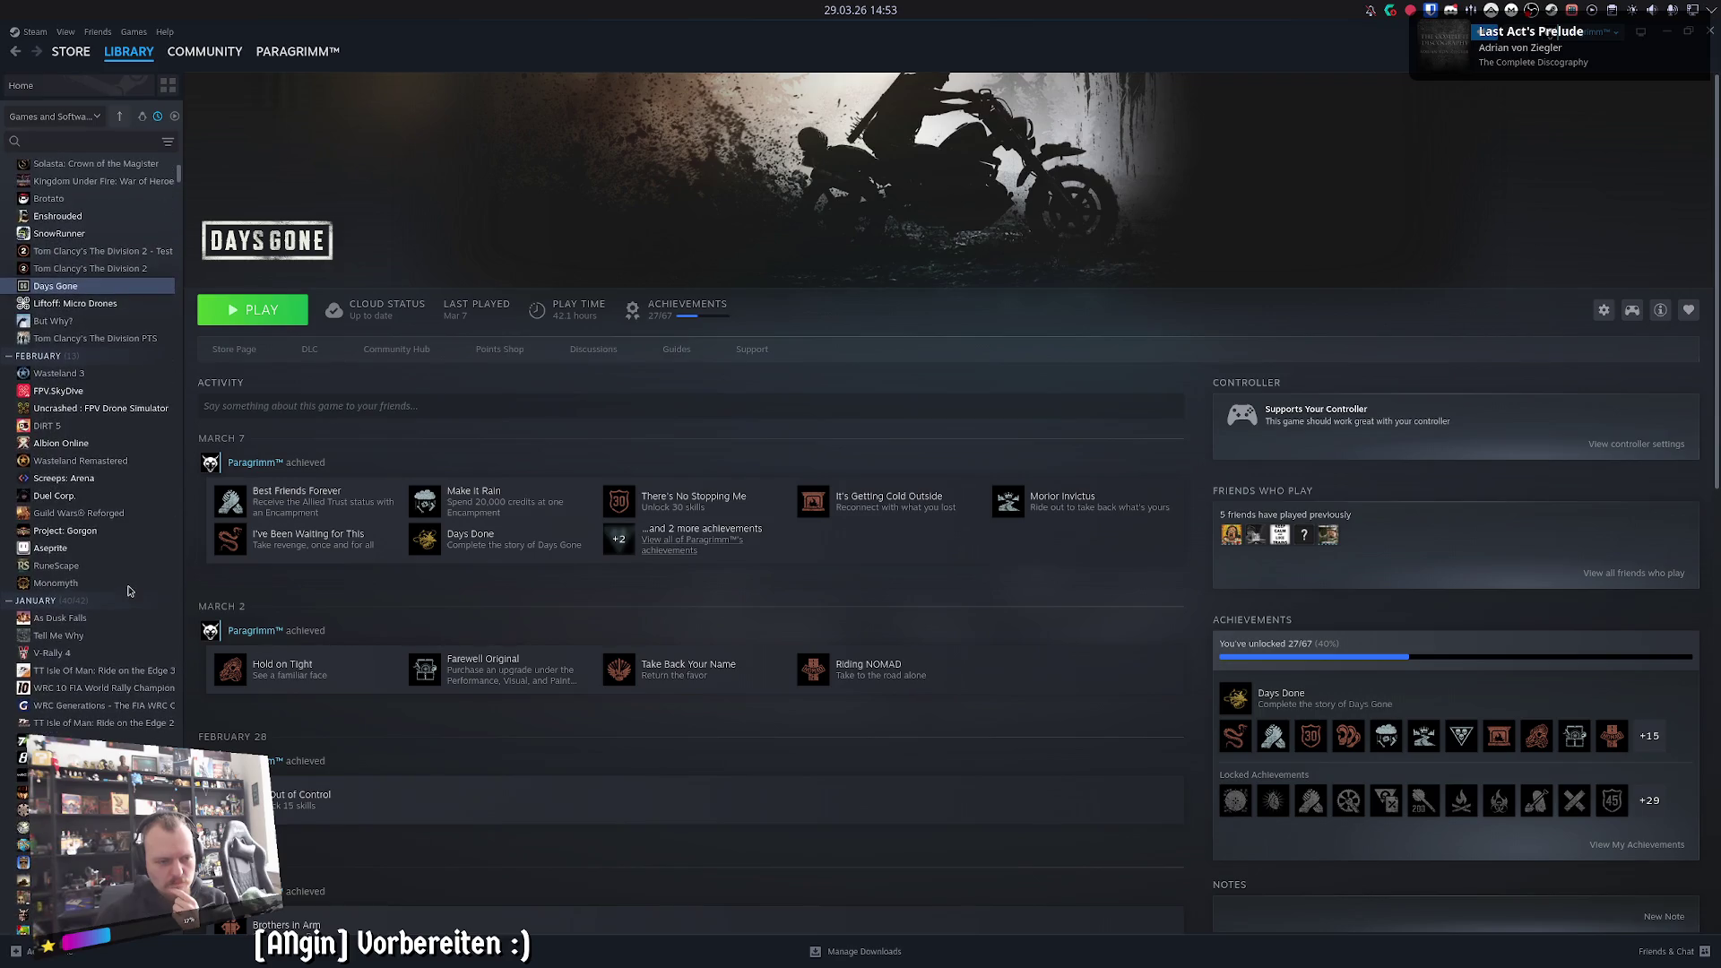
{"action": "scroll", "coordinate": [126, 592], "scroll_direction": "down", "scroll_amount": 3}
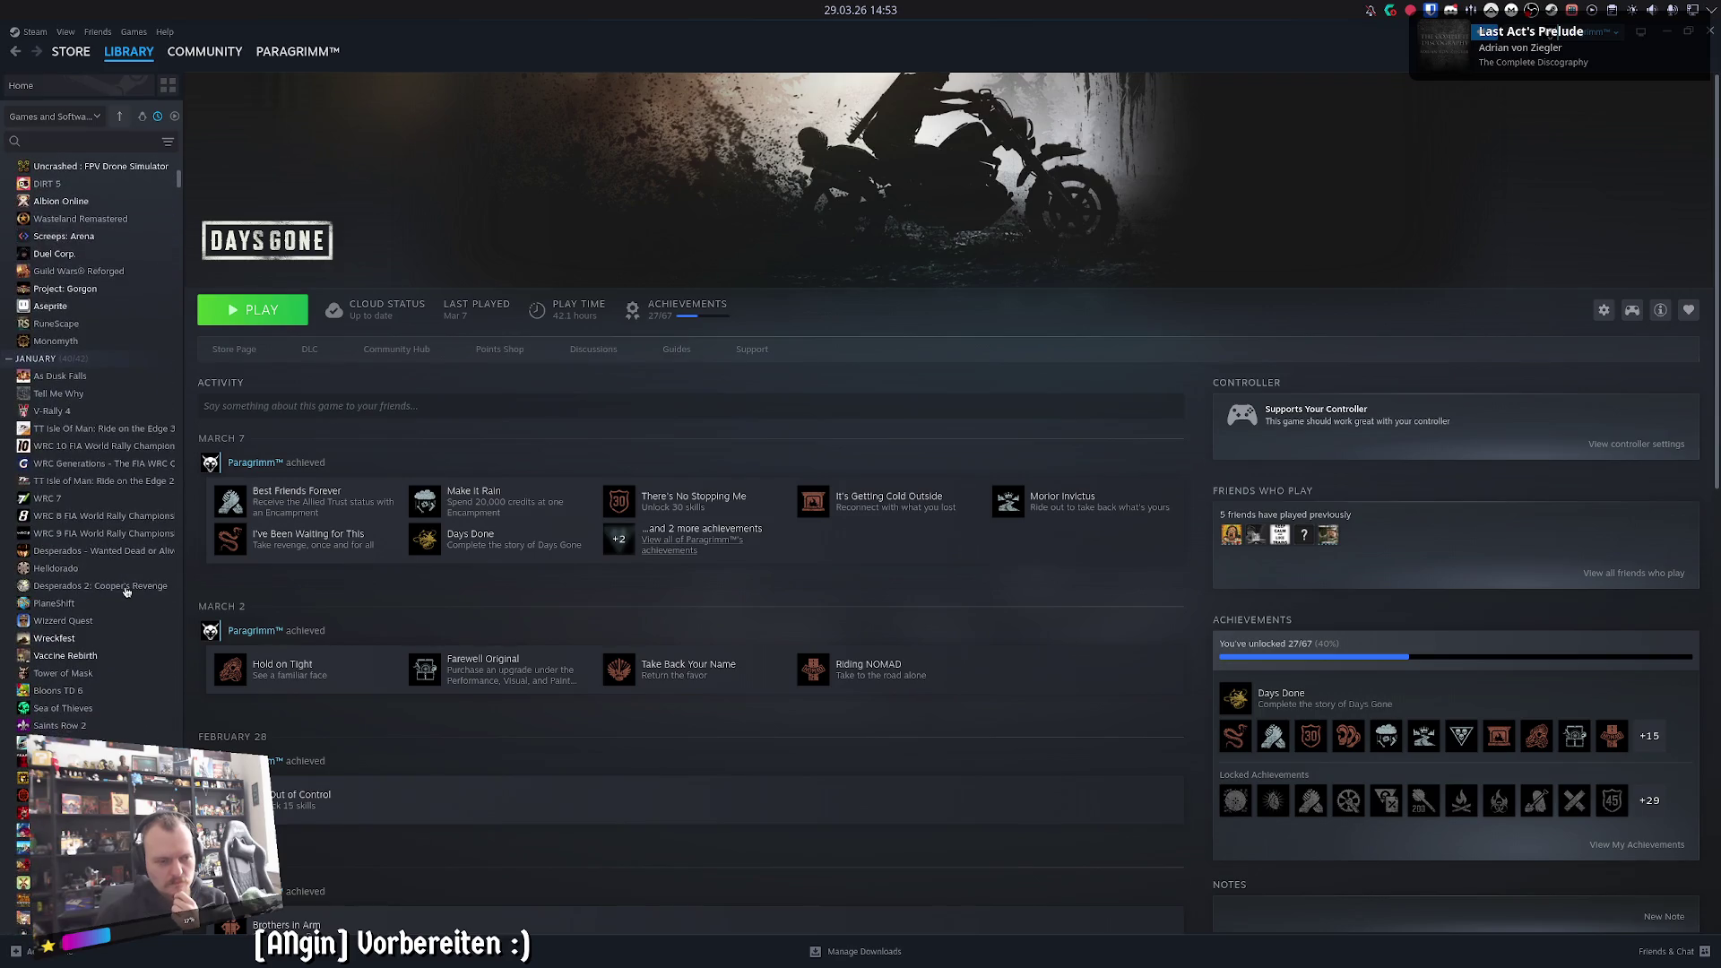
{"action": "scroll", "coordinate": [126, 592], "scroll_direction": "down", "scroll_amount": 2}
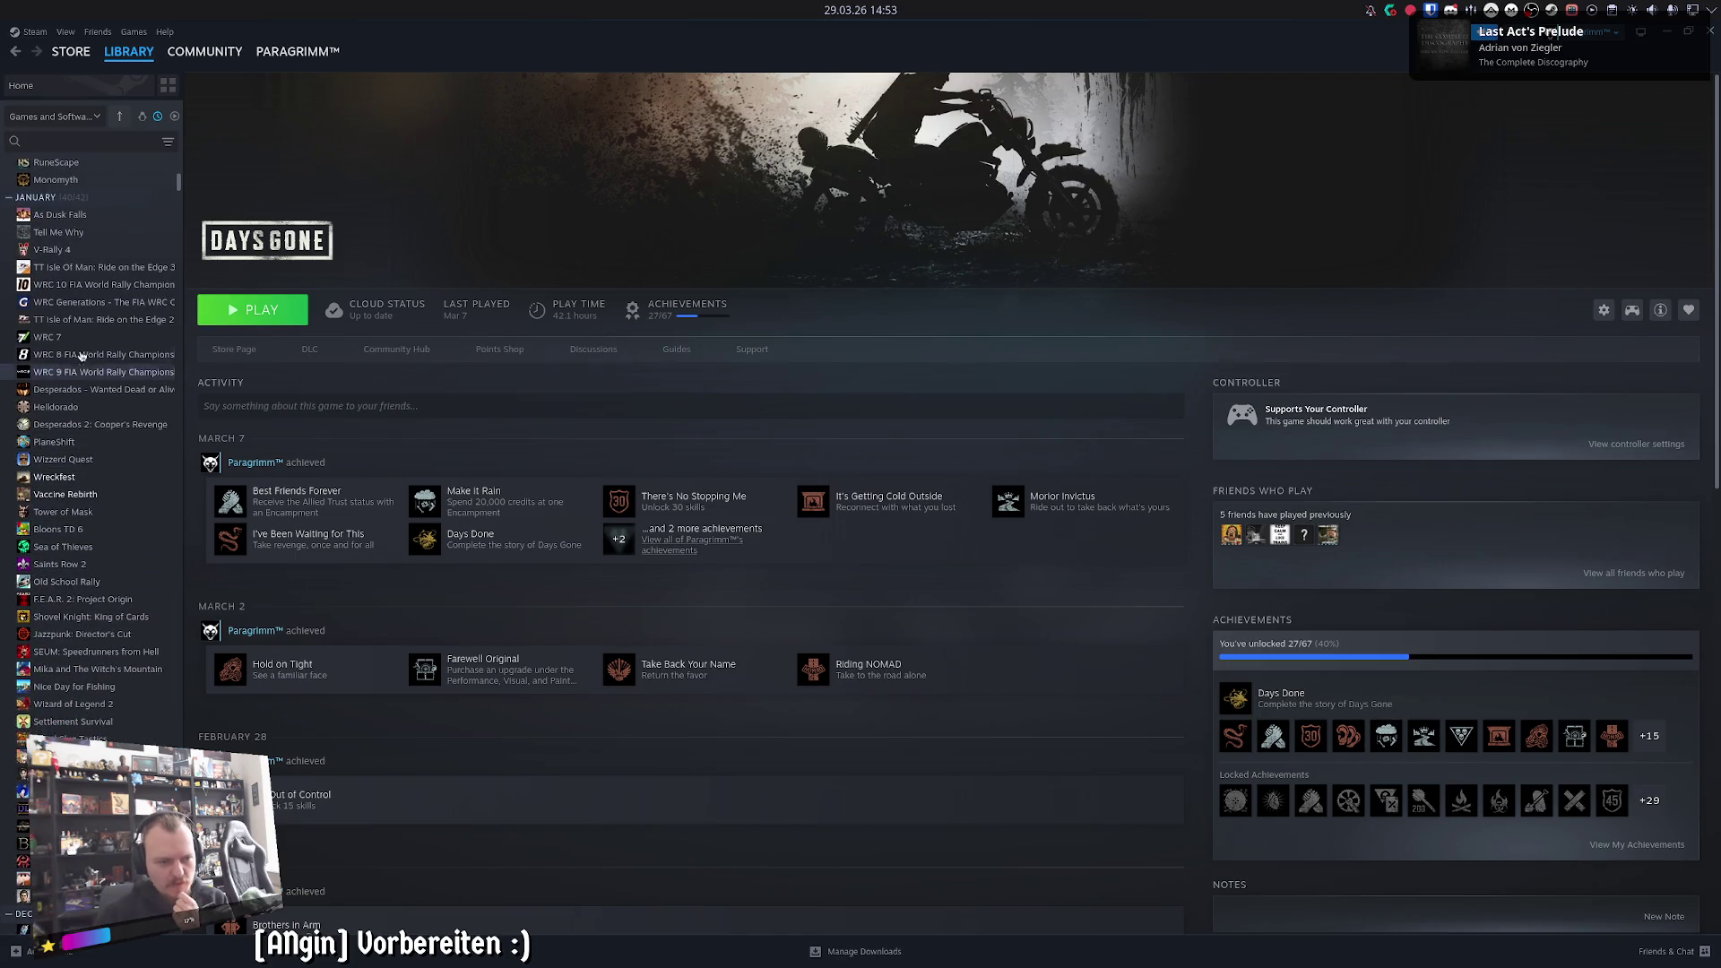
Browse the As Dusk Falls and Sea of Thieves pages, then minimize Steam.
{"action": "left_click", "coordinate": [70, 220]}
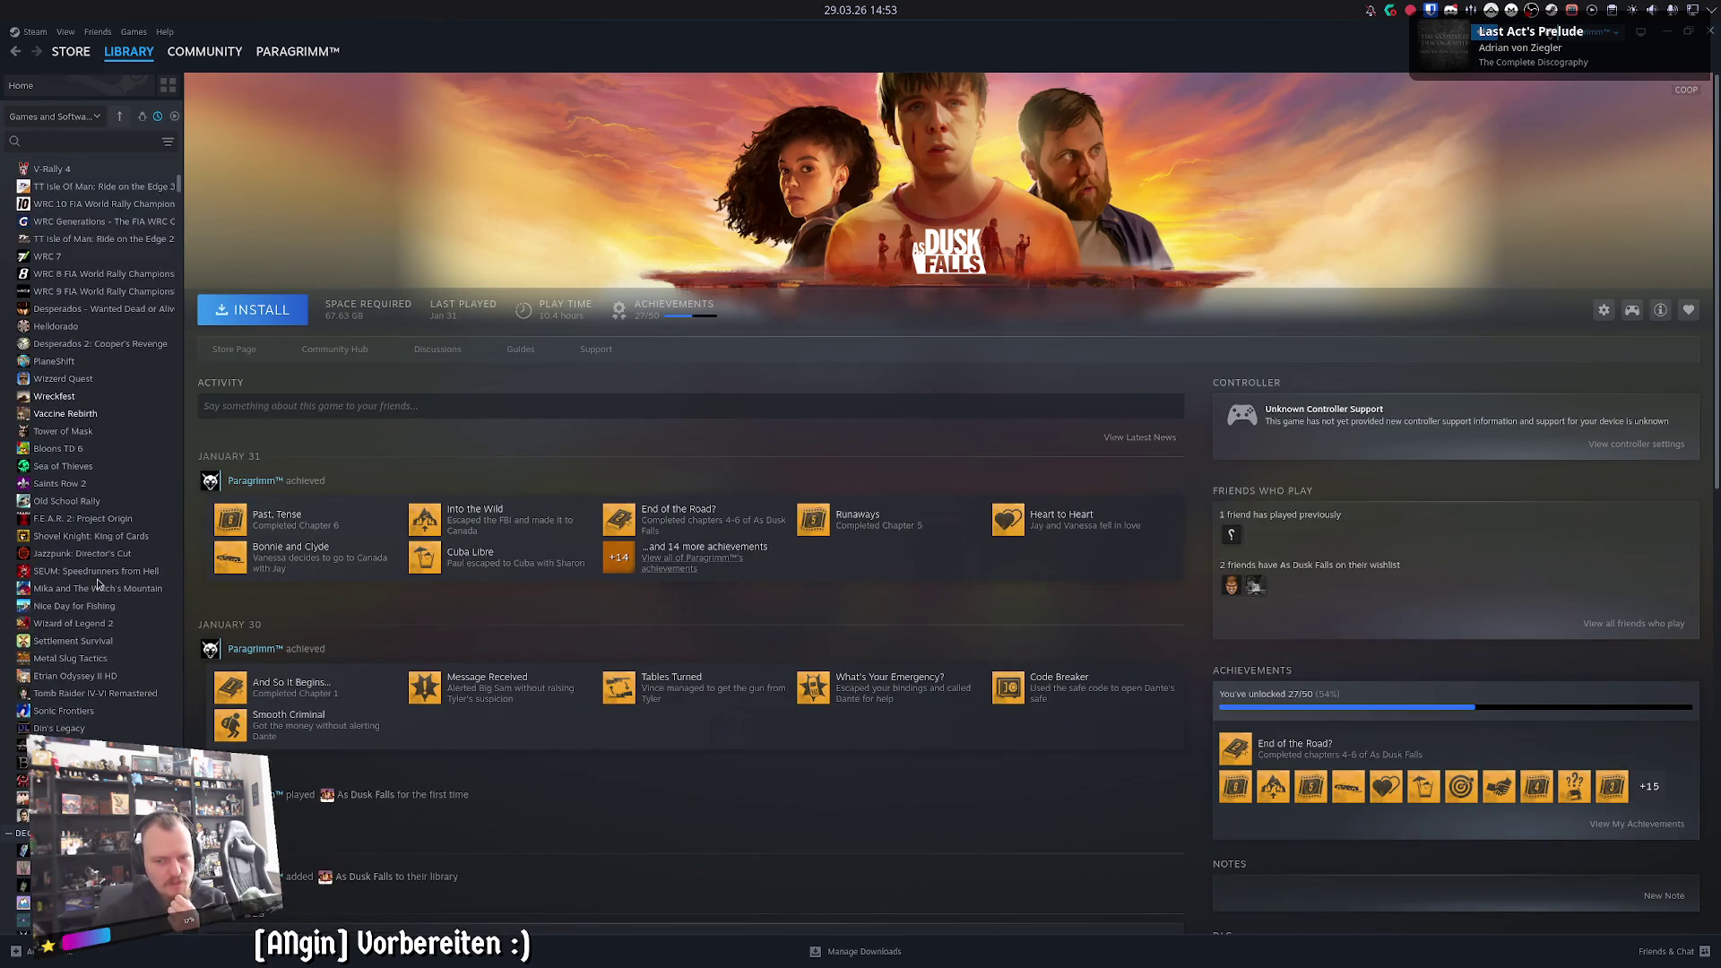
{"action": "scroll", "coordinate": [98, 583], "scroll_direction": "down", "scroll_amount": 2}
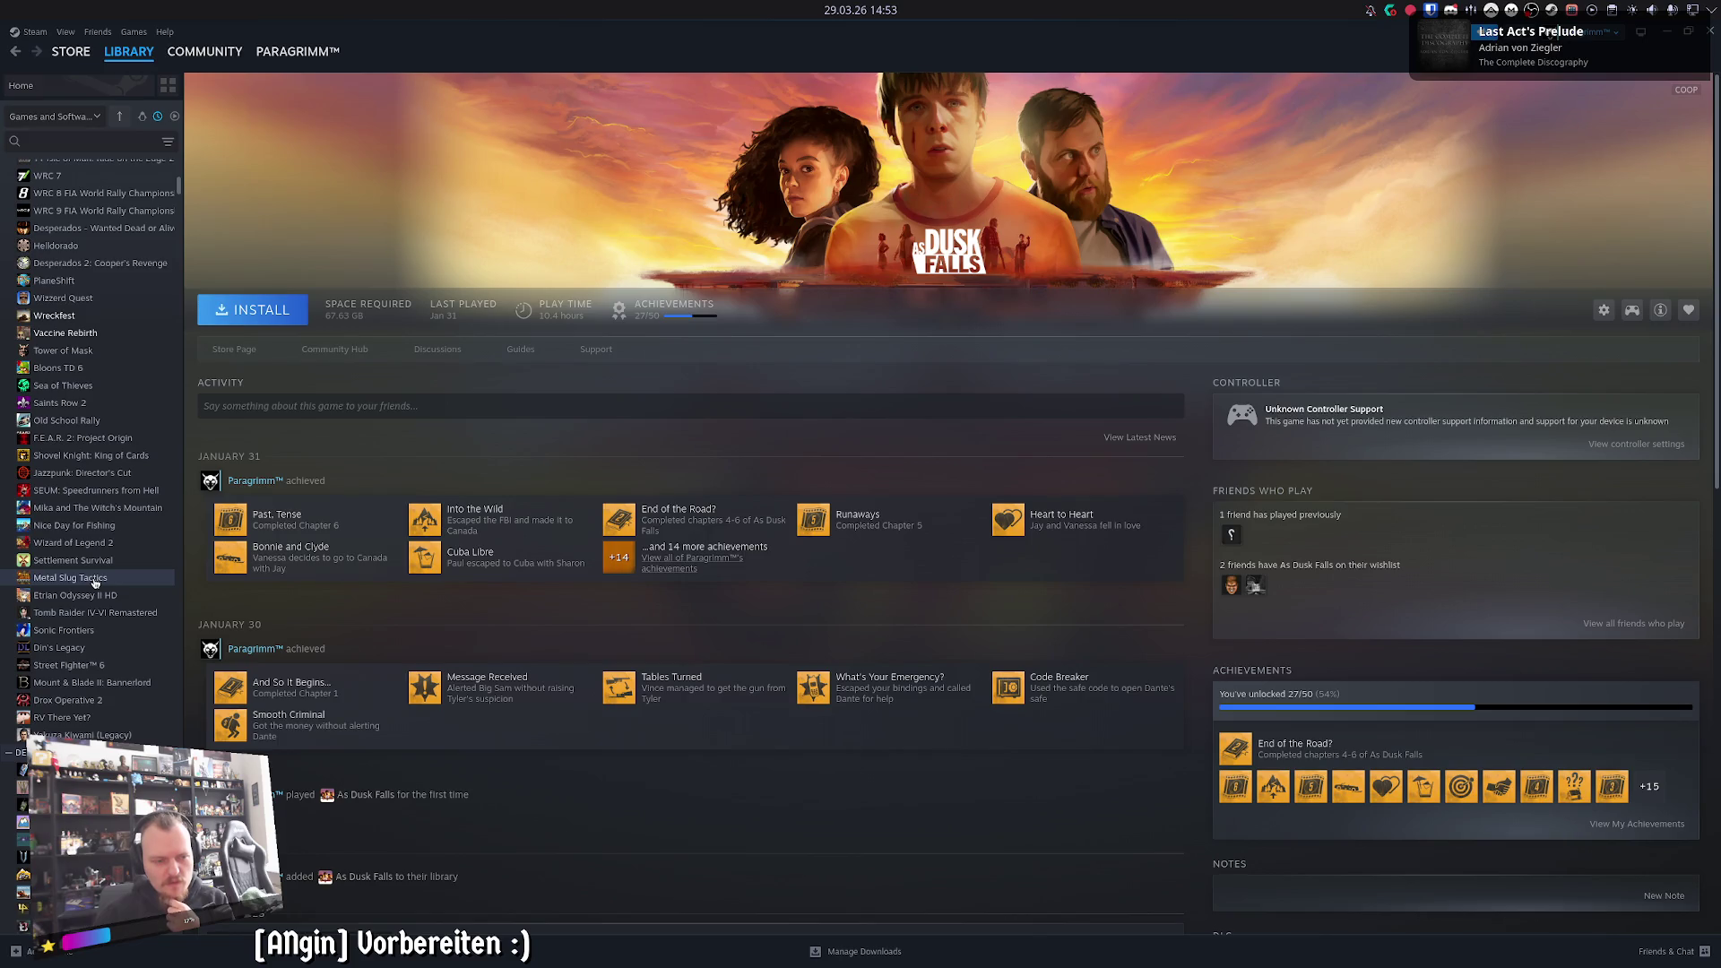
{"action": "left_click", "coordinate": [63, 386]}
{"action": "scroll", "coordinate": [101, 594], "scroll_direction": "down", "scroll_amount": 2}
{"action": "scroll", "coordinate": [100, 595], "scroll_direction": "down", "scroll_amount": 2}
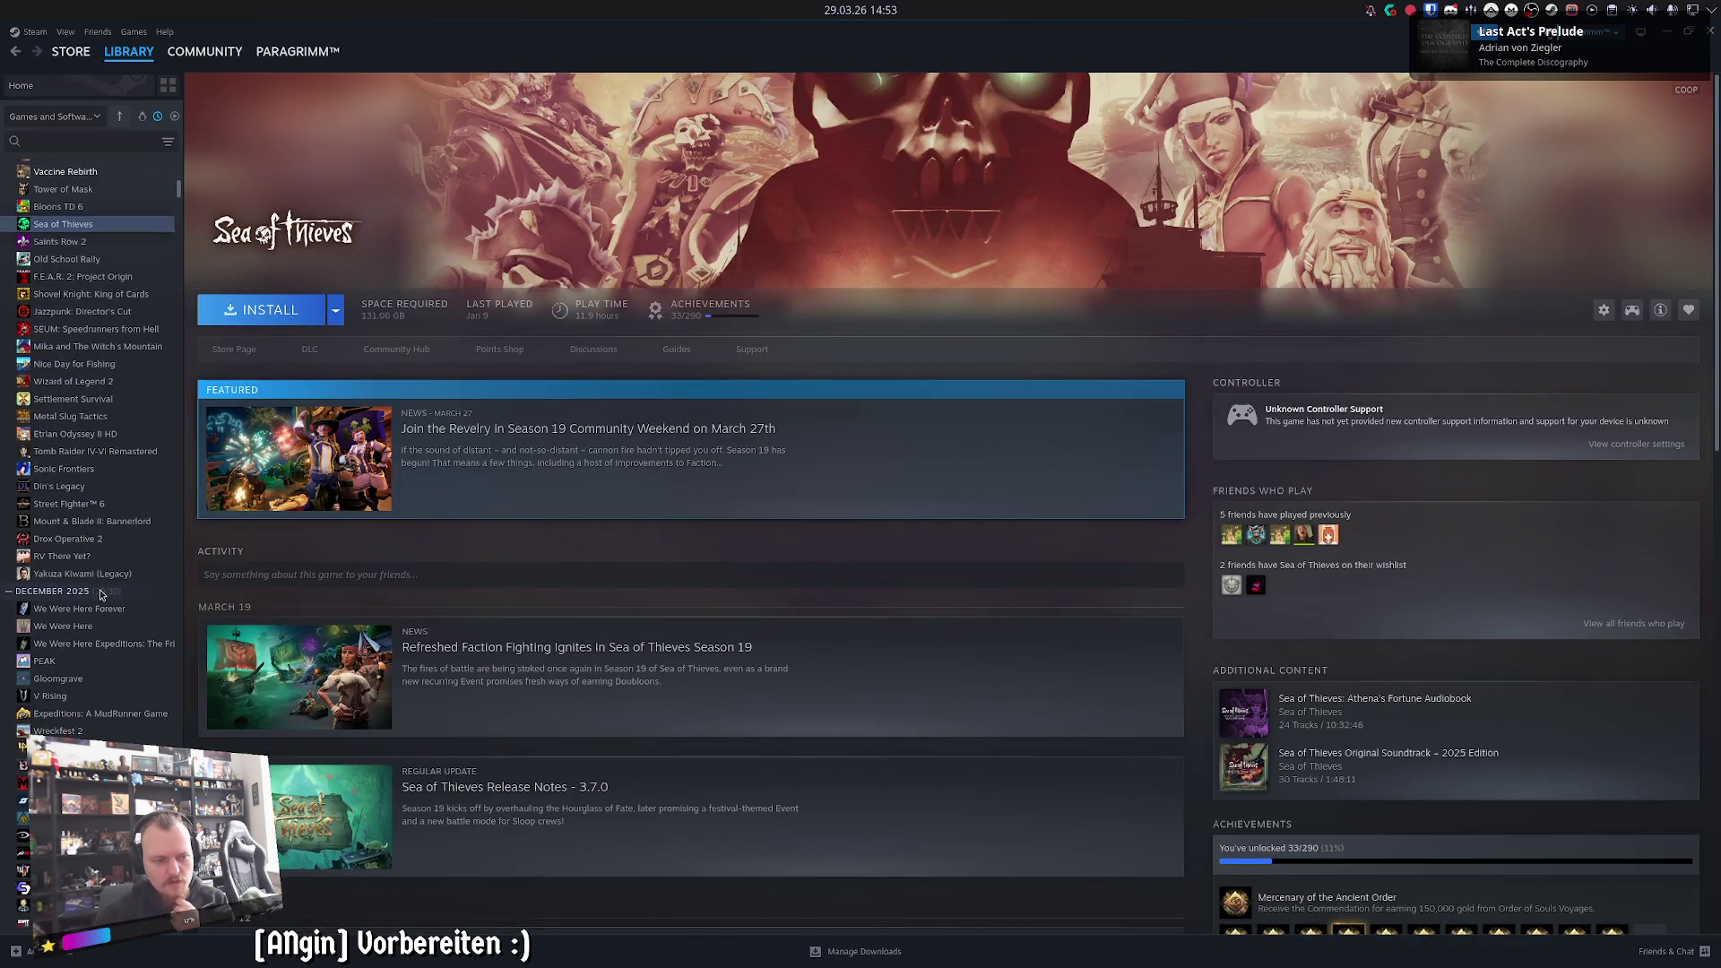
{"action": "scroll", "coordinate": [98, 596], "scroll_direction": "down", "scroll_amount": 4}
{"action": "scroll", "coordinate": [100, 596], "scroll_direction": "down", "scroll_amount": 10}
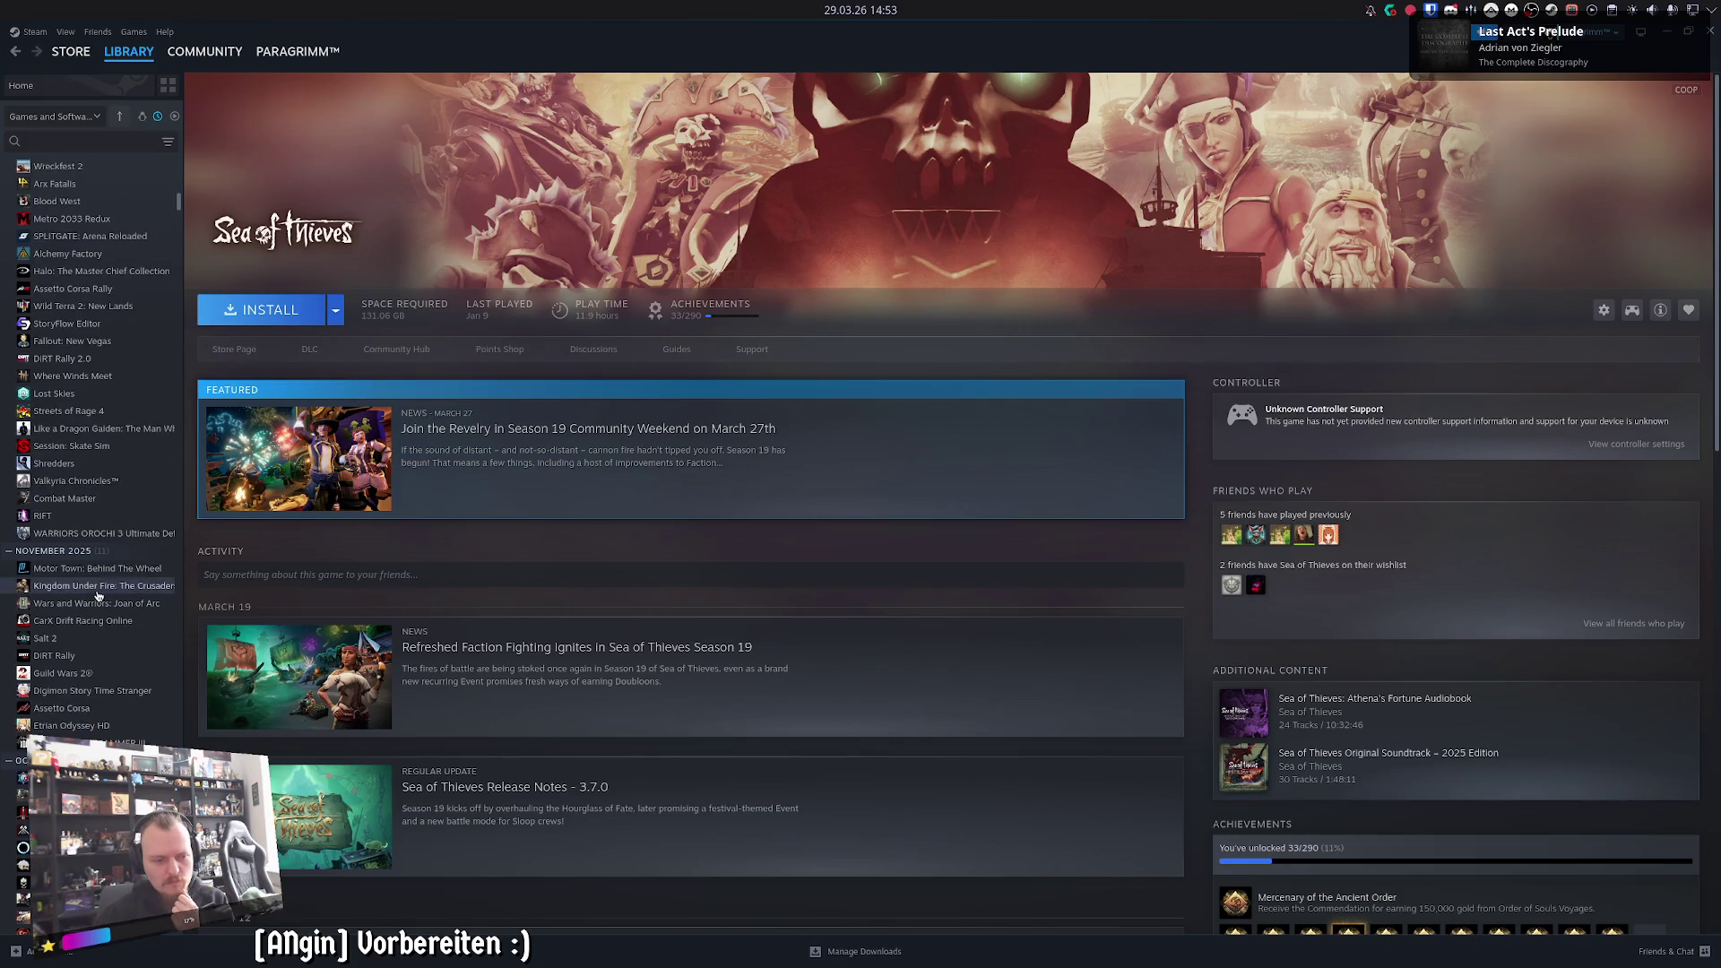
{"action": "scroll", "coordinate": [101, 596], "scroll_direction": "up", "scroll_amount": 15}
{"action": "scroll", "coordinate": [99, 596], "scroll_direction": "up", "scroll_amount": 20}
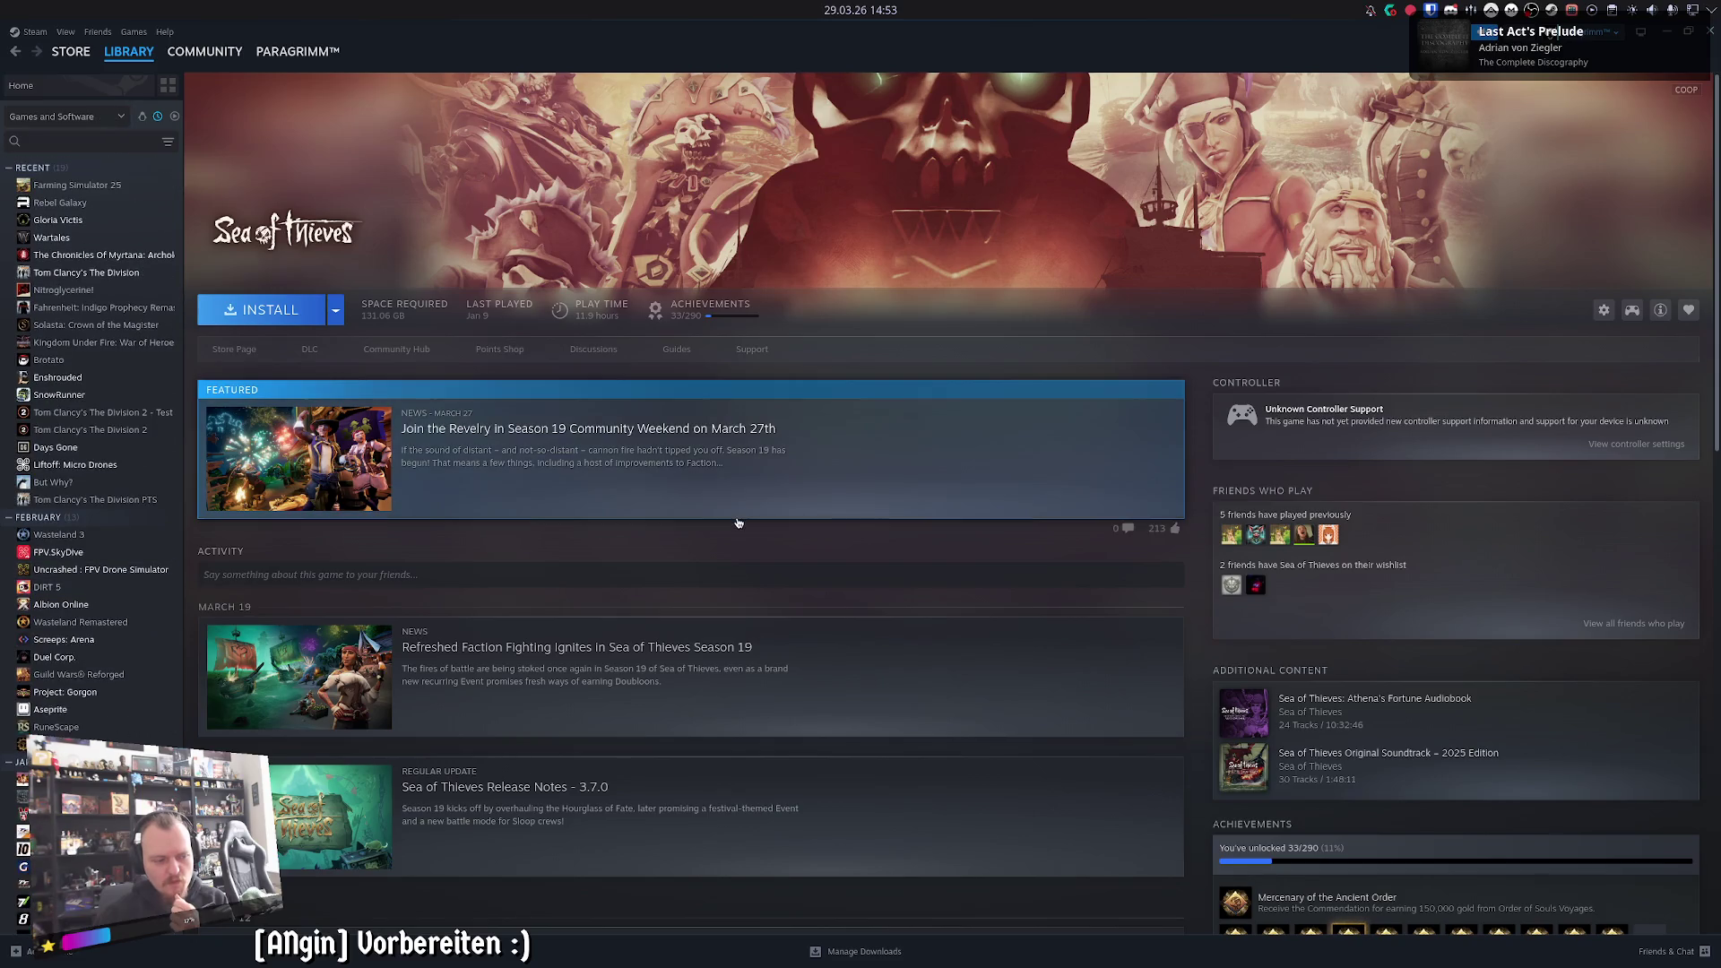
{"action": "left_click", "coordinate": [1663, 33]}
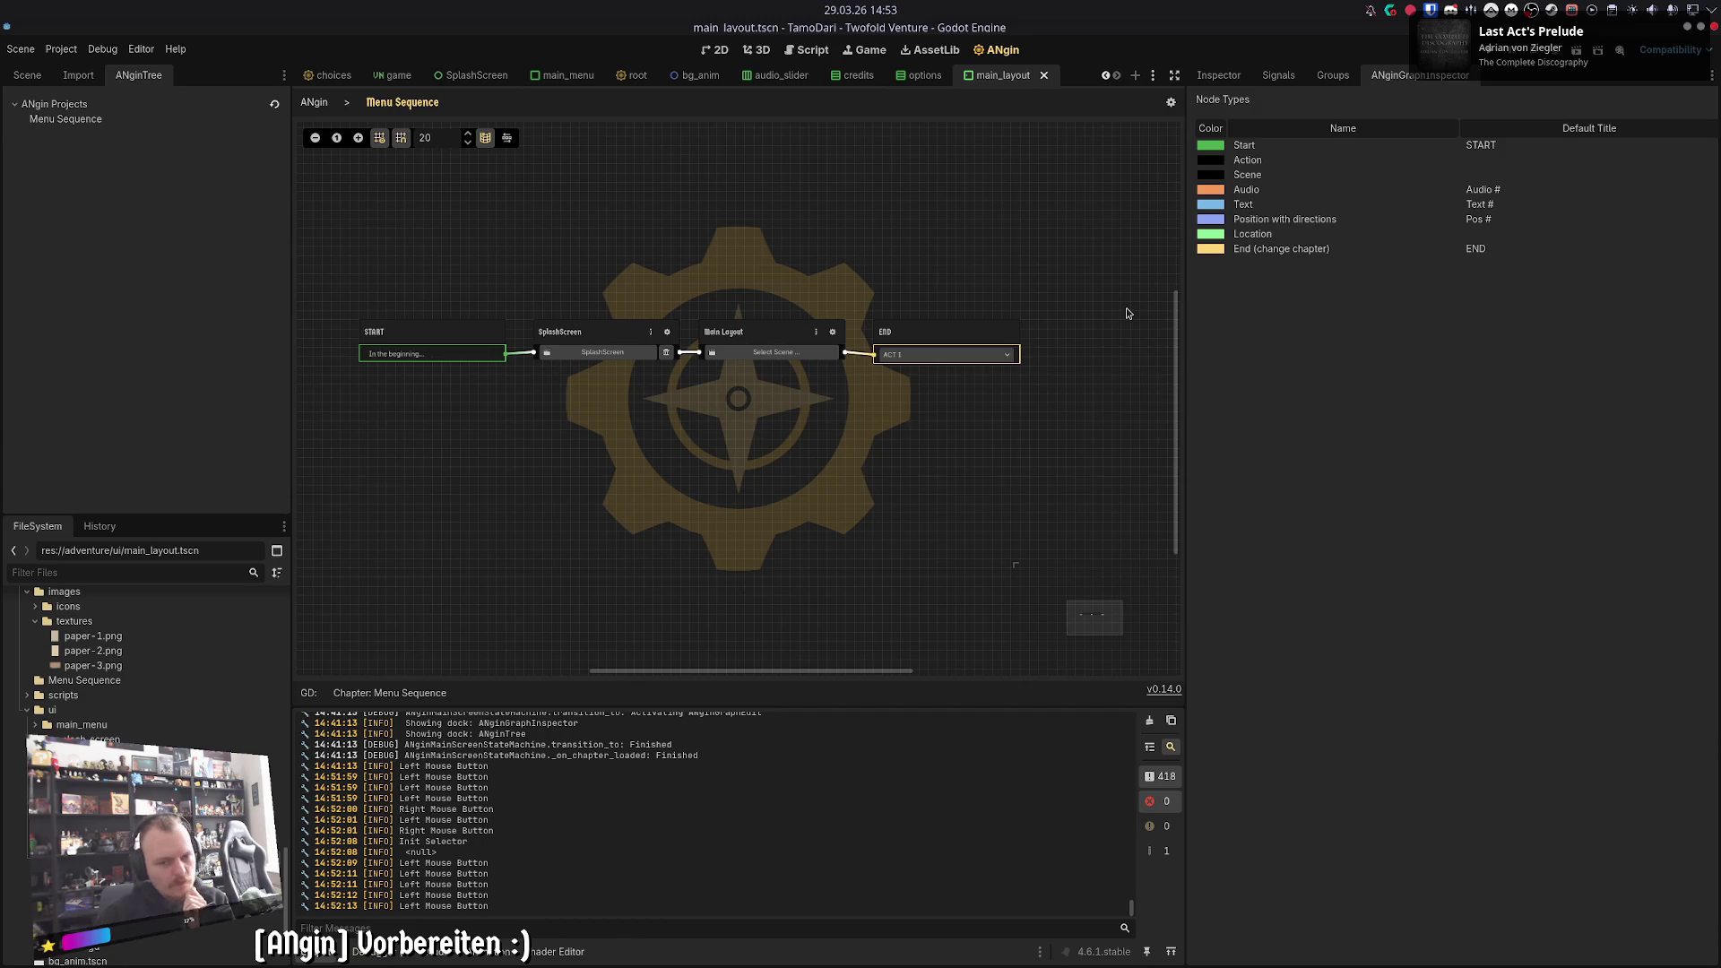
Bring the Steam library, open on Sea of Thieves, back in front of Godot.
{"action": "left_click", "coordinate": [1031, 457]}
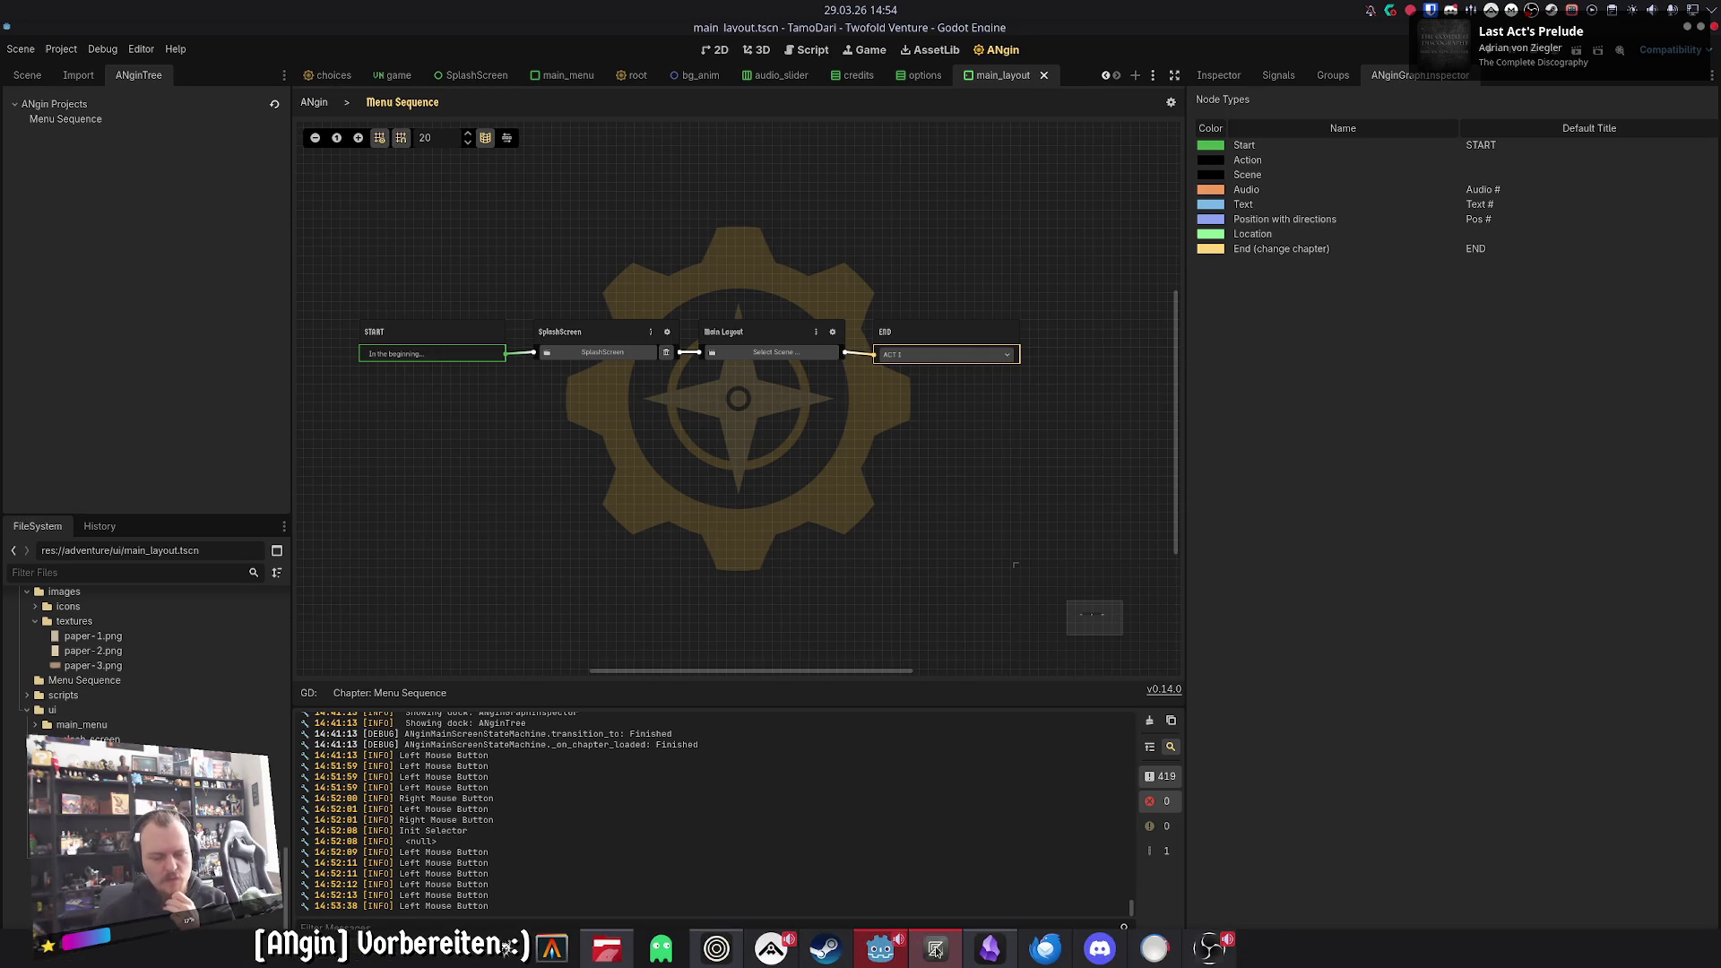
{"action": "mouse_move", "coordinate": [936, 947]}
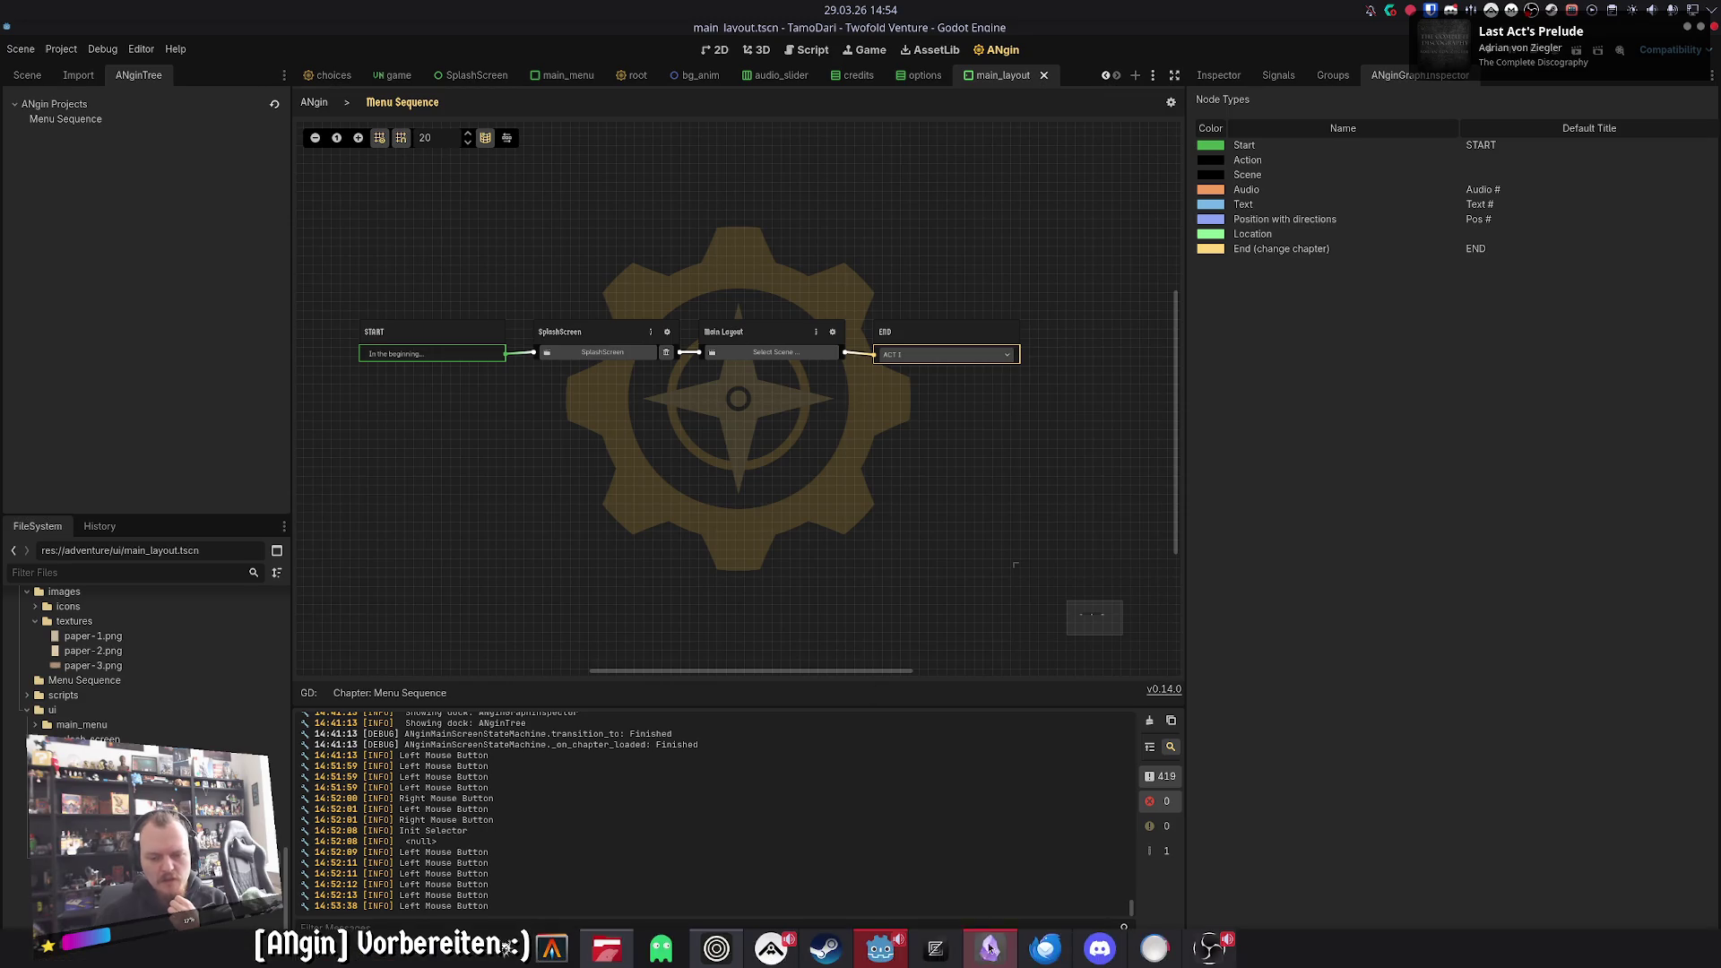
{"action": "left_click", "coordinate": [825, 948]}
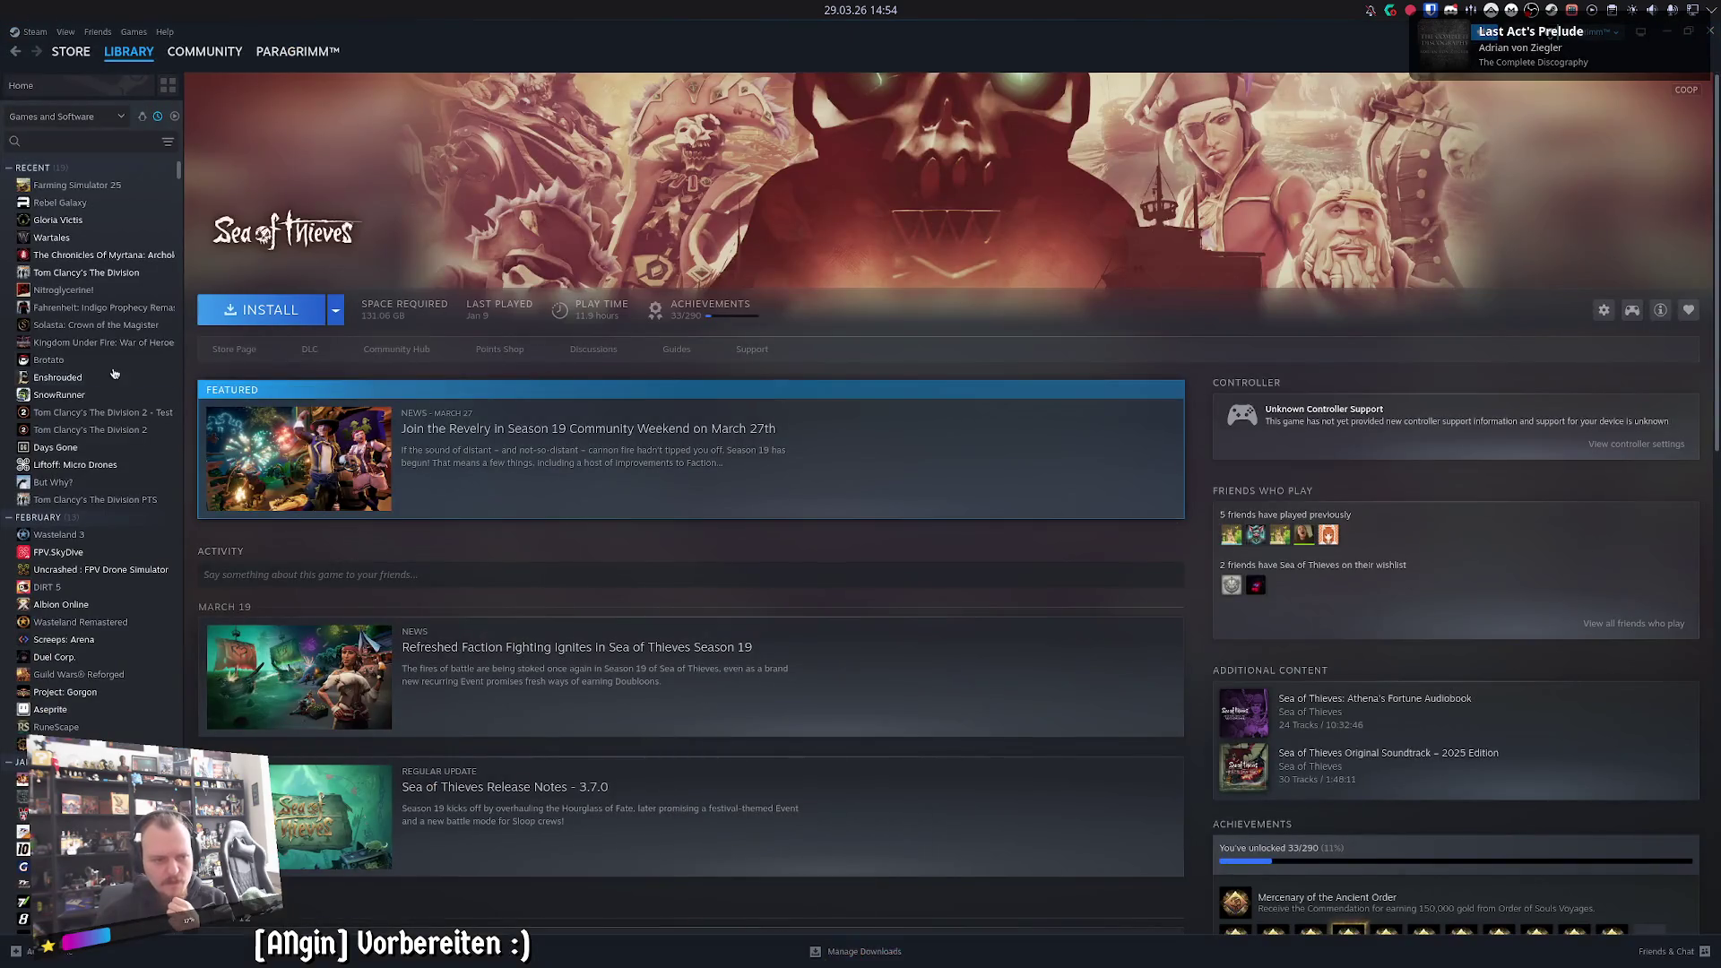
On the Days Gone page, load more activity and scroll to the 2025 patch-notes entries.
{"action": "left_click", "coordinate": [55, 447]}
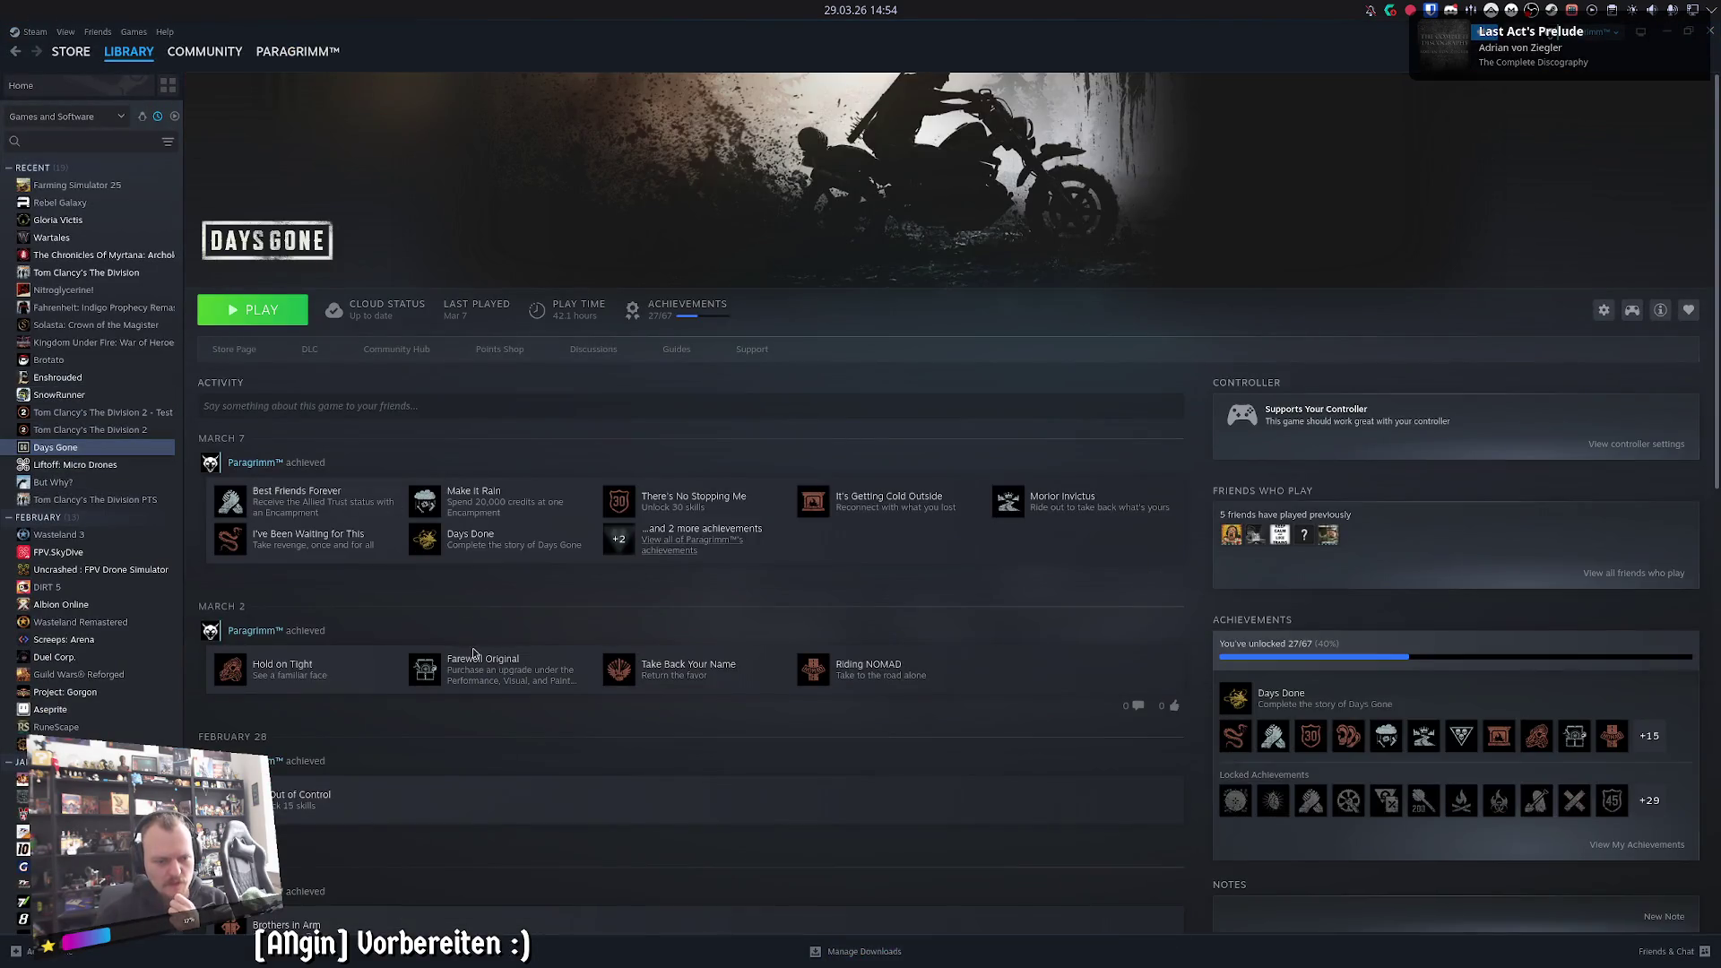
{"action": "scroll", "coordinate": [458, 574], "scroll_direction": "down", "scroll_amount": 10}
{"action": "scroll", "coordinate": [487, 625], "scroll_direction": "down", "scroll_amount": 10}
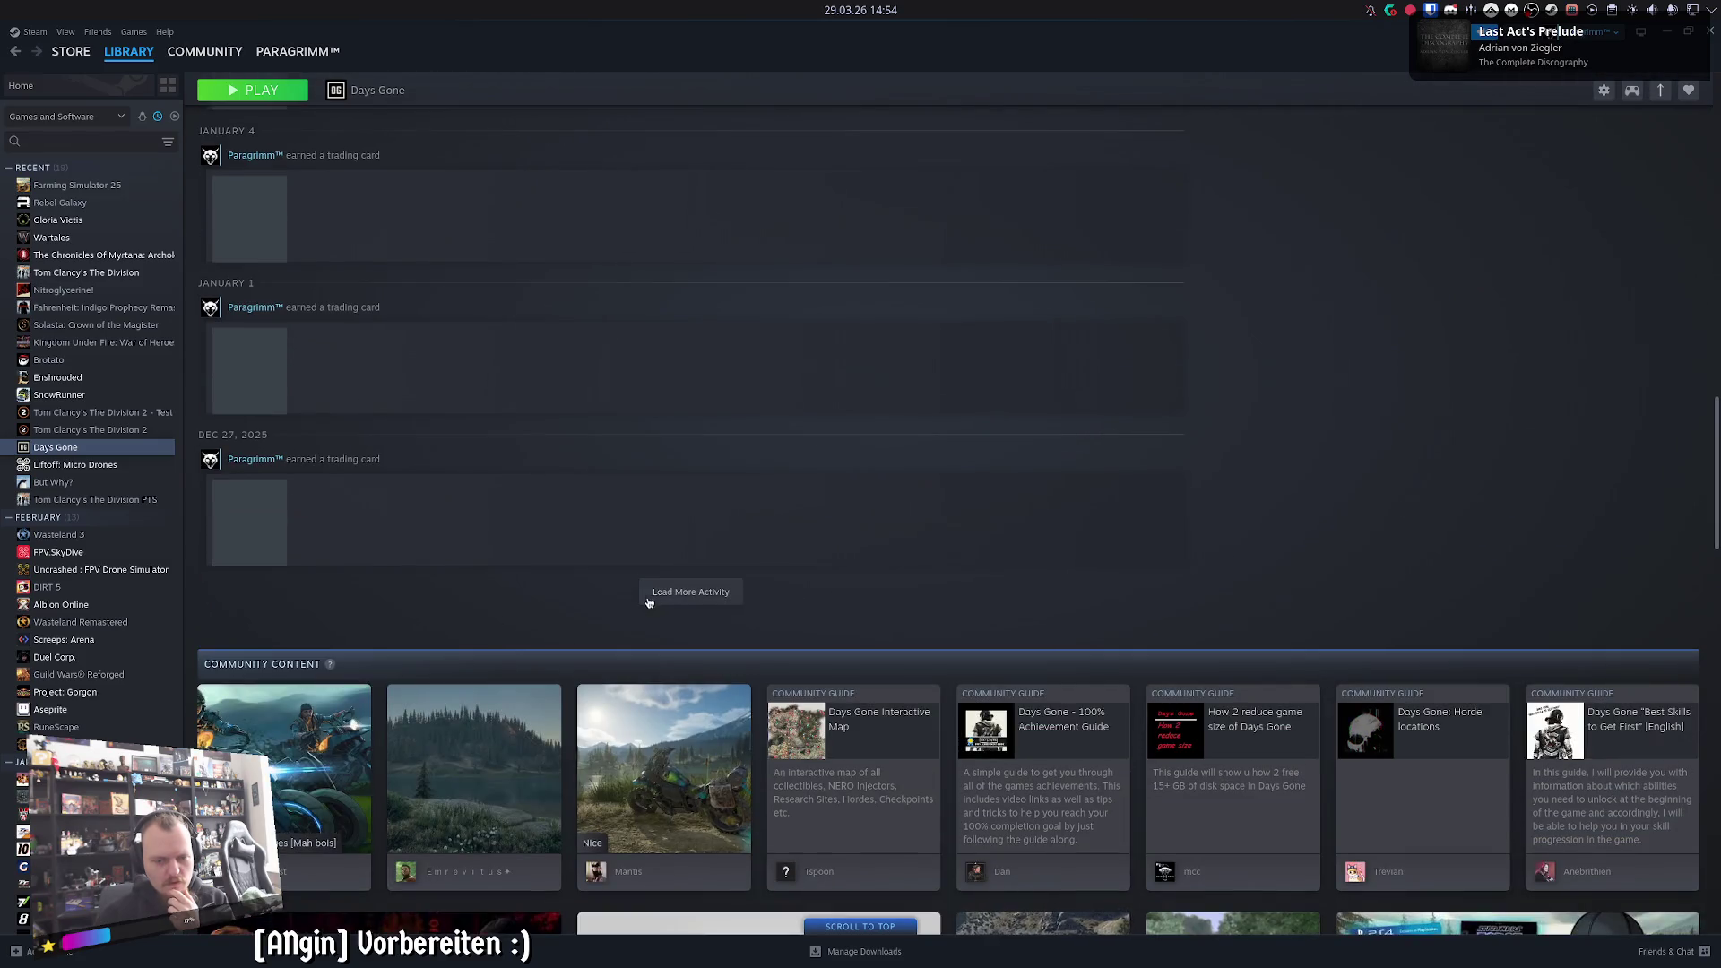
{"action": "left_click", "coordinate": [654, 594]}
{"action": "scroll", "coordinate": [553, 626], "scroll_direction": "up", "scroll_amount": 15}
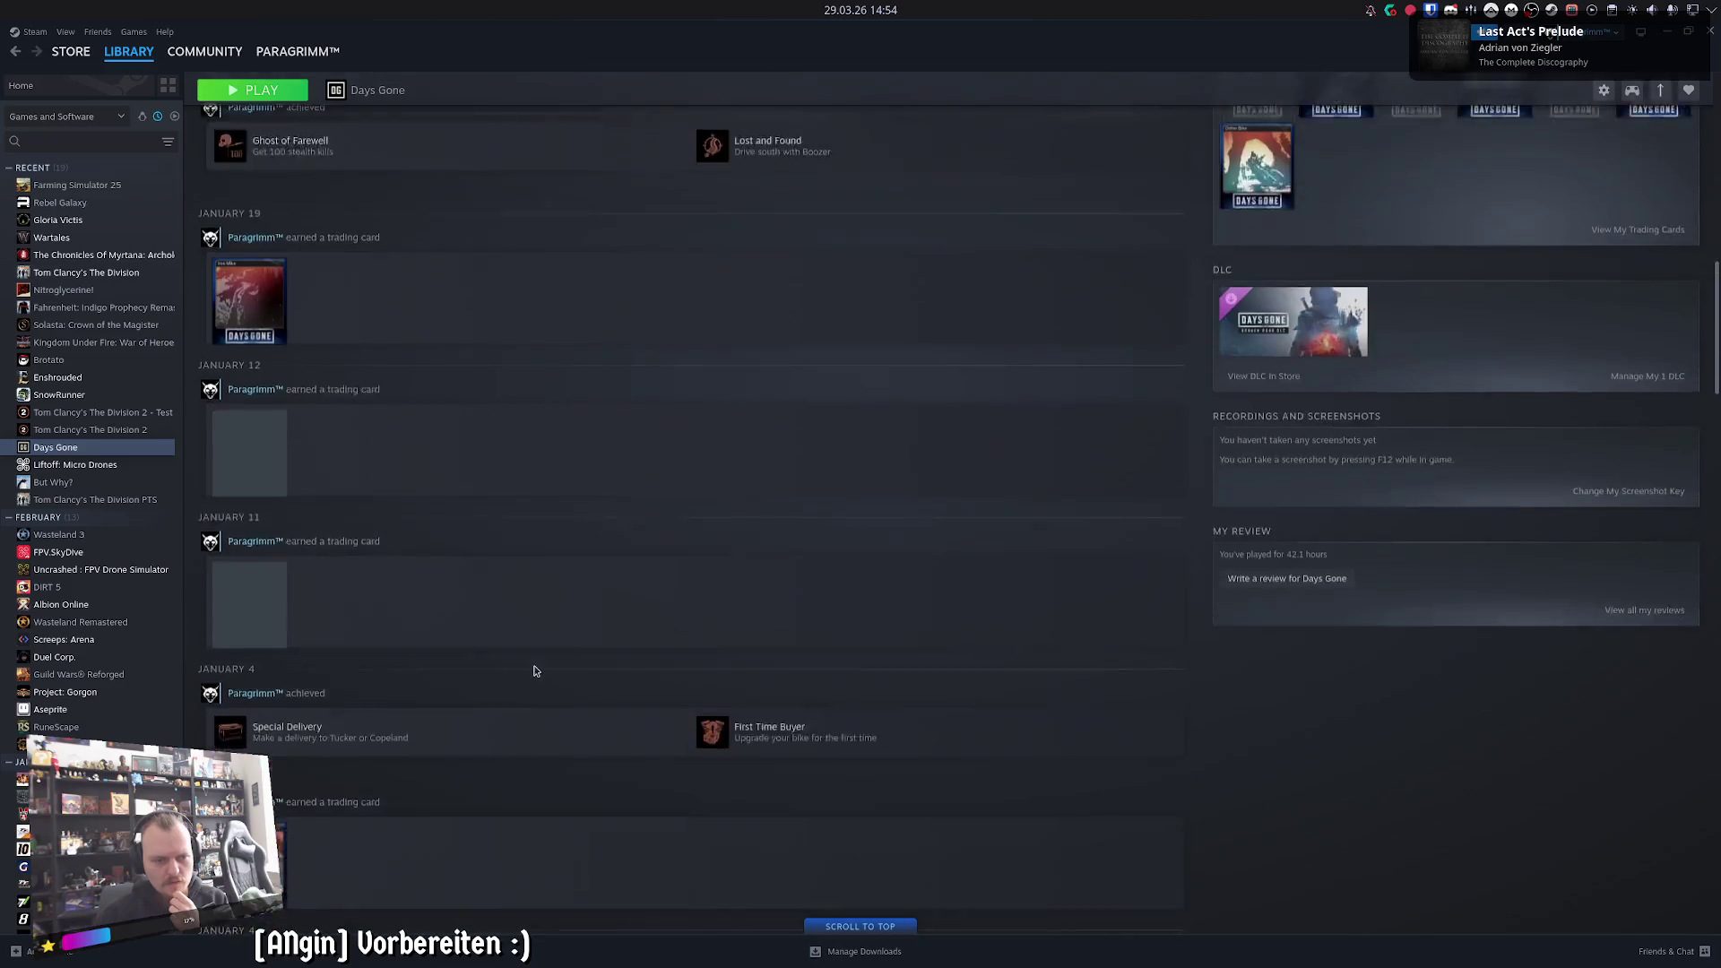
{"action": "scroll", "coordinate": [532, 671], "scroll_direction": "down", "scroll_amount": 20}
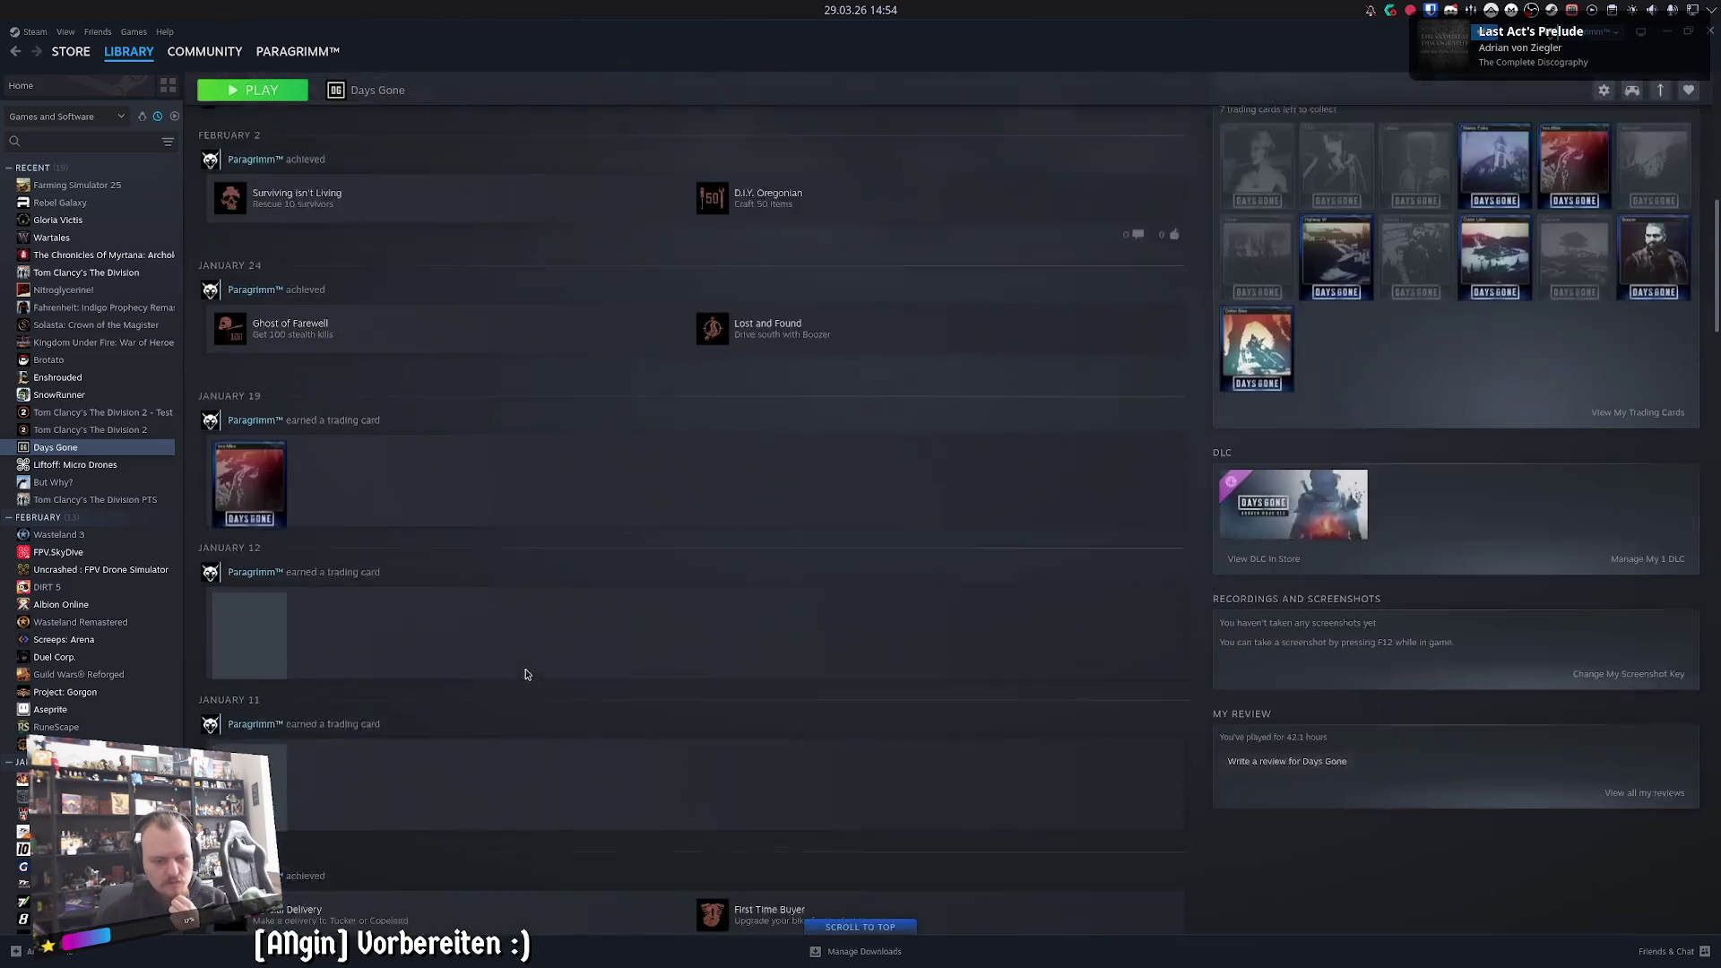
{"action": "scroll", "coordinate": [515, 676], "scroll_direction": "up", "scroll_amount": 2}
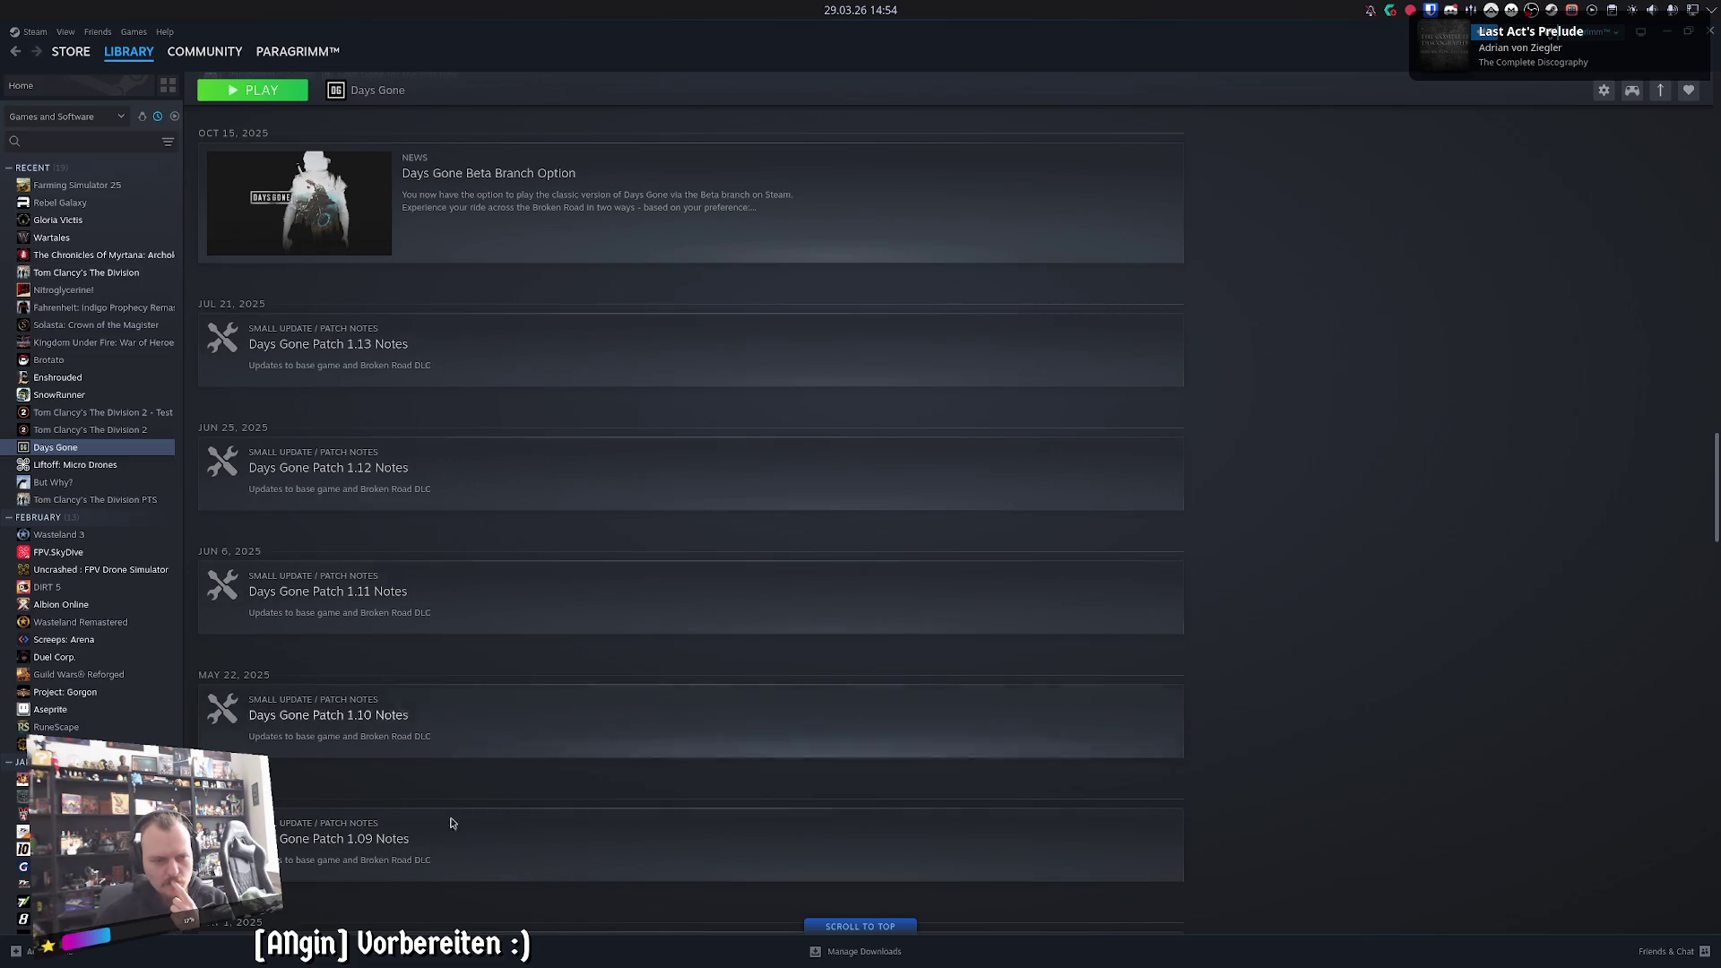
{"action": "scroll", "coordinate": [450, 855], "scroll_direction": "down", "scroll_amount": 1}
{"action": "scroll", "coordinate": [451, 856], "scroll_direction": "down", "scroll_amount": 2}
{"action": "scroll", "coordinate": [519, 765], "scroll_direction": "up", "scroll_amount": 6}
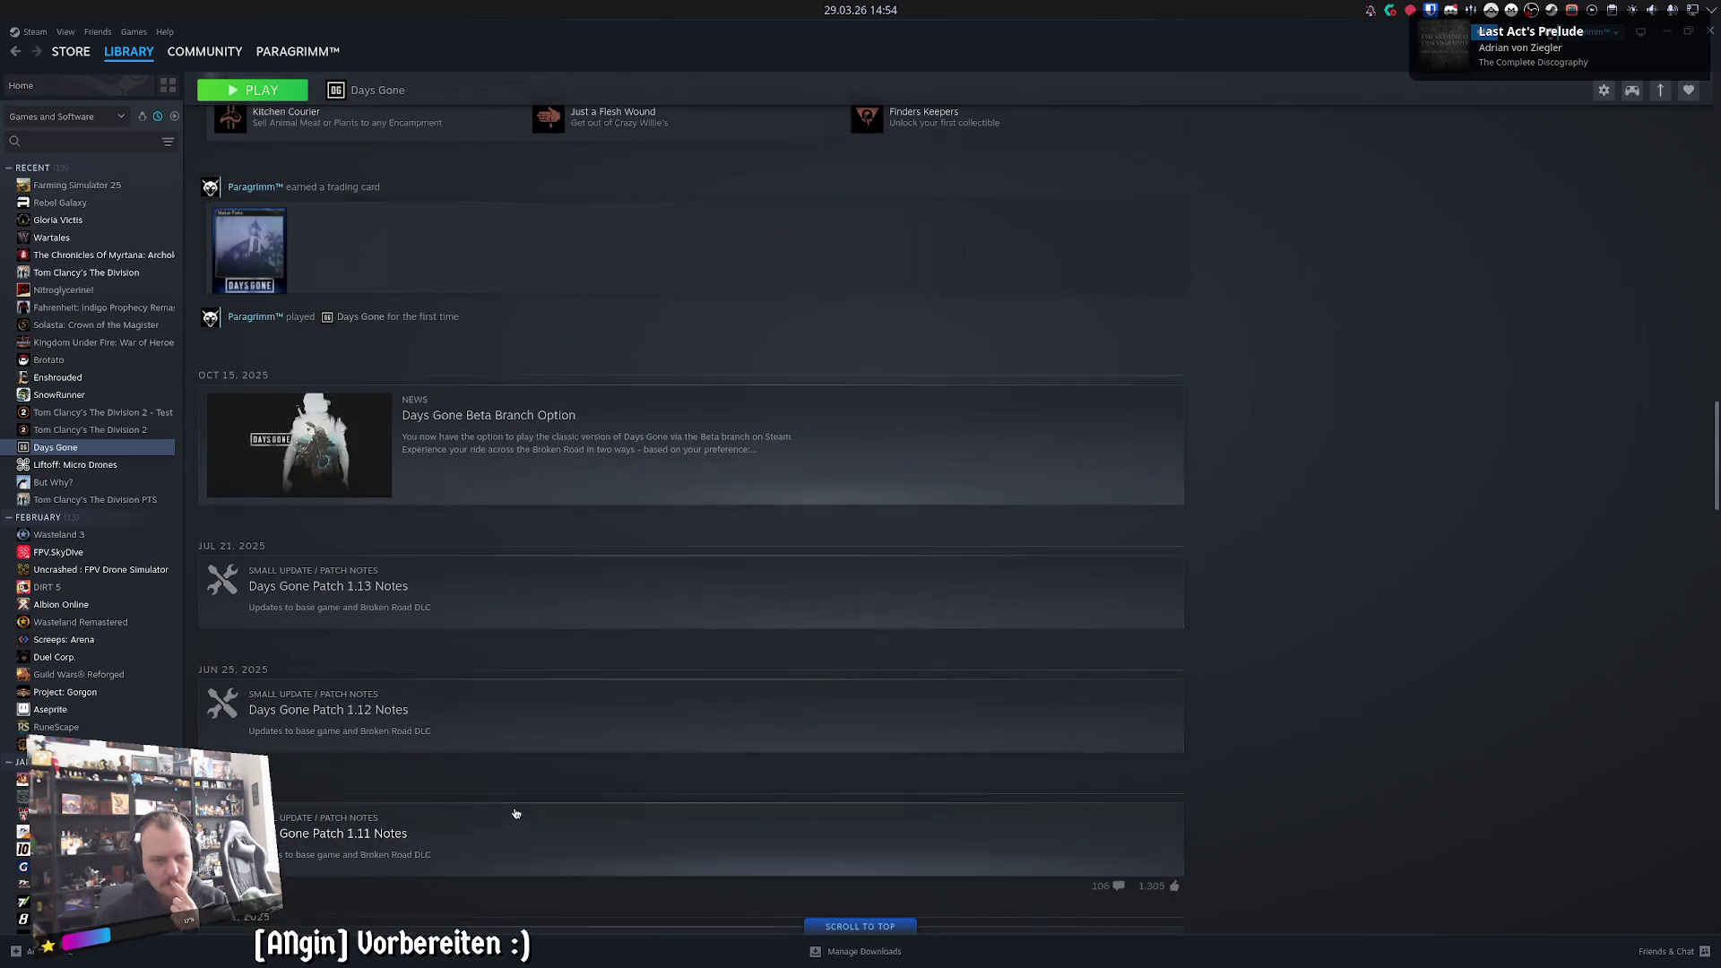
Open the Beta Branch Option article and highlight the classic version and 1.07 branch notes.
{"action": "left_click", "coordinate": [468, 464]}
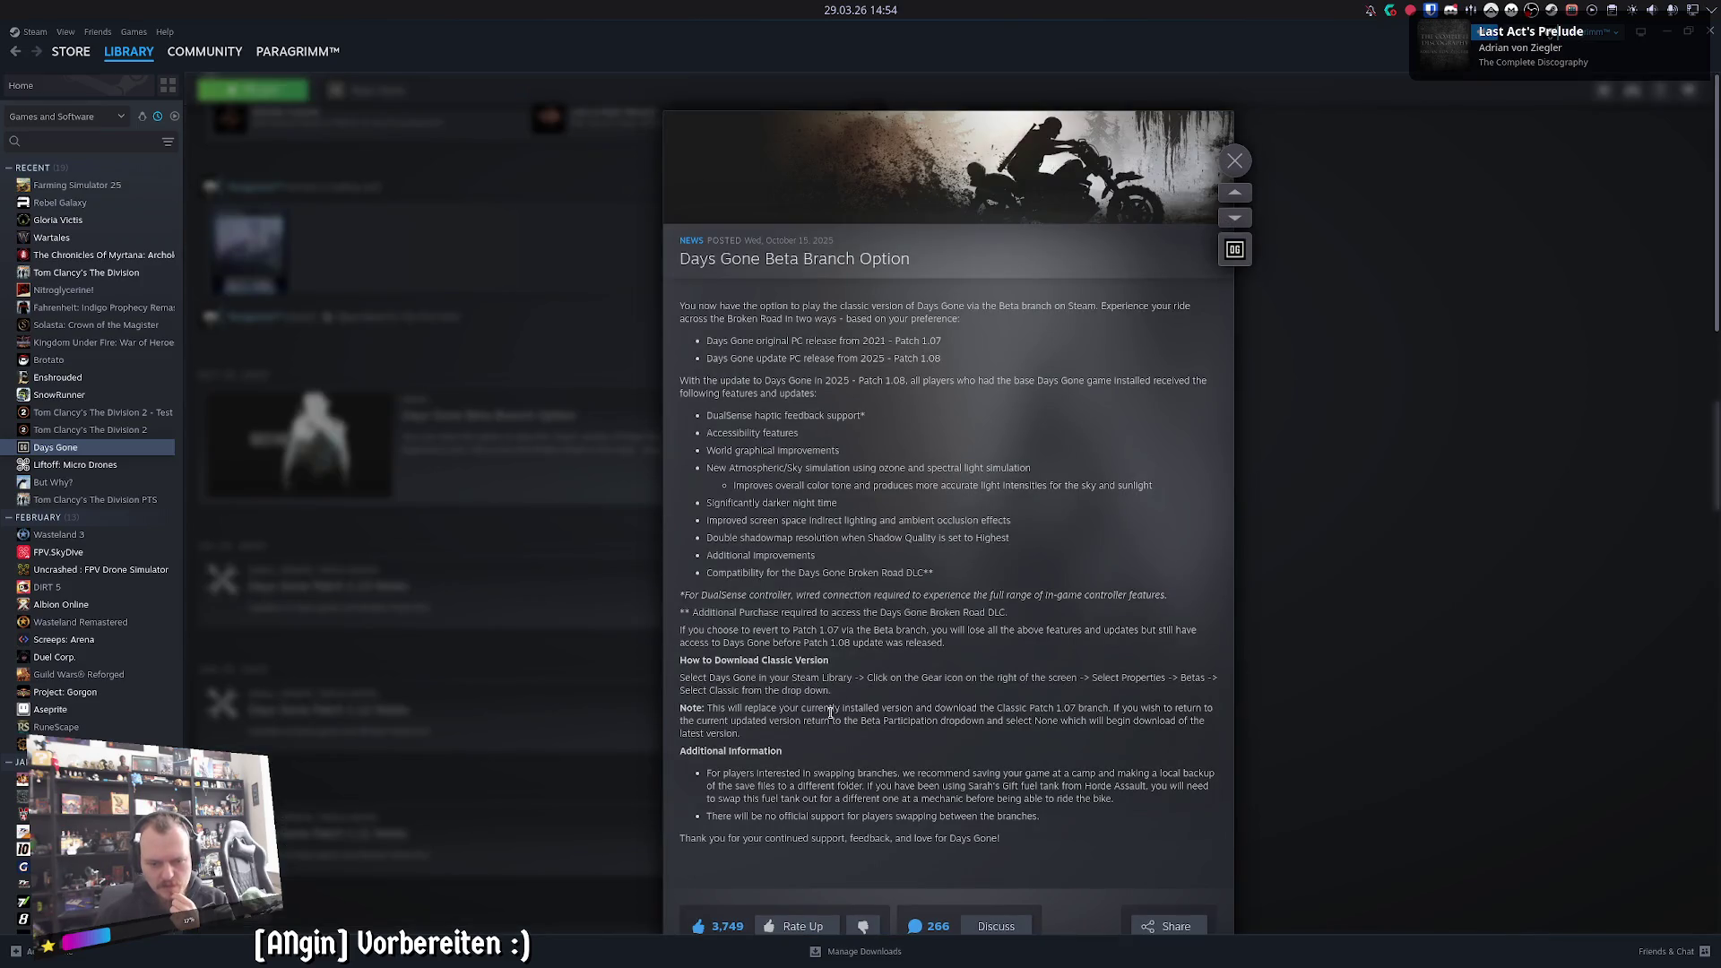
{"action": "left_click_drag", "start_coordinate": [753, 669], "coordinate": [814, 702]}
{"action": "left_click_drag", "start_coordinate": [1047, 707], "coordinate": [1148, 709]}
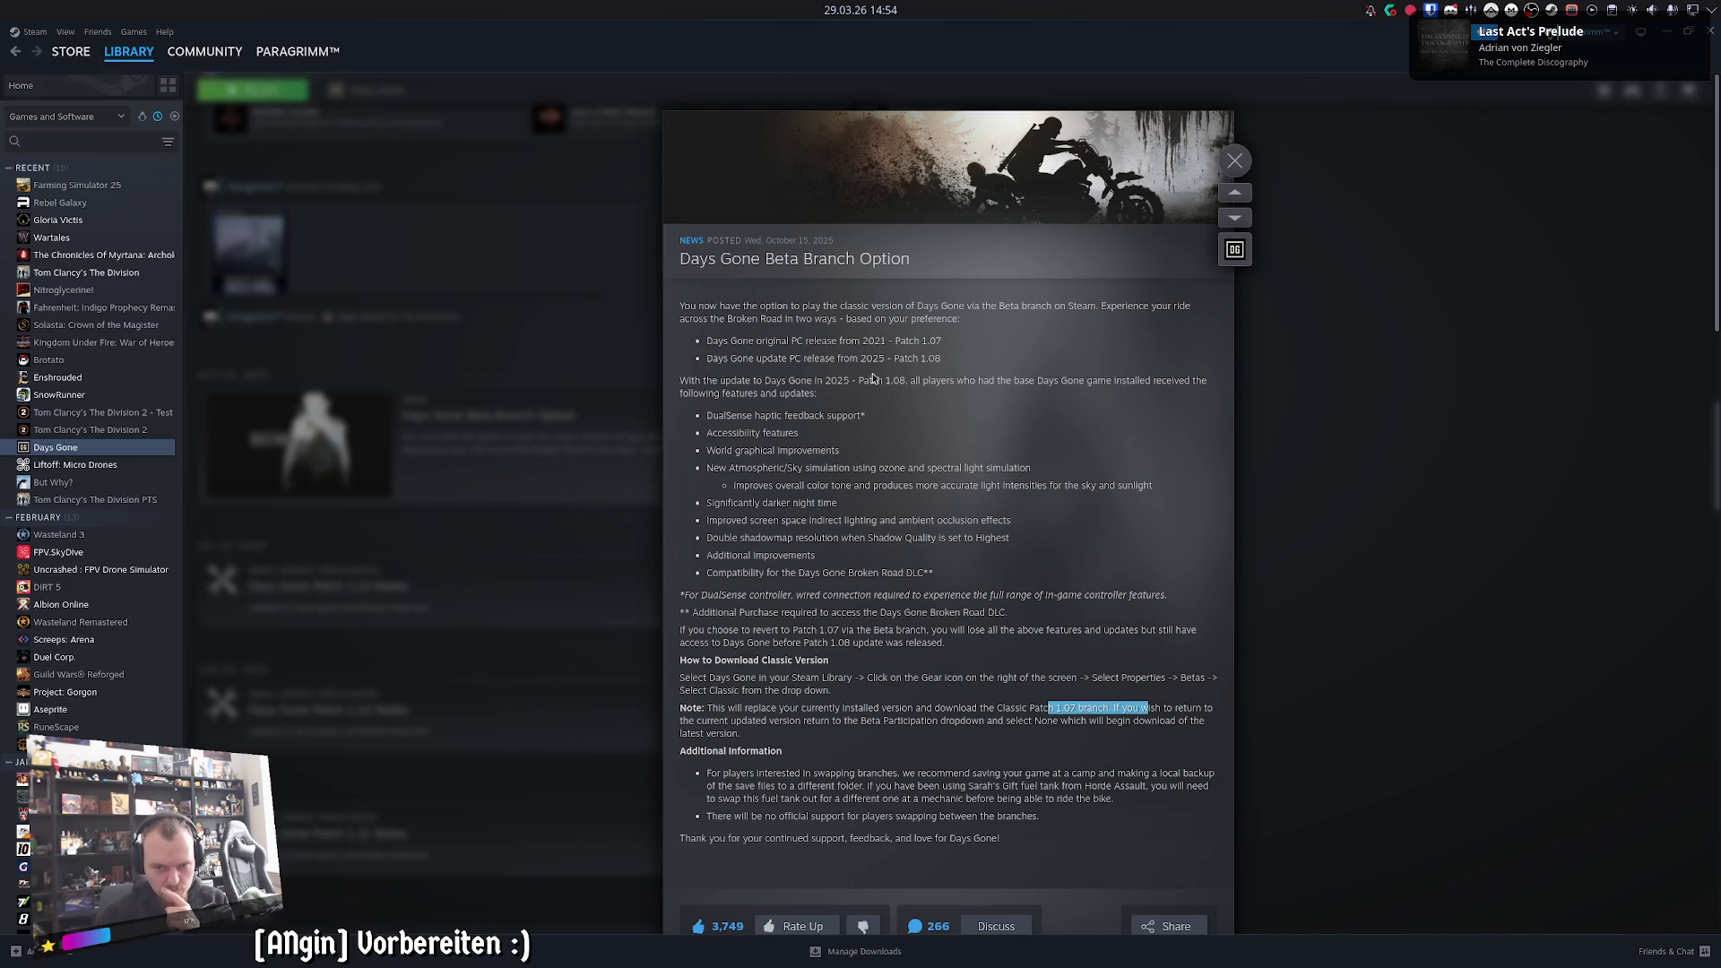
{"action": "mouse_move", "coordinate": [885, 359]}
{"action": "left_mouse_down"}
{"action": "mouse_move", "coordinate": [865, 343]}
{"action": "mouse_move", "coordinate": [942, 342]}
{"action": "left_mouse_up"}
{"action": "double_click", "coordinate": [866, 341]}
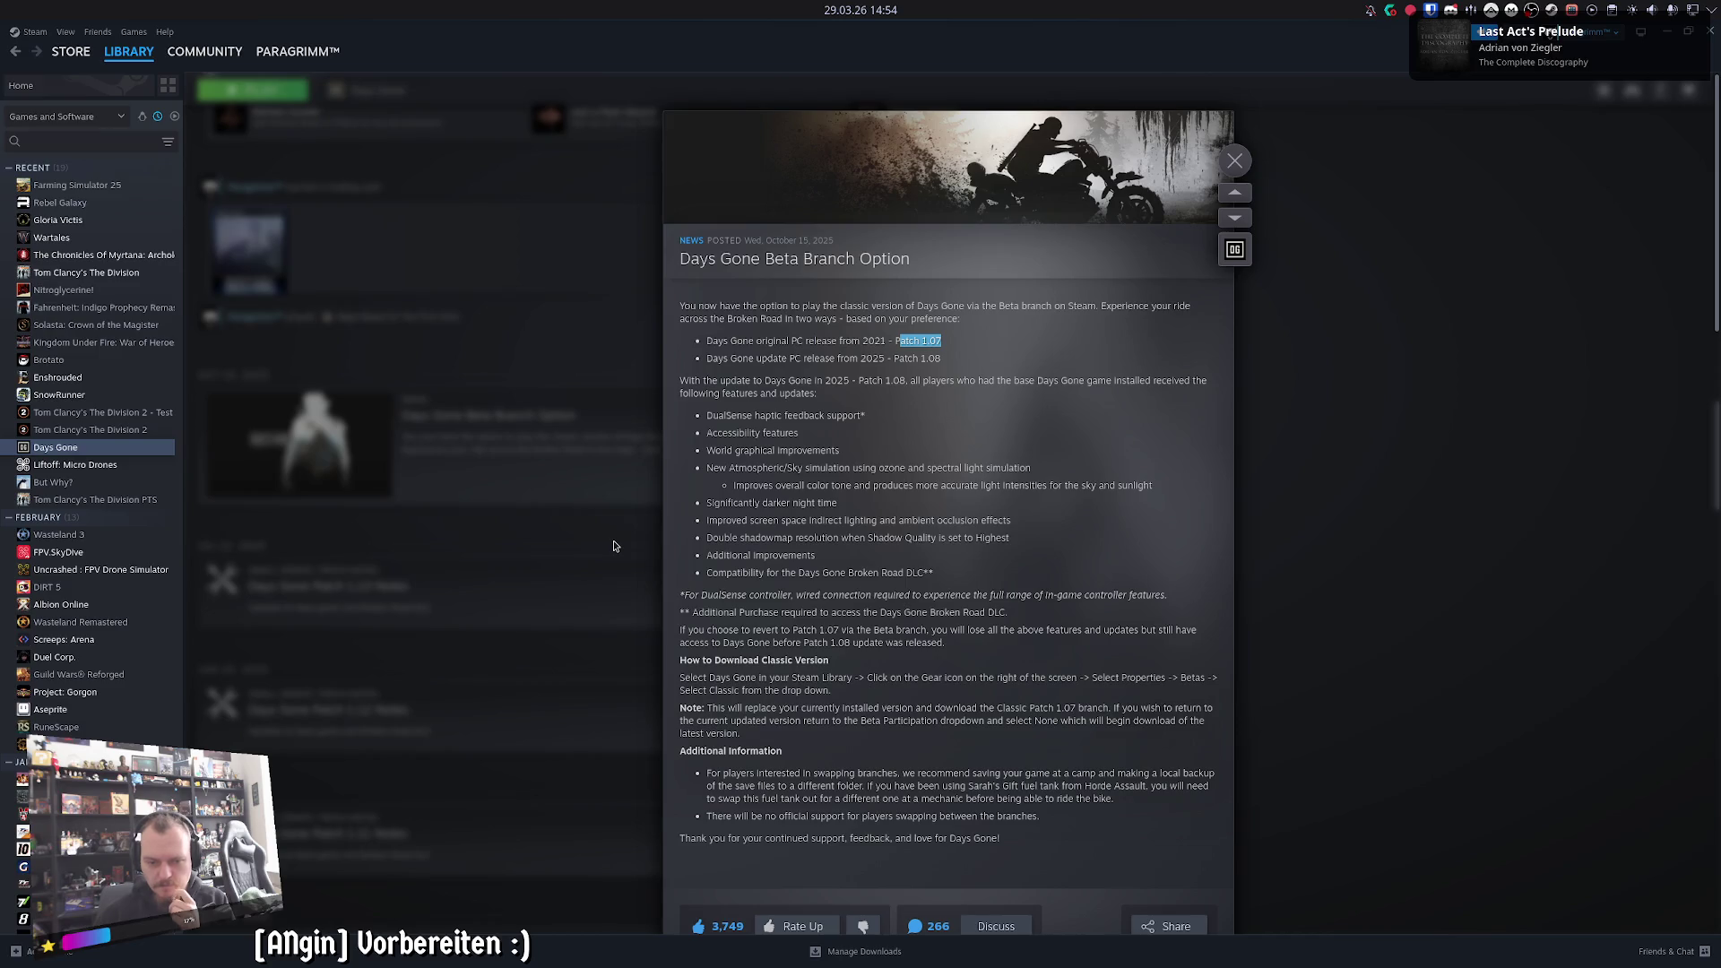
Close the article, scroll back to the top, and return to the Godot editor.
{"action": "left_click", "coordinate": [614, 546]}
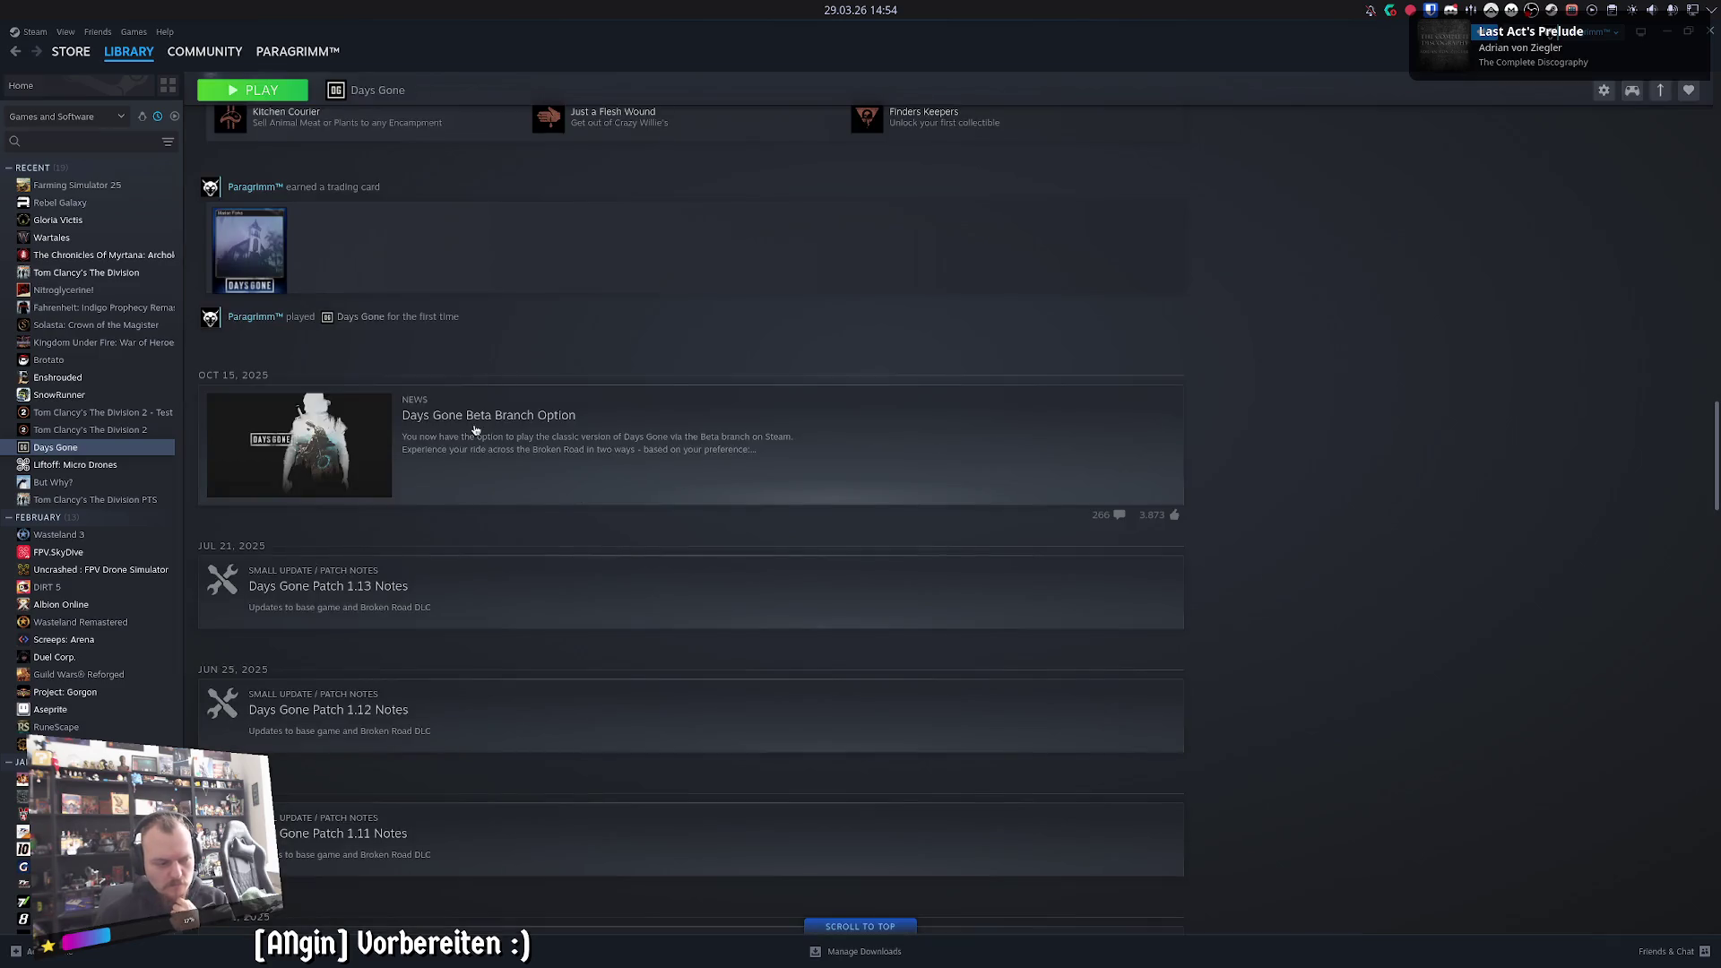
{"action": "scroll", "coordinate": [502, 502], "scroll_direction": "up", "scroll_amount": 10}
{"action": "scroll", "coordinate": [507, 521], "scroll_direction": "up", "scroll_amount": 15}
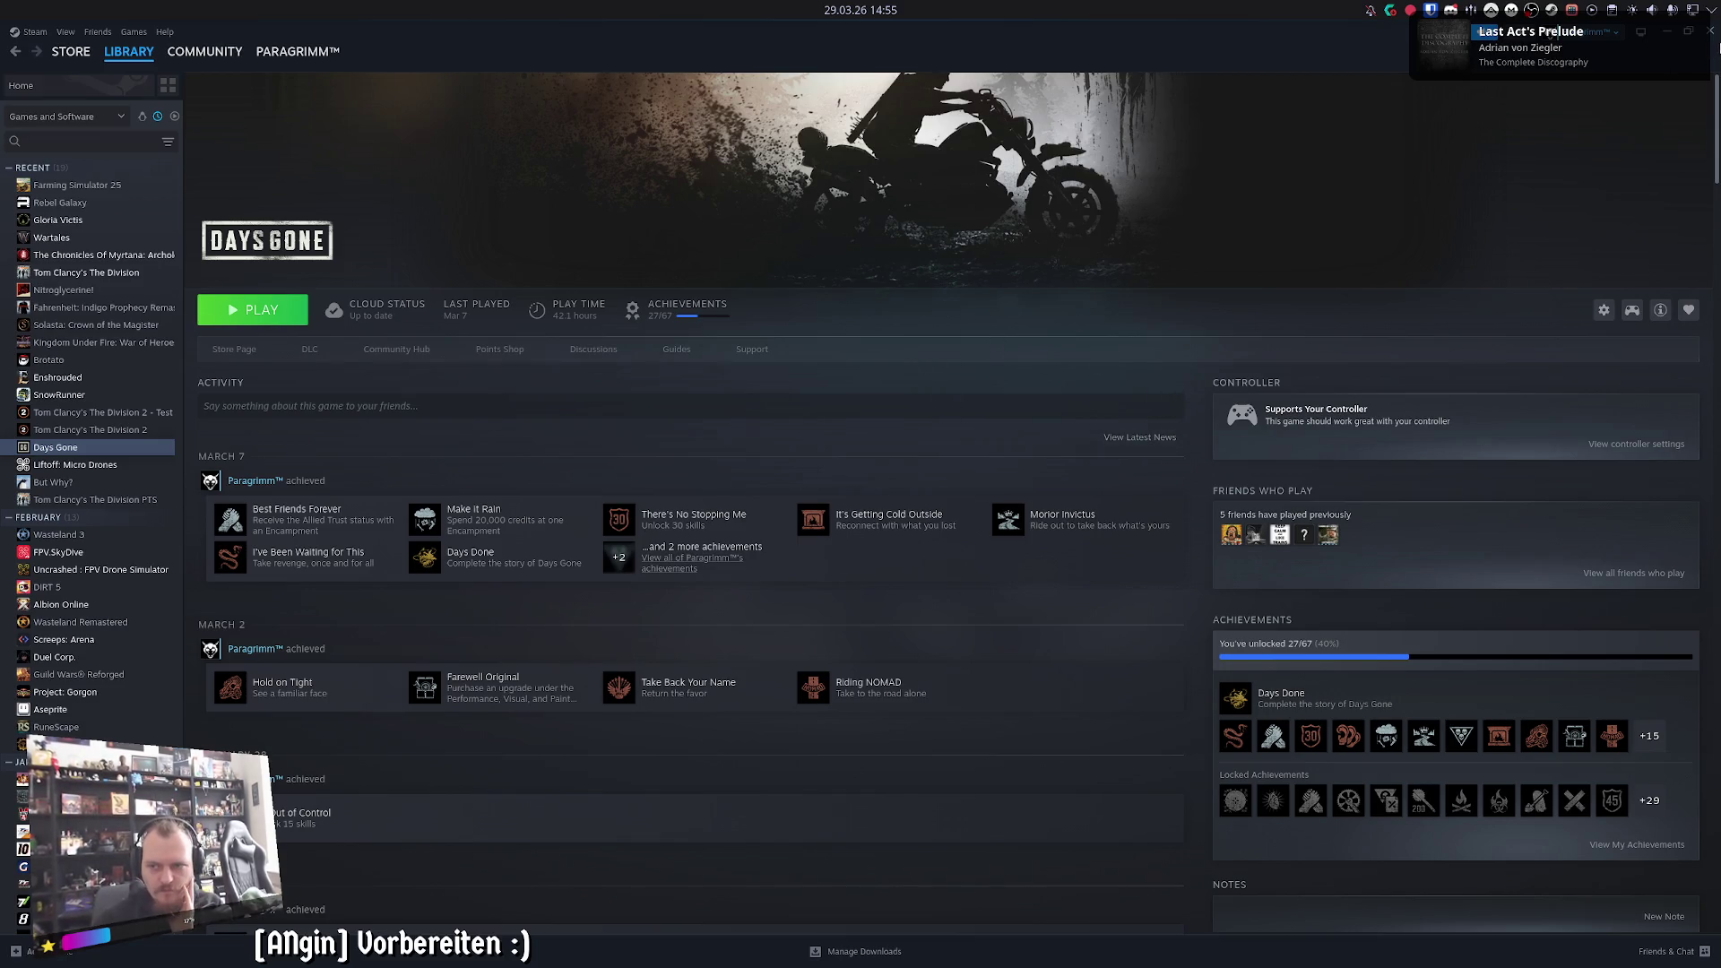
{"action": "key", "text": "alt+Tab"}
{"action": "left_click", "coordinate": [782, 470]}
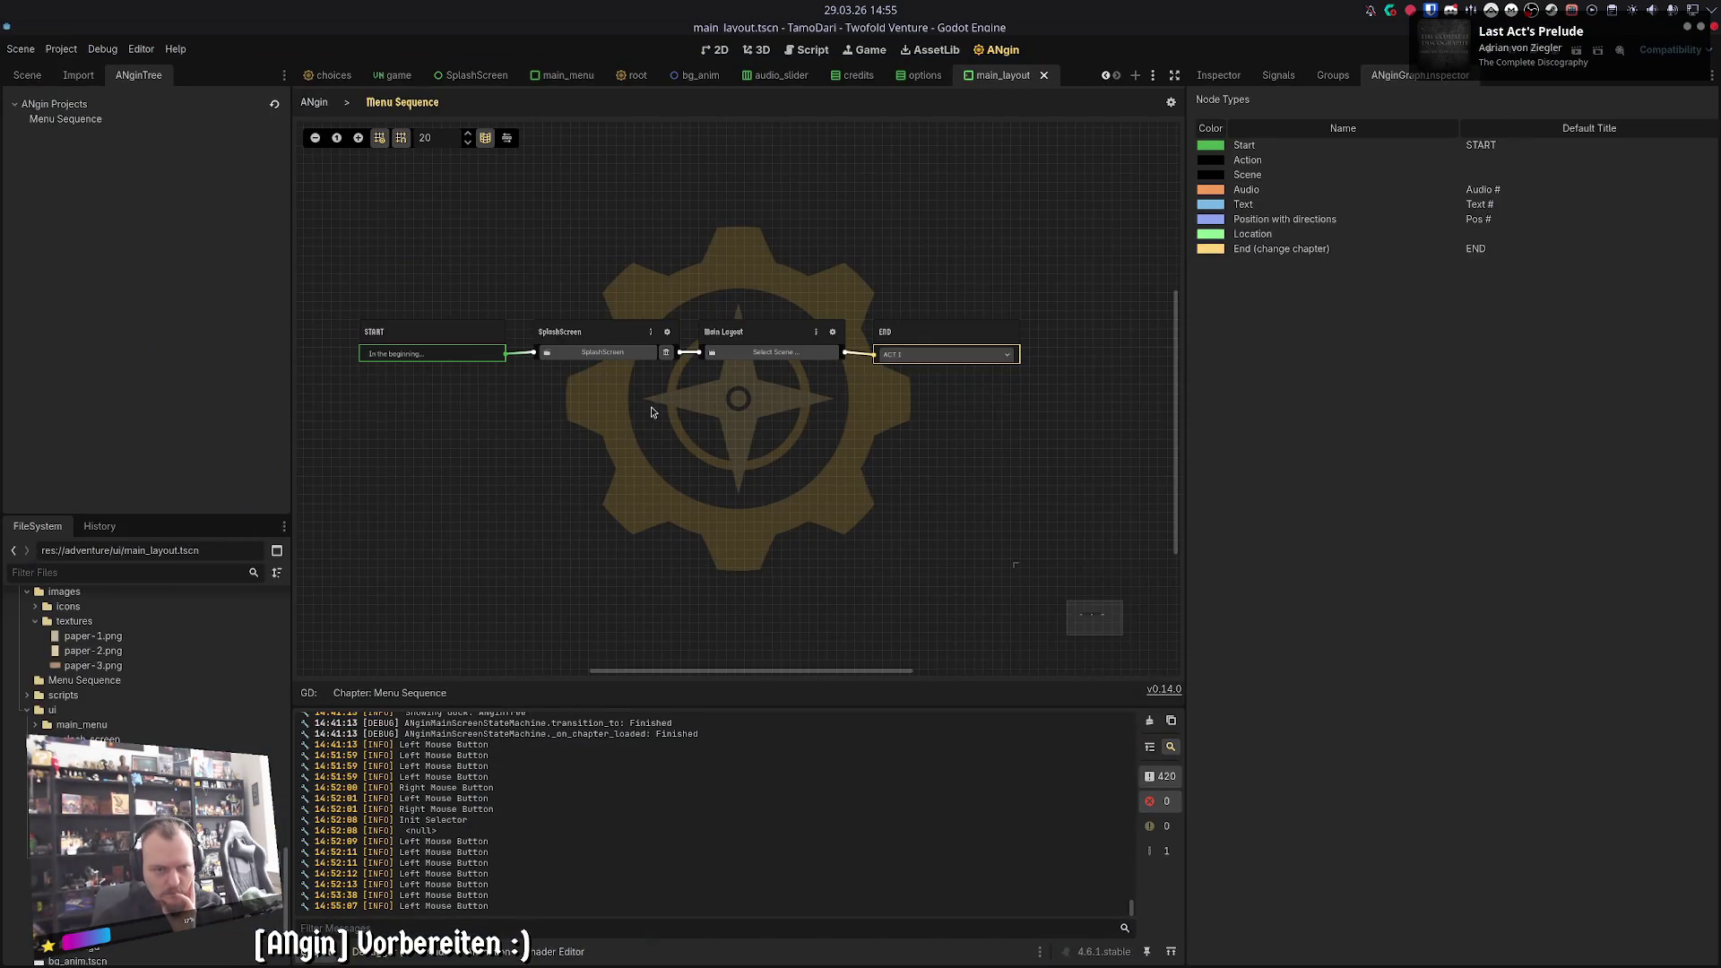
Assign ui/main_layout.tscn as the Main Layout node's scene.
{"action": "left_click", "coordinate": [764, 353]}
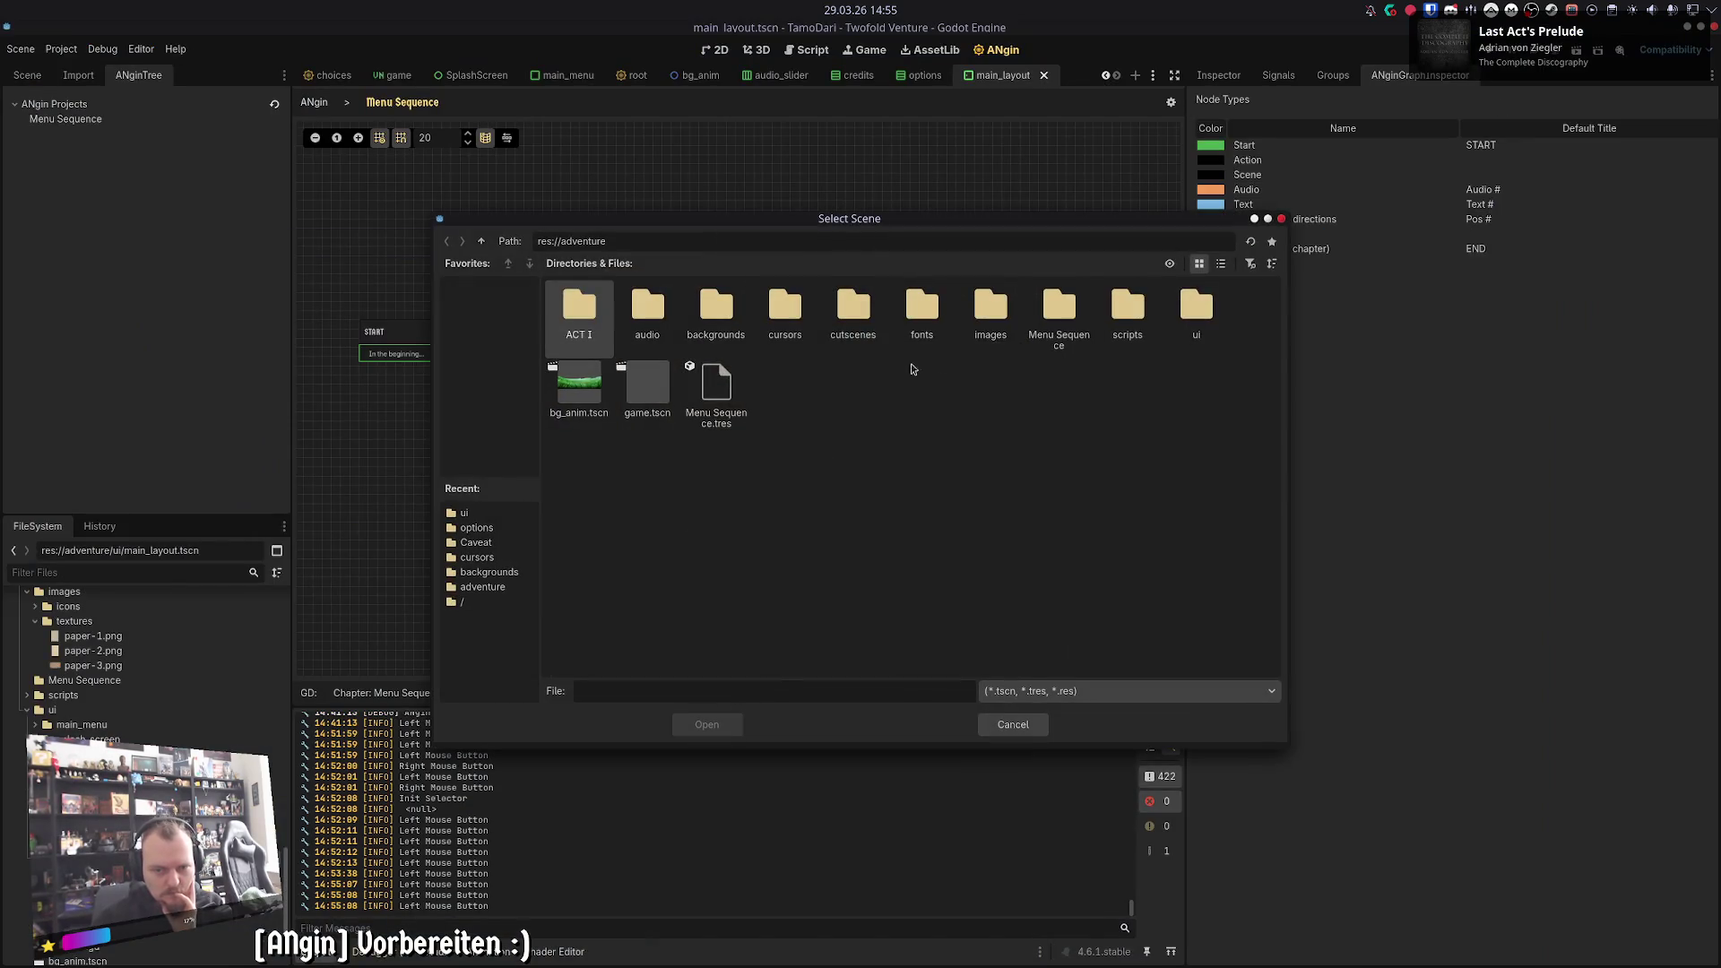
{"action": "double_click", "coordinate": [1197, 309]}
{"action": "double_click", "coordinate": [923, 309]}
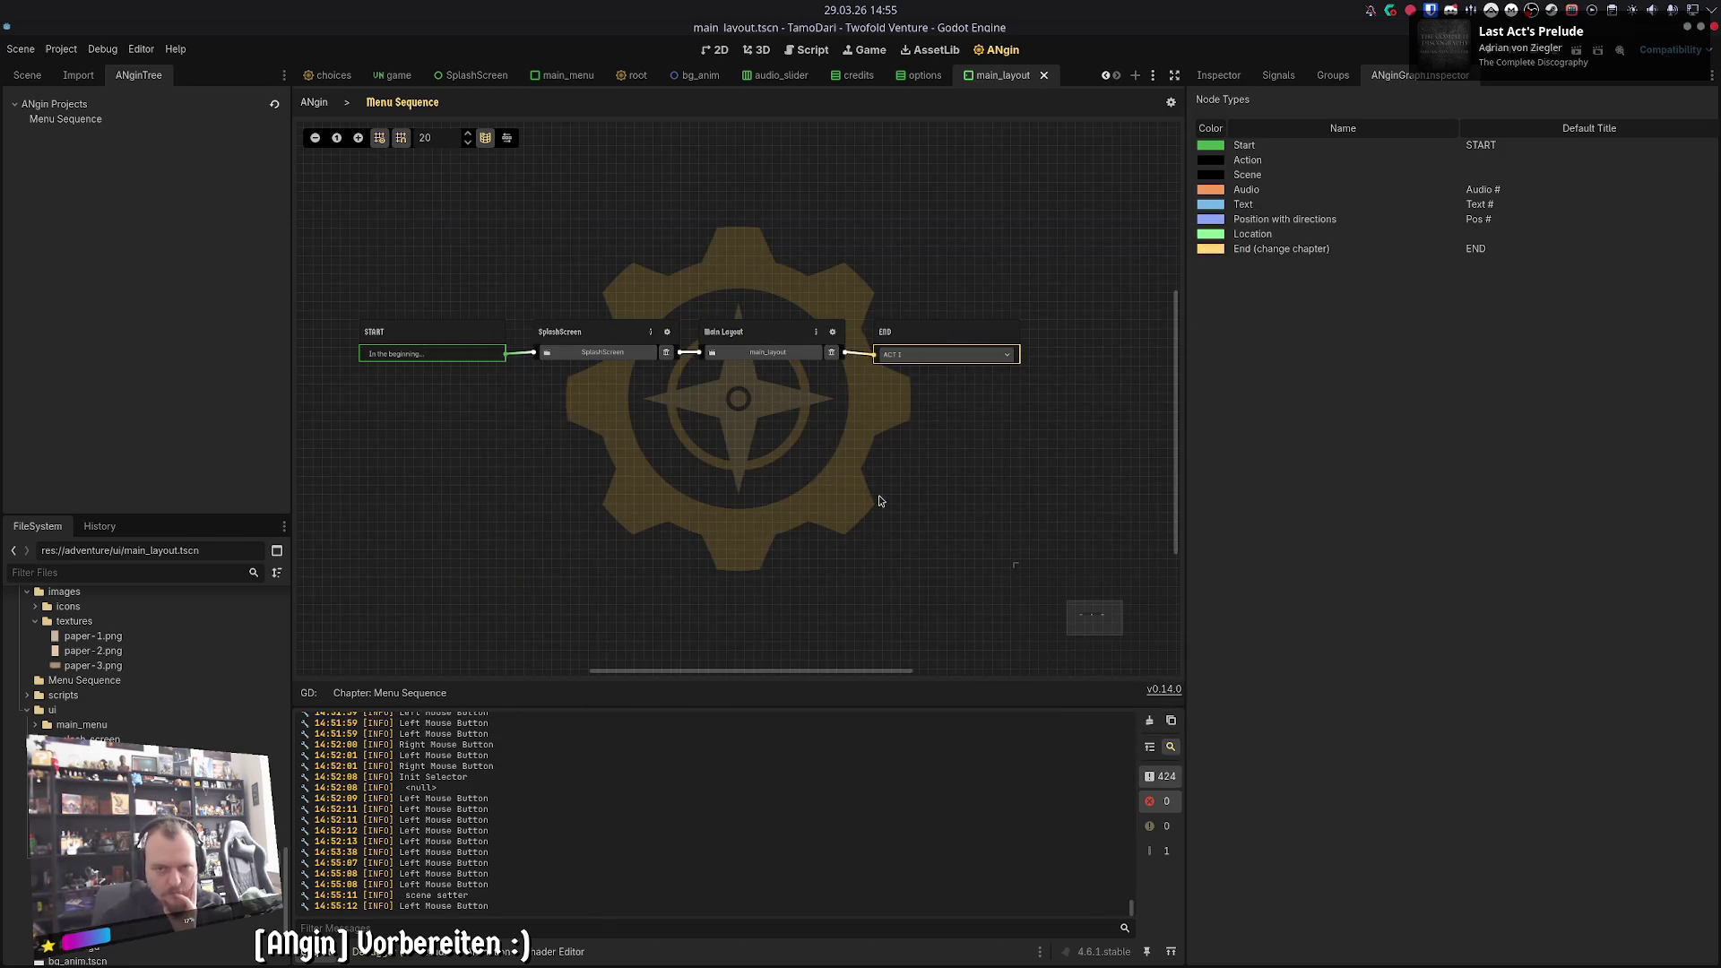
{"action": "left_click", "coordinate": [27, 76]}
{"action": "left_click", "coordinate": [64, 200]}
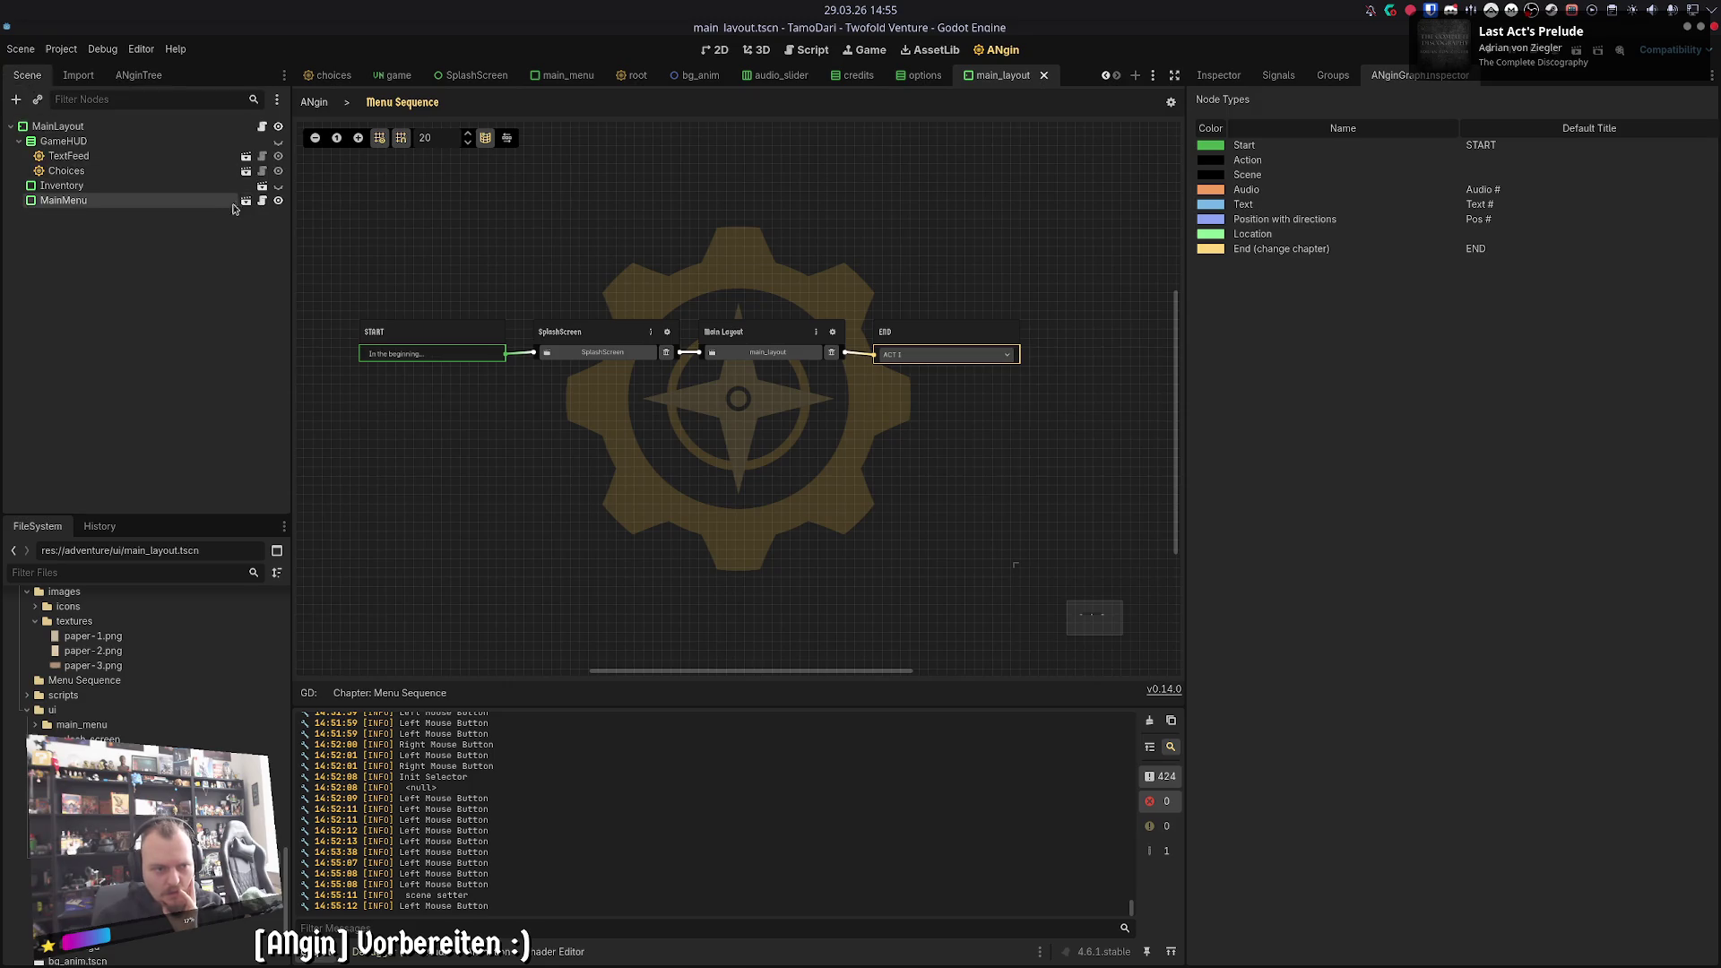
Delete the MainLayout node from root.tscn, then minimise Godot.
{"action": "left_click", "coordinate": [631, 77]}
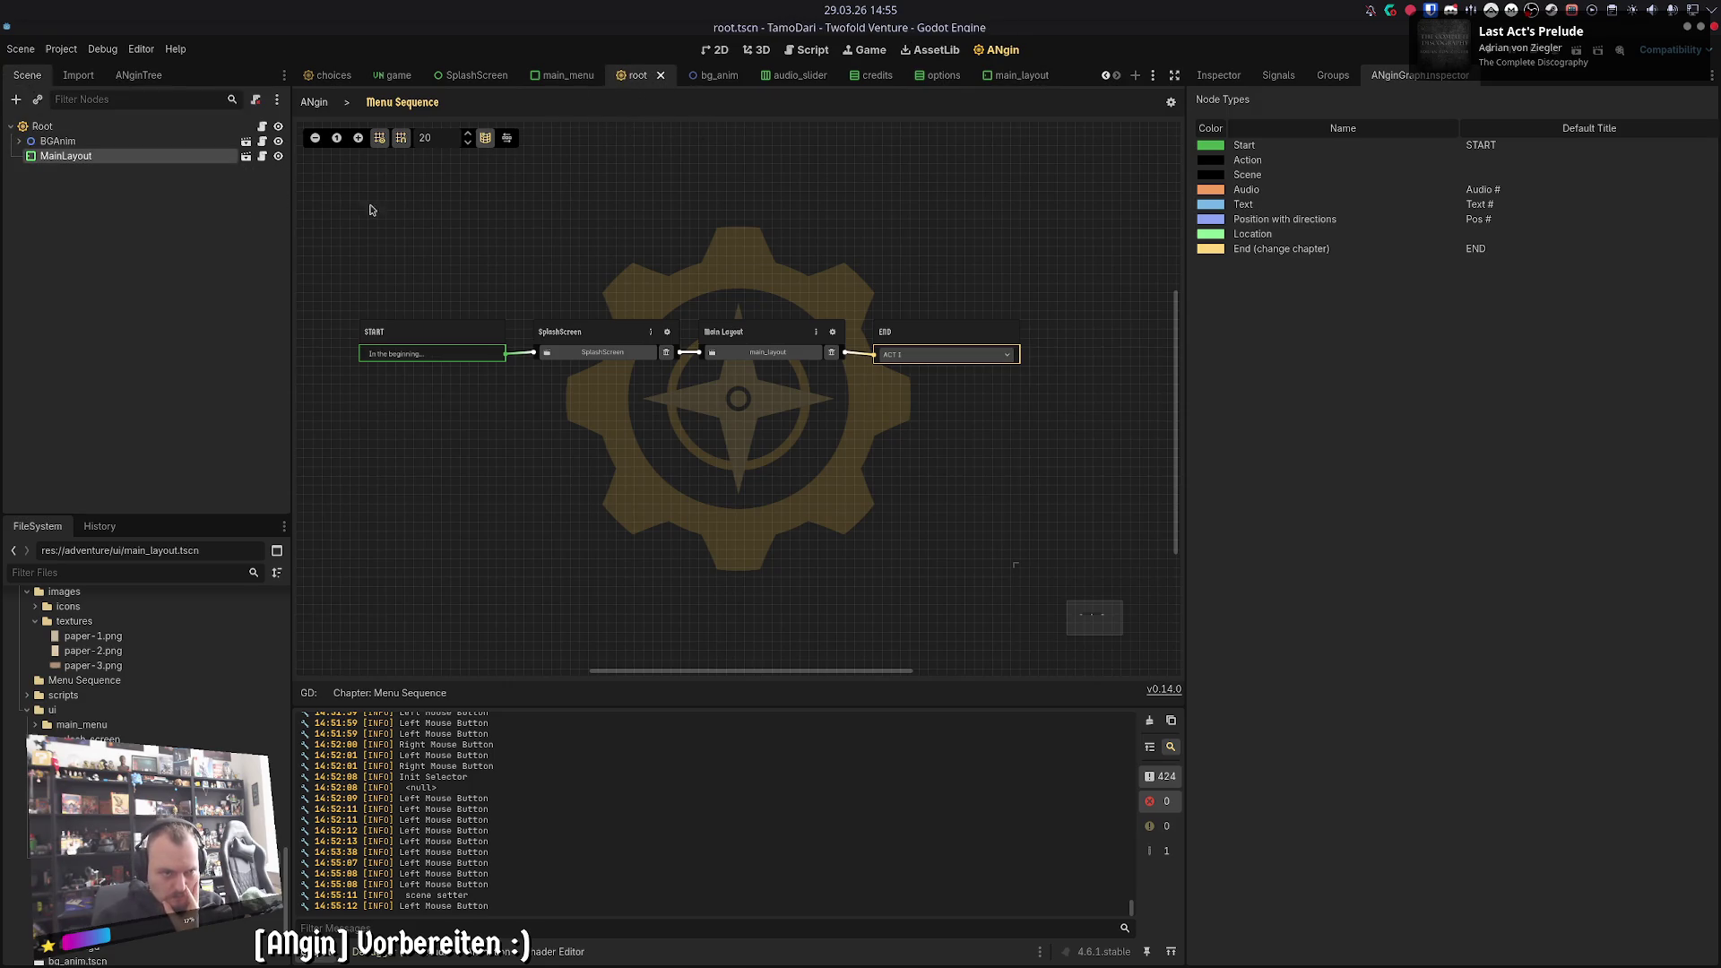
{"action": "right_click", "coordinate": [173, 167]}
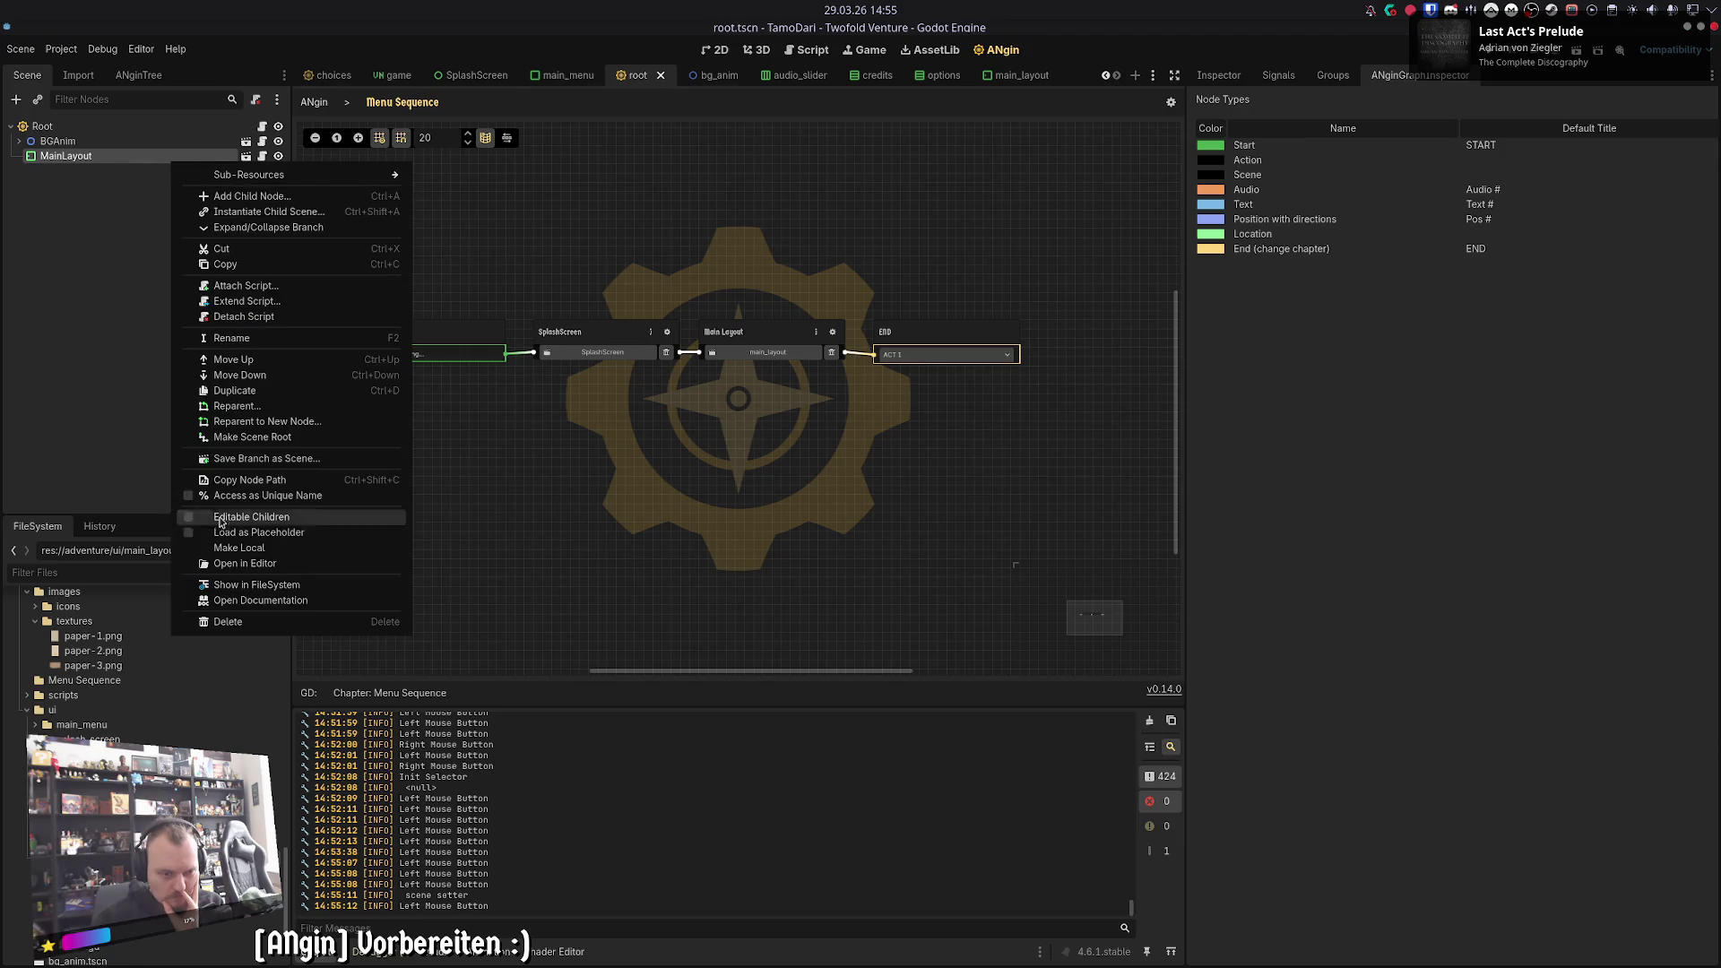
{"action": "left_click", "coordinate": [230, 623]}
{"action": "left_click", "coordinate": [818, 492]}
{"action": "left_click", "coordinate": [42, 126]}
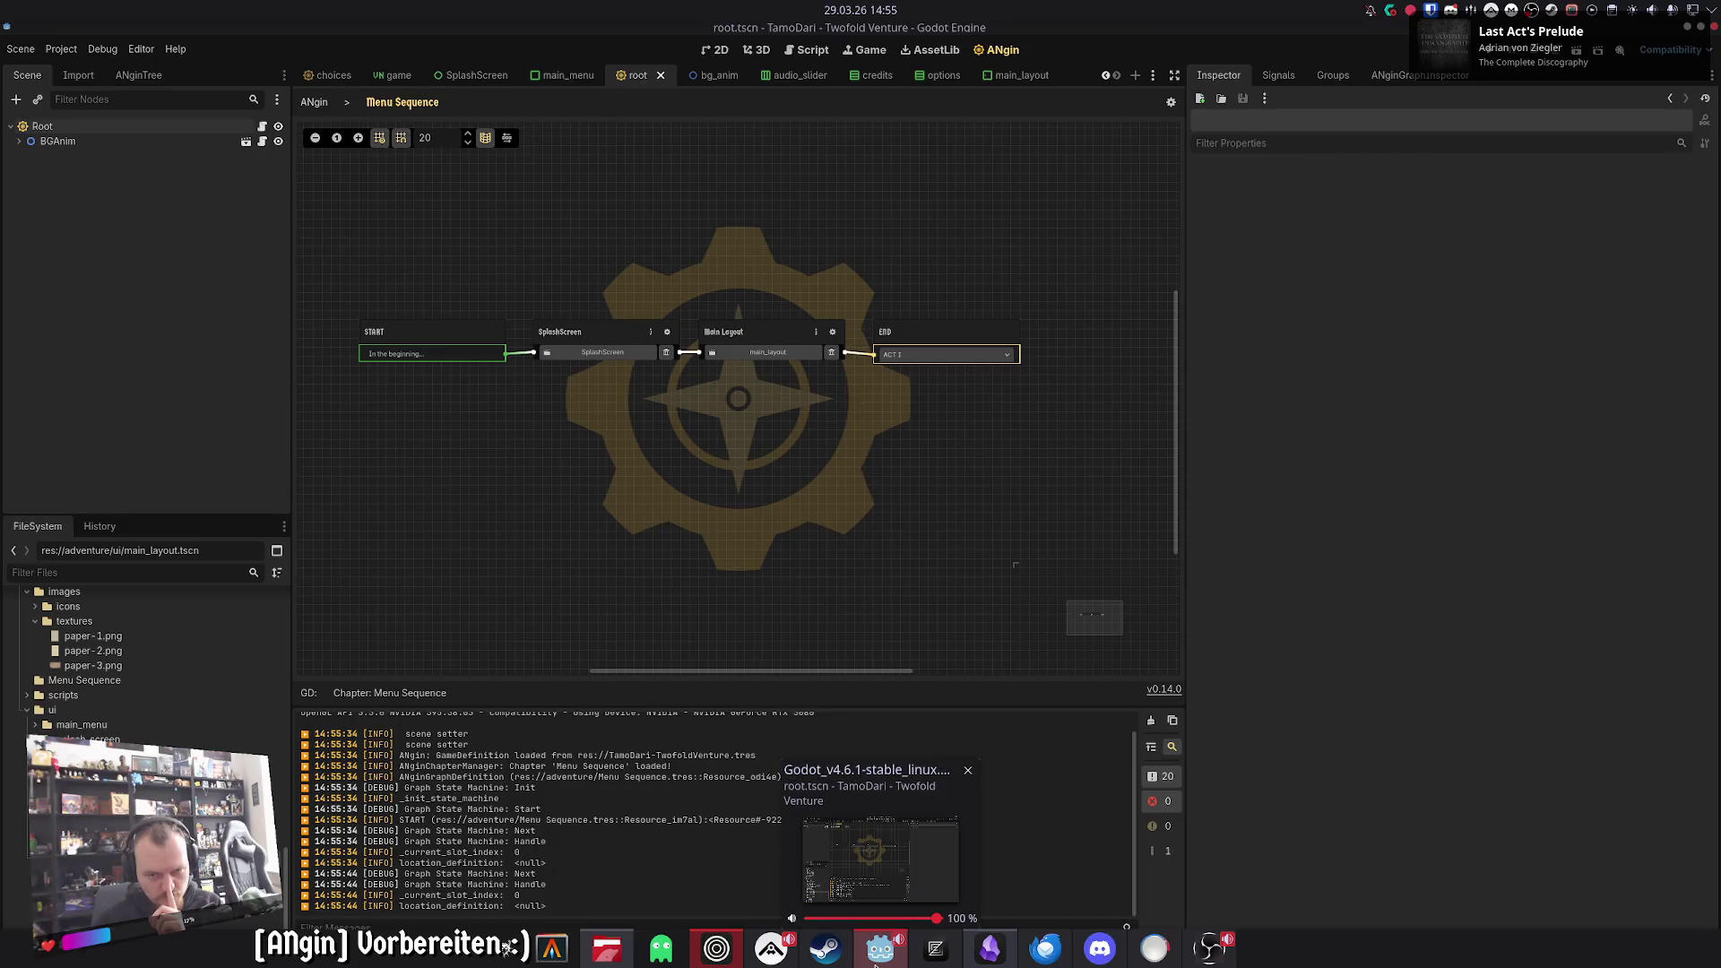
{"action": "left_click", "coordinate": [876, 957]}
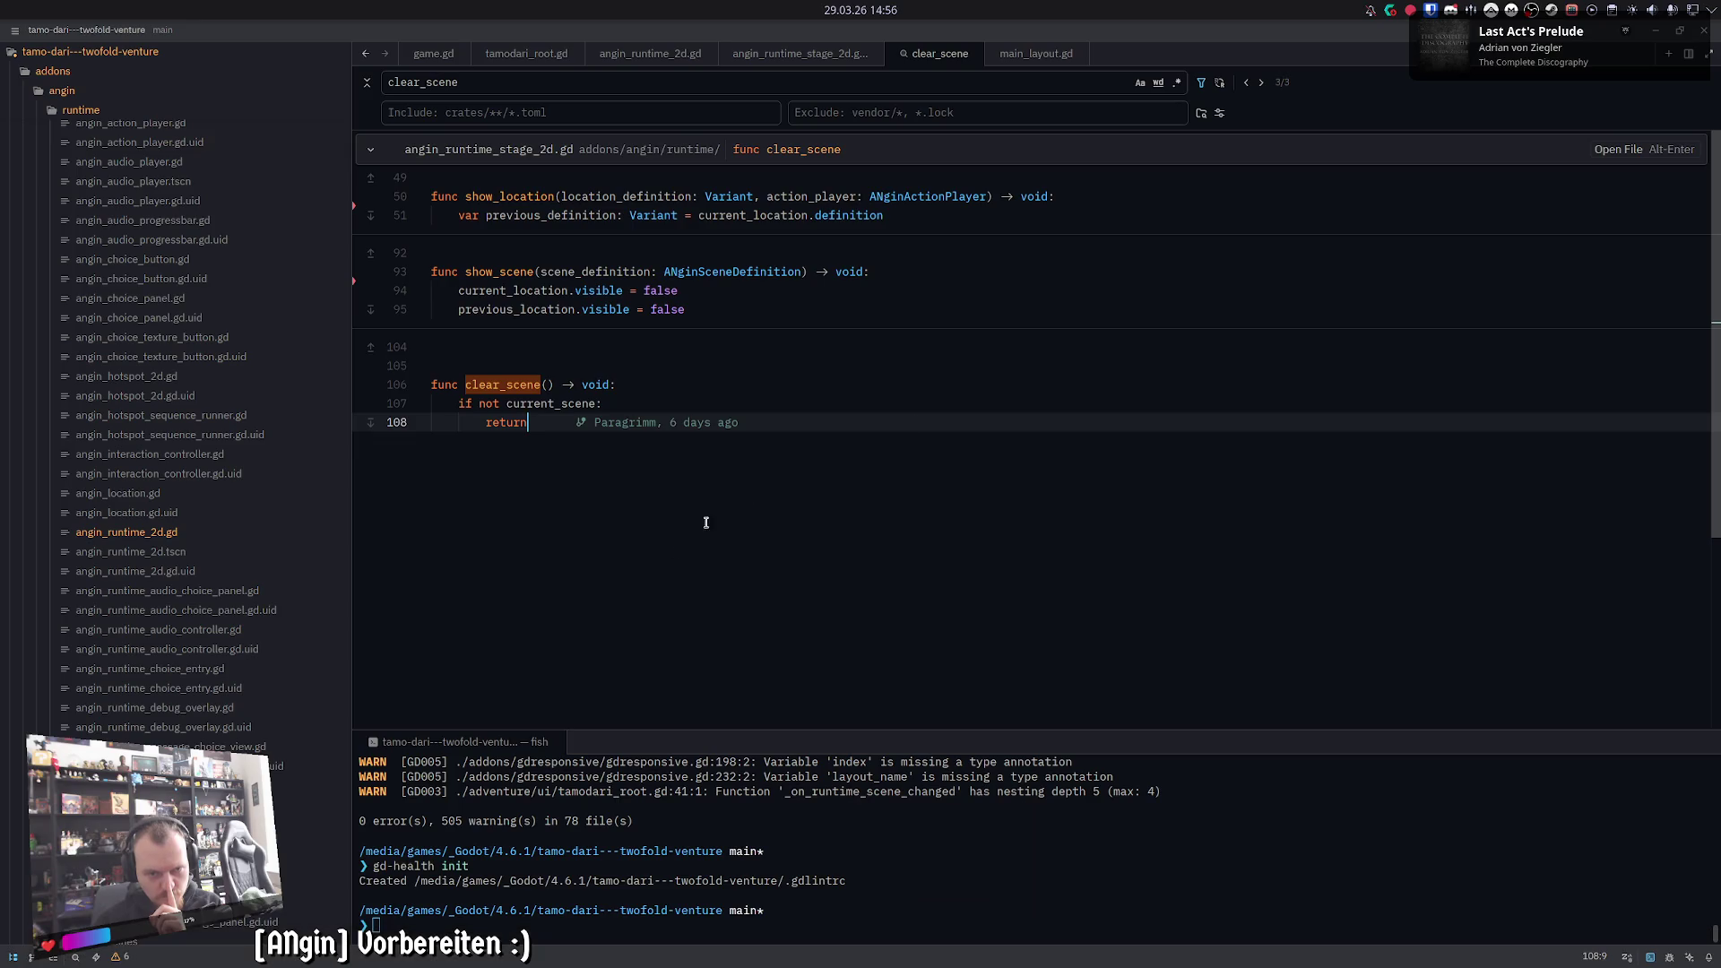
Close the clear_scene search results and open splash_screen_sequence.gd.
{"action": "left_click", "coordinate": [977, 54]}
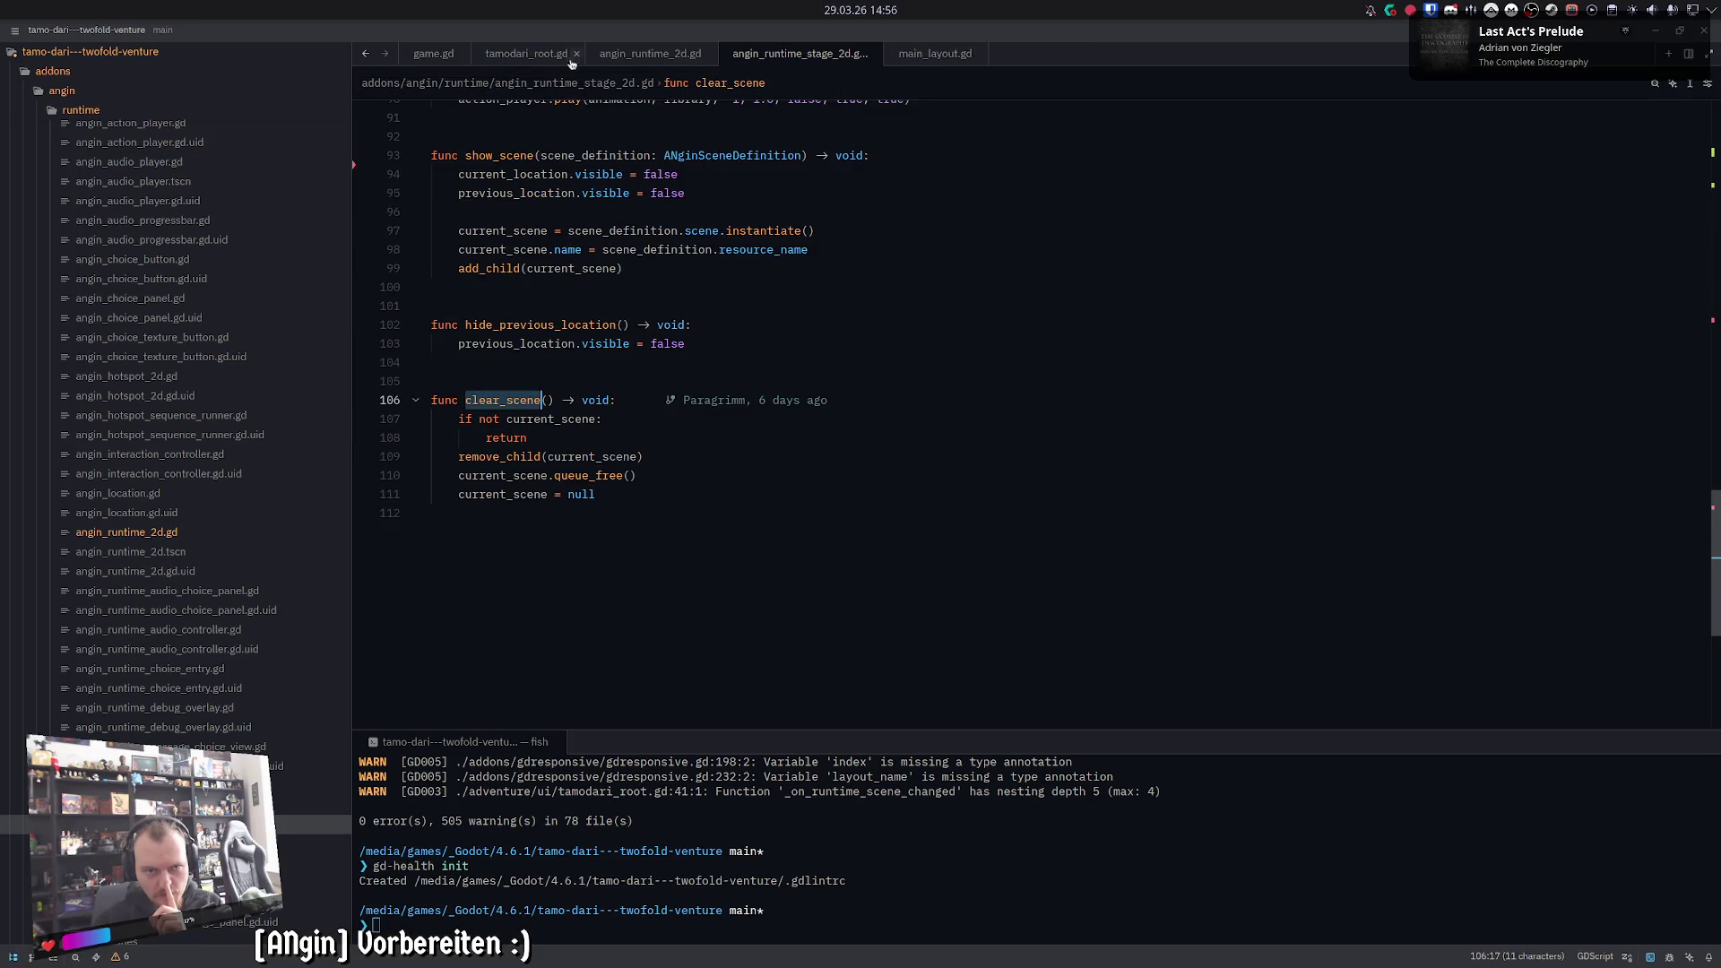
{"action": "scroll", "coordinate": [247, 687], "scroll_direction": "down", "scroll_amount": 3}
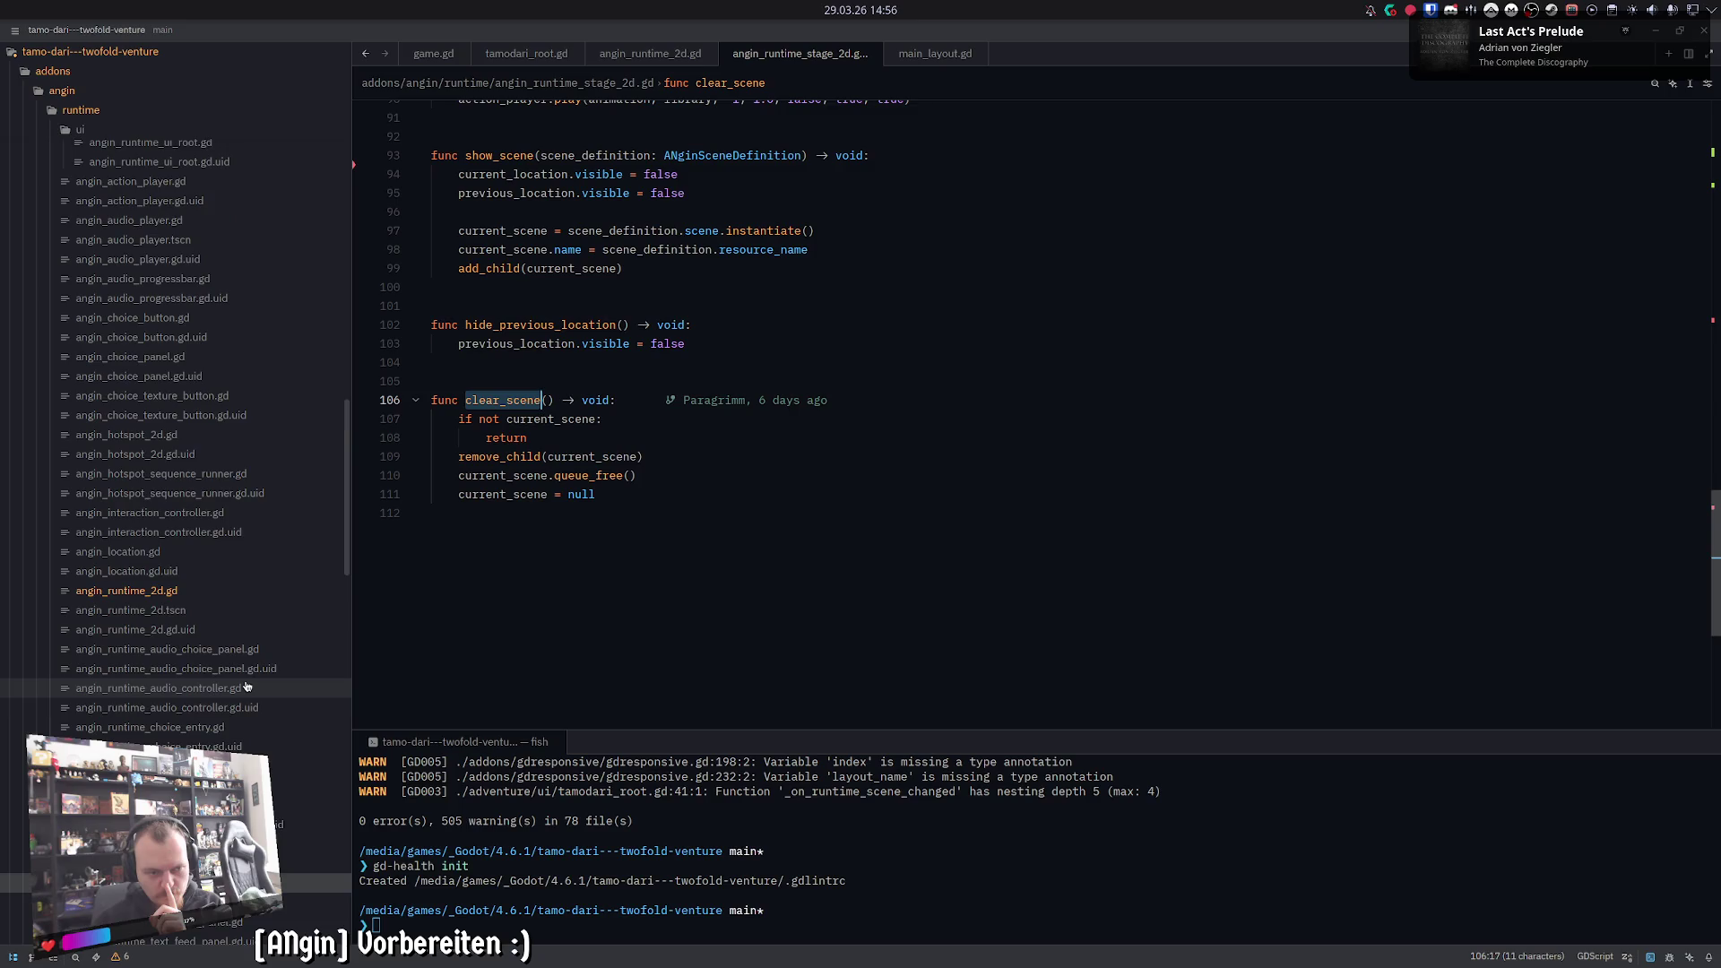
{"action": "left_click", "coordinate": [511, 55]}
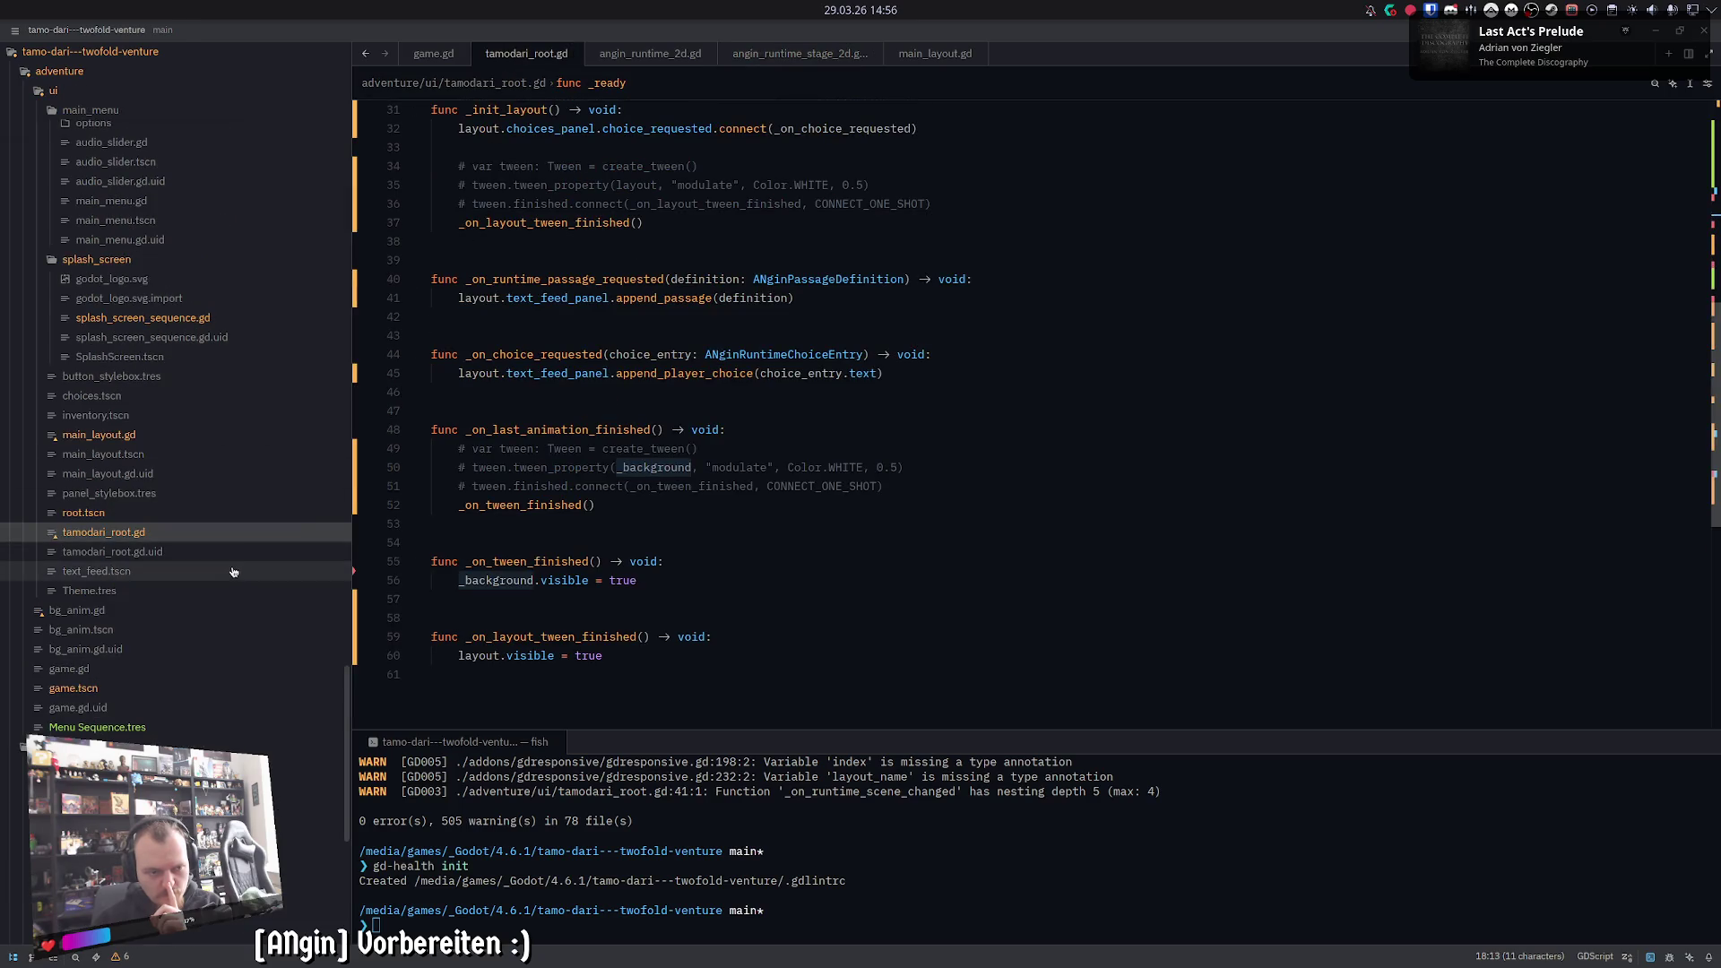
{"action": "scroll", "coordinate": [144, 377], "scroll_direction": "up", "scroll_amount": 1}
{"action": "left_click", "coordinate": [144, 376]}
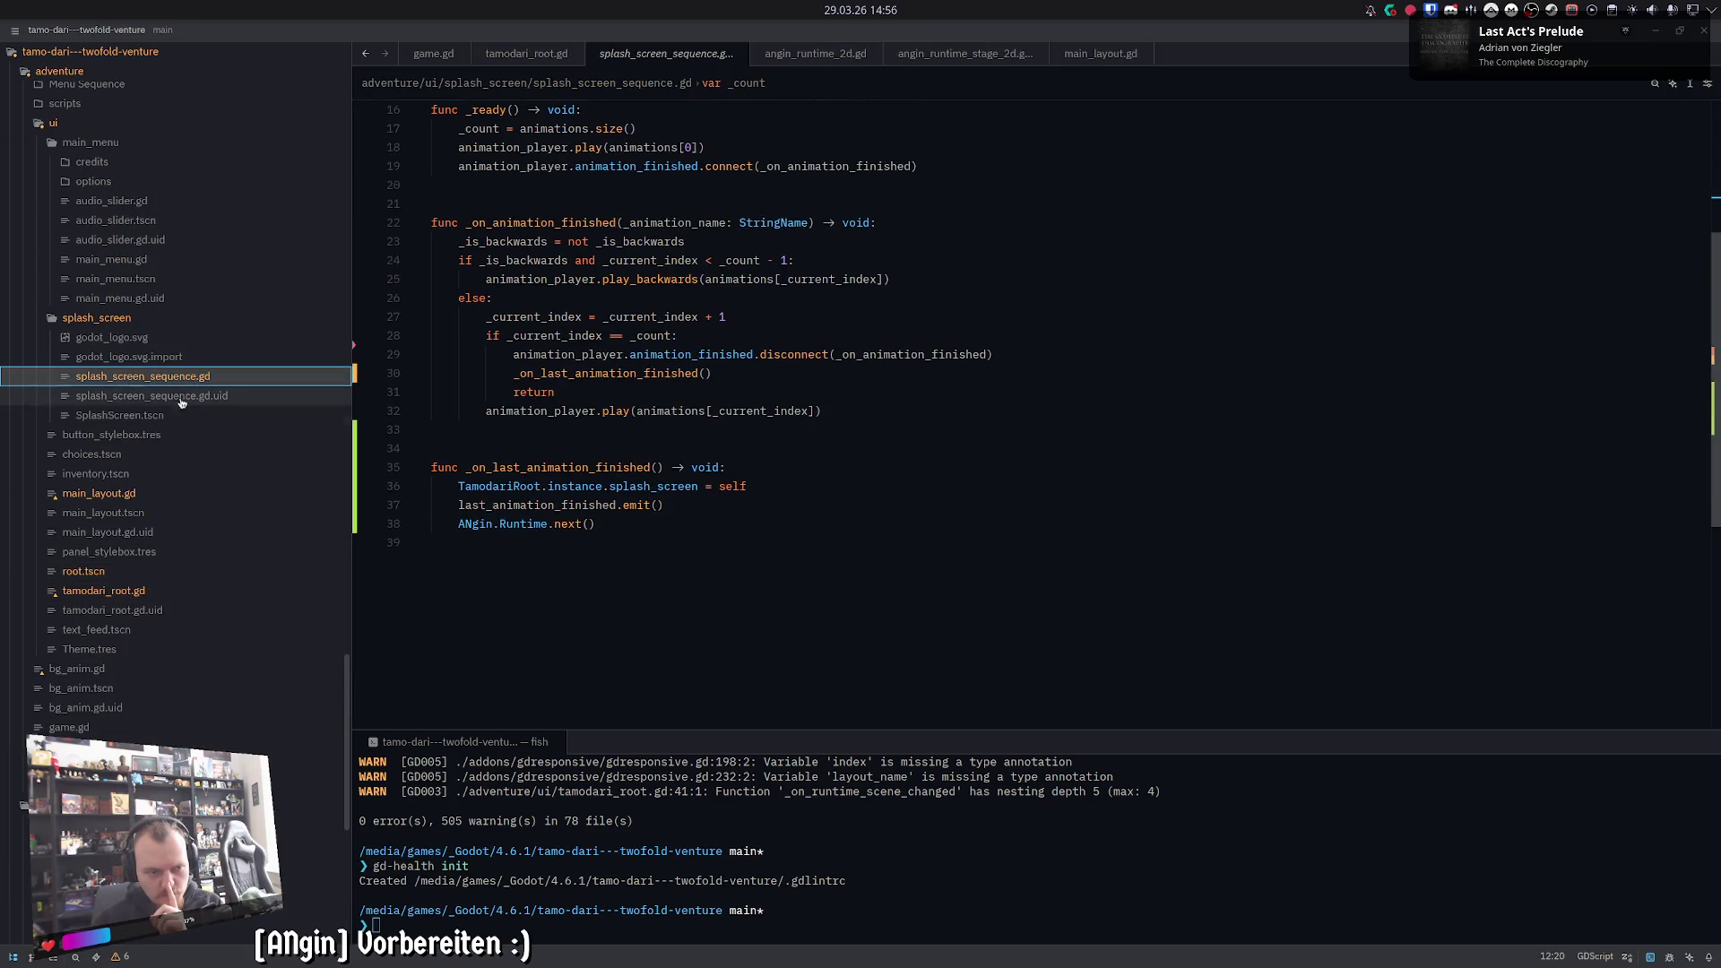
Add queue_free() after ANgin.Runtime.next() on line 39 and save.
{"action": "left_click", "coordinate": [610, 527]}
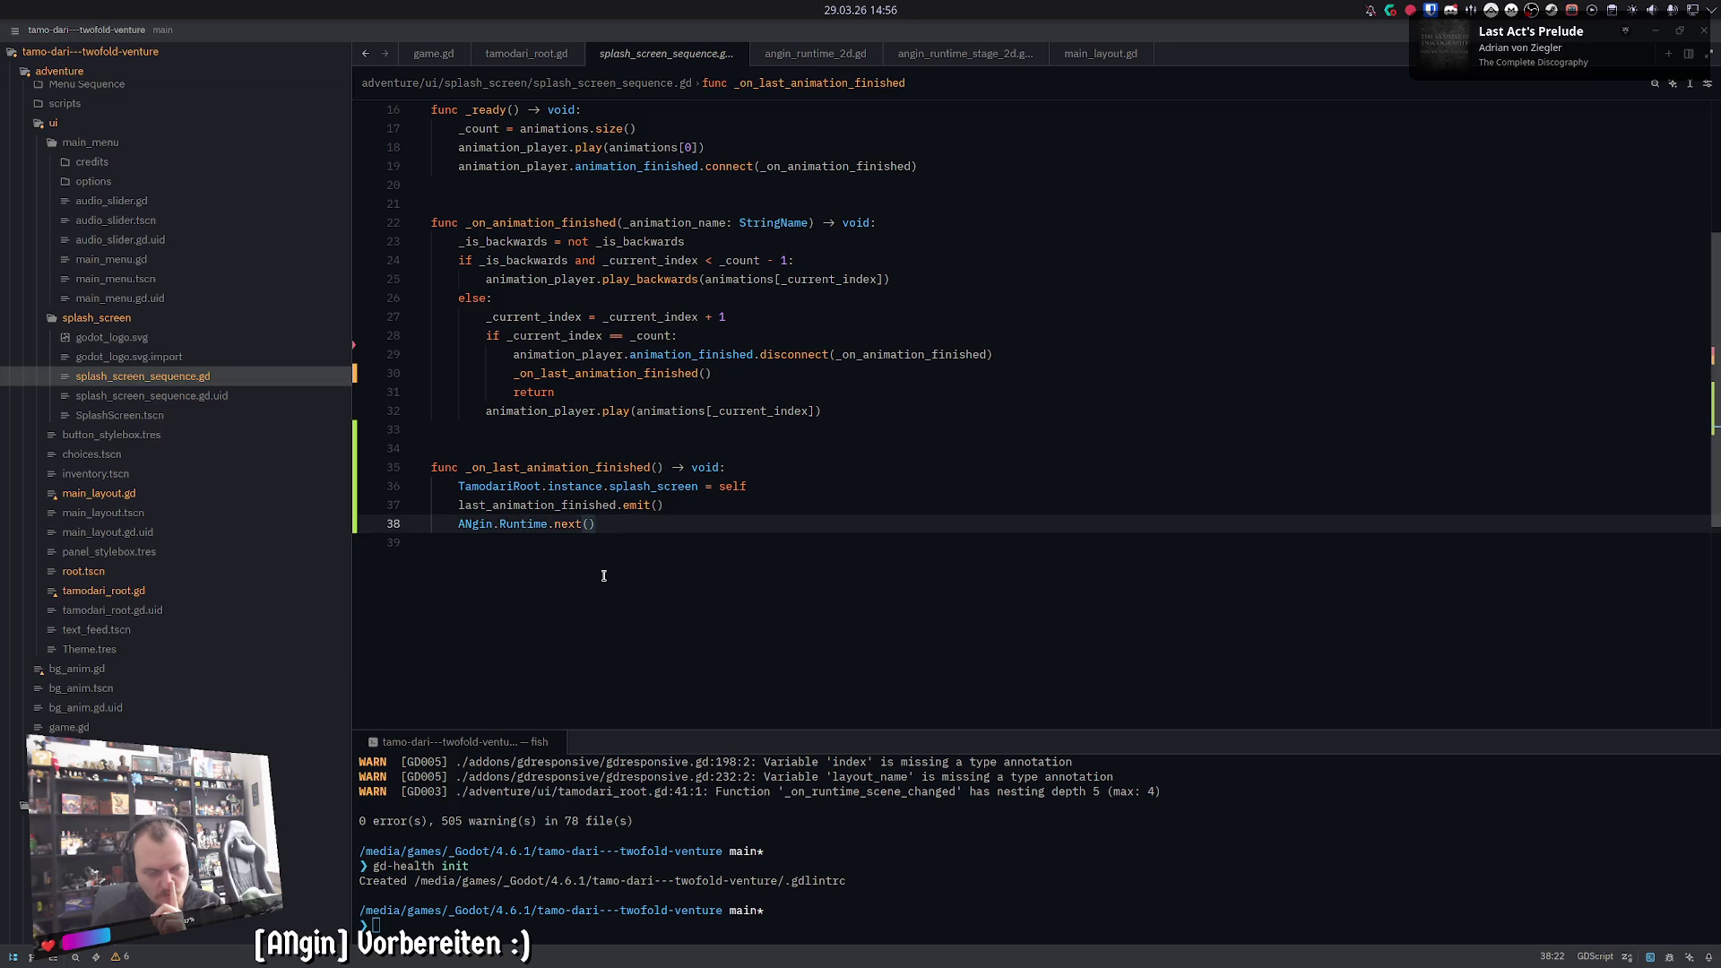
{"action": "key", "text": "Return"}
{"action": "type", "text": "queue"}
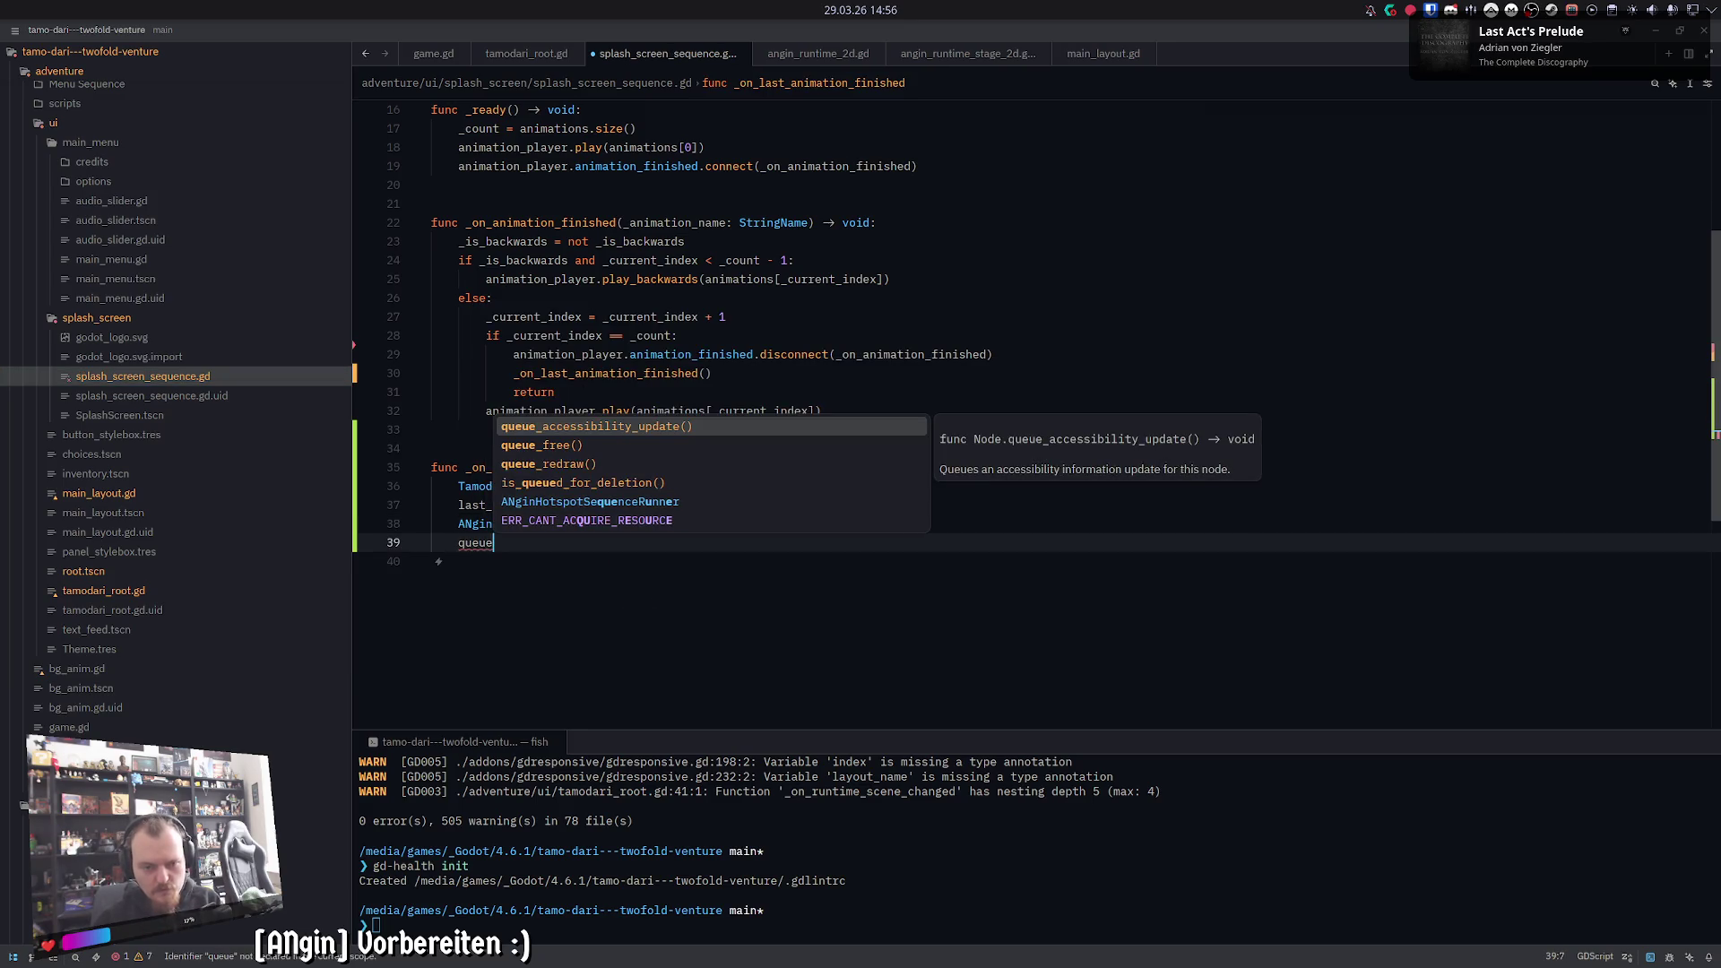
{"action": "key", "text": "Down"}
{"action": "key", "text": "Return"}
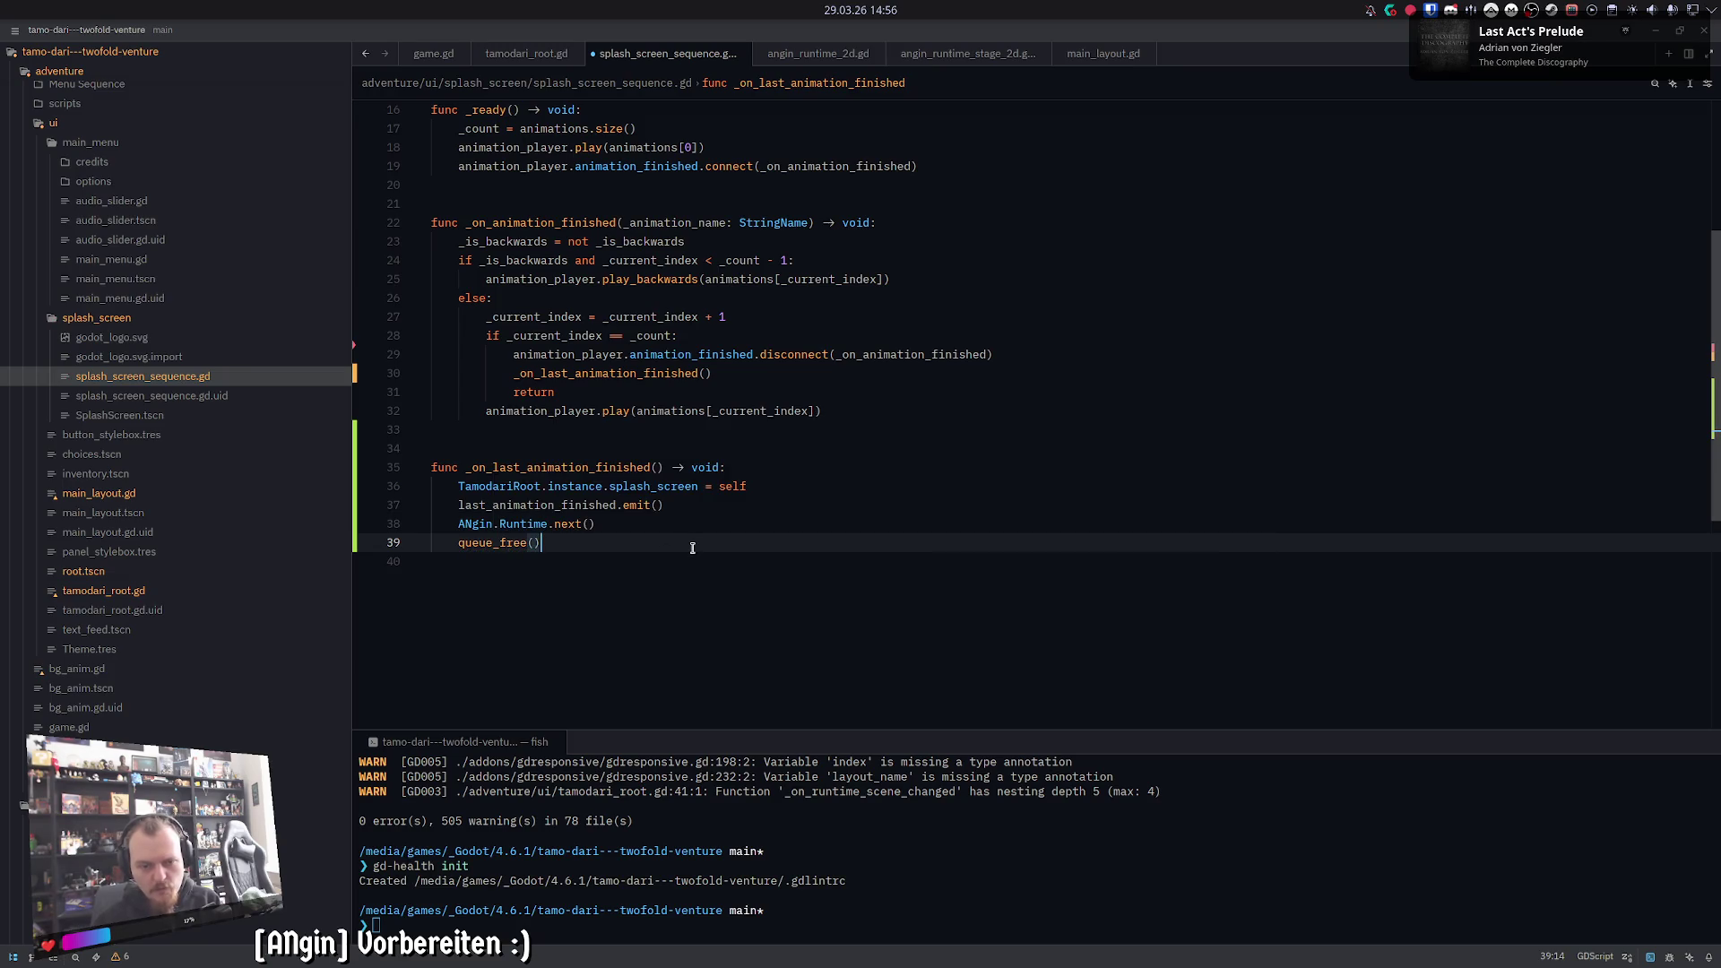
{"action": "key", "text": "ctrl+s"}
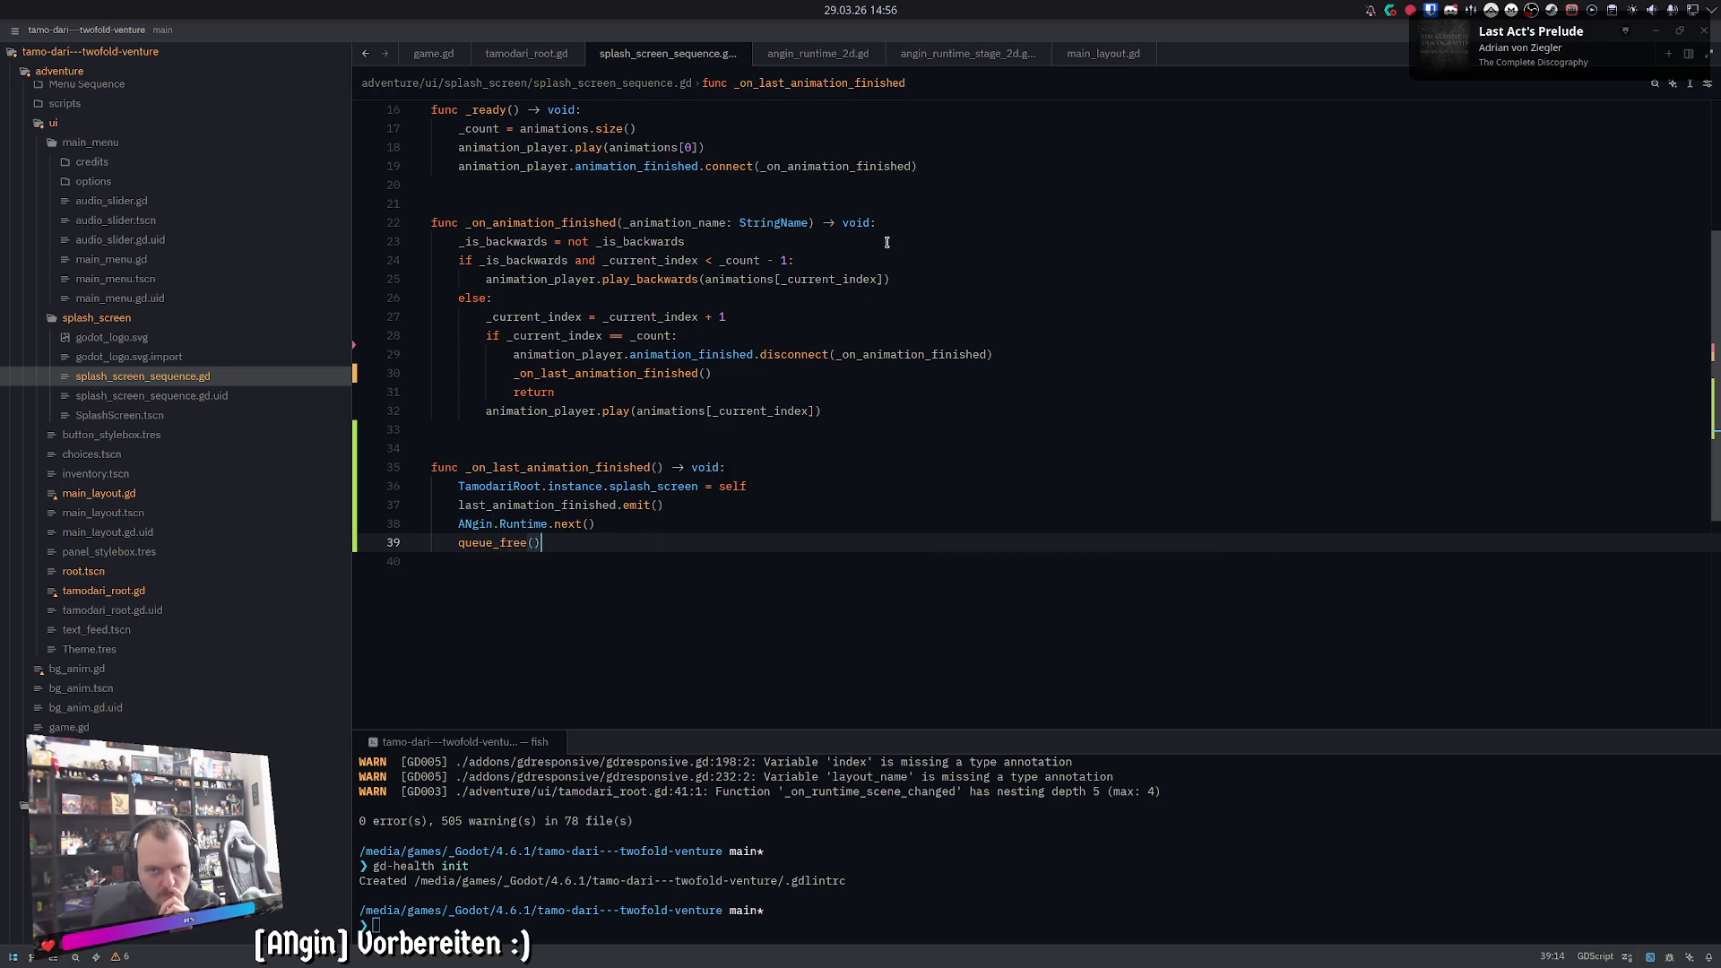
In main_layout.gd, start _on_start_pressed with ANgin.Runtime.next() and save the file.
{"action": "left_click", "coordinate": [1104, 59]}
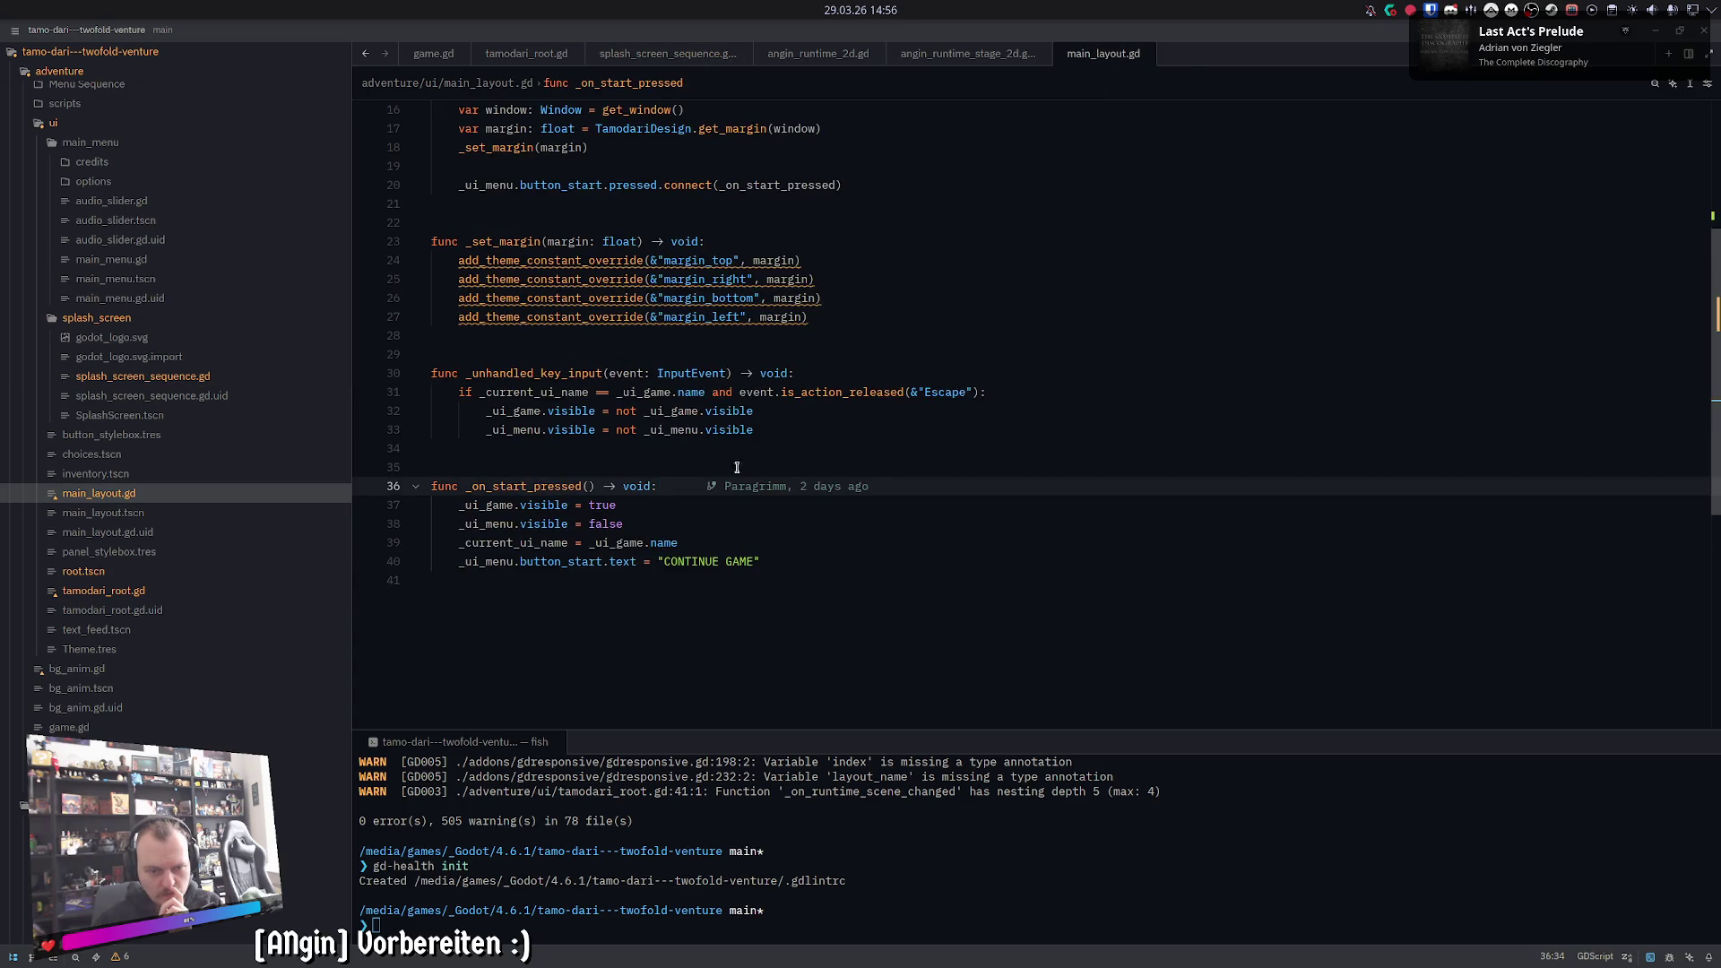
{"action": "left_click", "coordinate": [801, 566]}
{"action": "left_click", "coordinate": [700, 489]}
{"action": "key", "text": "Return"}
{"action": "type", "text": "ANgin.R"}
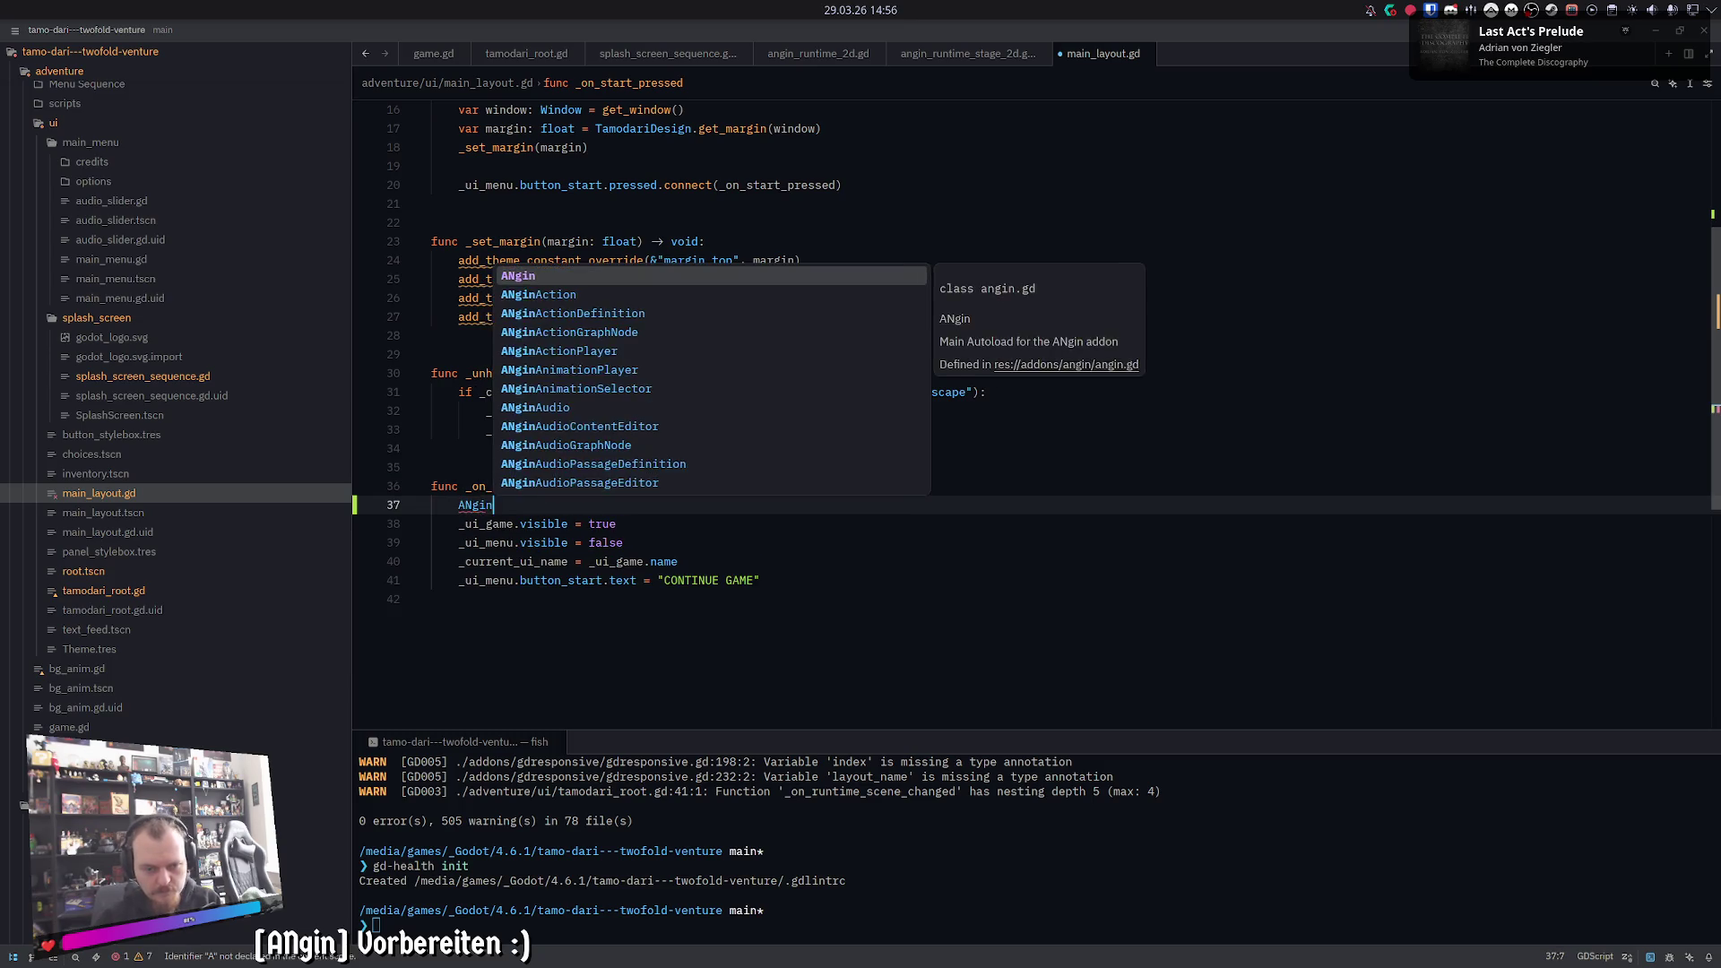
{"action": "key", "text": "Return"}
{"action": "type", "text": ".ne"}
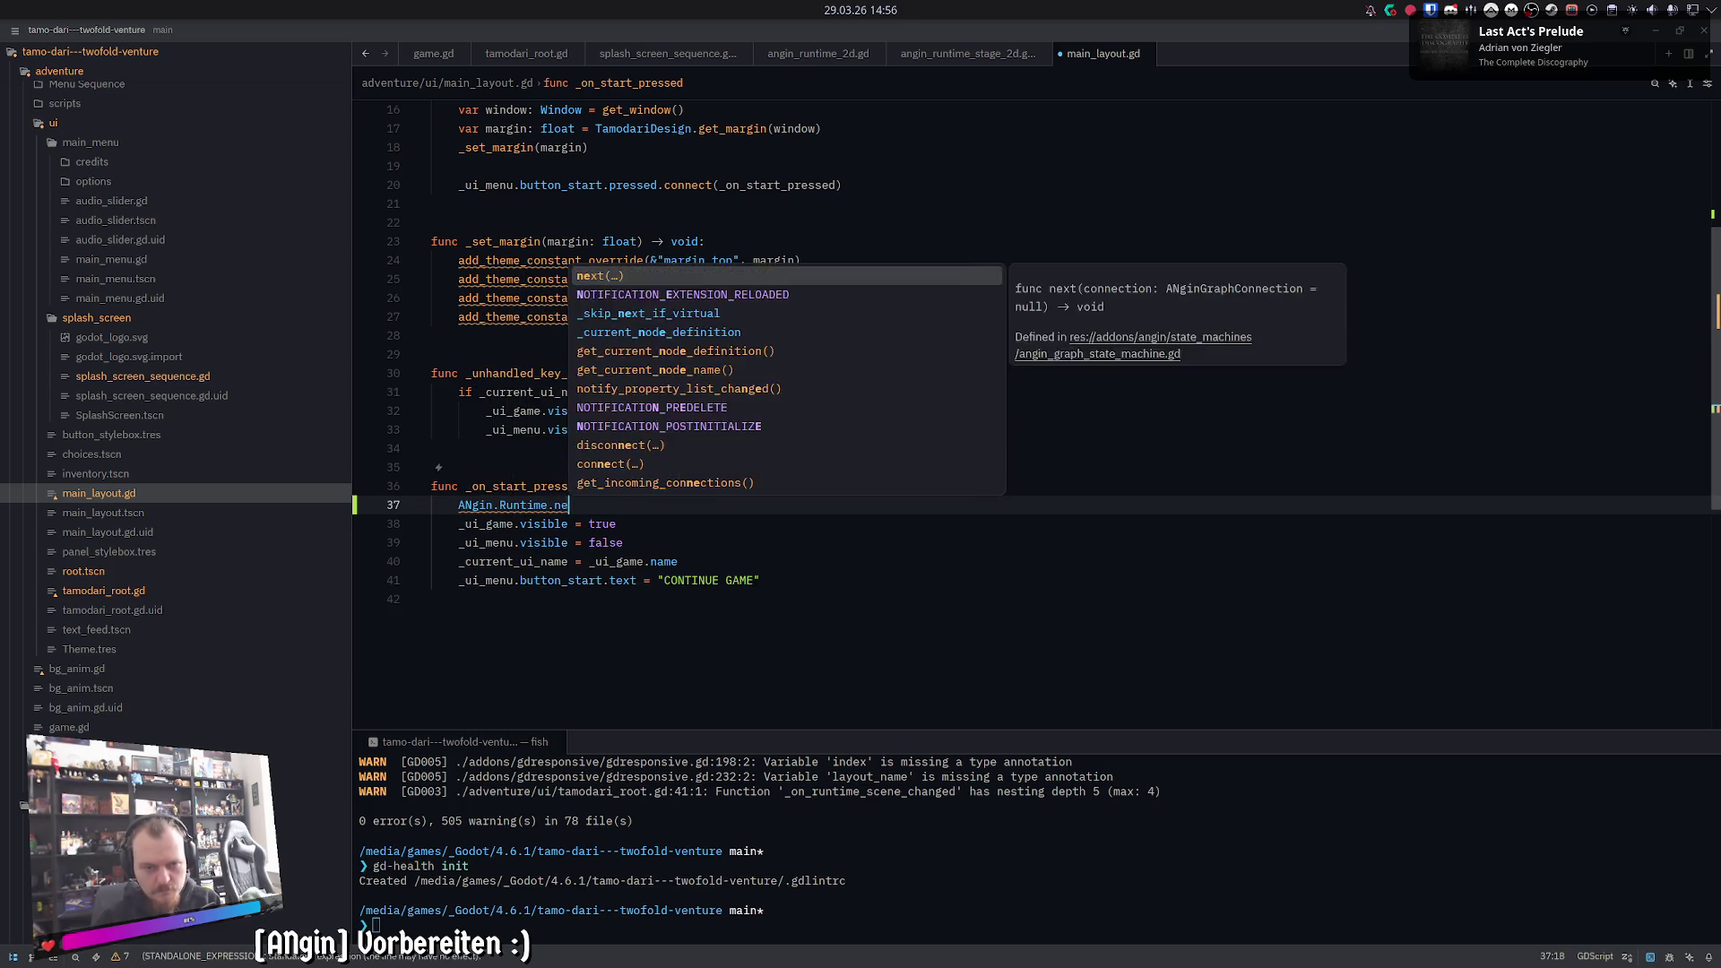
{"action": "key", "text": "Return"}
{"action": "key", "text": "ctrl+s"}
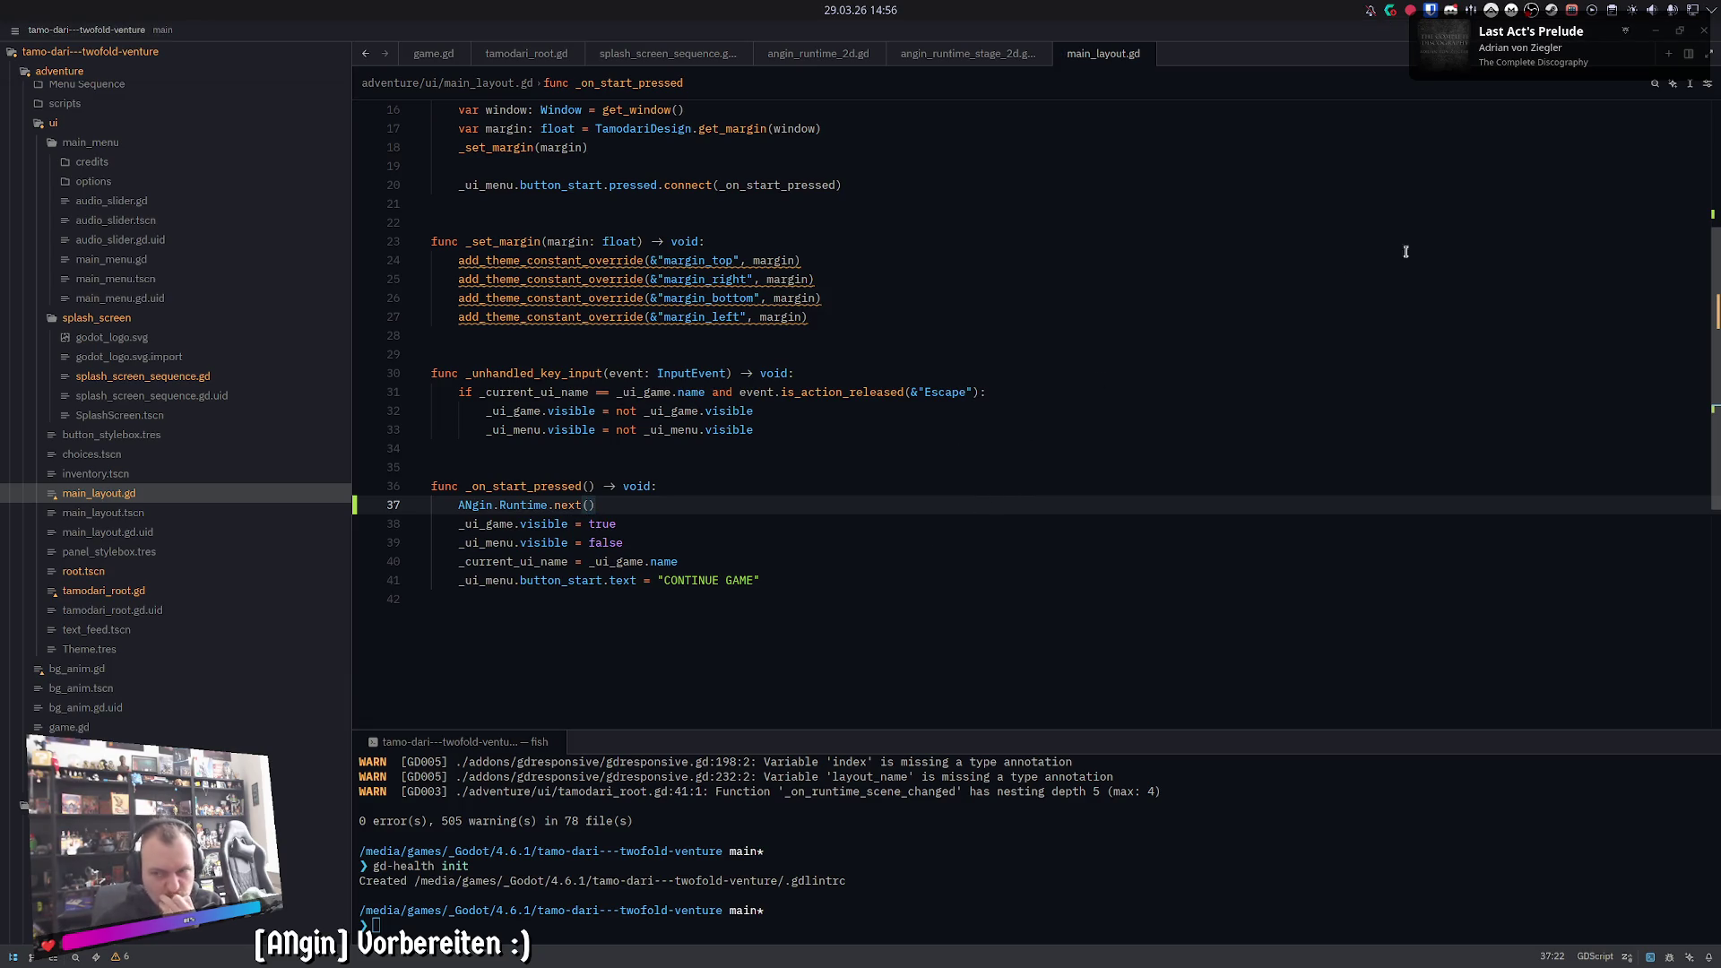
{"action": "key", "text": "alt+Tab"}
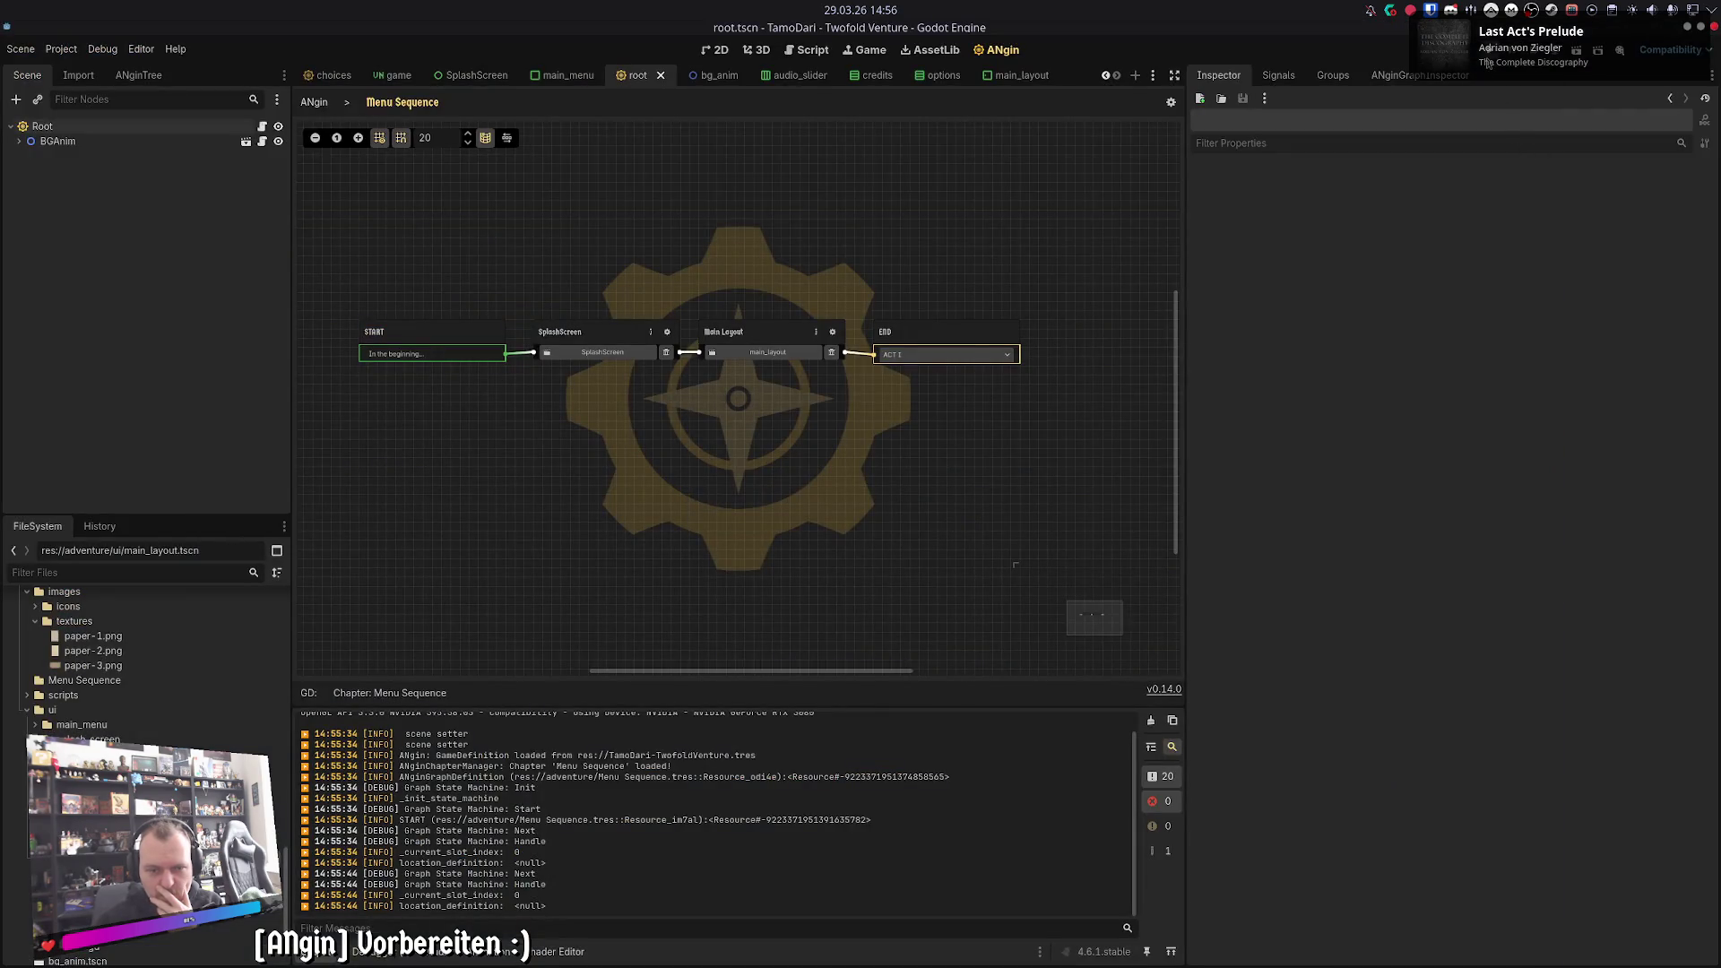
Test-run the project, choosing START GAME and then CONTINUE past the welcome screen.
{"action": "left_click", "coordinate": [1487, 61]}
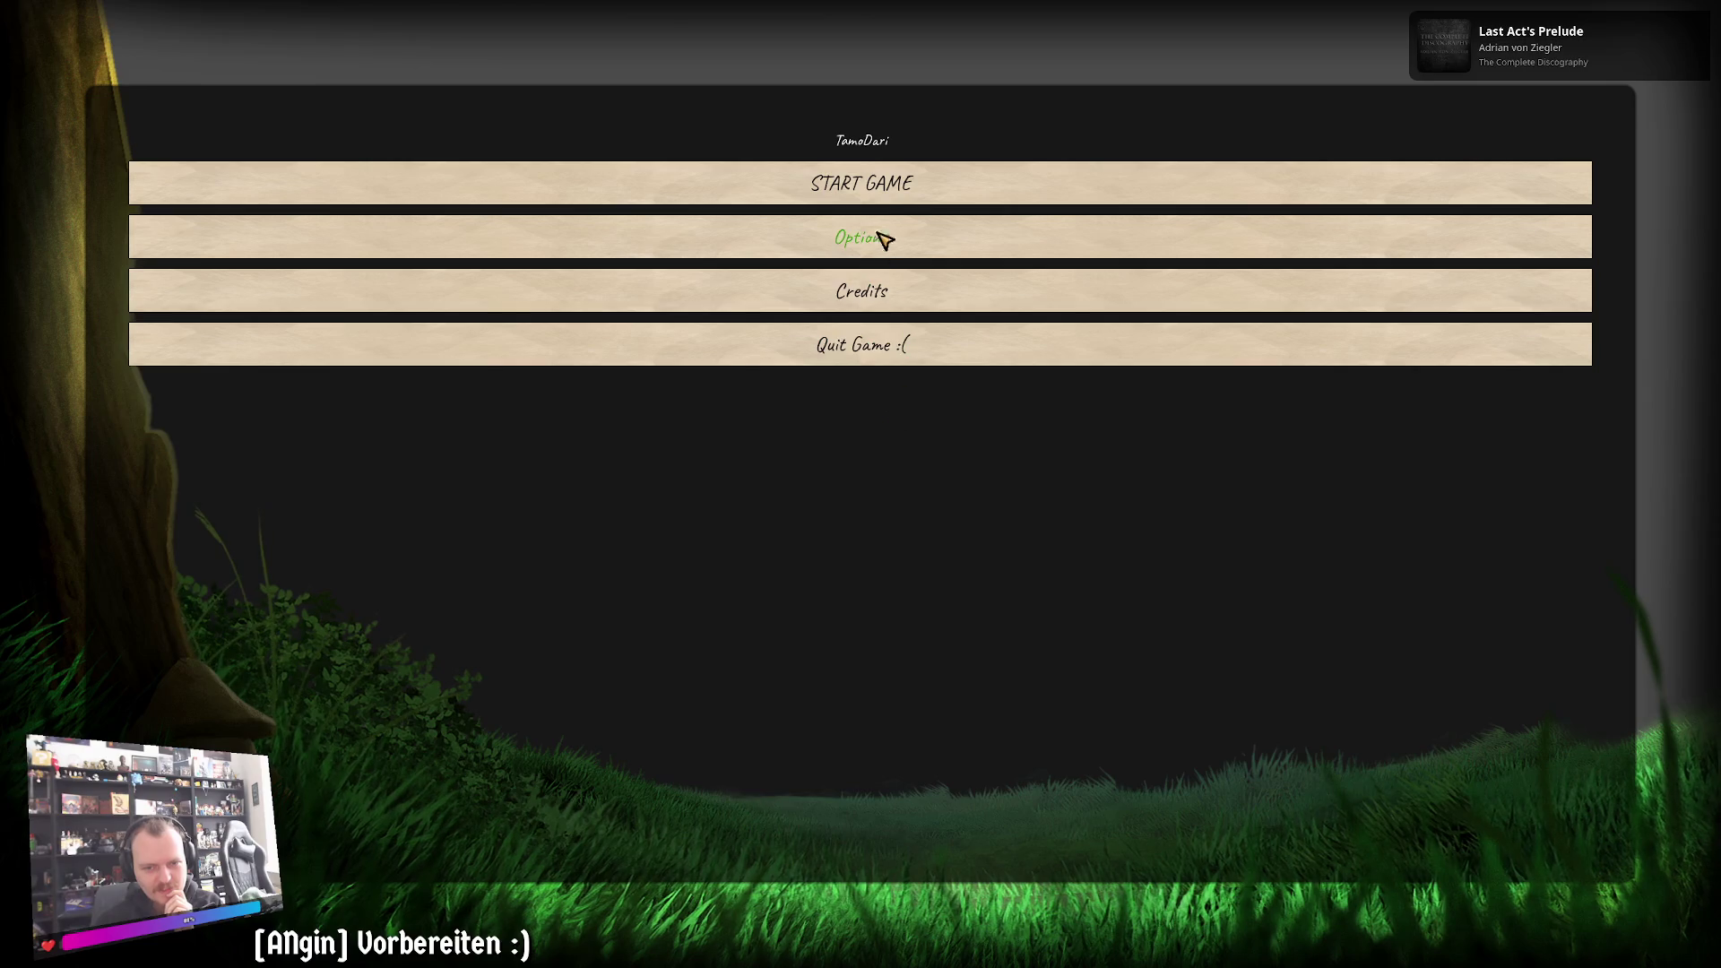
{"action": "left_click", "coordinate": [879, 186]}
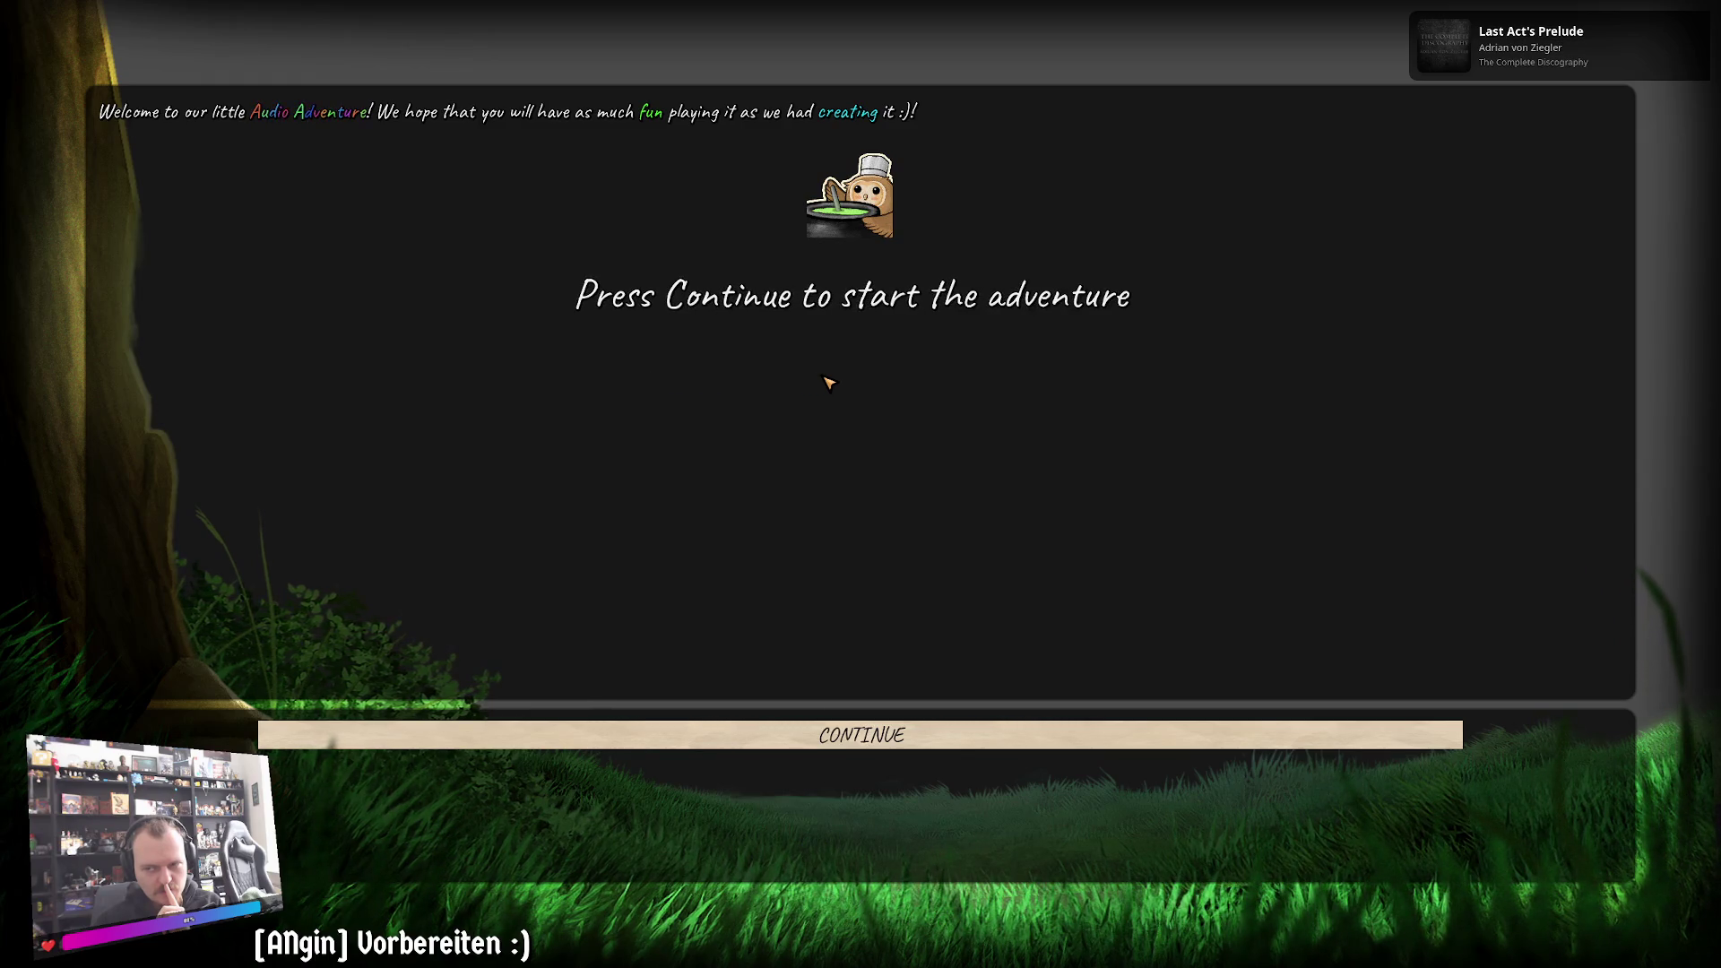
{"action": "left_click", "coordinate": [943, 731]}
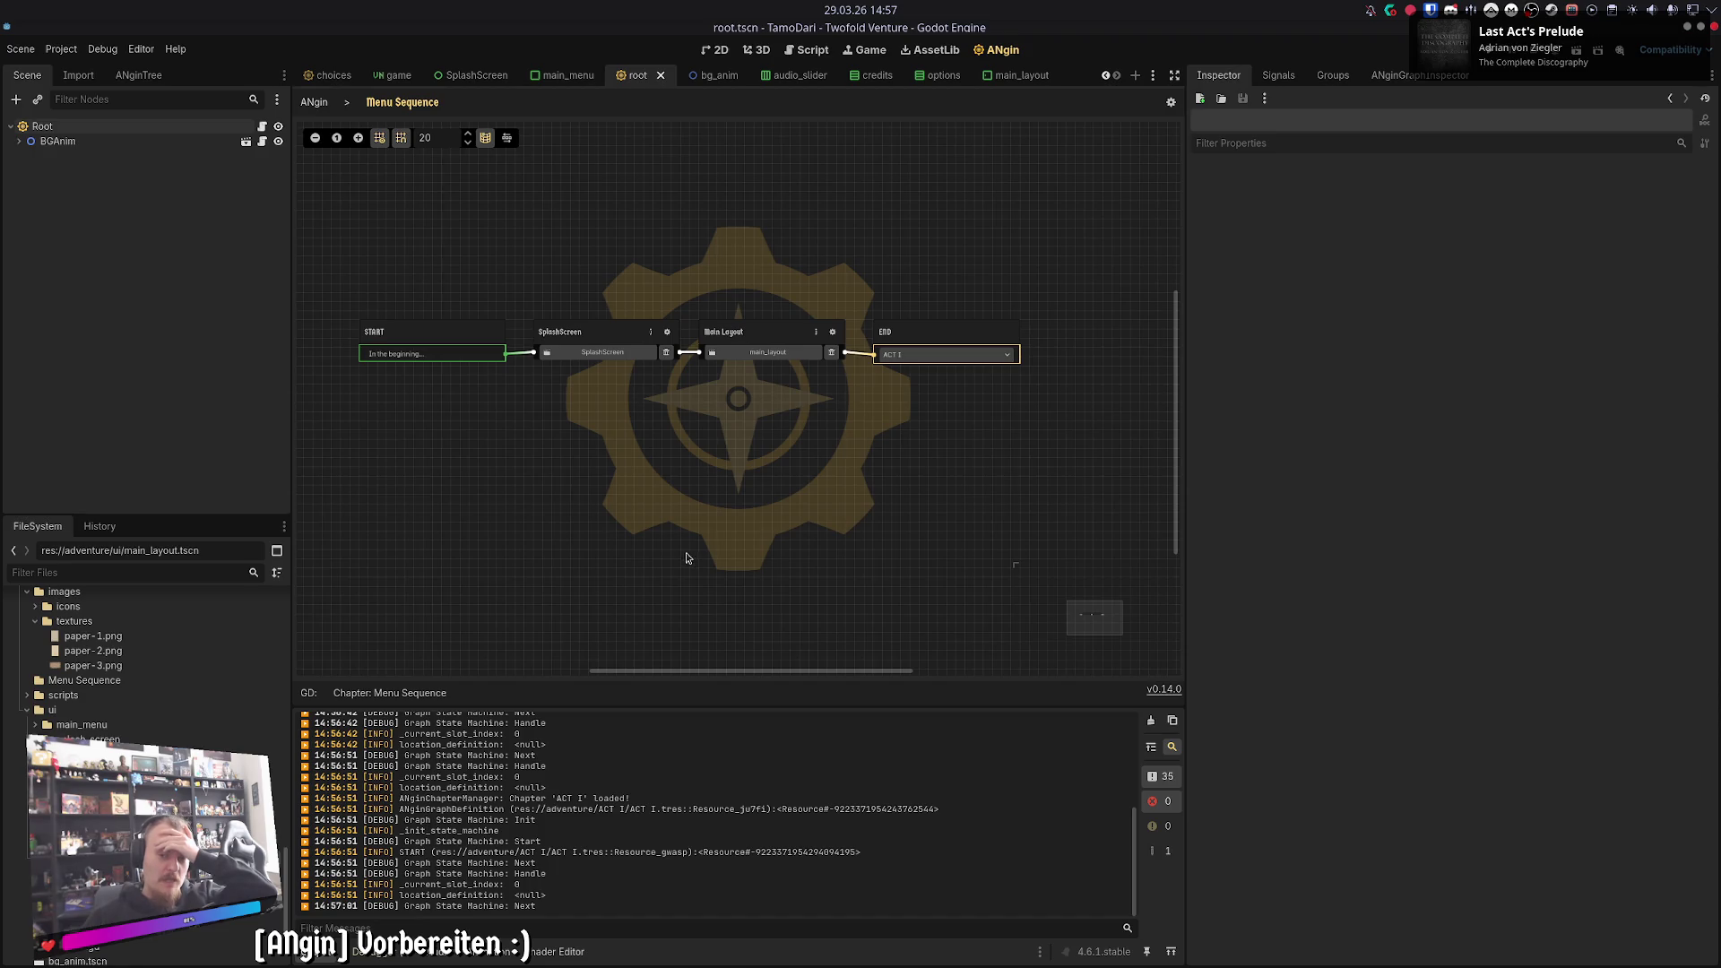
Give bg_anim's FG_1 sprite the forest.jpg texture and save the scene.
{"action": "mouse_move", "coordinate": [357, 485]}
{"action": "left_mouse_down"}
{"action": "mouse_move", "coordinate": [980, 276]}
{"action": "mouse_move", "coordinate": [511, 427]}
{"action": "mouse_move", "coordinate": [923, 281]}
{"action": "mouse_move", "coordinate": [983, 288]}
{"action": "mouse_move", "coordinate": [773, 557]}
{"action": "left_mouse_up"}
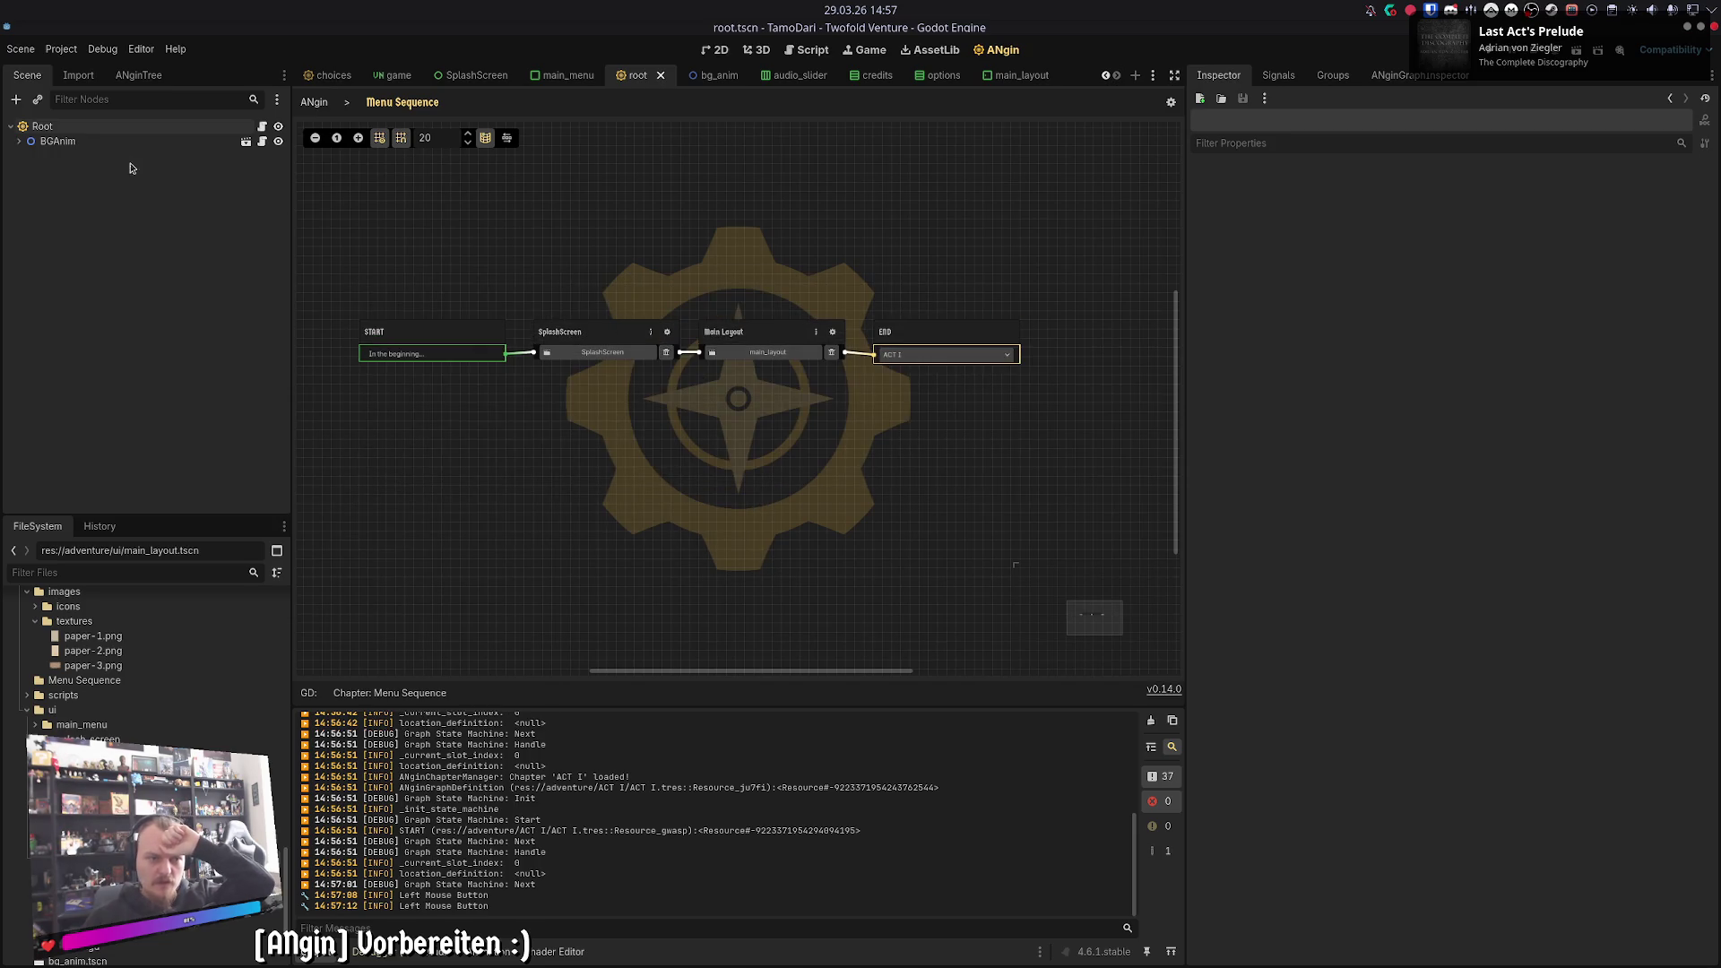
{"action": "left_click", "coordinate": [20, 144]}
{"action": "left_click", "coordinate": [245, 142]}
{"action": "left_click", "coordinate": [108, 143]}
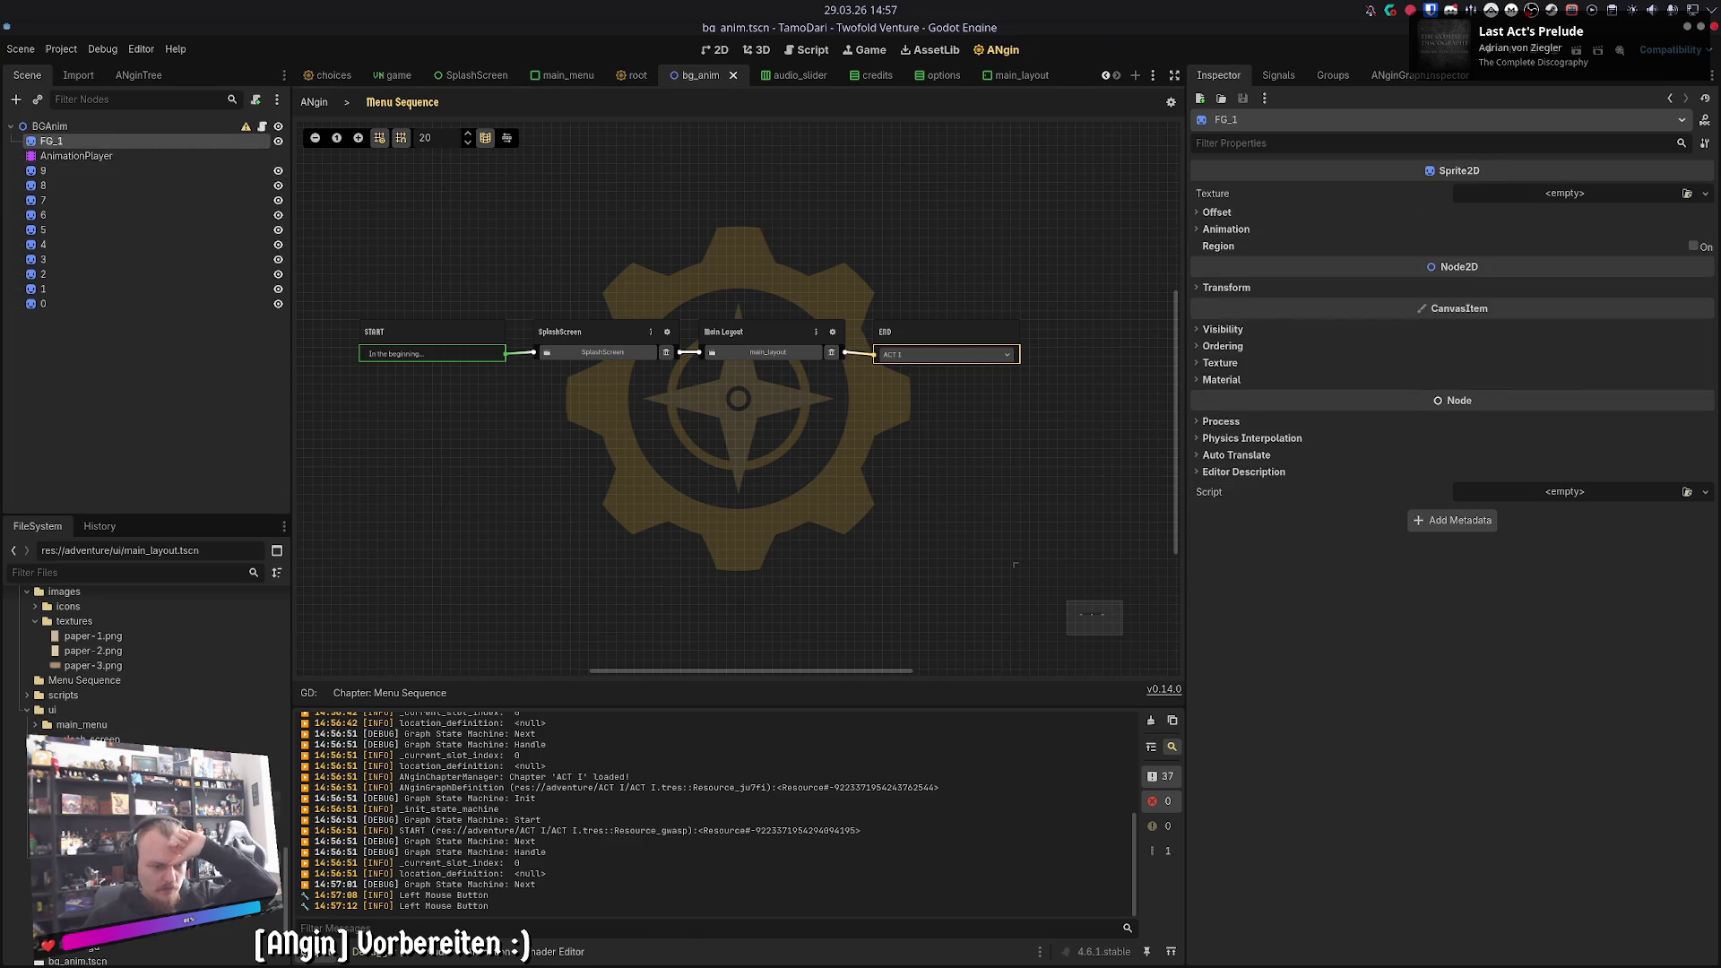
{"action": "scroll", "coordinate": [143, 645], "scroll_direction": "up", "scroll_amount": 3}
{"action": "mouse_move", "coordinate": [77, 670]}
{"action": "left_mouse_down"}
{"action": "mouse_move", "coordinate": [144, 668]}
{"action": "mouse_move", "coordinate": [1489, 205]}
{"action": "left_mouse_up"}
{"action": "key", "text": "ctrl+s"}
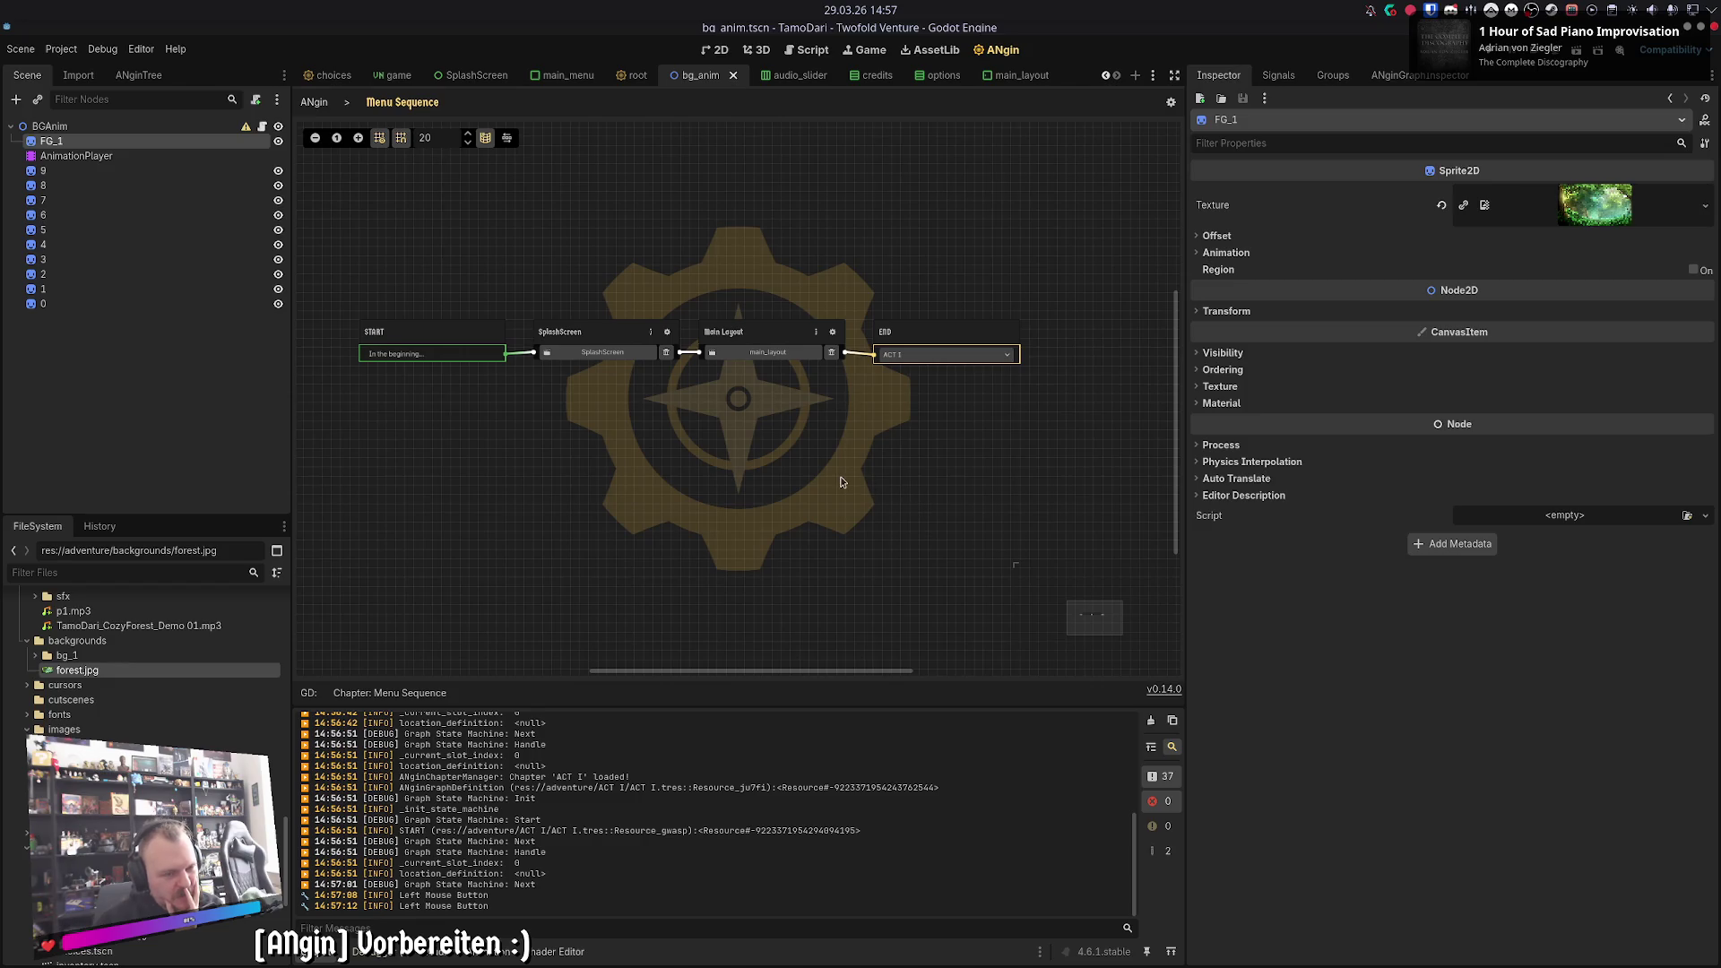
{"action": "left_click", "coordinate": [49, 127]}
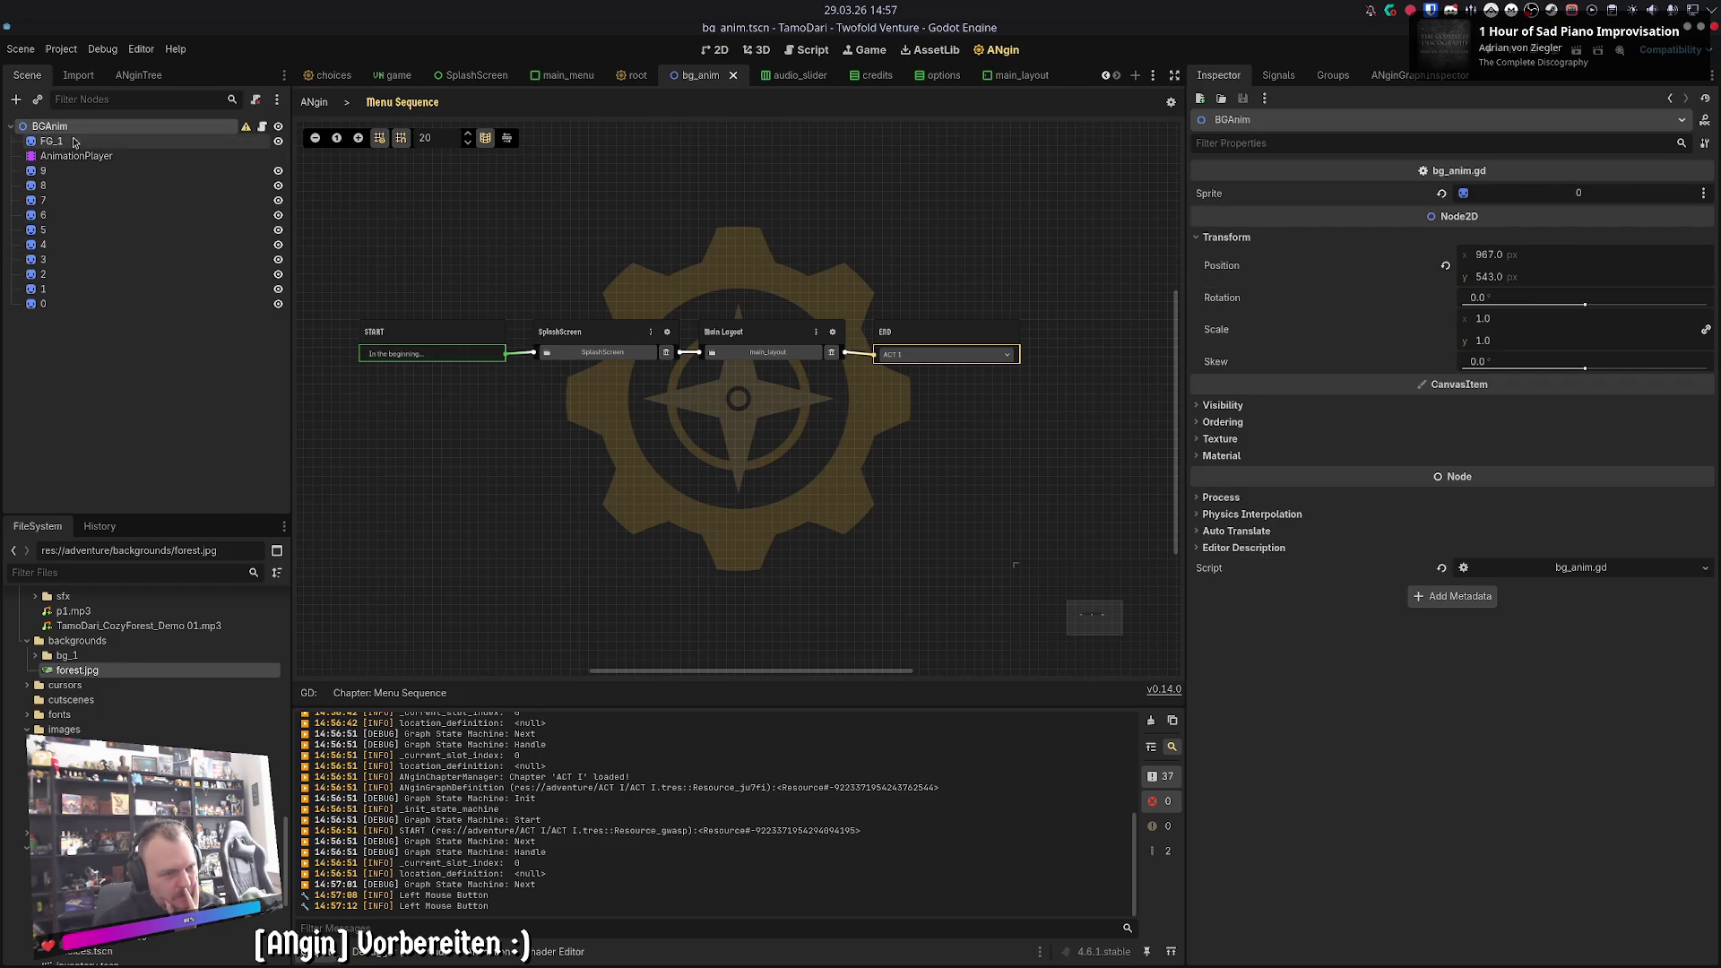
{"action": "left_click", "coordinate": [50, 141]}
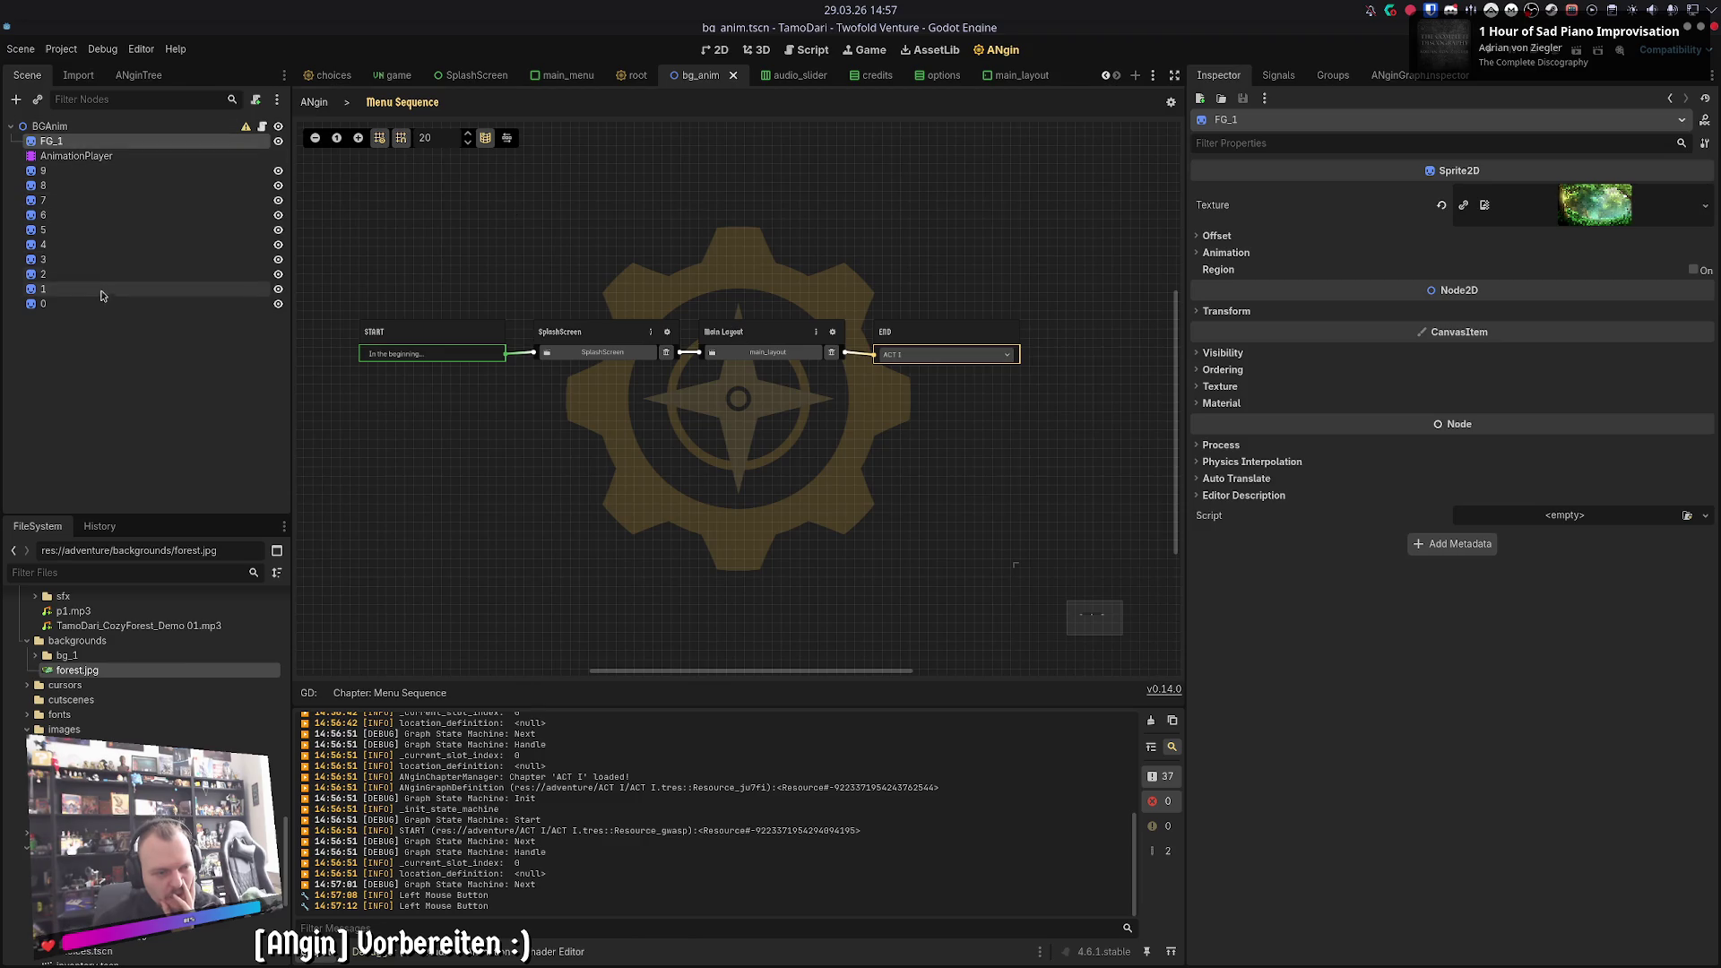
{"action": "key", "text": "Up"}
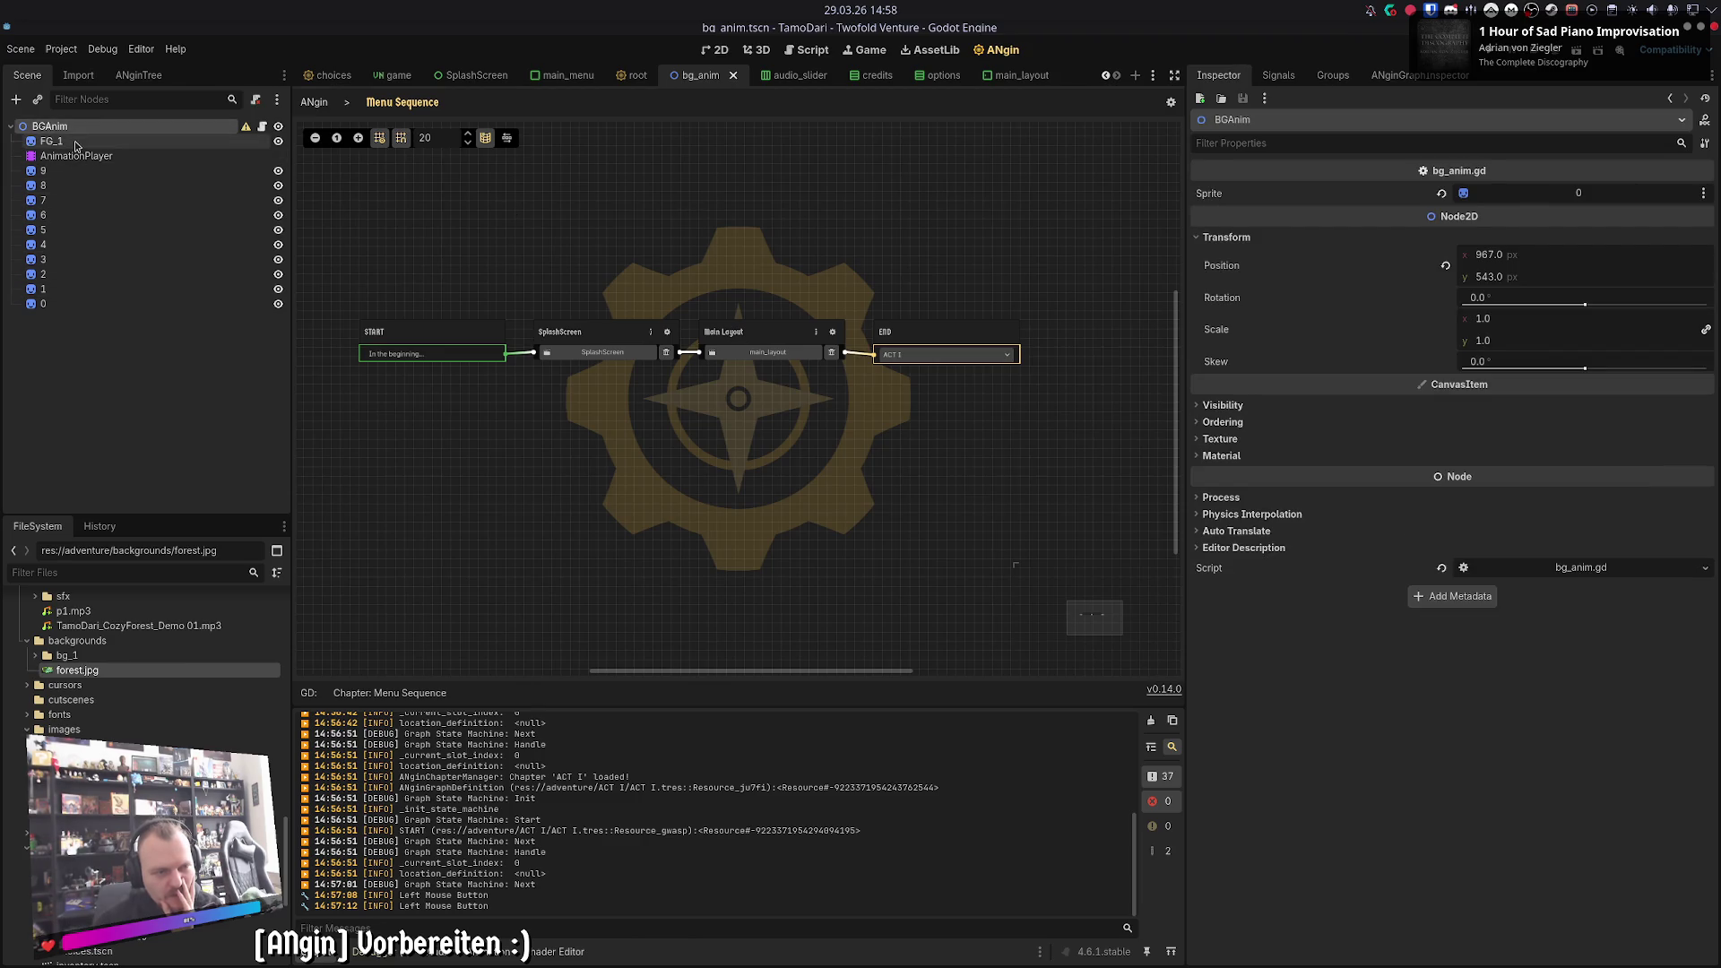
{"action": "key", "text": "Down"}
{"action": "key", "text": "Up"}
{"action": "key", "text": "Down"}
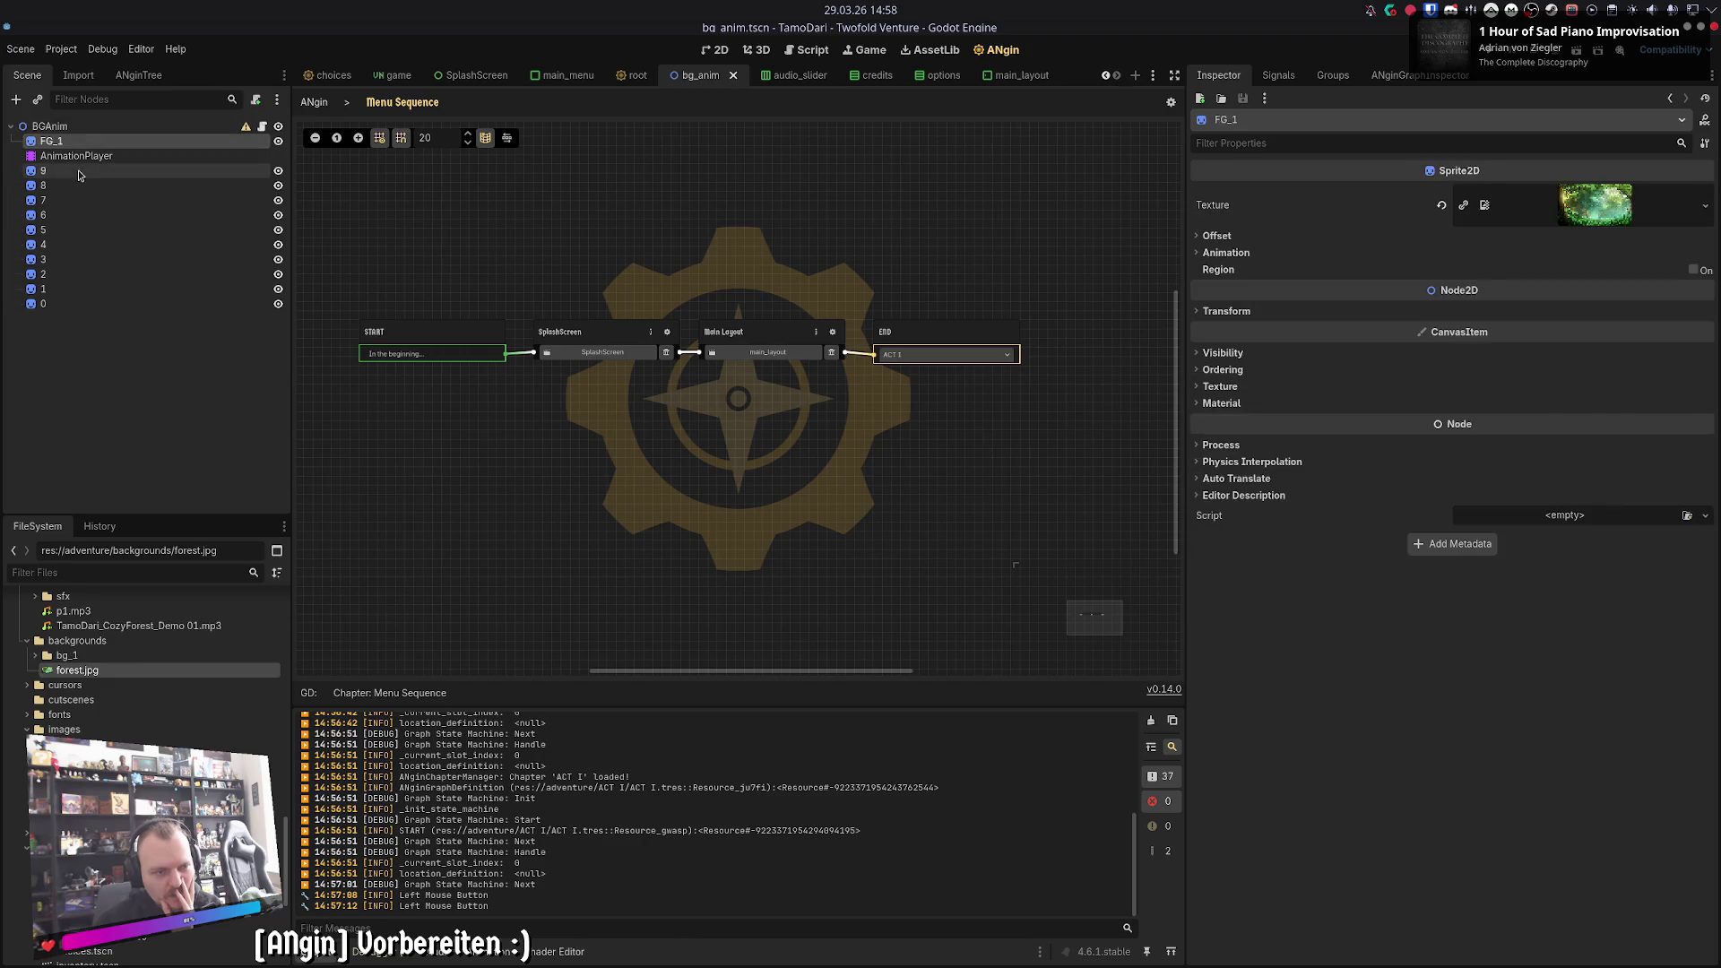
{"action": "left_click", "coordinate": [78, 175]}
{"action": "left_click", "coordinate": [103, 359]}
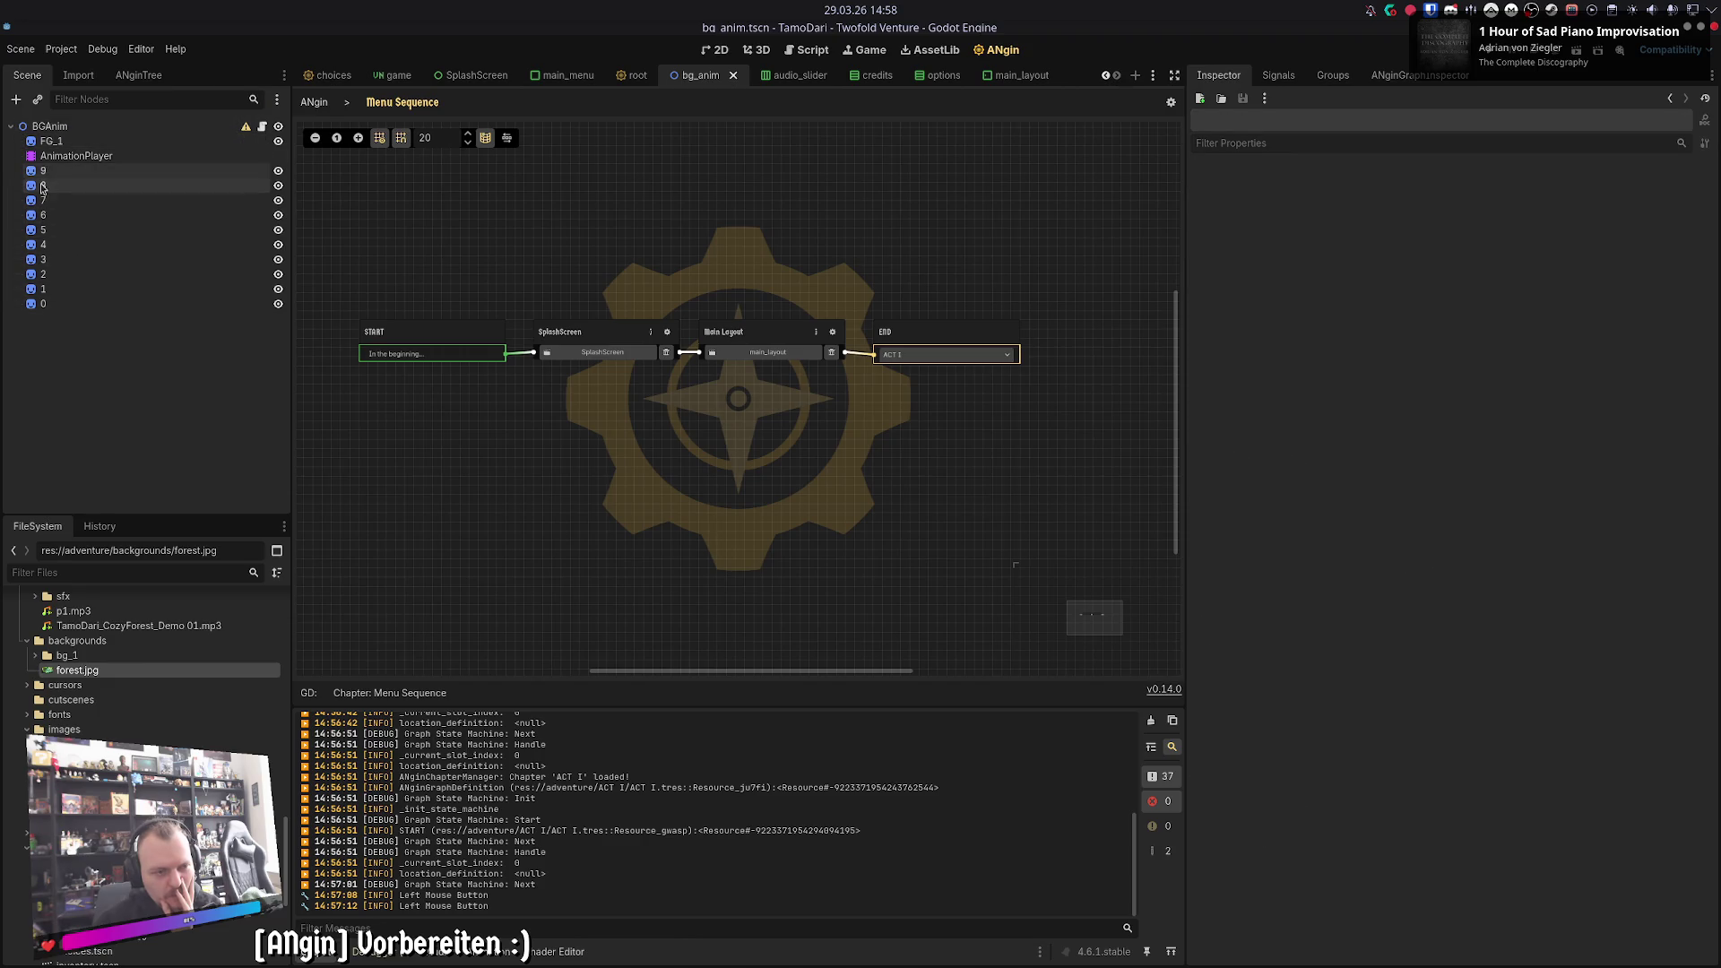
{"action": "left_click", "coordinate": [45, 127]}
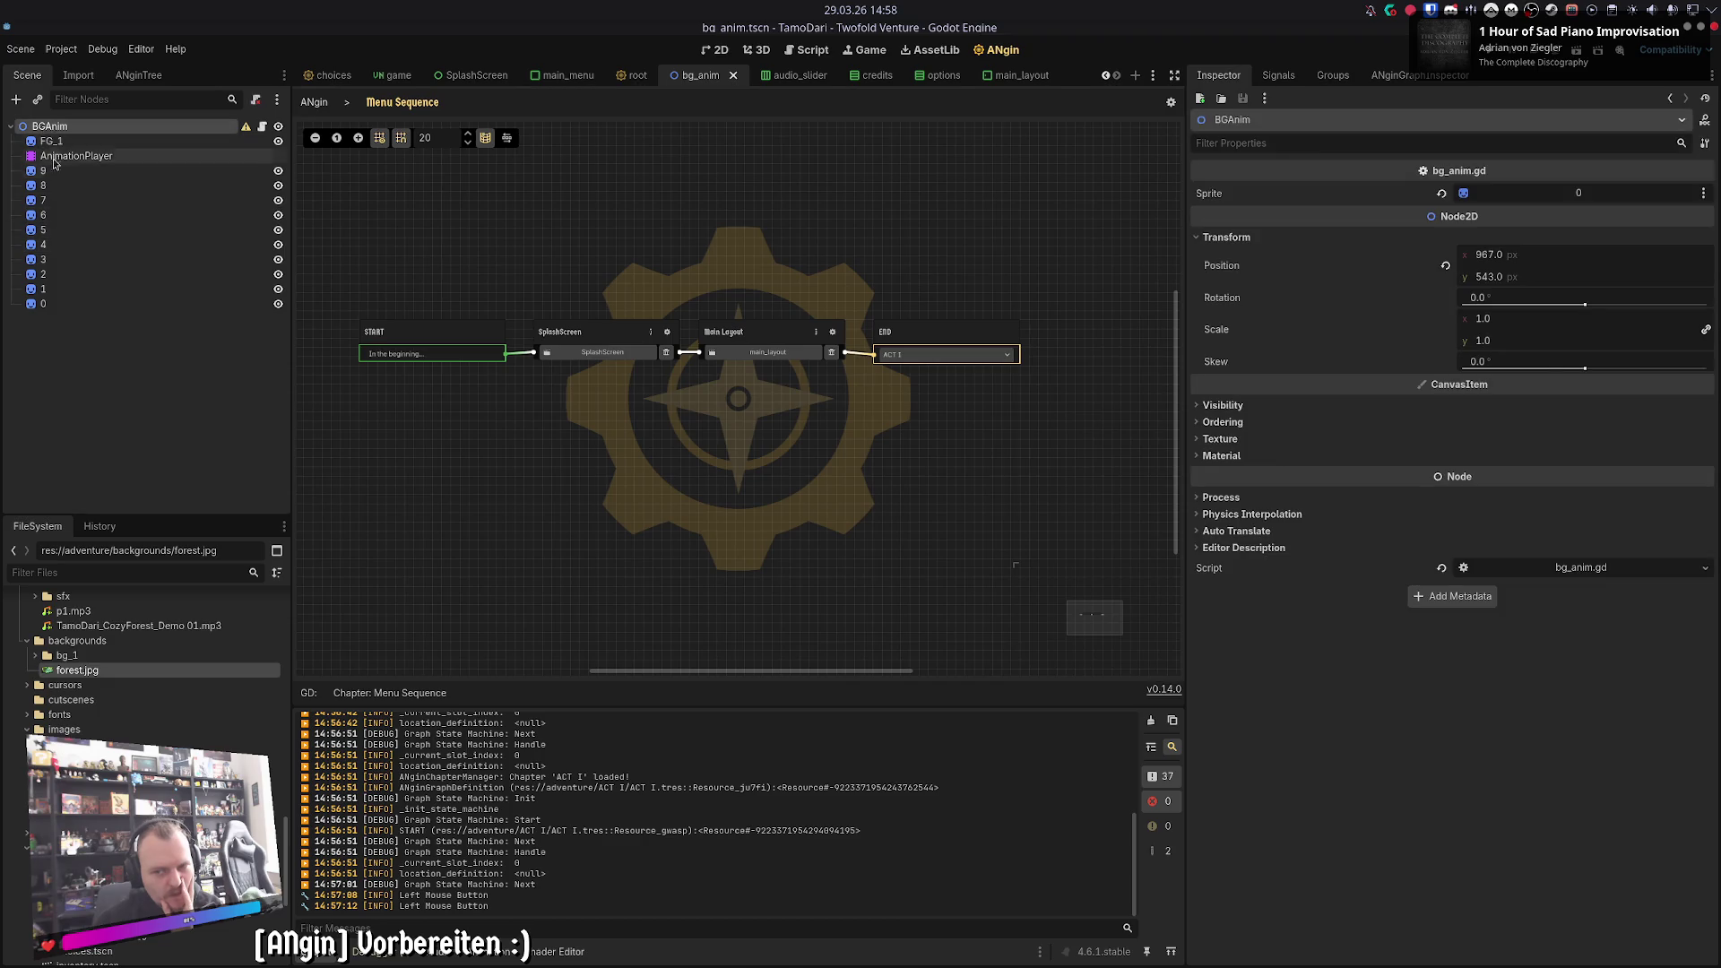
{"action": "left_click", "coordinate": [445, 498]}
{"action": "mouse_move", "coordinate": [443, 495]}
{"action": "left_mouse_down"}
{"action": "mouse_move", "coordinate": [1031, 296]}
{"action": "mouse_move", "coordinate": [663, 528]}
{"action": "left_mouse_up"}
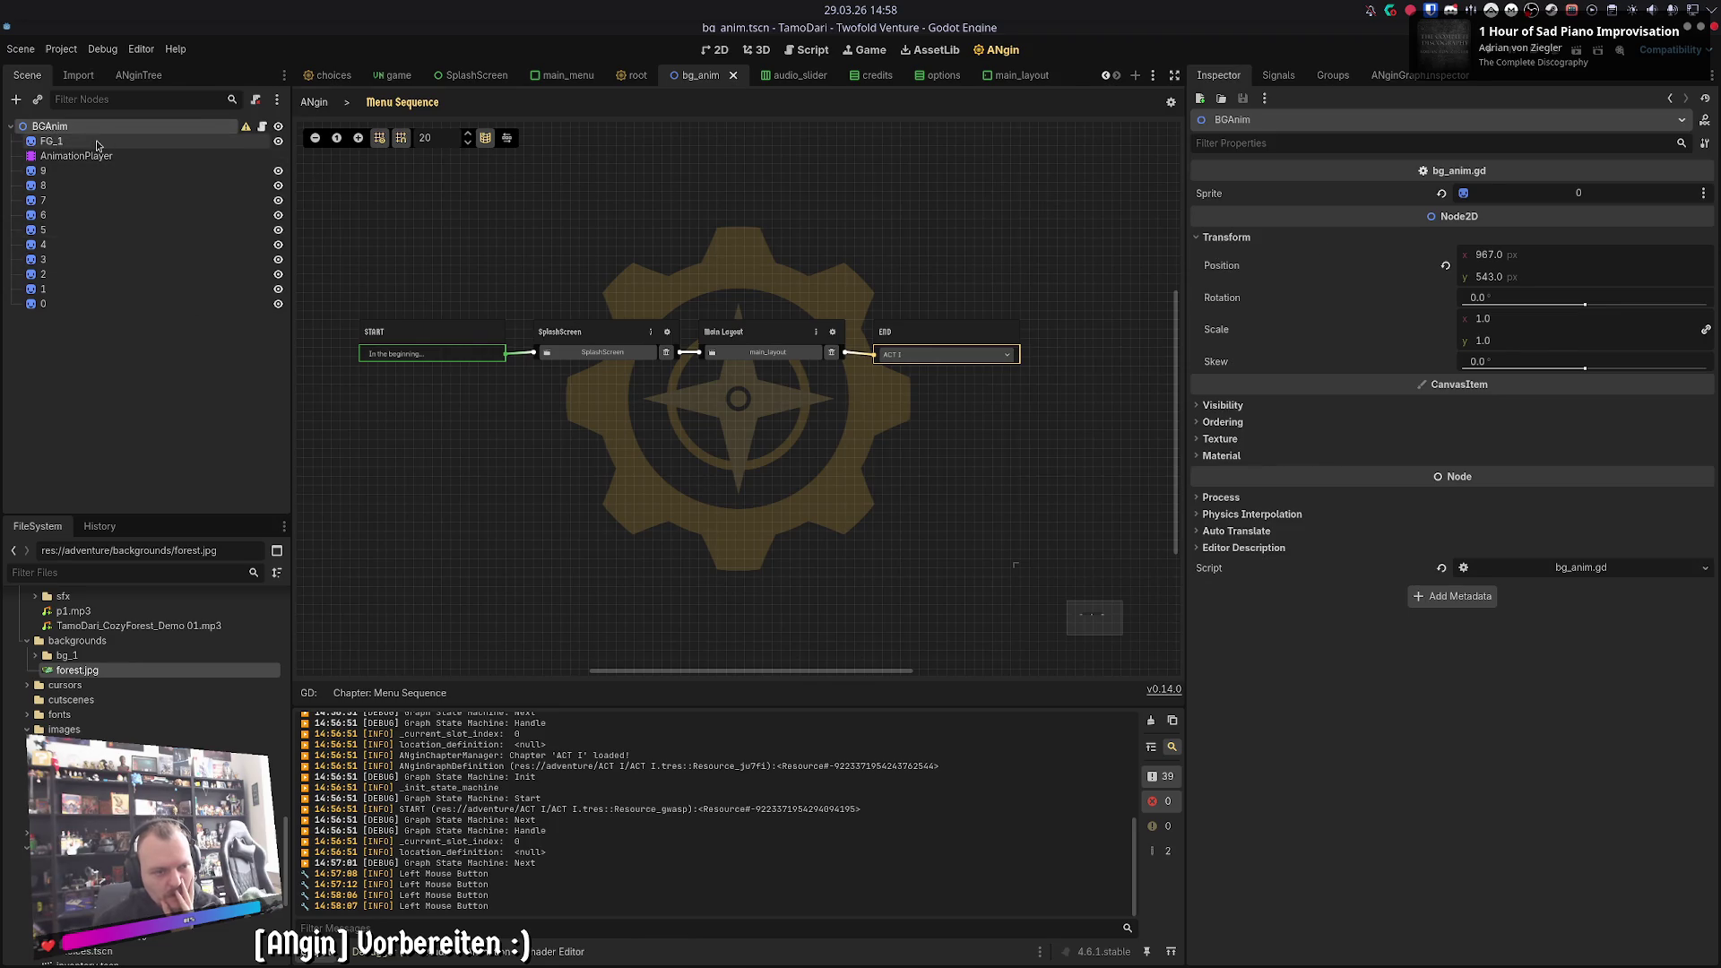
{"action": "left_click", "coordinate": [51, 140]}
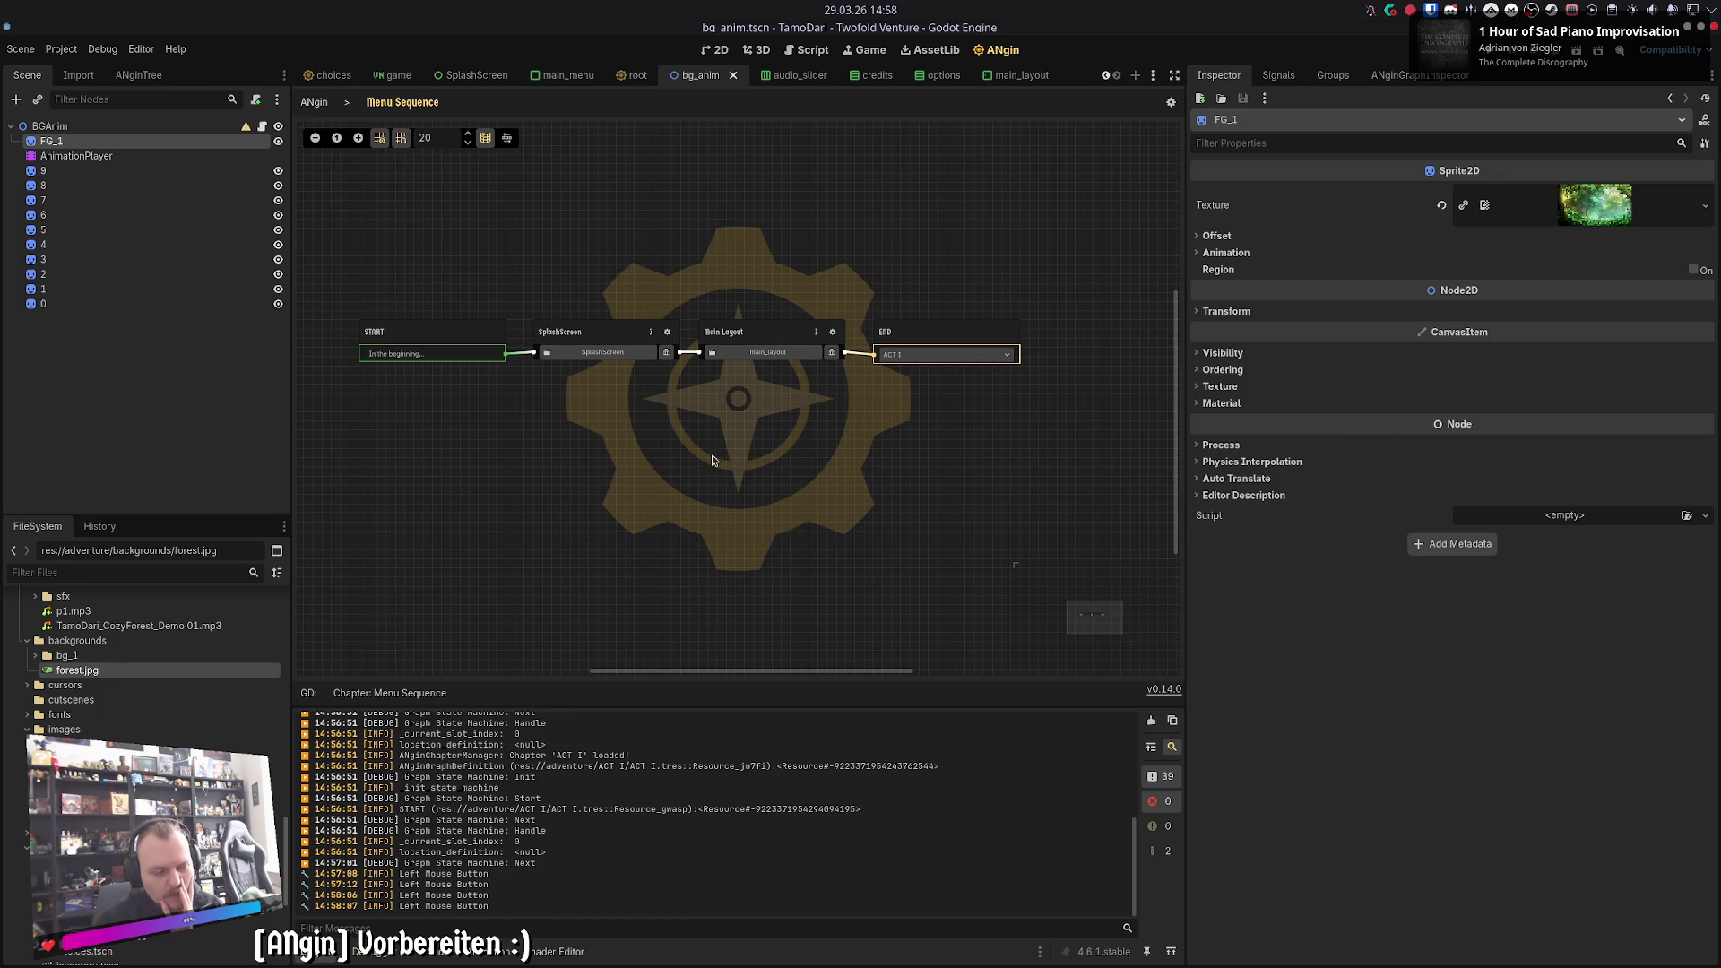
{"action": "left_click", "coordinate": [710, 489]}
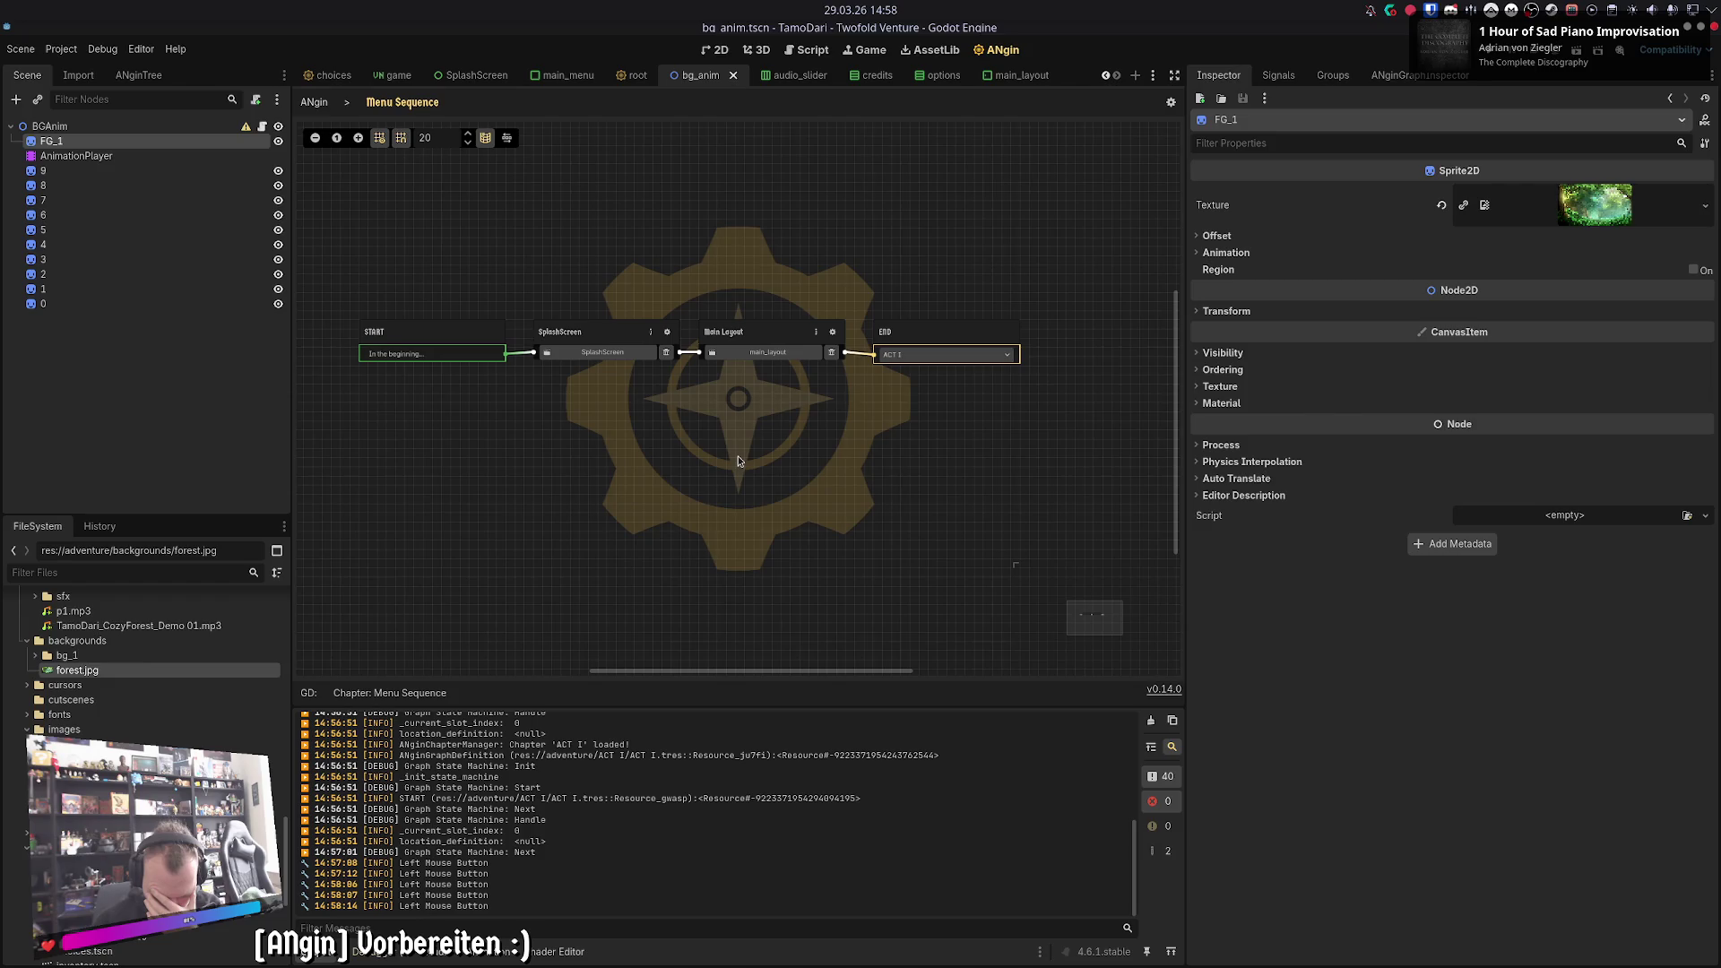
Run the project again and look through the Credits and Options screens.
{"action": "key", "text": "F5"}
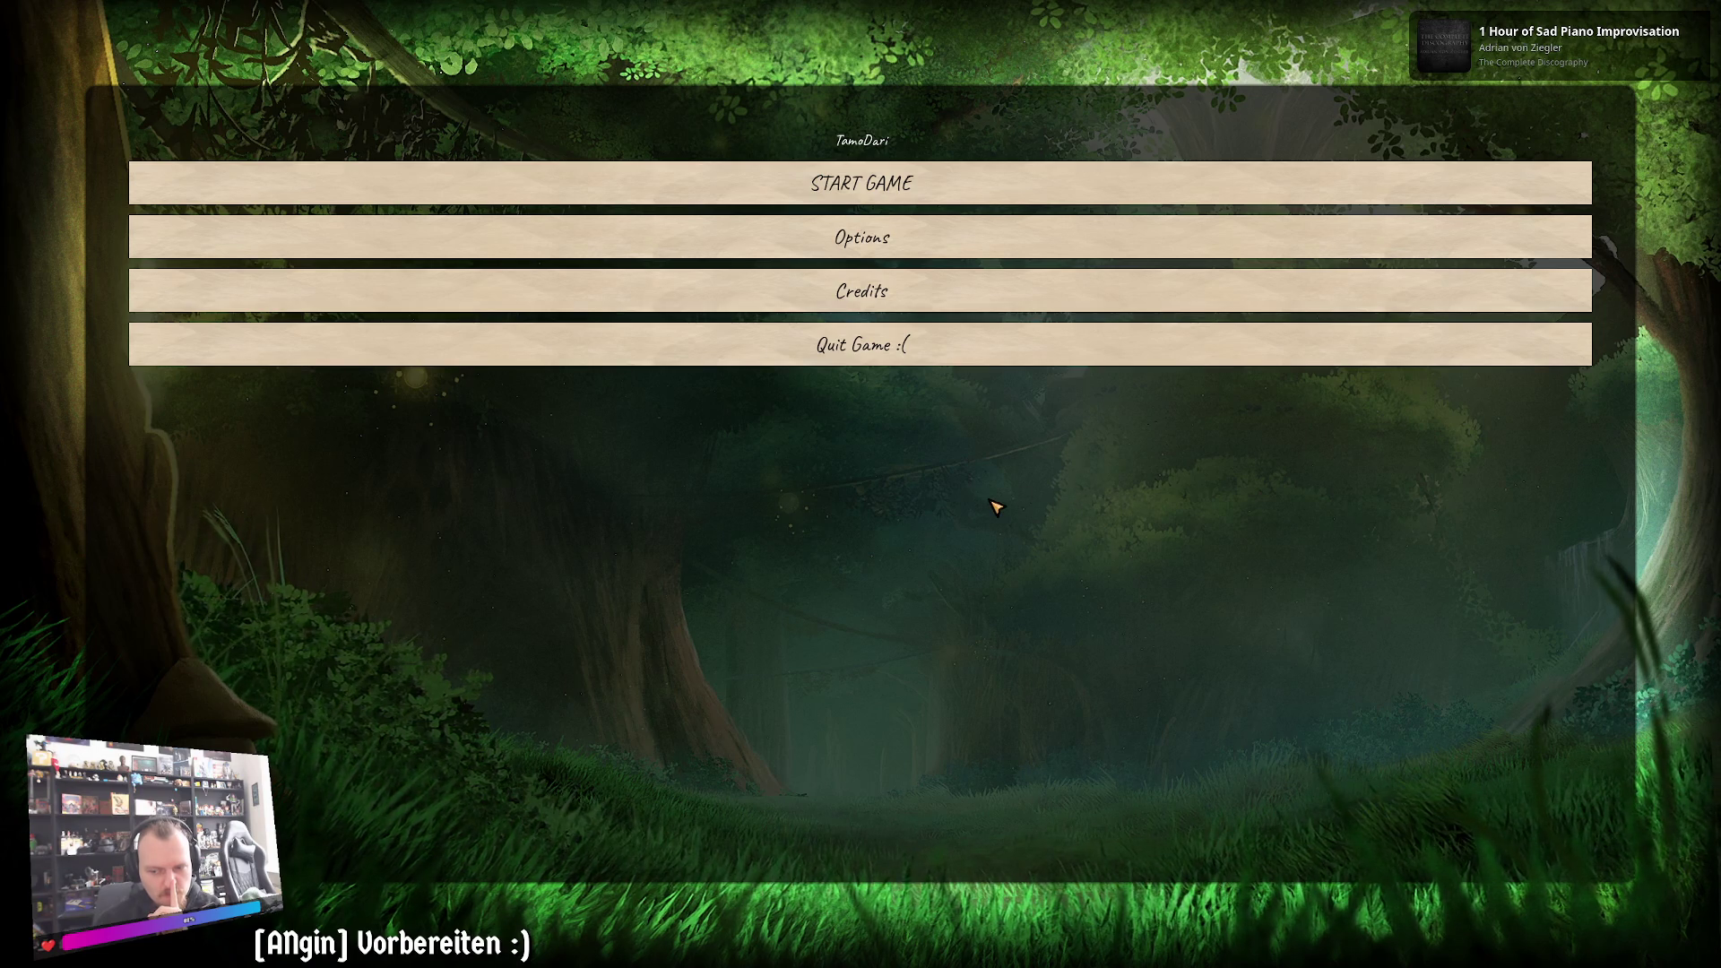
{"action": "left_click", "coordinate": [861, 296]}
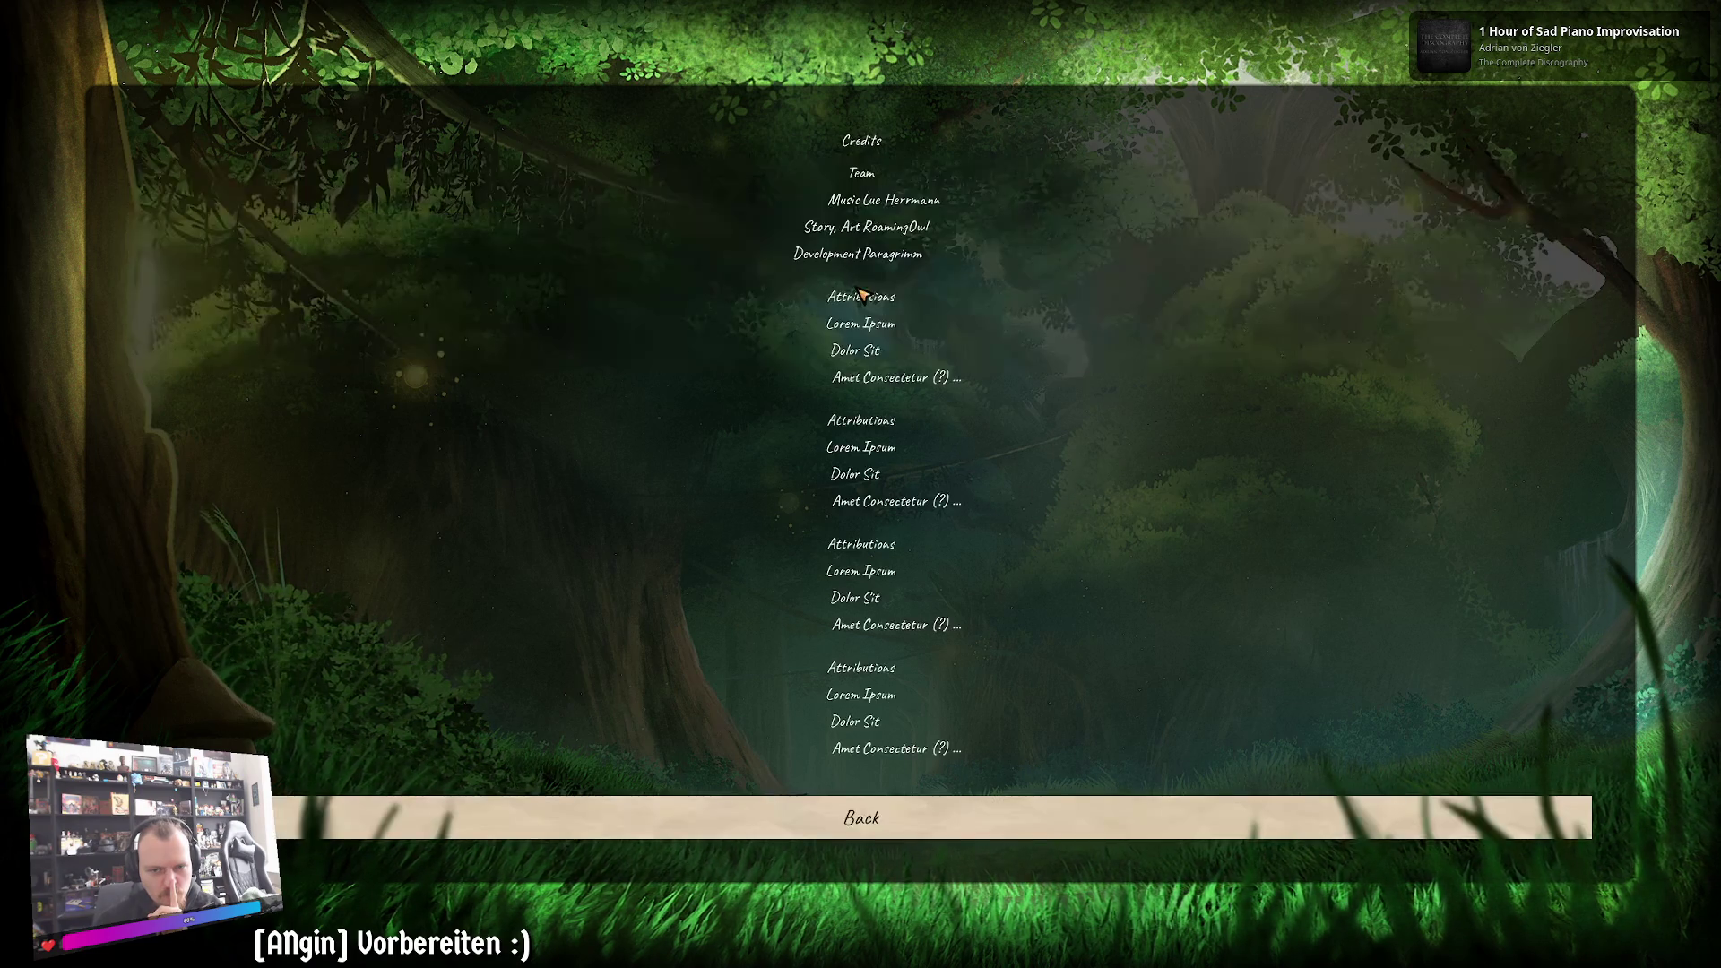
{"action": "left_click", "coordinate": [866, 816]}
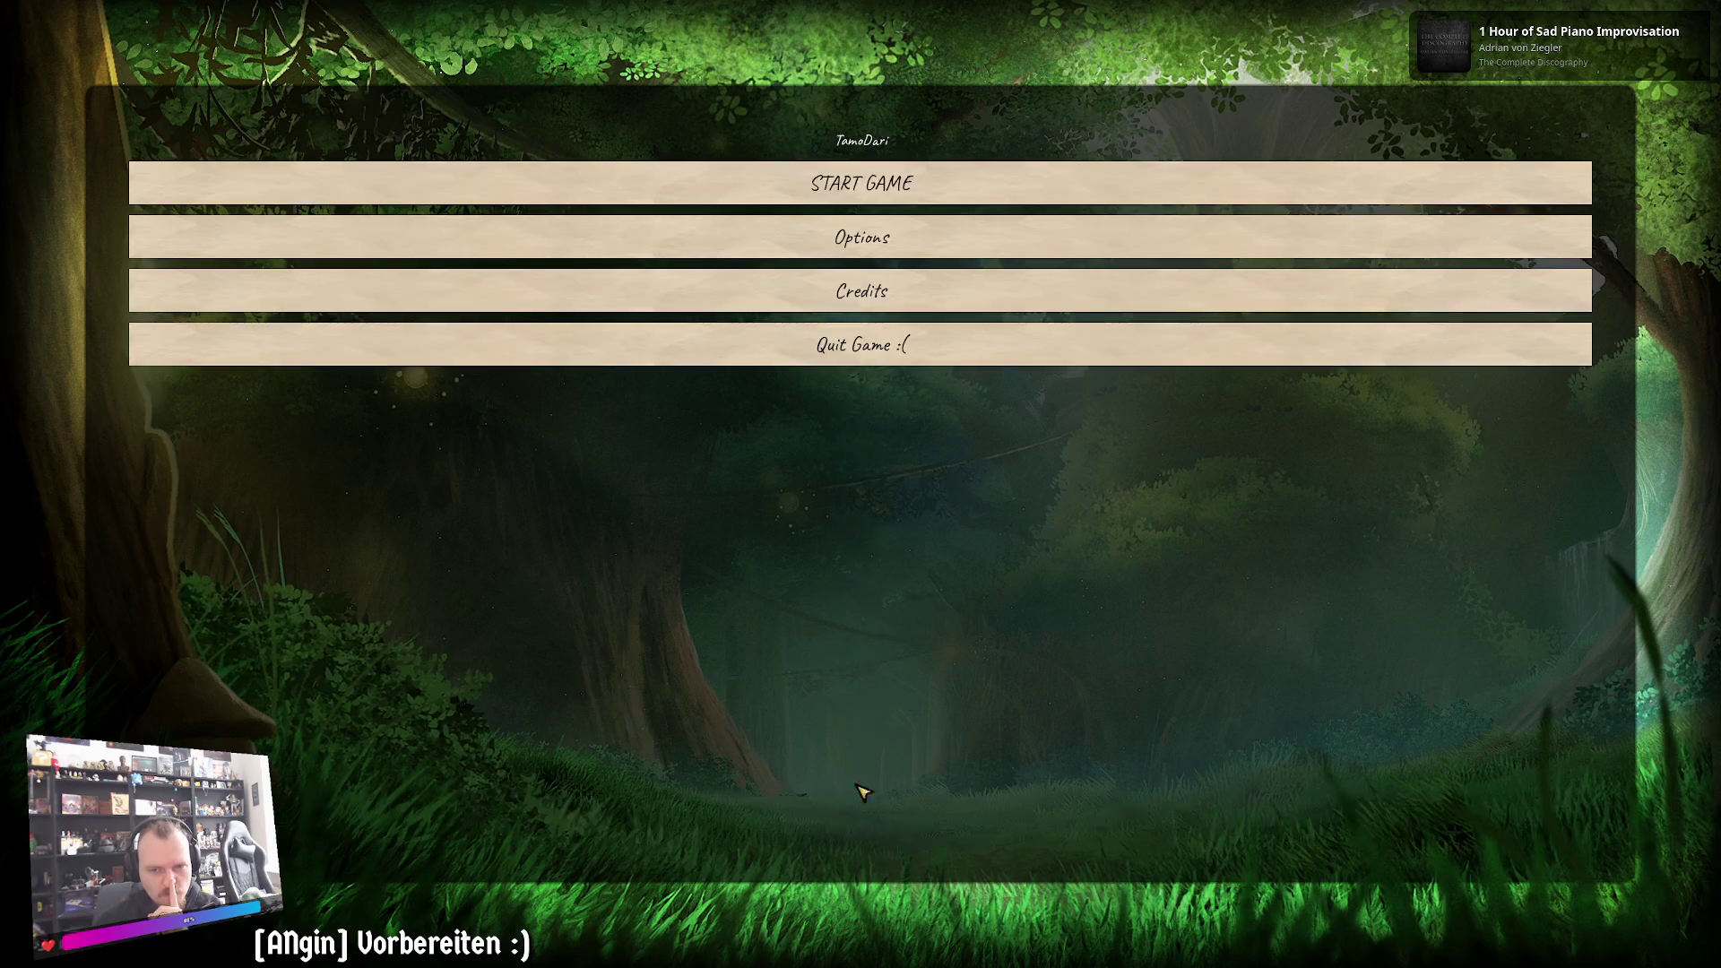
{"action": "left_click", "coordinate": [859, 242]}
{"action": "left_click", "coordinate": [823, 255]}
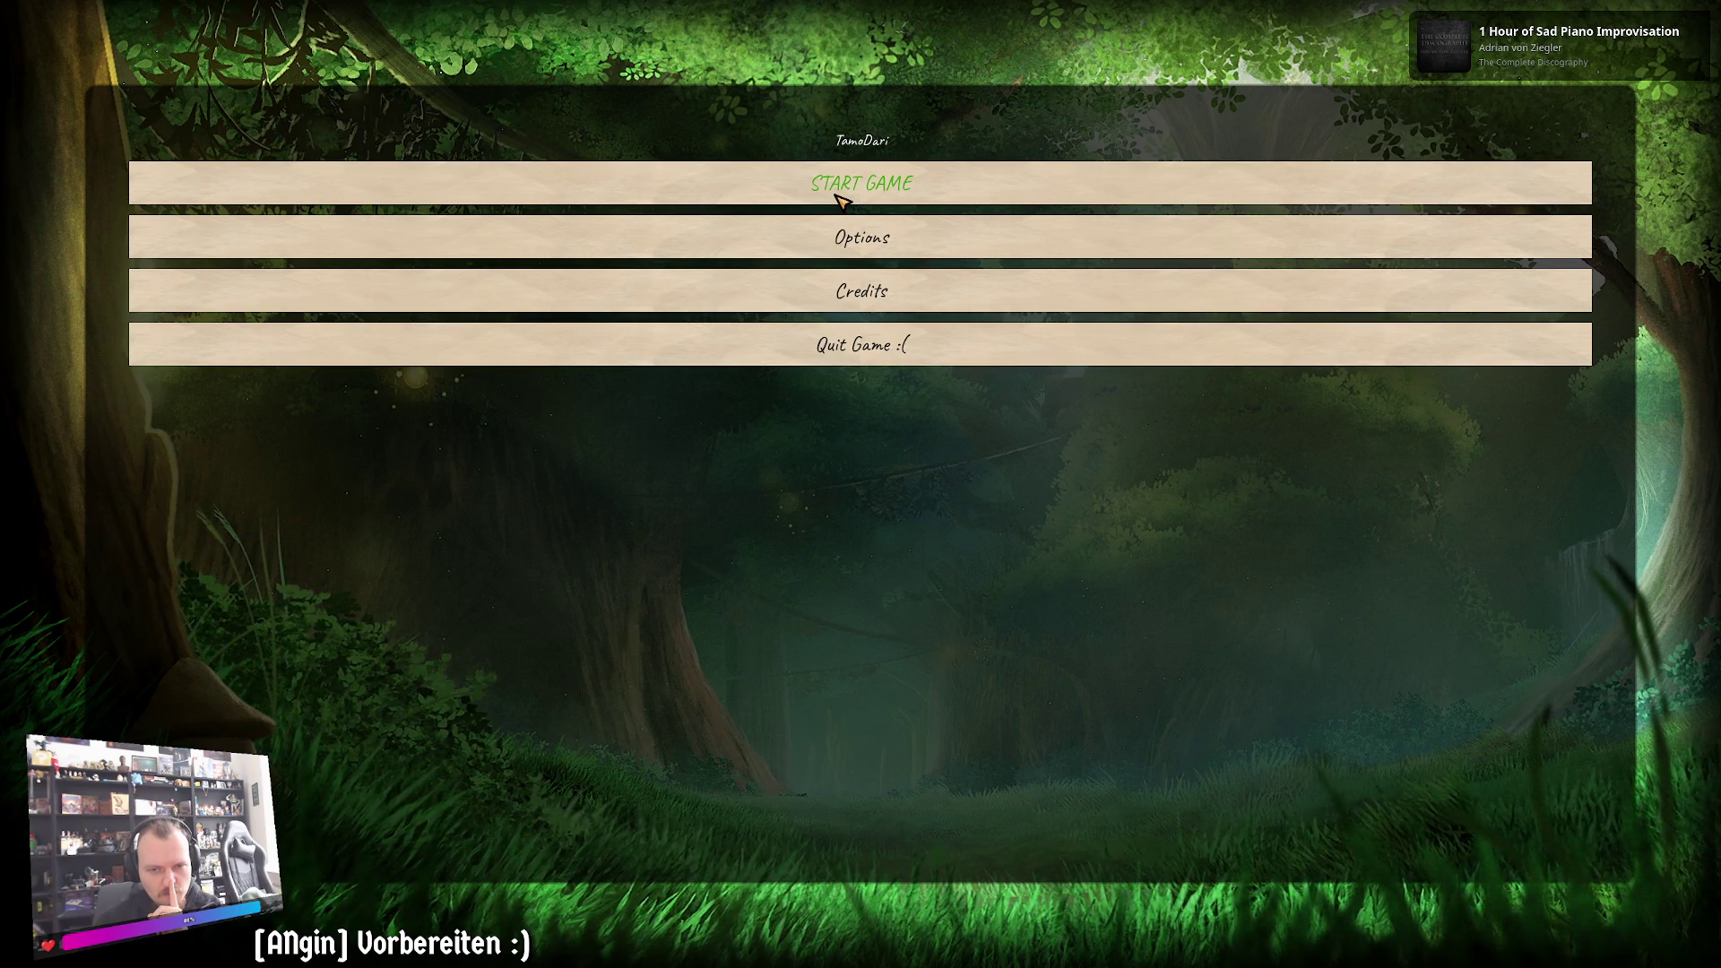
Start the game, turn the BGM slider down in Options, and continue into the adventure.
{"action": "left_click", "coordinate": [841, 195]}
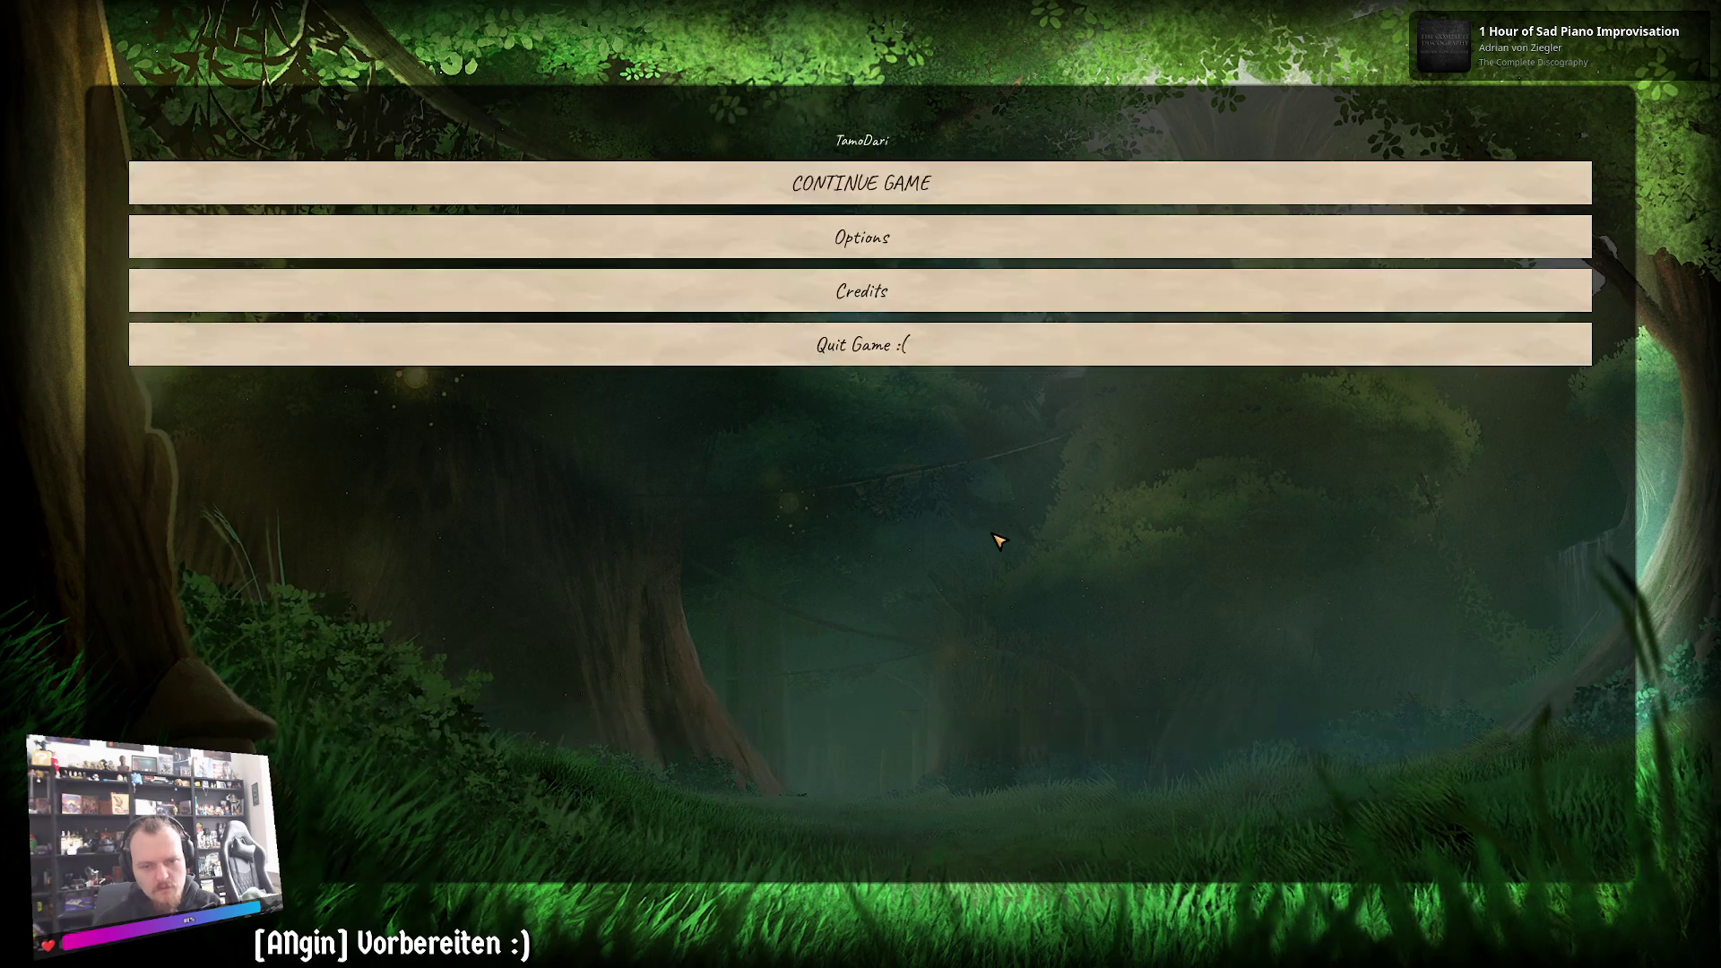
{"action": "left_click", "coordinate": [866, 240]}
{"action": "left_click_drag", "start_coordinate": [906, 168], "coordinate": [361, 168]}
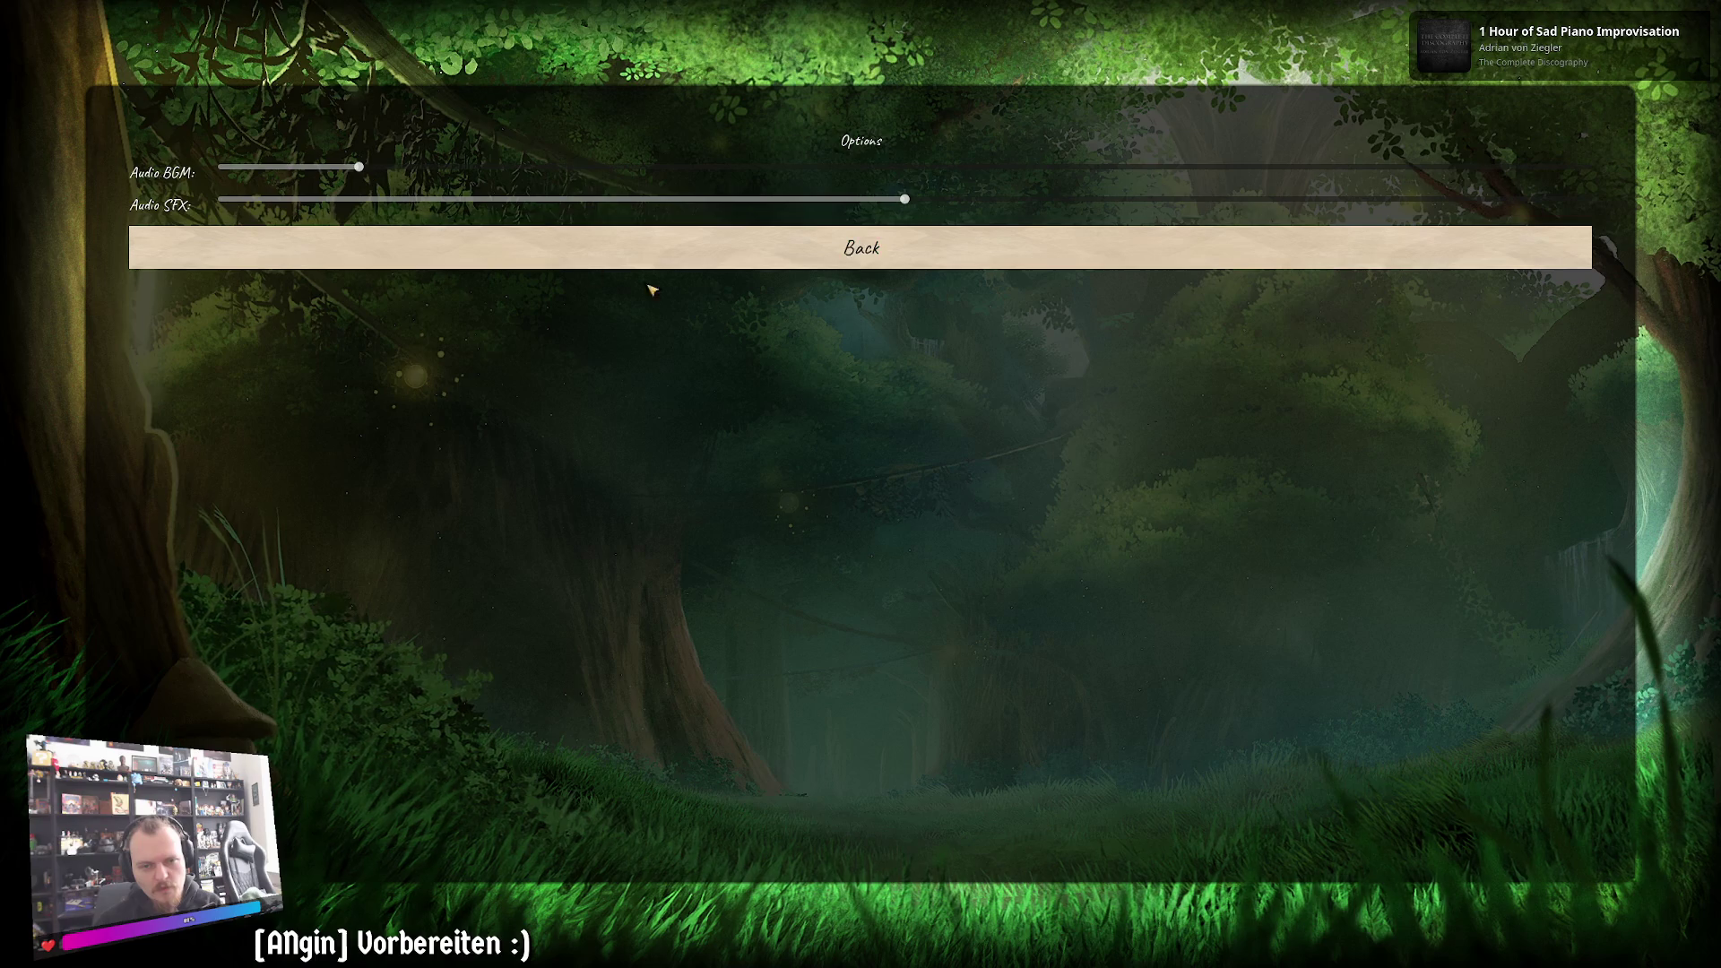
{"action": "left_click", "coordinate": [856, 265]}
{"action": "left_click", "coordinate": [835, 187]}
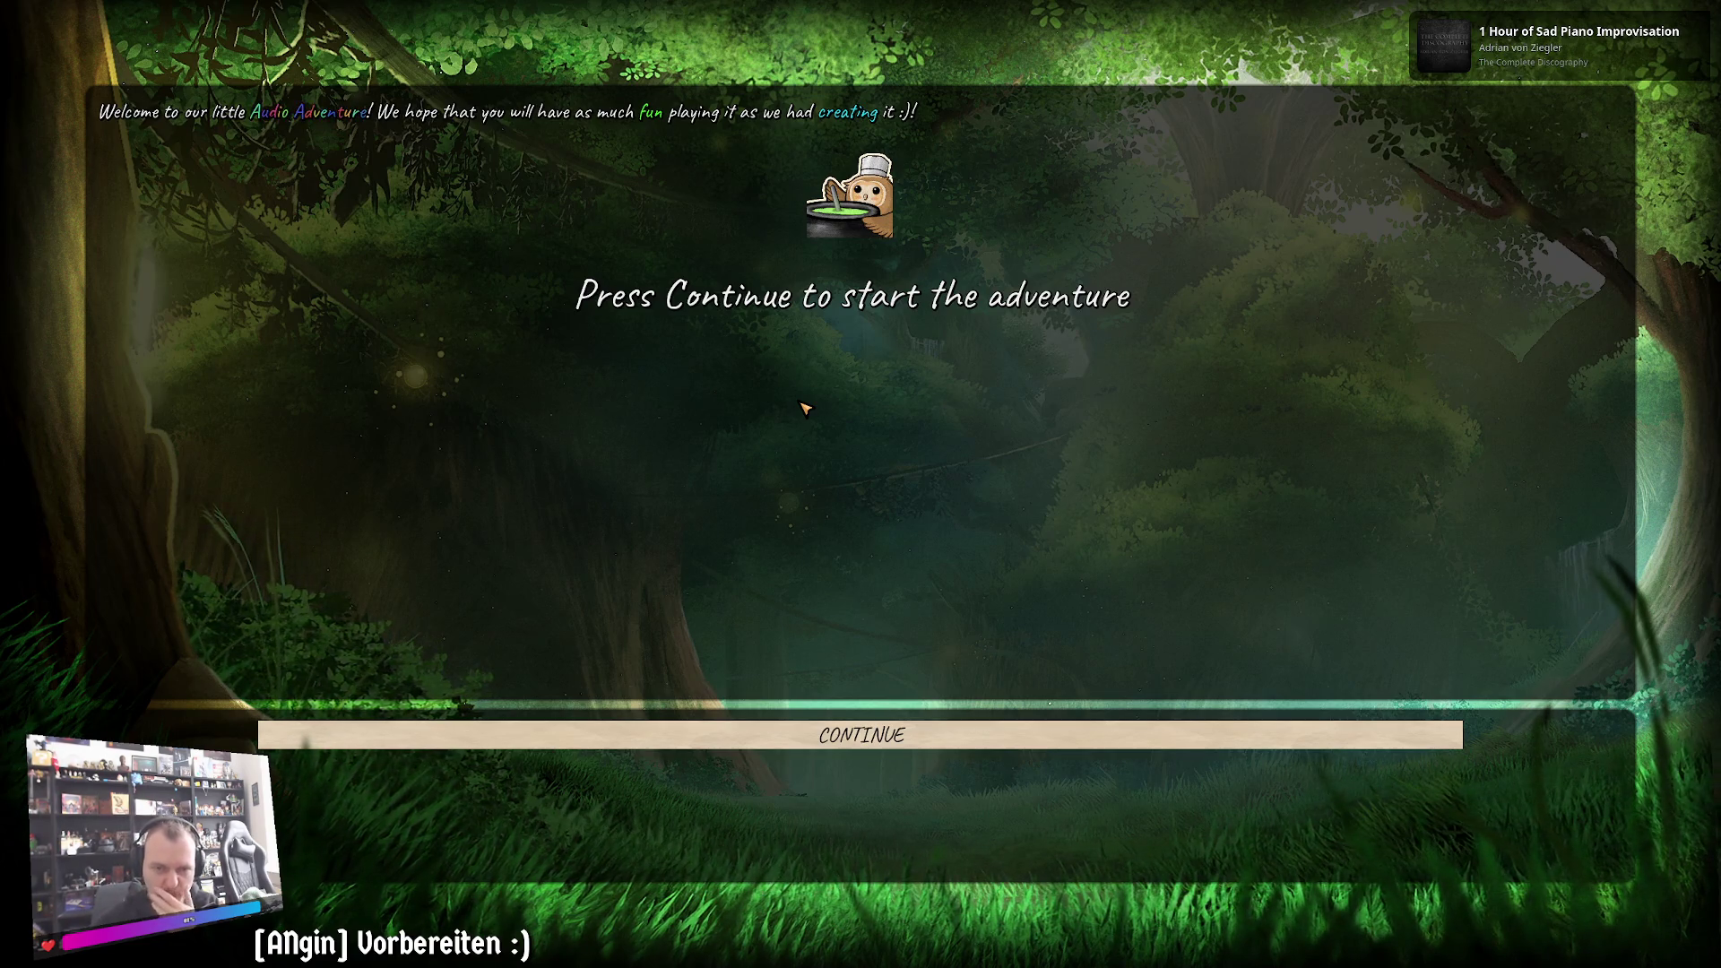
{"action": "left_click", "coordinate": [878, 734]}
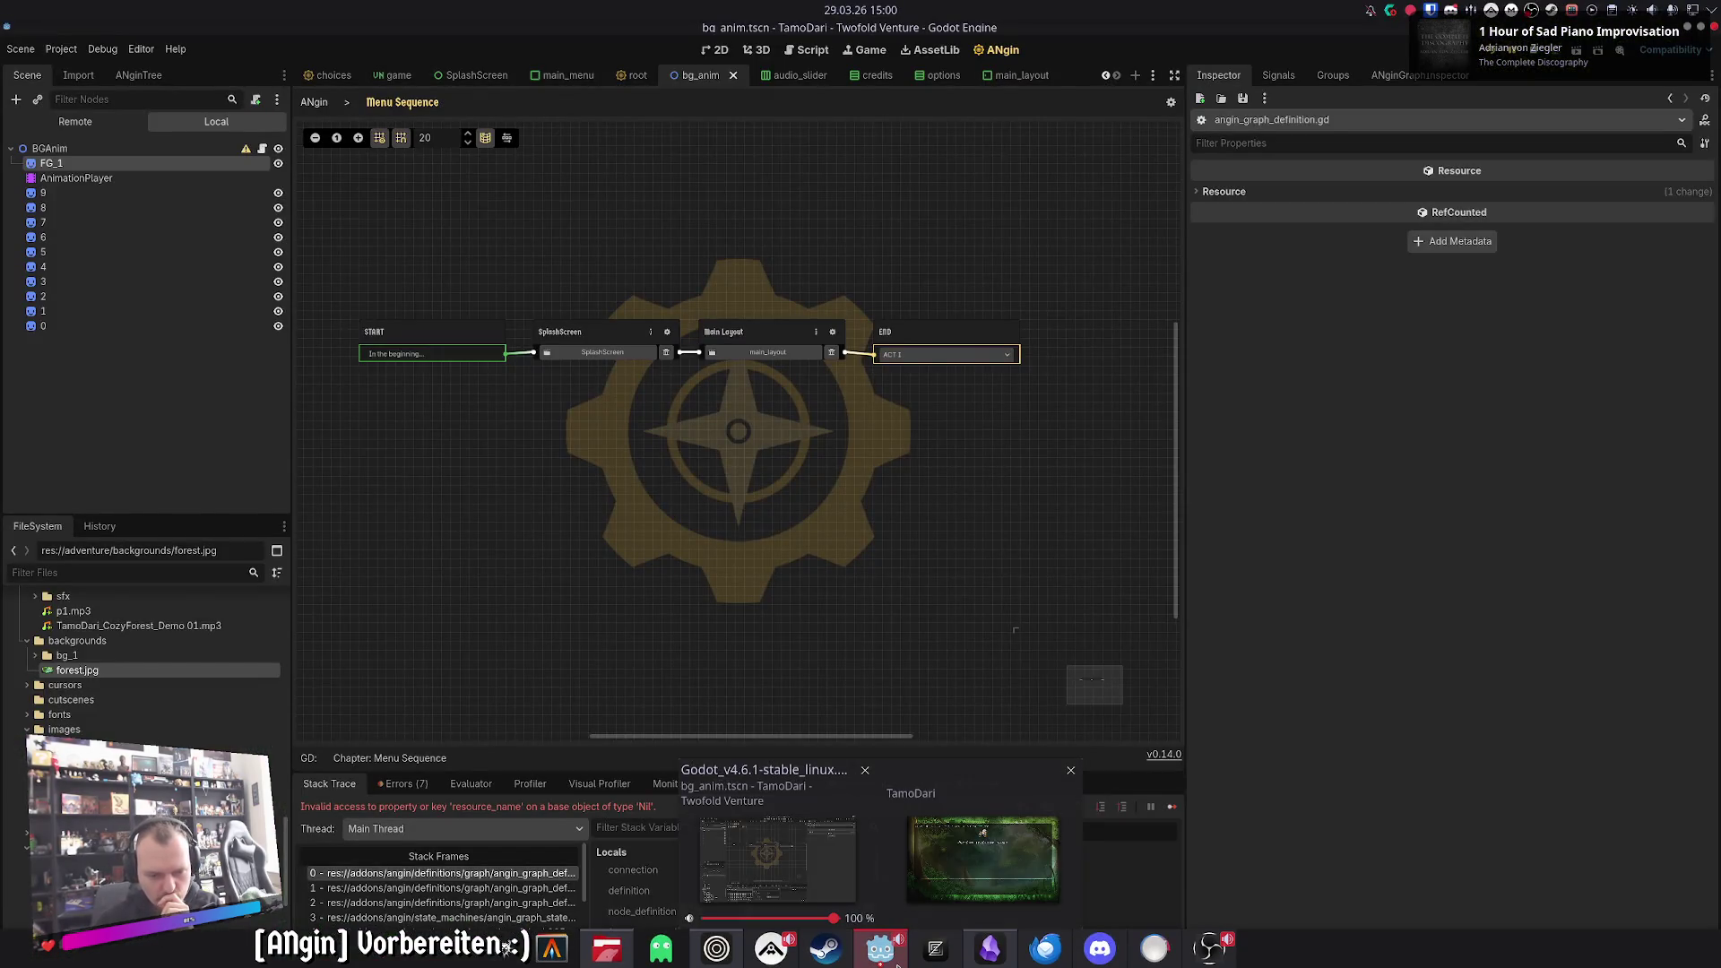
{"action": "mouse_move", "coordinate": [935, 949]}
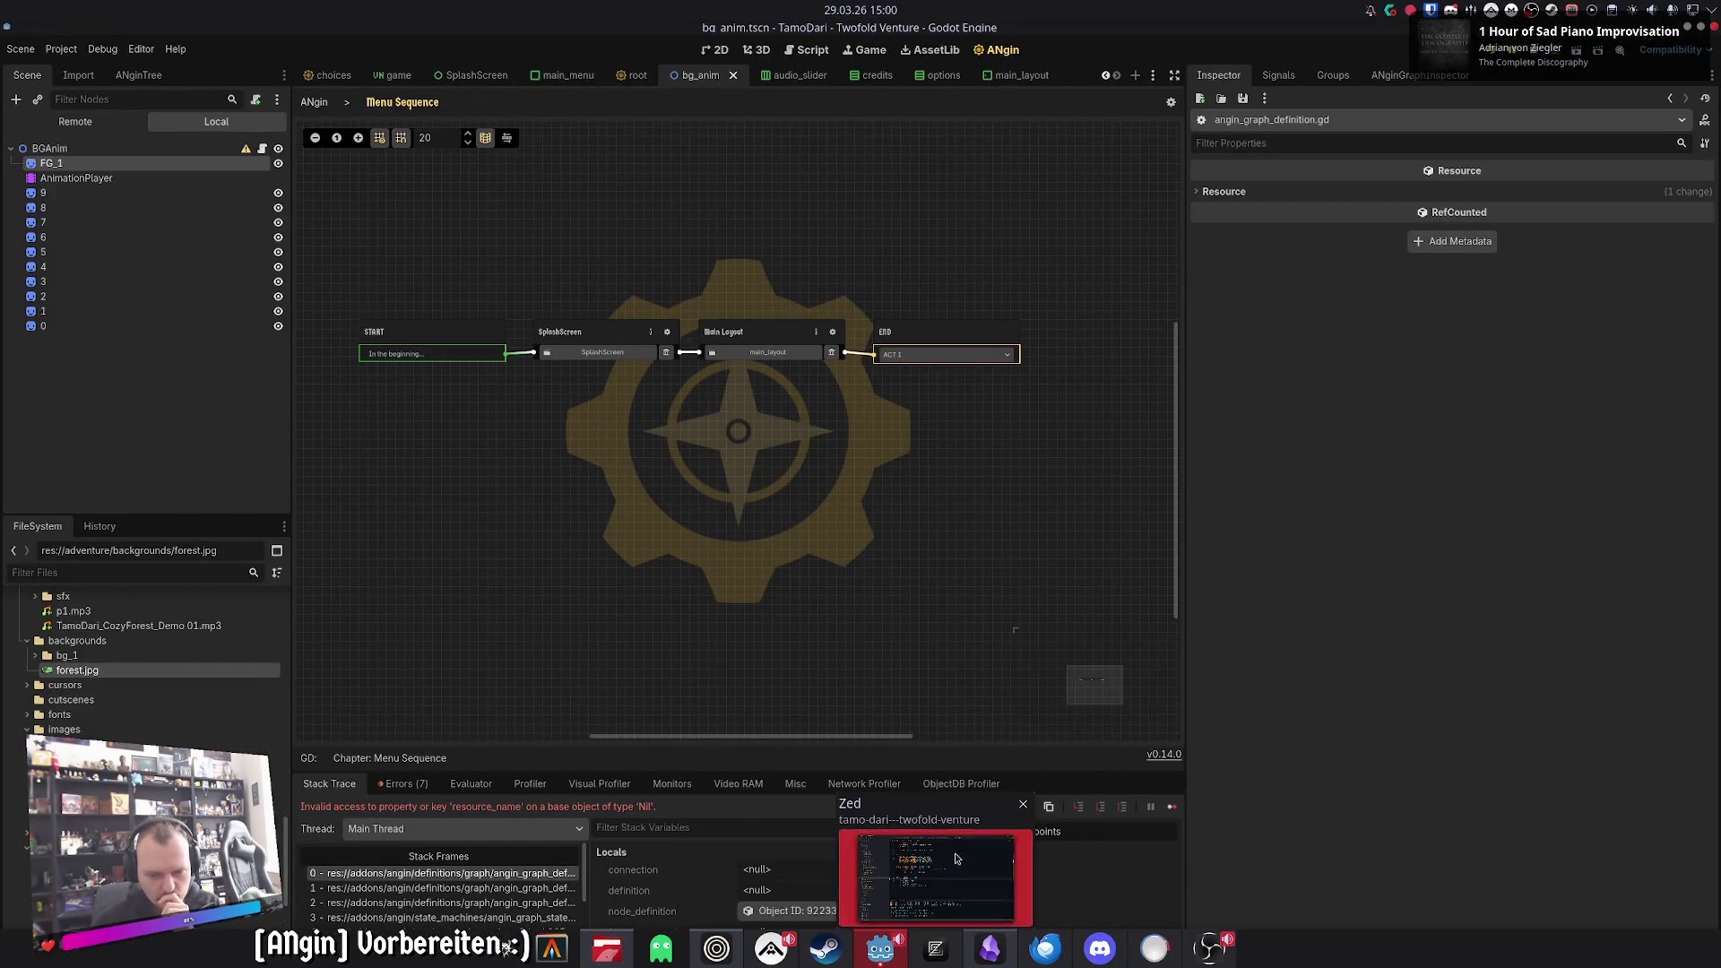
{"action": "mouse_move", "coordinate": [880, 949]}
{"action": "left_click", "coordinate": [1071, 771]}
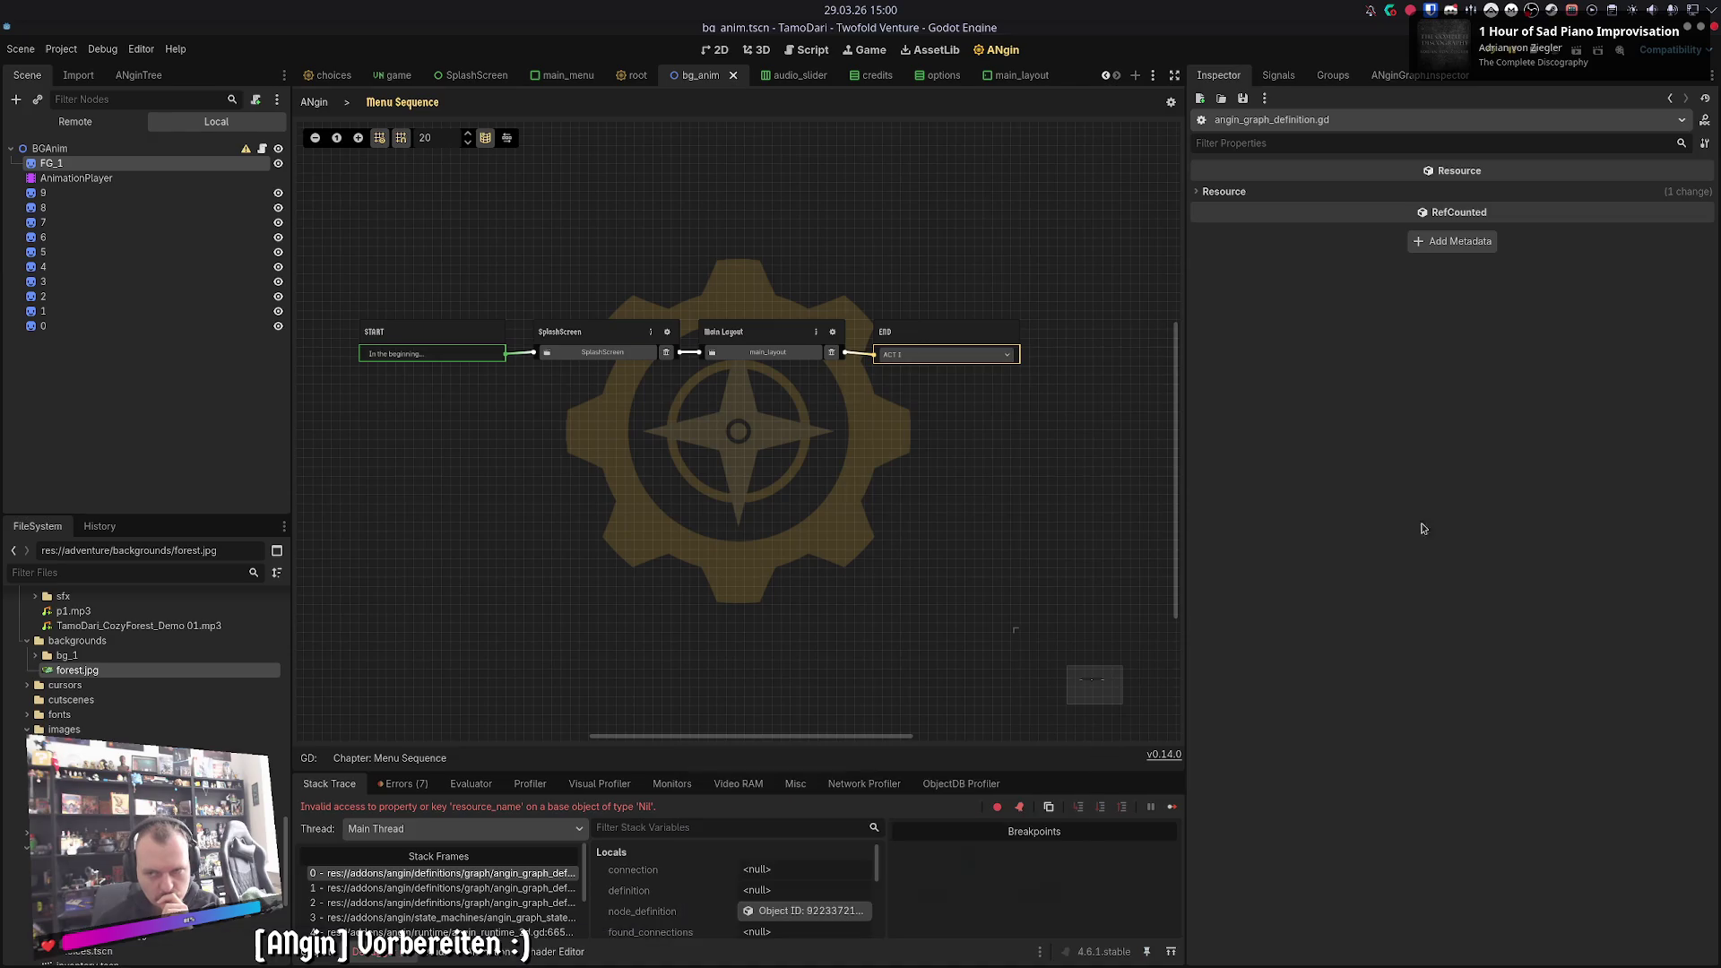
{"action": "left_click", "coordinate": [394, 786]}
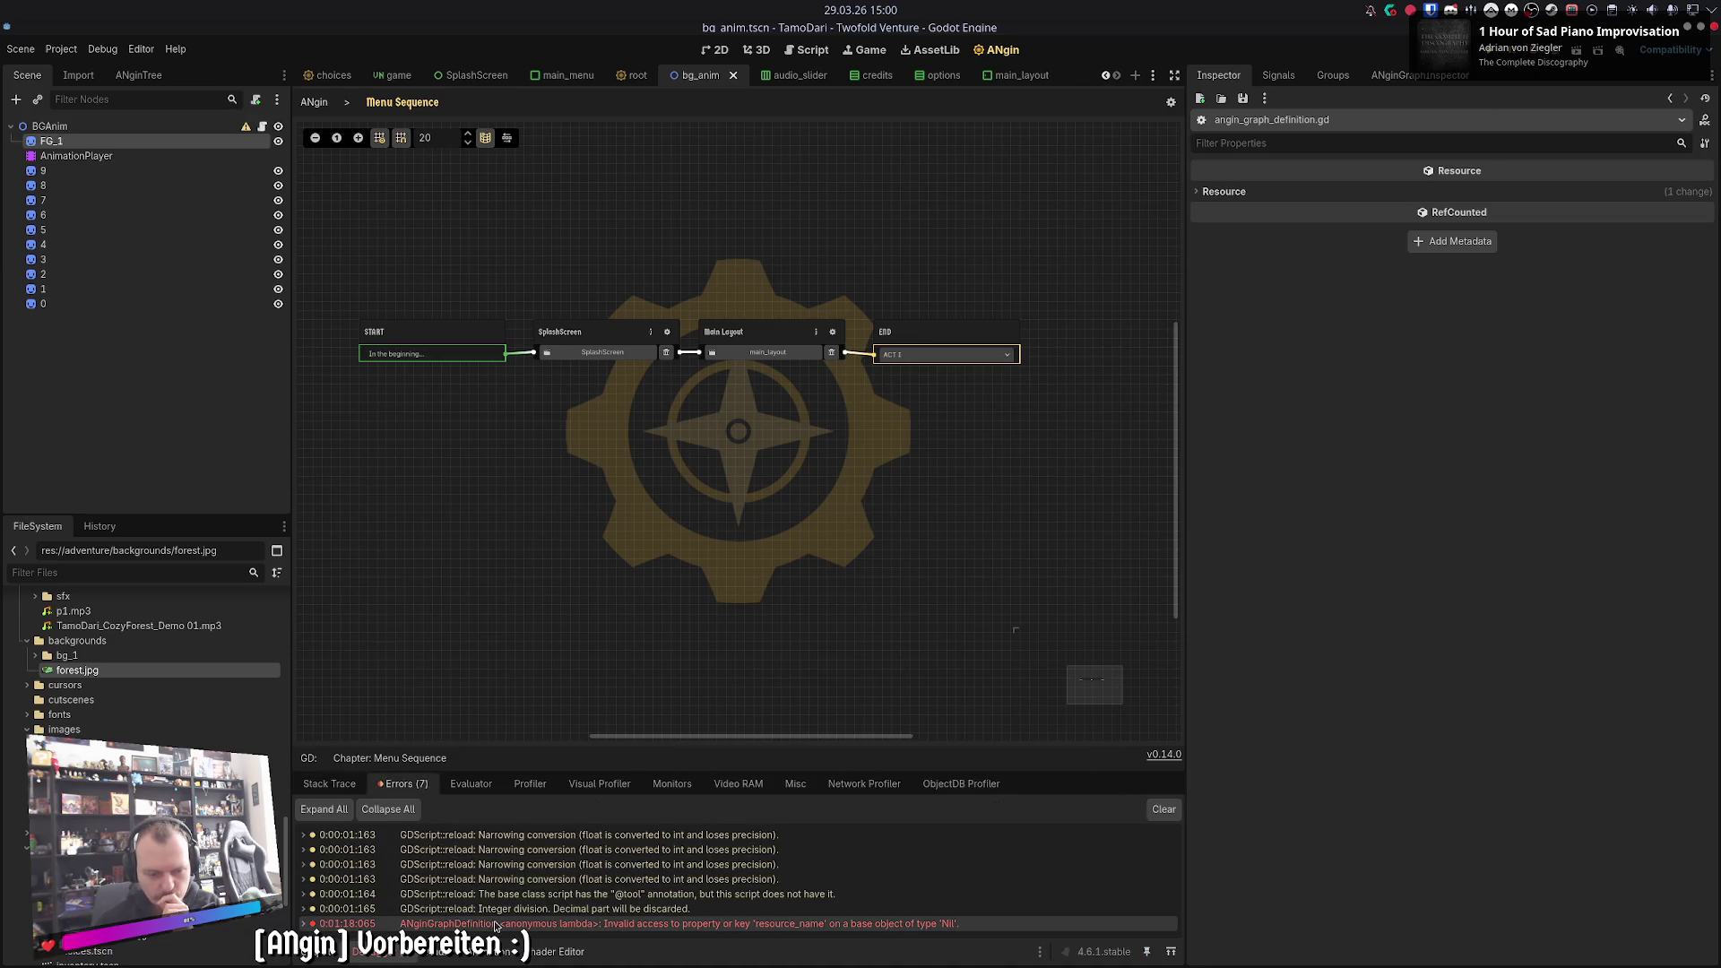
{"action": "left_click", "coordinate": [935, 949]}
{"action": "scroll", "coordinate": [812, 627], "scroll_direction": "down", "scroll_amount": 3}
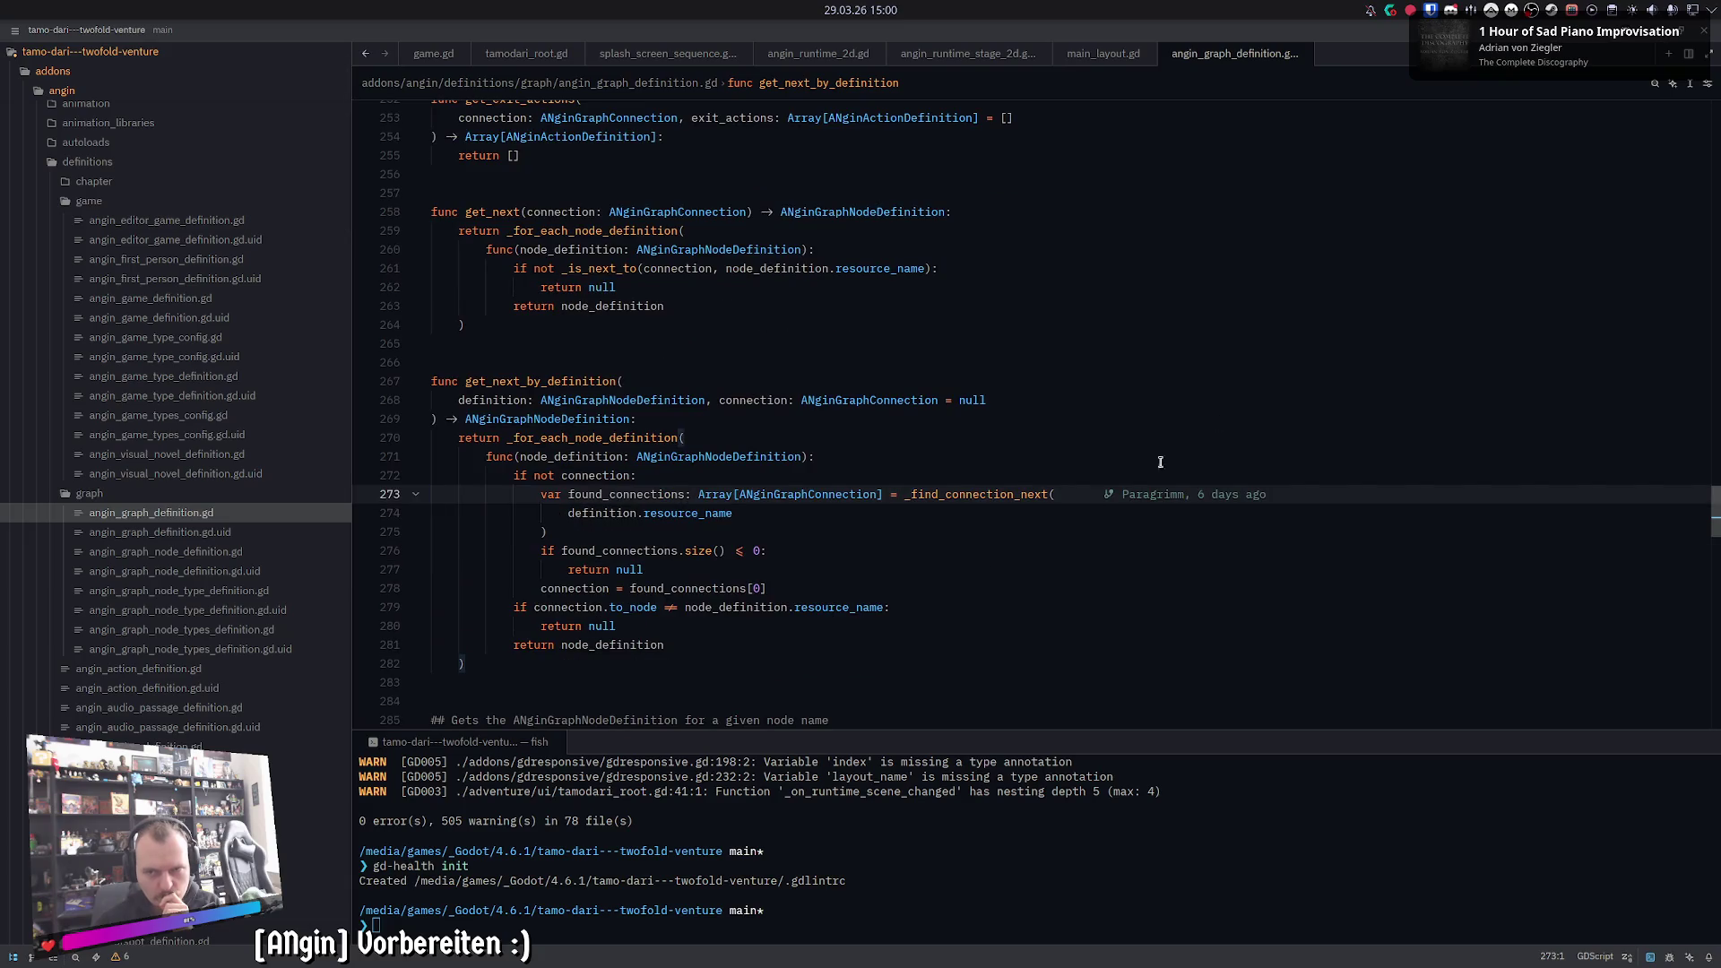
{"action": "key", "text": "alt+Tab"}
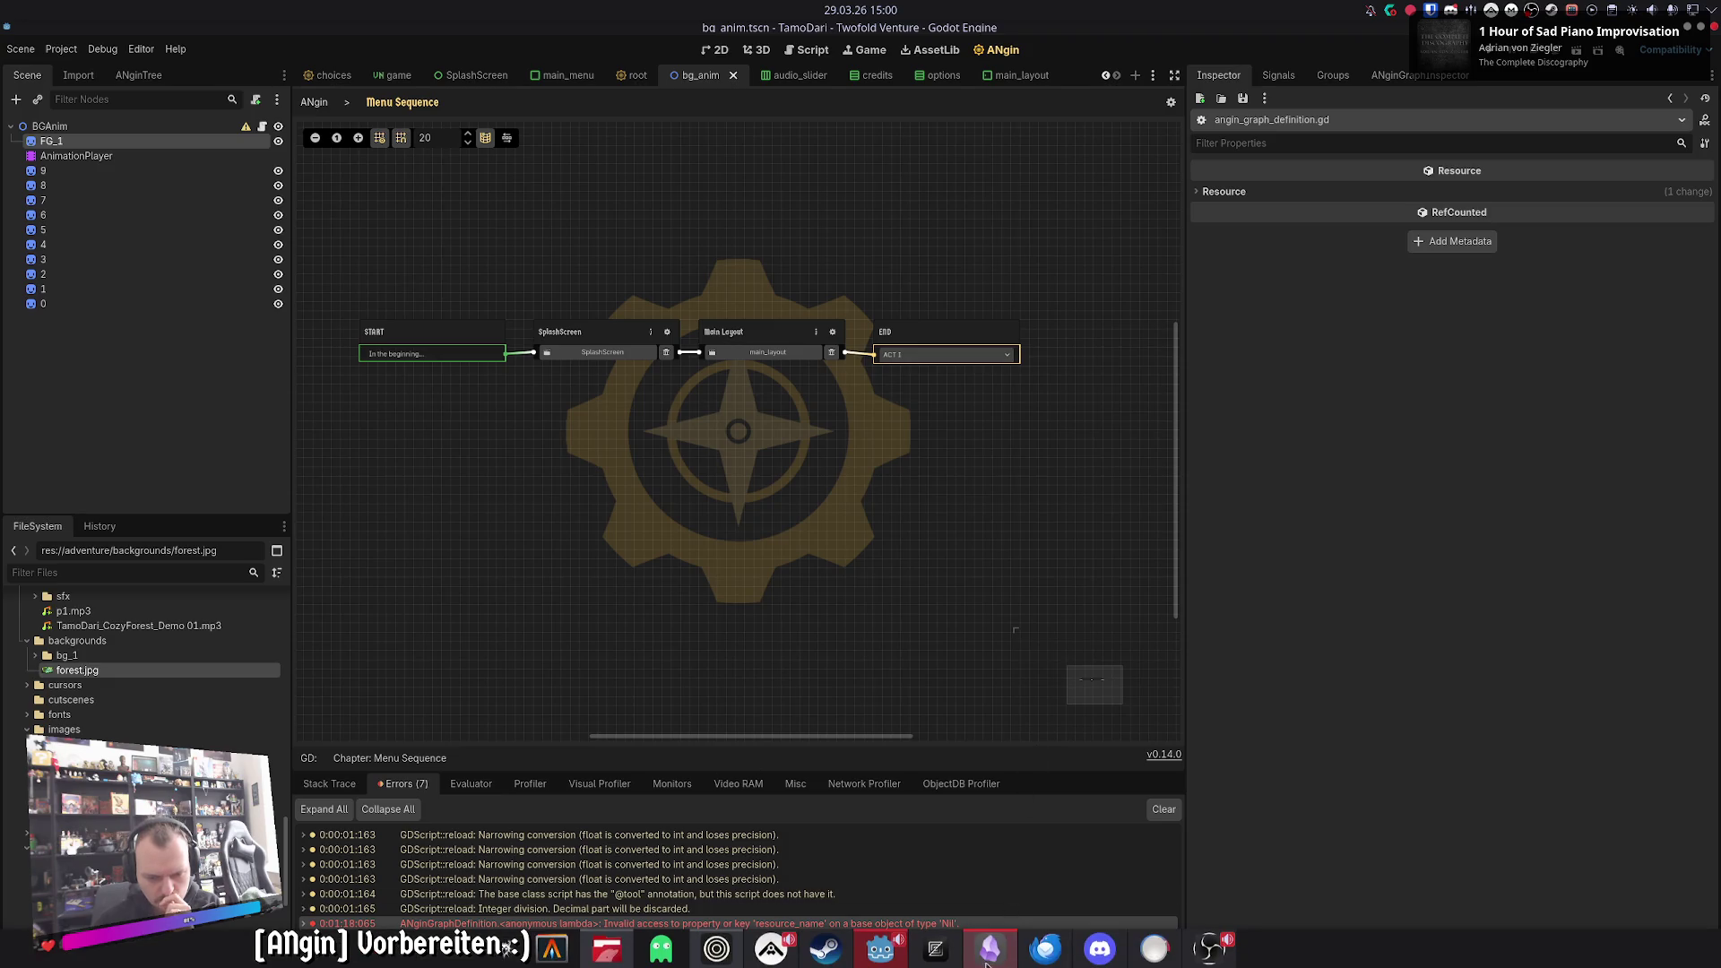
{"action": "left_click", "coordinate": [935, 950]}
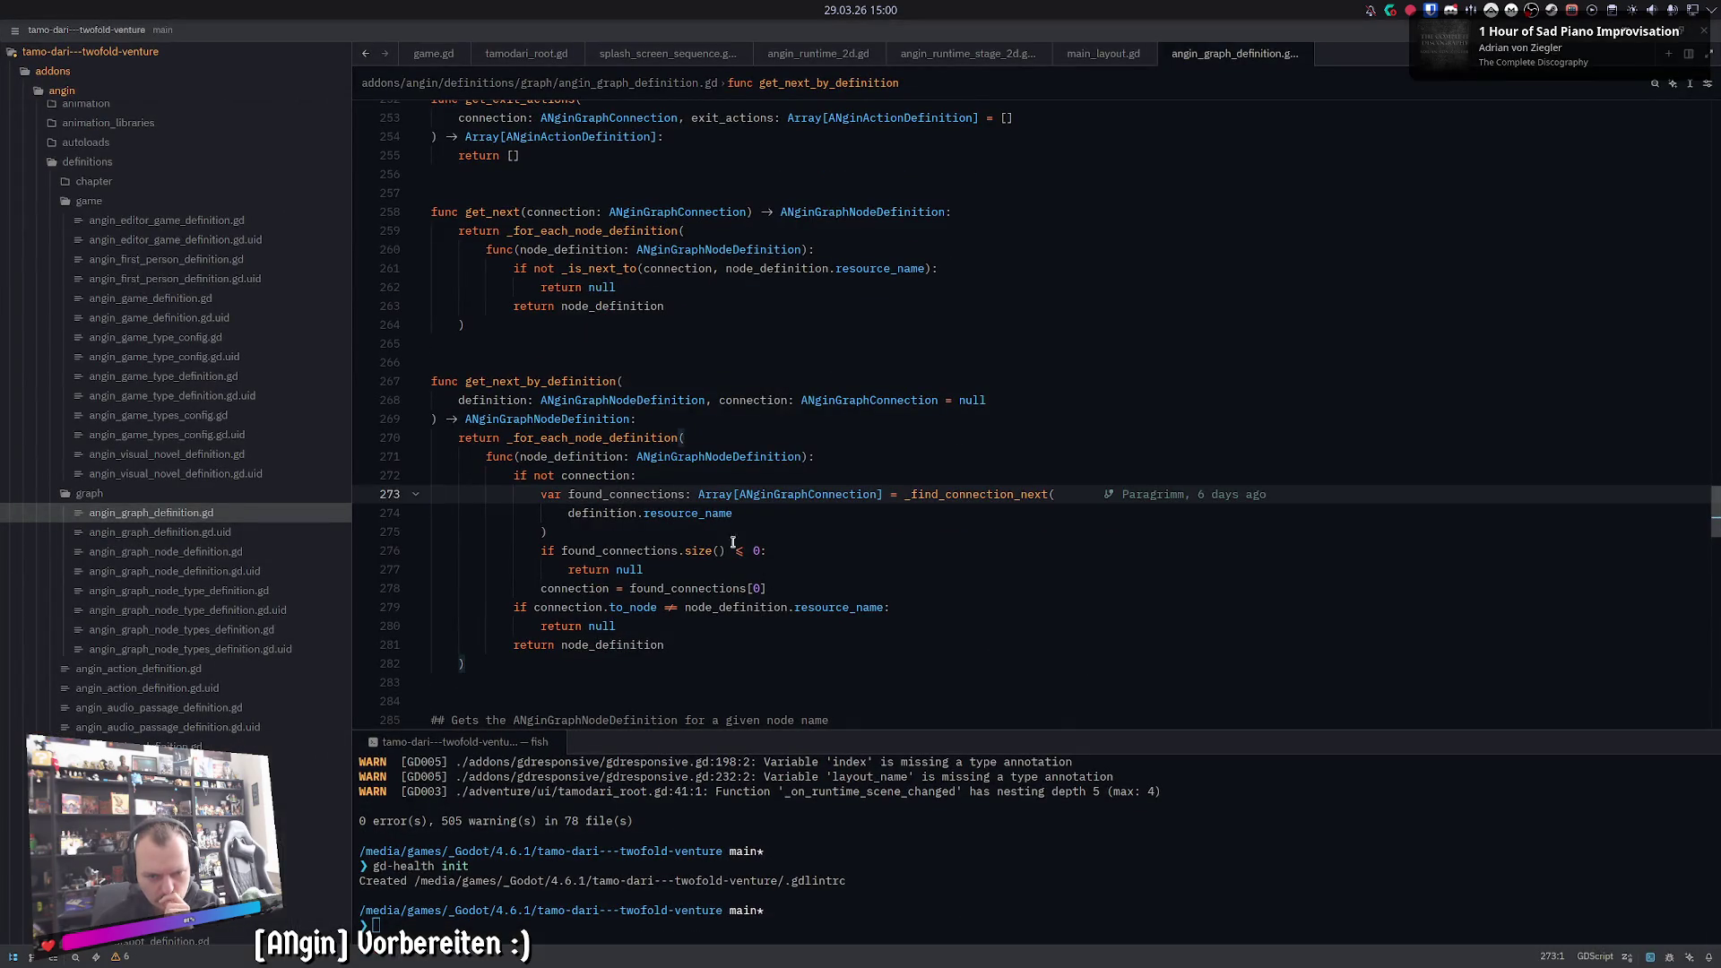
{"action": "double_click", "coordinate": [615, 513]}
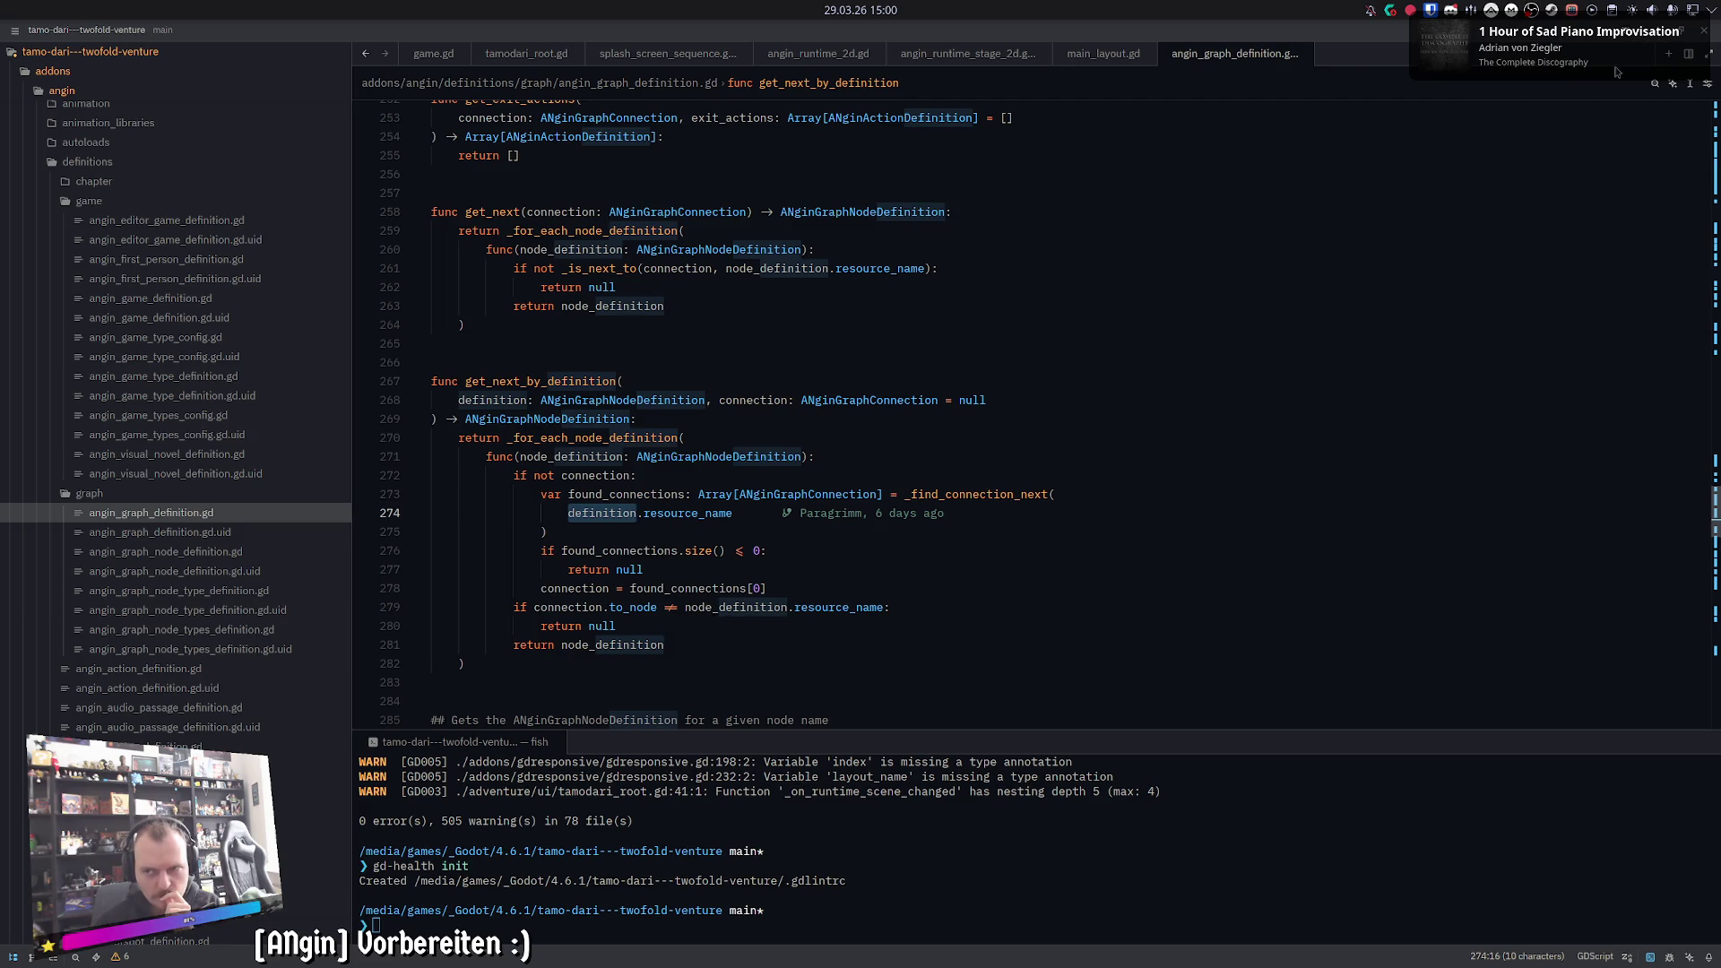
{"action": "key", "text": "alt+Tab"}
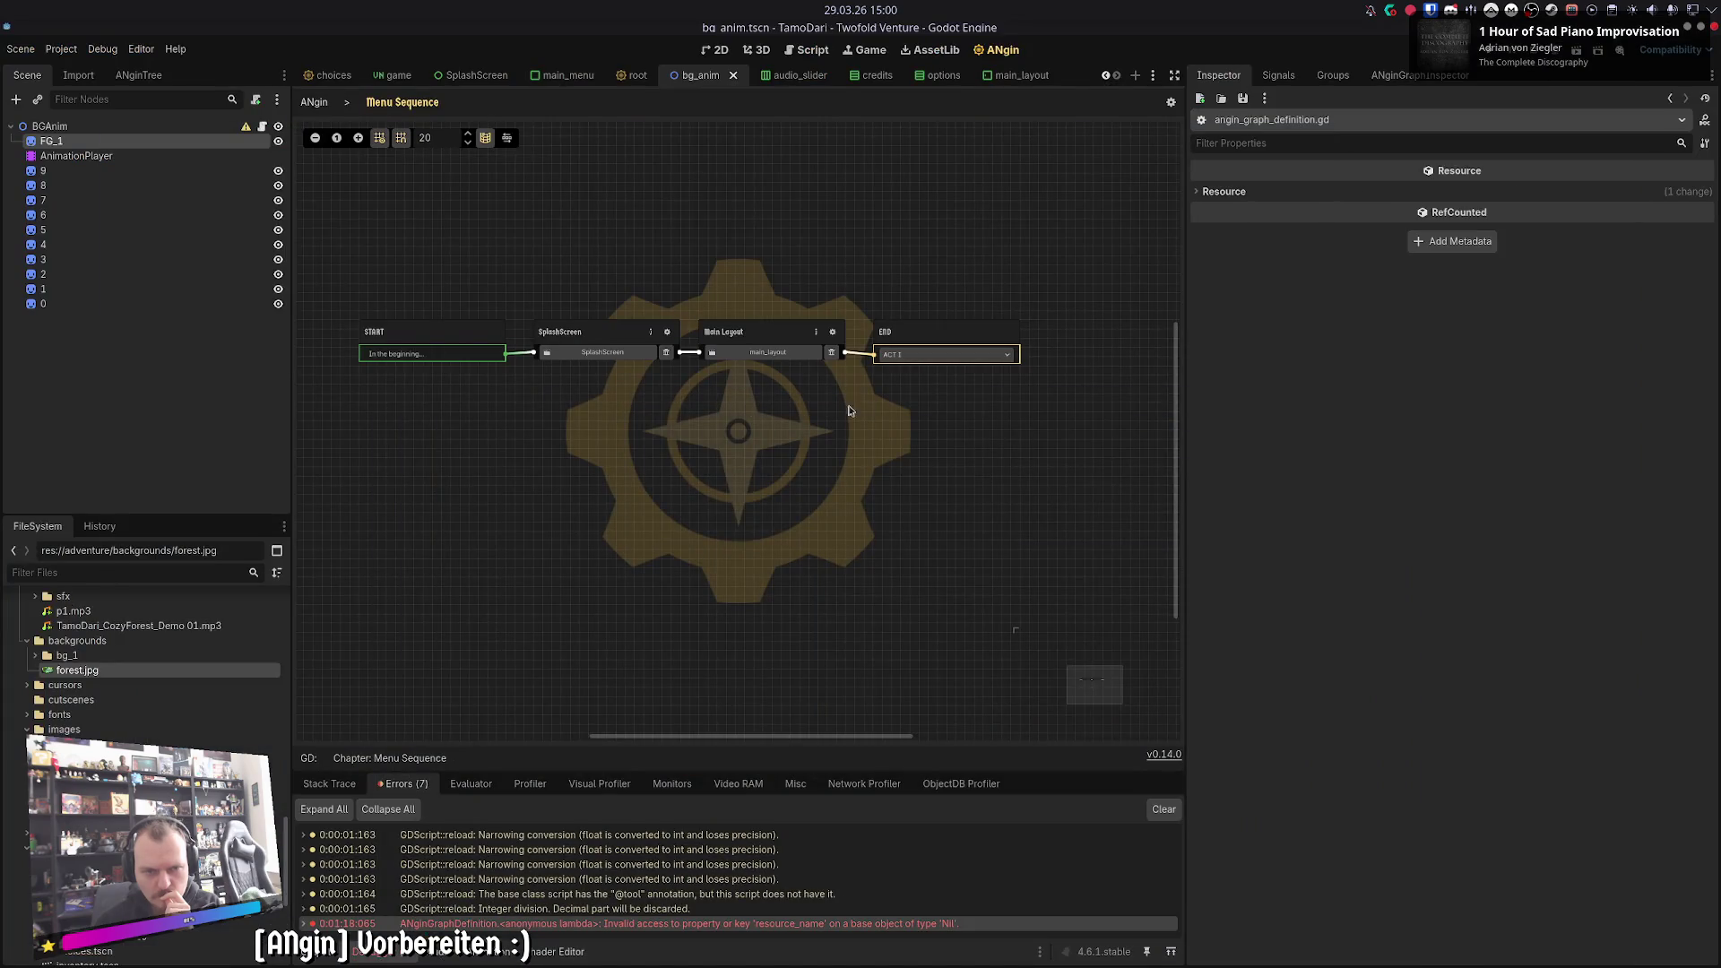
Open the ACT I chapter graph and move its Intro node beside START.
{"action": "left_click", "coordinate": [313, 101]}
{"action": "left_click", "coordinate": [385, 134]}
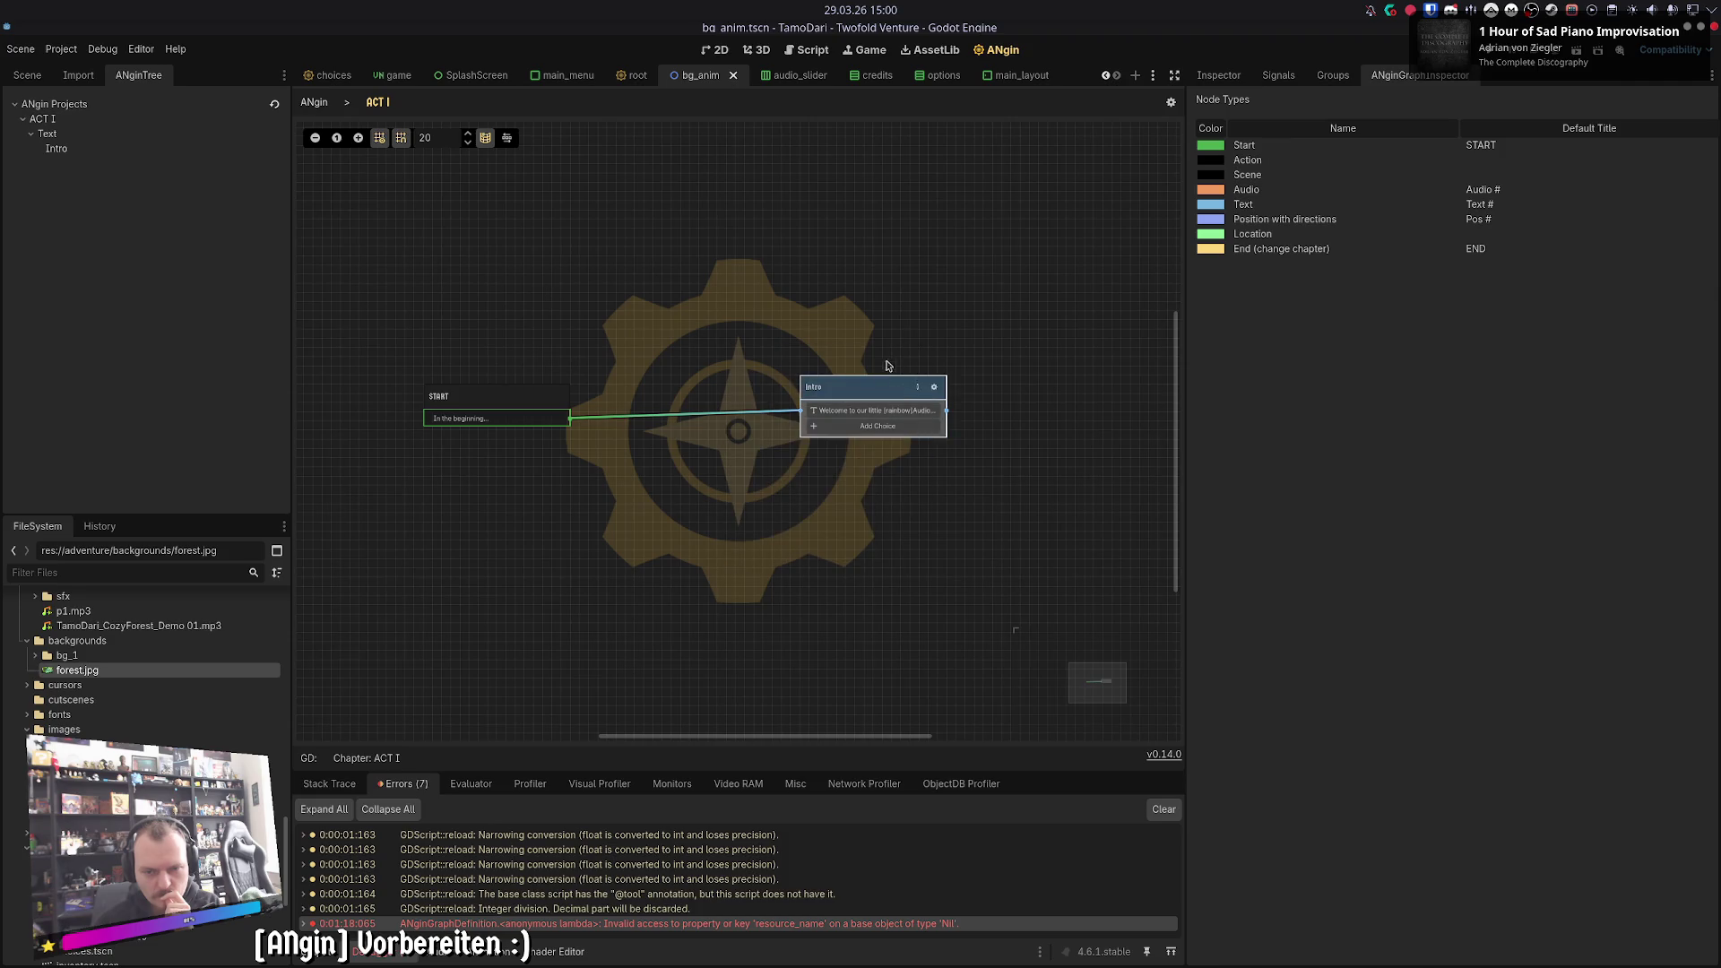
{"action": "left_click_drag", "start_coordinate": [838, 386], "coordinate": [655, 395]}
{"action": "mouse_move", "coordinate": [690, 567]}
{"action": "left_mouse_down"}
{"action": "mouse_move", "coordinate": [787, 346]}
{"action": "mouse_move", "coordinate": [764, 357]}
{"action": "mouse_move", "coordinate": [703, 274]}
{"action": "mouse_move", "coordinate": [632, 549]}
{"action": "mouse_move", "coordinate": [843, 528]}
{"action": "mouse_move", "coordinate": [579, 301]}
{"action": "mouse_move", "coordinate": [617, 244]}
{"action": "mouse_move", "coordinate": [429, 284]}
{"action": "mouse_move", "coordinate": [532, 205]}
{"action": "mouse_move", "coordinate": [978, 468]}
{"action": "mouse_move", "coordinate": [928, 619]}
{"action": "left_mouse_up"}
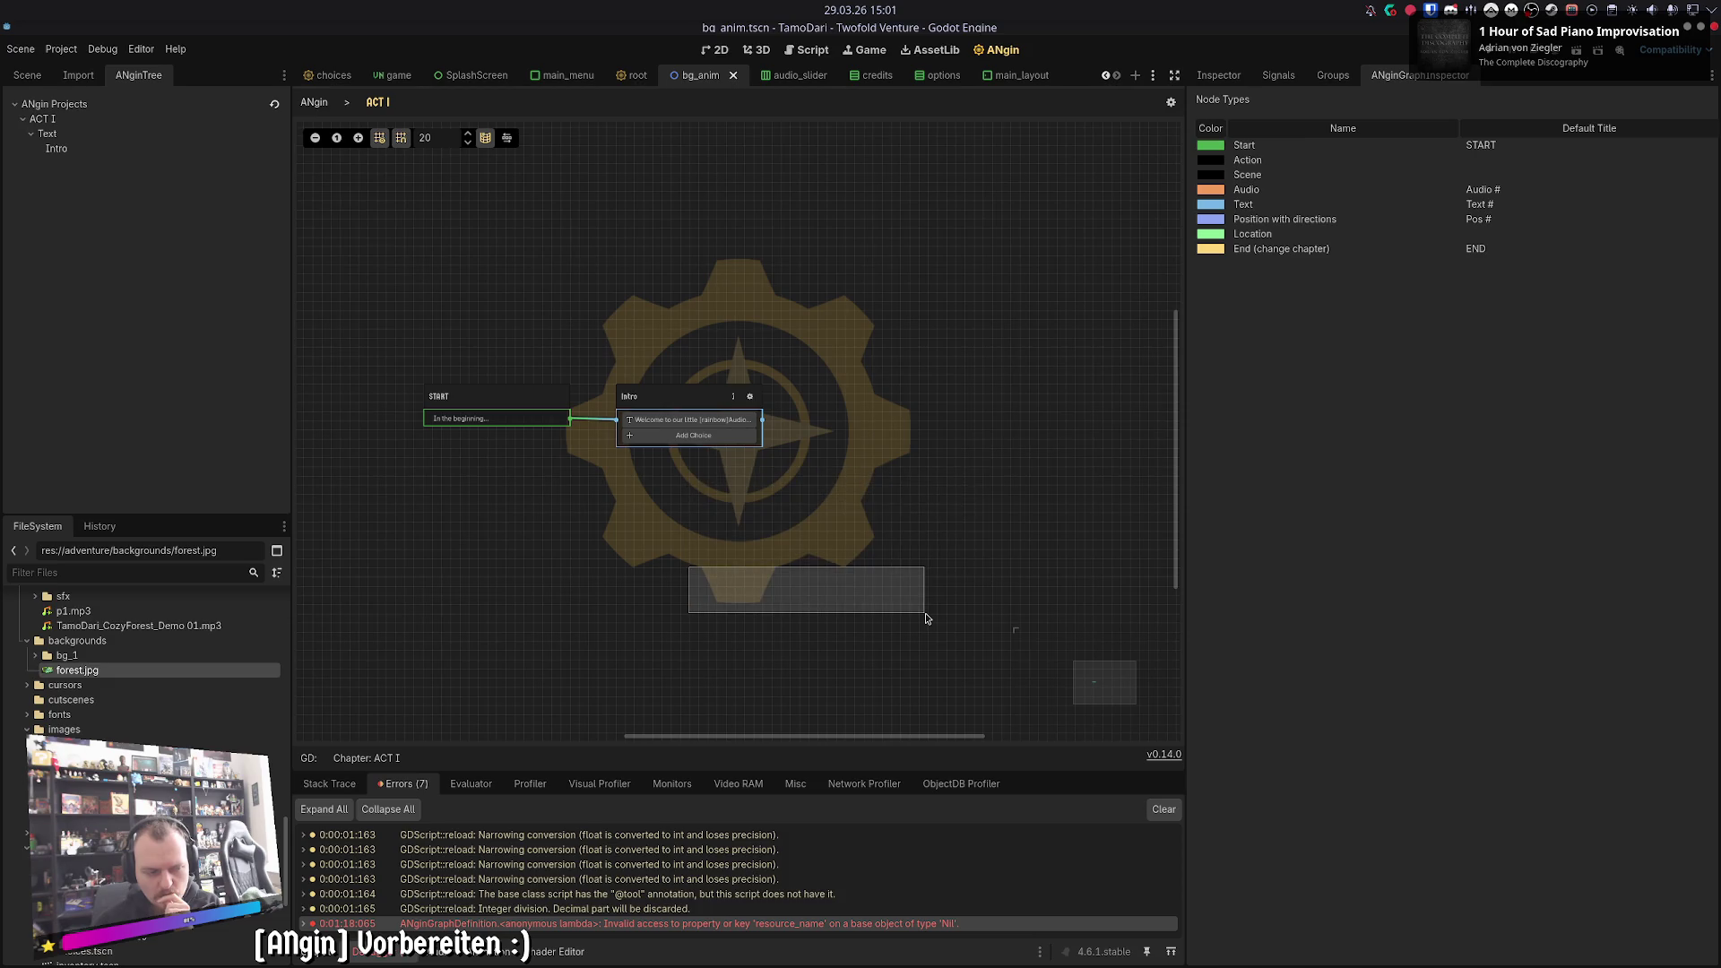
{"action": "left_click_drag", "start_coordinate": [927, 619], "coordinate": [927, 618]}
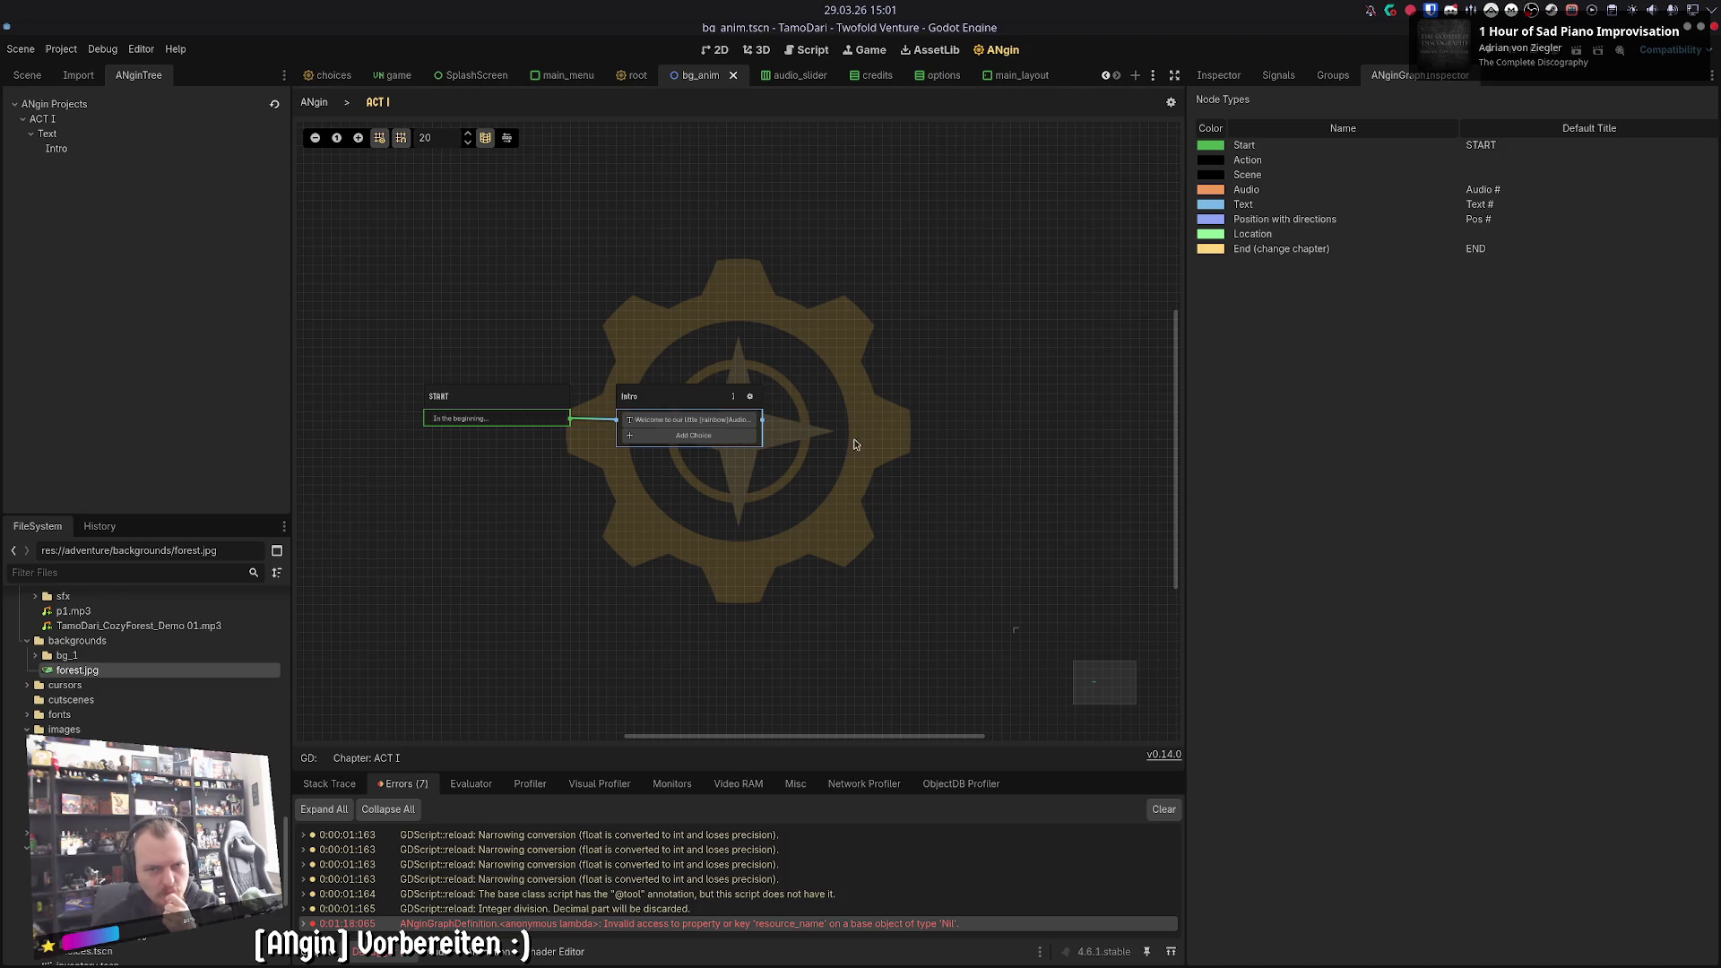
Show the main_layout scene with its Scene tree and Inspector, then run the project.
{"action": "left_click", "coordinate": [1016, 75]}
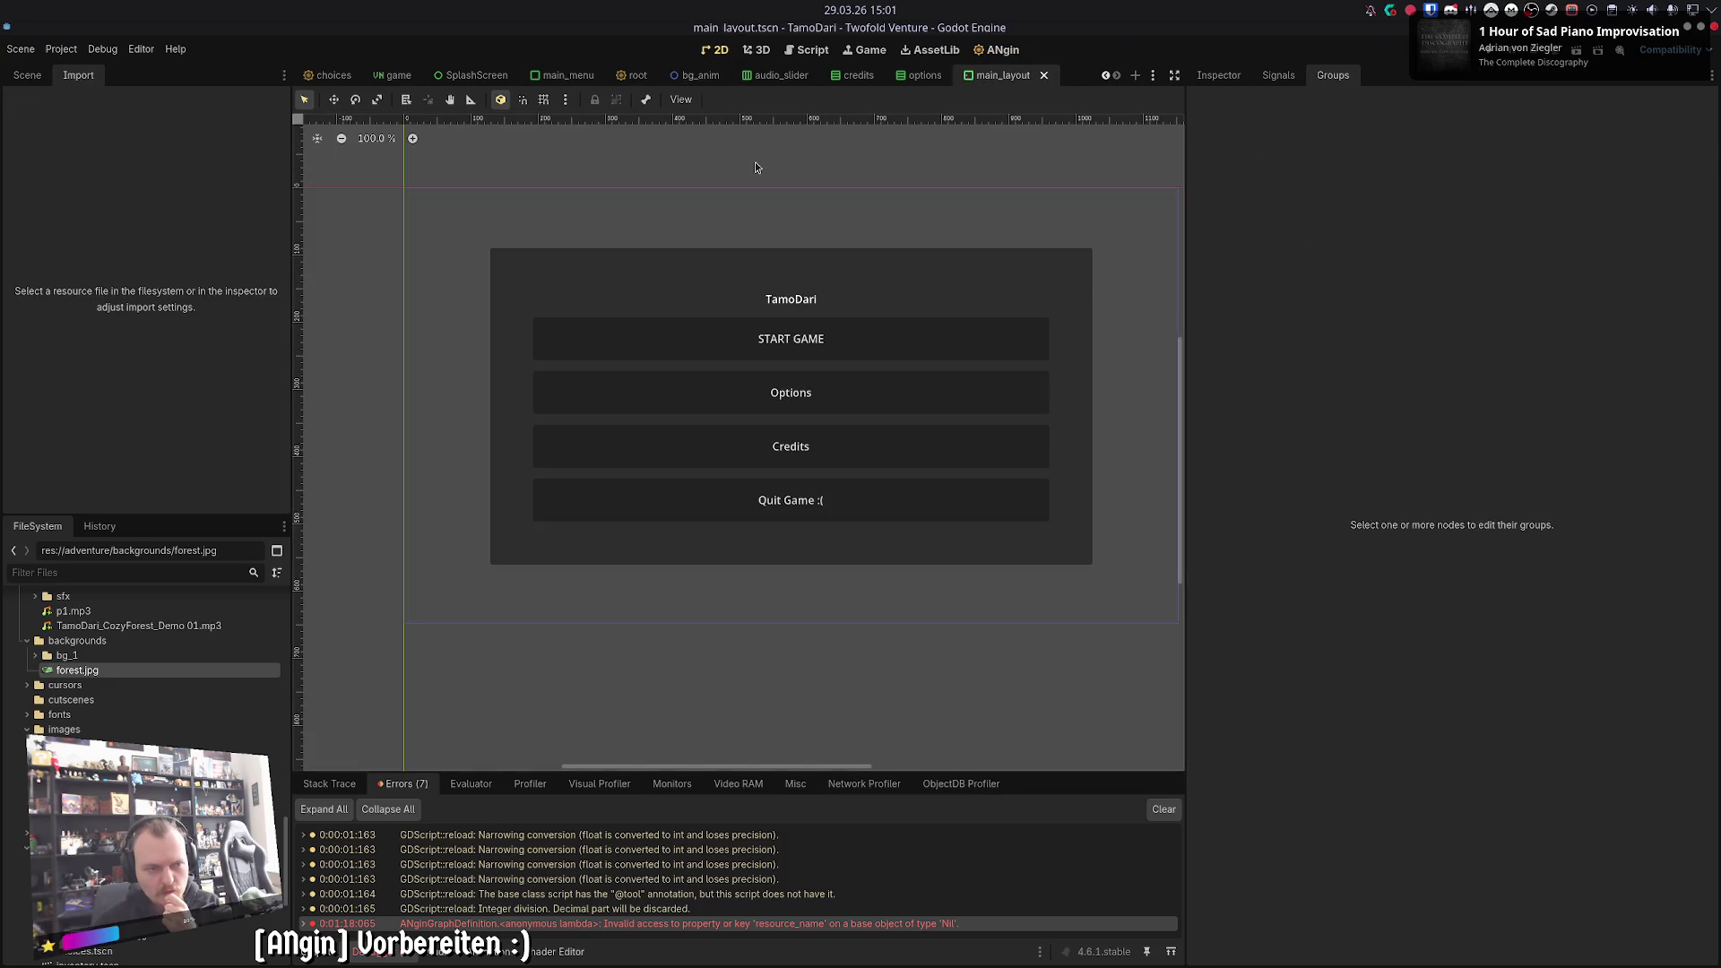
{"action": "left_click", "coordinate": [27, 76]}
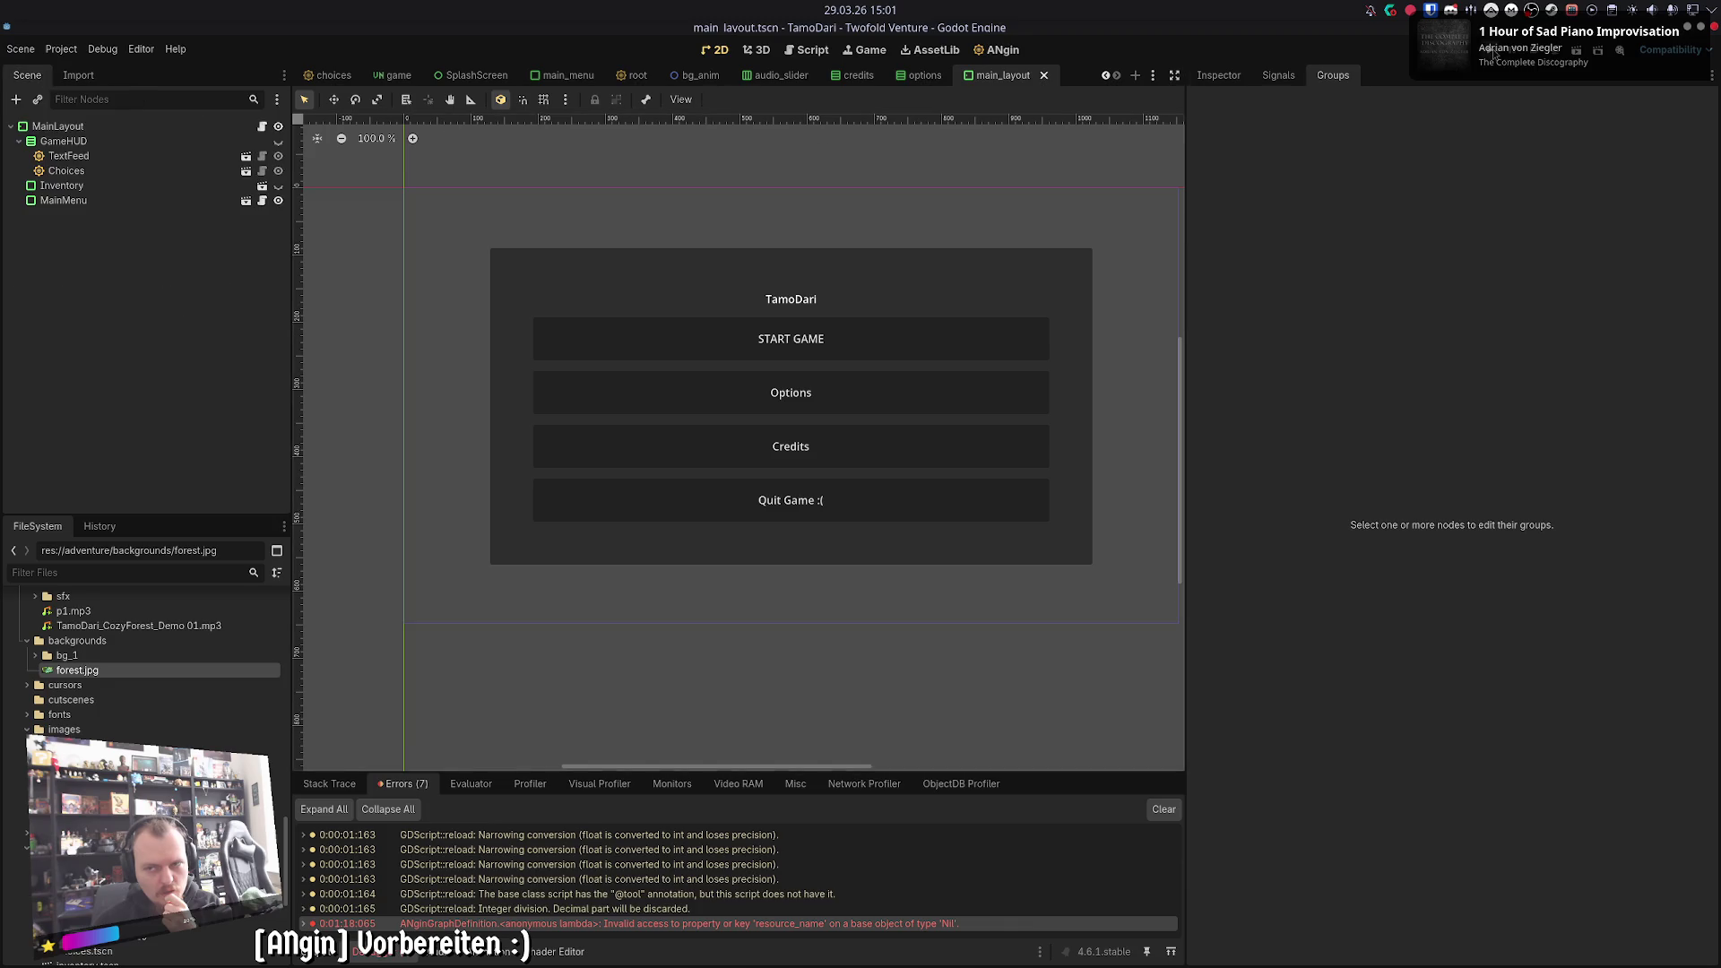
{"action": "left_click", "coordinate": [1207, 77]}
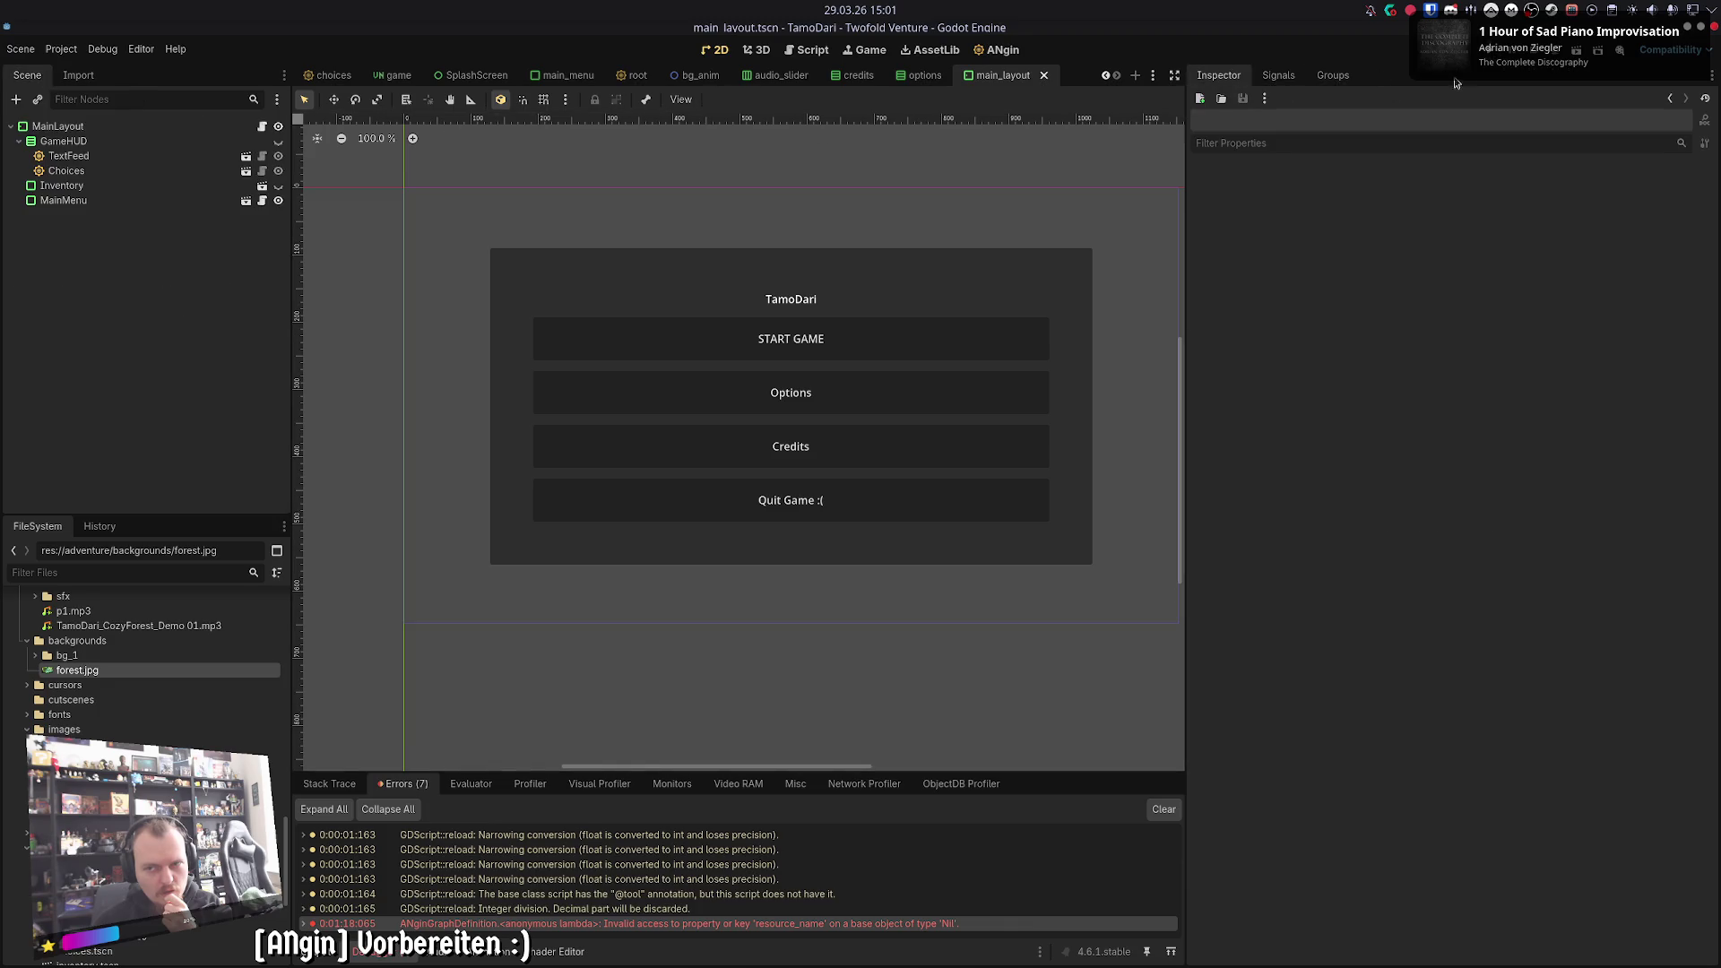
{"action": "left_click", "coordinate": [1490, 50]}
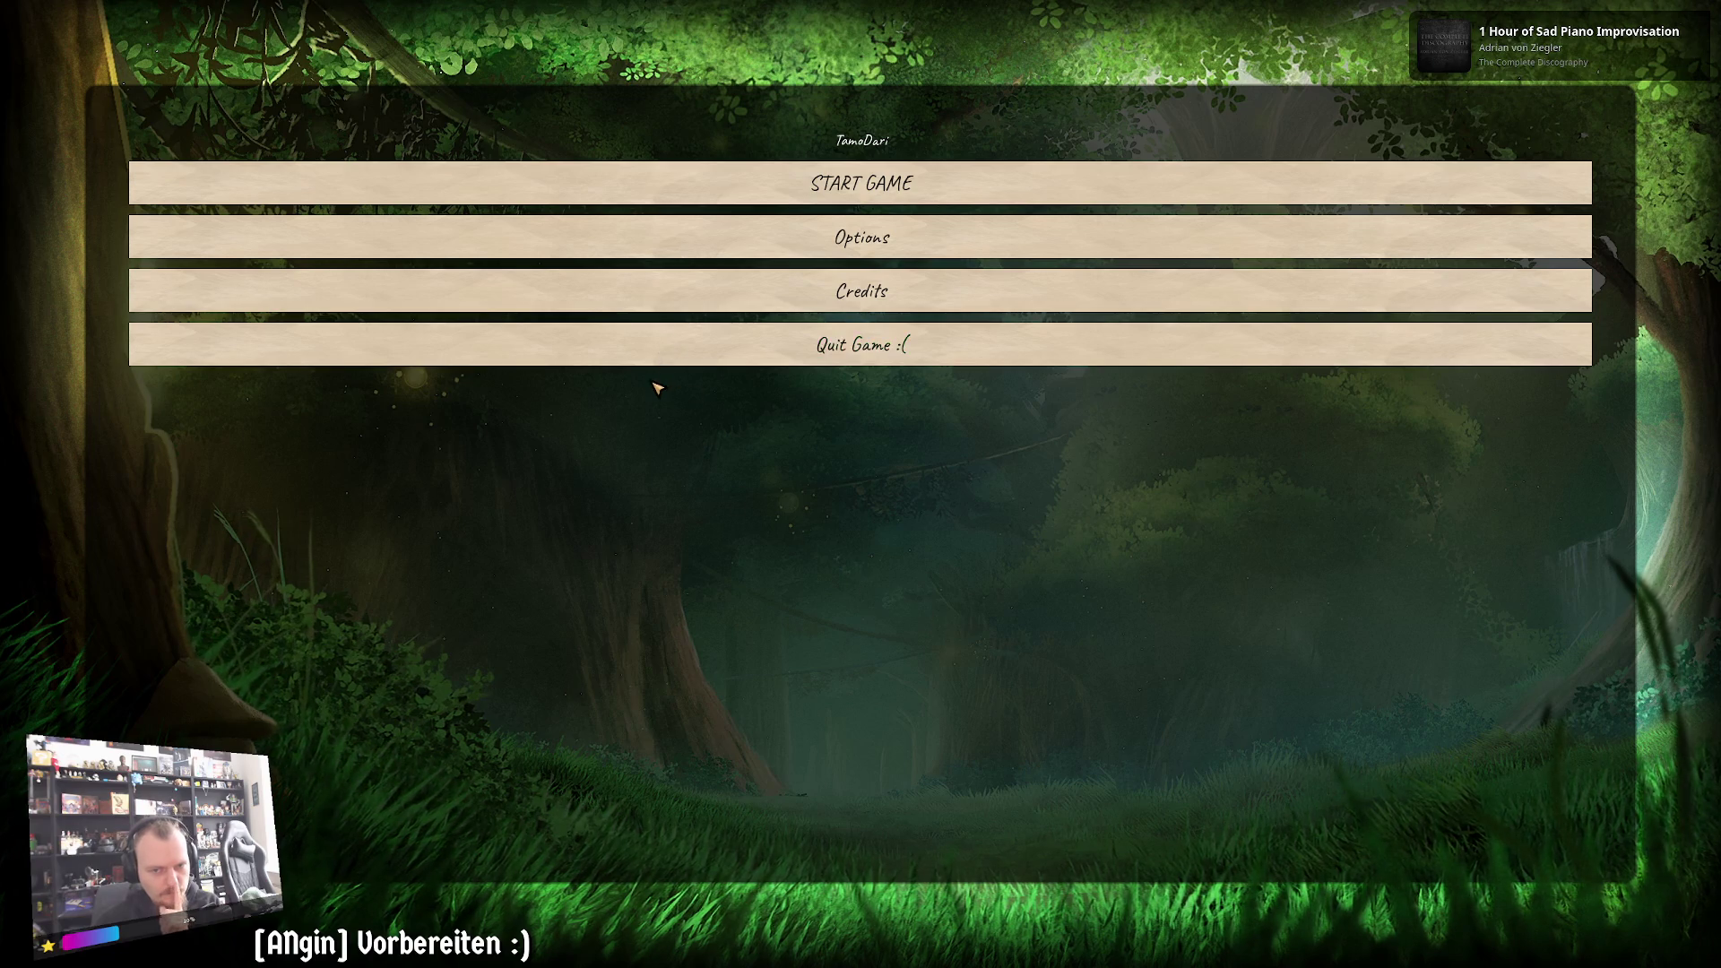
In the running game, view Credits twice and Options, returning to the main menu each time.
{"action": "left_click", "coordinate": [780, 306]}
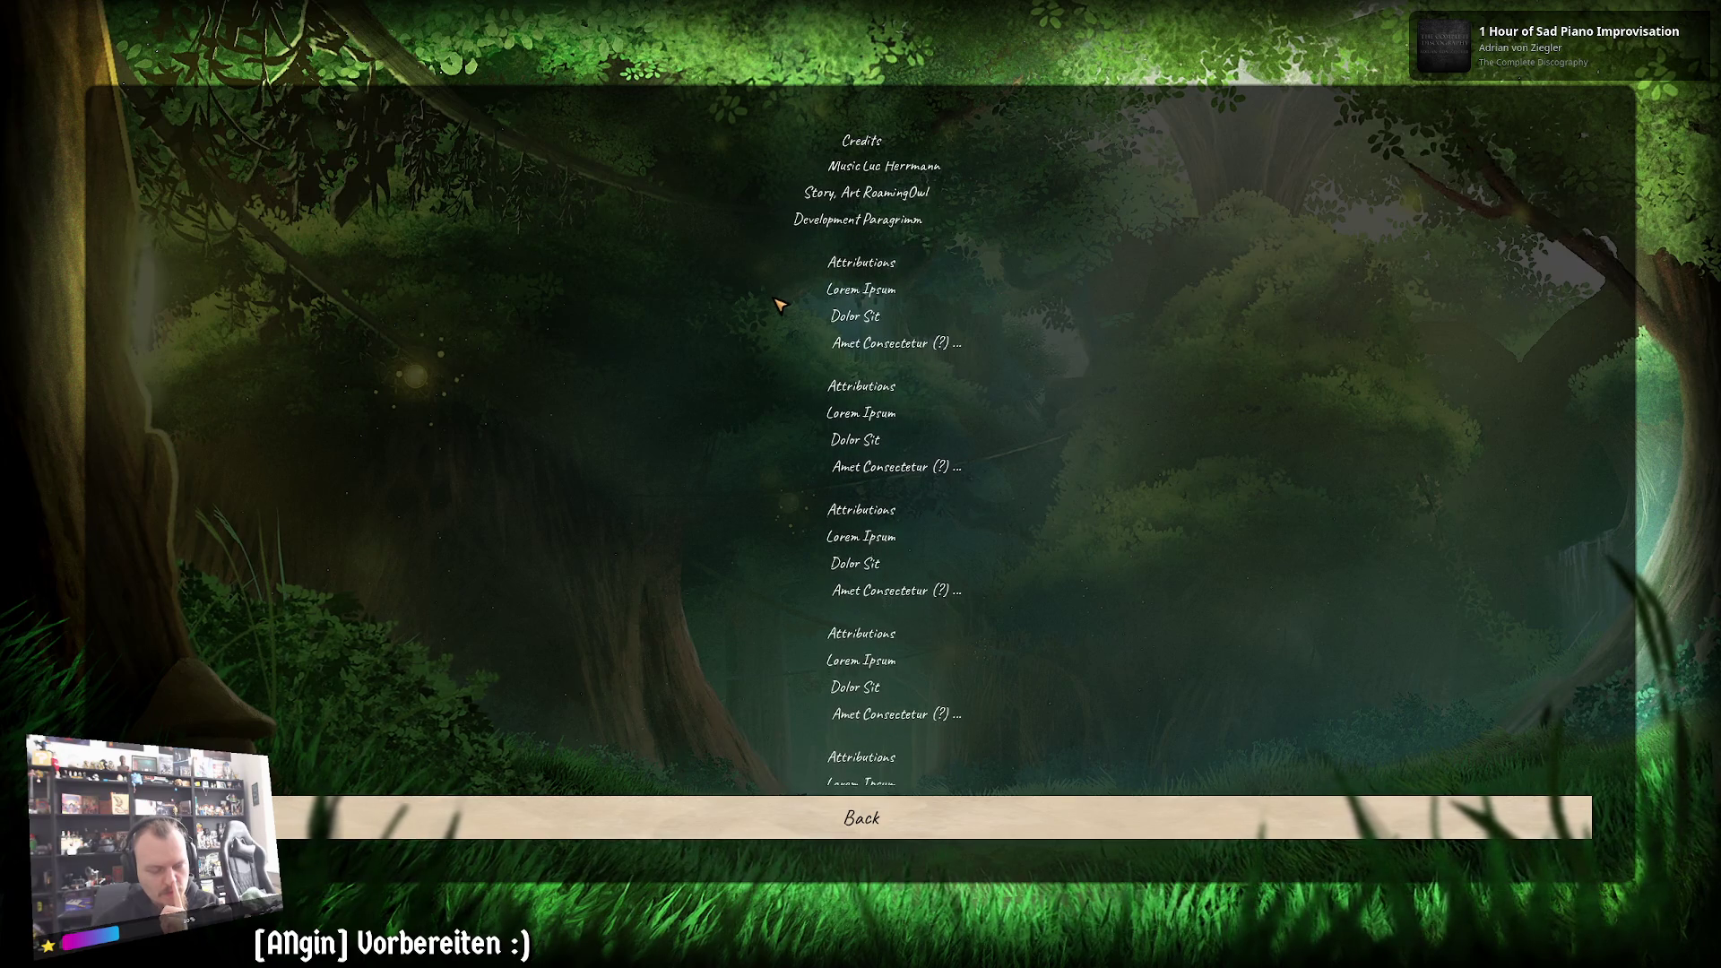
{"action": "left_click", "coordinate": [761, 818]}
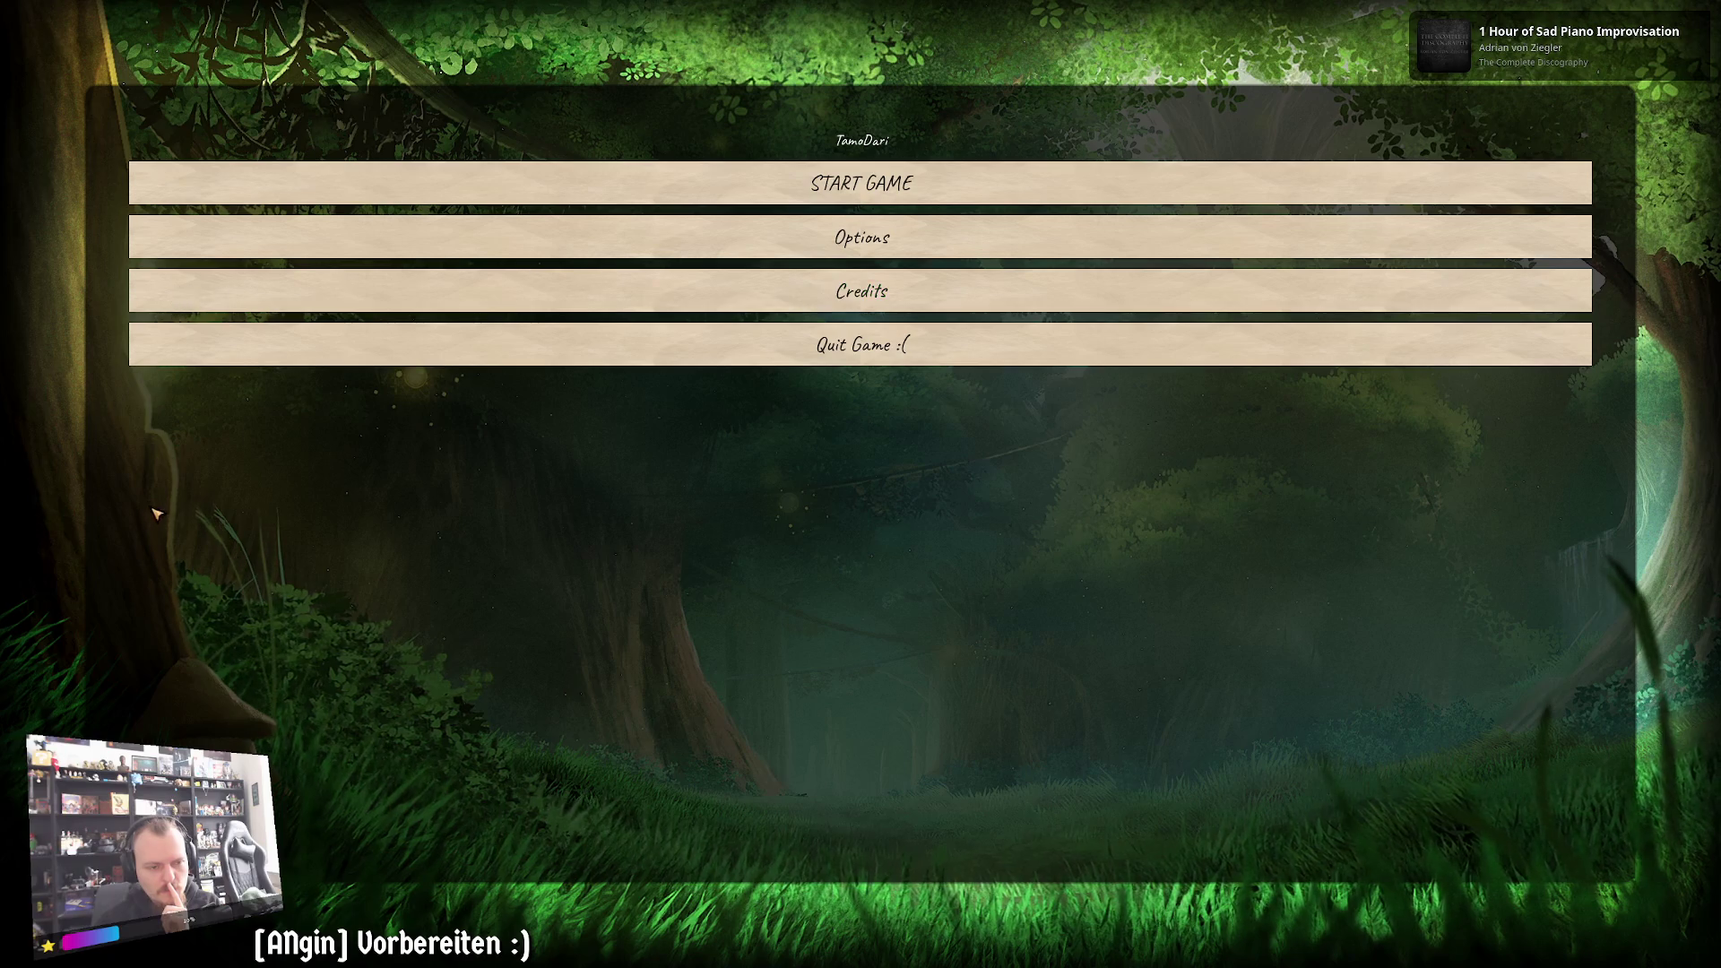
{"action": "left_click", "coordinate": [723, 285]}
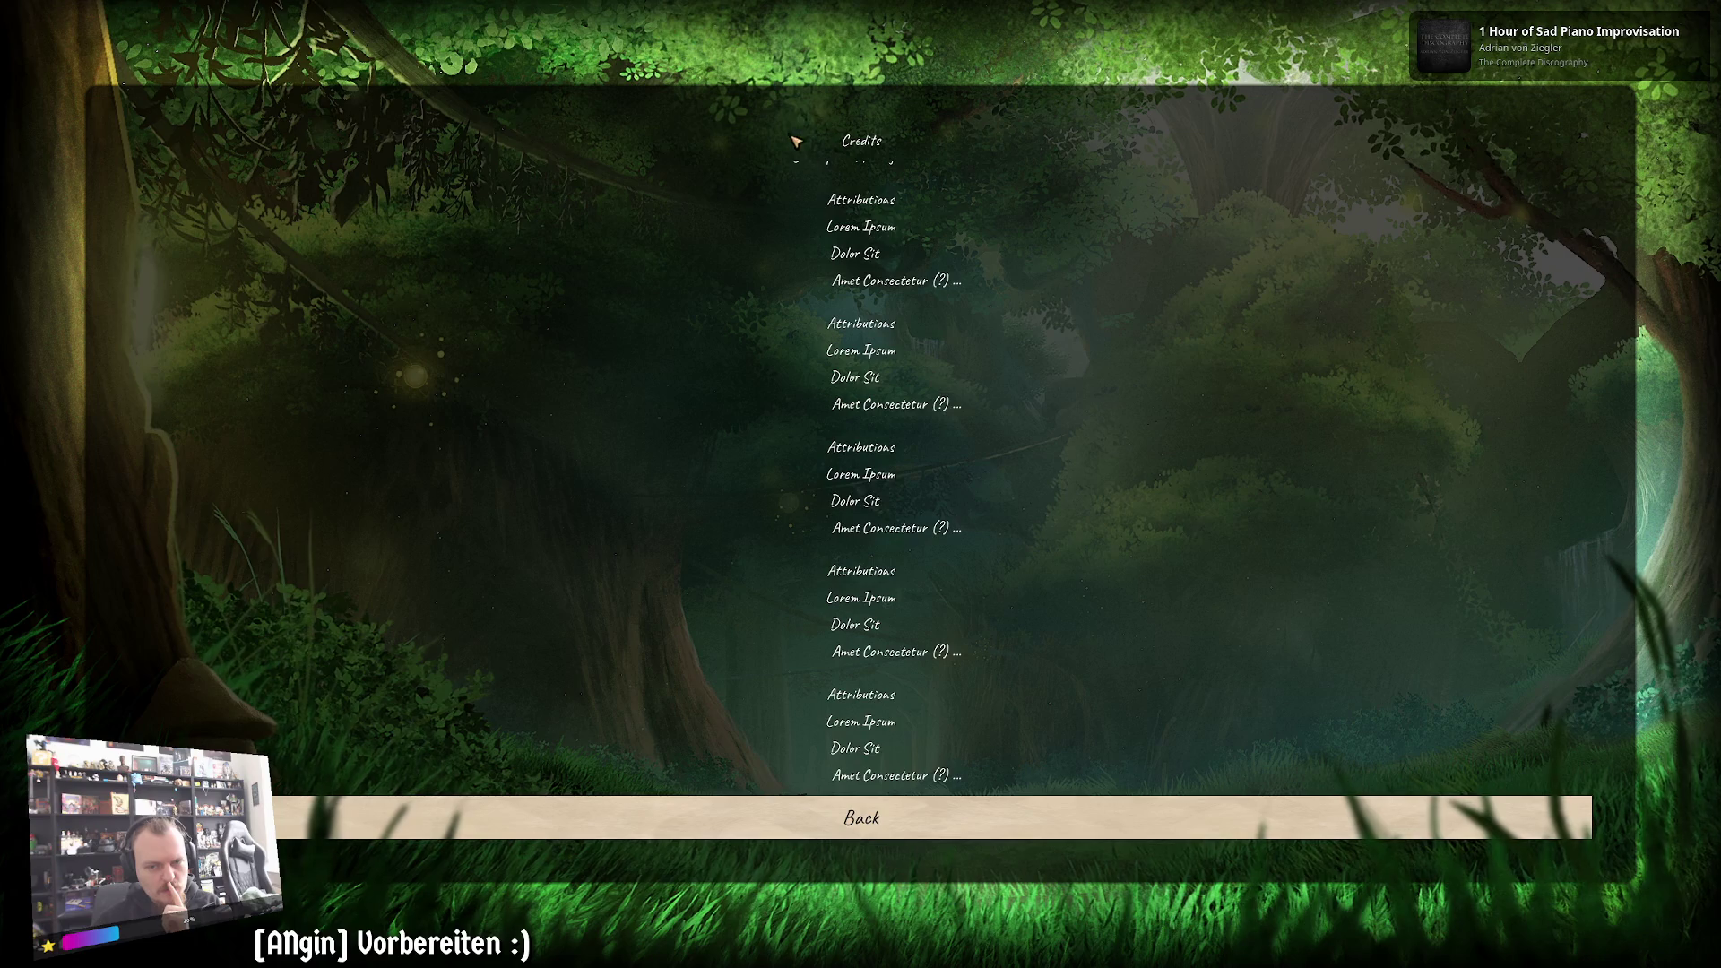
{"action": "left_click", "coordinate": [809, 819]}
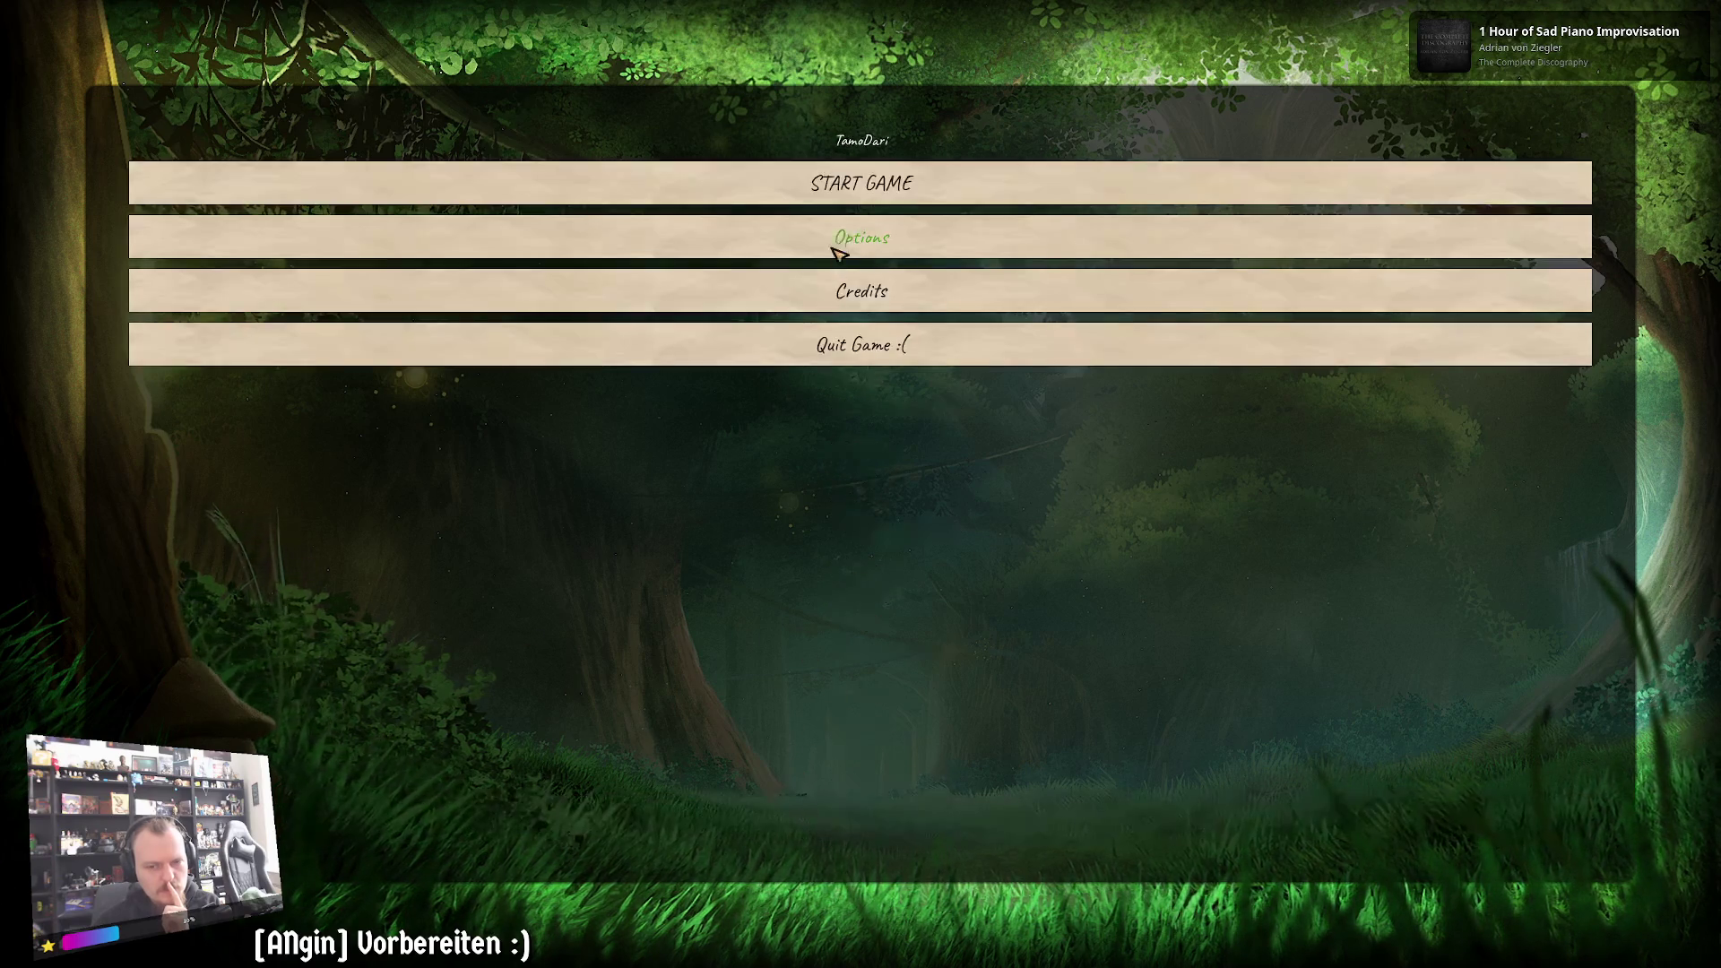
{"action": "left_click", "coordinate": [841, 240]}
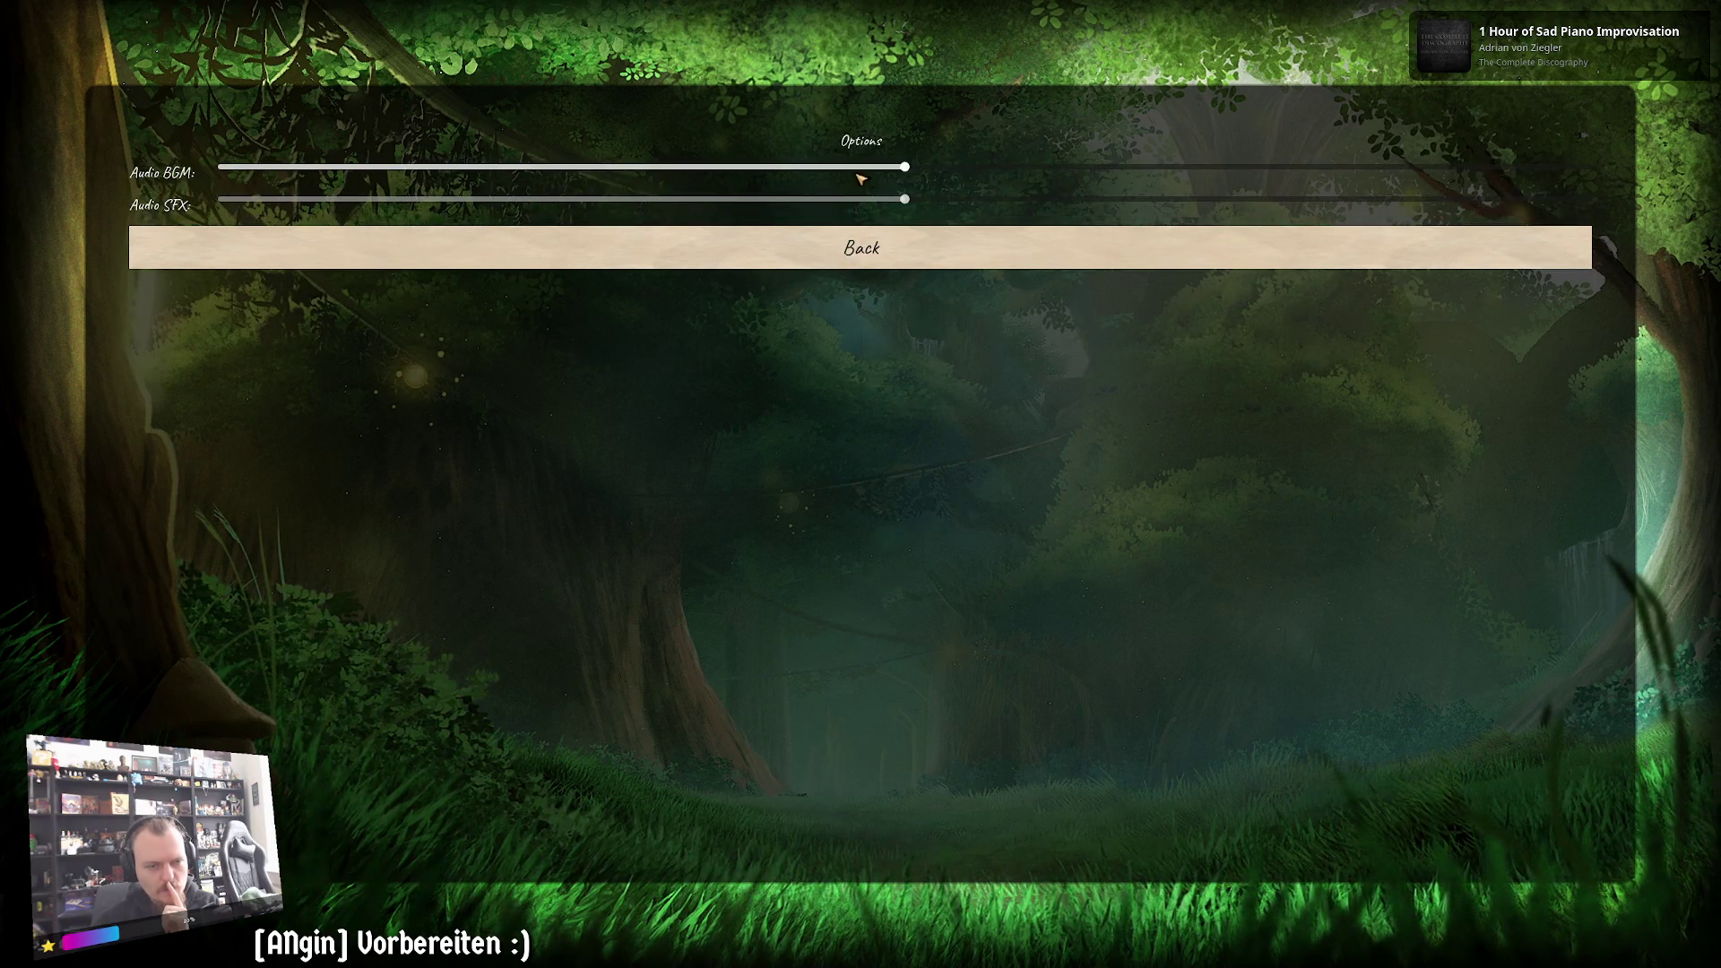
{"action": "left_click", "coordinate": [844, 258]}
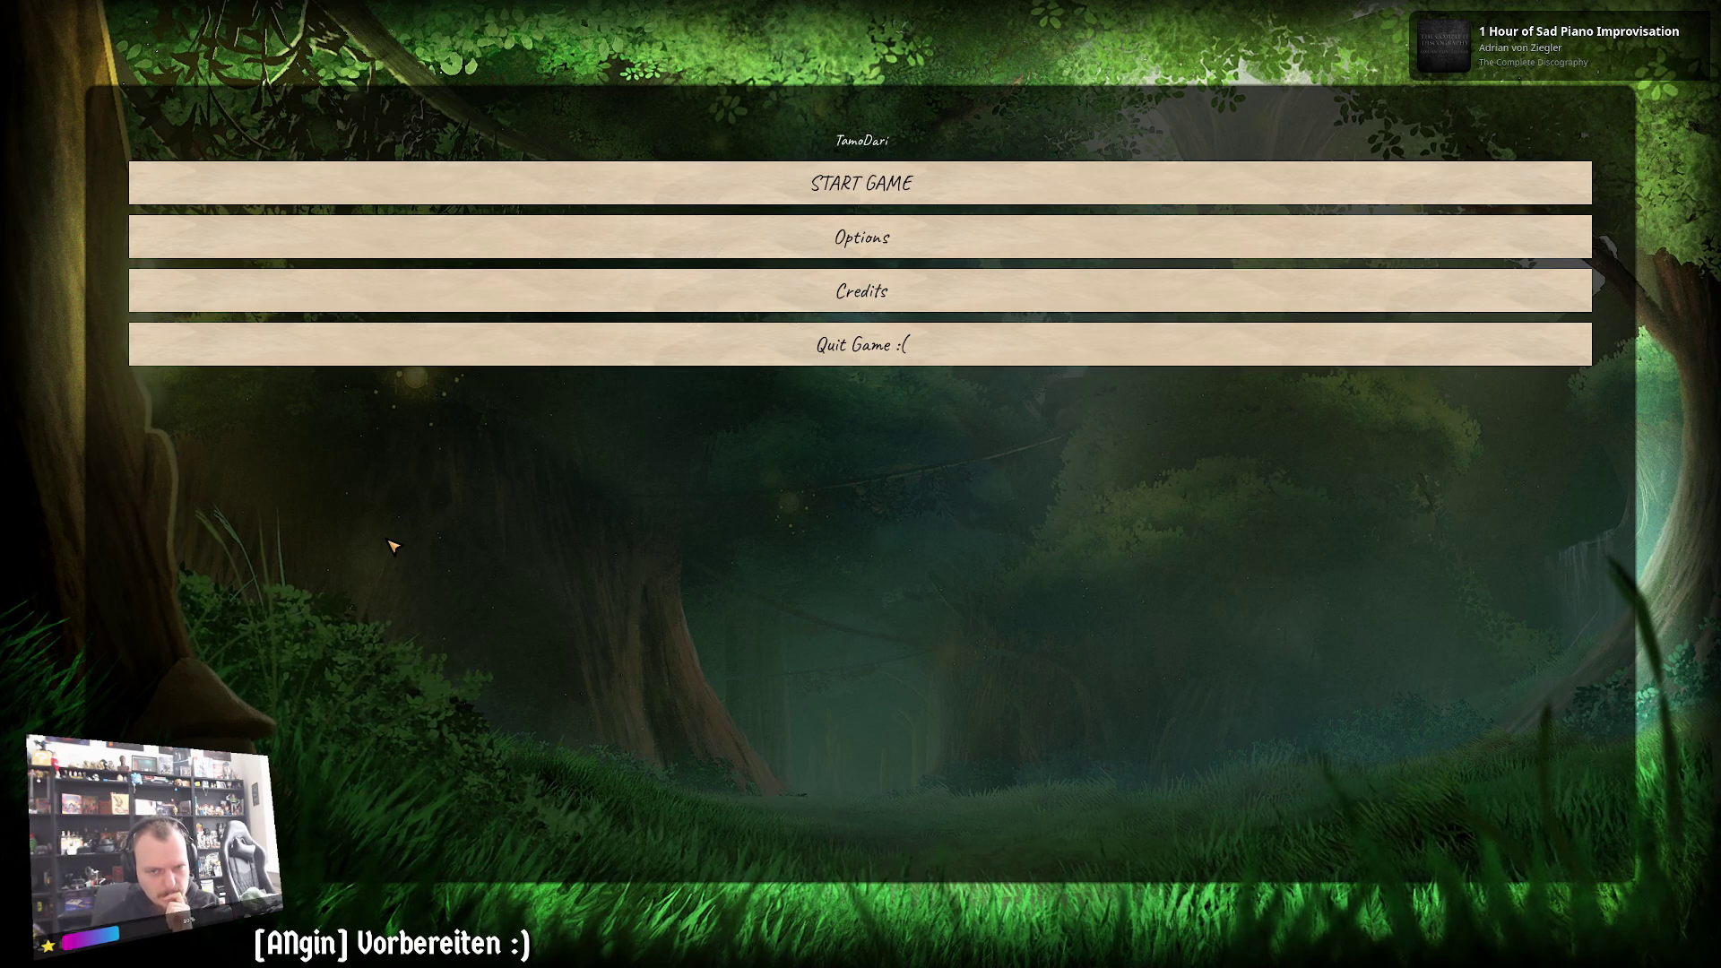
Start the game, continue past the intro screen, and stop the test run.
{"action": "left_click", "coordinate": [821, 196]}
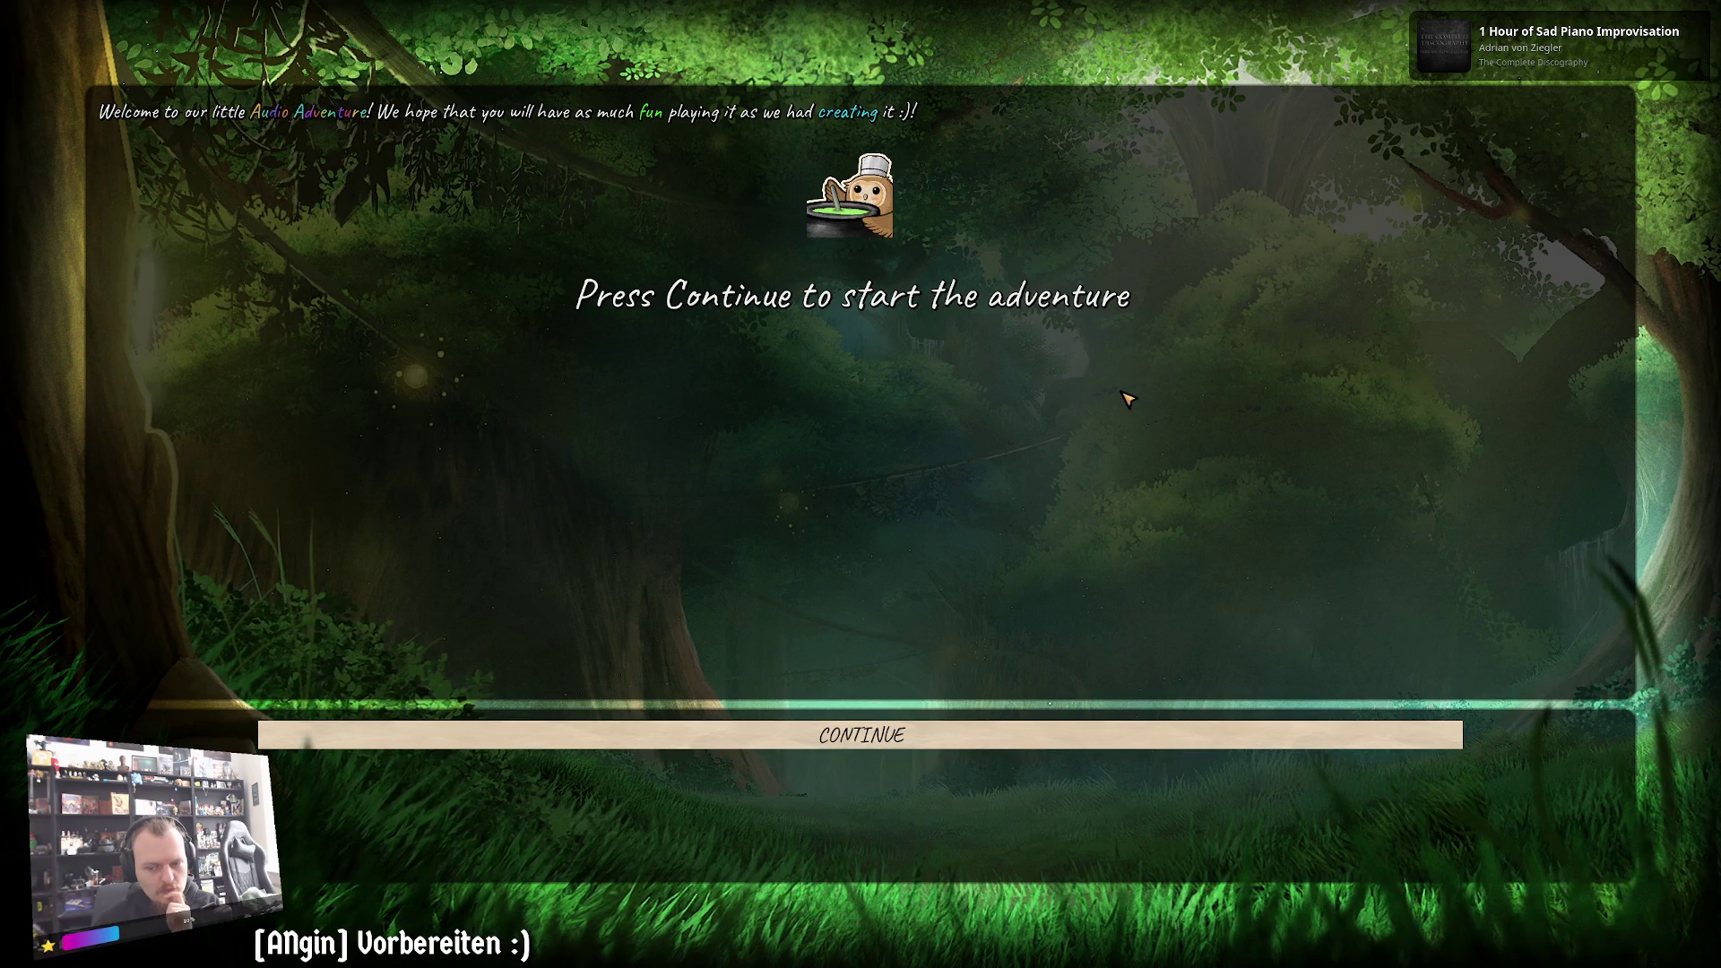
{"action": "left_click", "coordinate": [890, 737]}
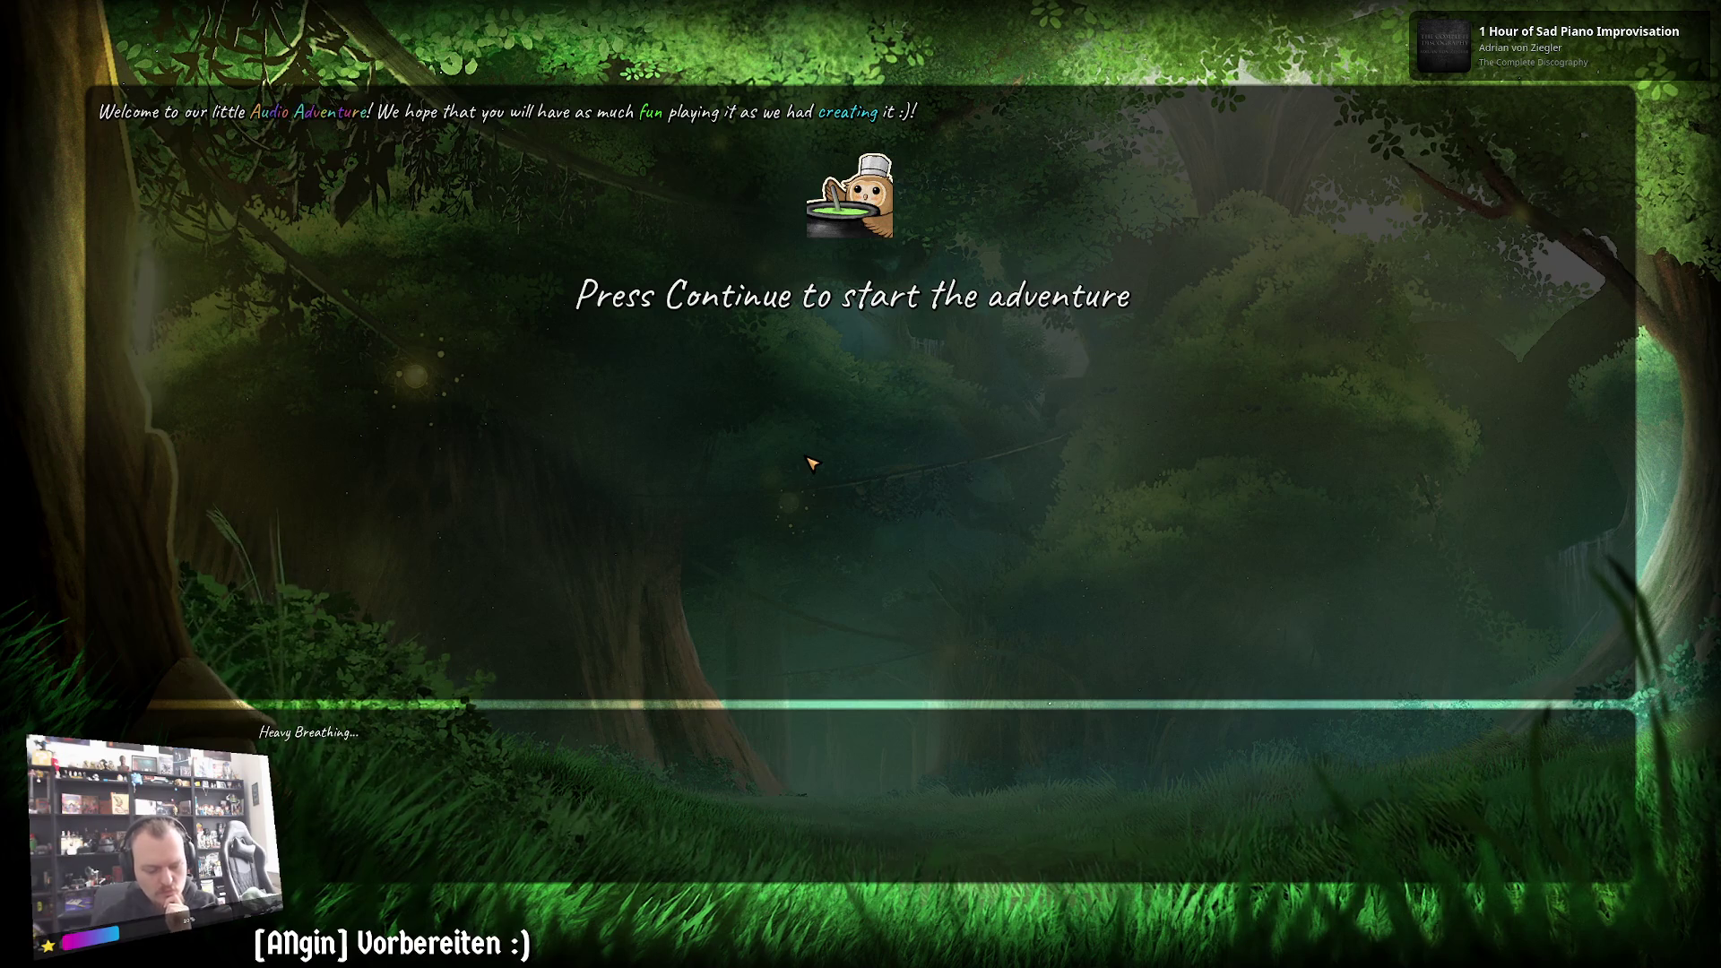
{"action": "key", "text": "F8"}
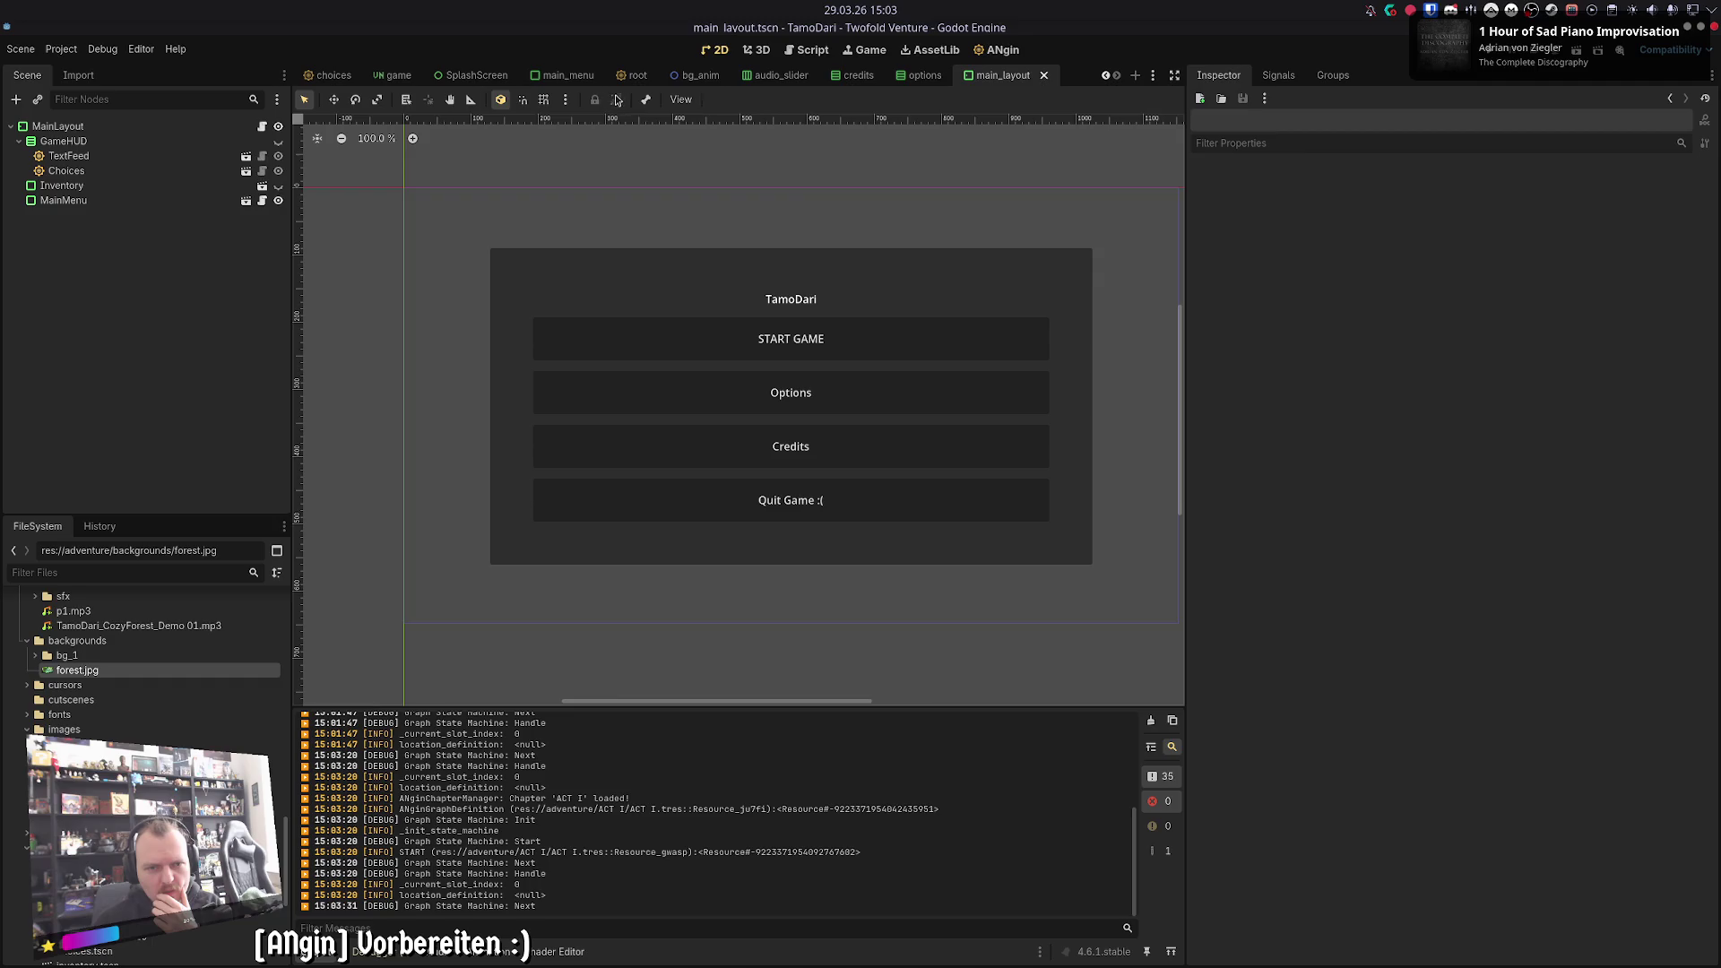
Inspect the main_menu scene's Main node and compare it with the main_layout and root scenes.
{"action": "left_click", "coordinate": [564, 76]}
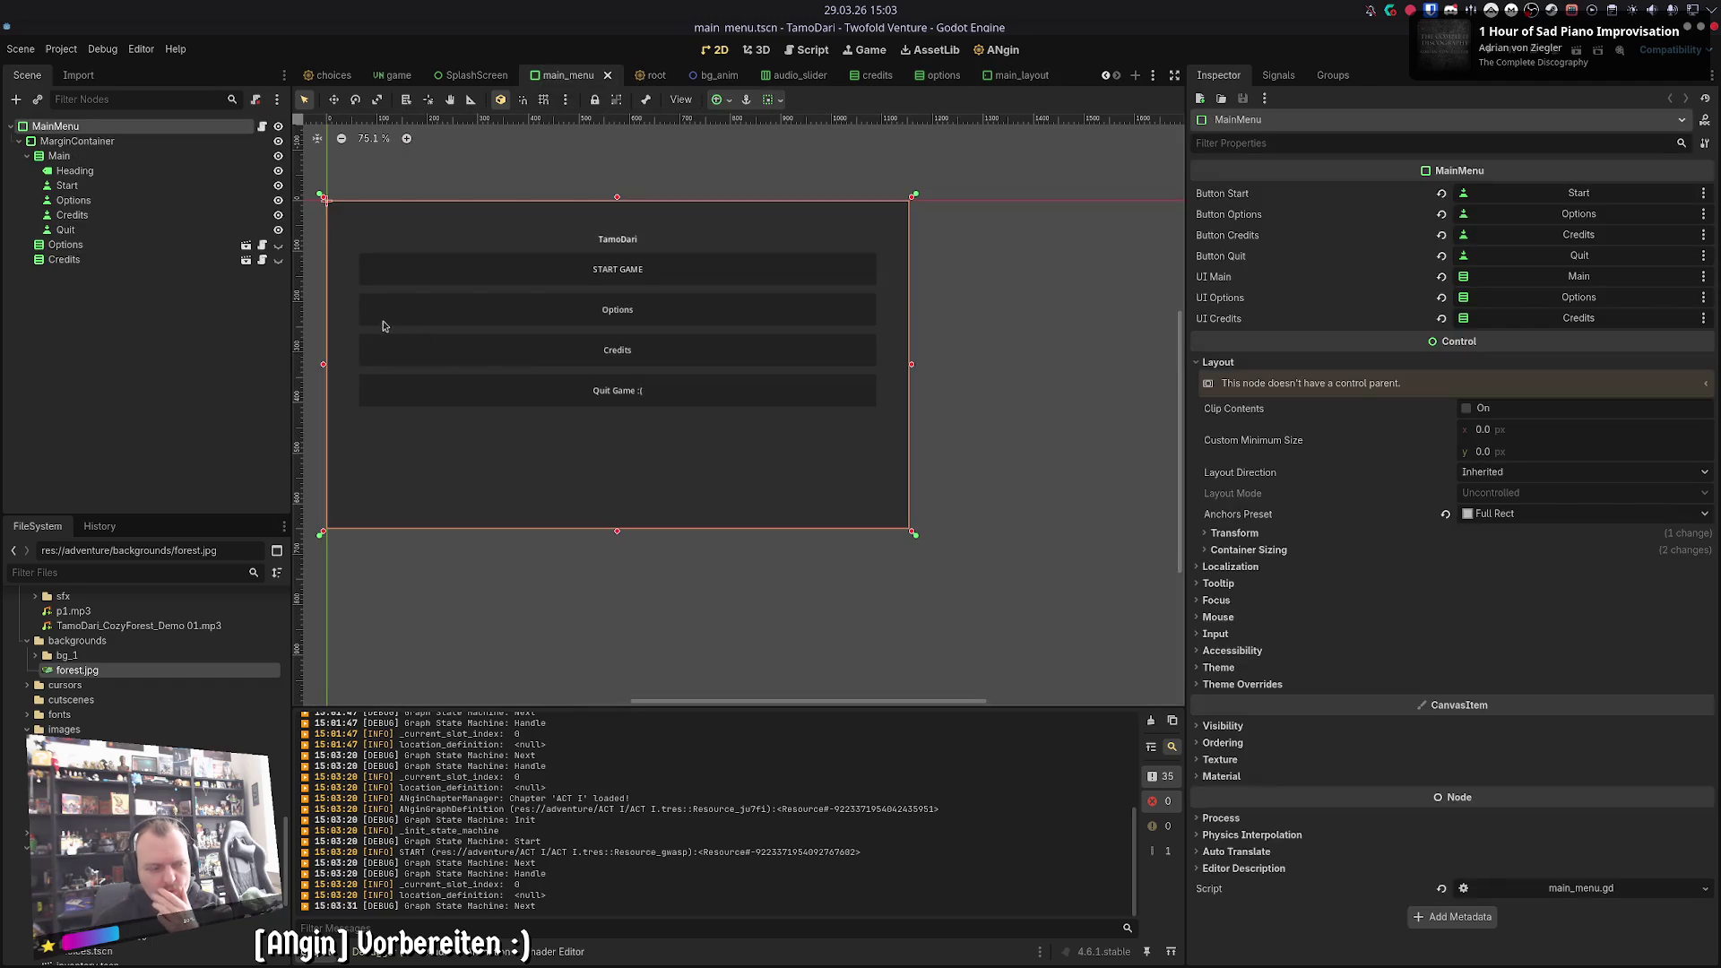
{"action": "left_click", "coordinate": [27, 155]}
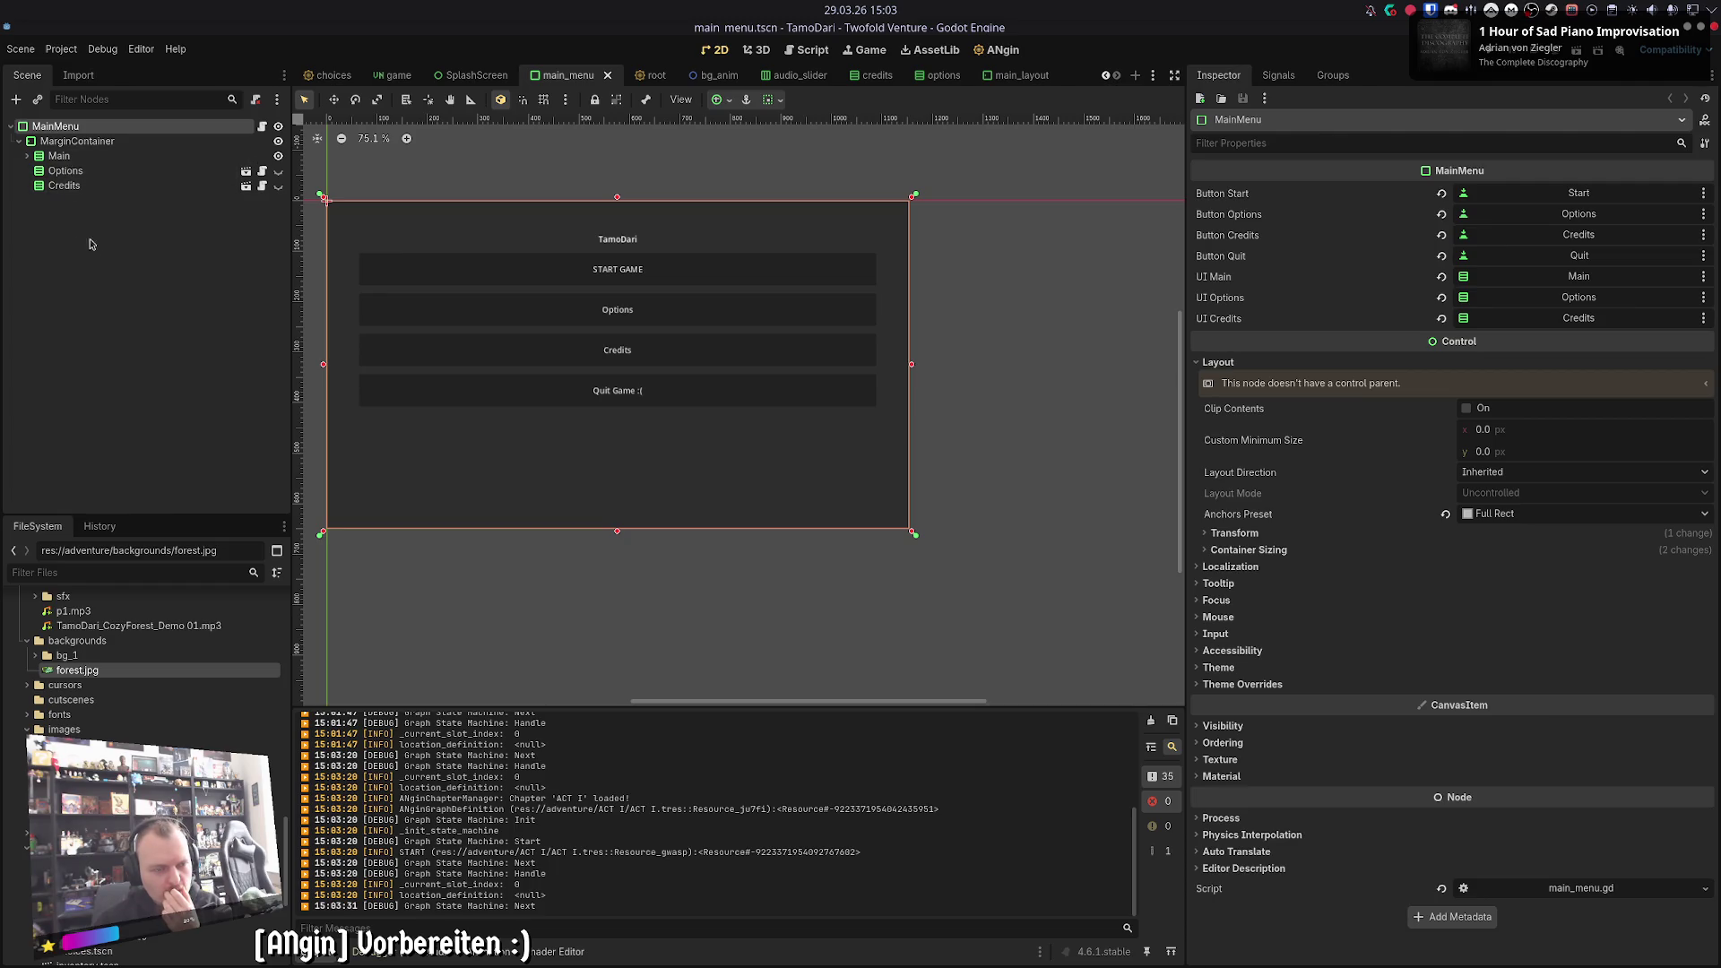
{"action": "left_click", "coordinate": [27, 156]}
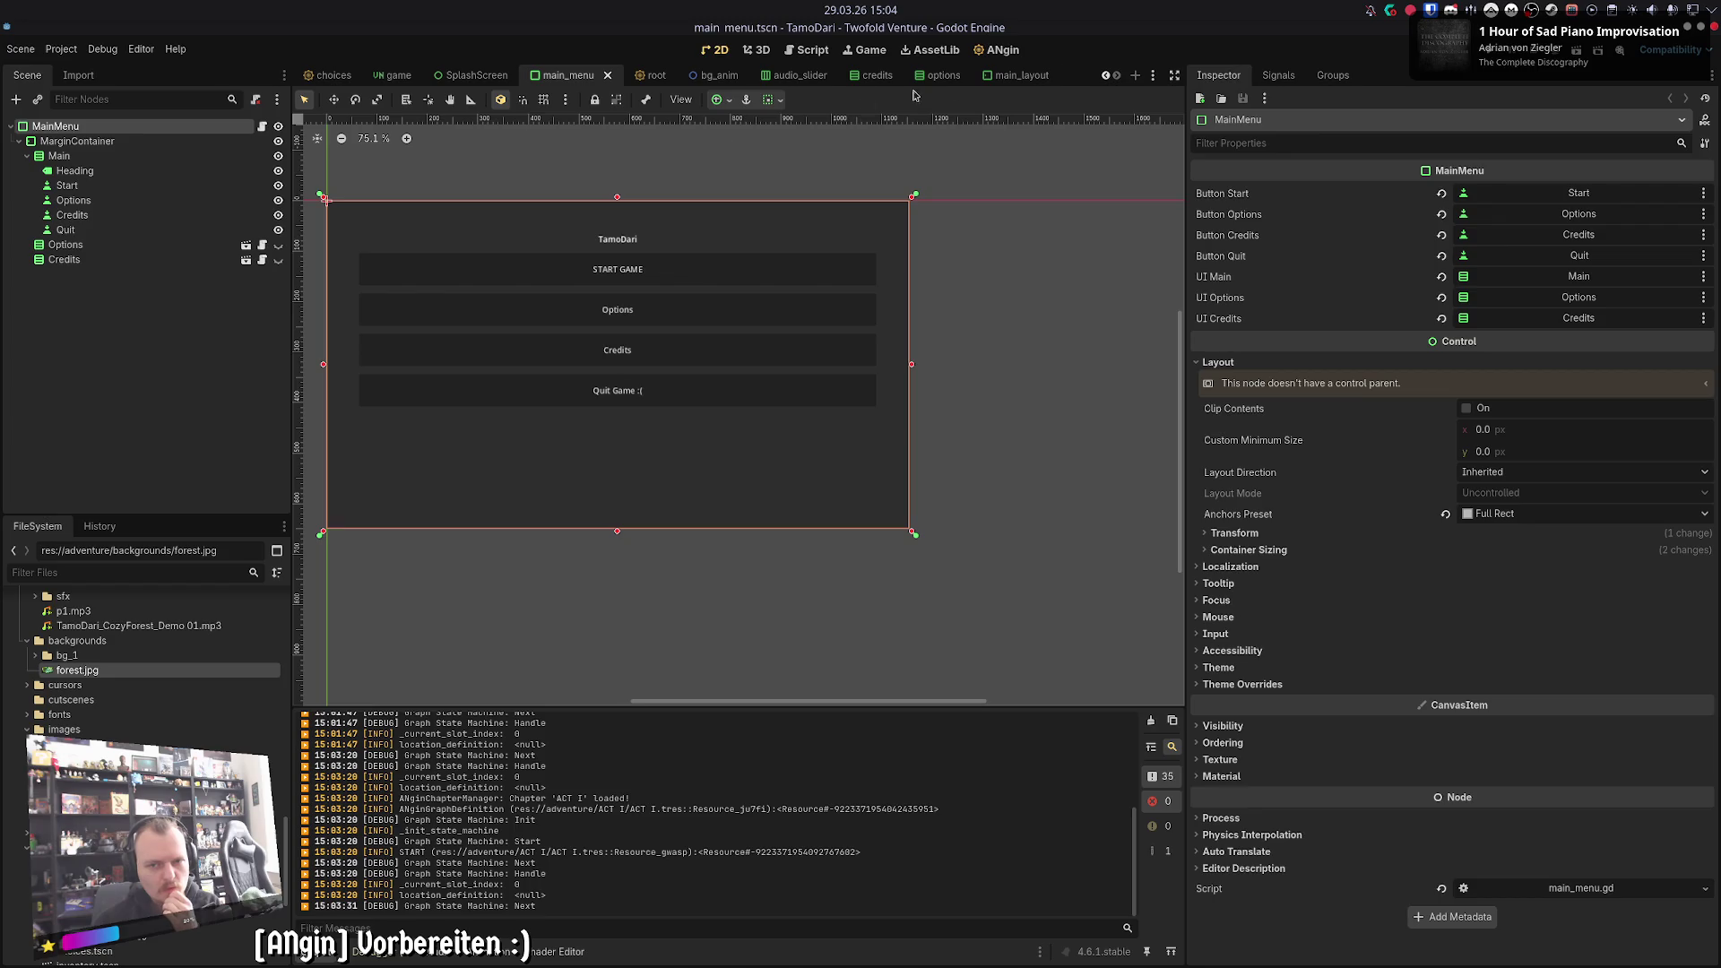
{"action": "left_click", "coordinate": [1005, 76]}
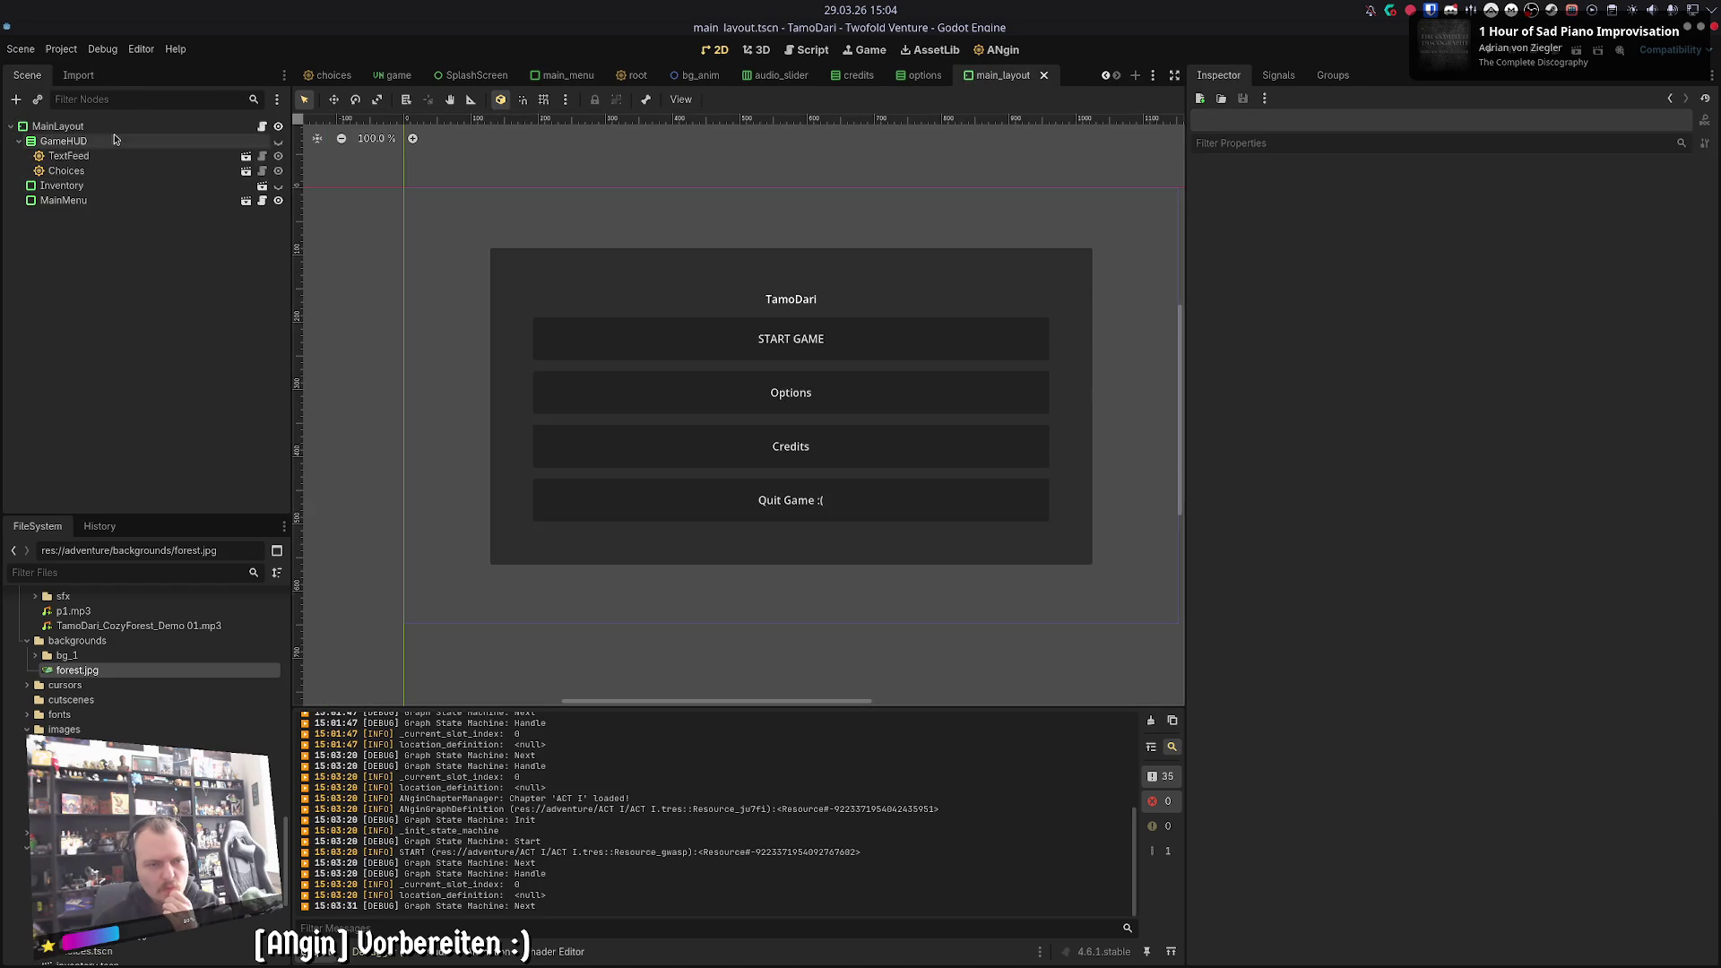
{"action": "left_click", "coordinate": [568, 77]}
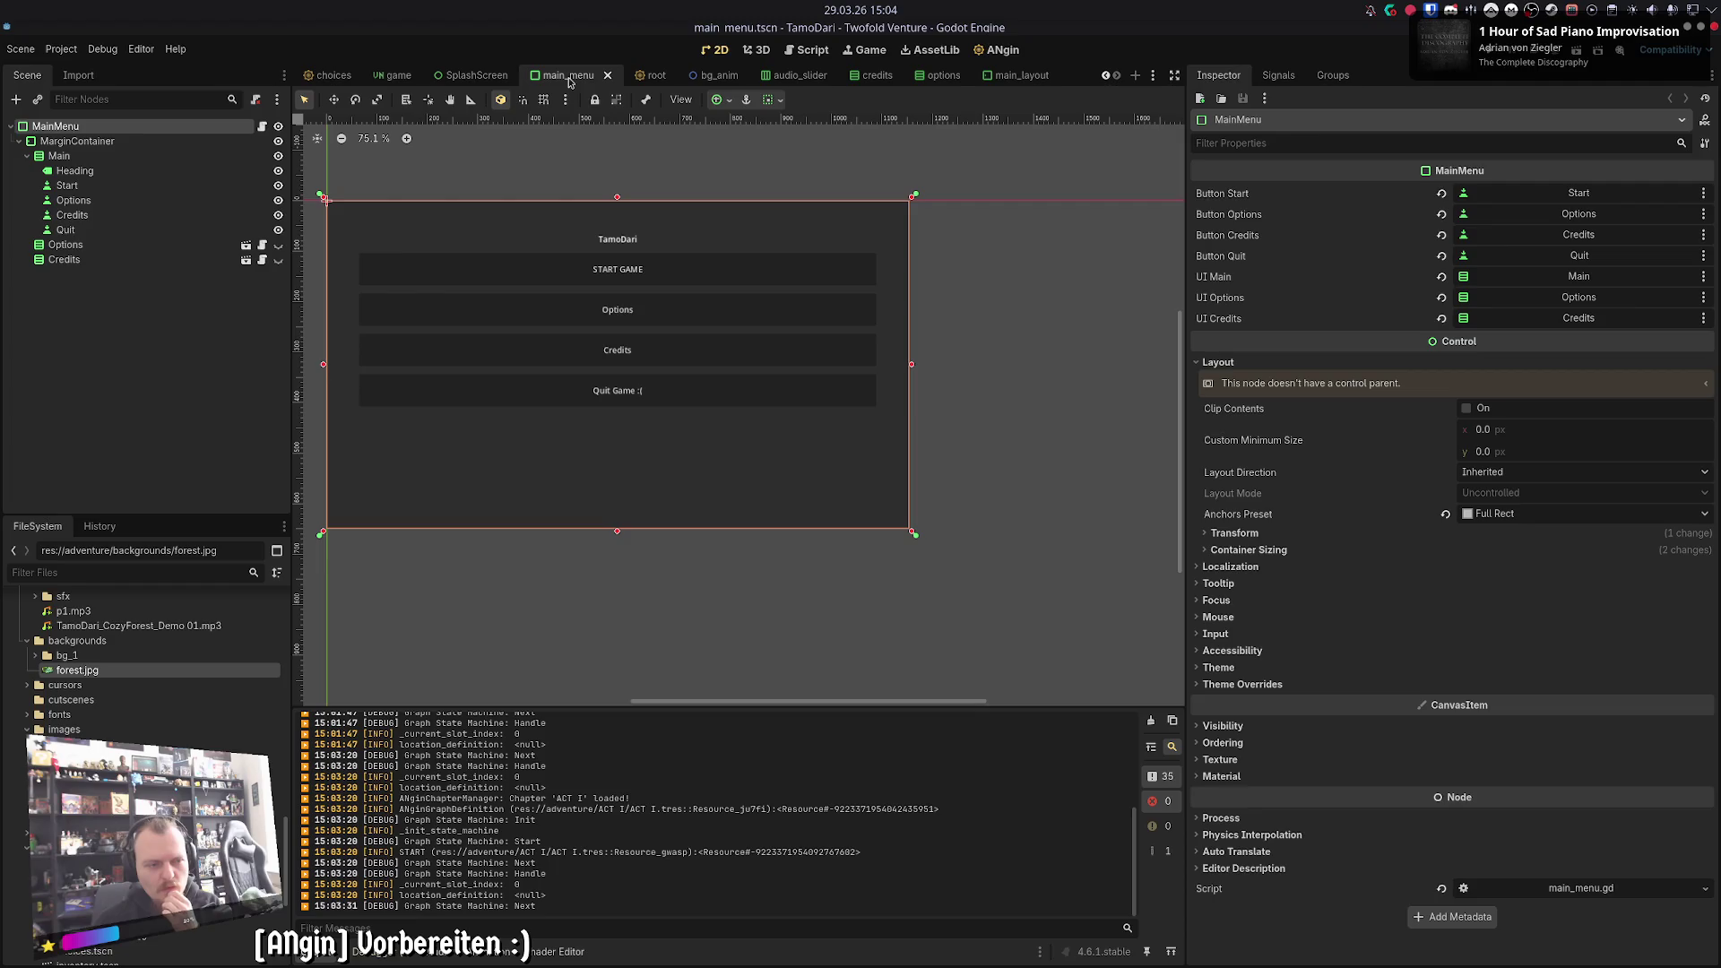
{"action": "left_click", "coordinate": [642, 75]}
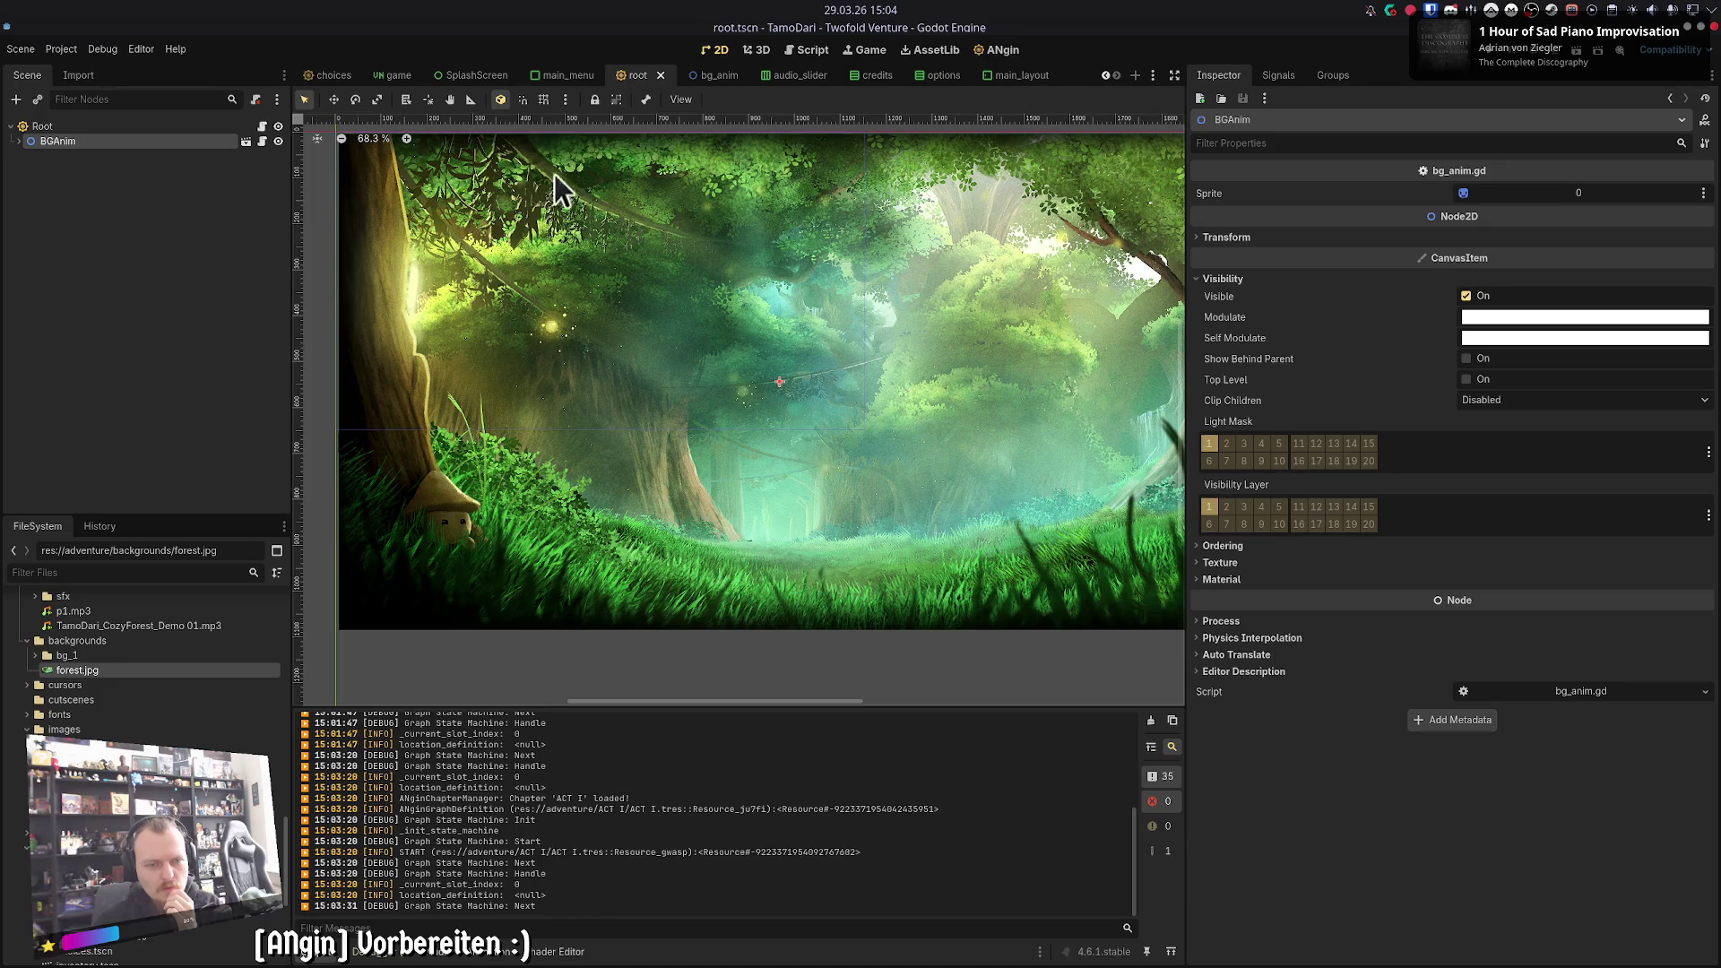
{"action": "left_click", "coordinate": [563, 79]}
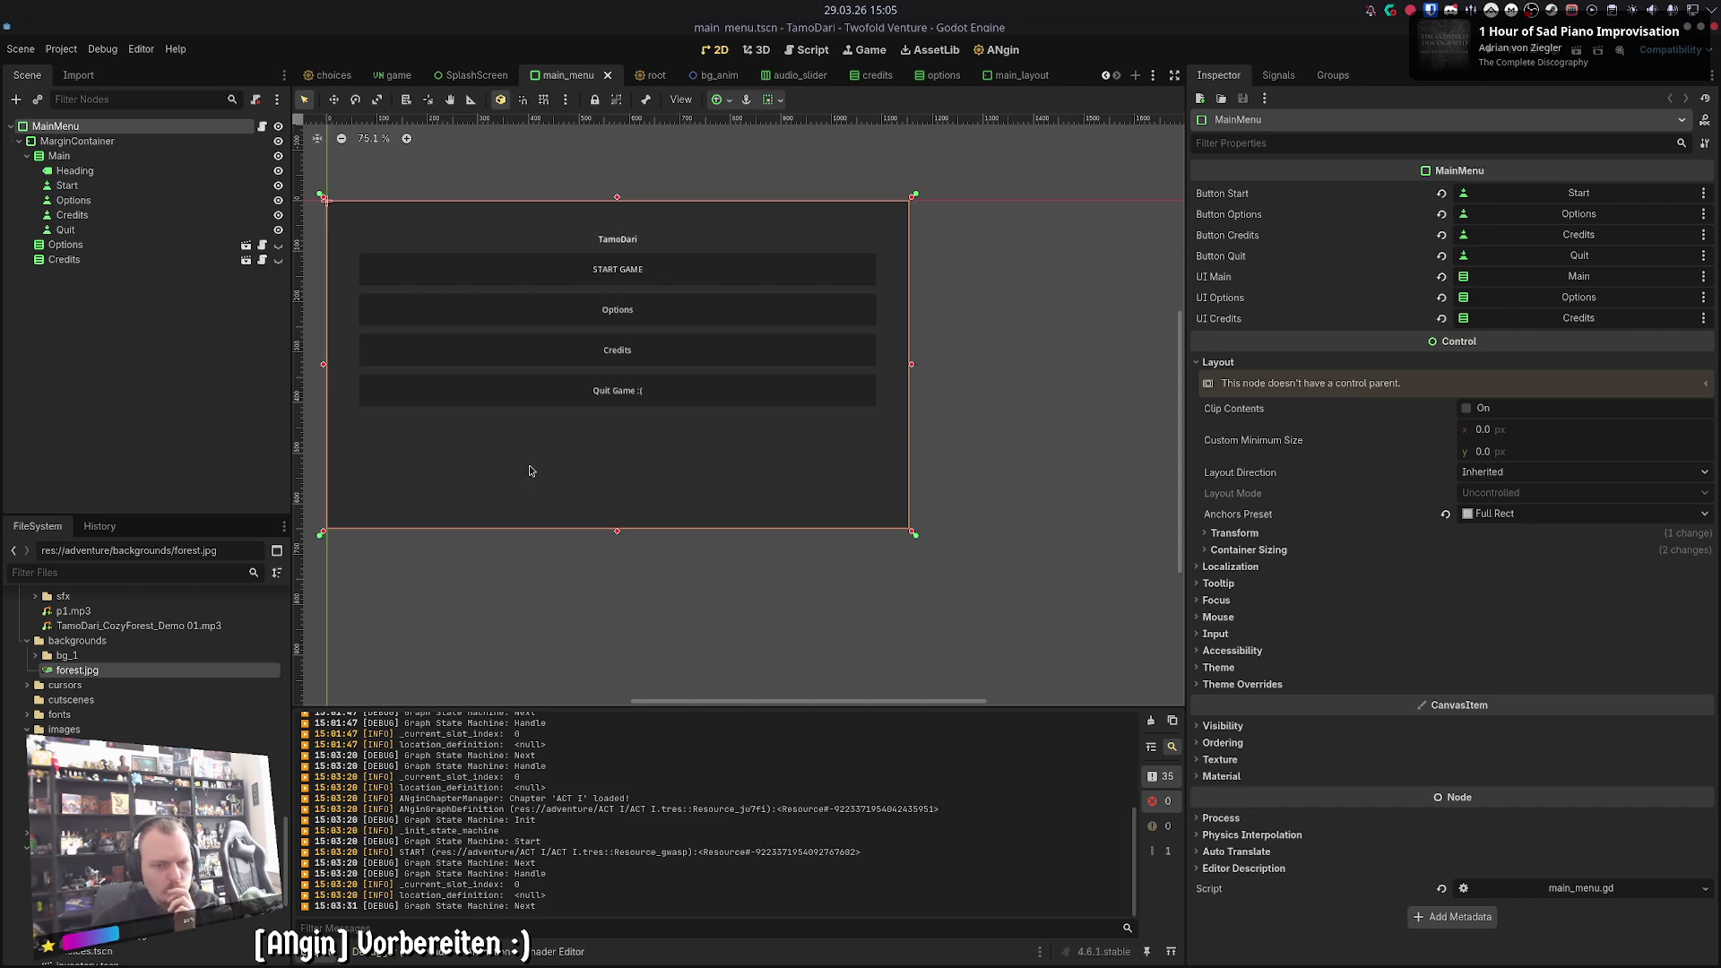
{"action": "left_click_drag", "start_coordinate": [1070, 504], "coordinate": [1126, 488]}
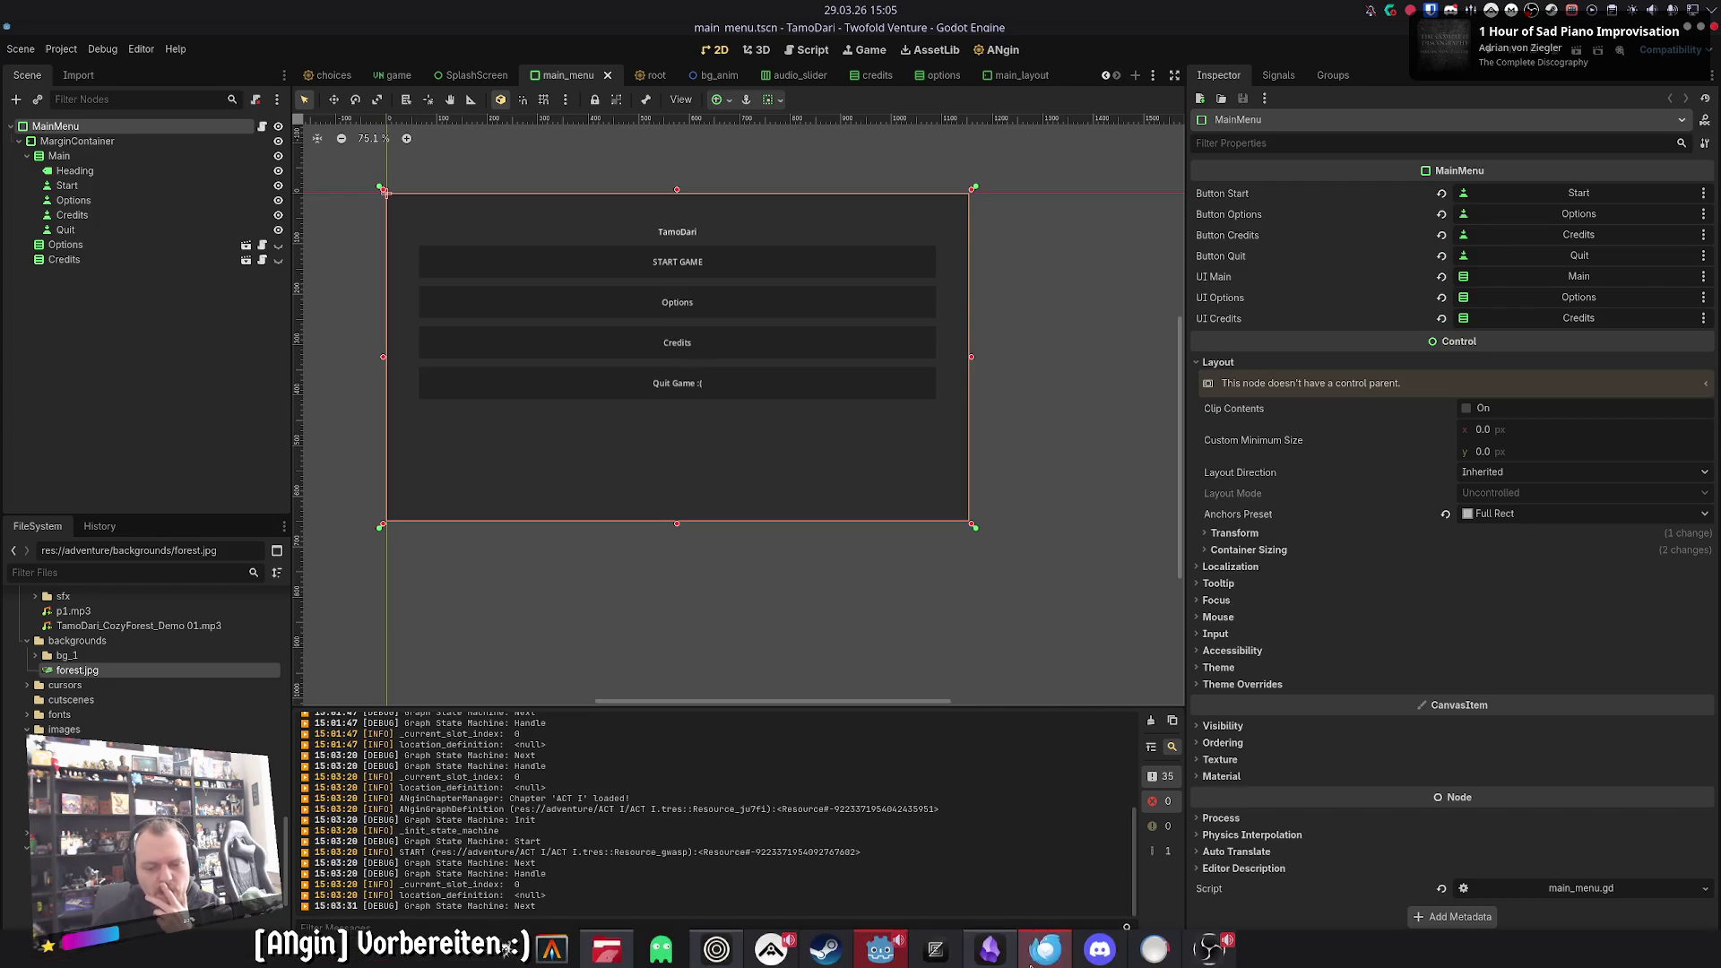
Open a new Zed window showing the recent projects list.
{"action": "right_click", "coordinate": [936, 948]}
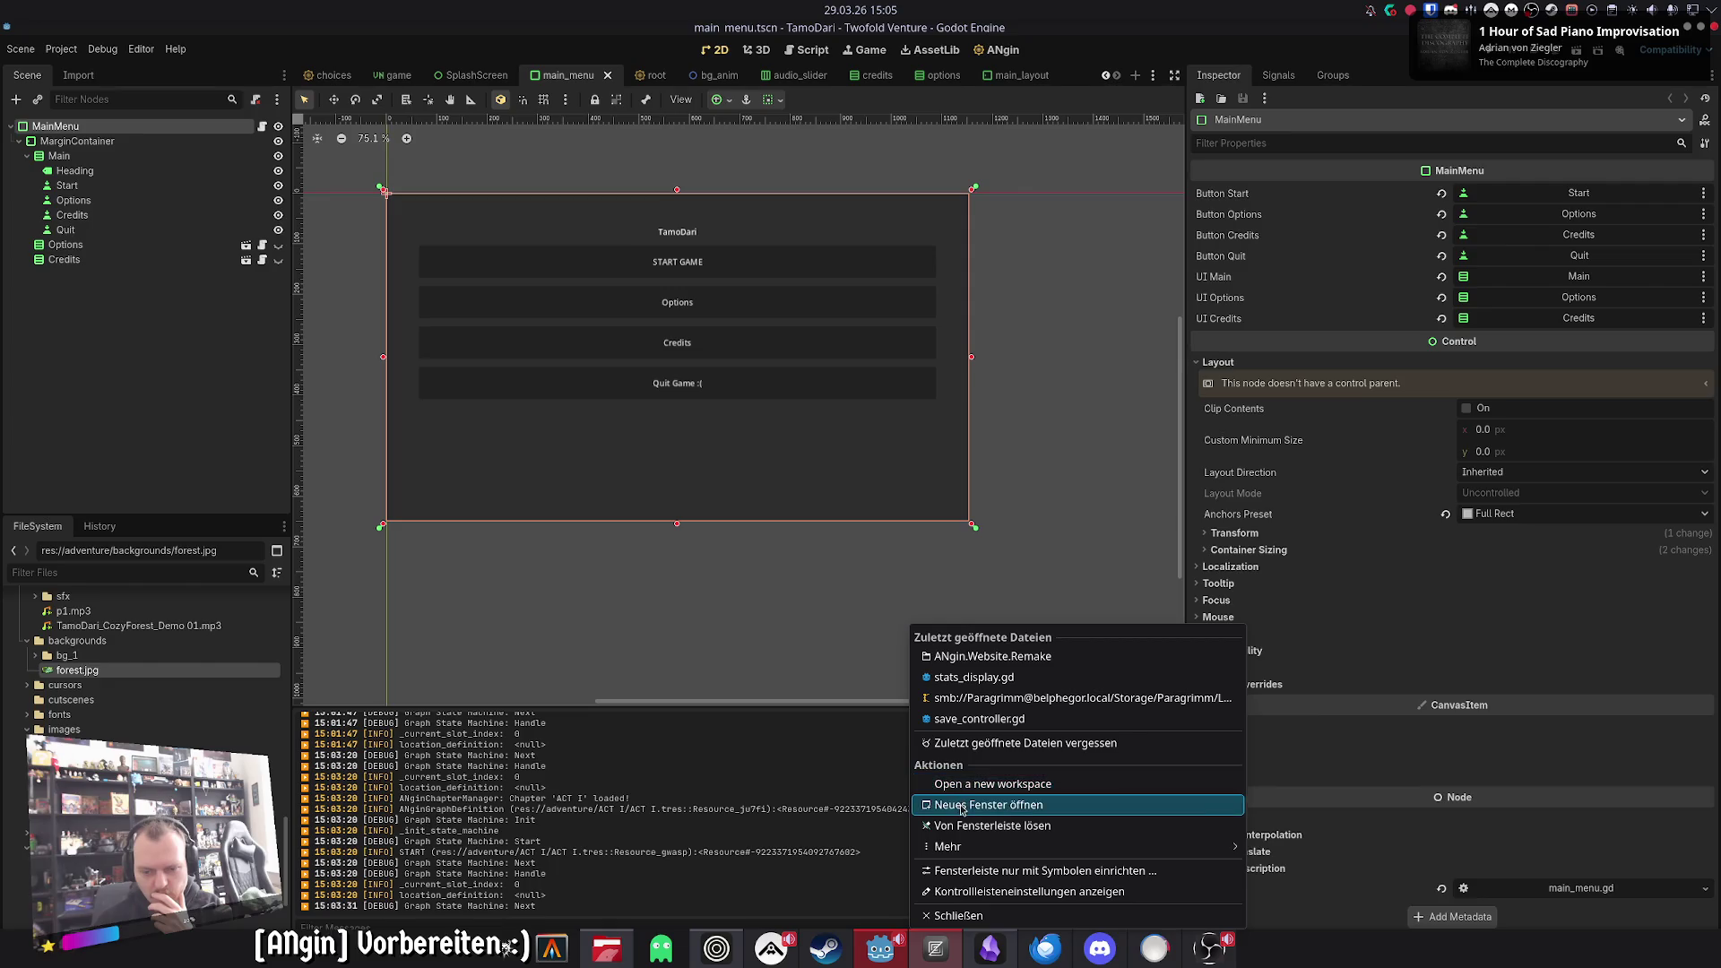
{"action": "left_click", "coordinate": [960, 806]}
{"action": "left_click", "coordinate": [89, 32]}
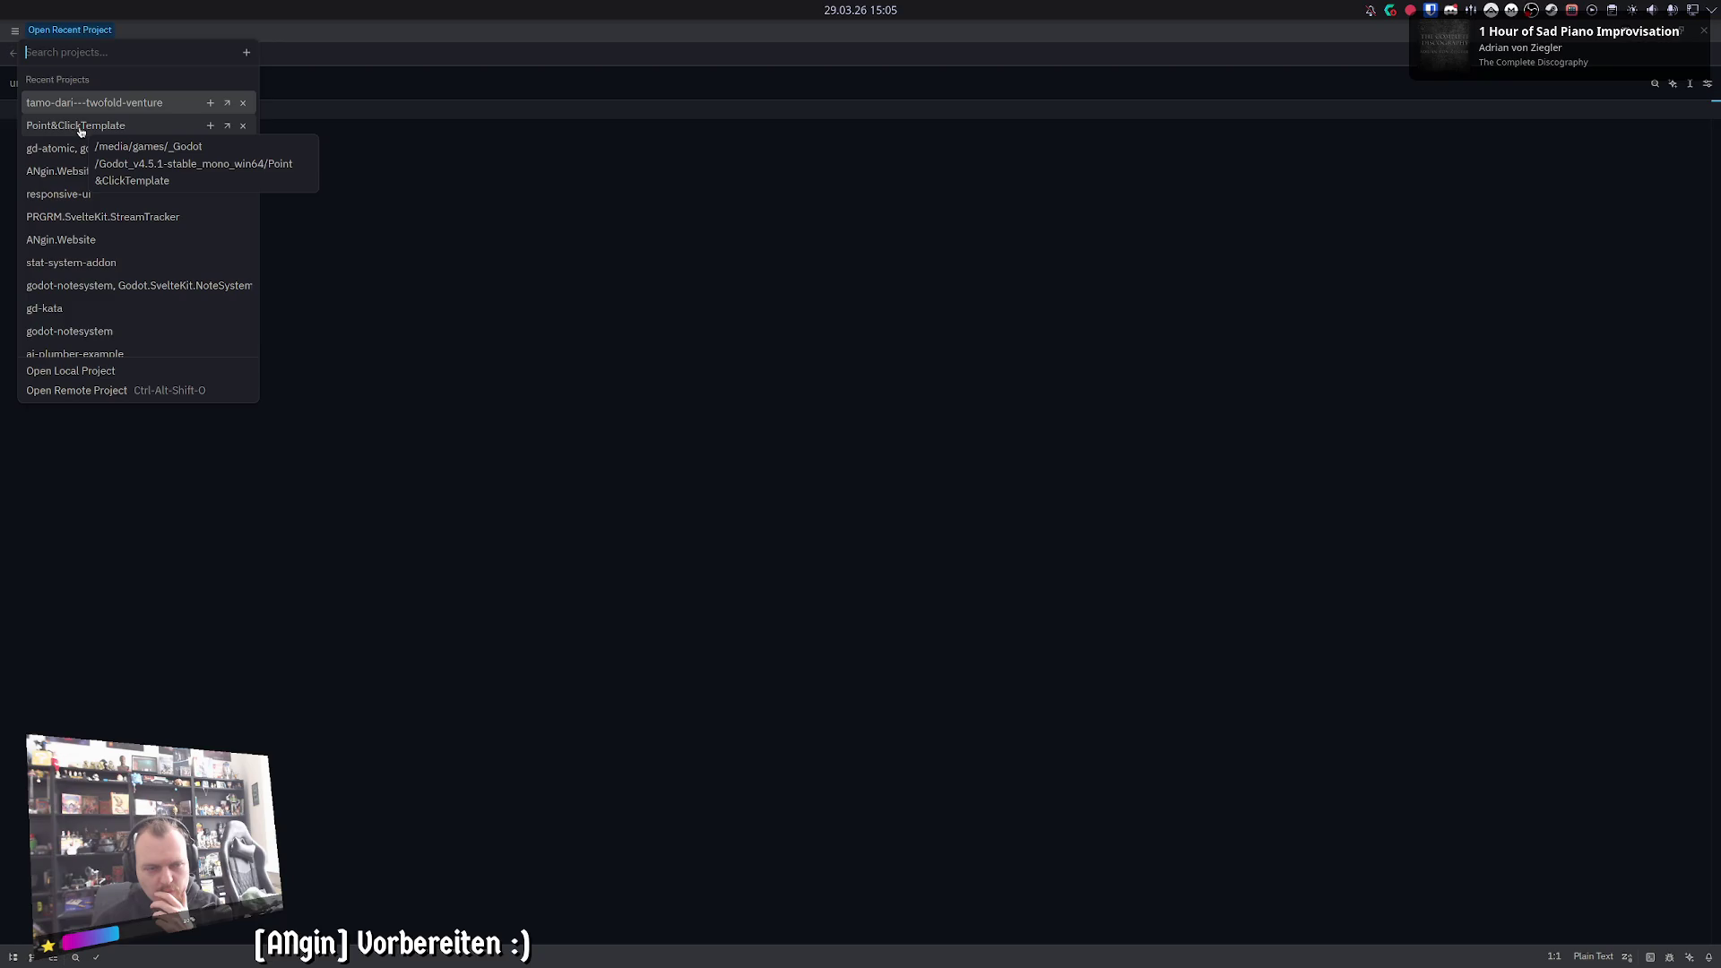
Open the Point&ClickTemplate project, dismiss the GDScript server warning, and widen the file tree.
{"action": "left_click", "coordinate": [80, 131]}
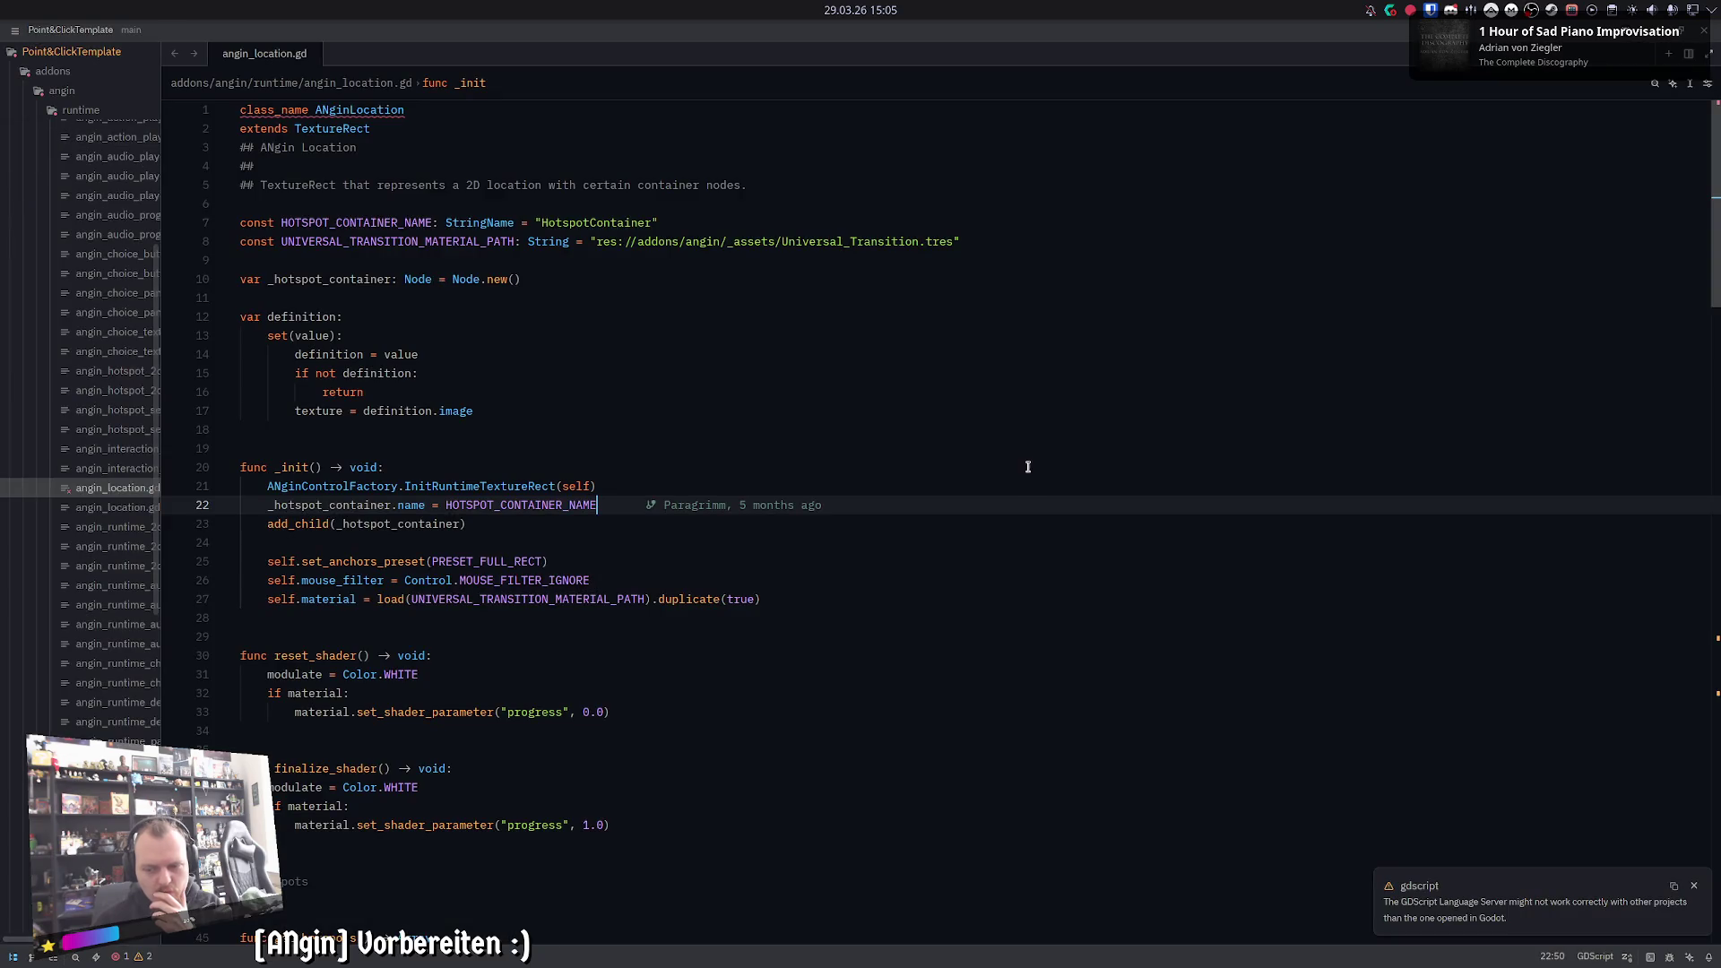
{"action": "left_click", "coordinate": [1695, 886]}
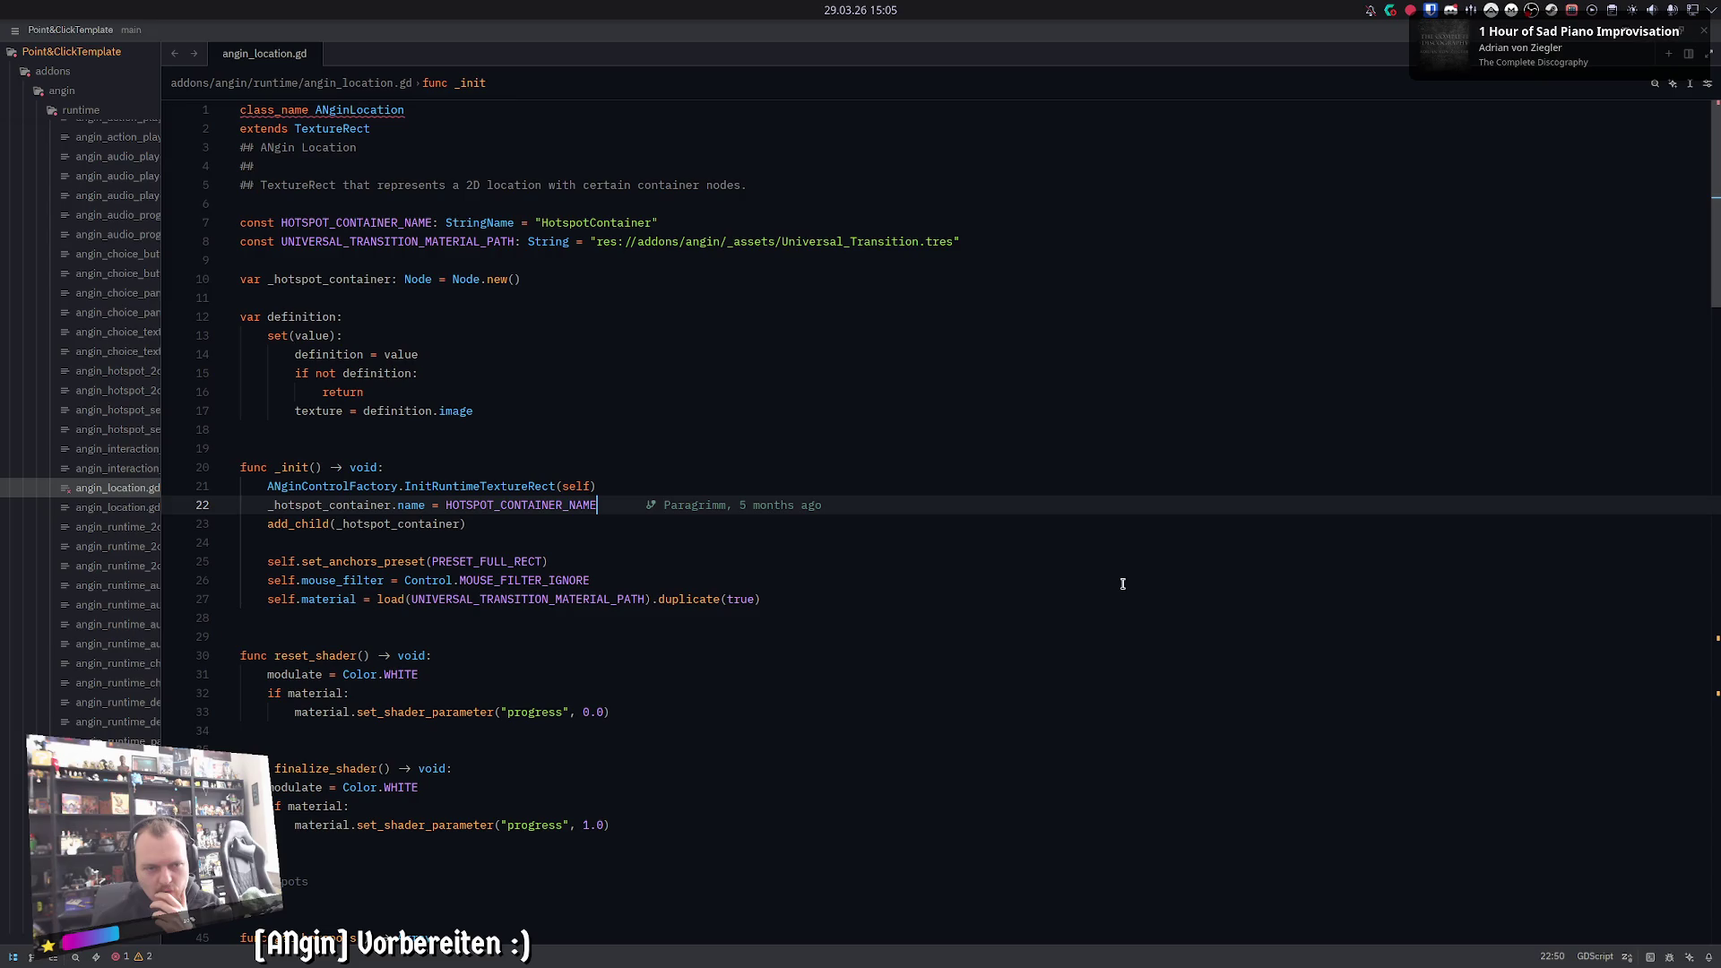
{"action": "left_click_drag", "start_coordinate": [162, 538], "coordinate": [454, 628]}
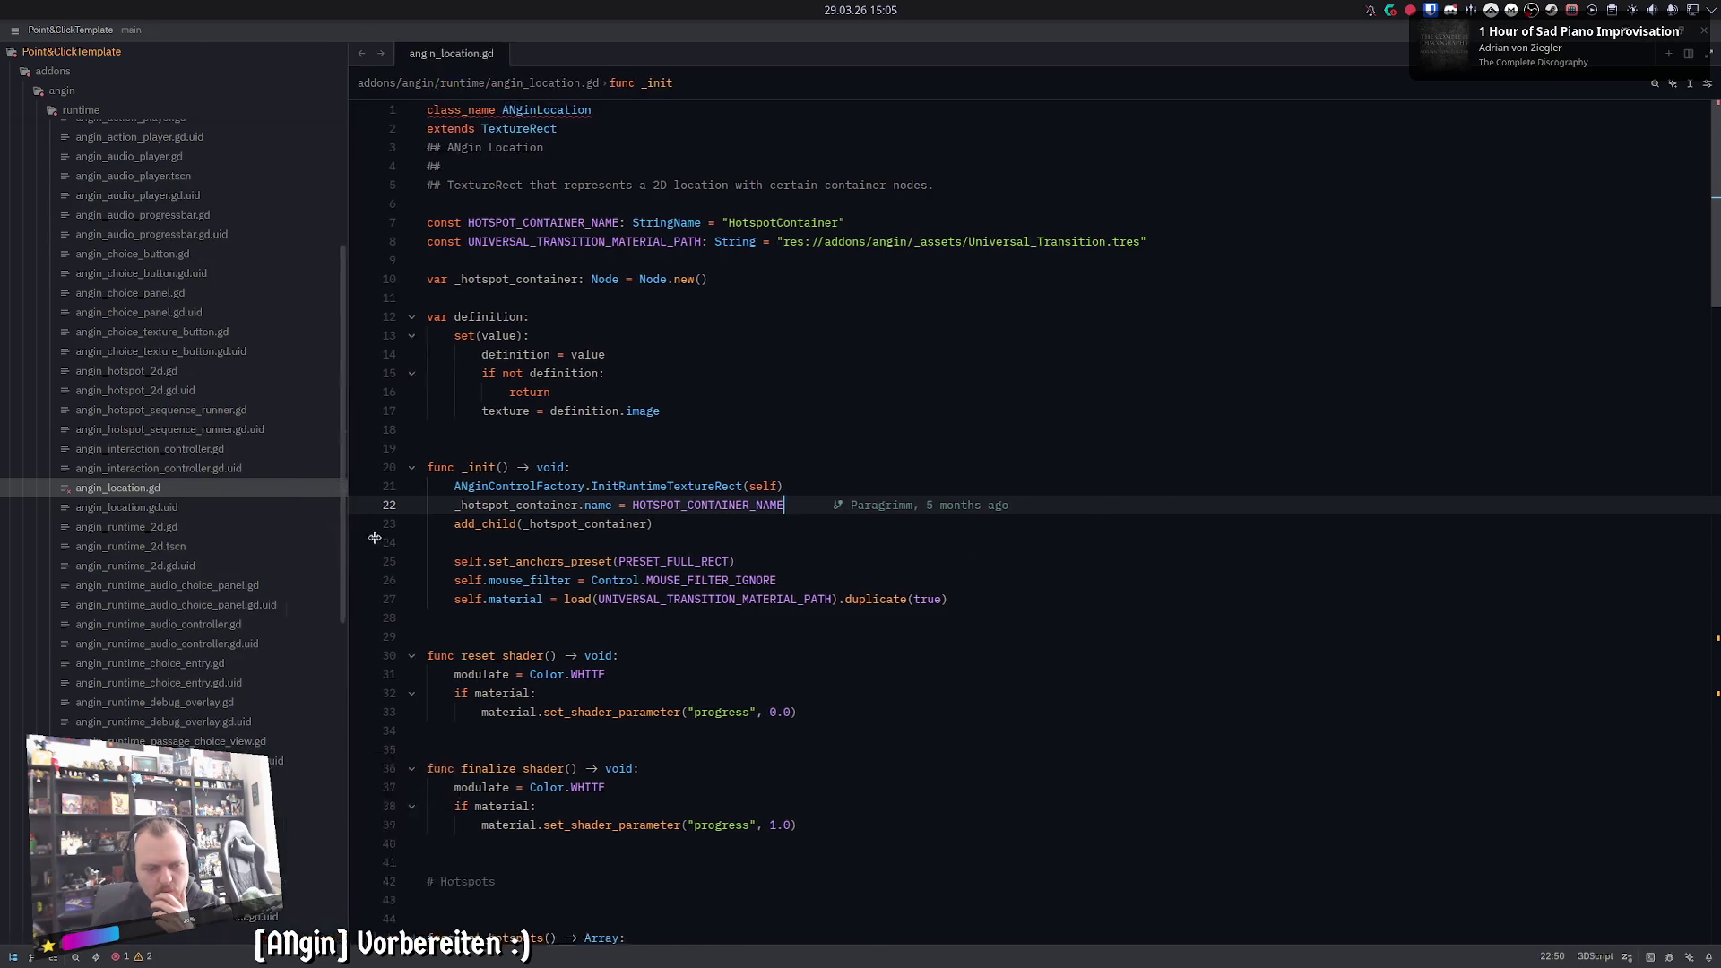
Show the Git panel's changed files and scroll through angin_location.gd back to its top.
{"action": "key", "text": "ctrl+shift+g"}
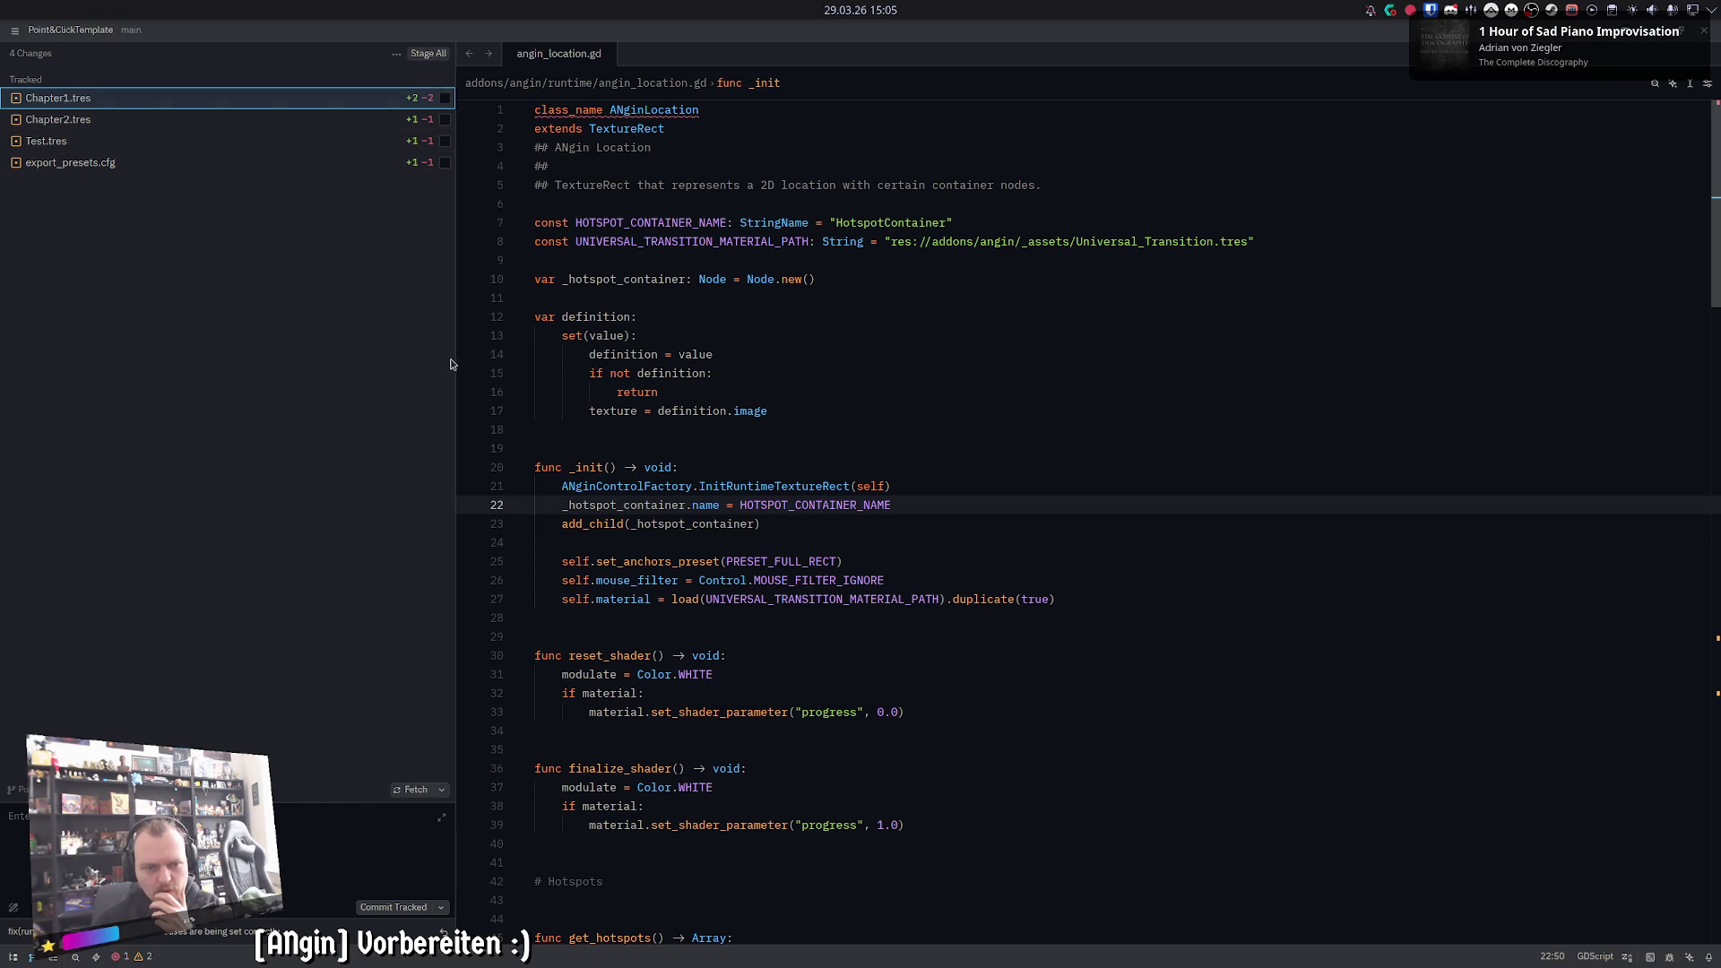
{"action": "left_click_drag", "start_coordinate": [454, 360], "coordinate": [395, 367]}
{"action": "scroll", "coordinate": [986, 358], "scroll_direction": "down", "scroll_amount": 4}
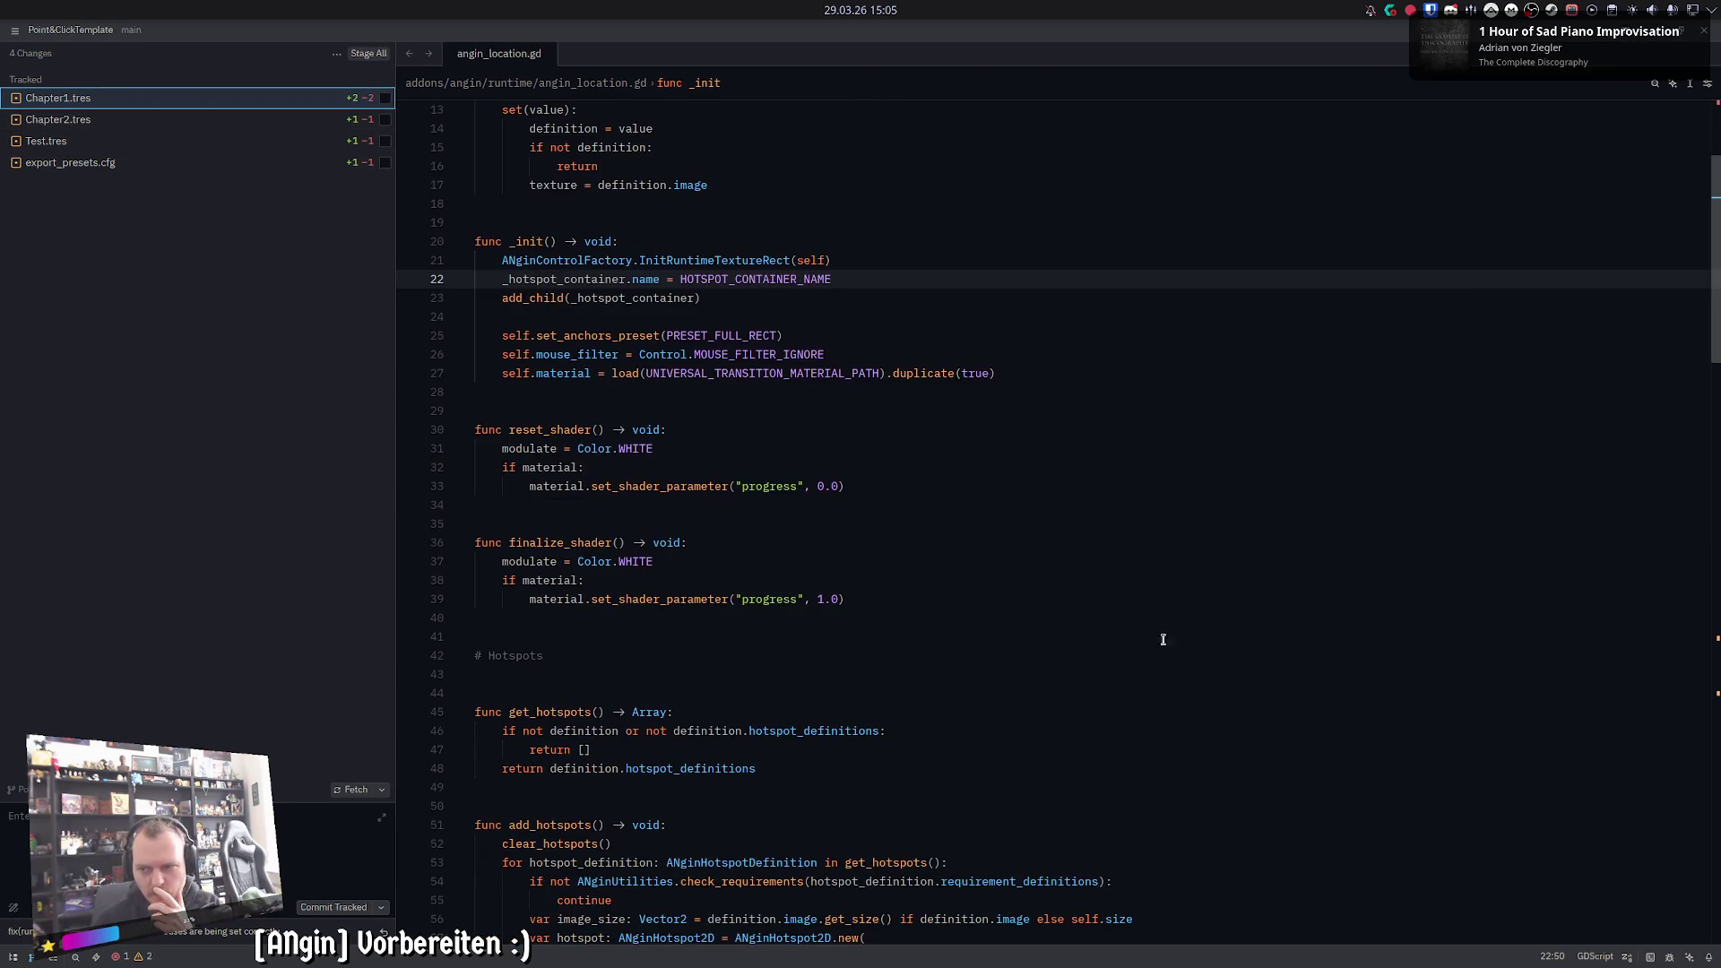
{"action": "left_click_drag", "start_coordinate": [1714, 311], "coordinate": [1691, 679]}
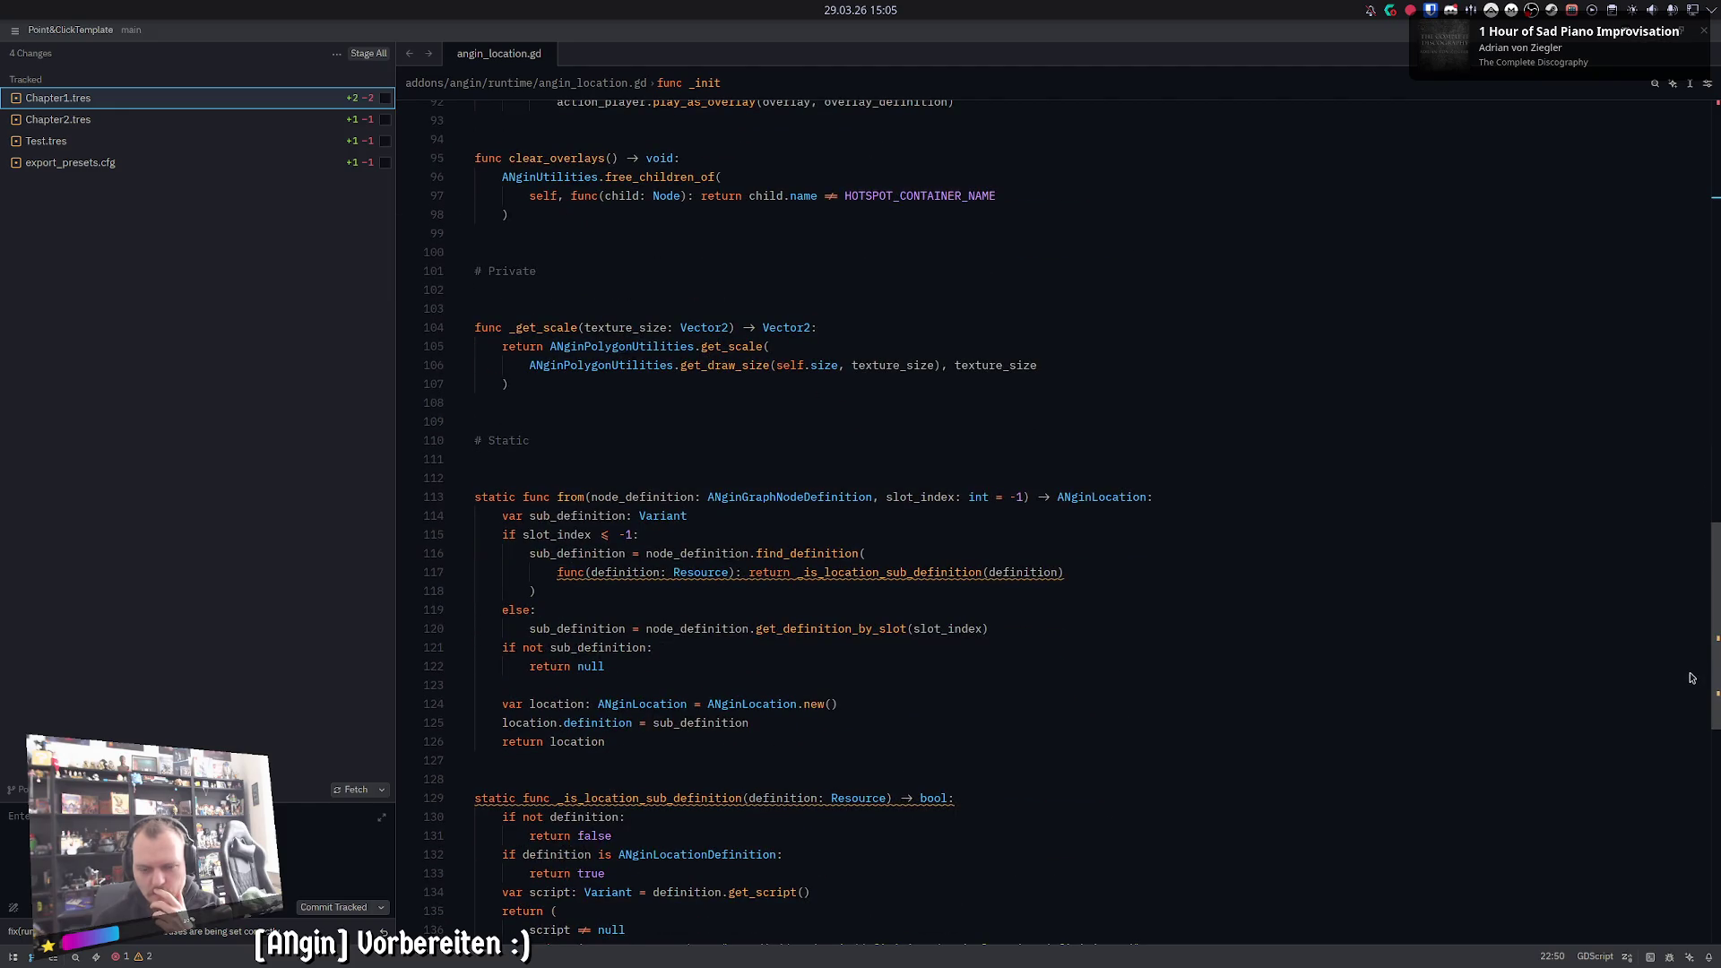
{"action": "scroll", "coordinate": [1691, 678], "scroll_direction": "down", "scroll_amount": 3}
{"action": "key", "text": "ctrl+Home"}
Search the whole project for clear_scene.
{"action": "key", "text": "ctrl+shift+f"}
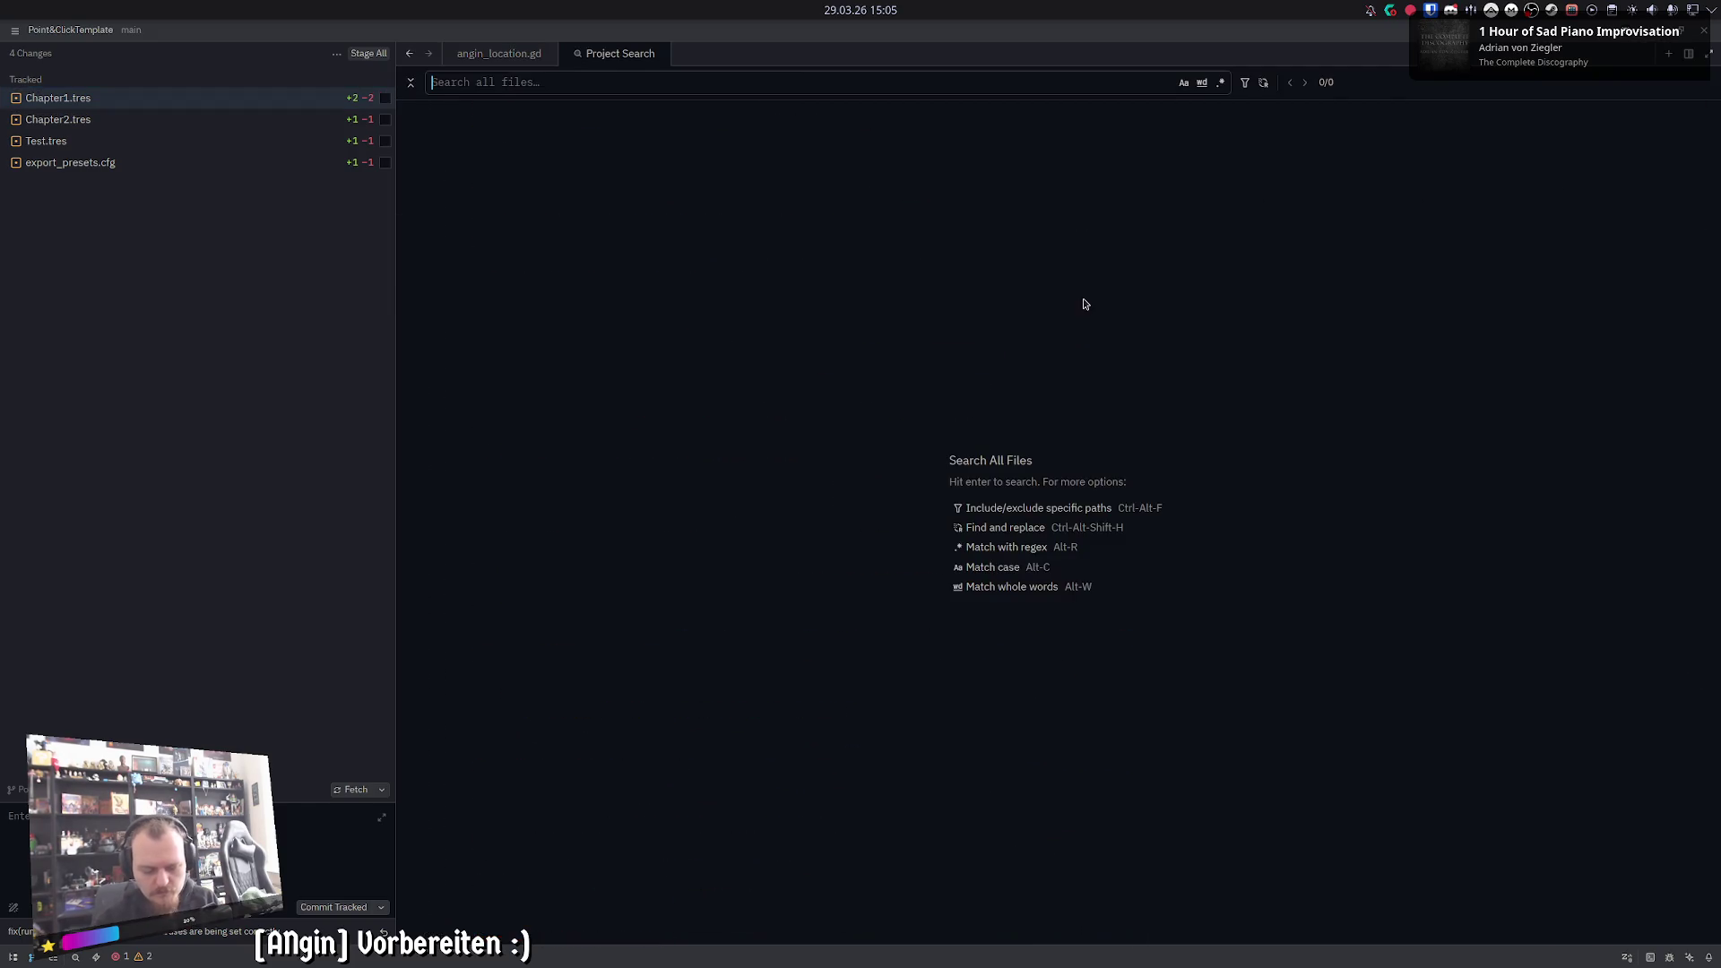
{"action": "type", "text": "clear_scene"}
{"action": "key", "text": "Return"}
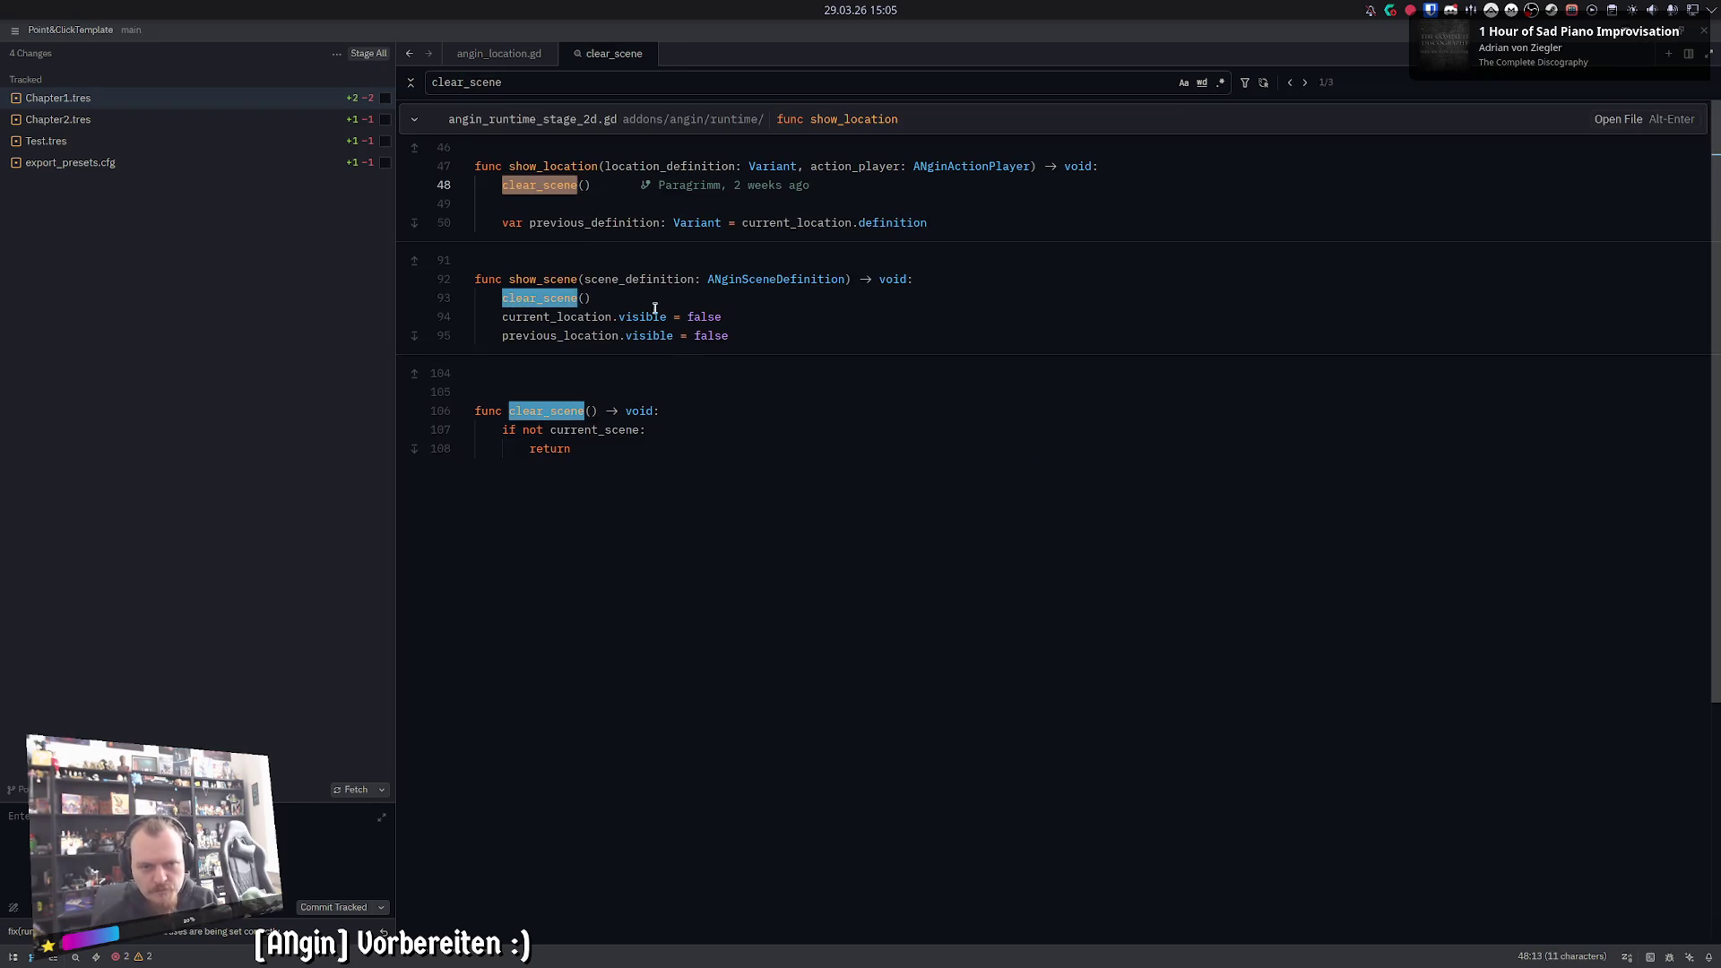
Delete the clear_scene() calls in show_location and show_scene, save, and close the search results.
{"action": "key", "text": "ctrl+shift+k"}
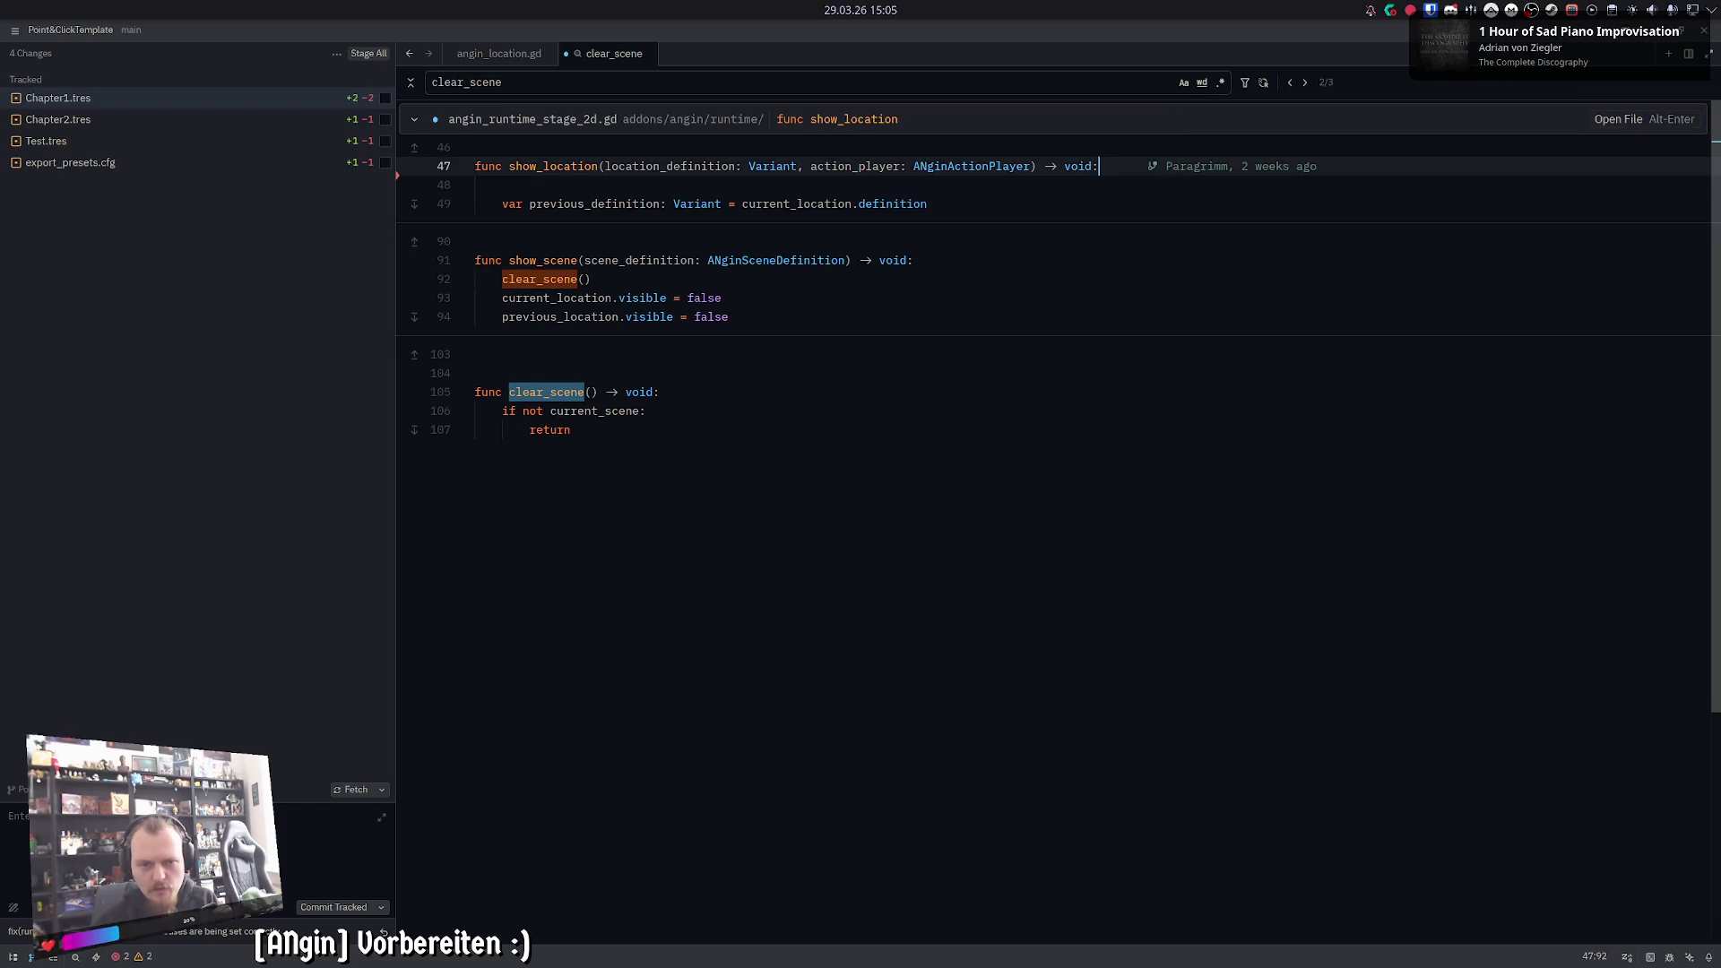
{"action": "key", "text": "Delete"}
{"action": "key", "text": "Down"}
{"action": "key", "text": "Down"}
{"action": "key", "text": "Down"}
{"action": "key", "text": "shift+Up"}
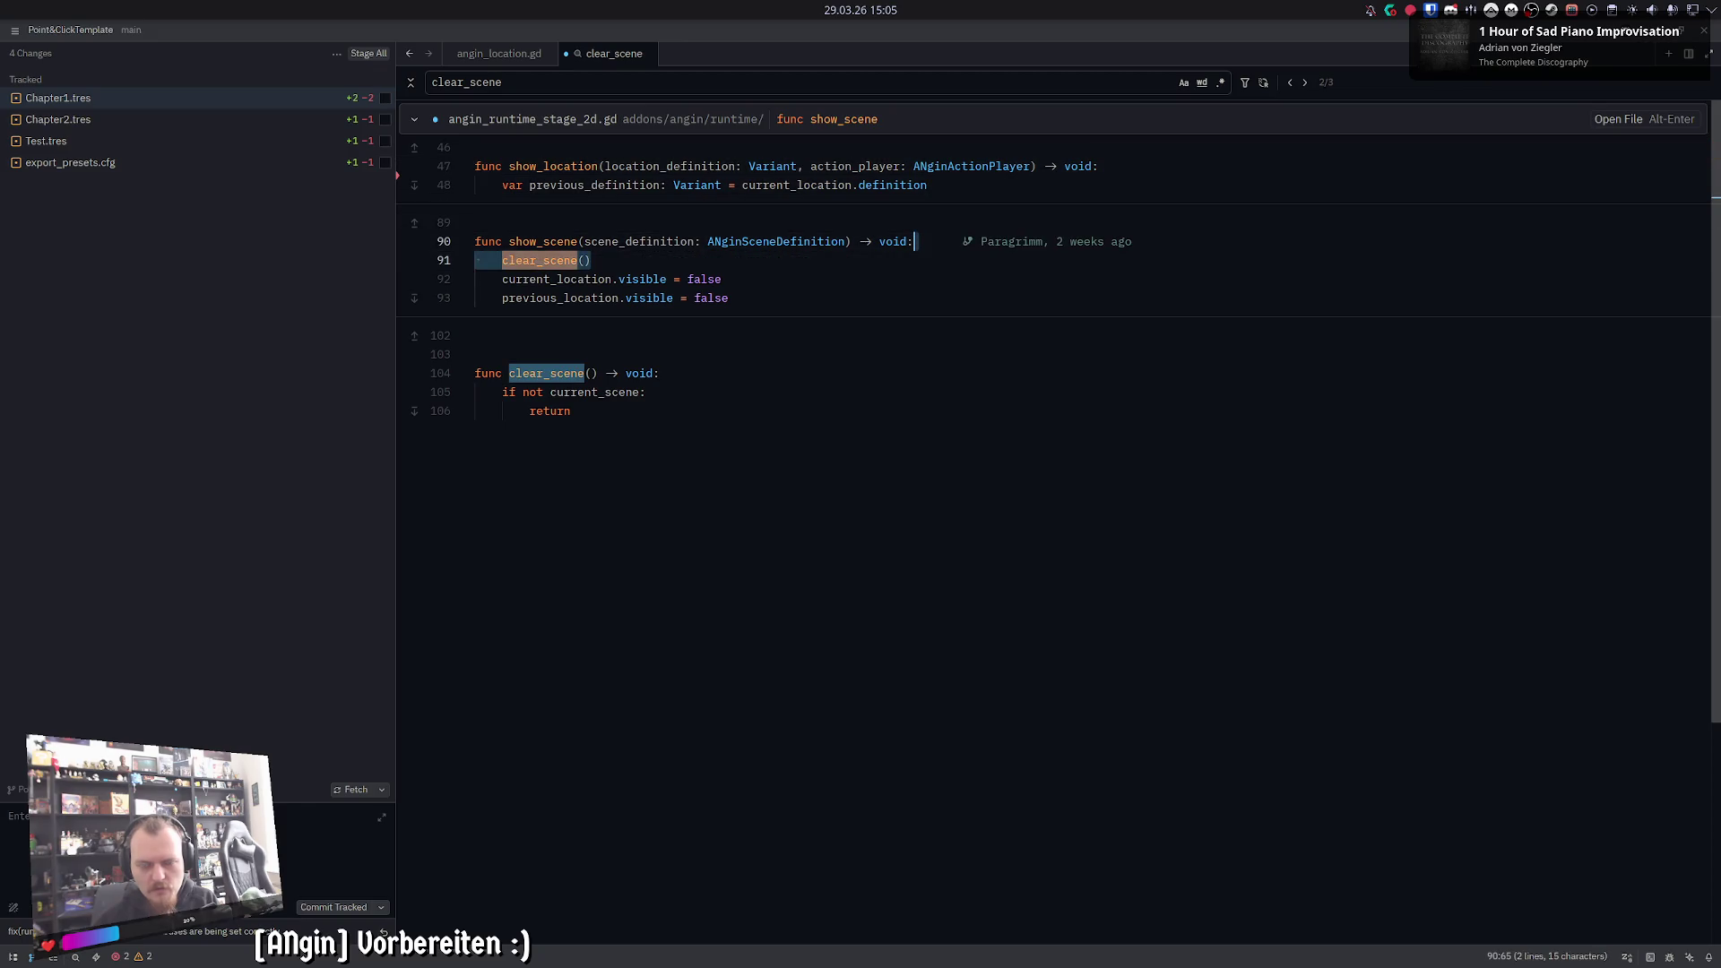
{"action": "key", "text": "BackSpace"}
{"action": "key", "text": "ctrl+s"}
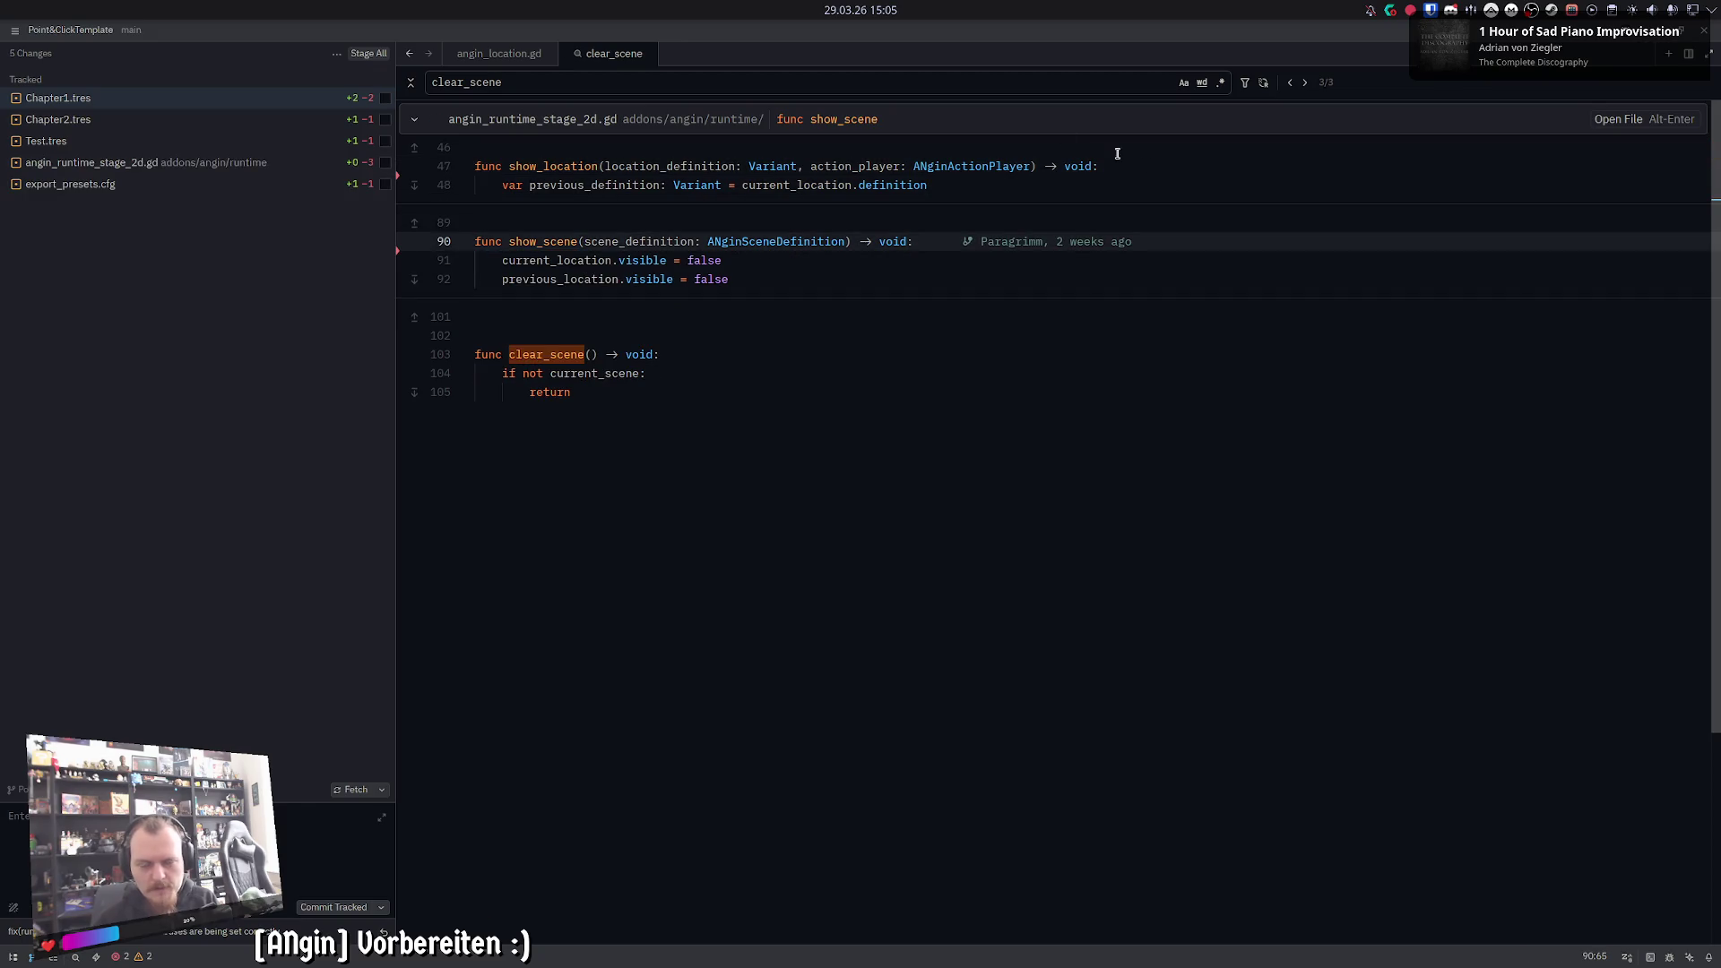
{"action": "left_click", "coordinate": [649, 54]}
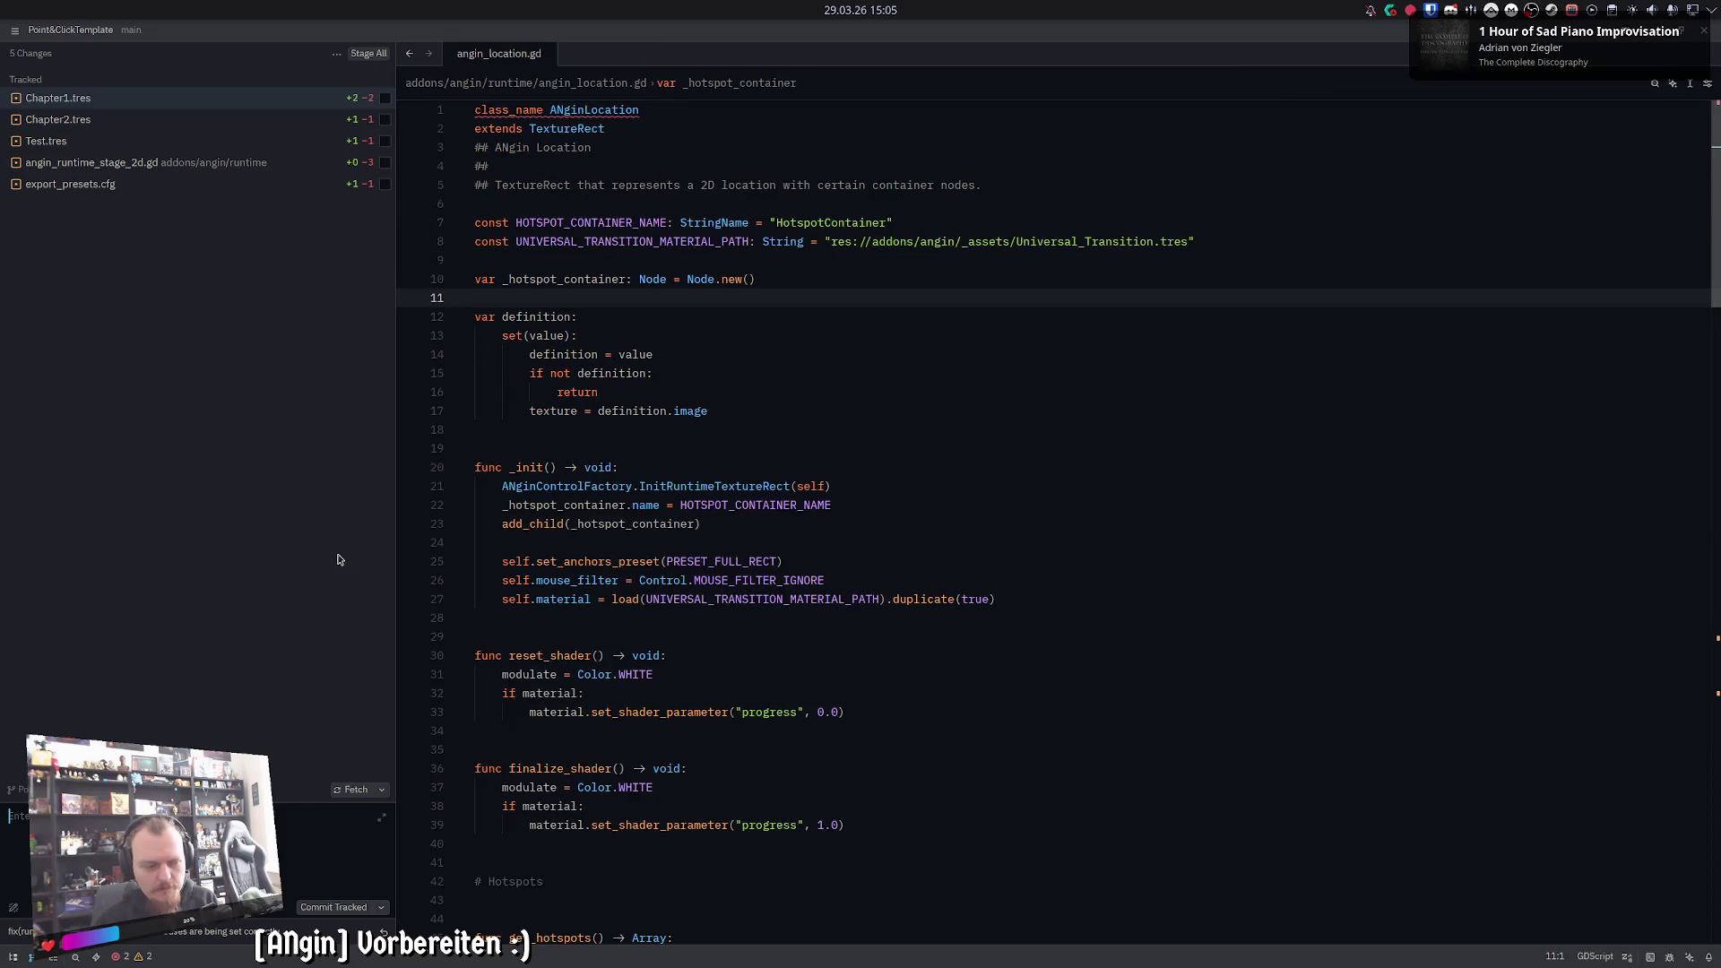
Write a fix() commit message ending 'should clean them' and commit all tracked changes.
{"action": "type", "text": "fix("}
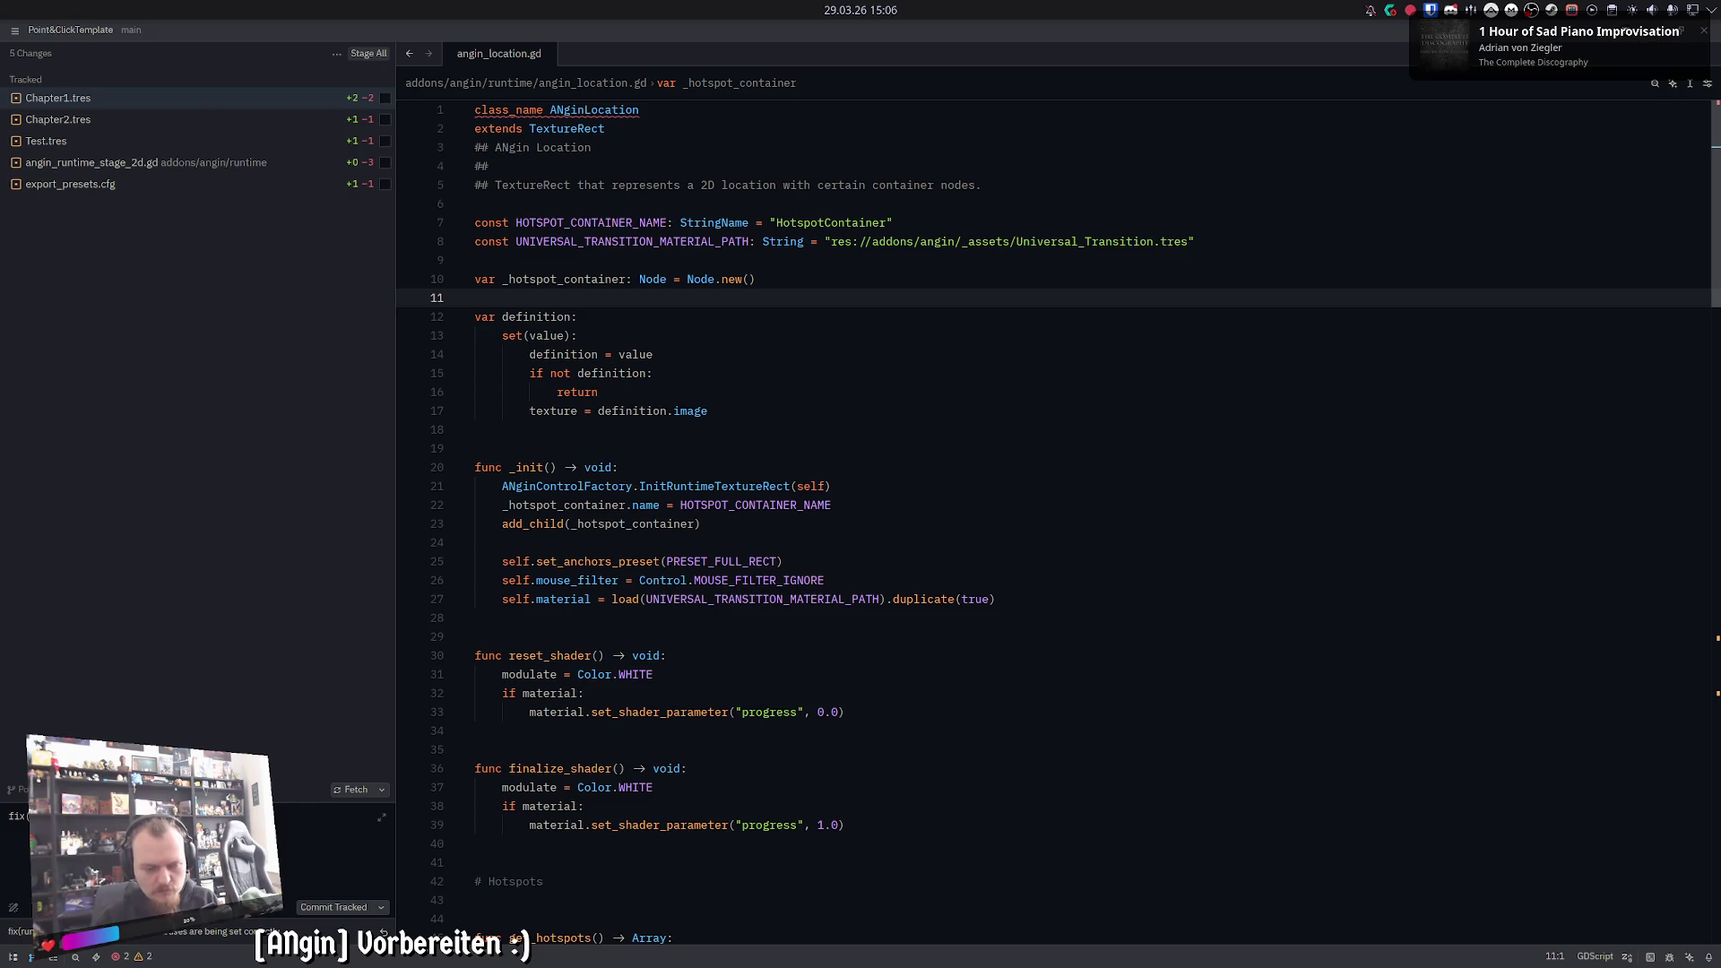
{"action": "type", "text": "re"}
{"action": "key", "text": "BackSpace"}
{"action": "key", "text": "BackSpace"}
{"action": "type", "text": "should clean "}
{"action": "type", "text": "them"}
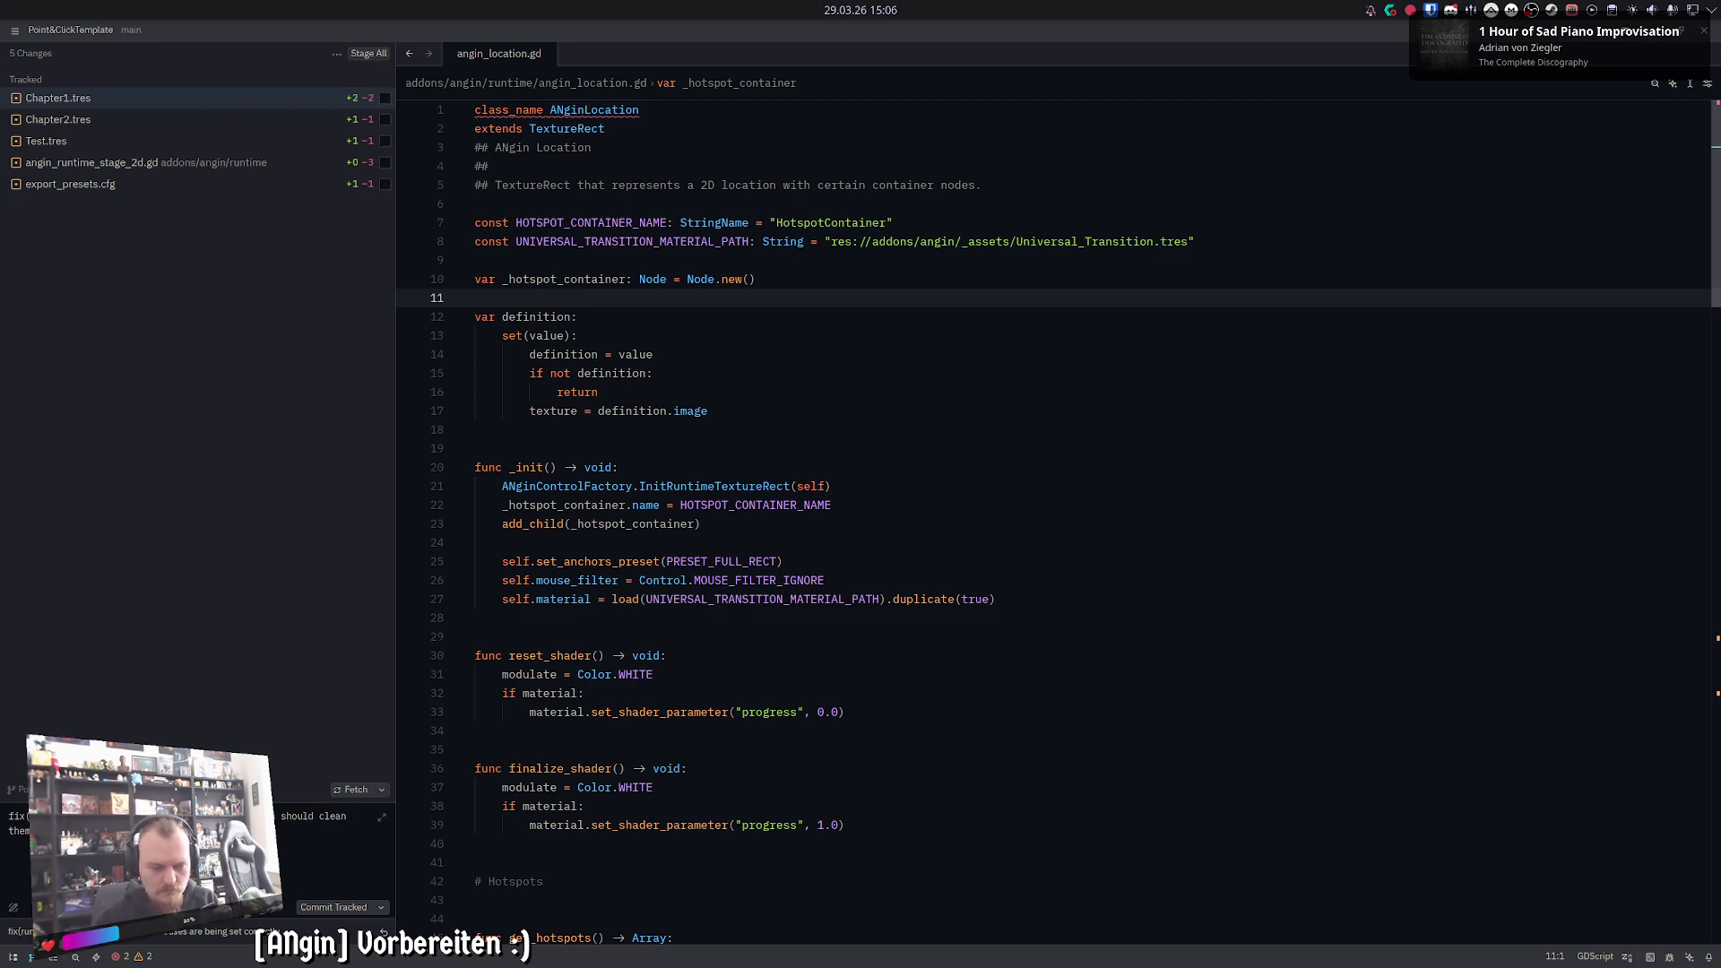
{"action": "left_click", "coordinate": [330, 908]}
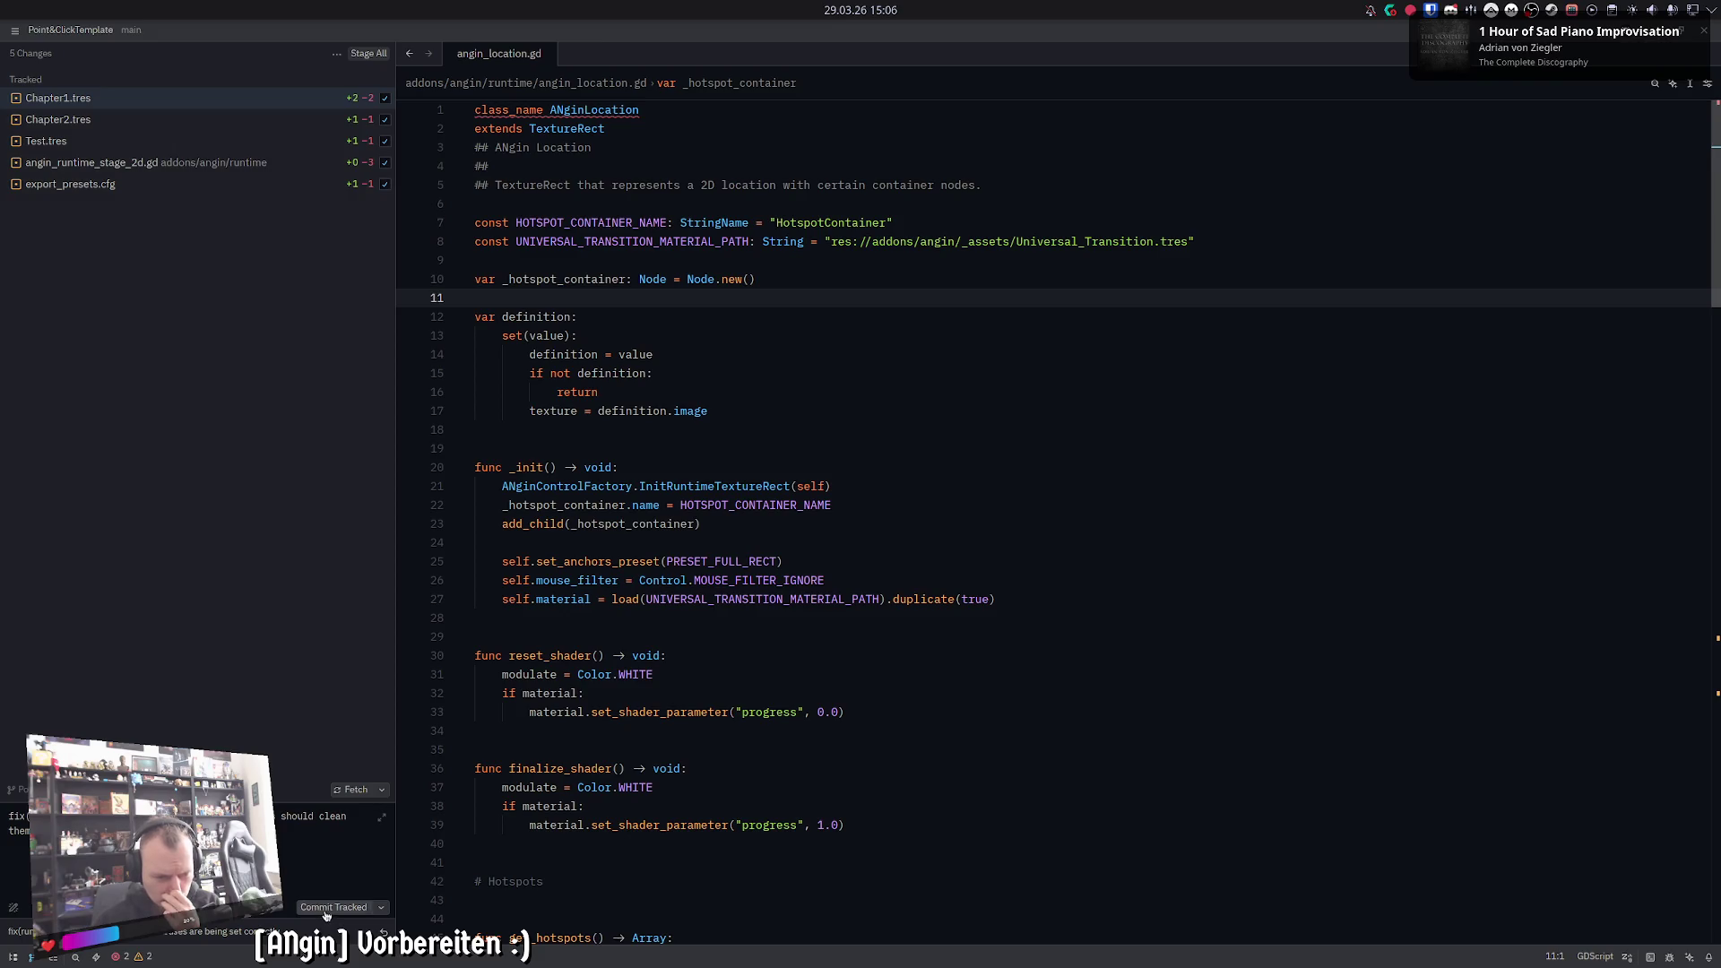
Push the new commit on main to origin.
{"action": "left_click", "coordinate": [386, 793]}
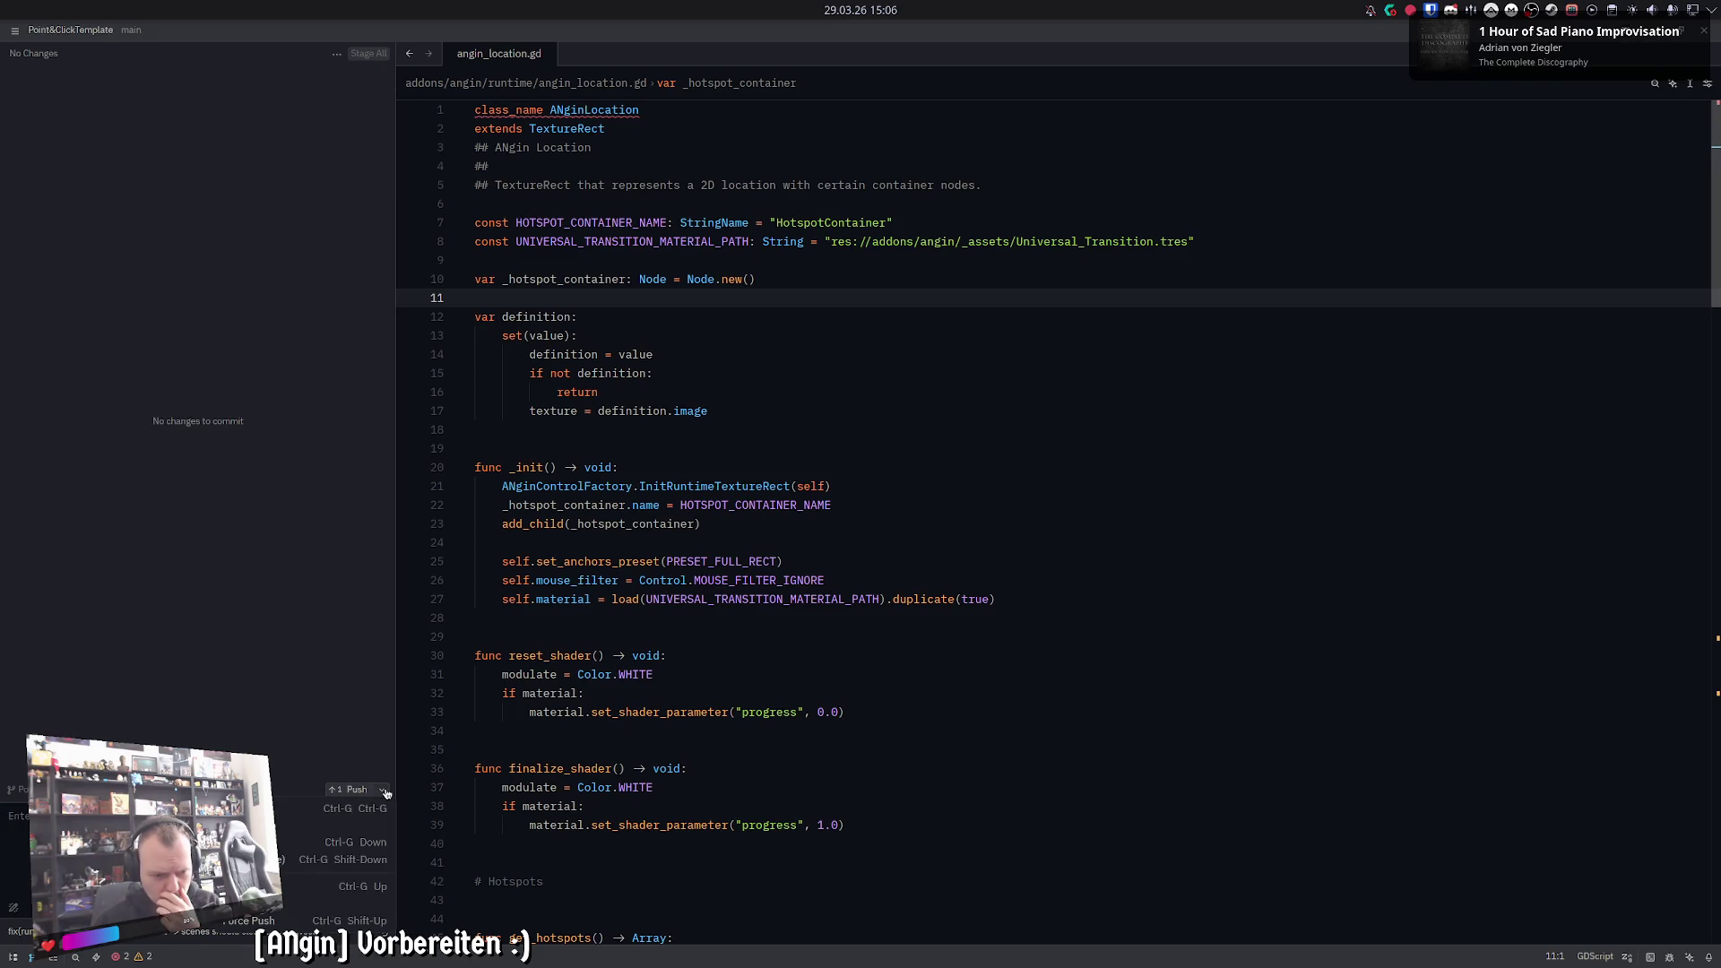
{"action": "left_click", "coordinate": [335, 810]}
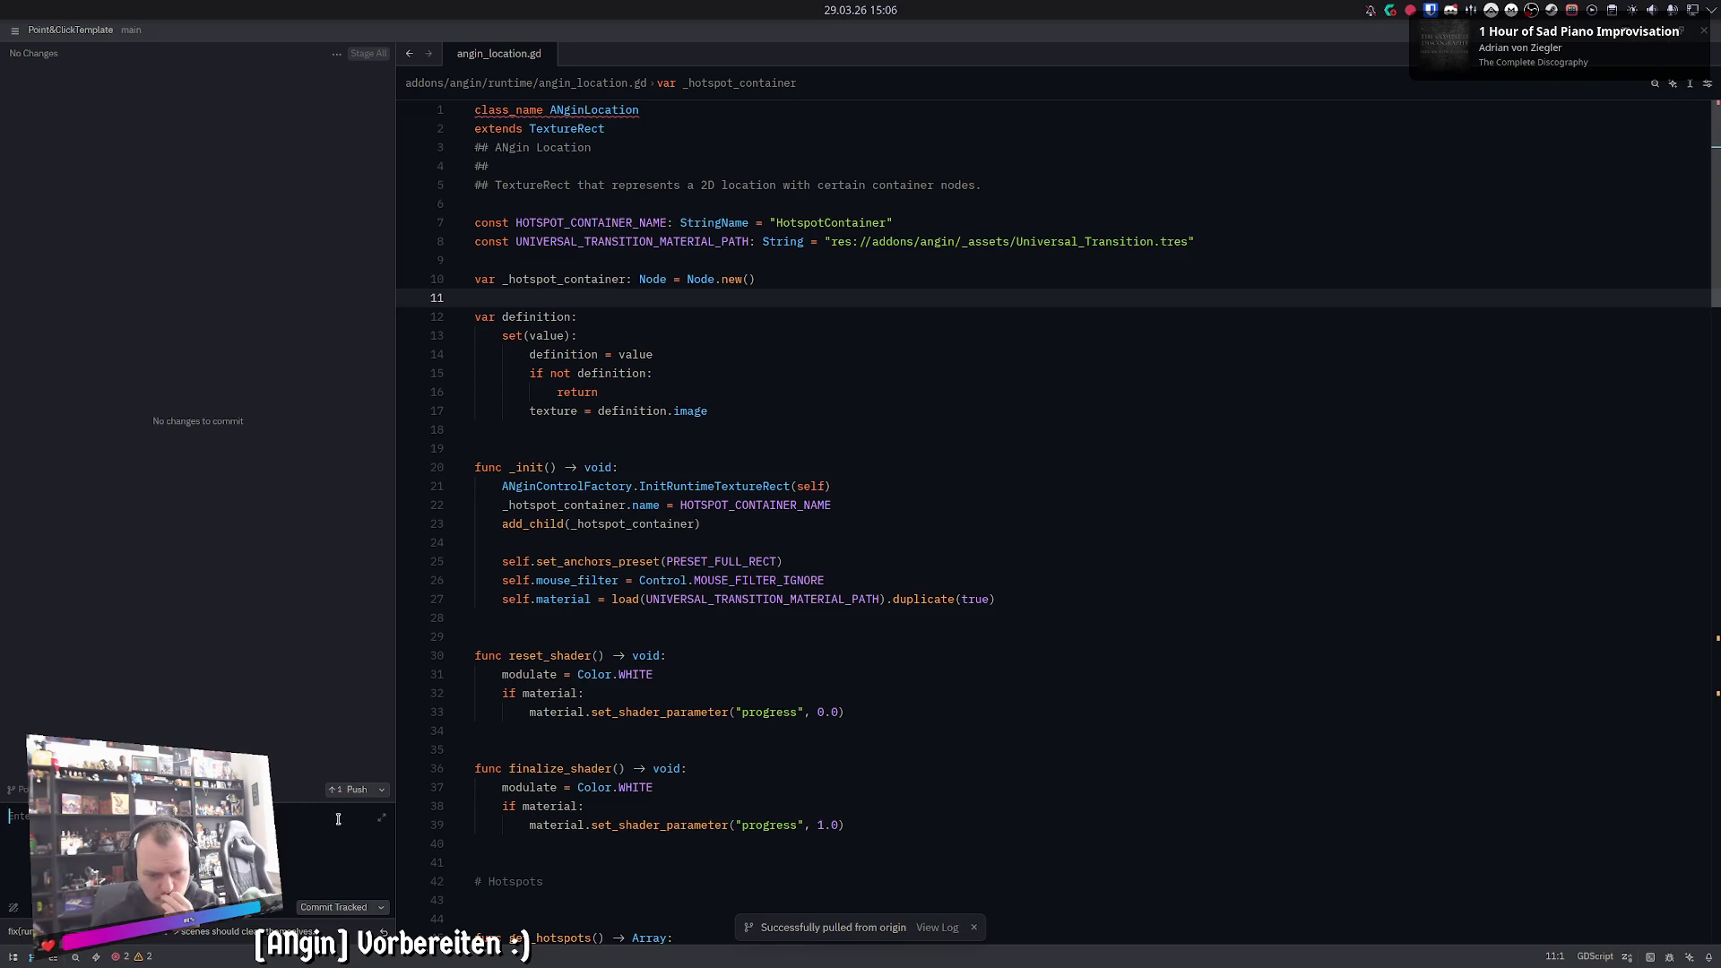
{"action": "left_click", "coordinate": [353, 793]}
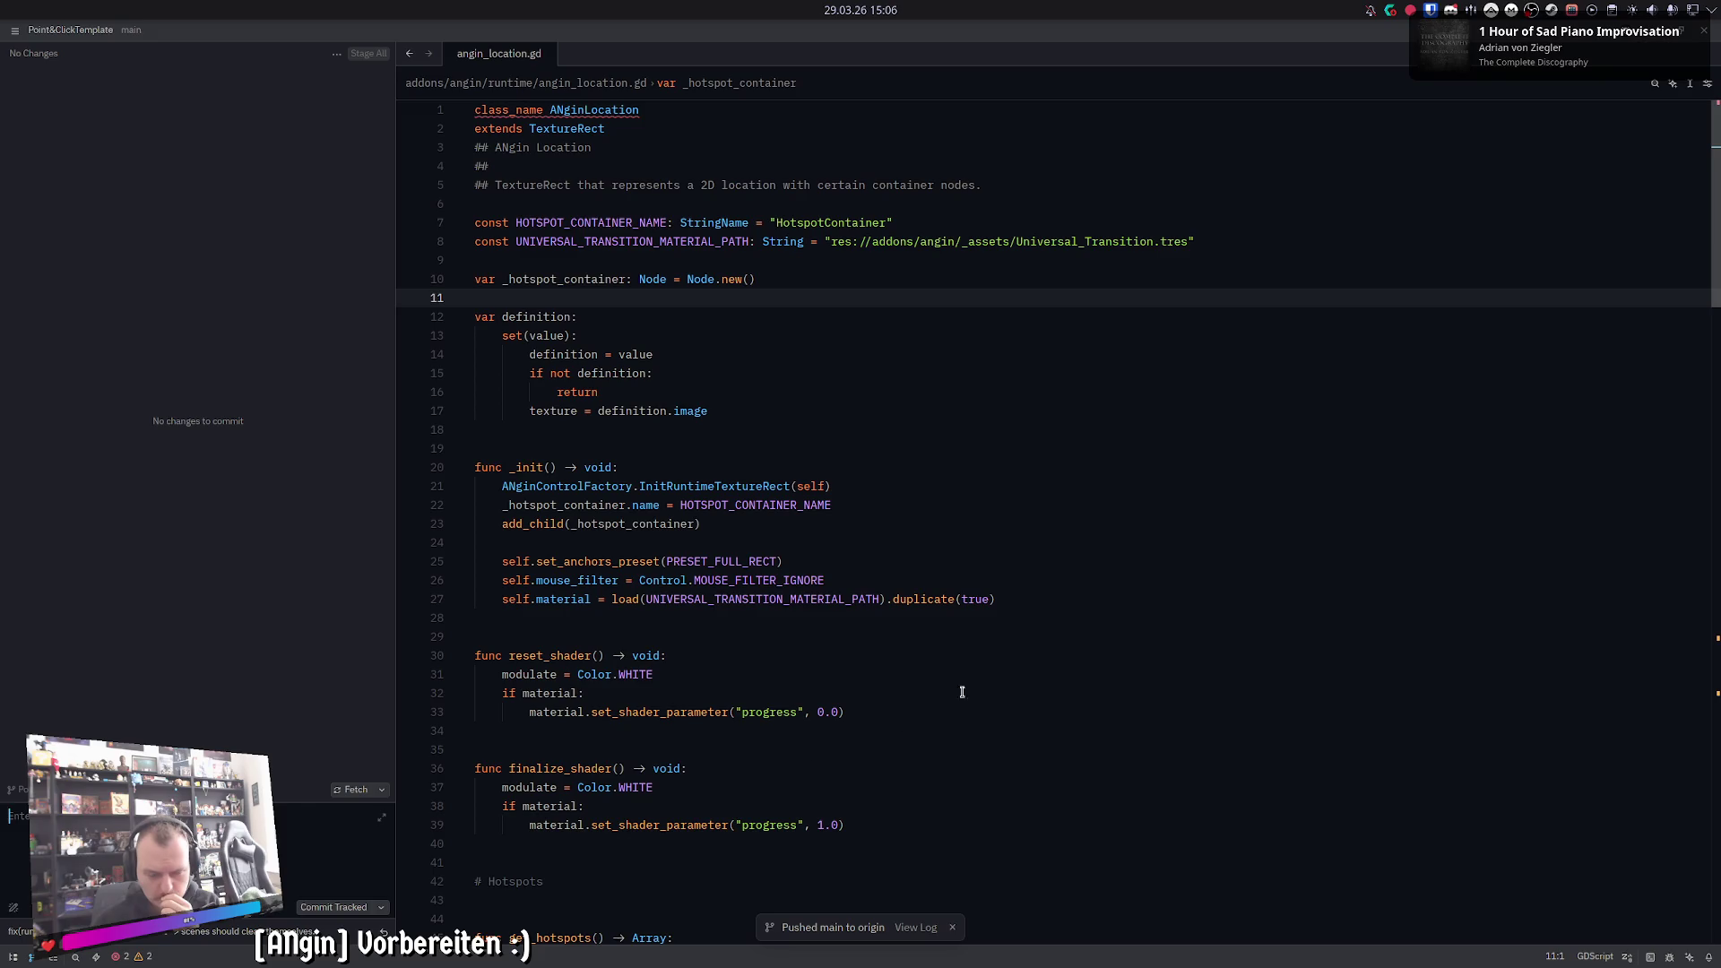
{"action": "key", "text": "alt+Tab"}
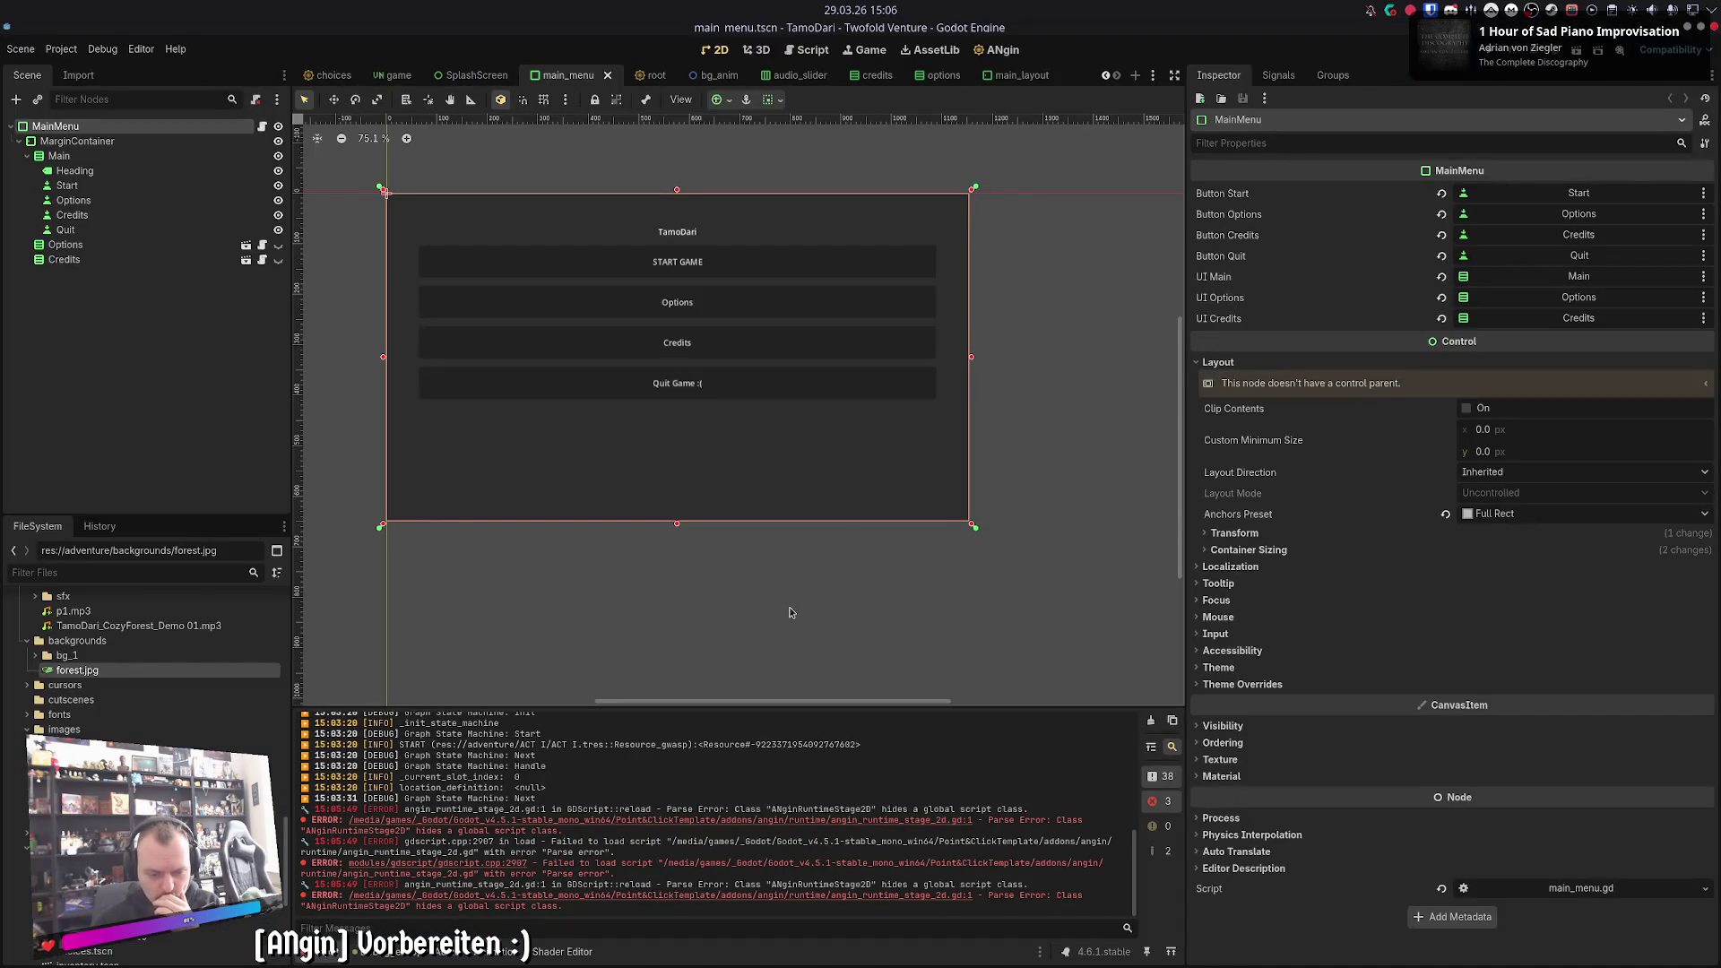
Clear the Output log, briefly bring up the Point&ClickTemplate Zed window, then return to Godot.
{"action": "left_click", "coordinate": [1151, 721]}
{"action": "mouse_move", "coordinate": [937, 962]}
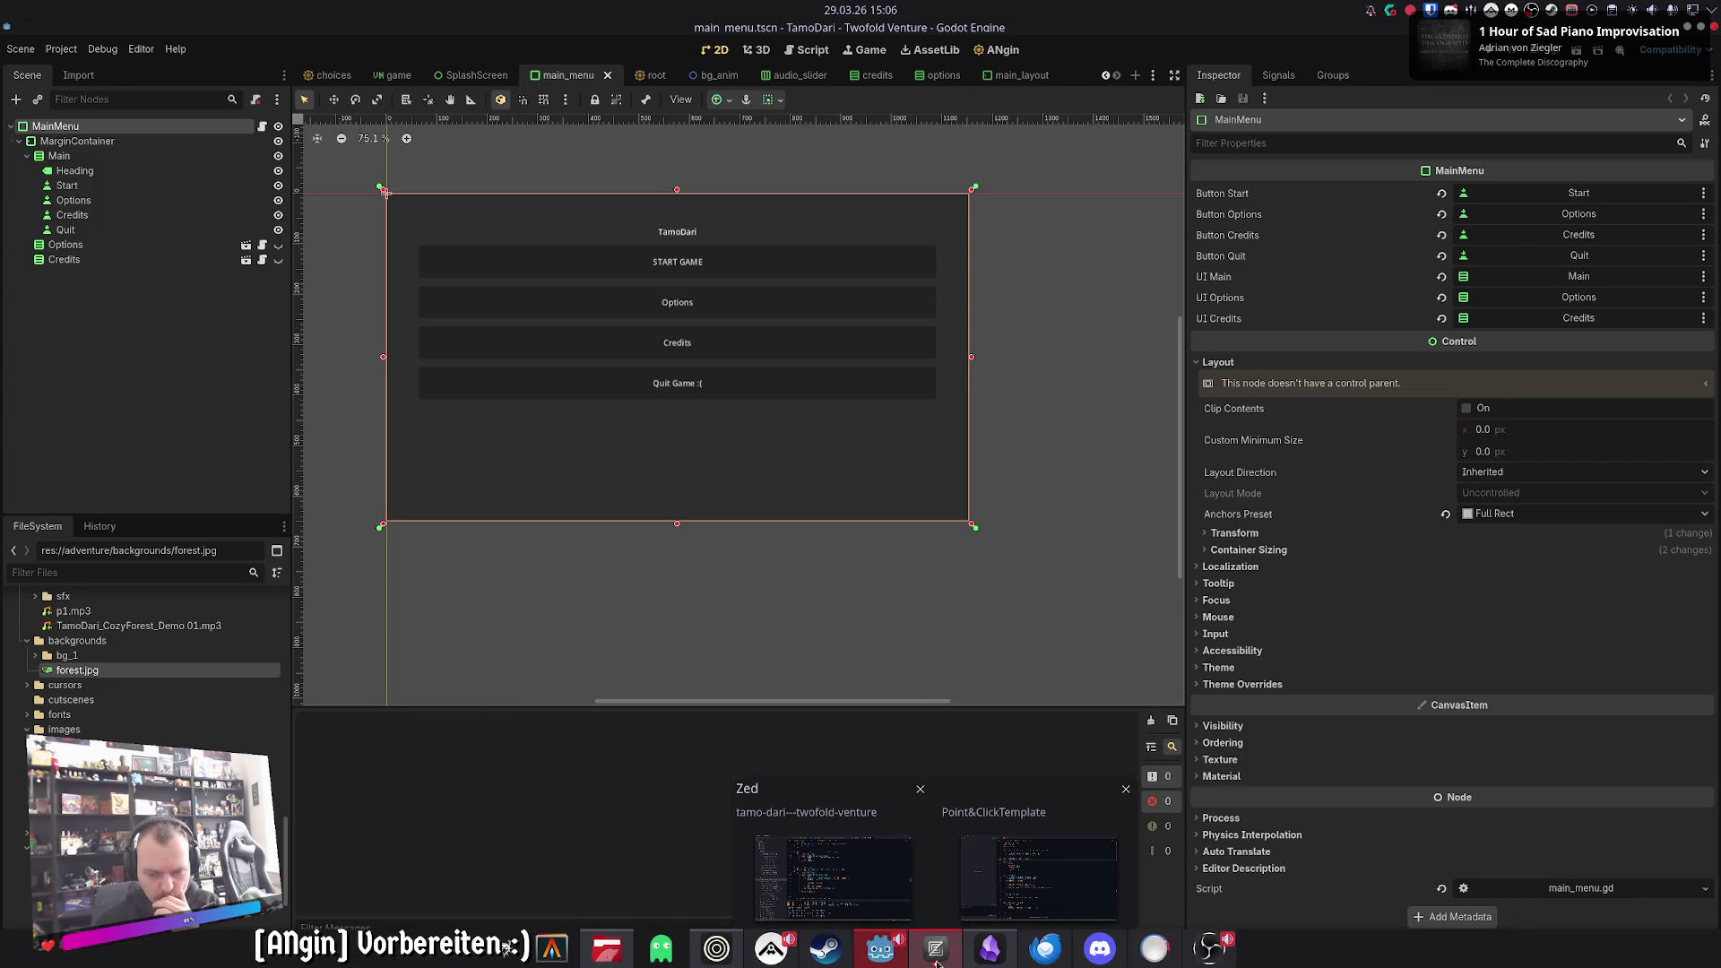
{"action": "left_click", "coordinate": [1029, 876]}
{"action": "key", "text": "alt+Tab"}
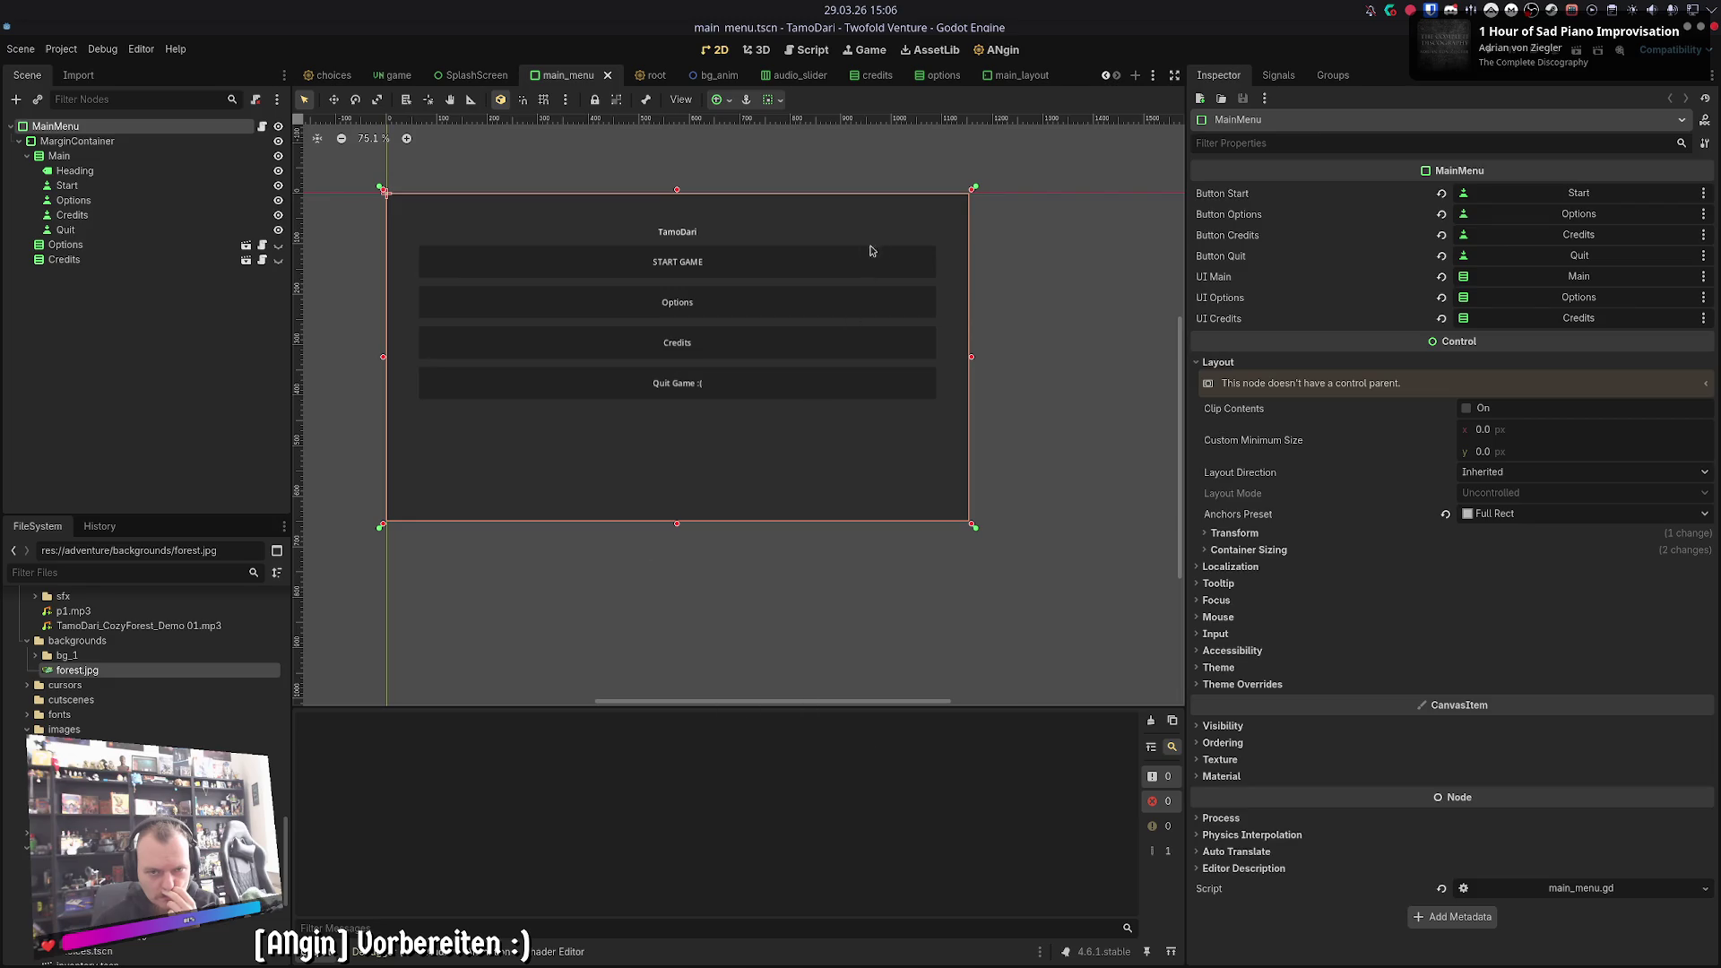
Open ANgin Settings from the chapters overview and scroll through its General options.
{"action": "left_click", "coordinate": [989, 53]}
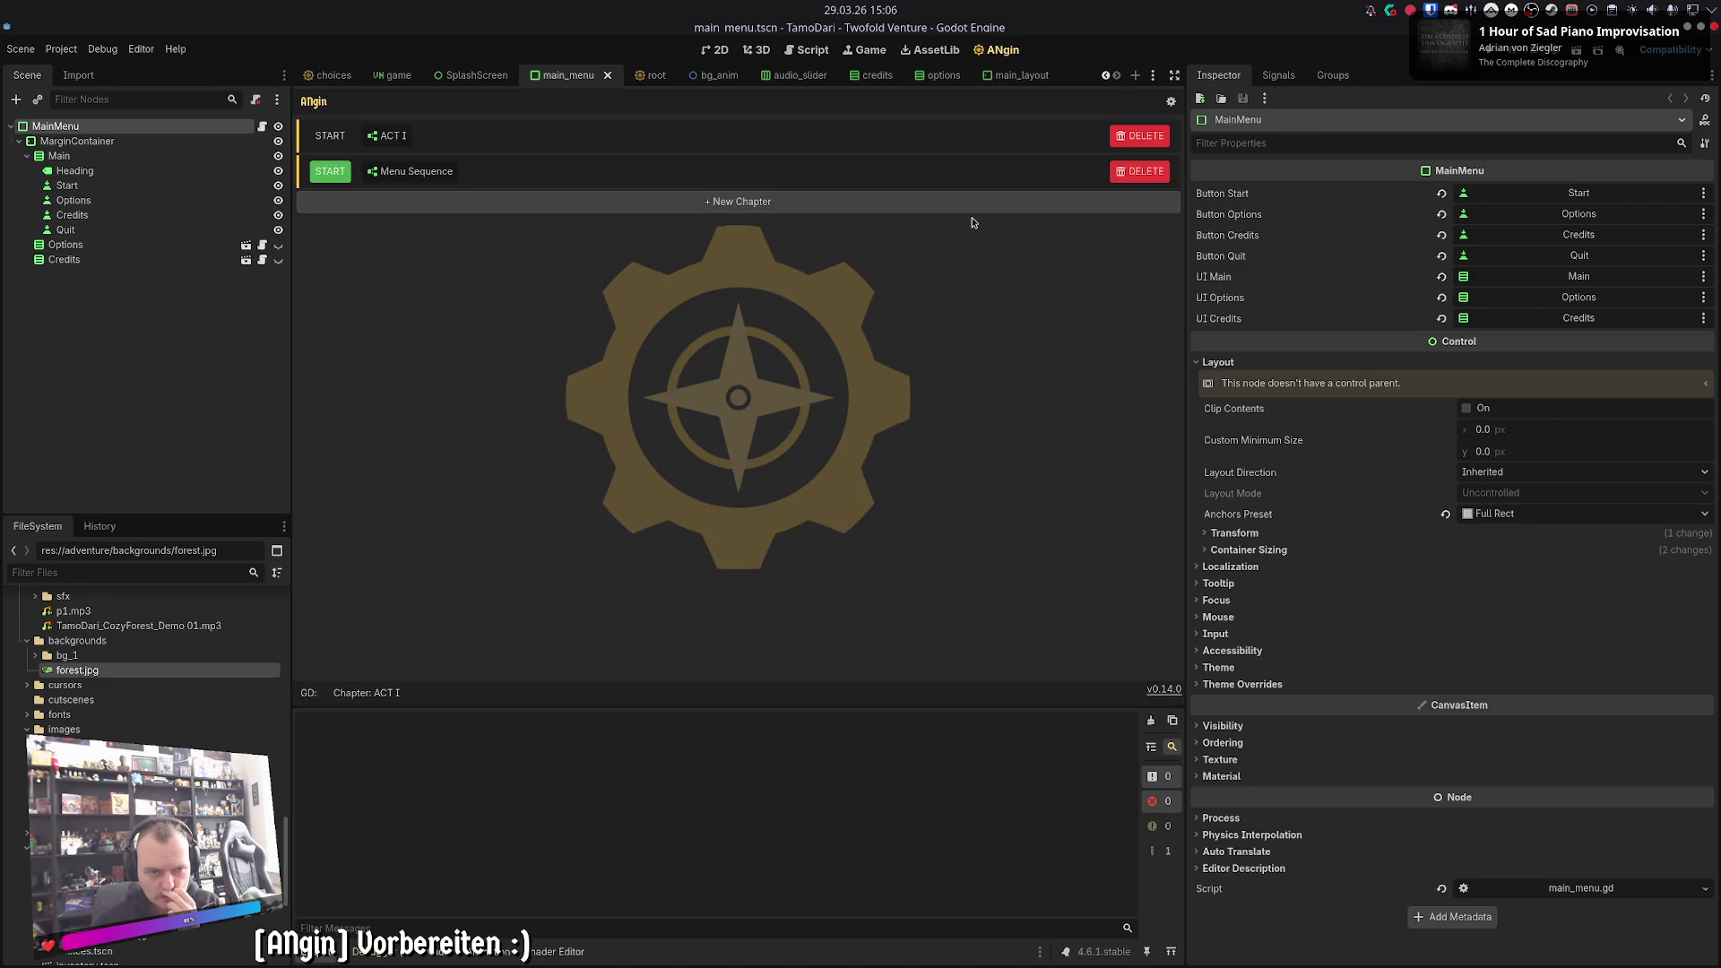
{"action": "left_click", "coordinate": [1171, 101]}
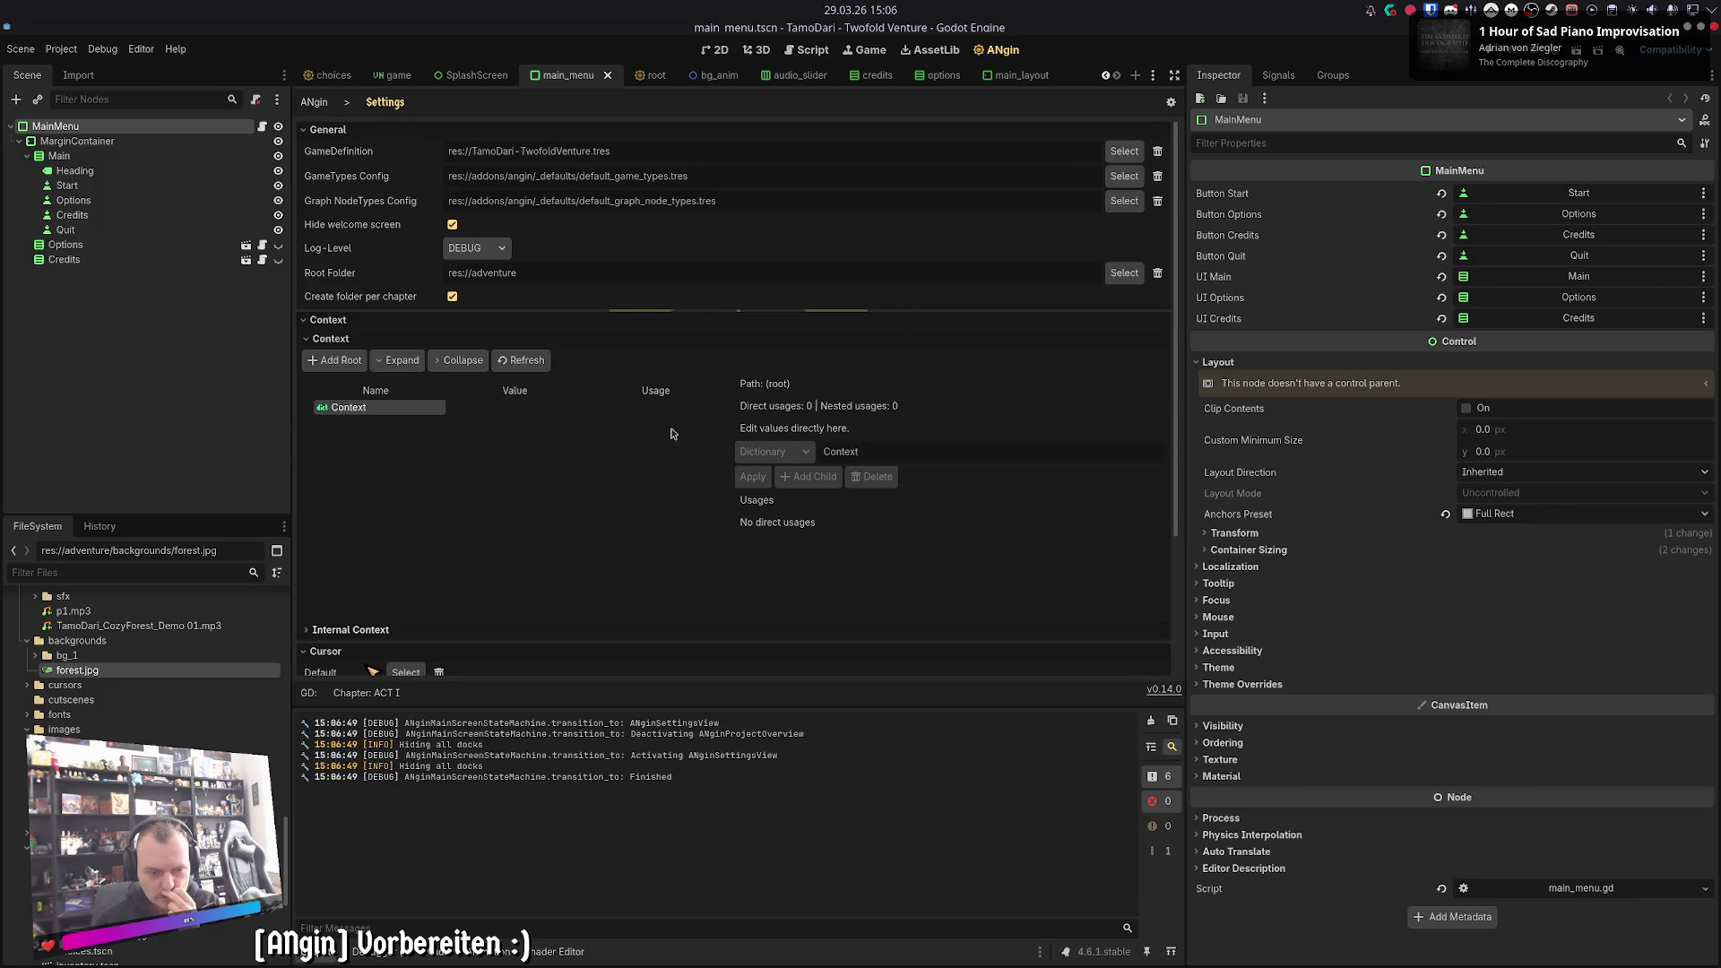
{"action": "scroll", "coordinate": [599, 514], "scroll_direction": "down", "scroll_amount": 3}
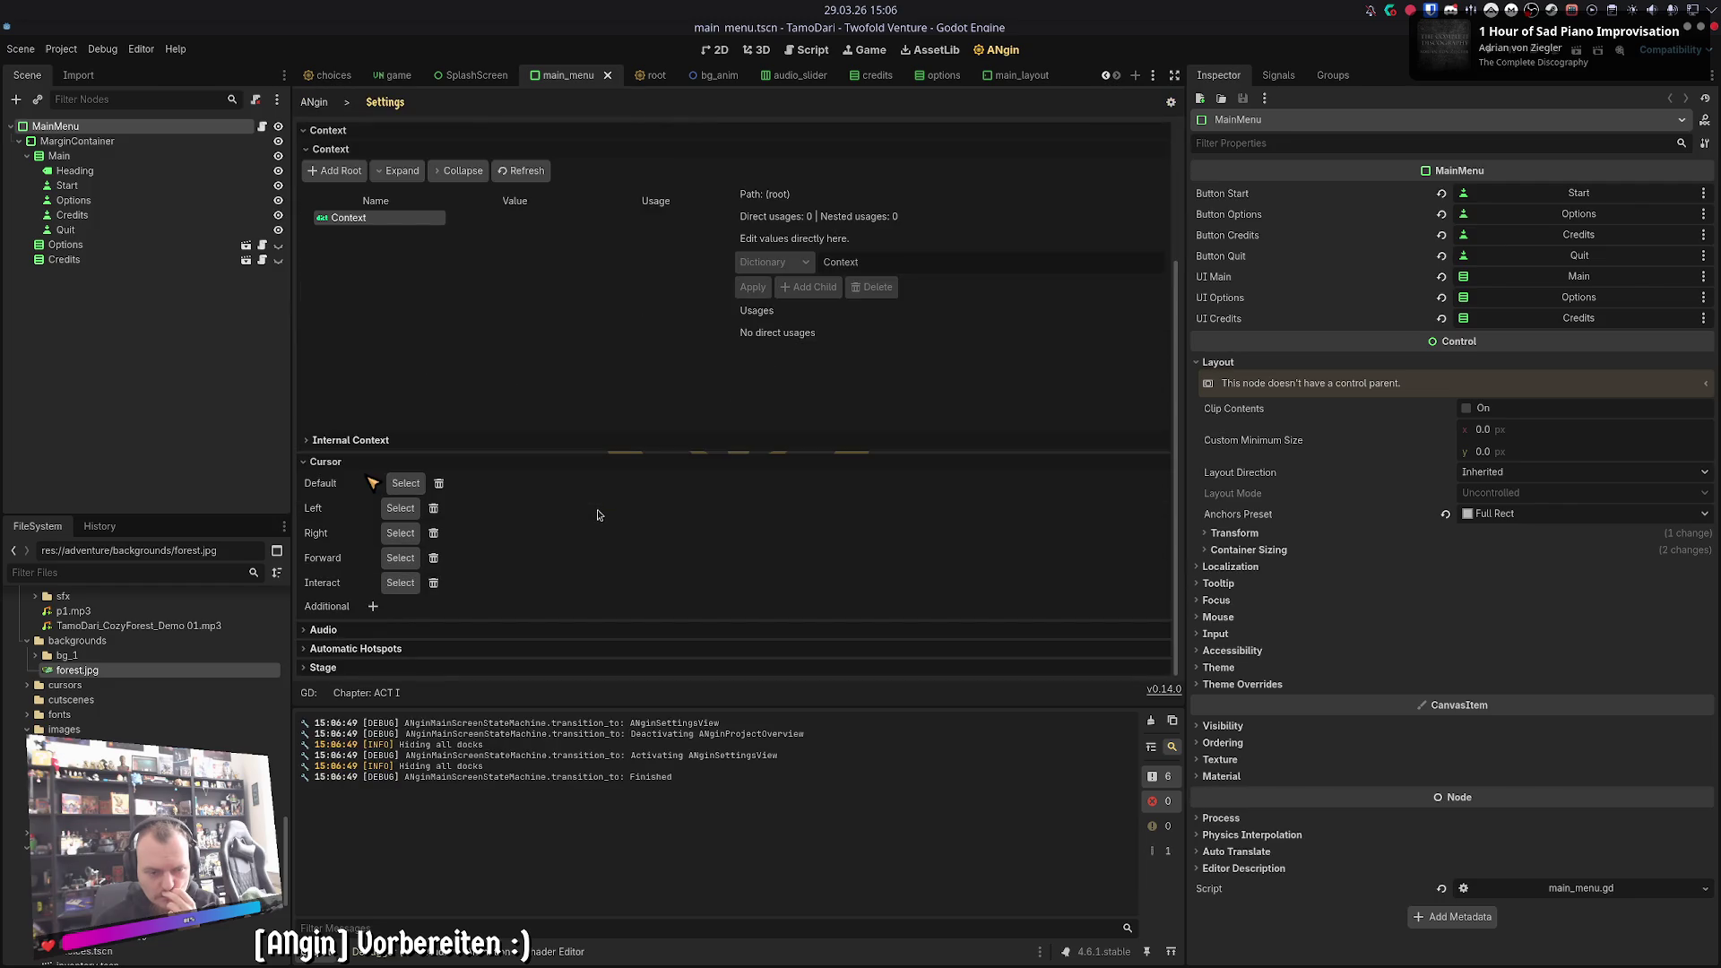
{"action": "scroll", "coordinate": [598, 515], "scroll_direction": "up", "scroll_amount": 3}
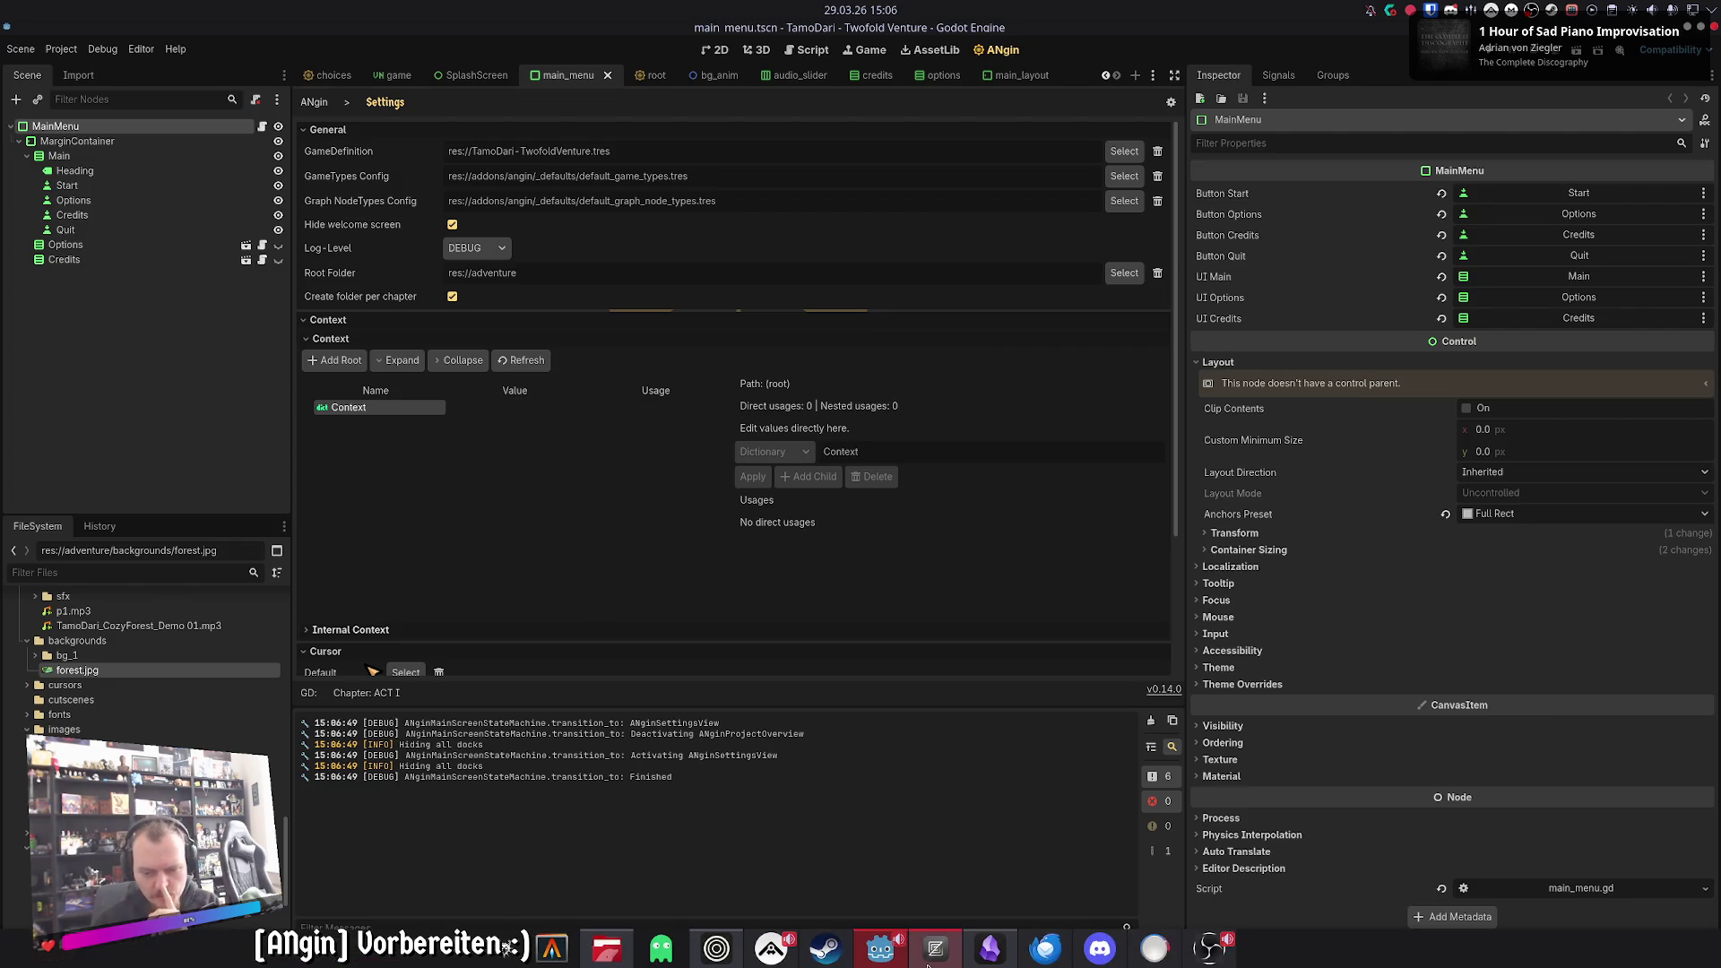
{"action": "left_click", "coordinate": [929, 964]}
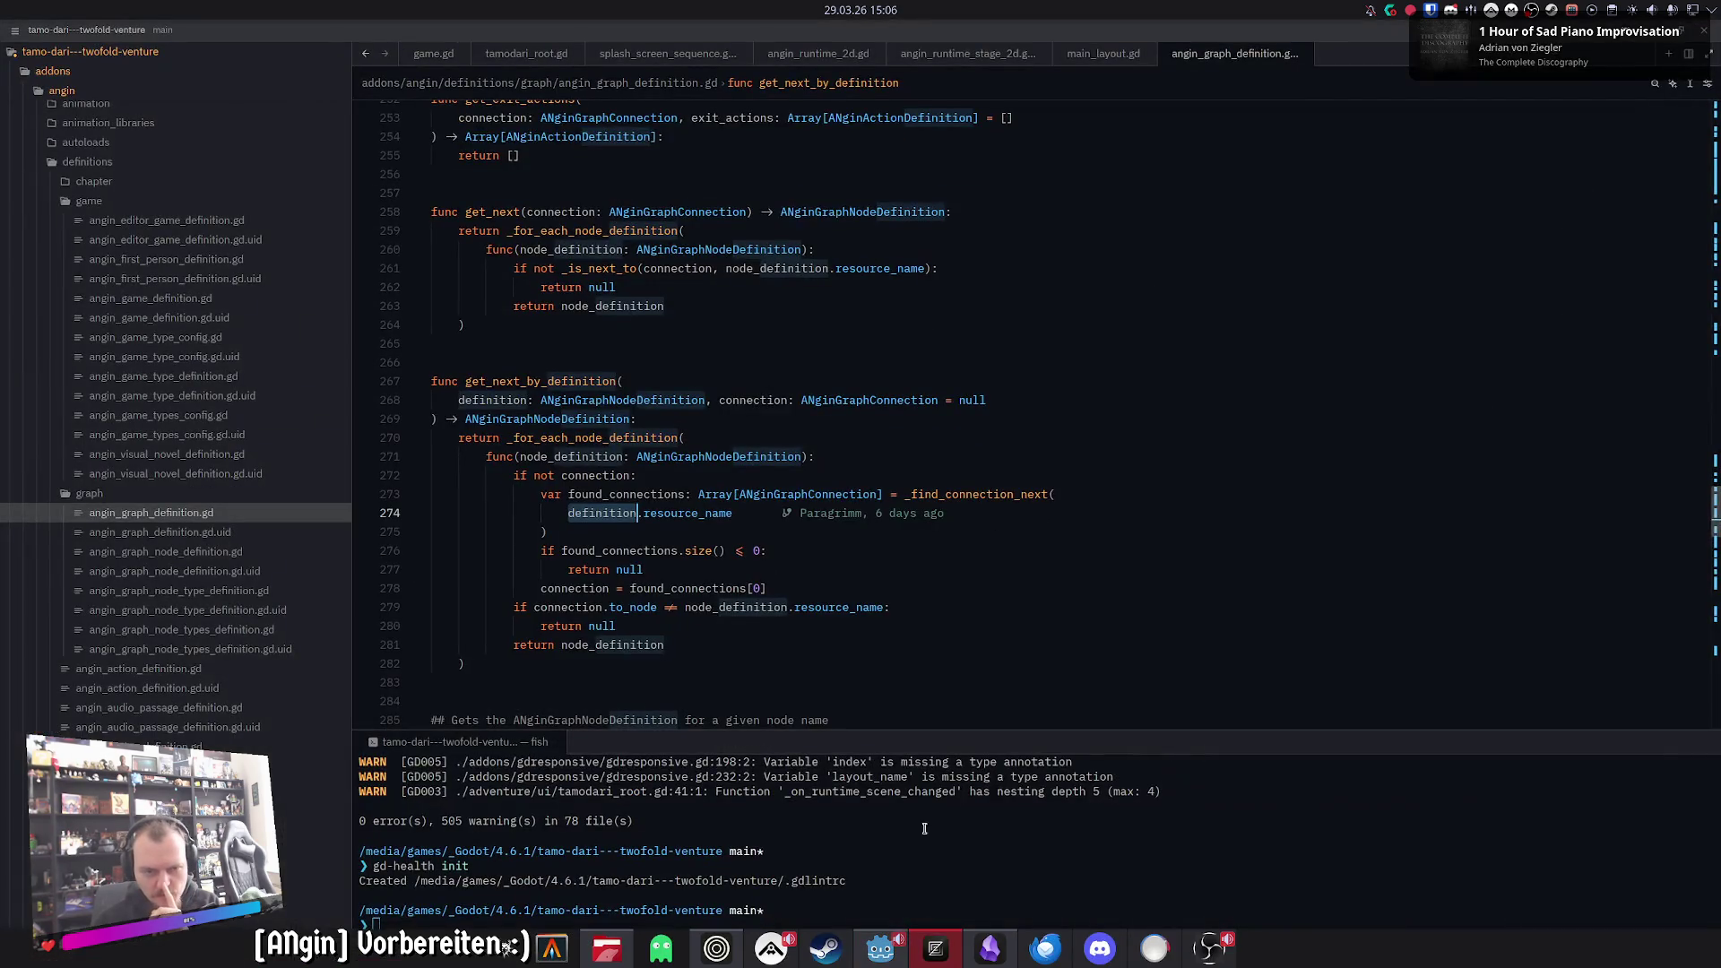
Close the angin_graph_definition.gd, angin_runtime_stage_2d.gd and angin_runtime_2d.gd tabs in Zed.
{"action": "middle_click", "coordinate": [1197, 61]}
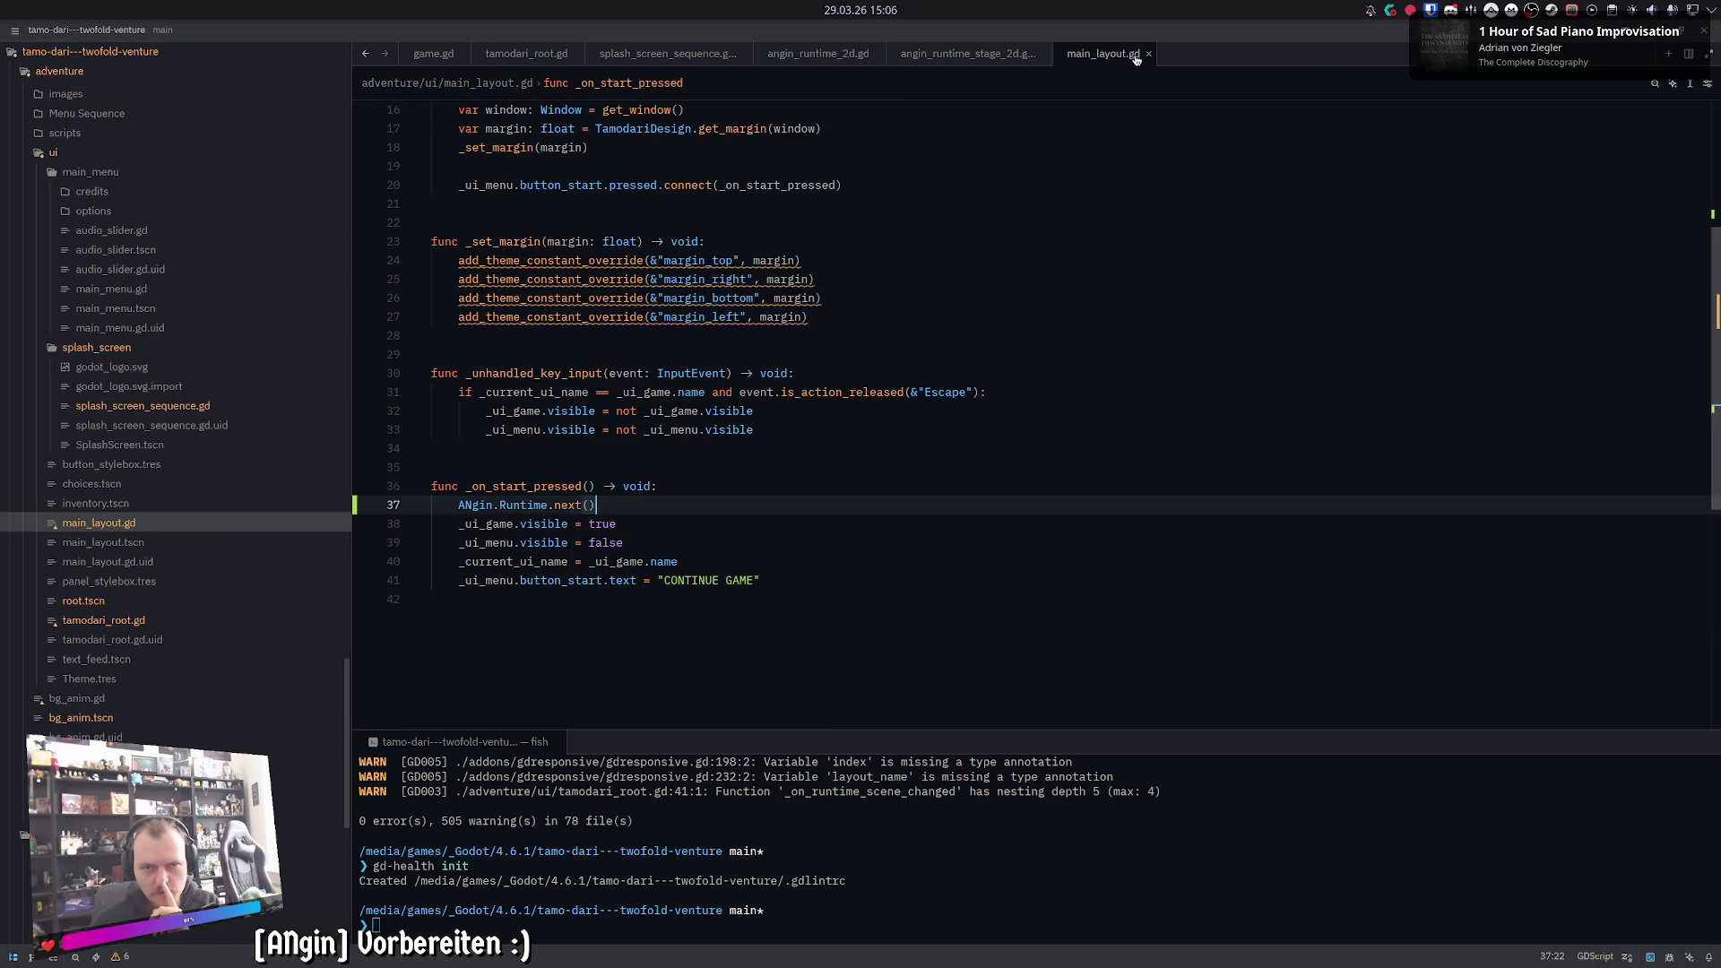
{"action": "middle_click", "coordinate": [962, 62]}
{"action": "middle_click", "coordinate": [816, 59]}
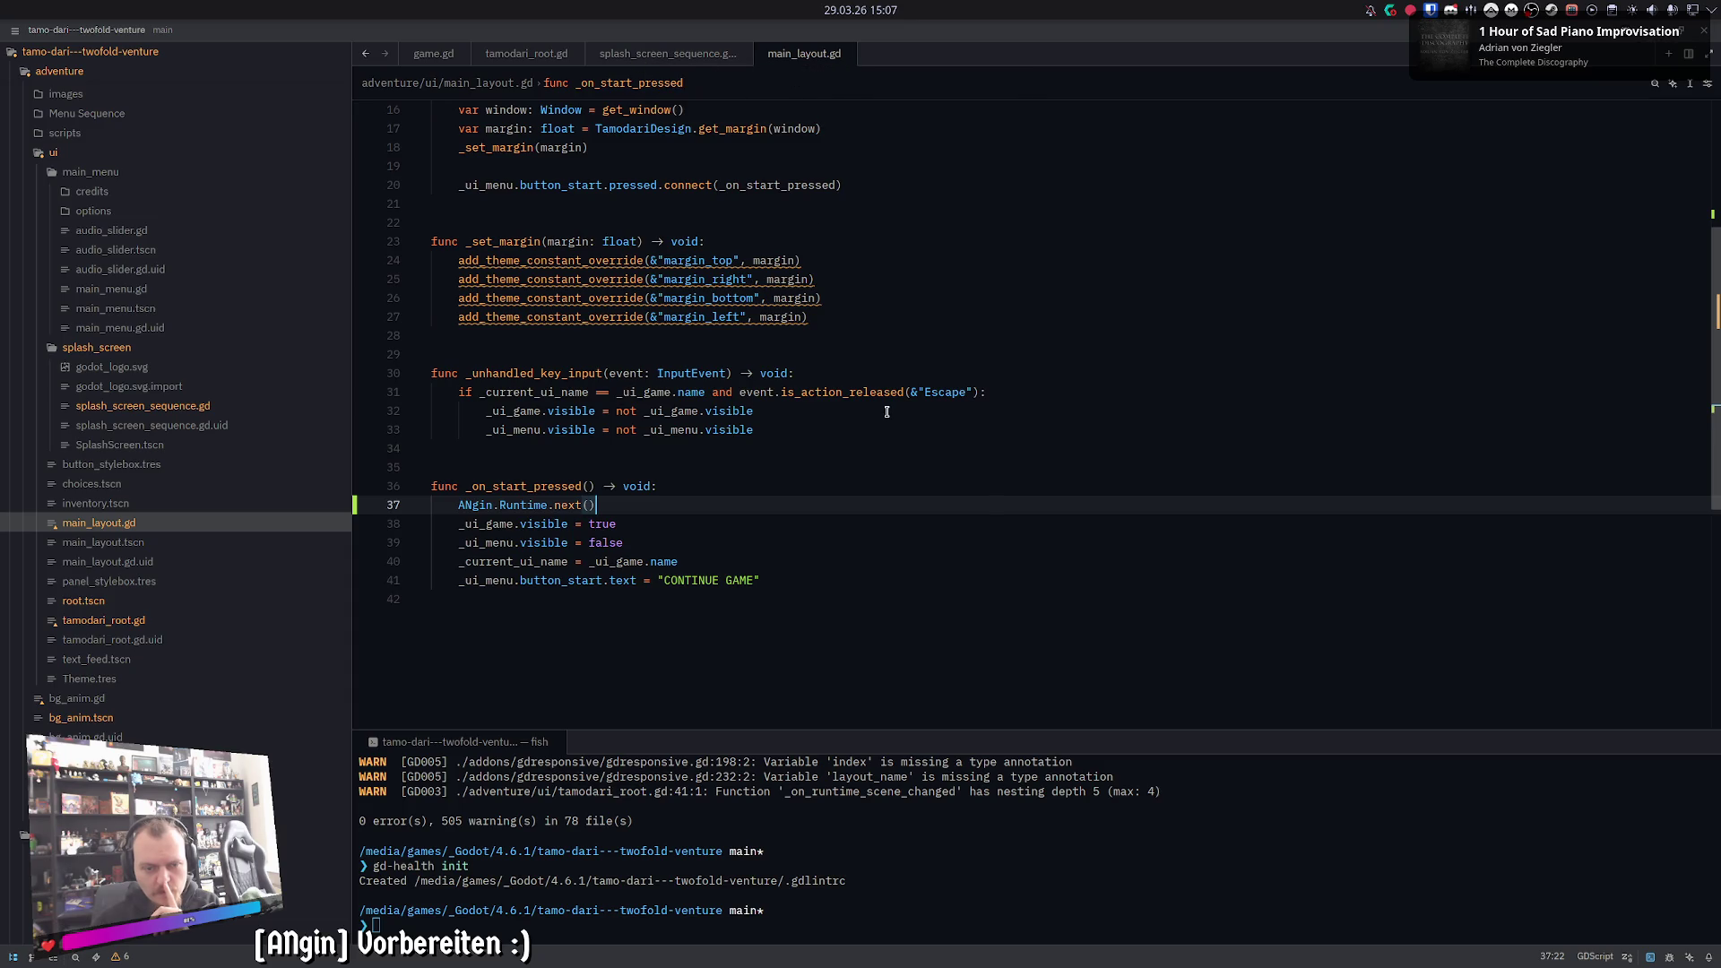
{"action": "scroll", "coordinate": [878, 574], "scroll_direction": "up", "scroll_amount": 2}
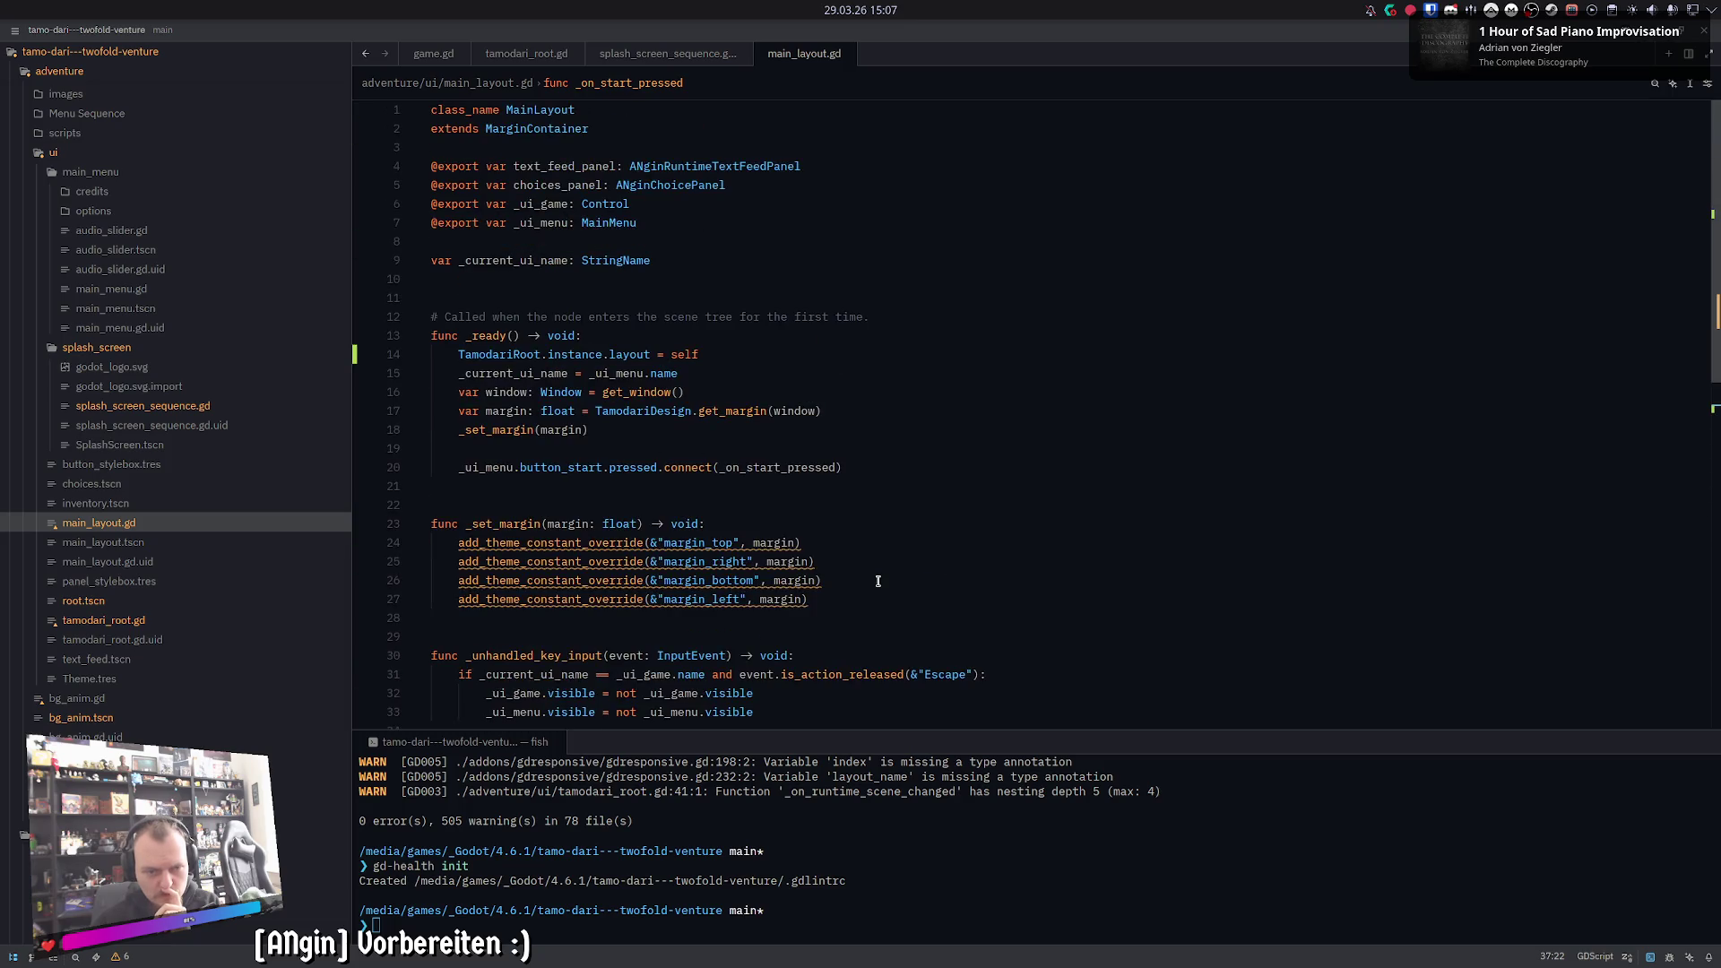
{"action": "scroll", "coordinate": [877, 578], "scroll_direction": "down", "scroll_amount": 5}
{"action": "scroll", "coordinate": [878, 581], "scroll_direction": "up", "scroll_amount": 5}
In tamodari_root.gd, uncomment the _init_layout tween lines and comment out the direct _on_layout_tween_finished() call.
{"action": "key", "text": "ctrl+Tab"}
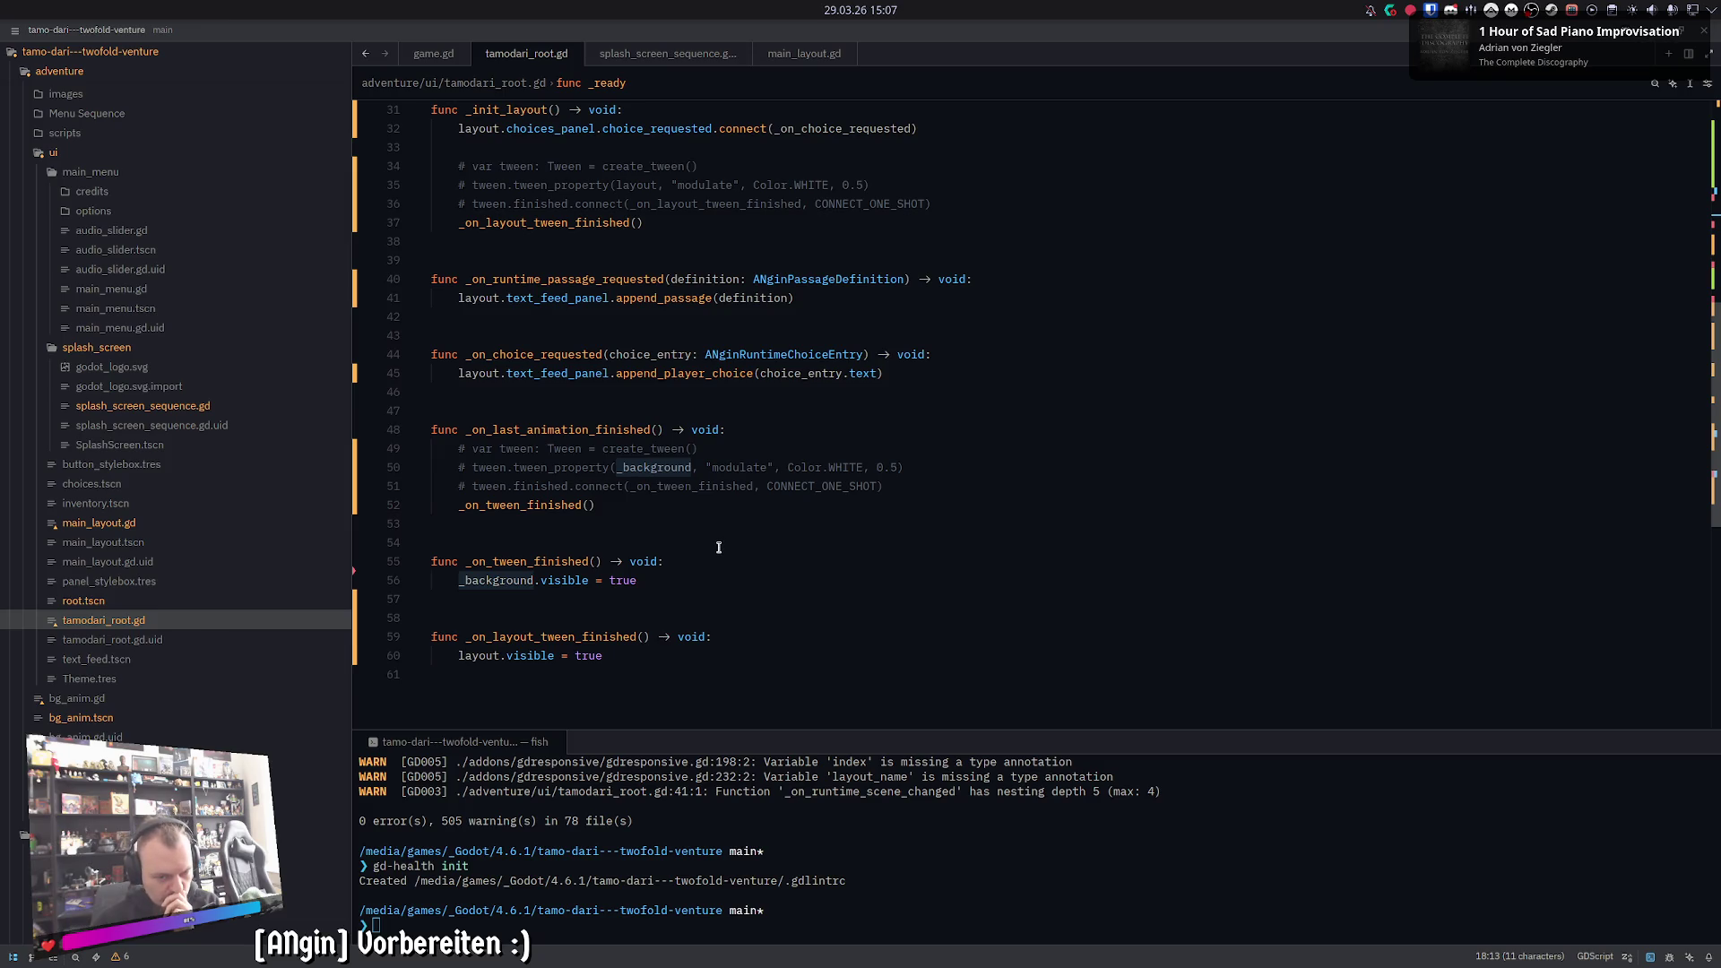
{"action": "scroll", "coordinate": [659, 535], "scroll_direction": "up", "scroll_amount": 4}
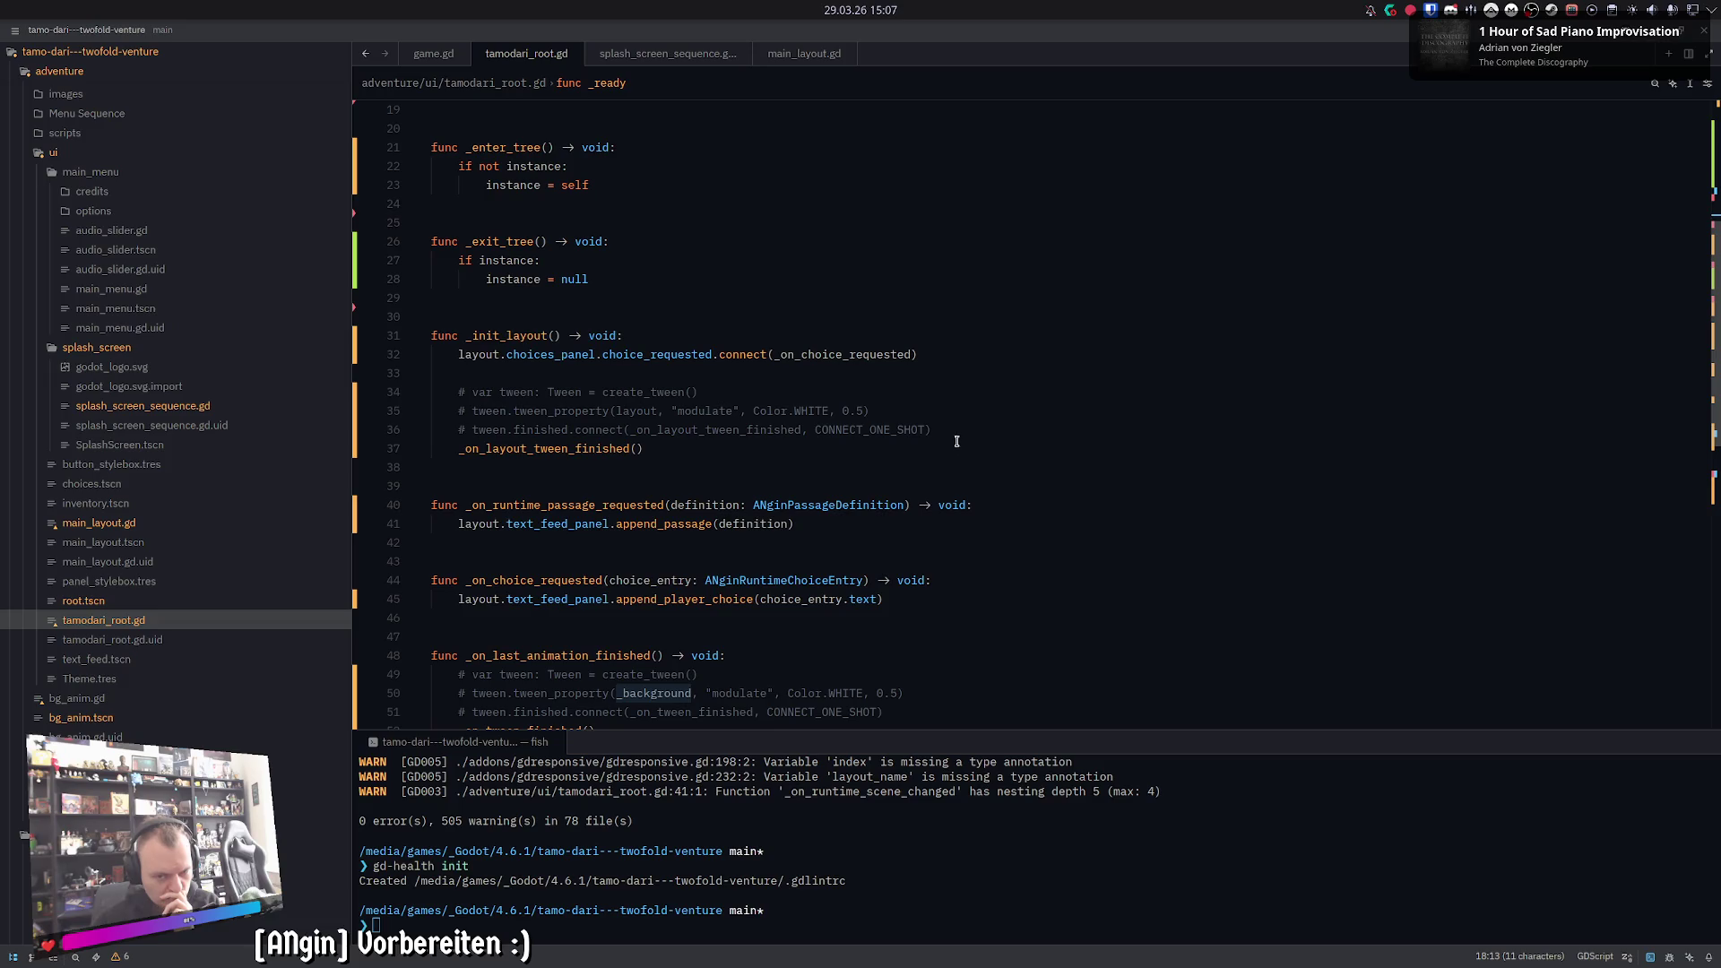
{"action": "left_click_drag", "start_coordinate": [957, 441], "coordinate": [576, 395]}
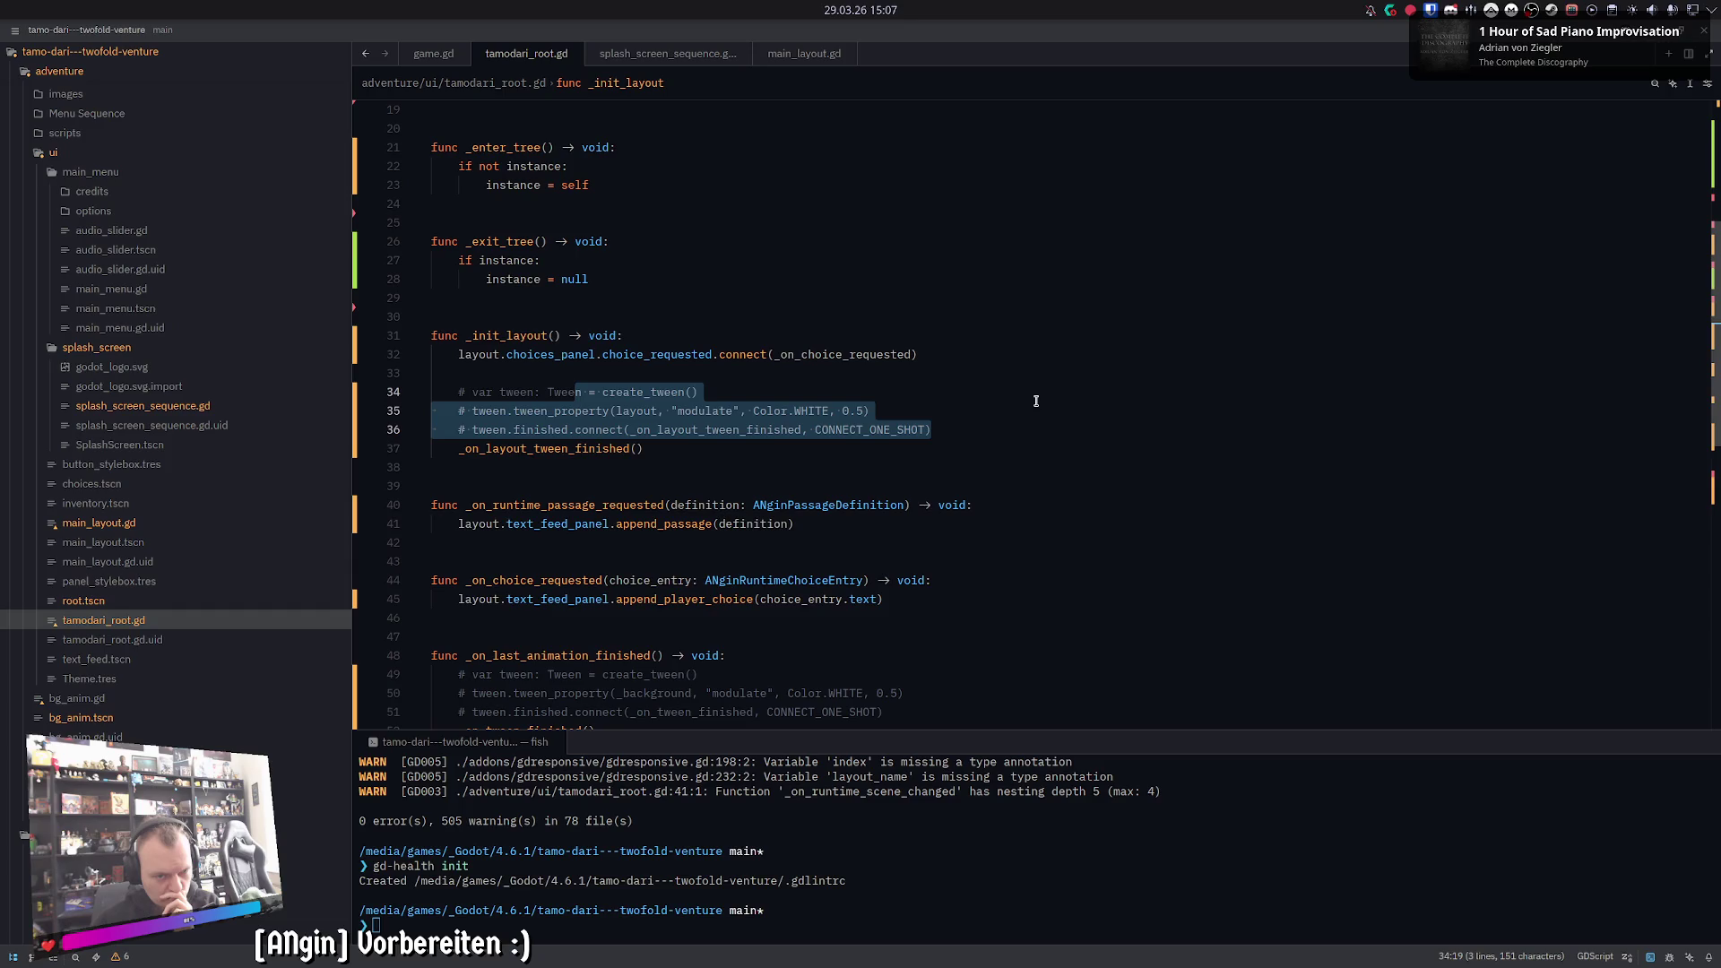
{"action": "key", "text": "ctrl+slash"}
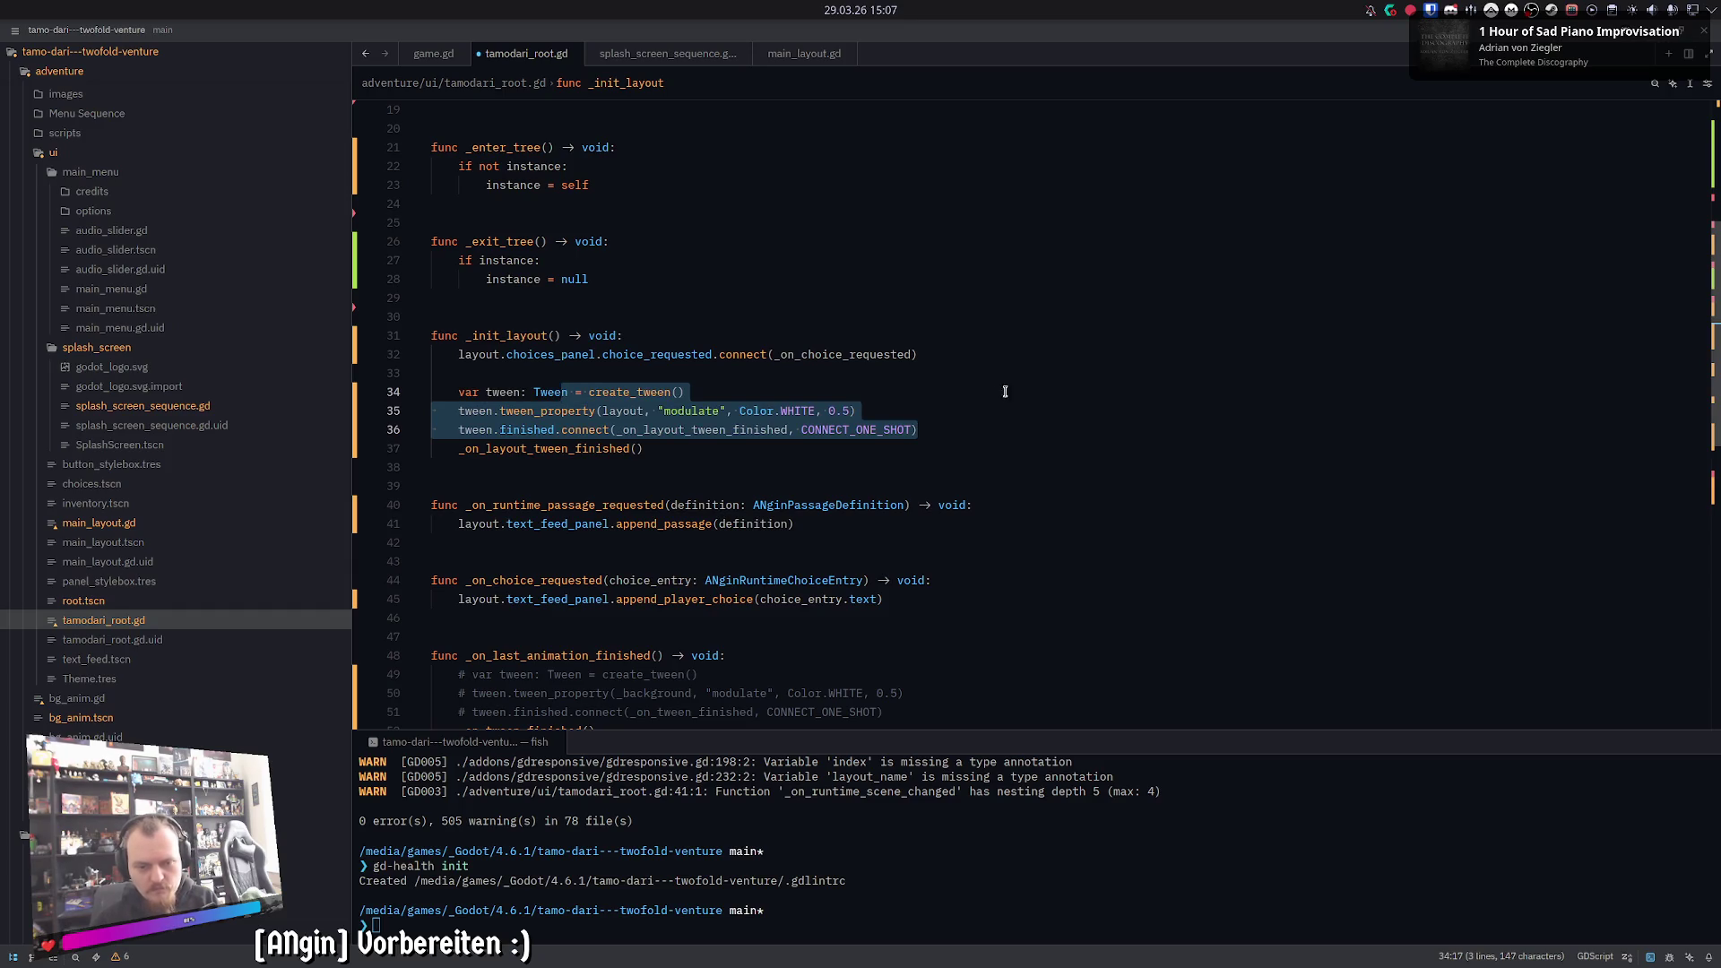
{"action": "scroll", "coordinate": [766, 350], "scroll_direction": "down", "scroll_amount": 3}
{"action": "left_click", "coordinate": [664, 277]}
{"action": "key", "text": "ctrl+slash"}
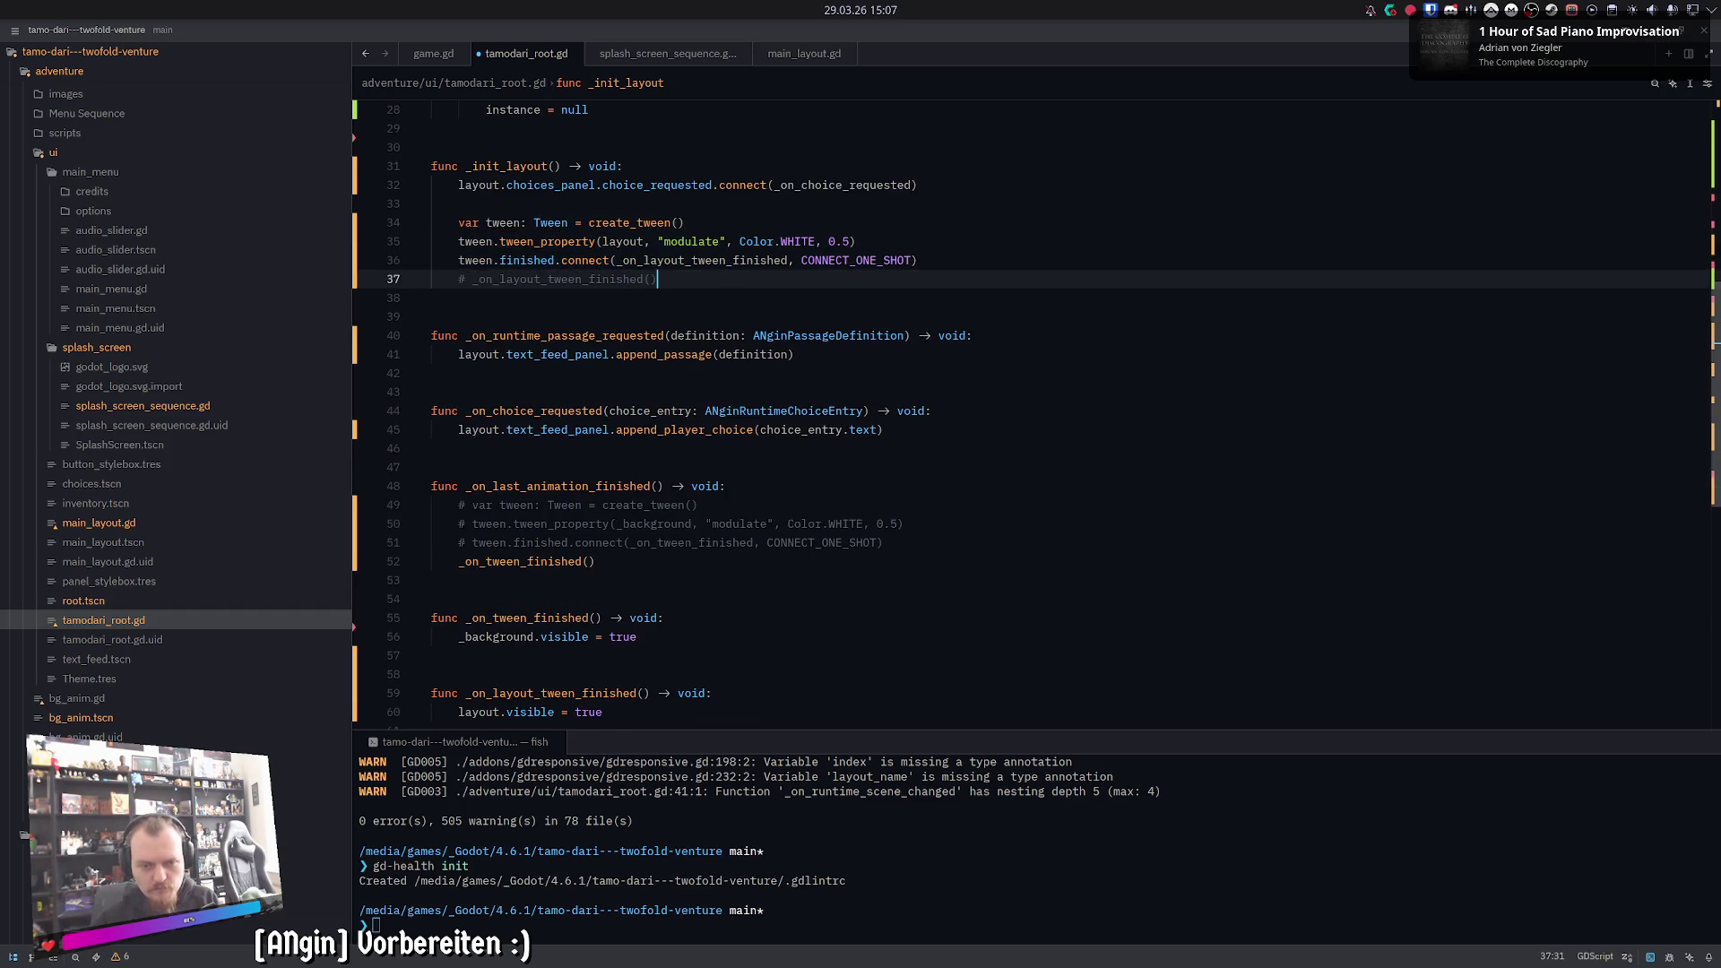
{"action": "scroll", "coordinate": [856, 422], "scroll_direction": "down", "scroll_amount": 3}
{"action": "key", "text": "alt+Tab"}
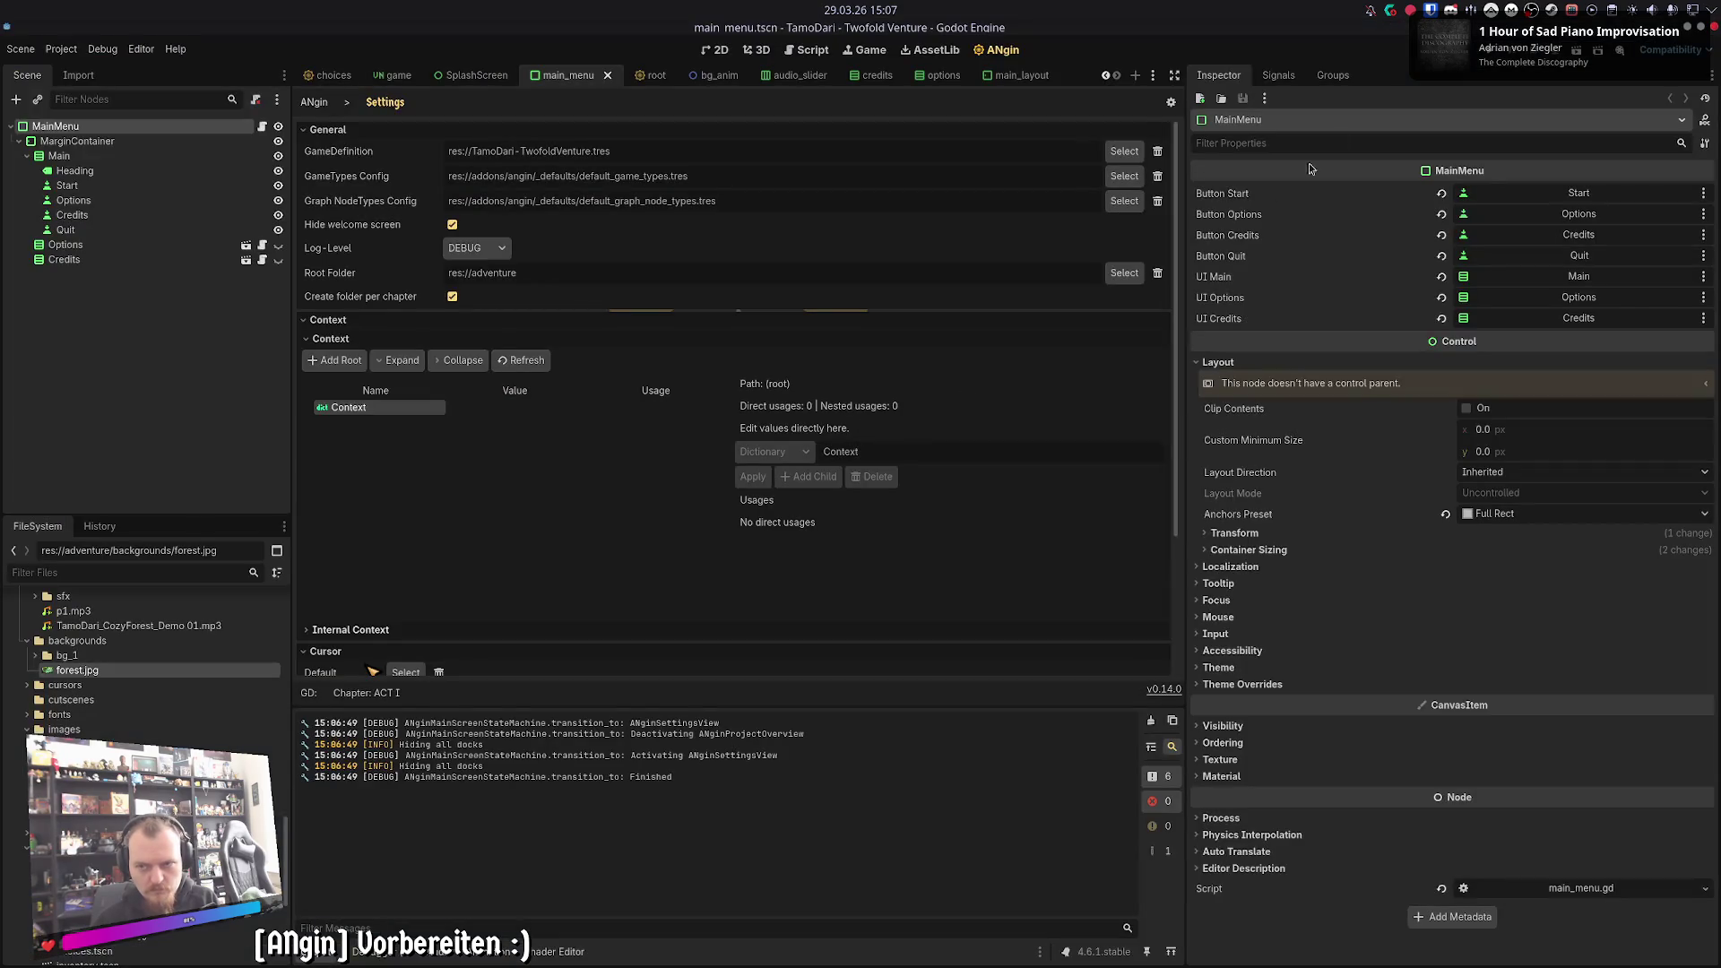
Run the TamoDari game with F5 to watch the splash screens and main menu.
{"action": "key", "text": "F5"}
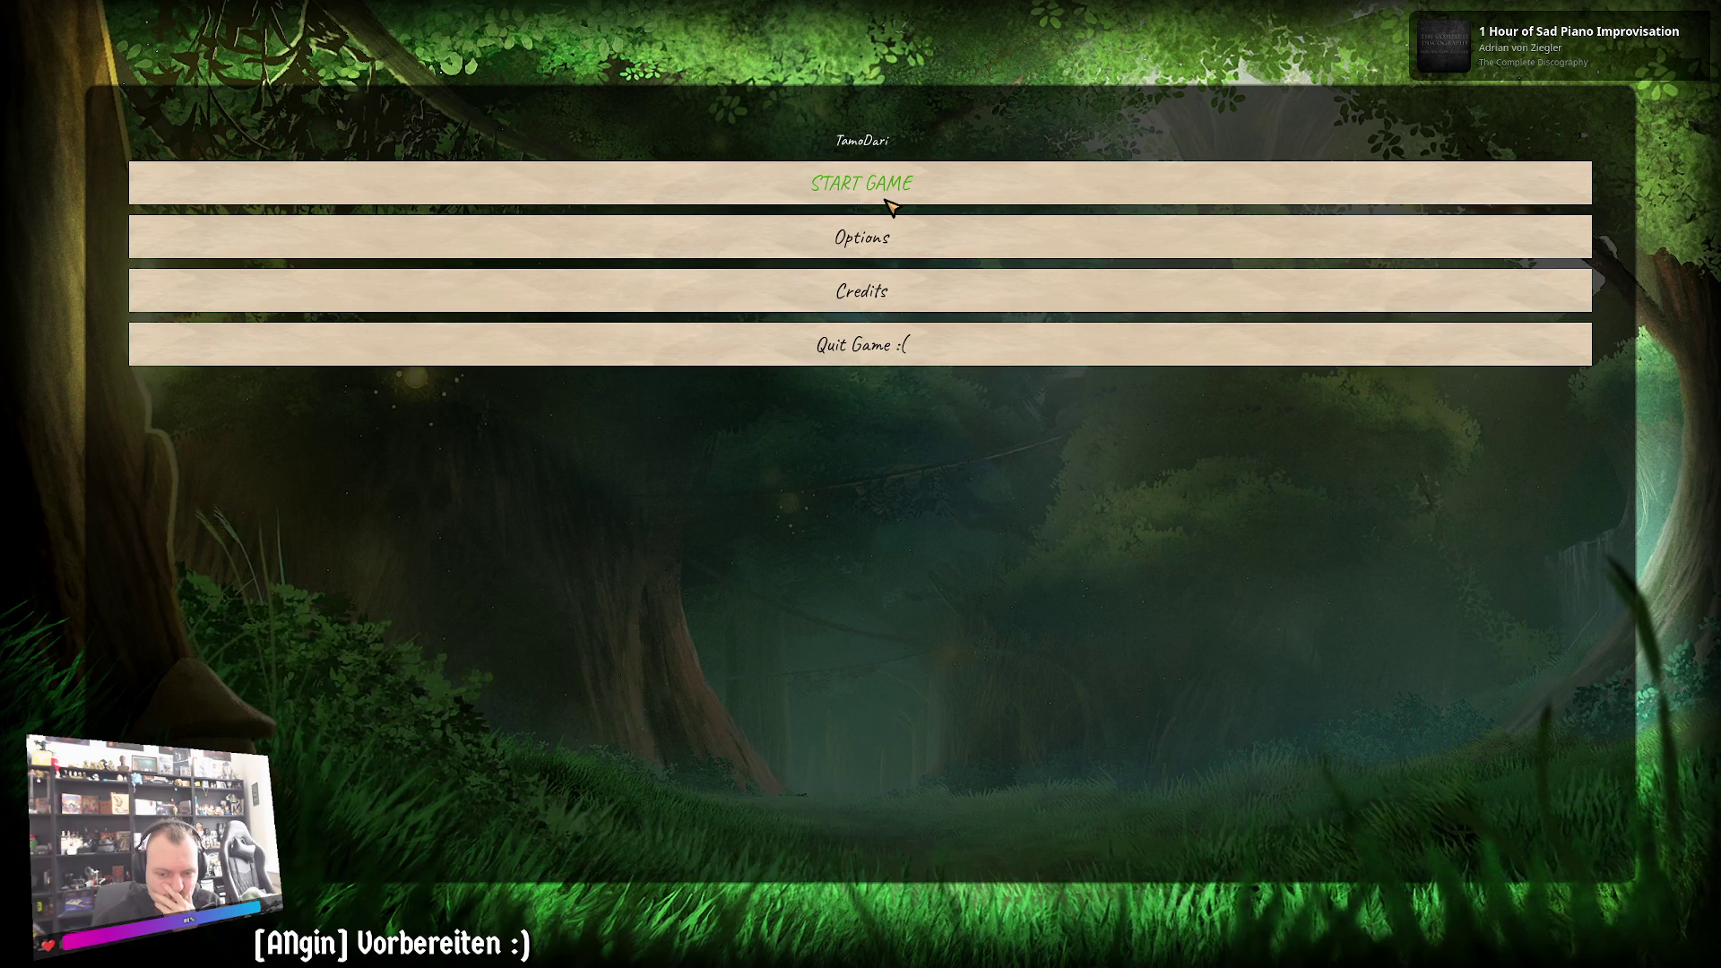
Quit the running game and open the main_layout scene.
{"action": "left_click", "coordinate": [876, 344]}
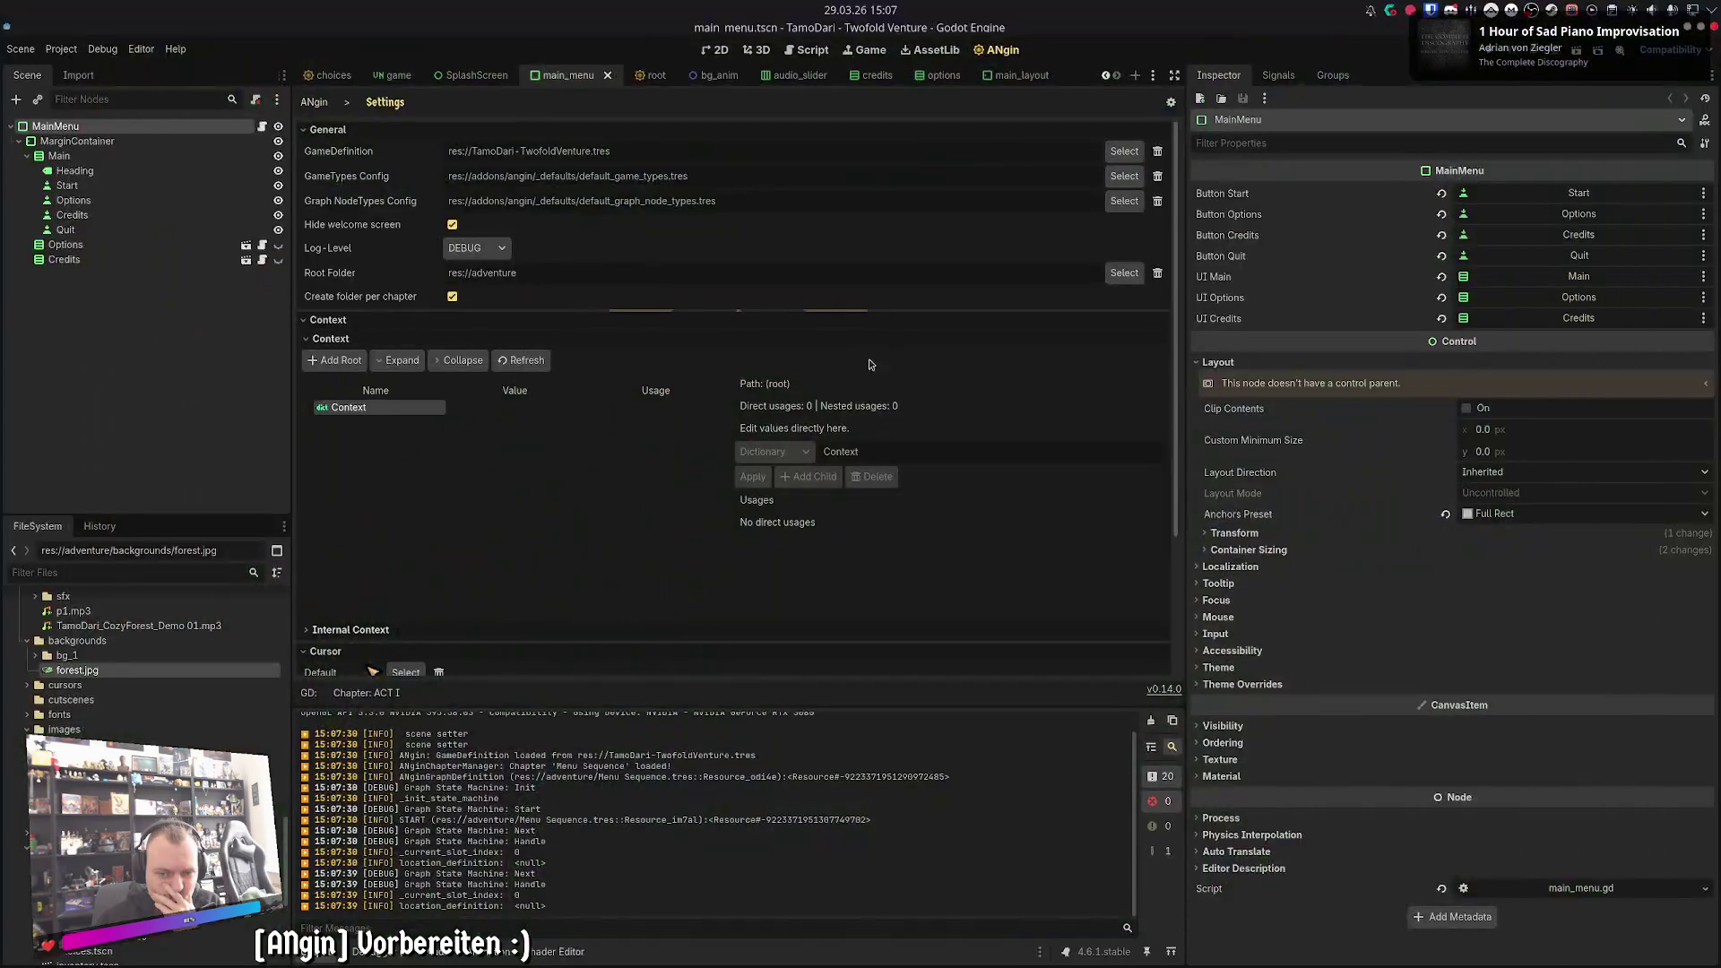
{"action": "left_click", "coordinate": [632, 75]}
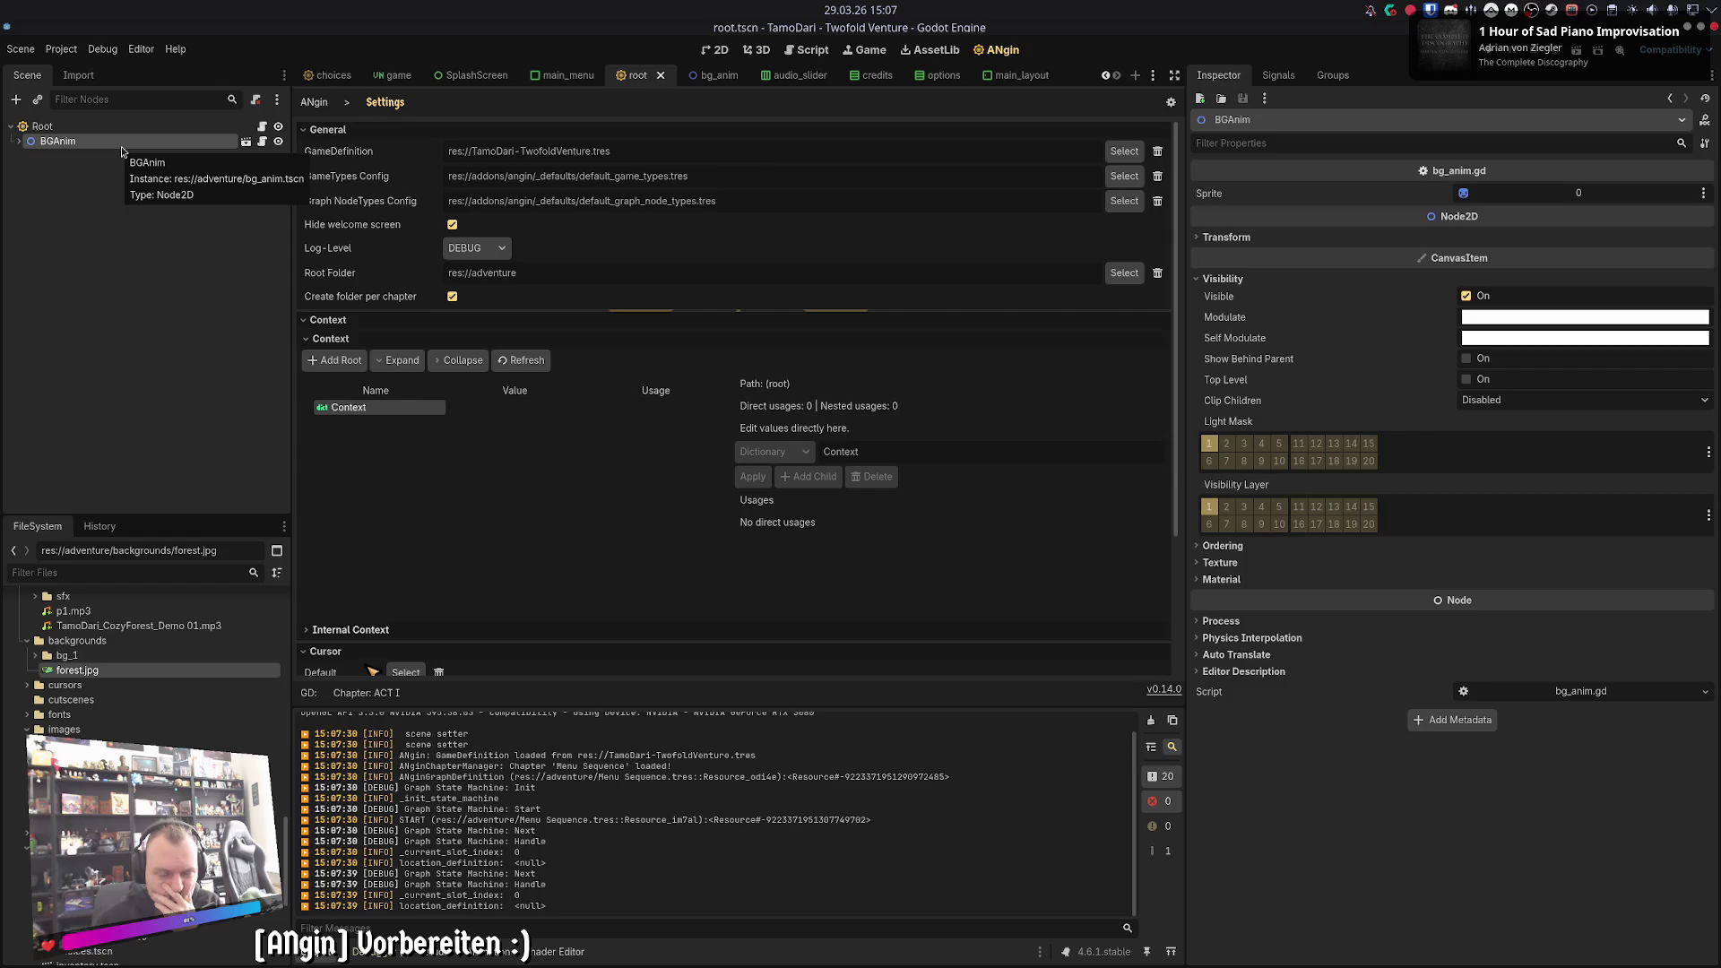
{"action": "left_click", "coordinate": [1018, 75]}
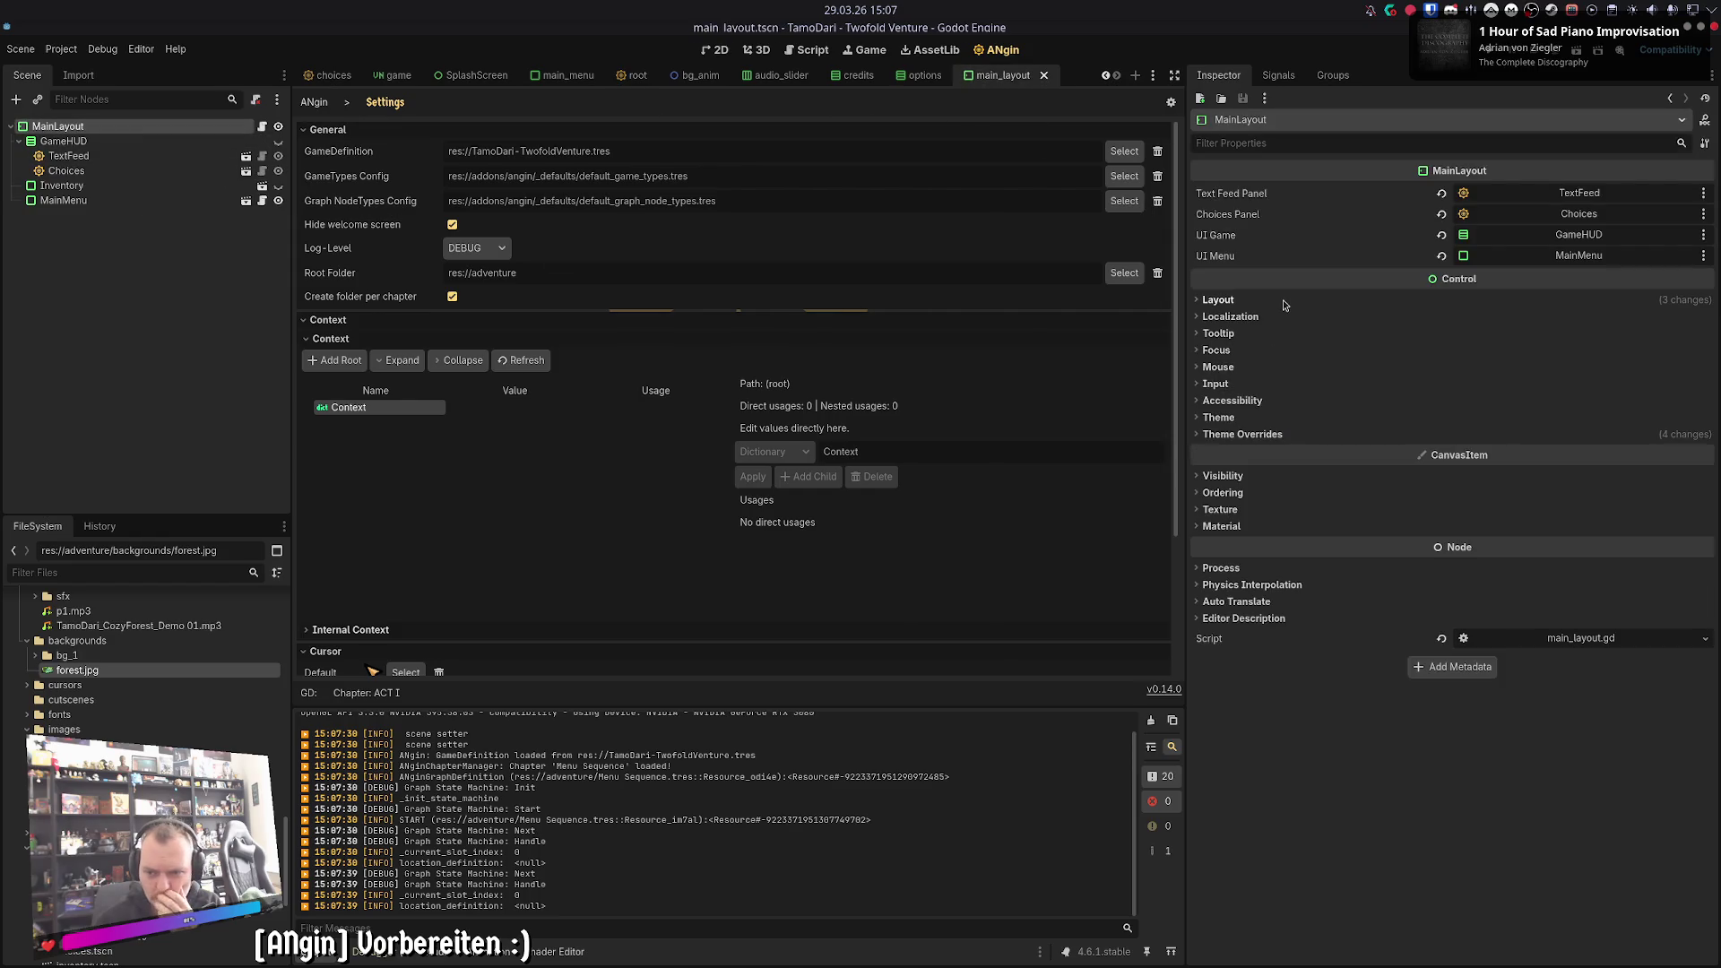
Set MainLayout's Modulate alpha to 0, then save and run the game again.
{"action": "left_click", "coordinate": [1222, 475]}
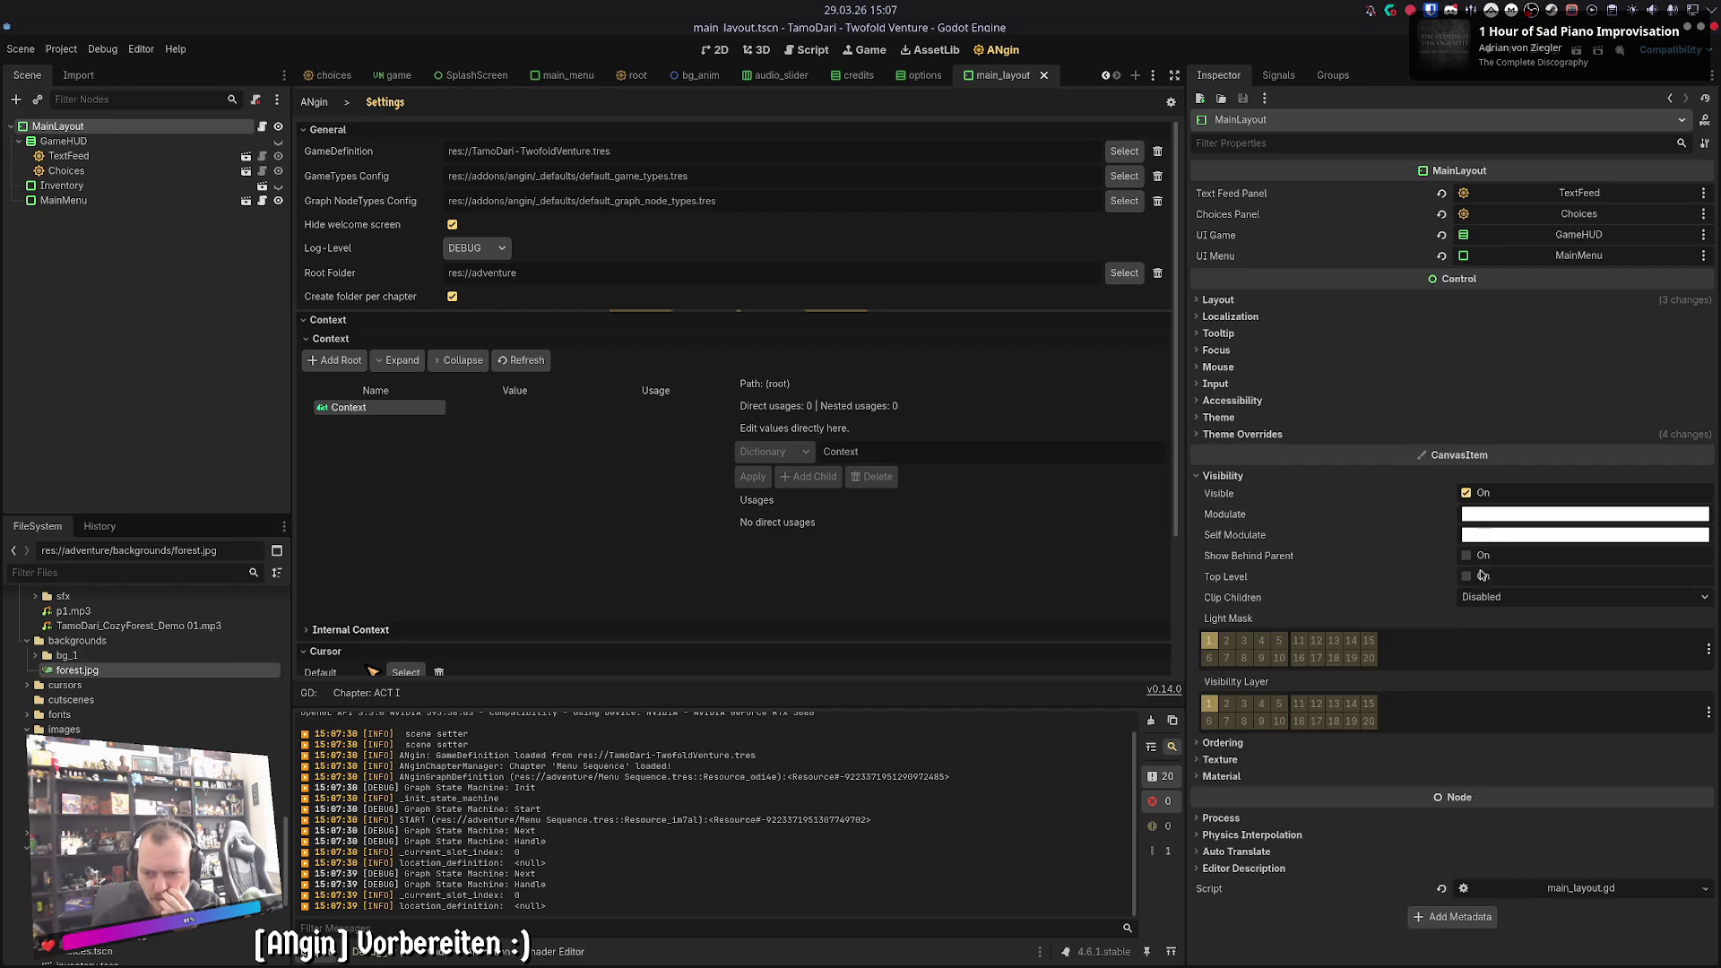
{"action": "left_click", "coordinate": [1493, 517]}
{"action": "left_click_drag", "start_coordinate": [1590, 620], "coordinate": [1544, 628]}
{"action": "left_click", "coordinate": [1414, 492]}
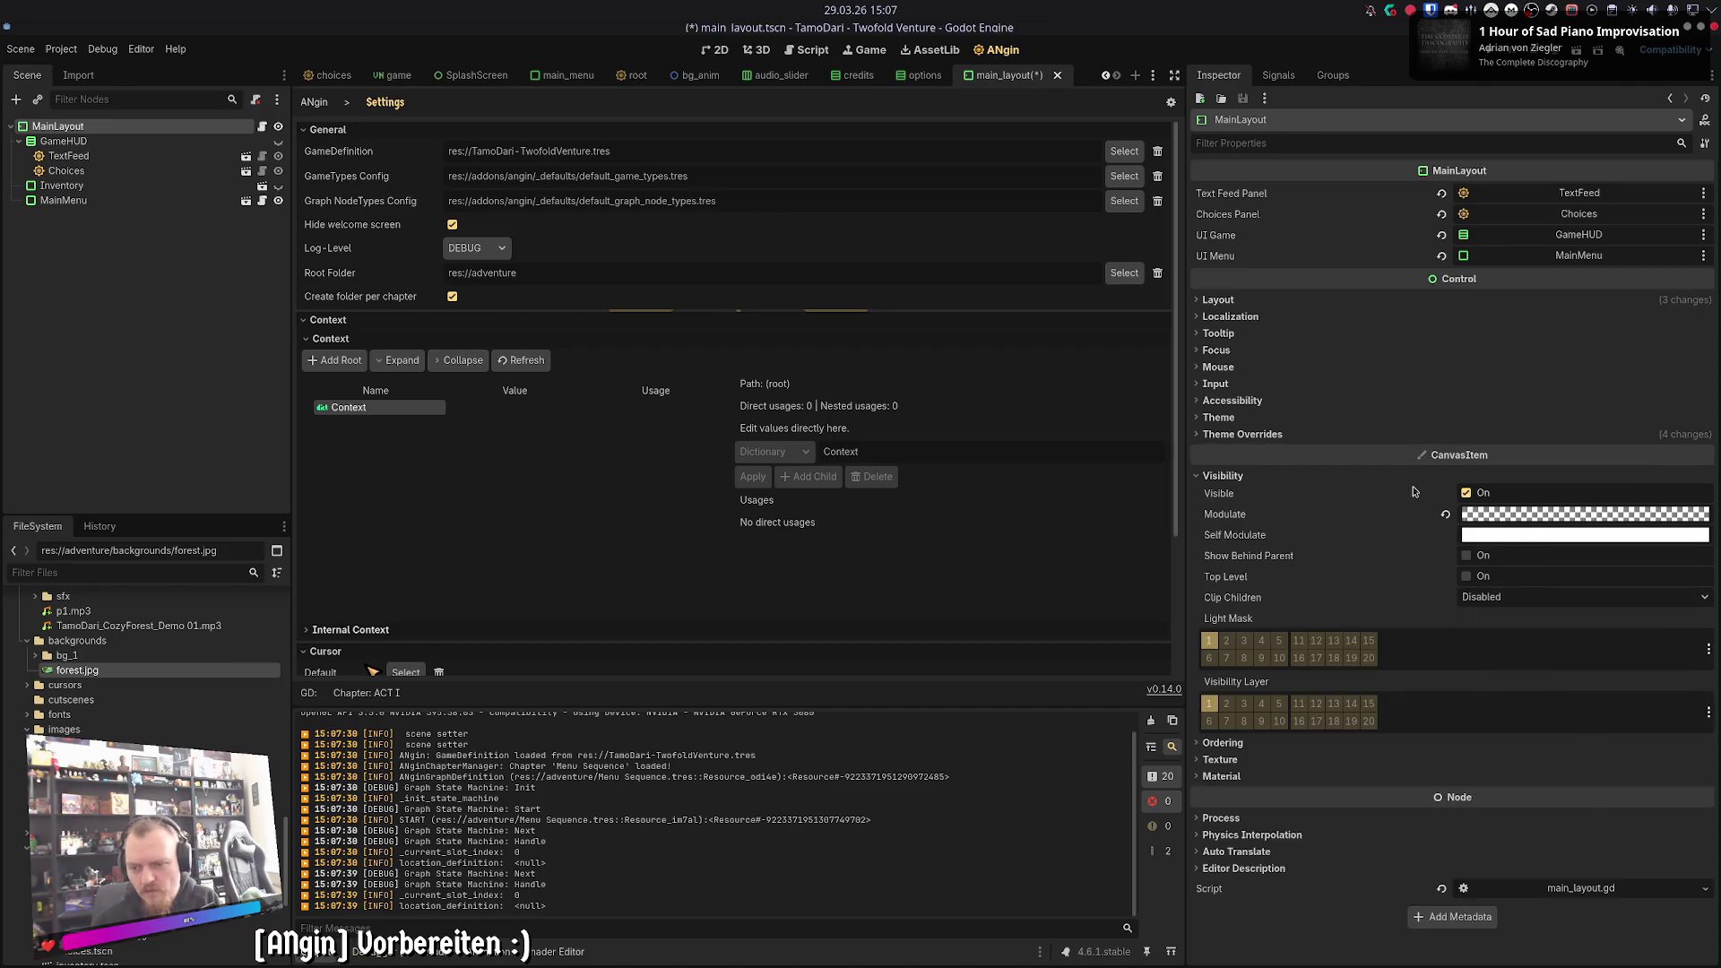
{"action": "key", "text": "F5"}
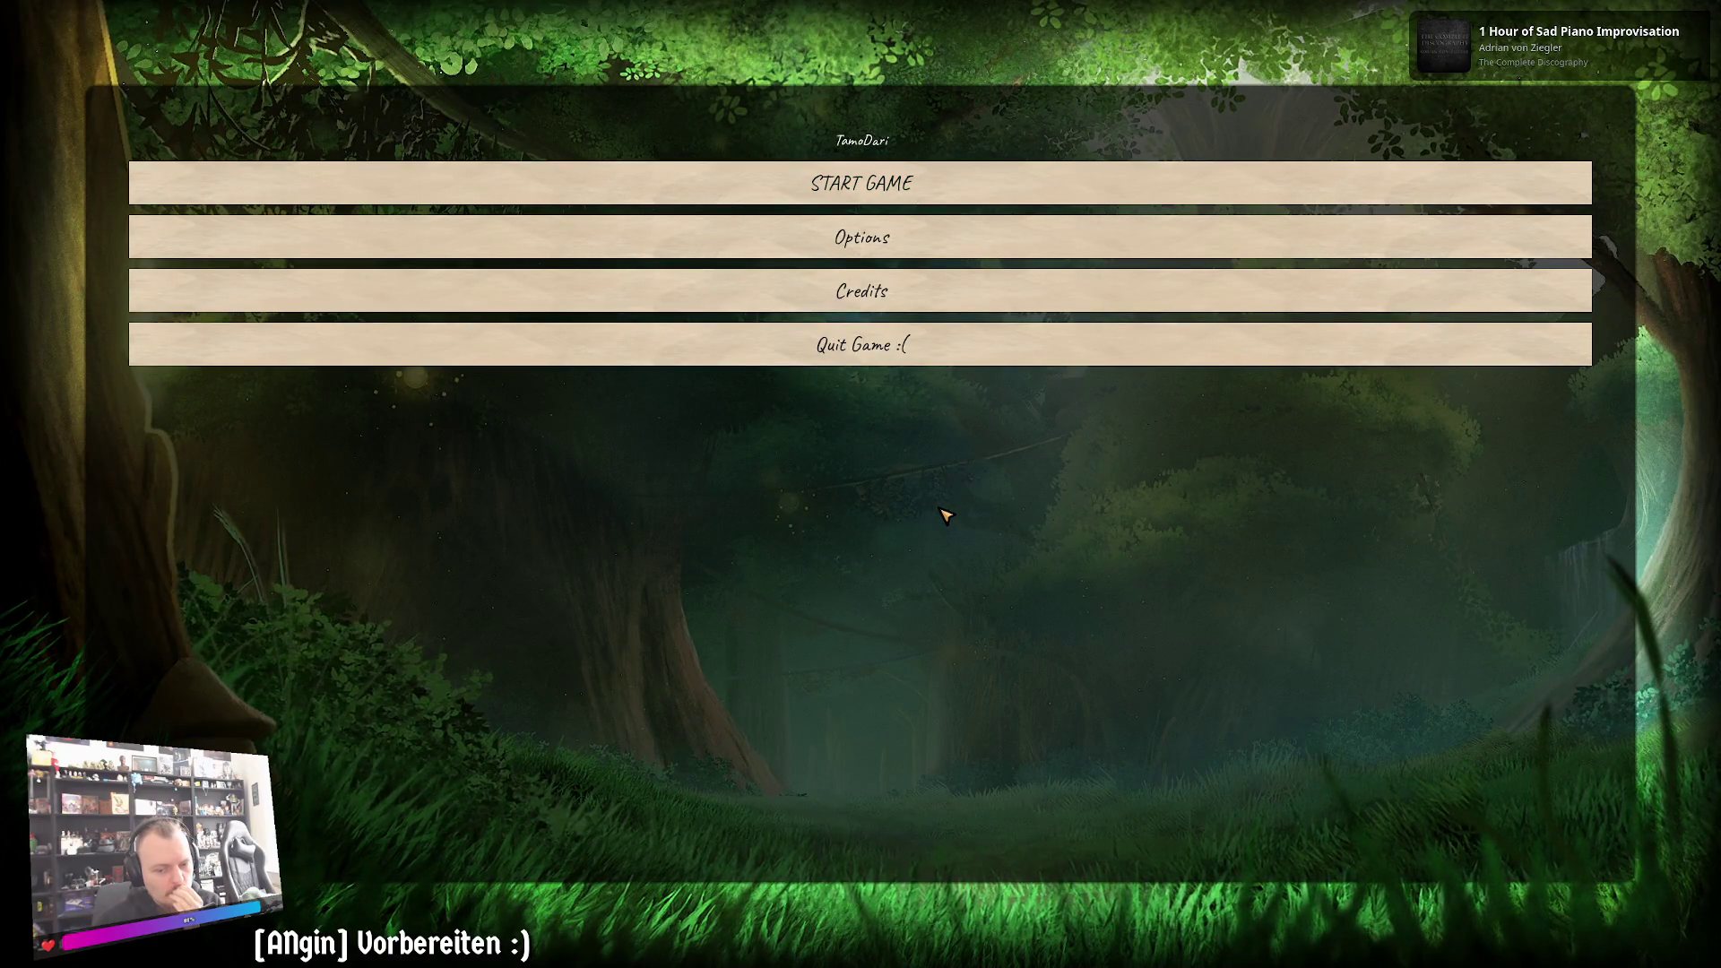
Quit the game, then in Zed uncomment the background tween lines and comment out the direct _on_tween_finished() call.
{"action": "left_click", "coordinate": [881, 362]}
{"action": "key", "text": "alt+Tab"}
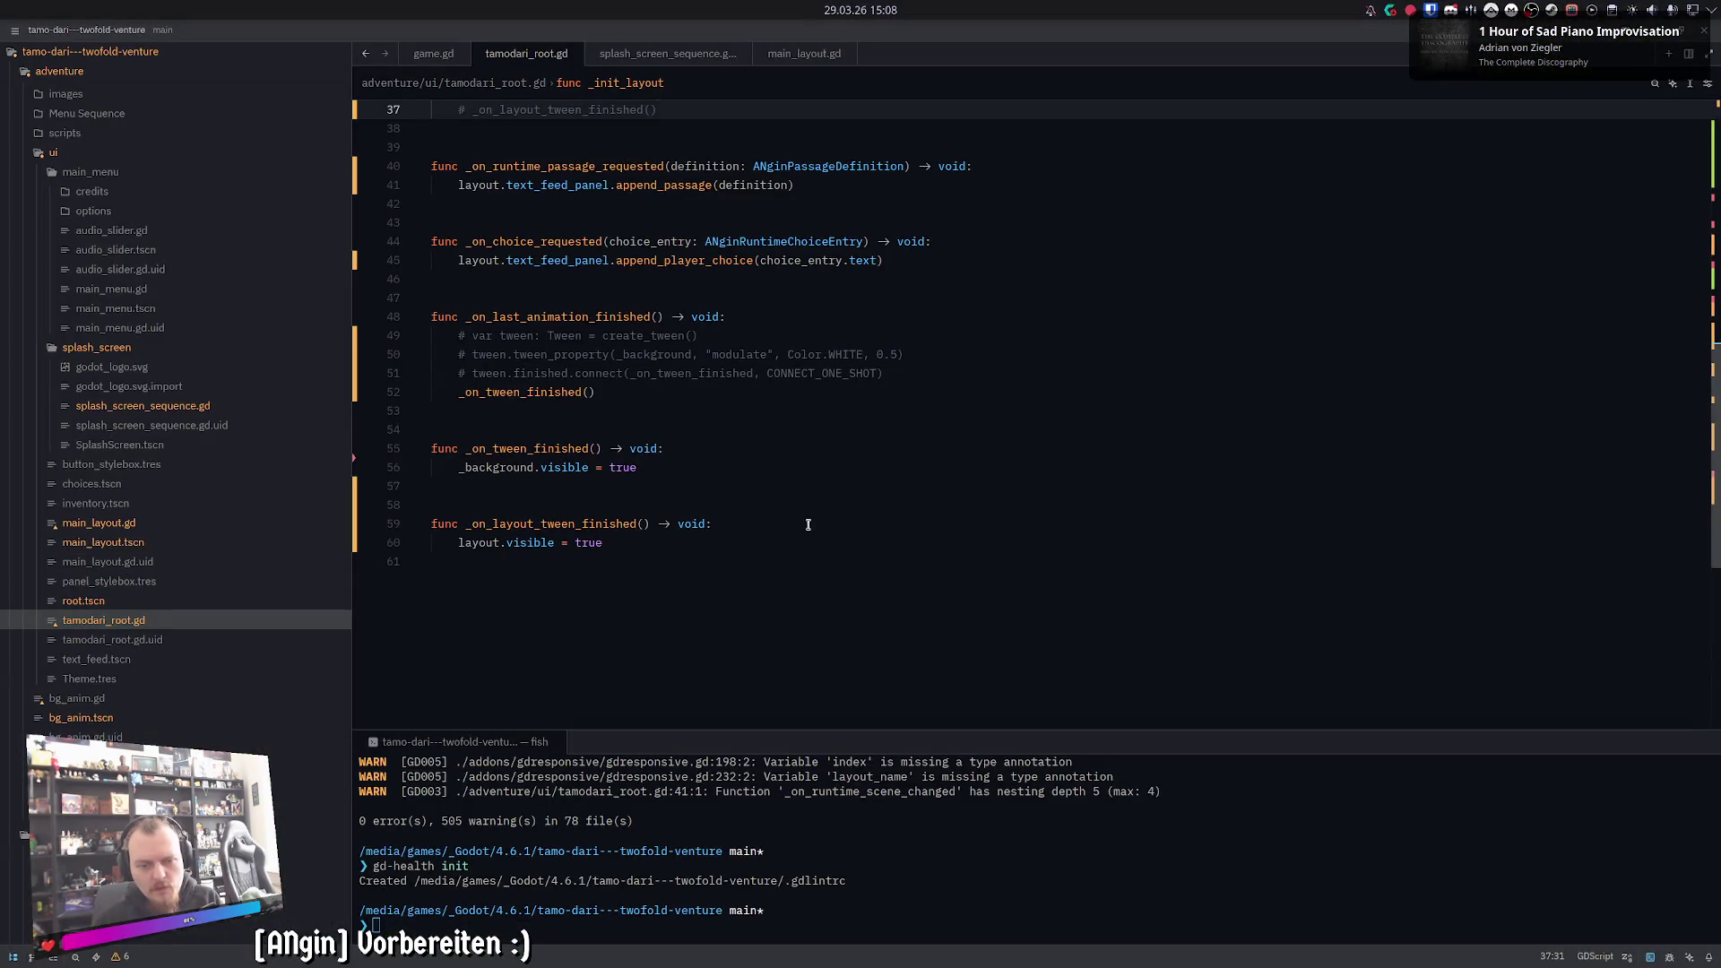
{"action": "mouse_move", "coordinate": [885, 374]}
{"action": "left_mouse_down"}
{"action": "mouse_move", "coordinate": [556, 354]}
{"action": "mouse_move", "coordinate": [554, 335]}
{"action": "left_mouse_up"}
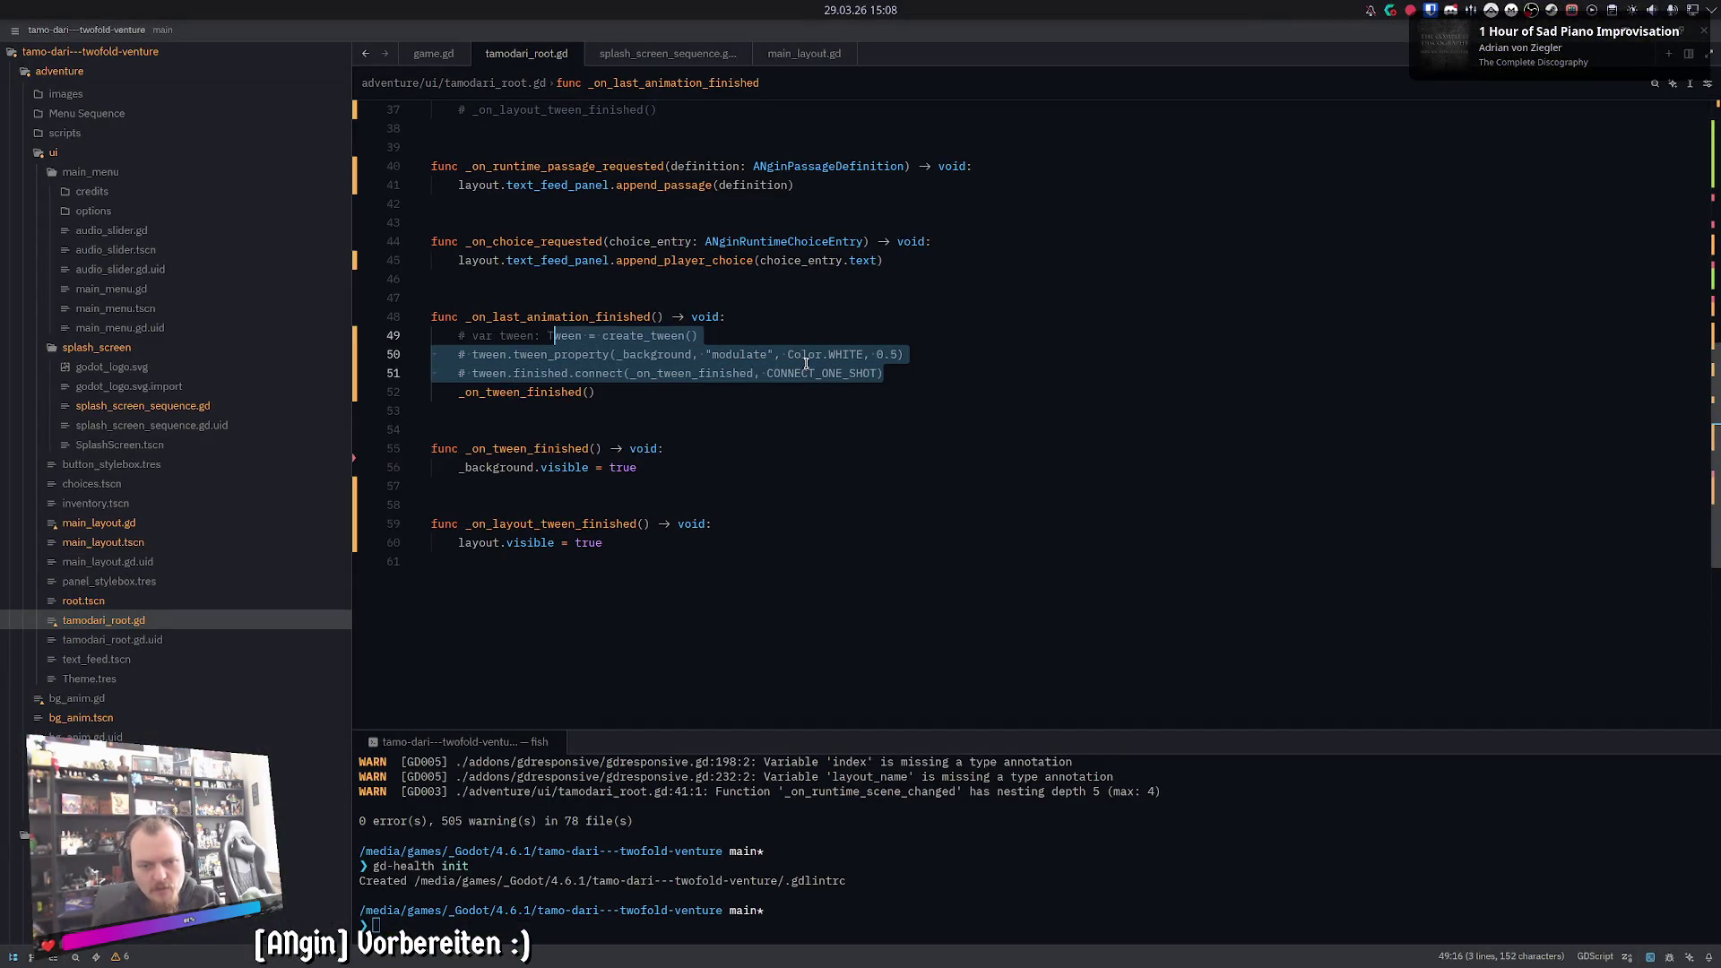
{"action": "key", "text": "ctrl+slash"}
{"action": "key", "text": "Down"}
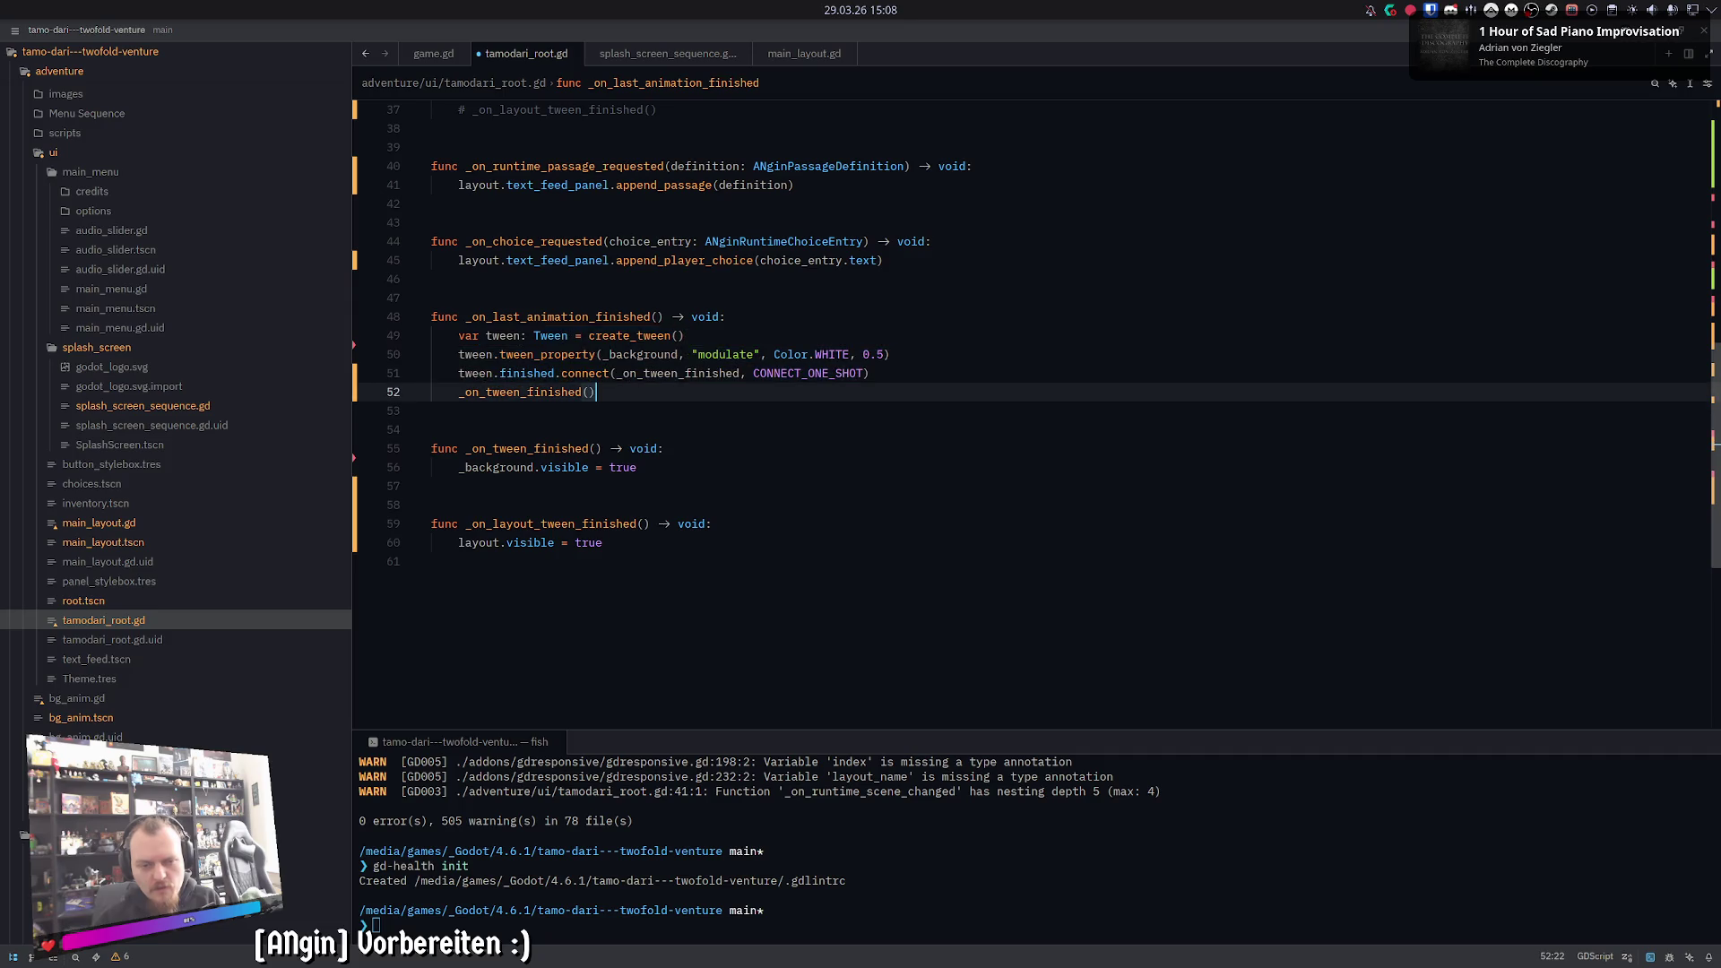
{"action": "key", "text": "ctrl+slash"}
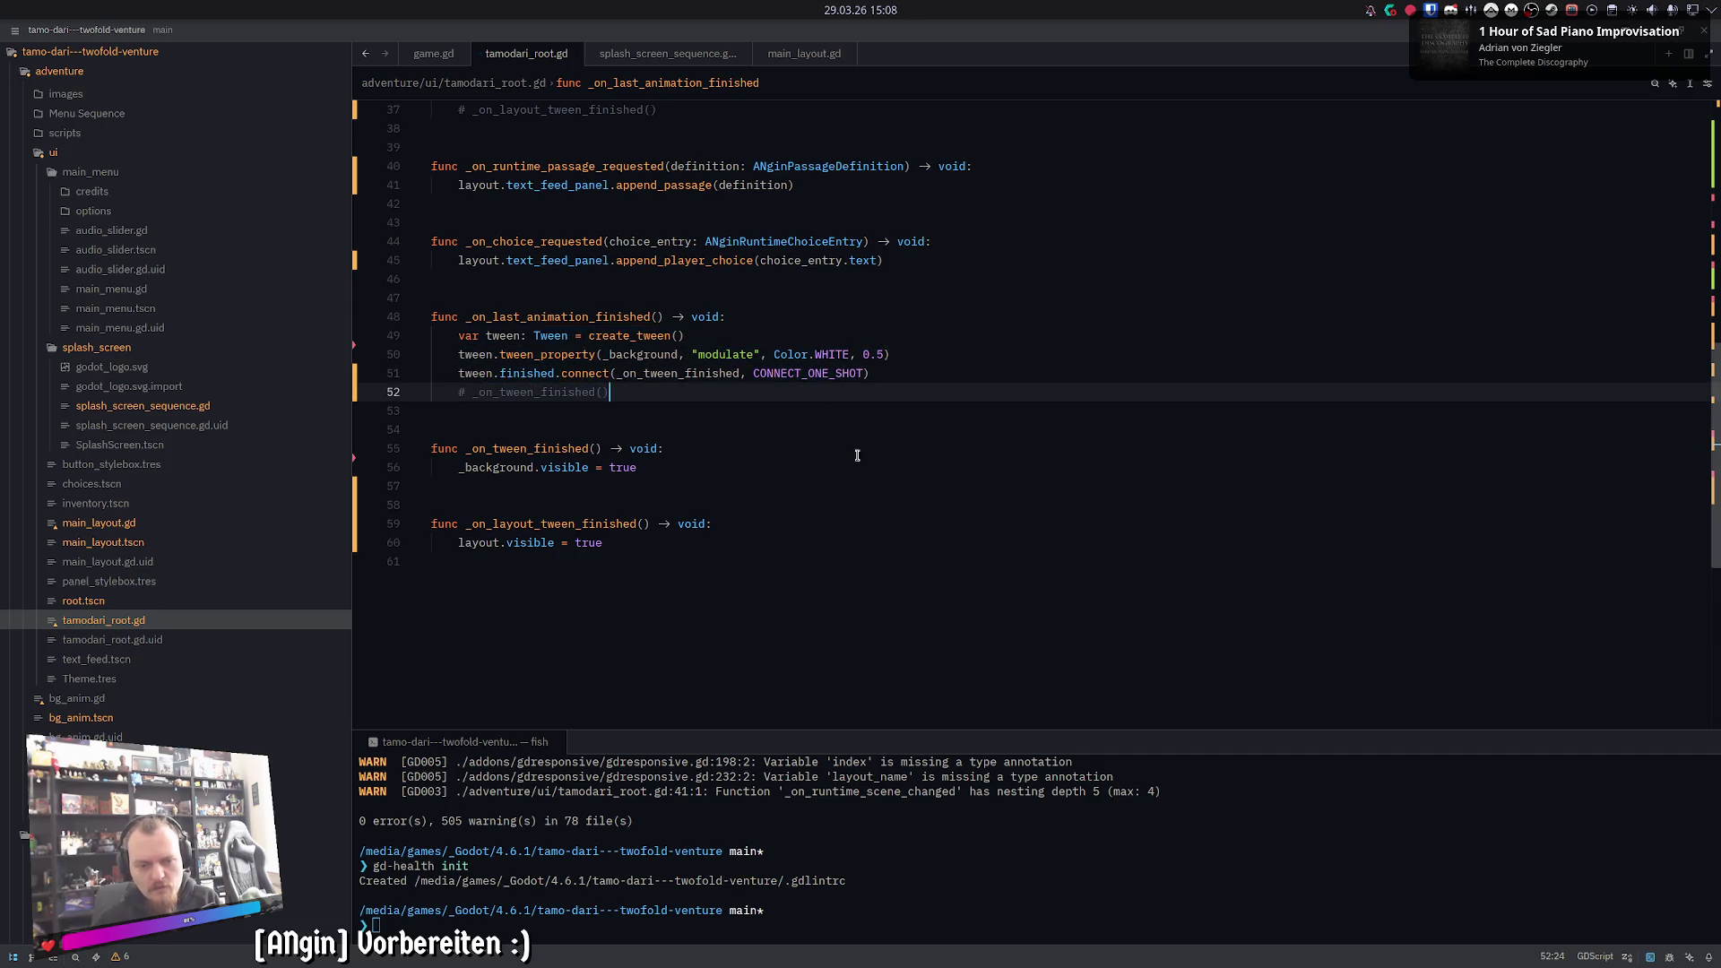
{"action": "key", "text": "alt+Tab"}
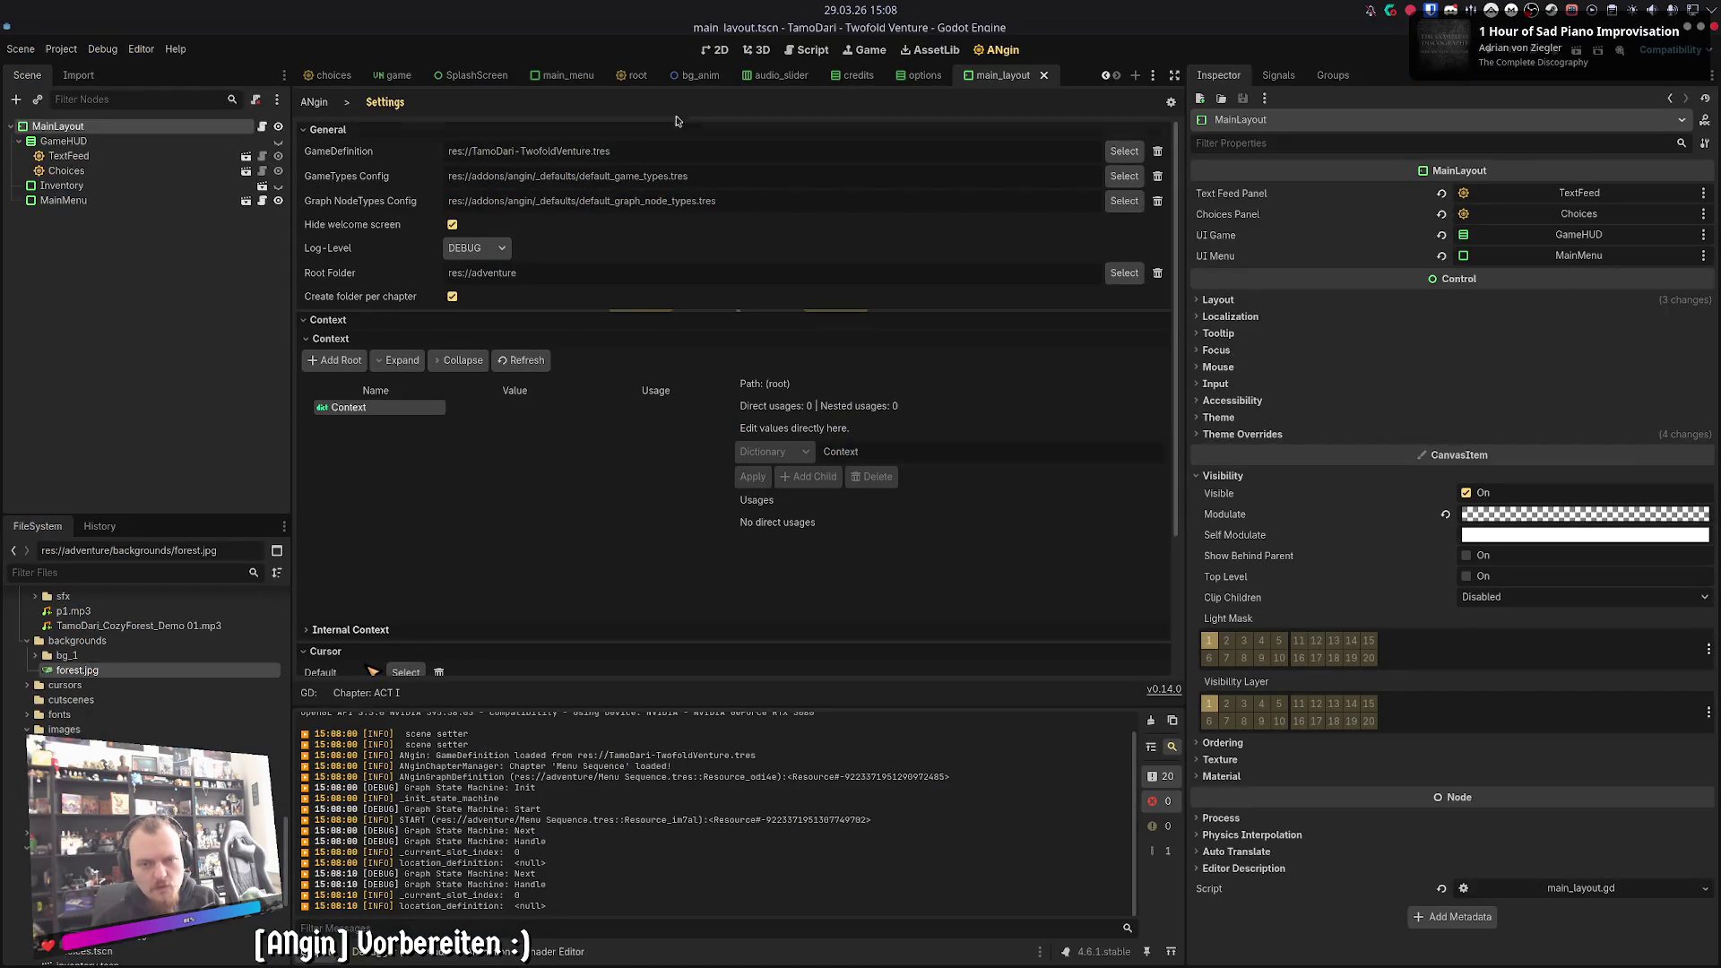
Set BGAnim's Modulate alpha to 0 in the bg_anim scene and run the game to test the fade.
{"action": "left_click", "coordinate": [696, 75]}
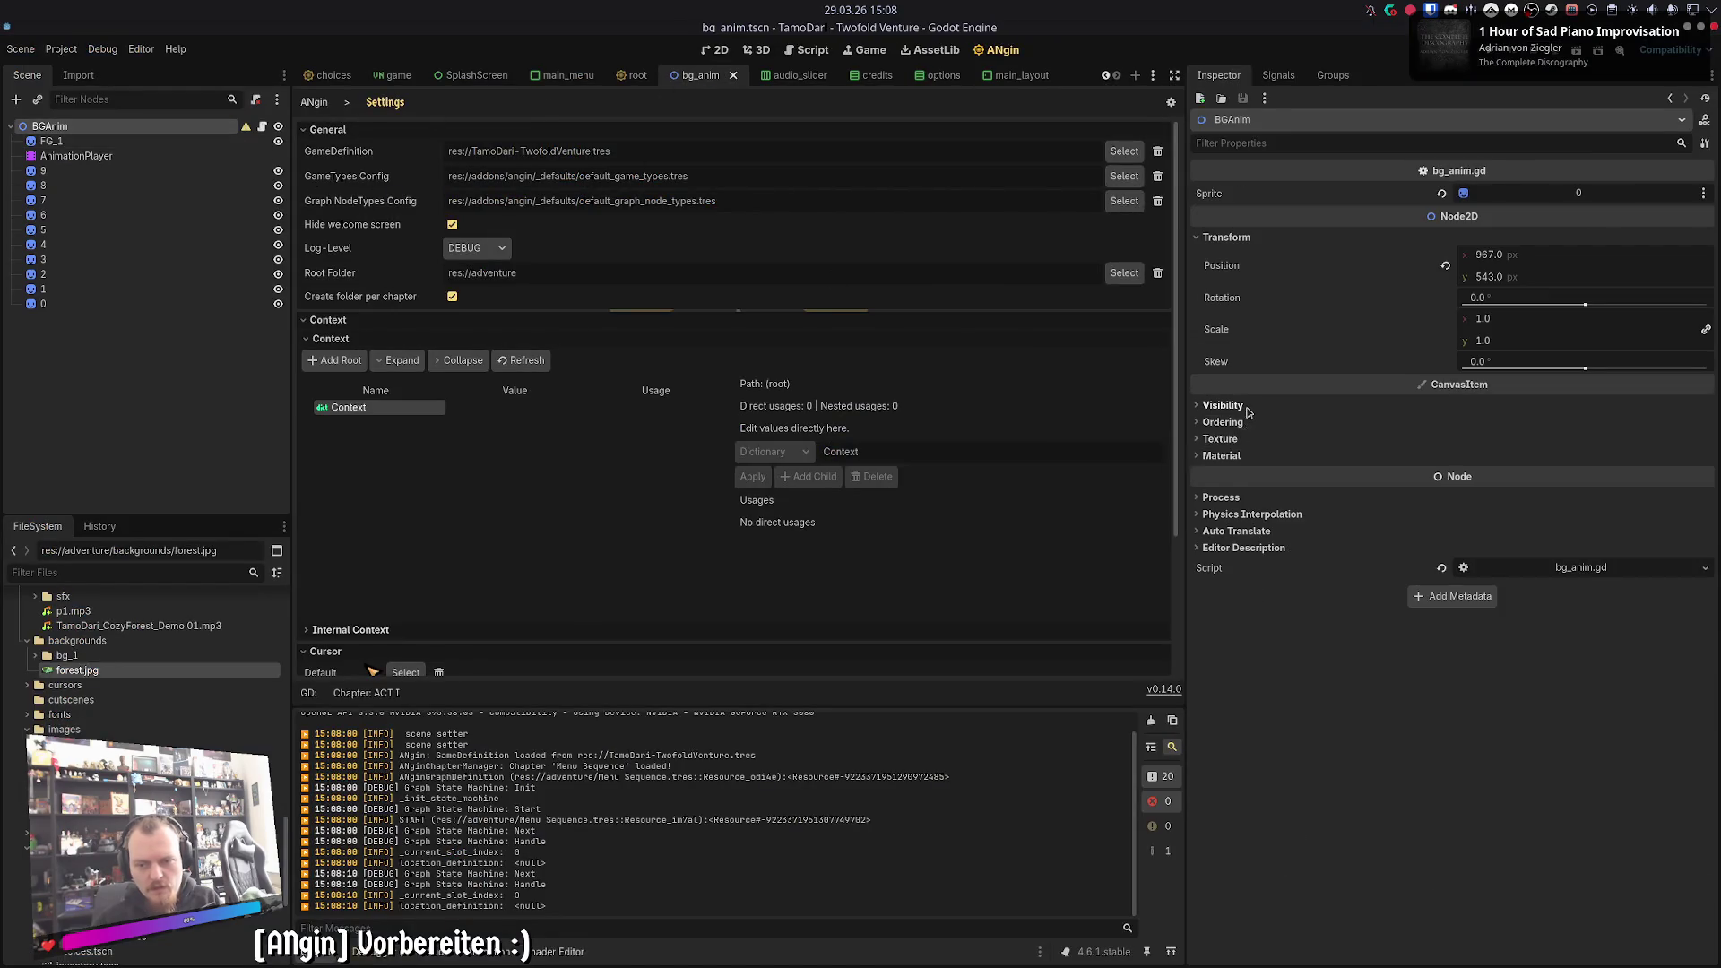
{"action": "left_click", "coordinate": [1221, 405]}
{"action": "left_click", "coordinate": [1495, 464]}
{"action": "left_click_drag", "start_coordinate": [1585, 610], "coordinate": [1510, 610]}
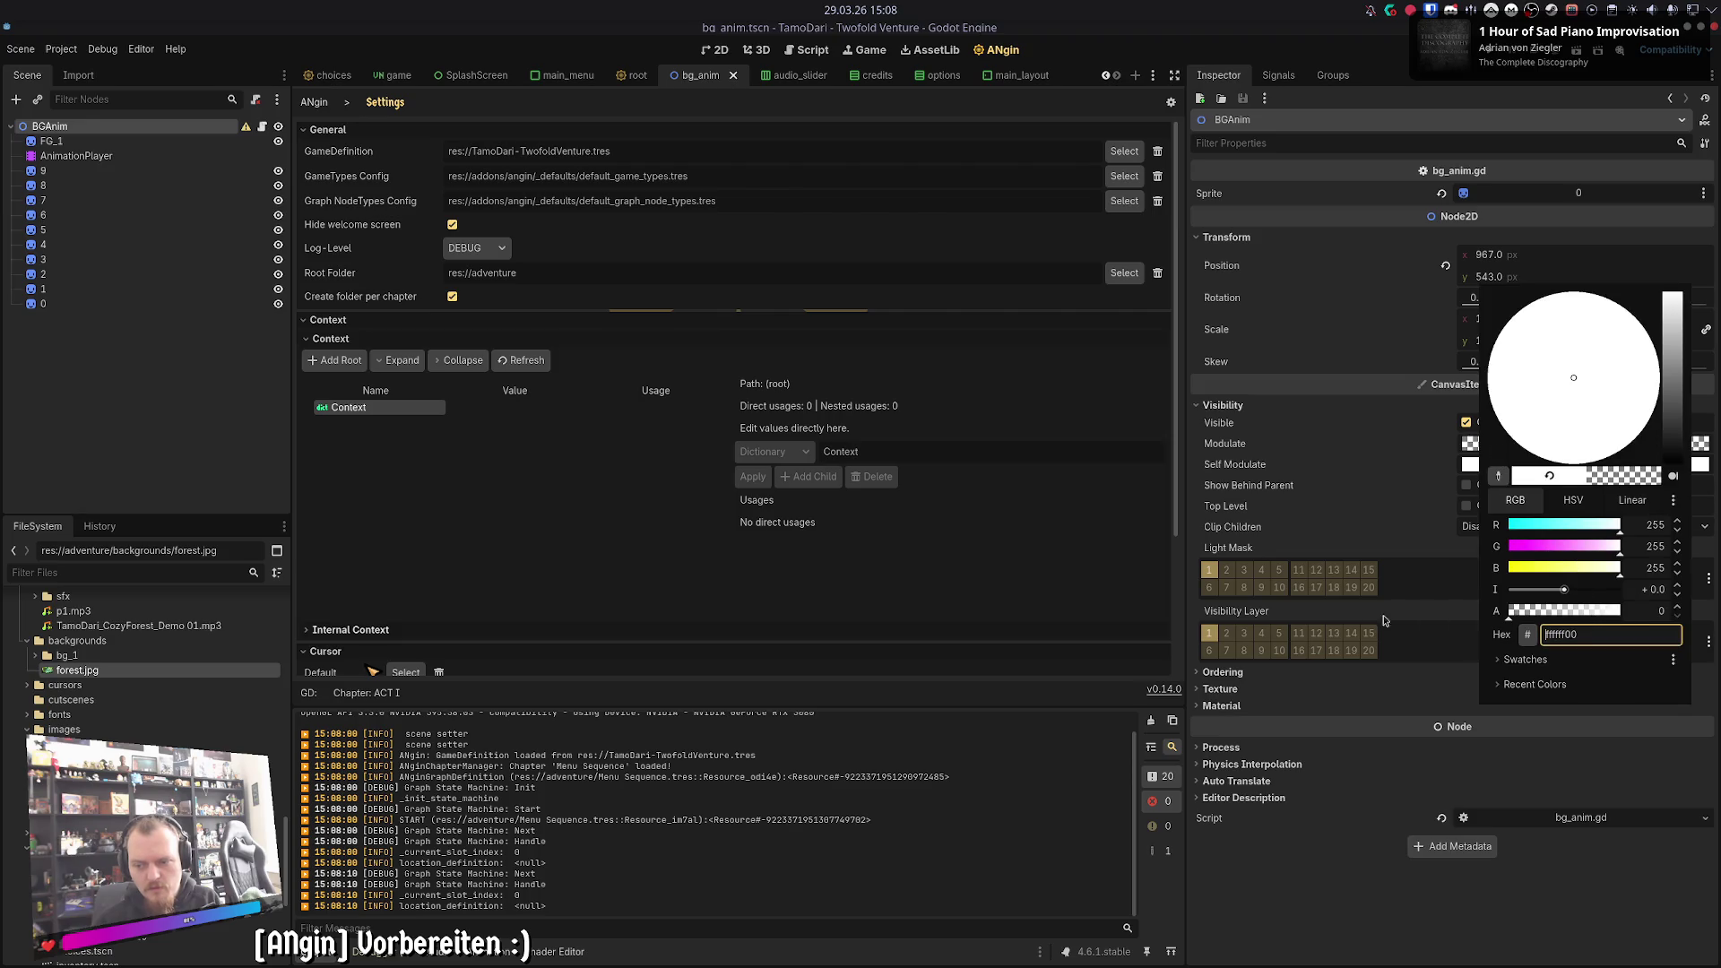
{"action": "left_click", "coordinate": [1448, 102]}
{"action": "left_click", "coordinate": [1488, 50]}
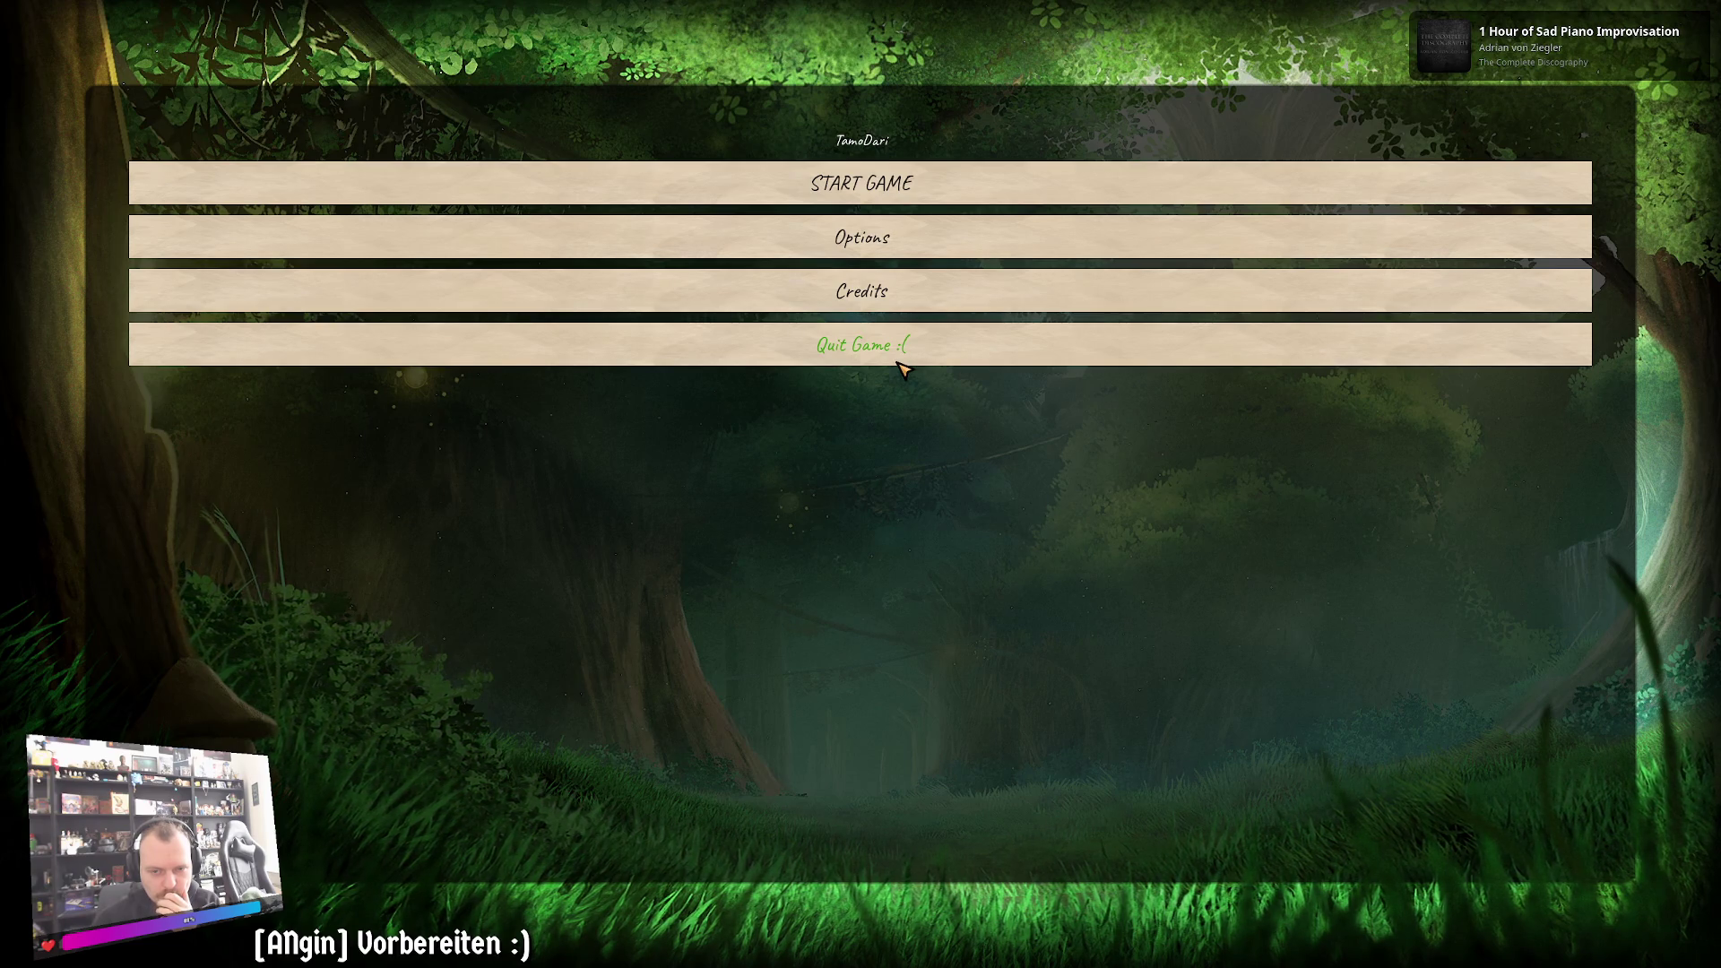
Quit the game and look through FG_1 and the SplashScreen, bg_anim and root scenes.
{"action": "left_click", "coordinate": [897, 362]}
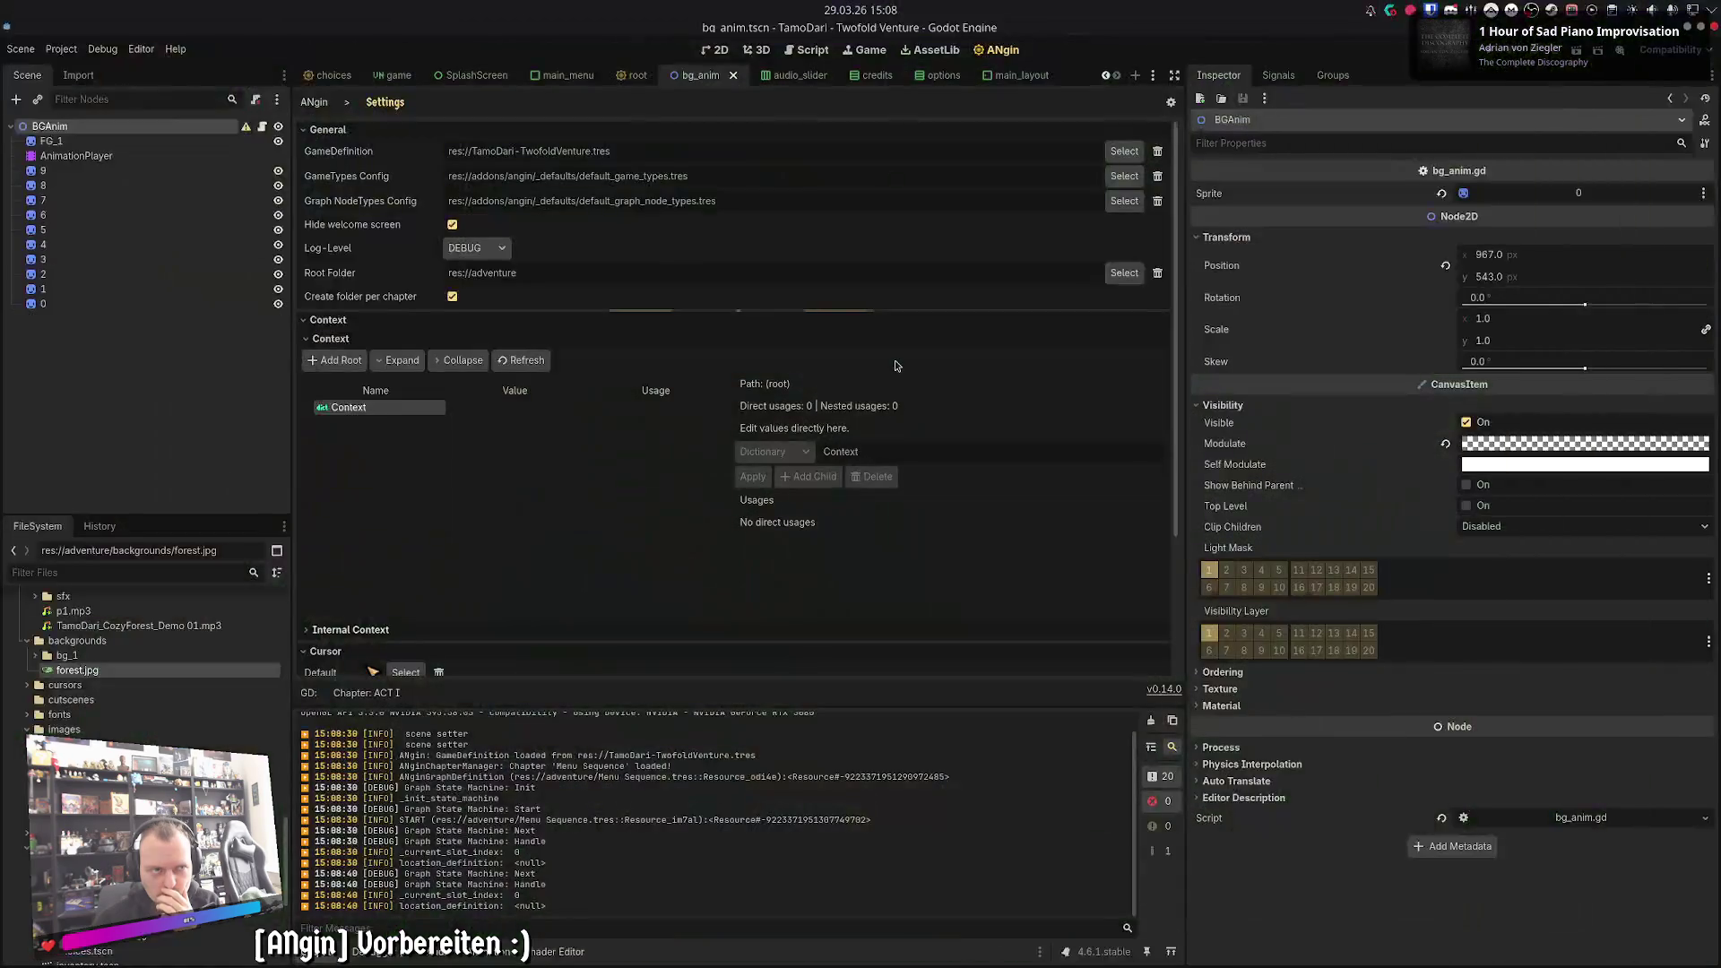
{"action": "left_click", "coordinate": [153, 143]}
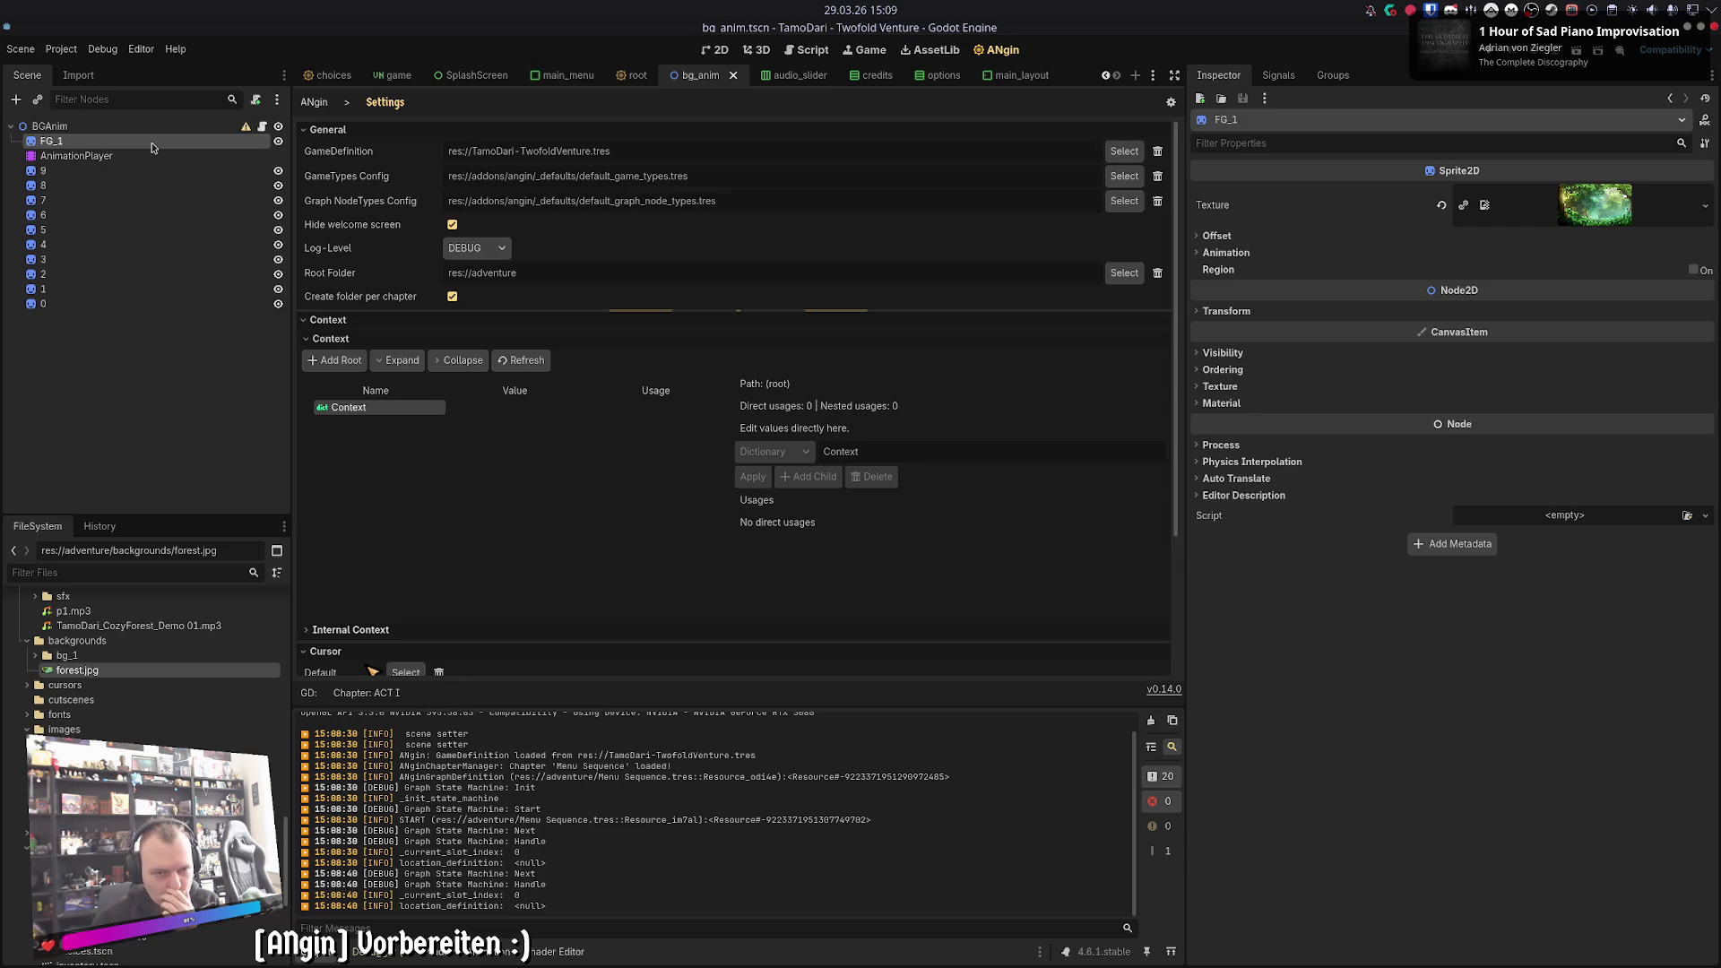
{"action": "left_click", "coordinate": [456, 79]}
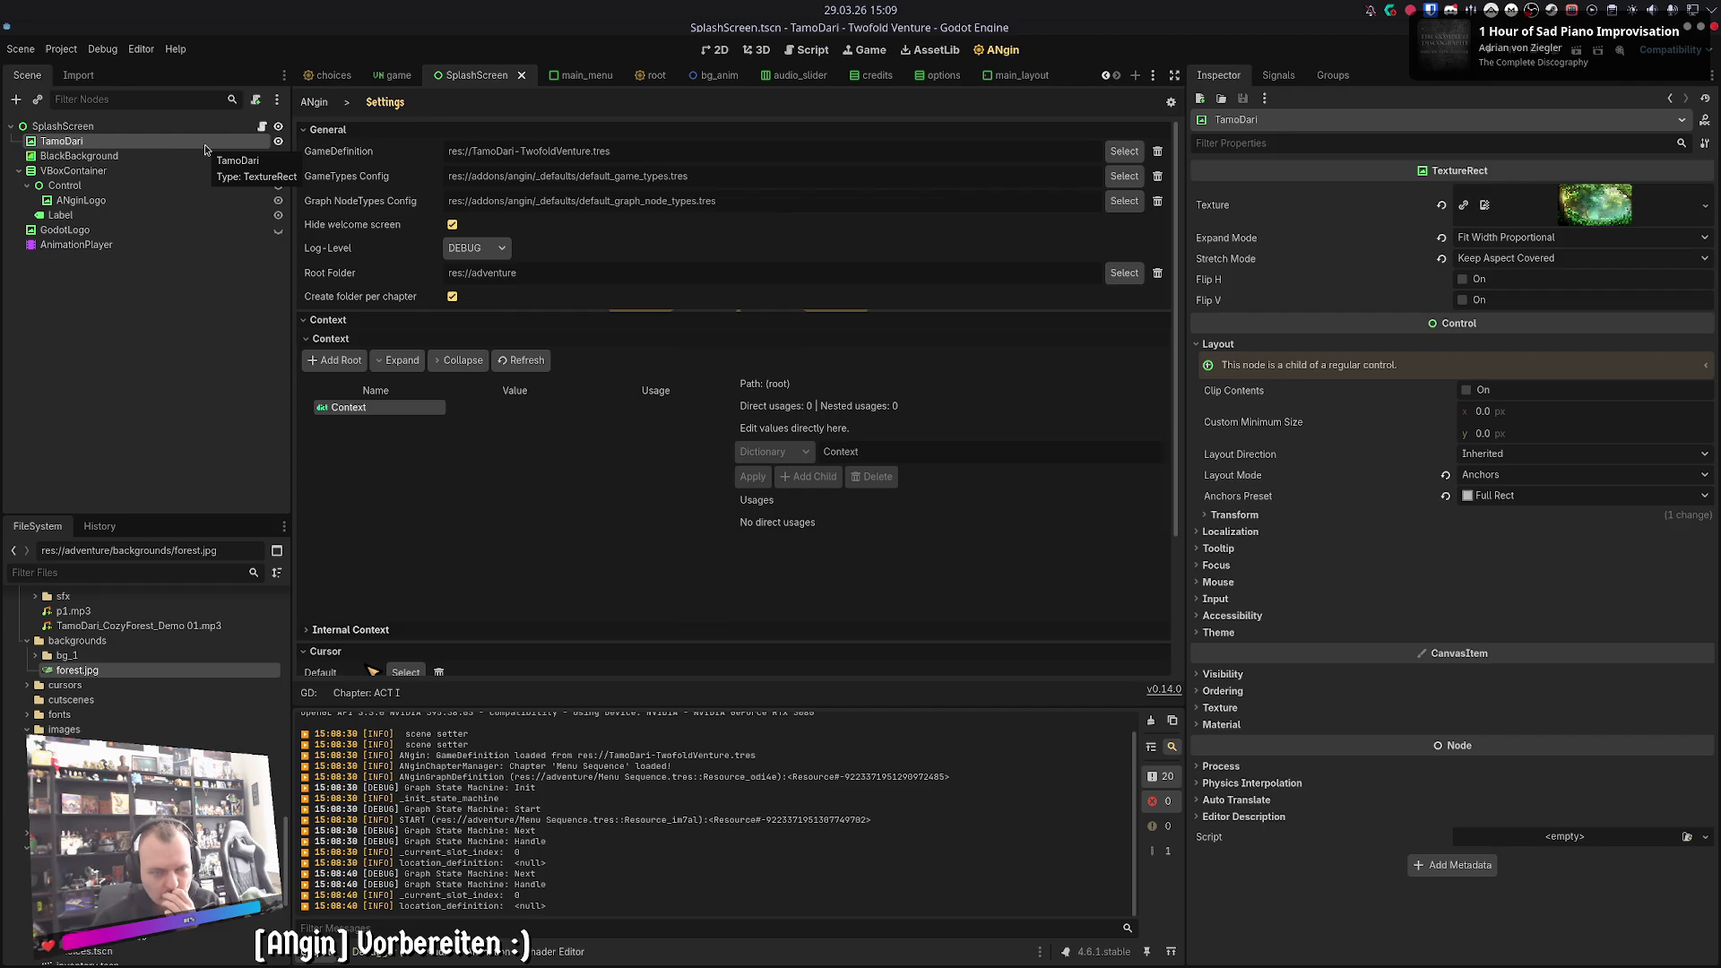
{"action": "left_click", "coordinate": [719, 78]}
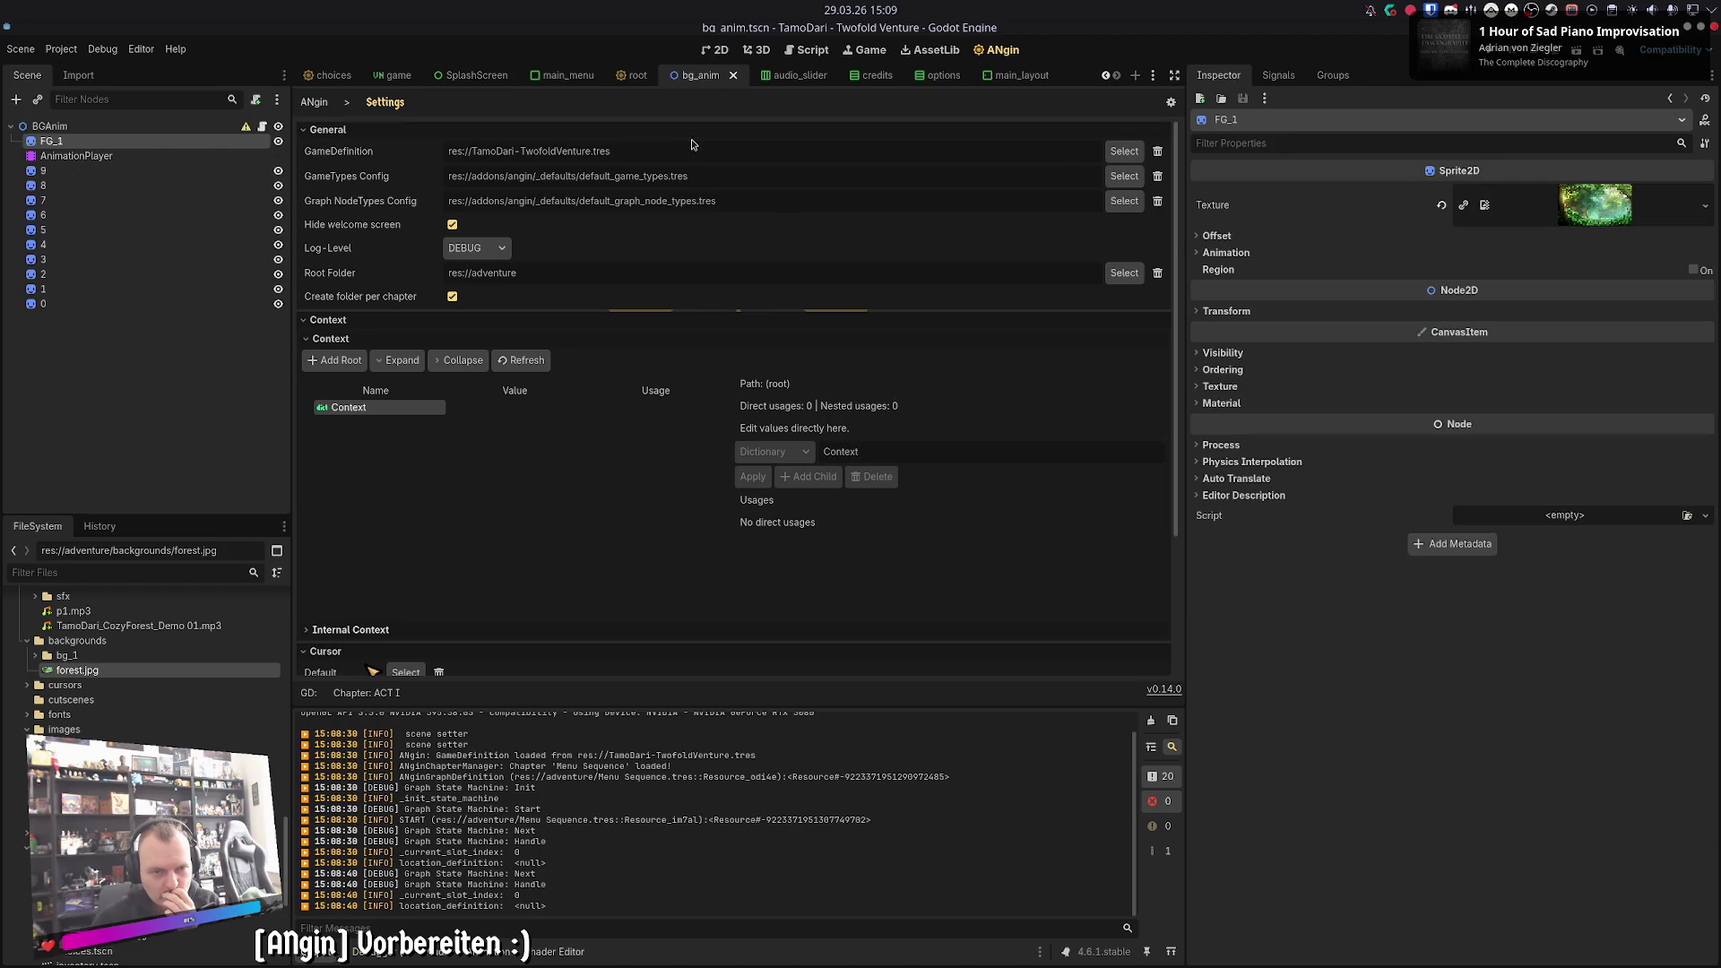
{"action": "left_click", "coordinate": [633, 78]}
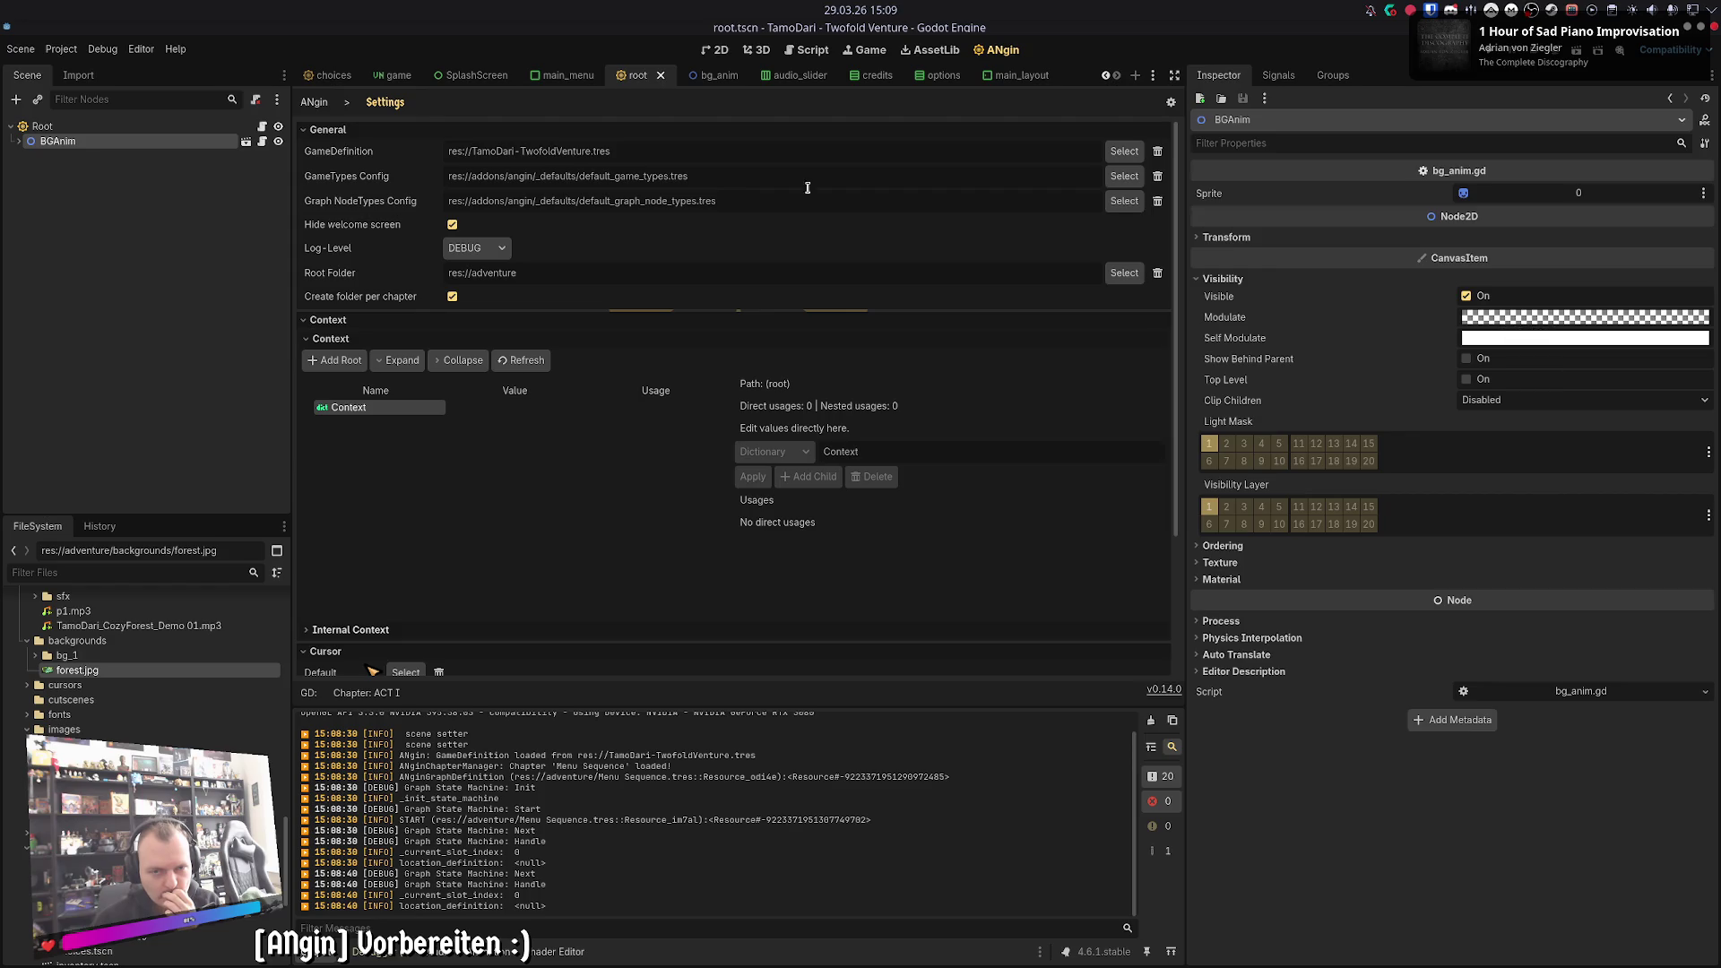
Save the bg_anim scene with BGAnim's Modulate back to opaque white, then switch to SplashScreen.
{"action": "left_click", "coordinate": [712, 75]}
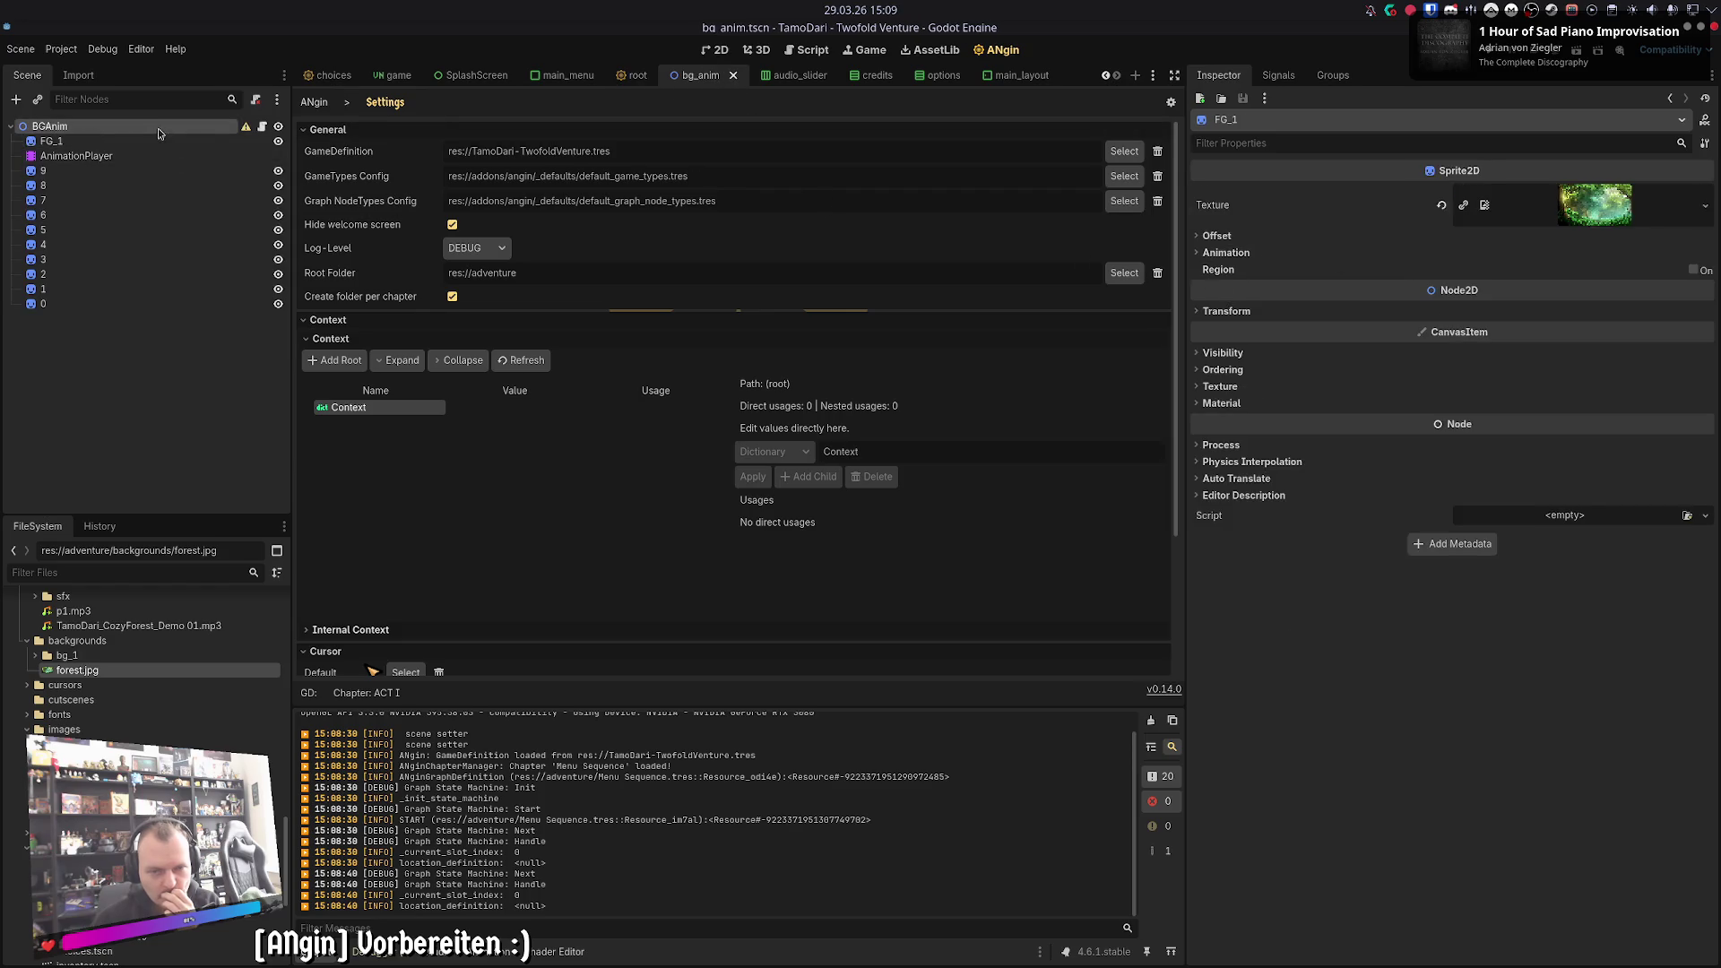
{"action": "left_click", "coordinate": [50, 125]}
{"action": "key", "text": "ctrl+s"}
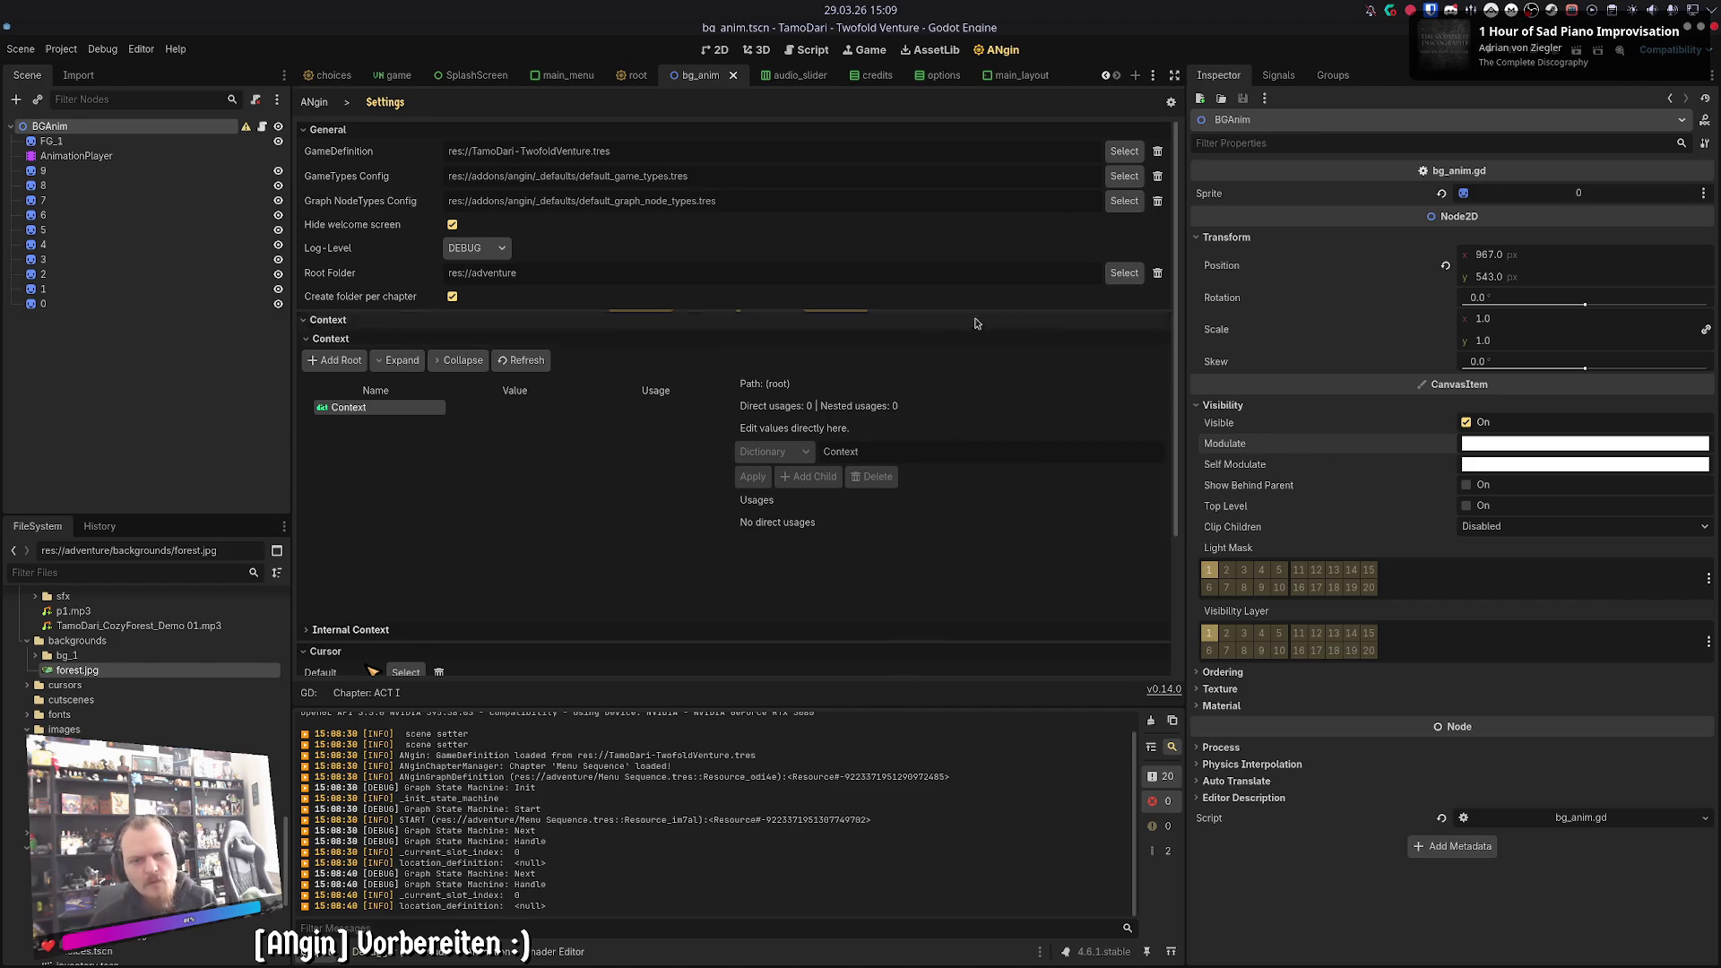
{"action": "left_click", "coordinate": [636, 75]}
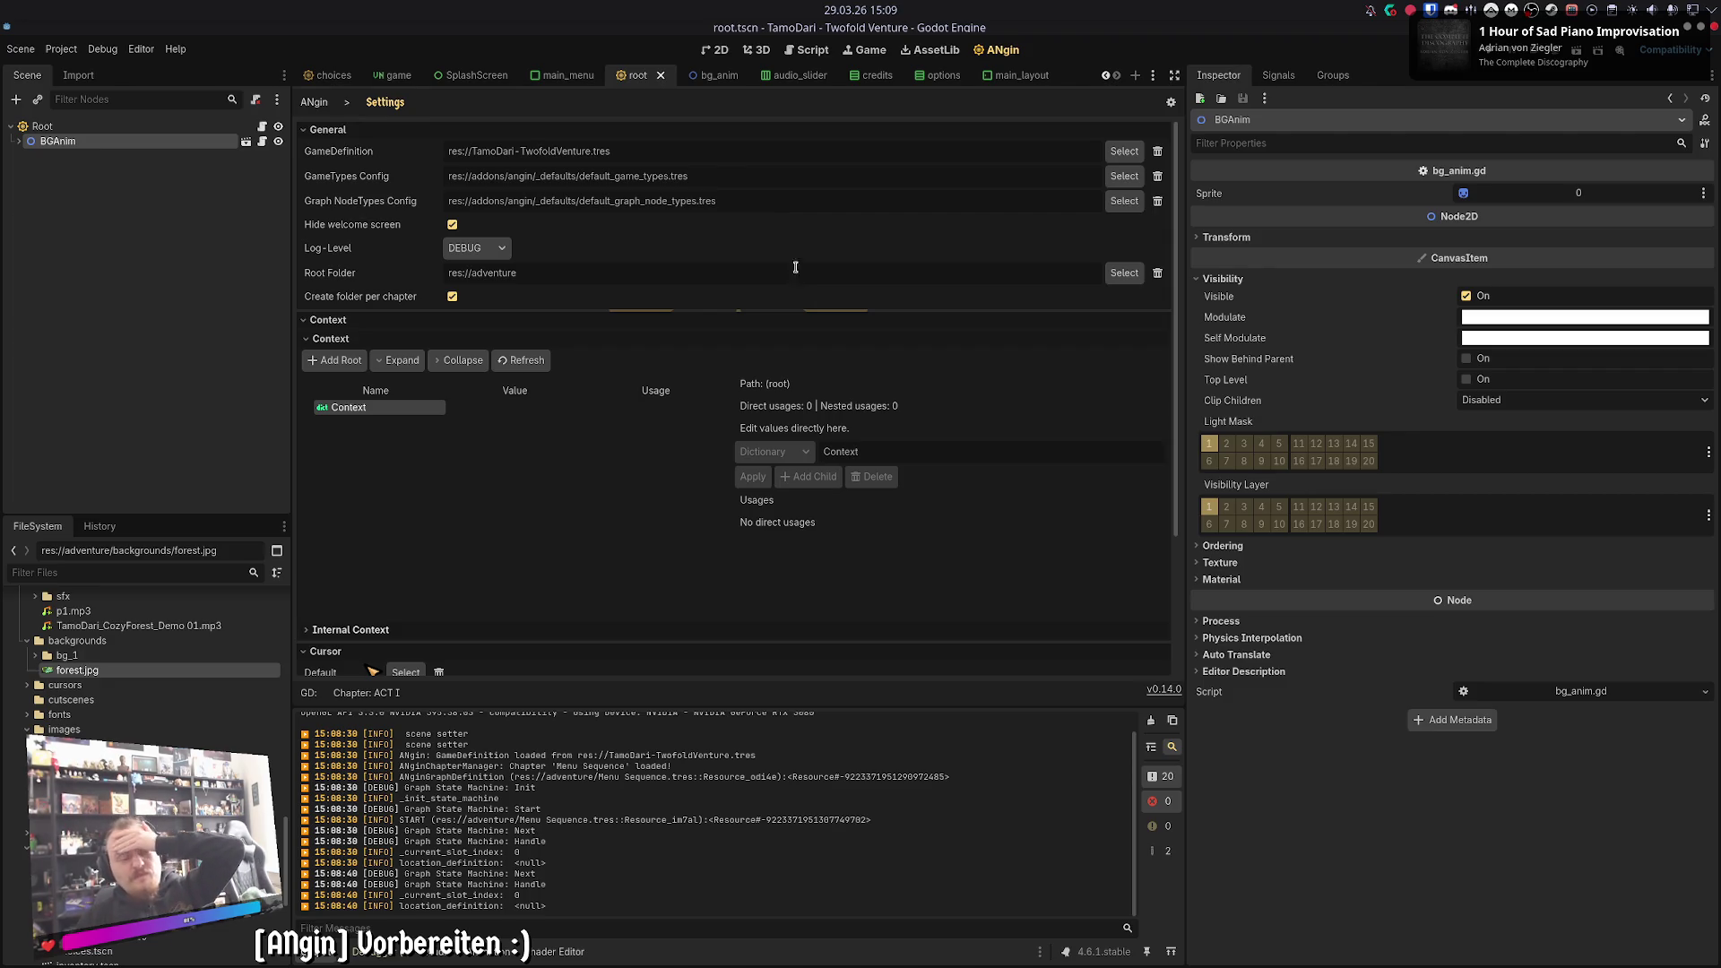
{"action": "left_click", "coordinate": [470, 75]}
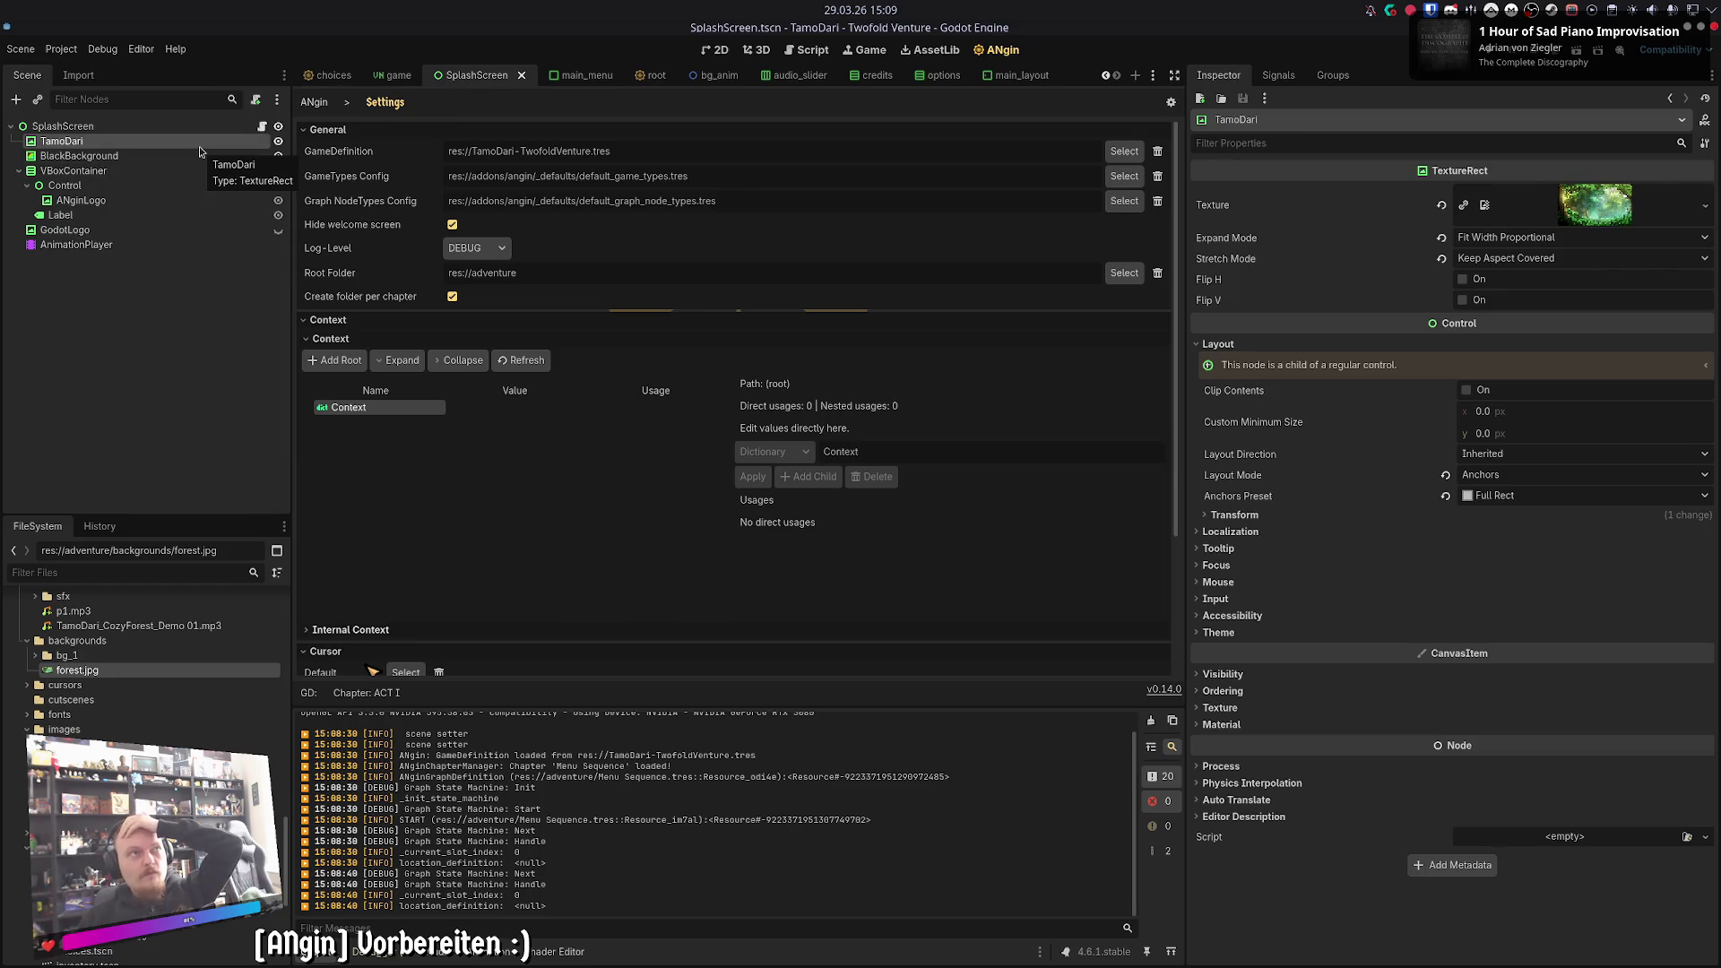
Preview the Splash_TamoDariReveal animation on the AnimationPlayer in the 2D view.
{"action": "double_click", "coordinate": [116, 245]}
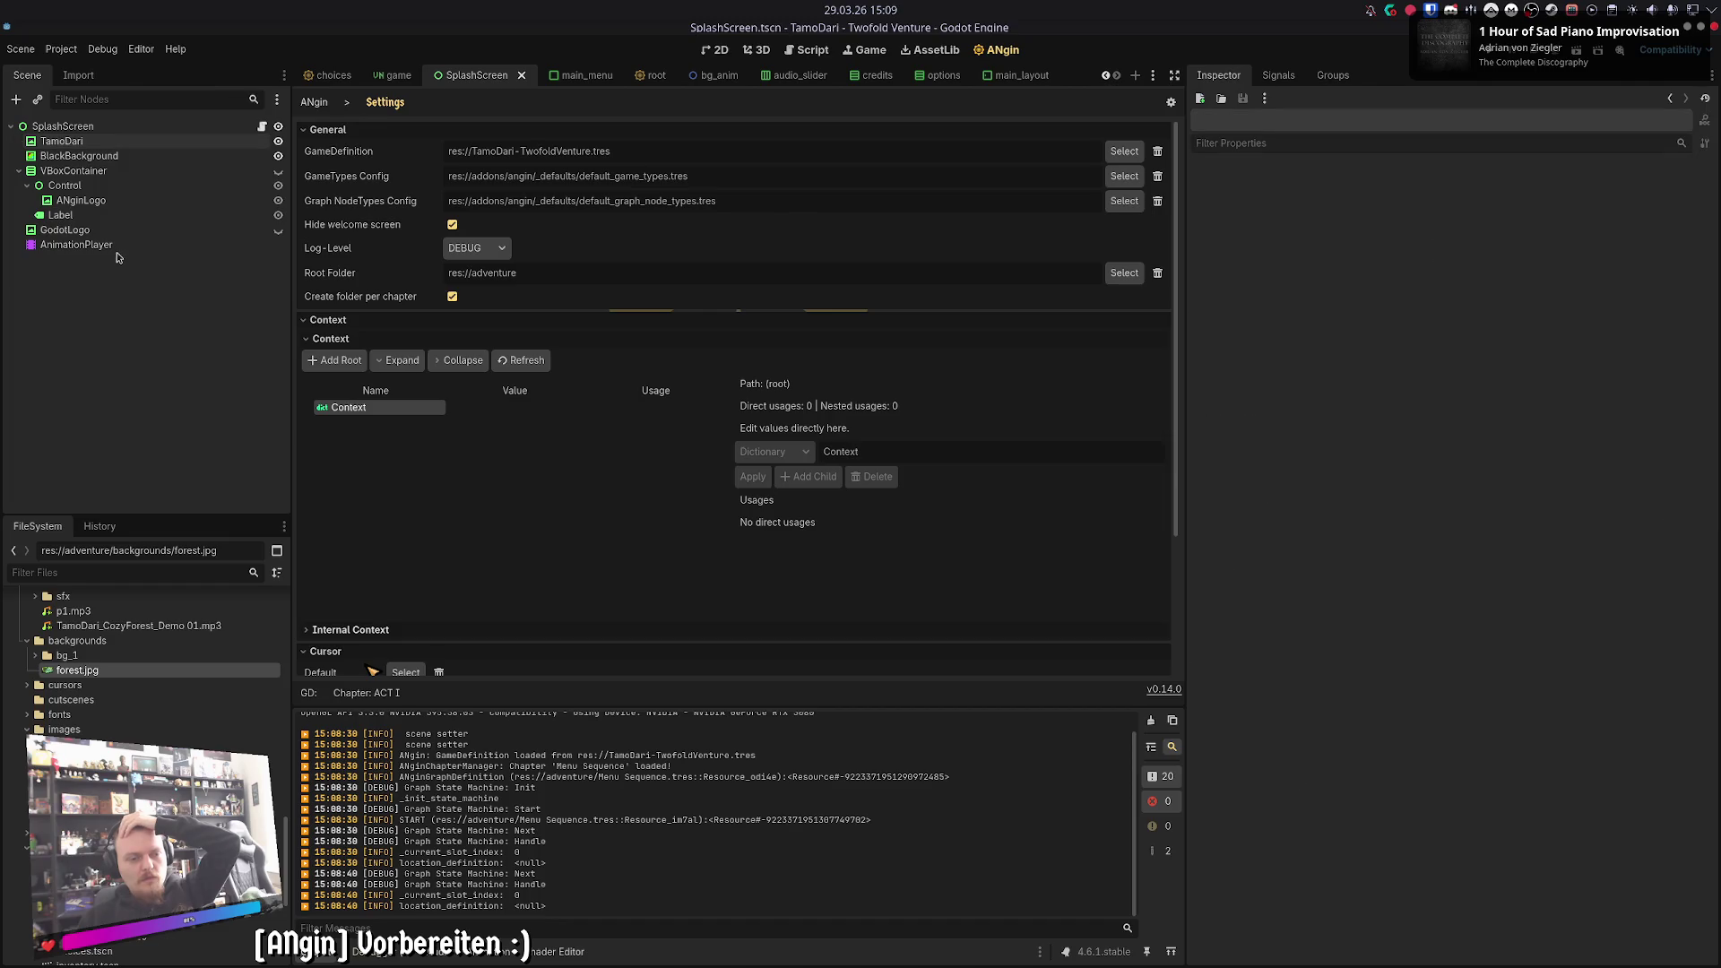
{"action": "left_click", "coordinate": [716, 50]}
{"action": "left_click", "coordinate": [641, 668]}
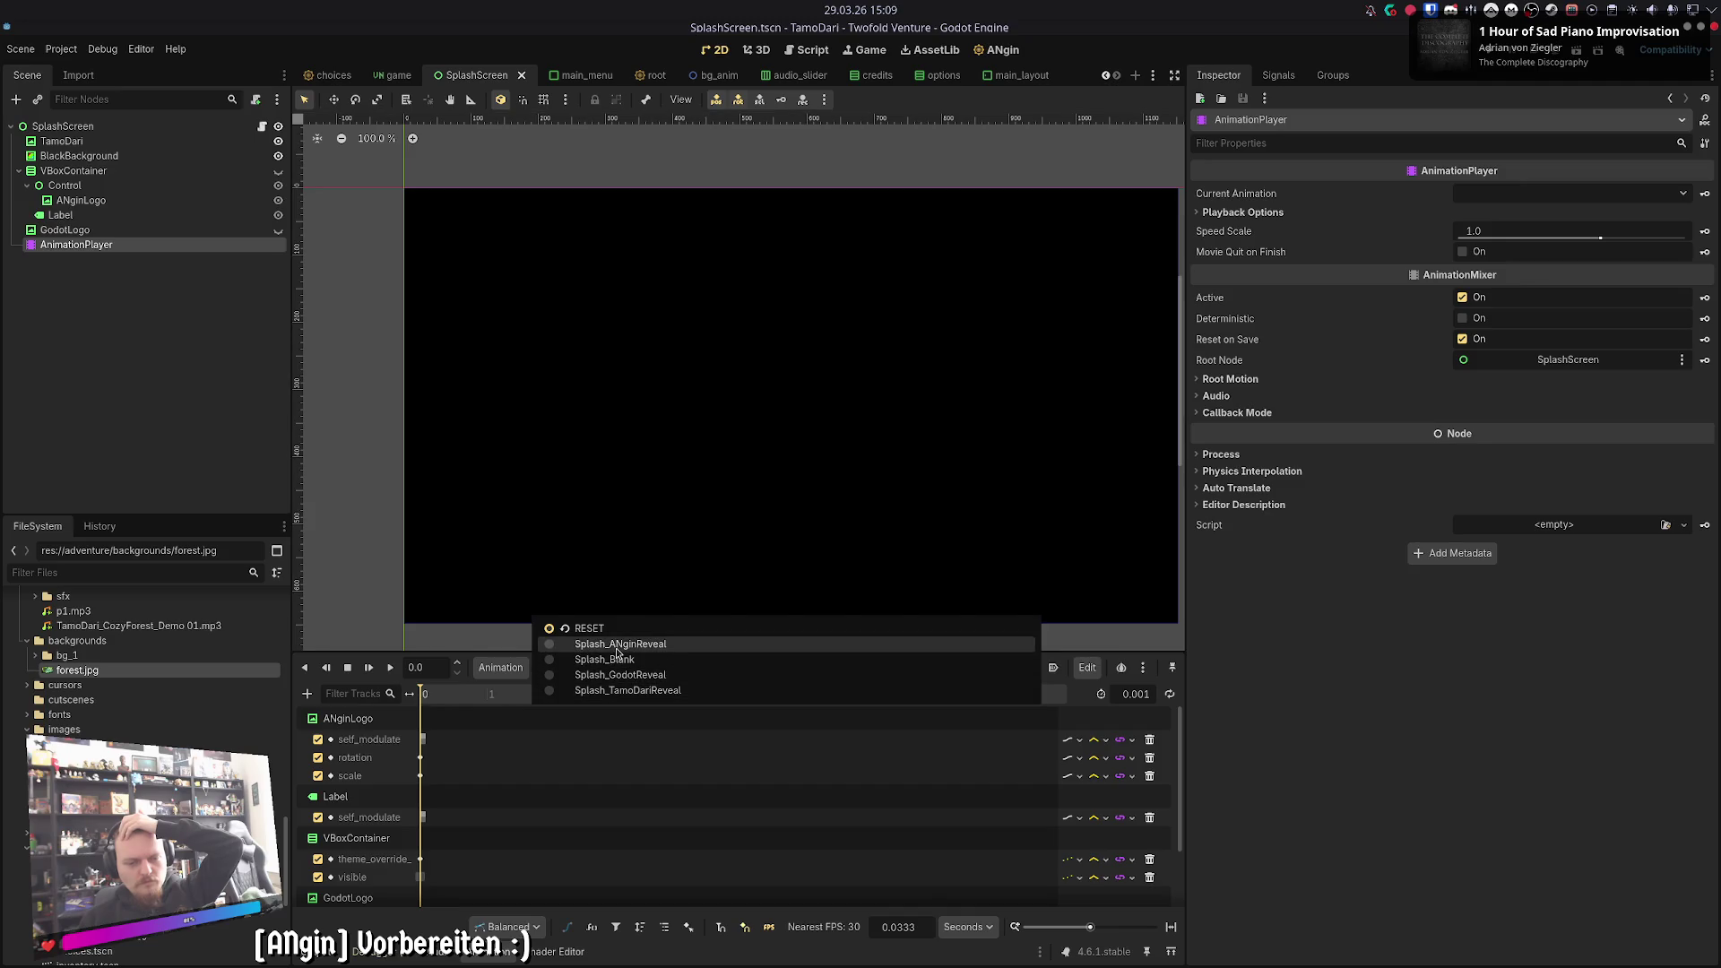
{"action": "left_click", "coordinate": [591, 690]}
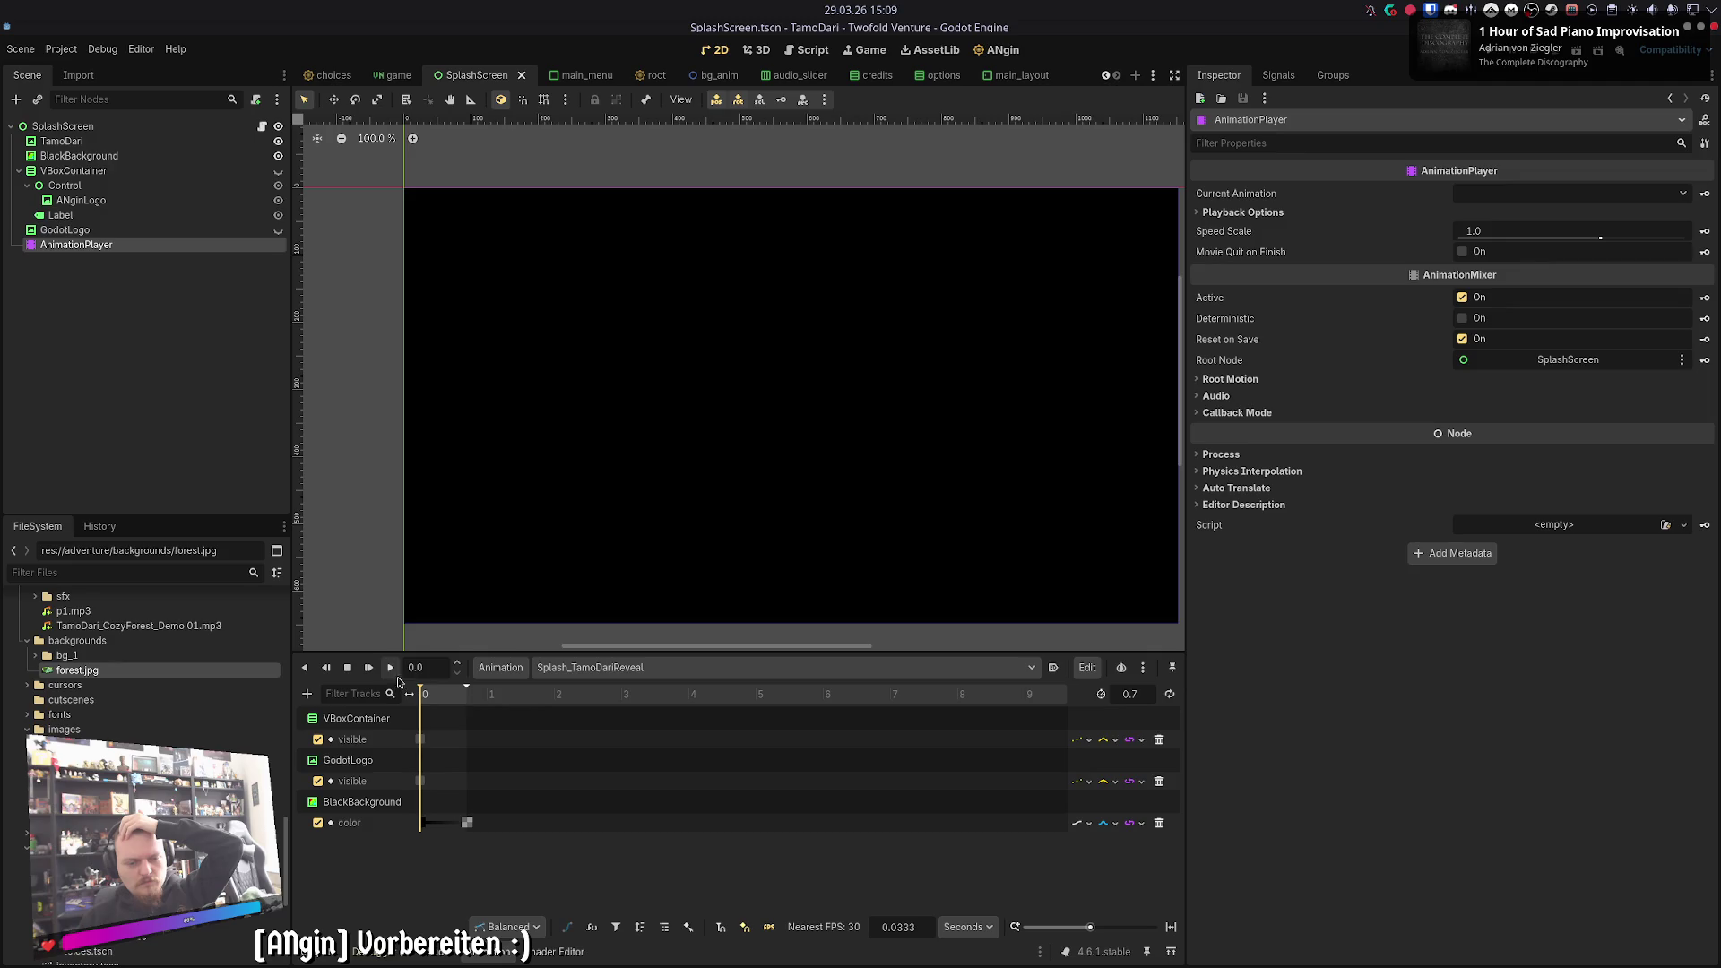
{"action": "left_click", "coordinate": [395, 674]}
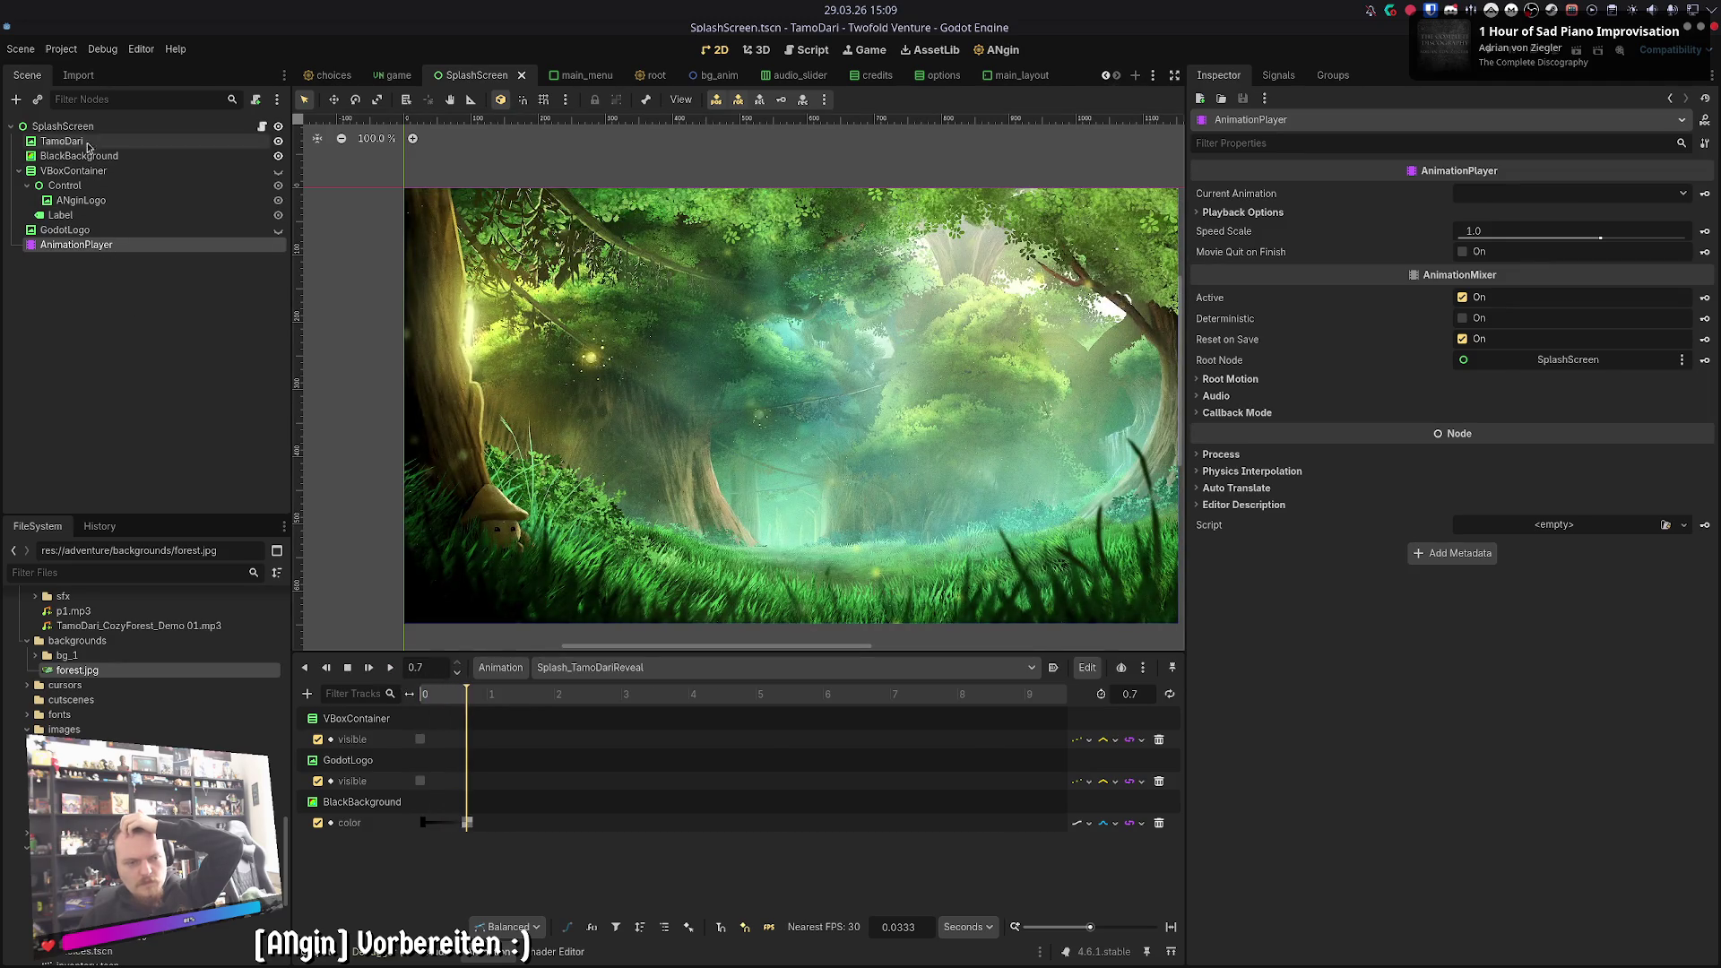
Add a seventh Splash_Blank entry to SplashScreen's Animations array, then save and run the game.
{"action": "left_click", "coordinate": [63, 126]}
{"action": "left_click", "coordinate": [1609, 214]}
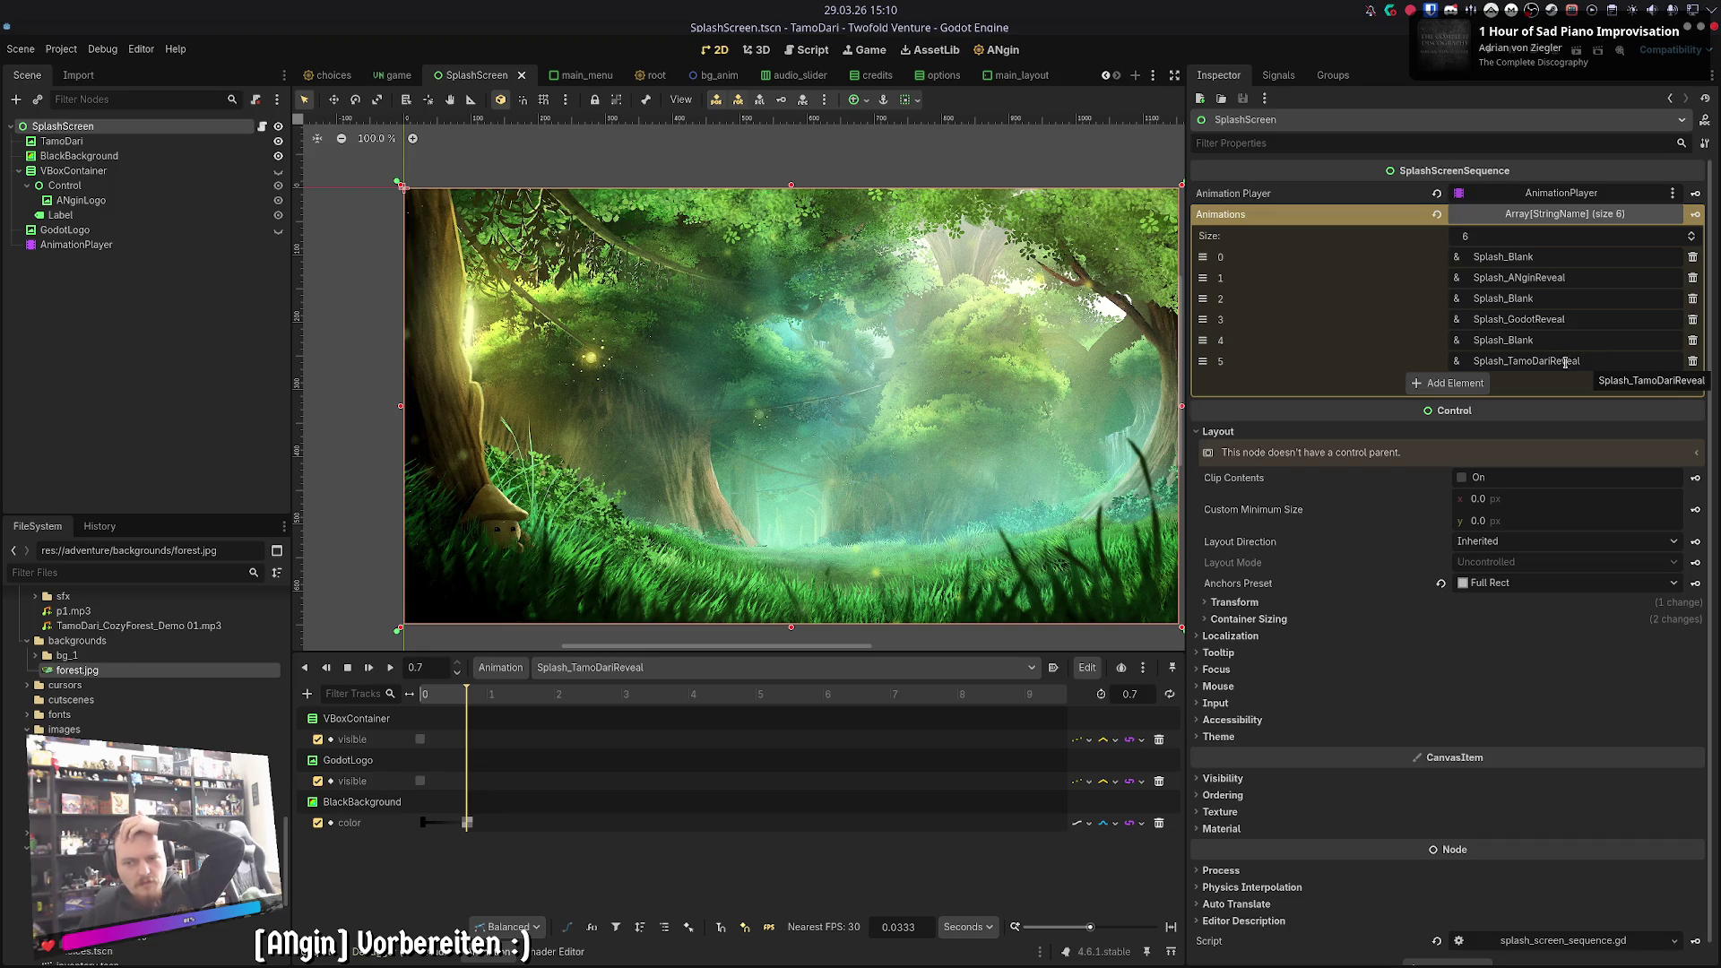
{"action": "left_click", "coordinate": [1471, 388]}
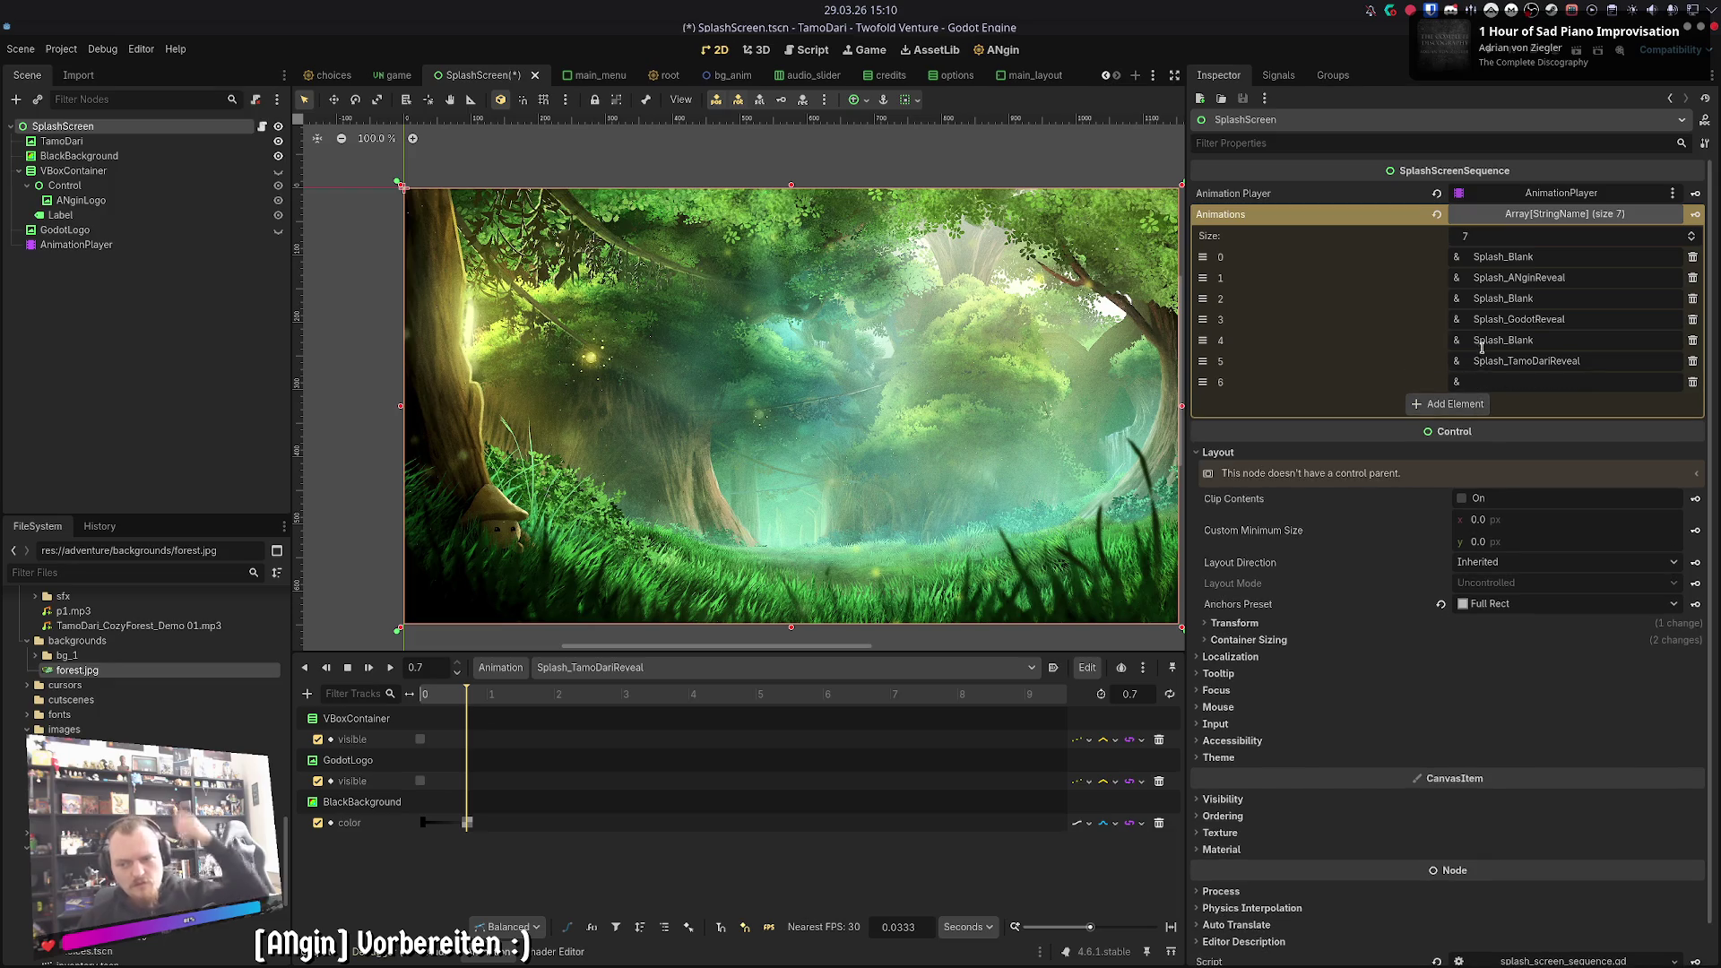
{"action": "double_click", "coordinate": [1504, 340]}
{"action": "key", "text": "ctrl+c"}
{"action": "left_click", "coordinate": [1500, 385]}
{"action": "key", "text": "ctrl+v"}
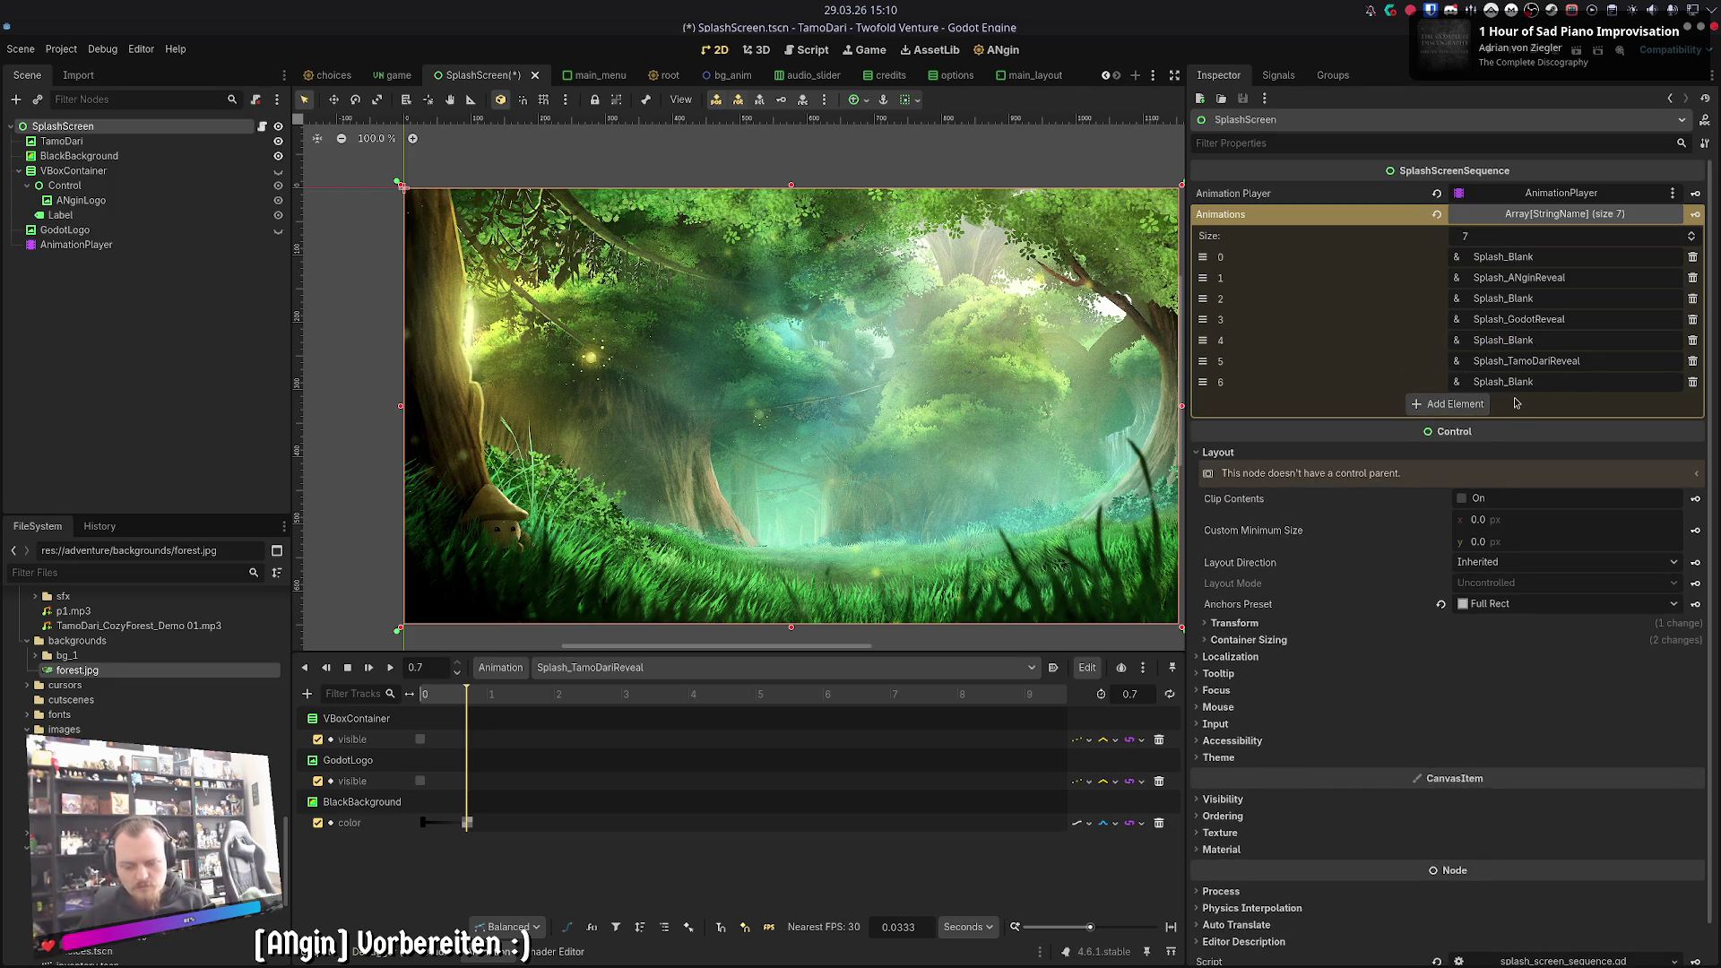
{"action": "key", "text": "F5"}
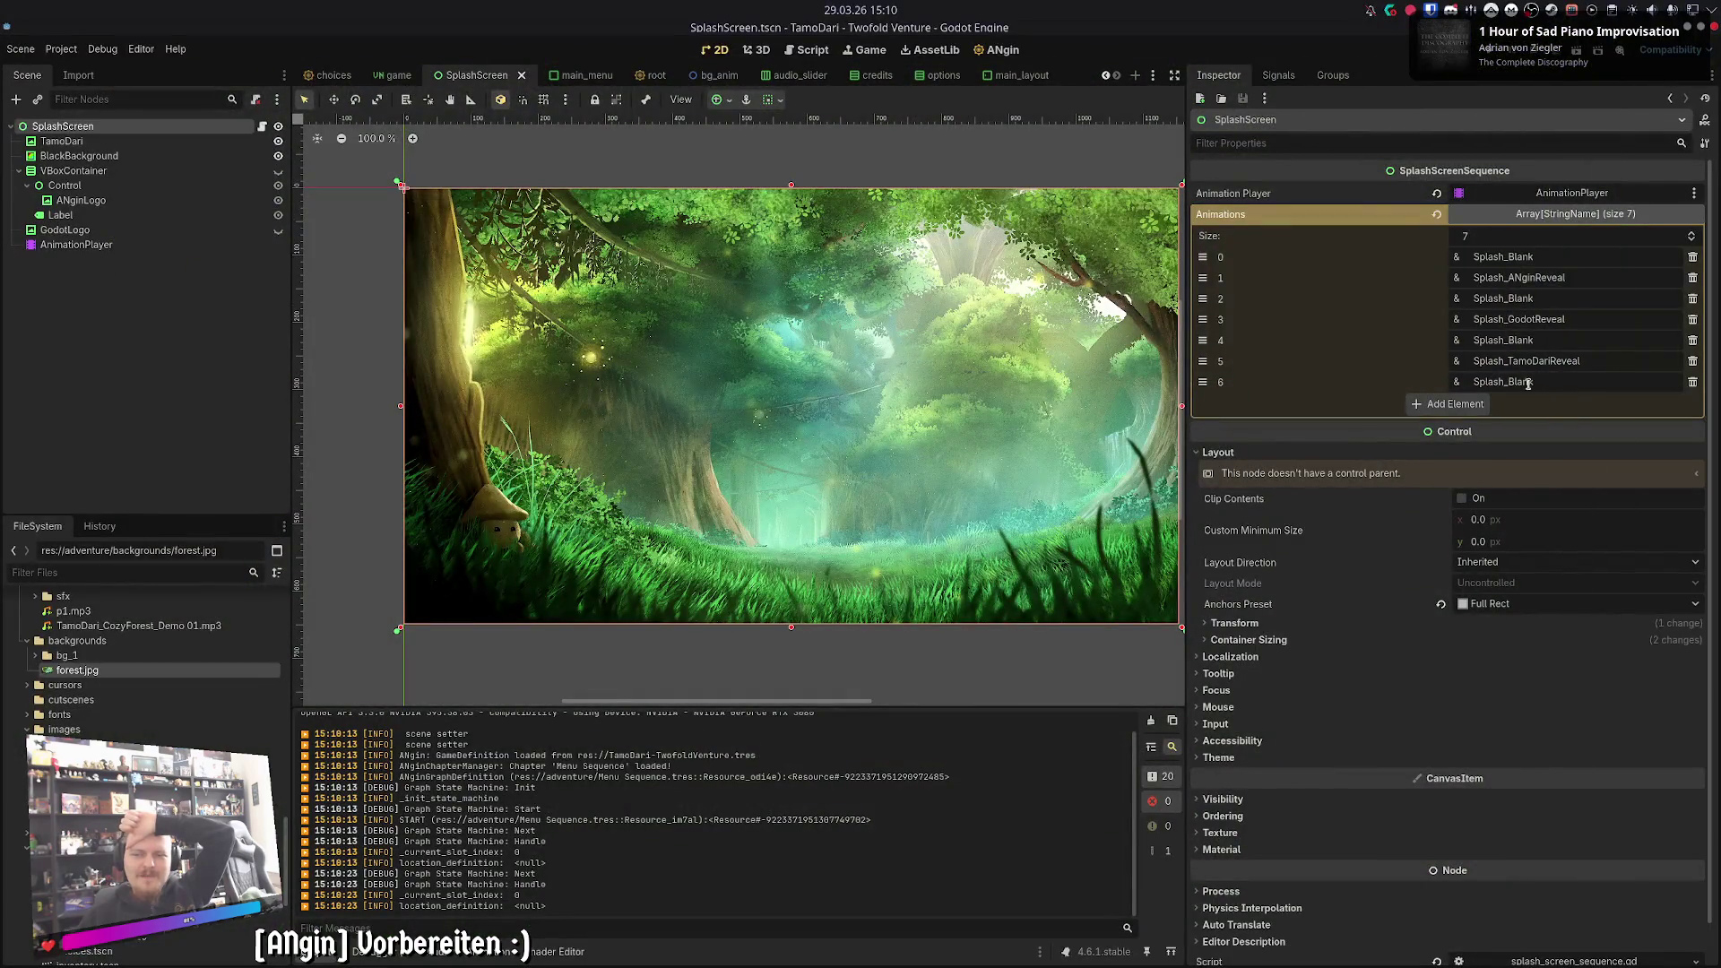
Remove the extra seventh Animations entry, save SplashScreen, and bring up tamodari_root.gd in Zed.
{"action": "left_click", "coordinate": [1693, 382]}
{"action": "key", "text": "ctrl+s"}
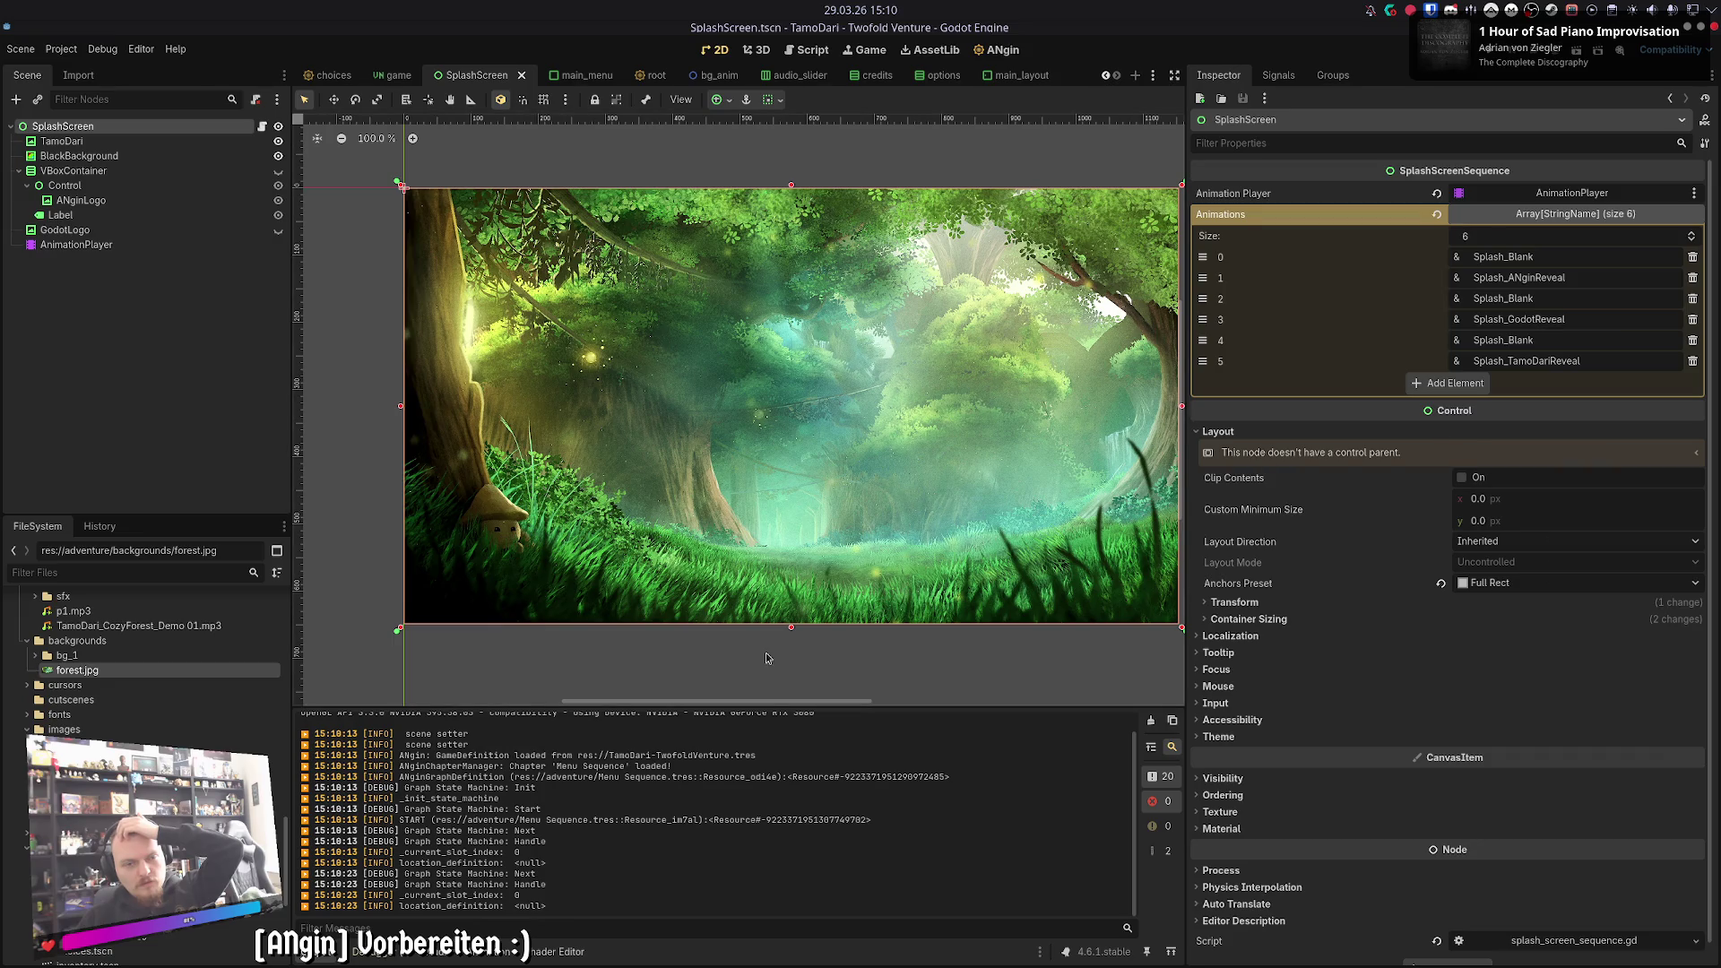
{"action": "left_click", "coordinate": [935, 949]}
{"action": "scroll", "coordinate": [744, 581], "scroll_direction": "up", "scroll_amount": 2}
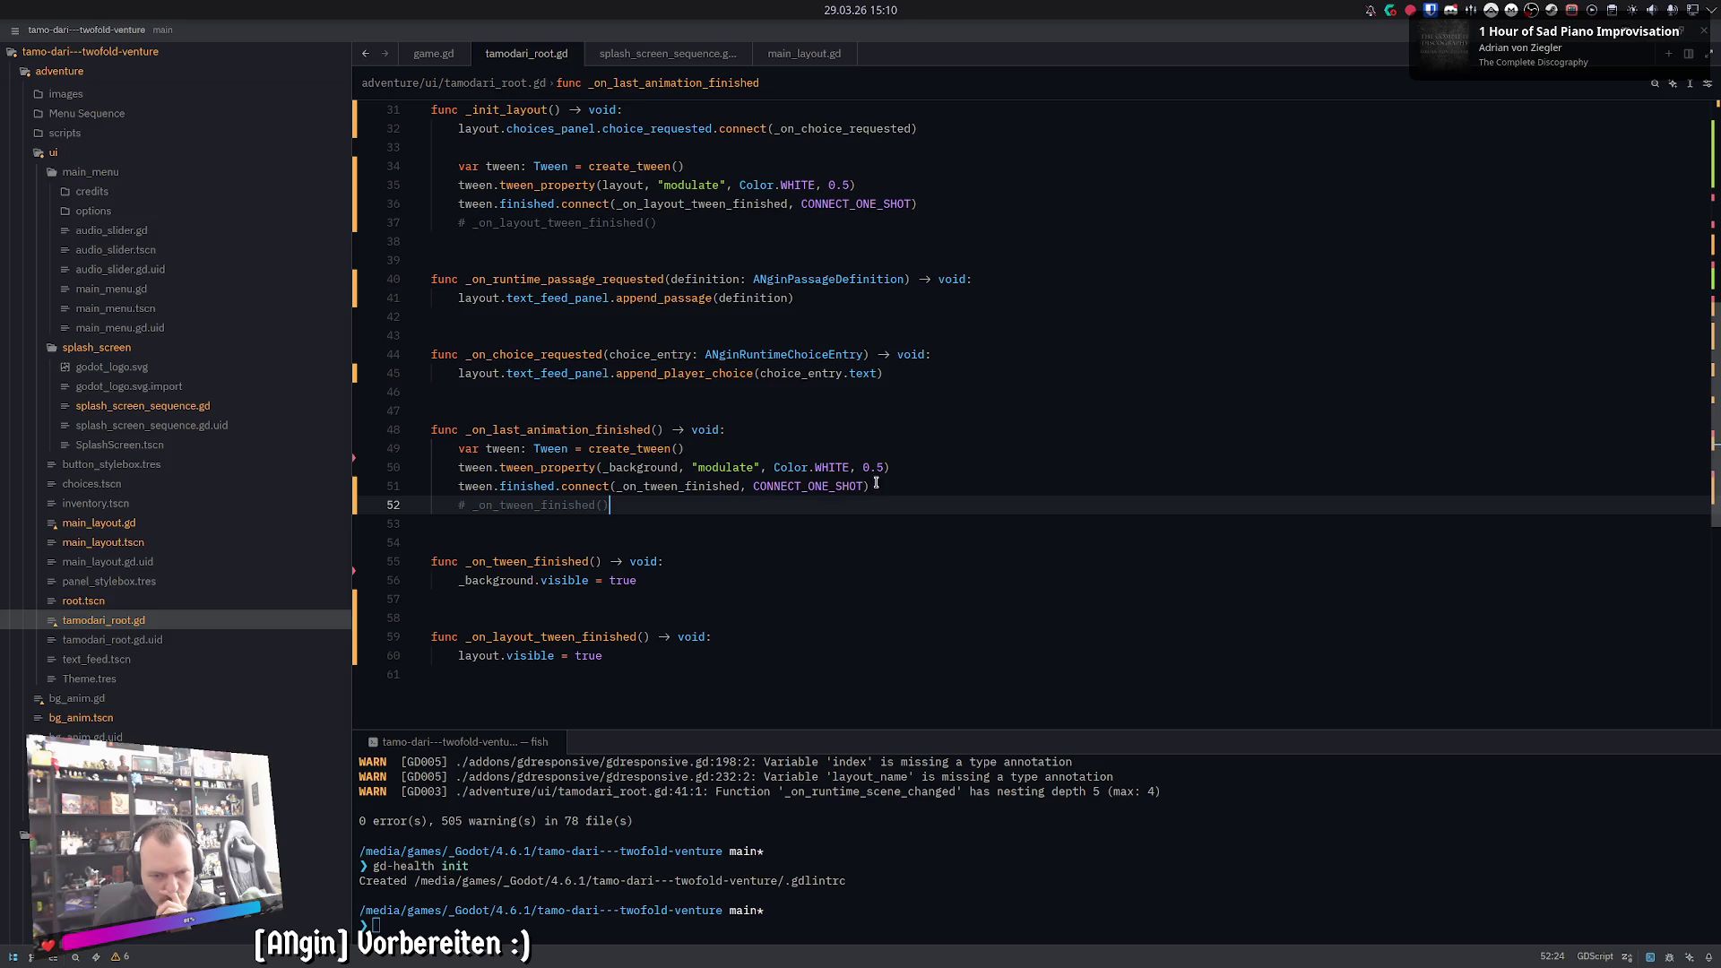
Comment out the three background tween lines and re-enable the direct _on_tween_finished() call.
{"action": "key", "text": "shift+Up"}
{"action": "key", "text": "shift+Up"}
{"action": "key", "text": "shift+Up"}
{"action": "key", "text": "ctrl+slash"}
{"action": "key", "text": "Escape"}
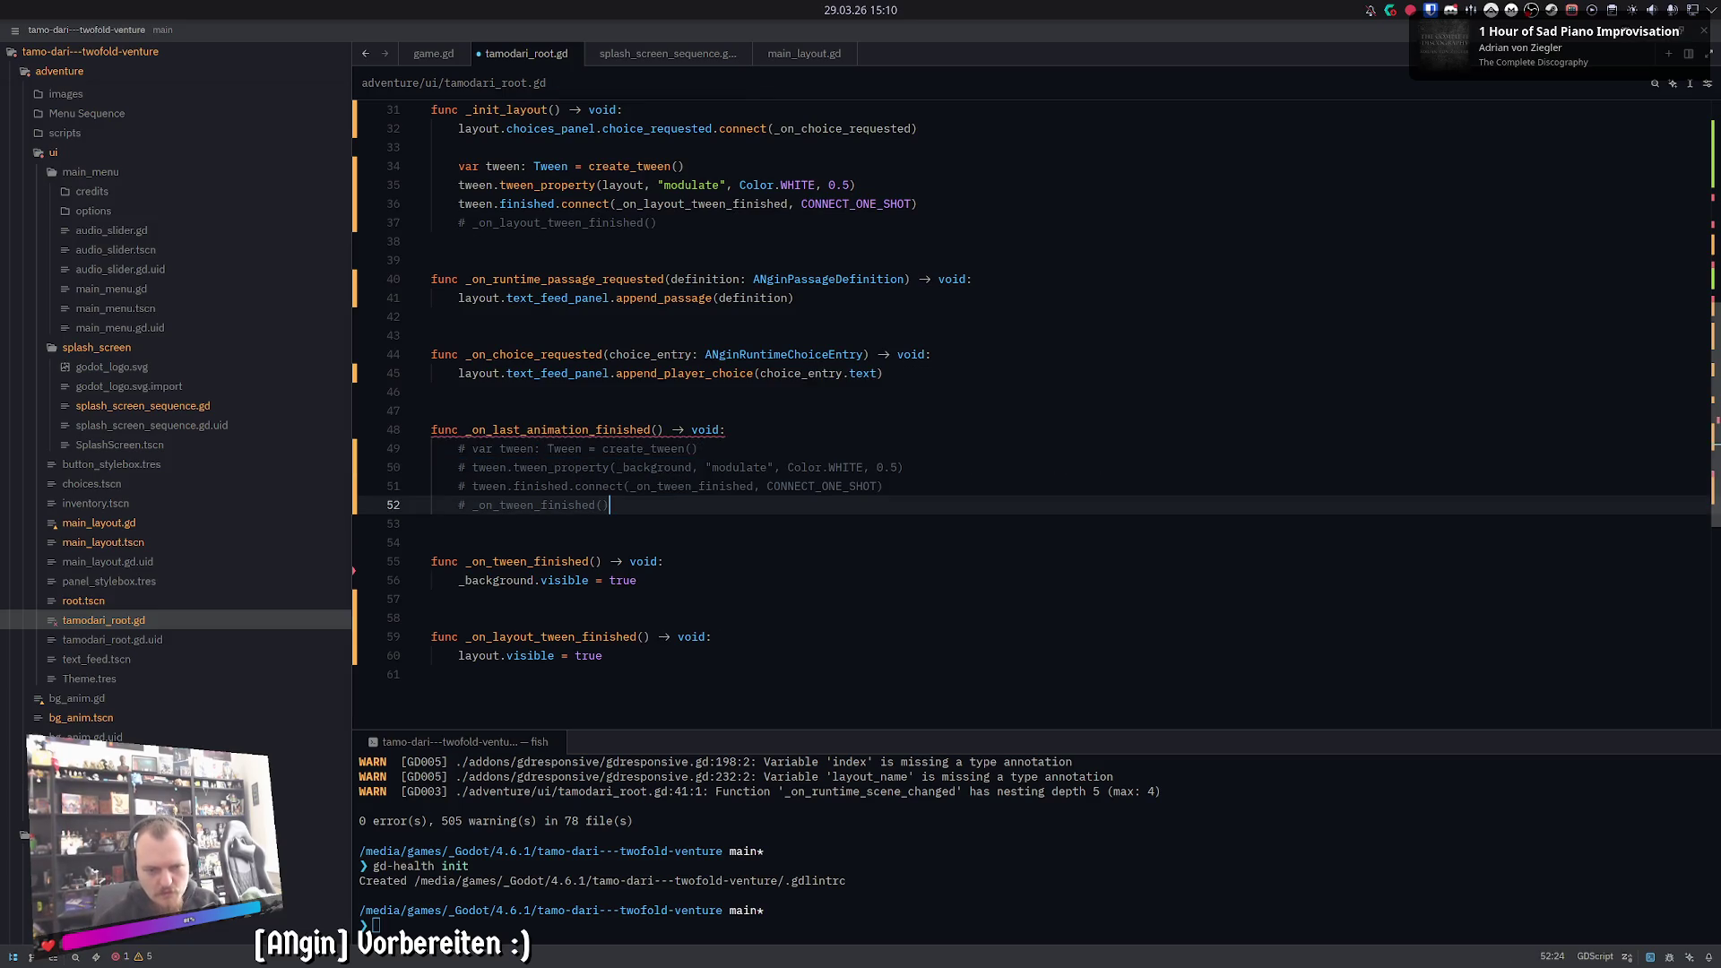
{"action": "key", "text": "ctrl+slash"}
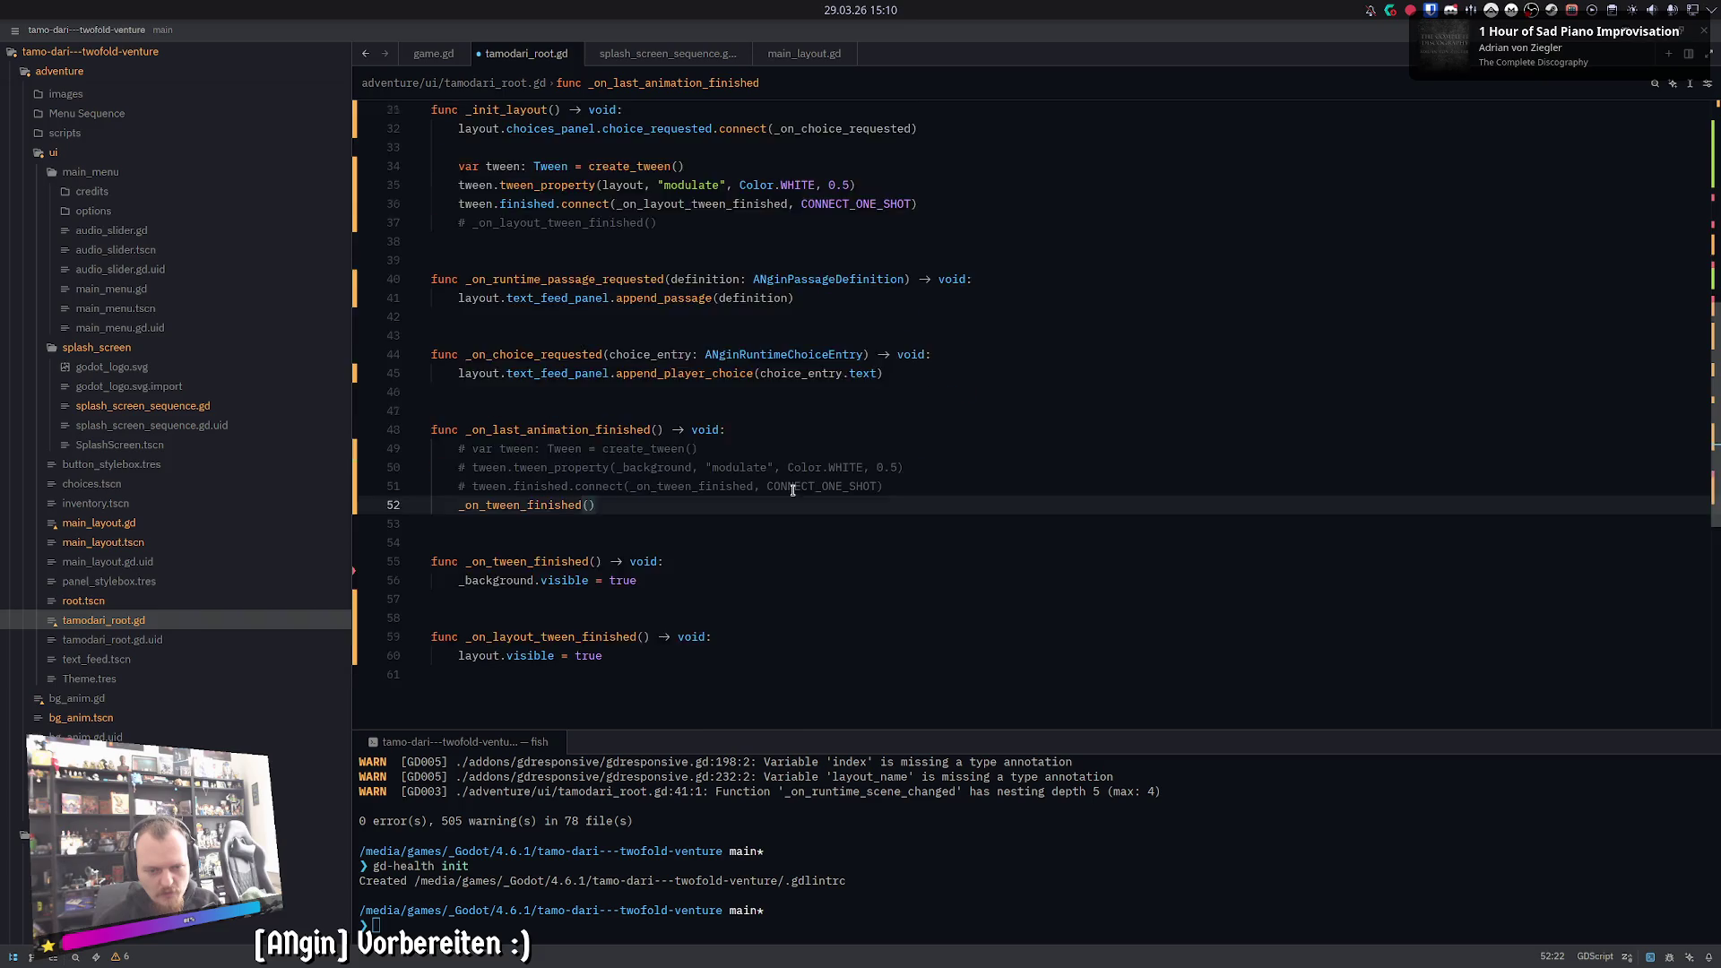
In _ready, add a pass line and change _background.visible from false to true, then save.
{"action": "scroll", "coordinate": [796, 511], "scroll_direction": "up", "scroll_amount": 10}
{"action": "left_click", "coordinate": [659, 432]}
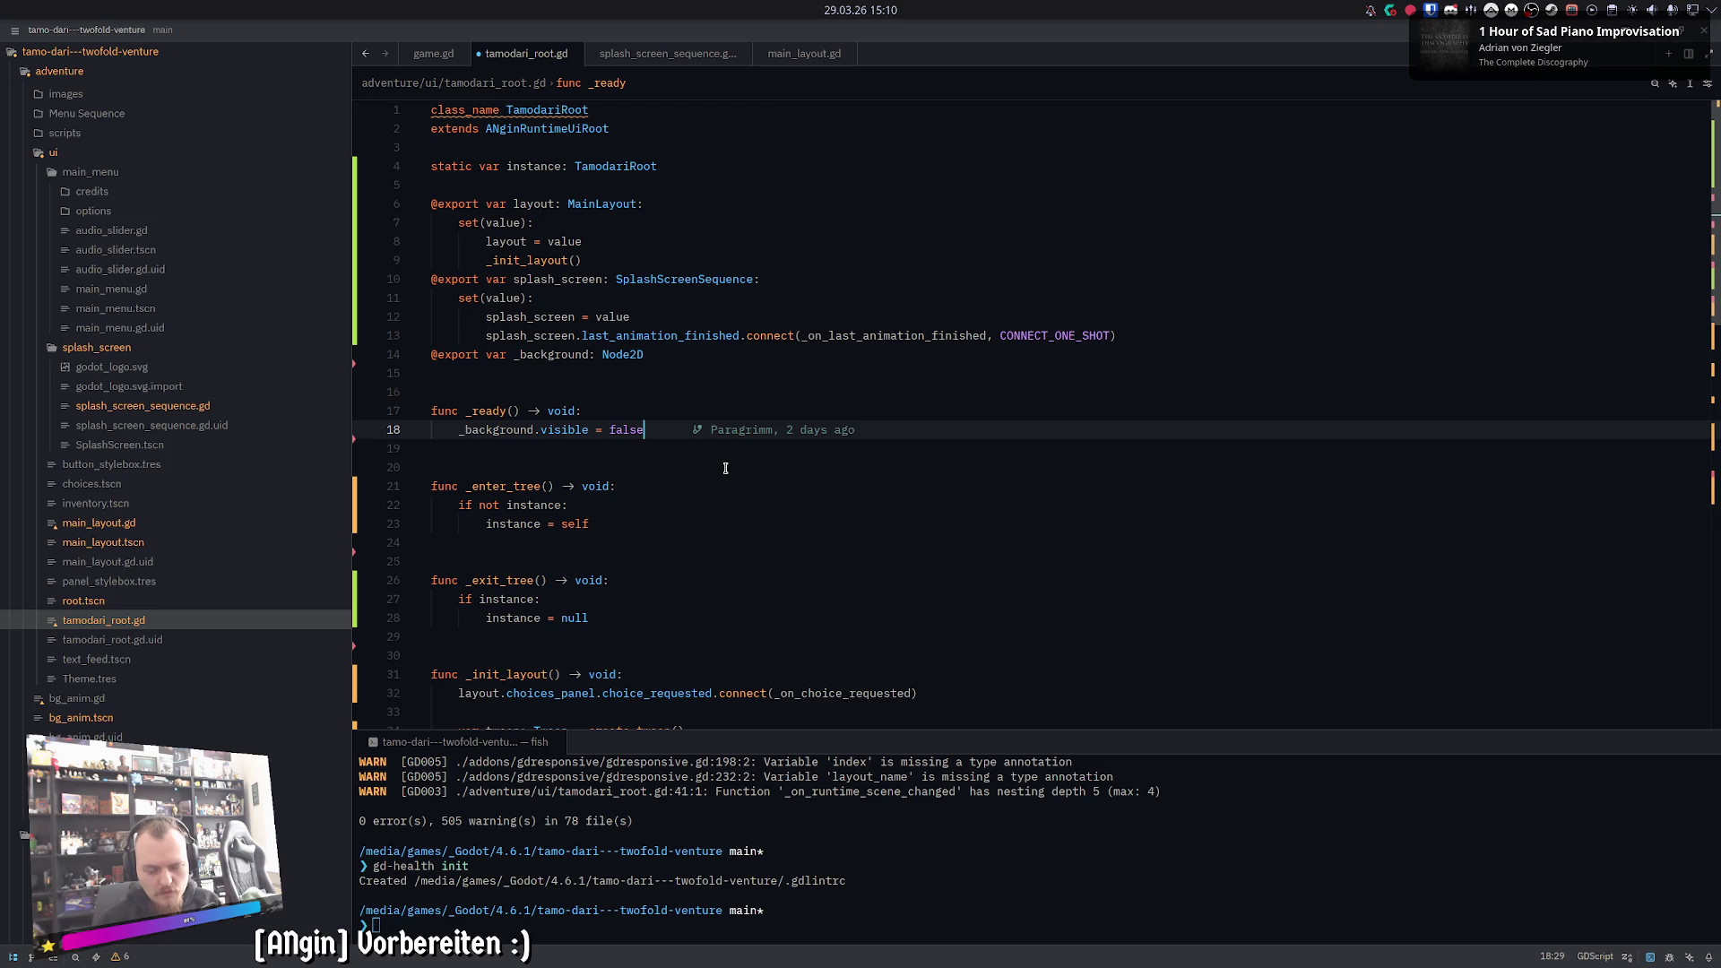
{"action": "key", "text": "ctrl+slash"}
{"action": "key", "text": "Return"}
{"action": "type", "text": "pass"}
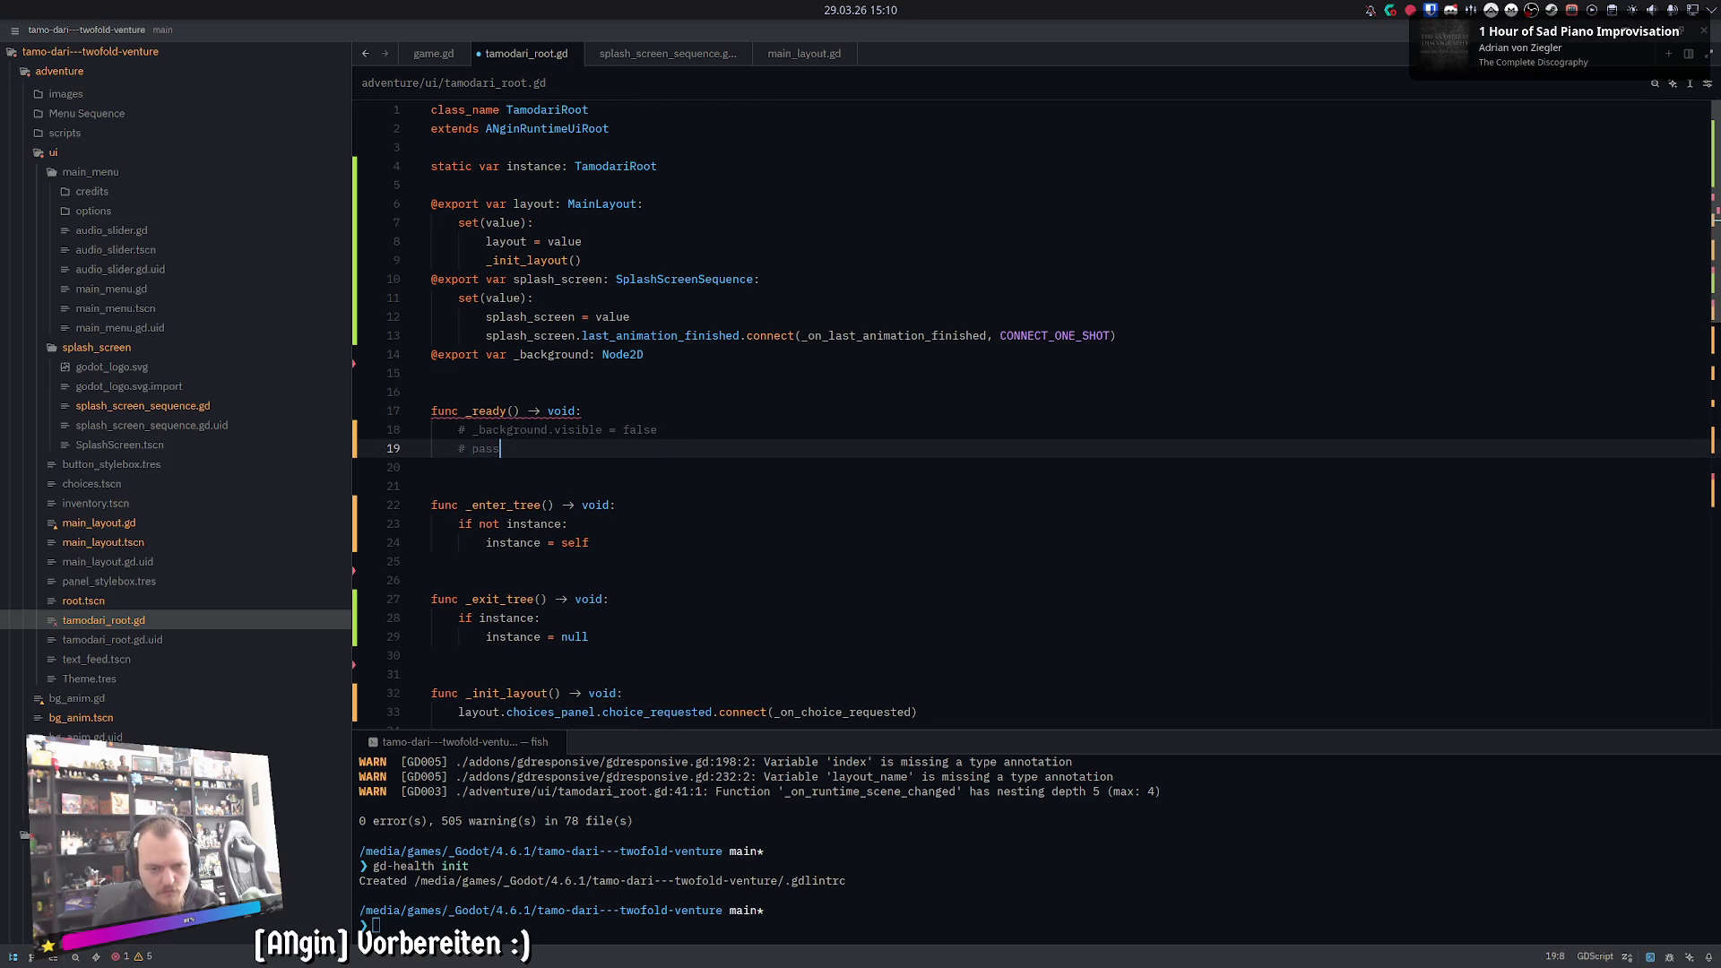
{"action": "key", "text": "ctrl+slash"}
{"action": "key", "text": "Up"}
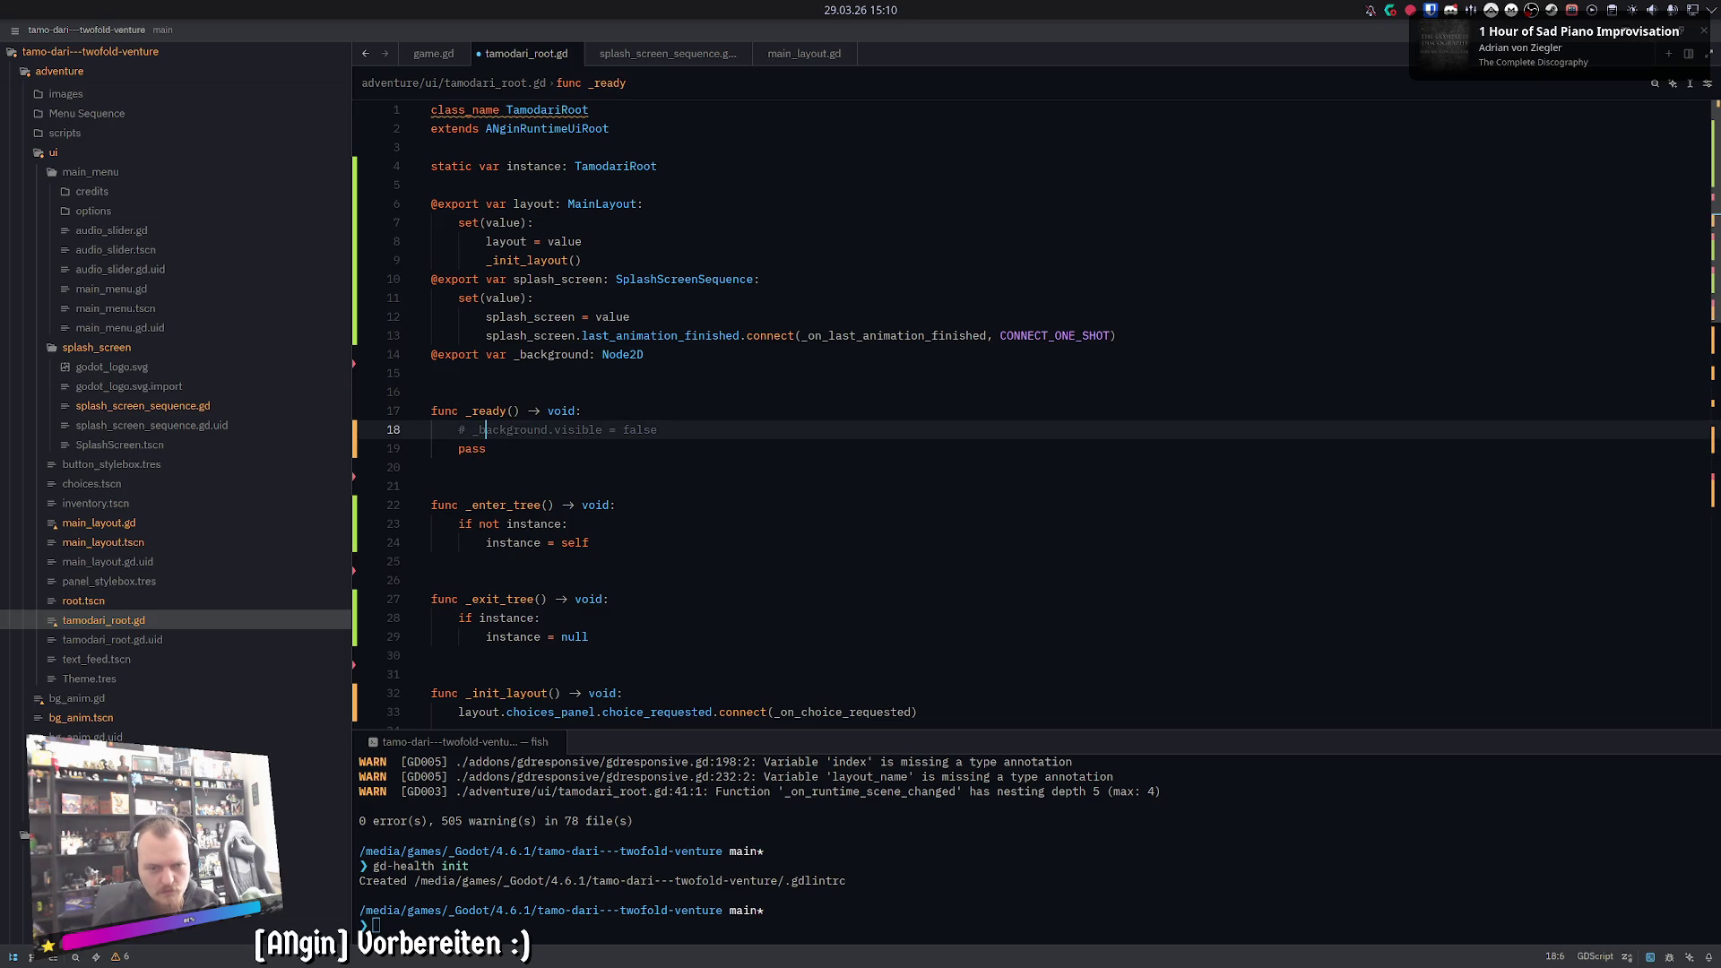
{"action": "key", "text": "ctrl+slash"}
{"action": "key", "text": "End"}
{"action": "key", "text": "ctrl+shift+Left"}
{"action": "type", "text": "true"}
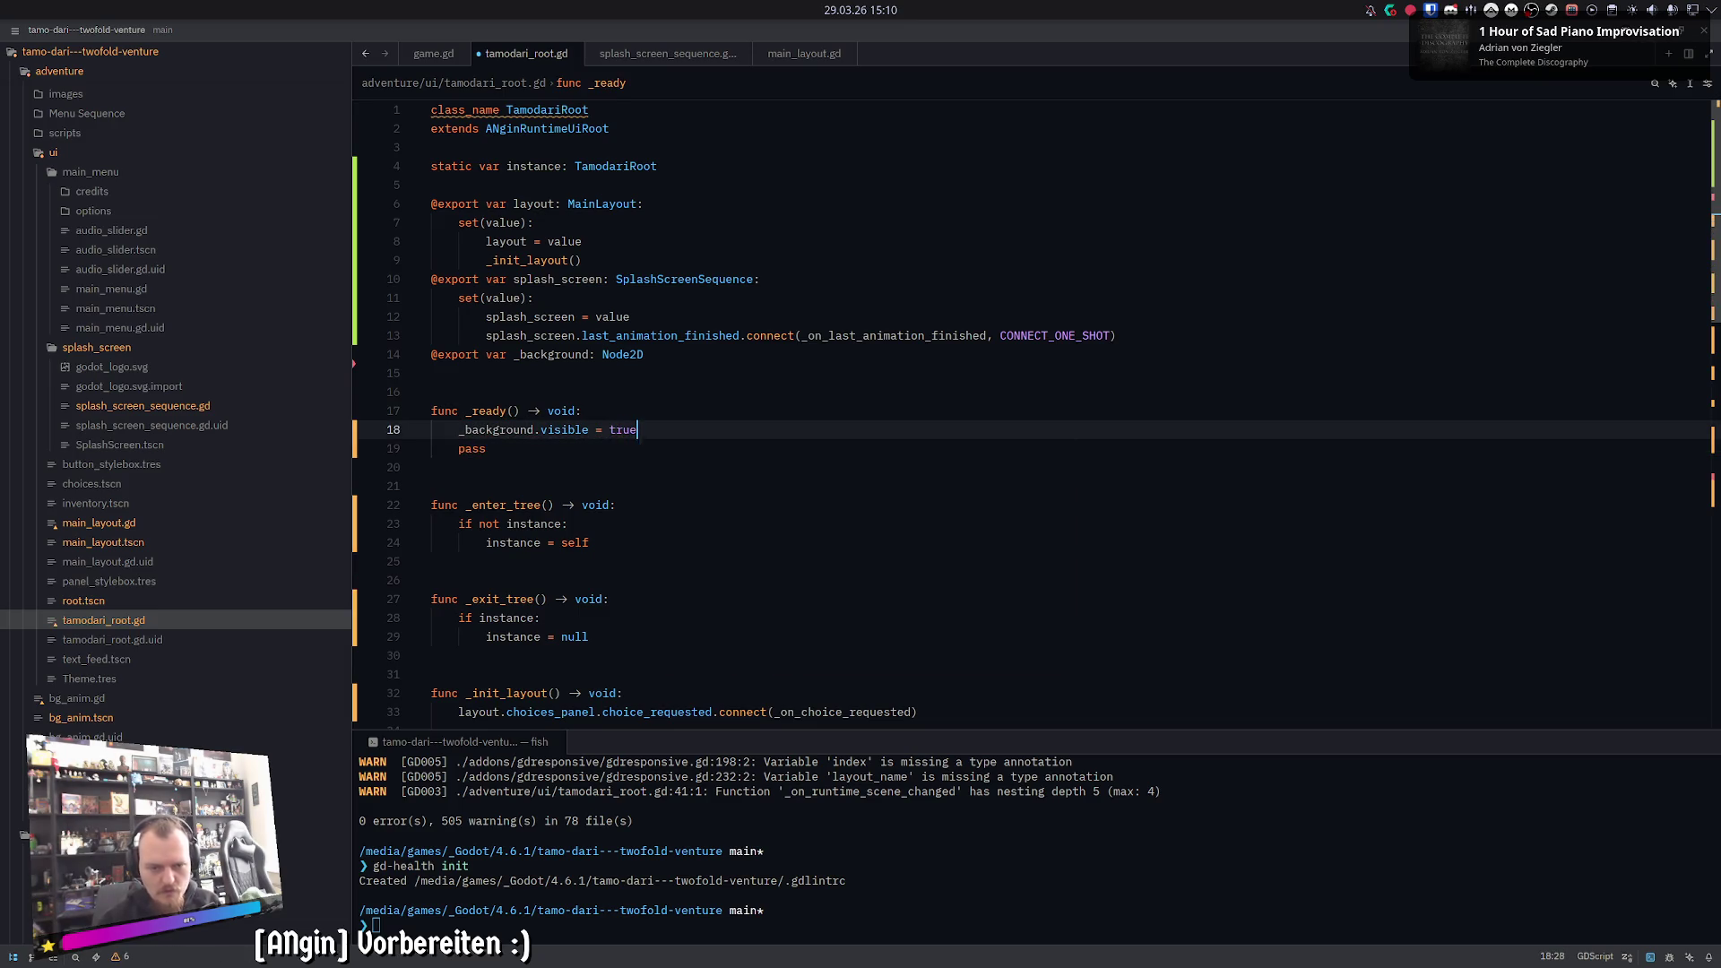
{"action": "key", "text": "ctrl+s"}
{"action": "key", "text": "alt+Tab"}
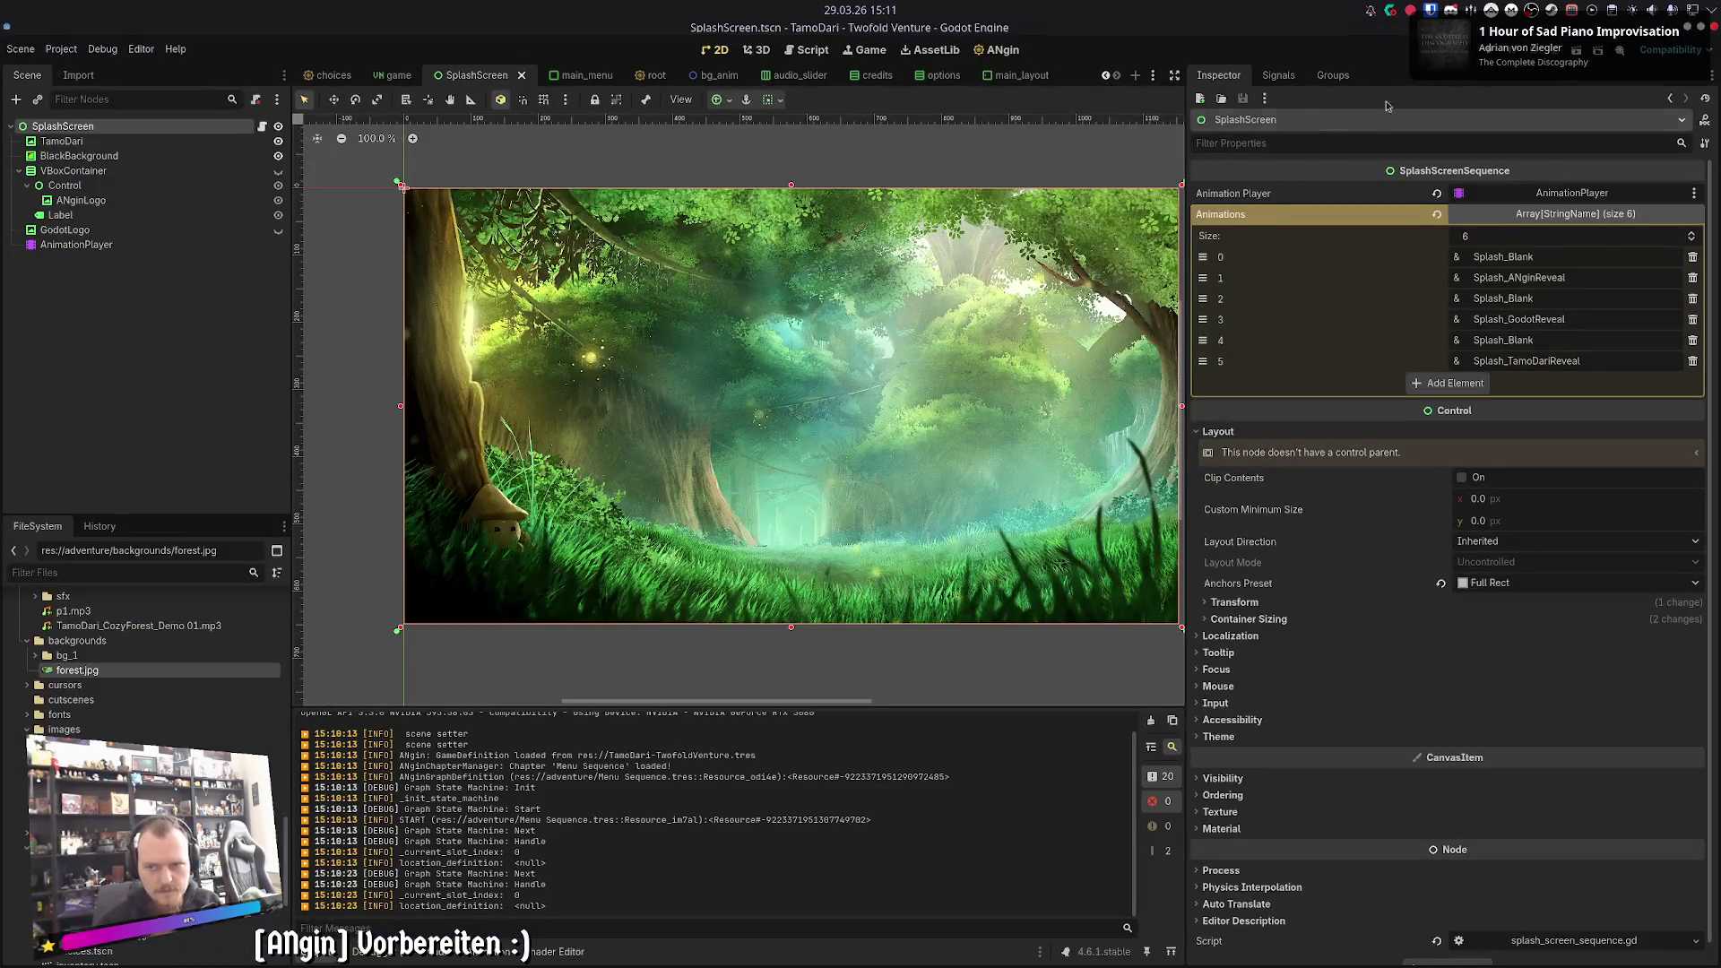
{"action": "left_click", "coordinate": [1490, 52]}
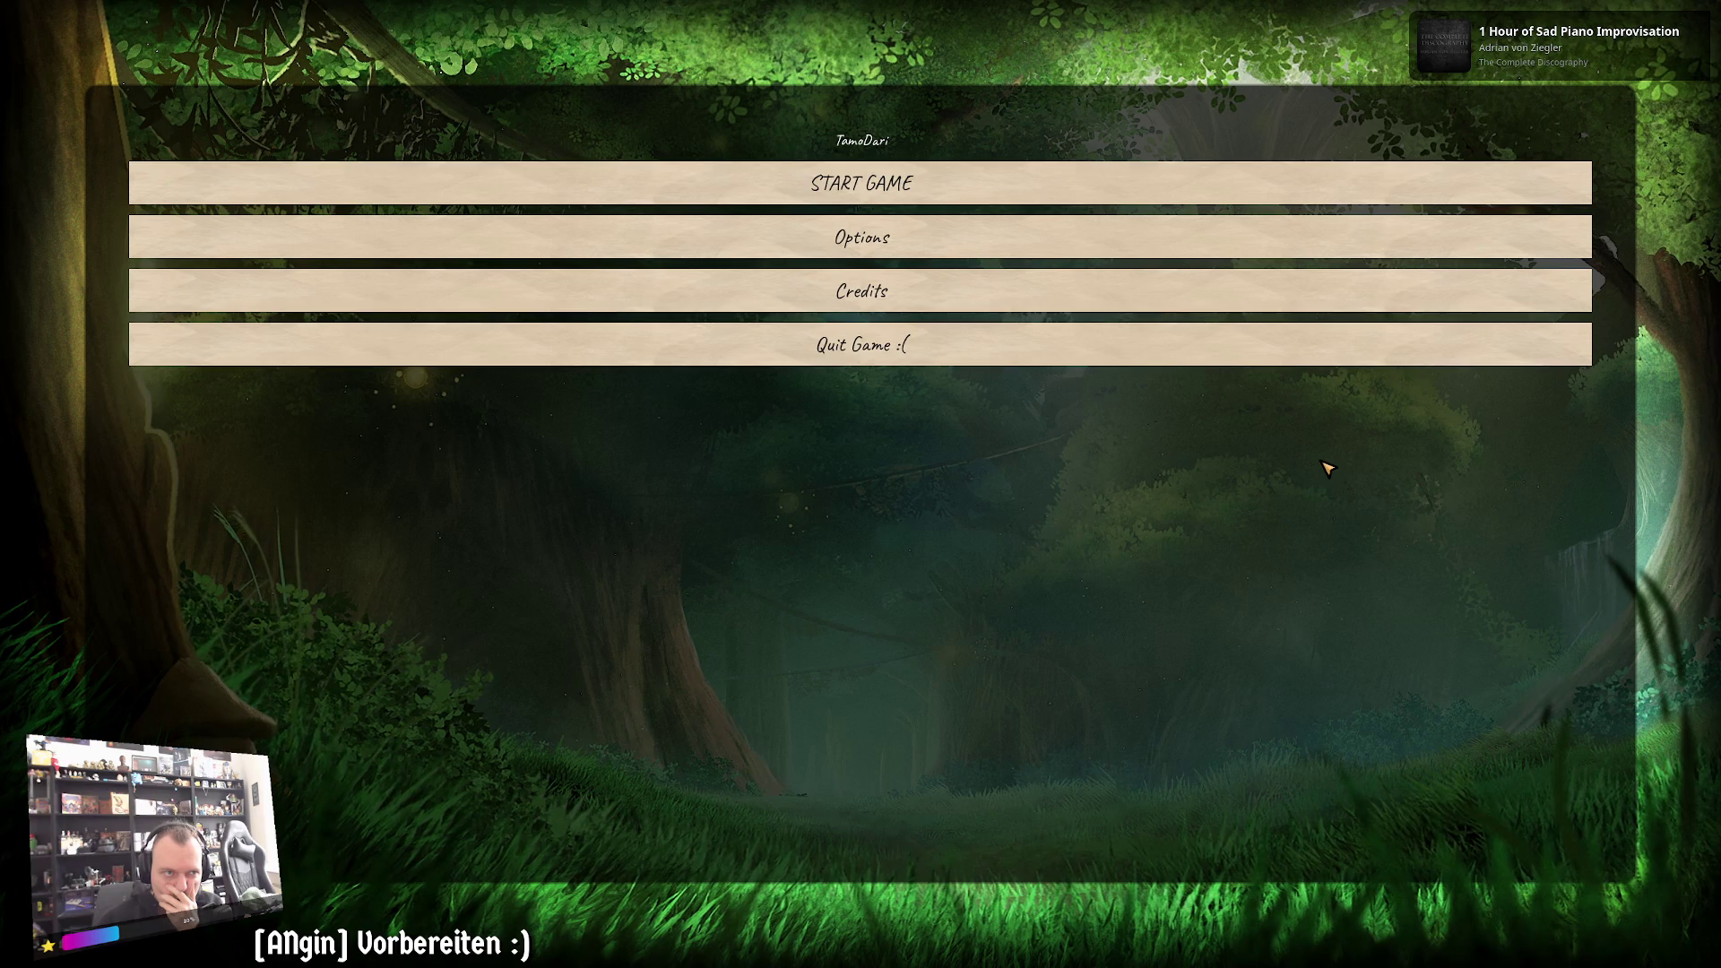
{"action": "left_click", "coordinate": [1244, 361]}
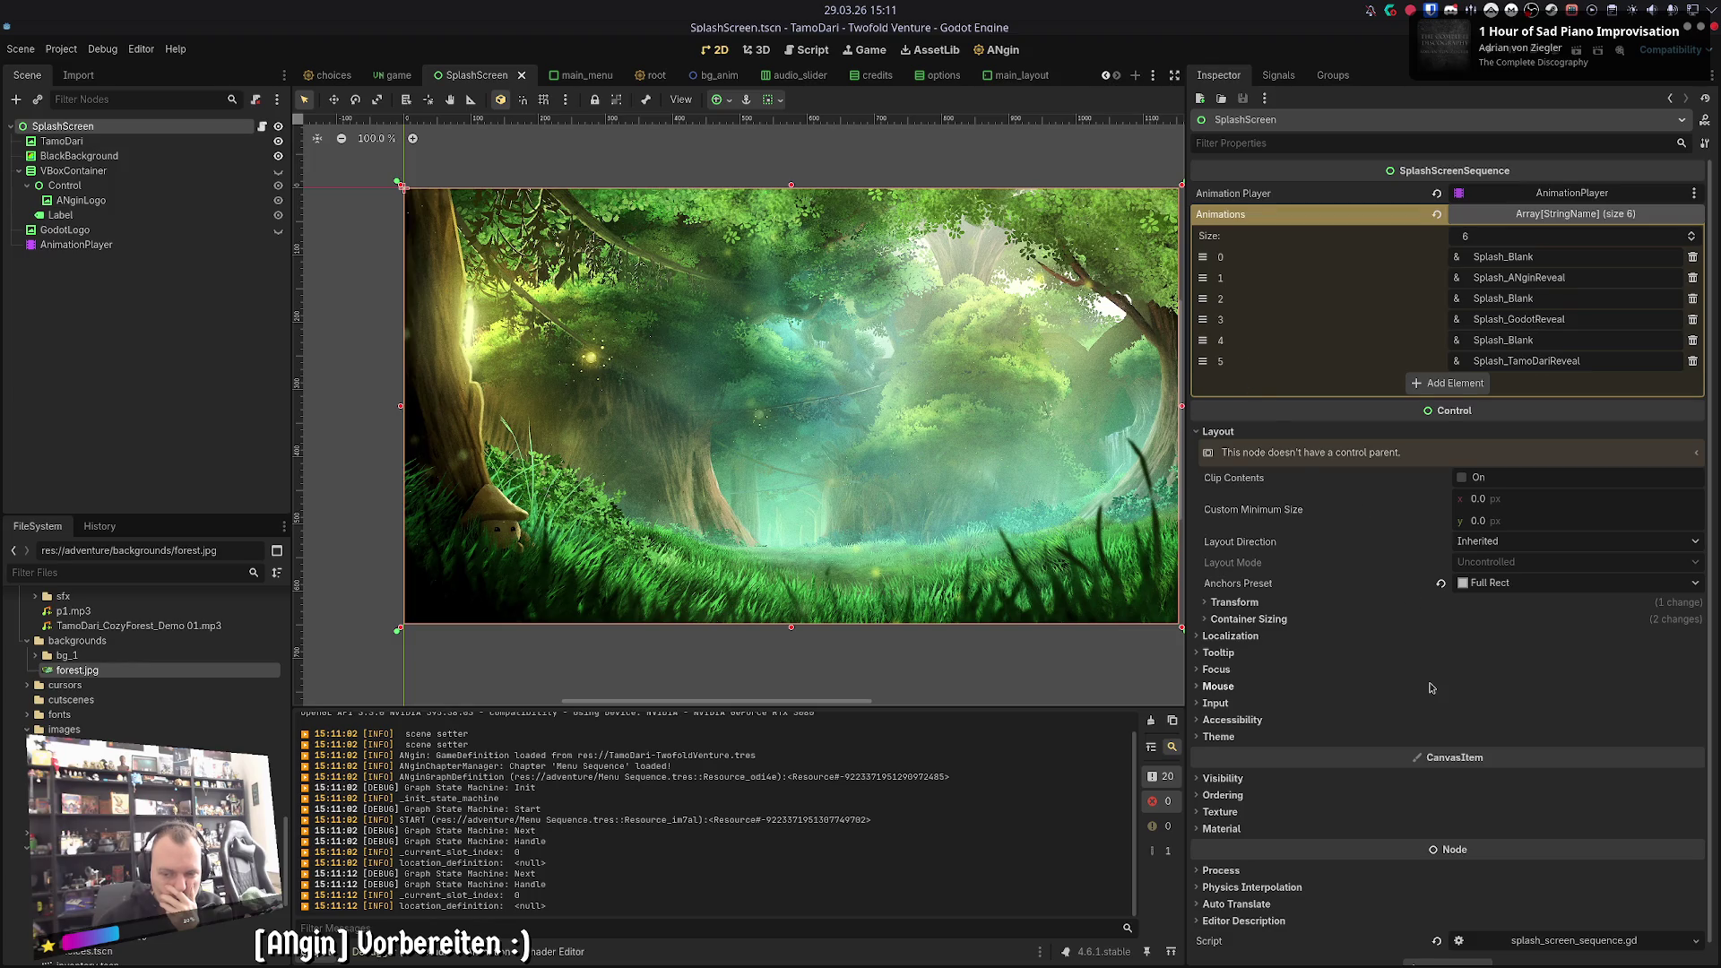
Set SplashScreen's Z Index to 10, then test-run the game and quit from its main menu.
{"action": "scroll", "coordinate": [1273, 686], "scroll_direction": "down", "scroll_amount": 1}
{"action": "left_click", "coordinate": [1269, 779]}
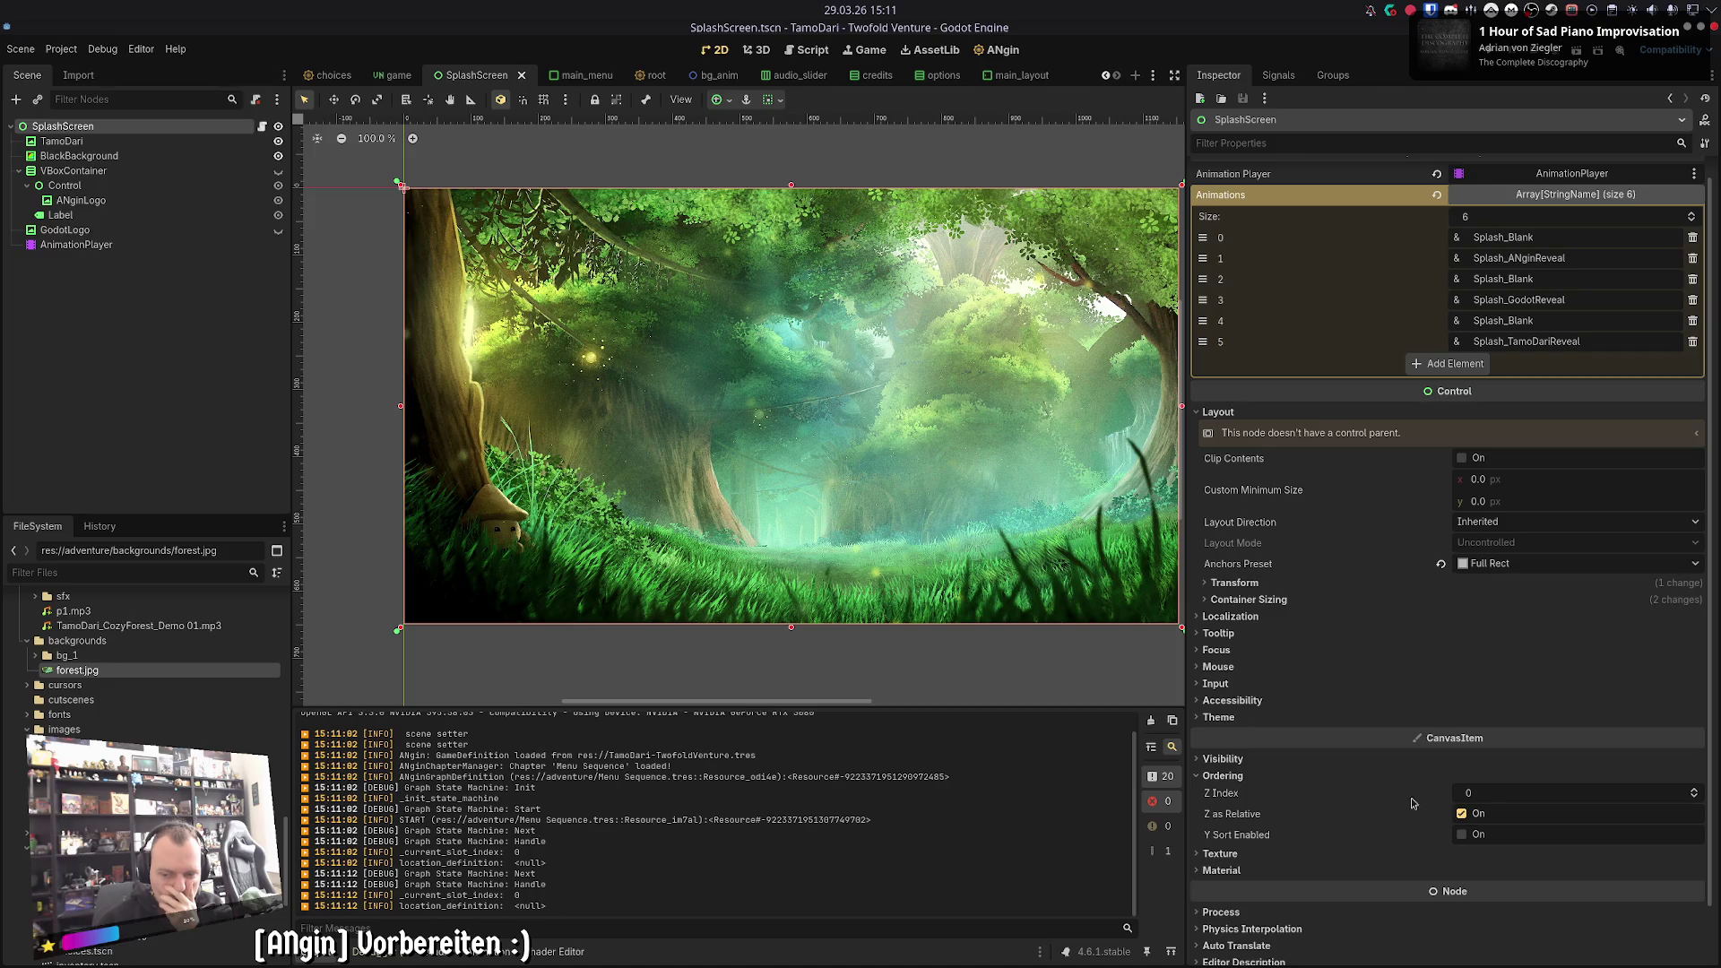
{"action": "left_click", "coordinate": [1486, 790]}
{"action": "type", "text": "10"}
{"action": "key", "text": "Return"}
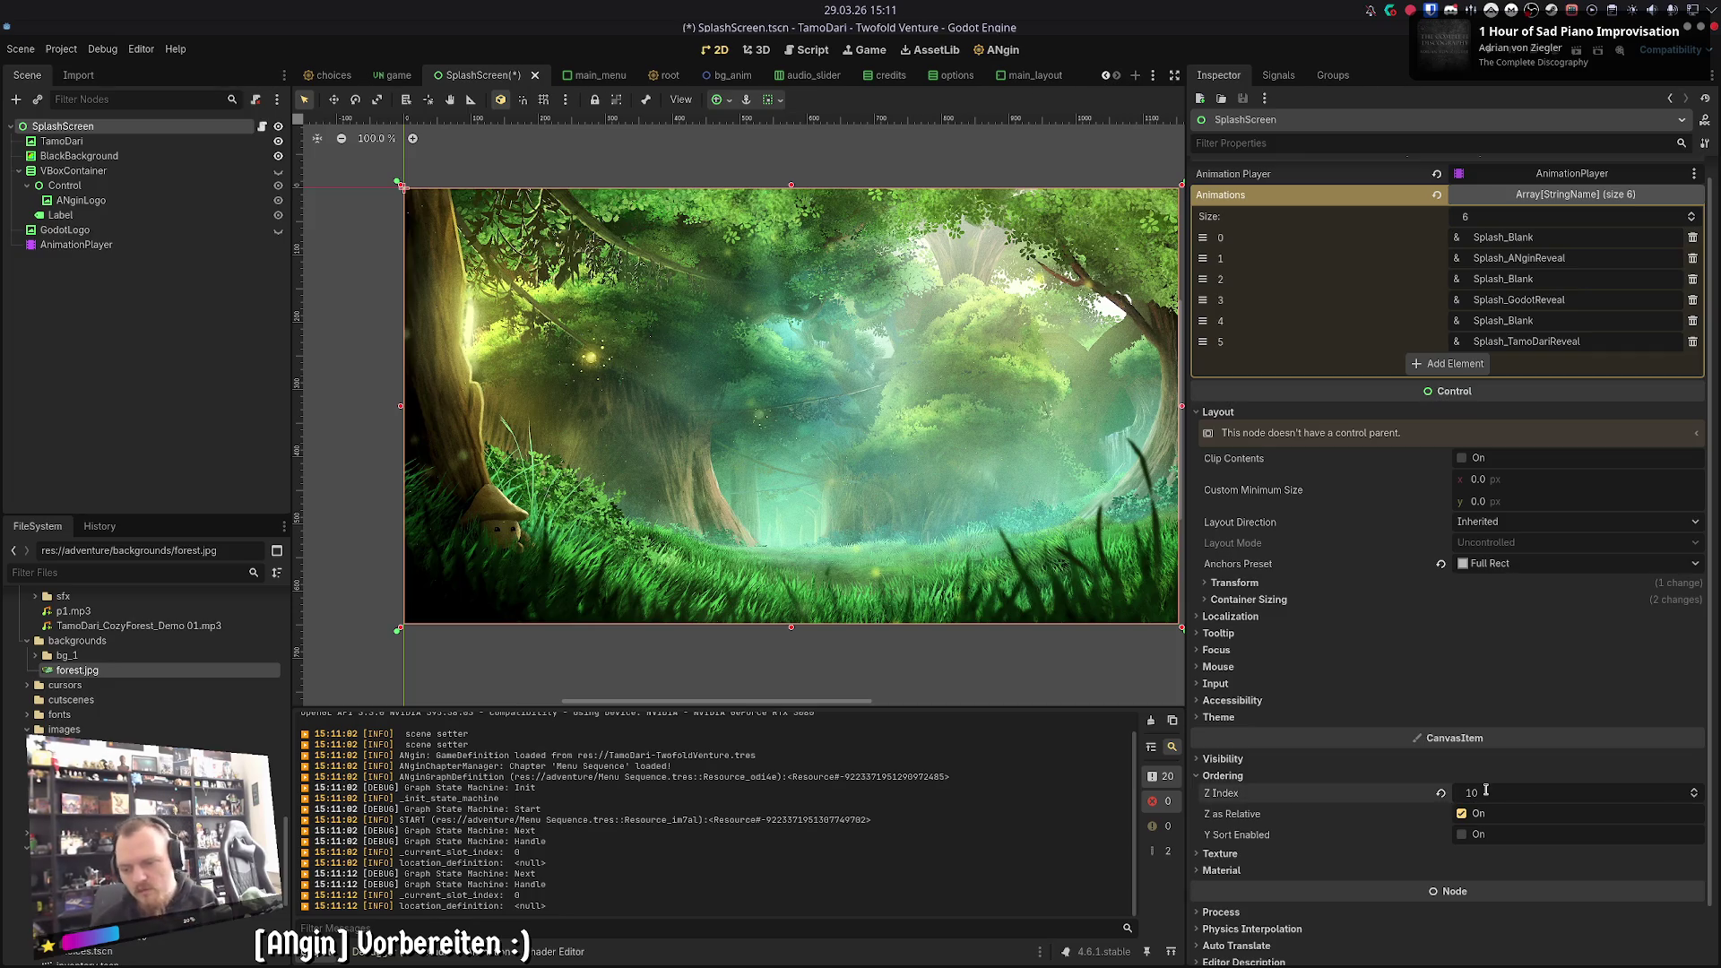
{"action": "left_click", "coordinate": [1486, 52]}
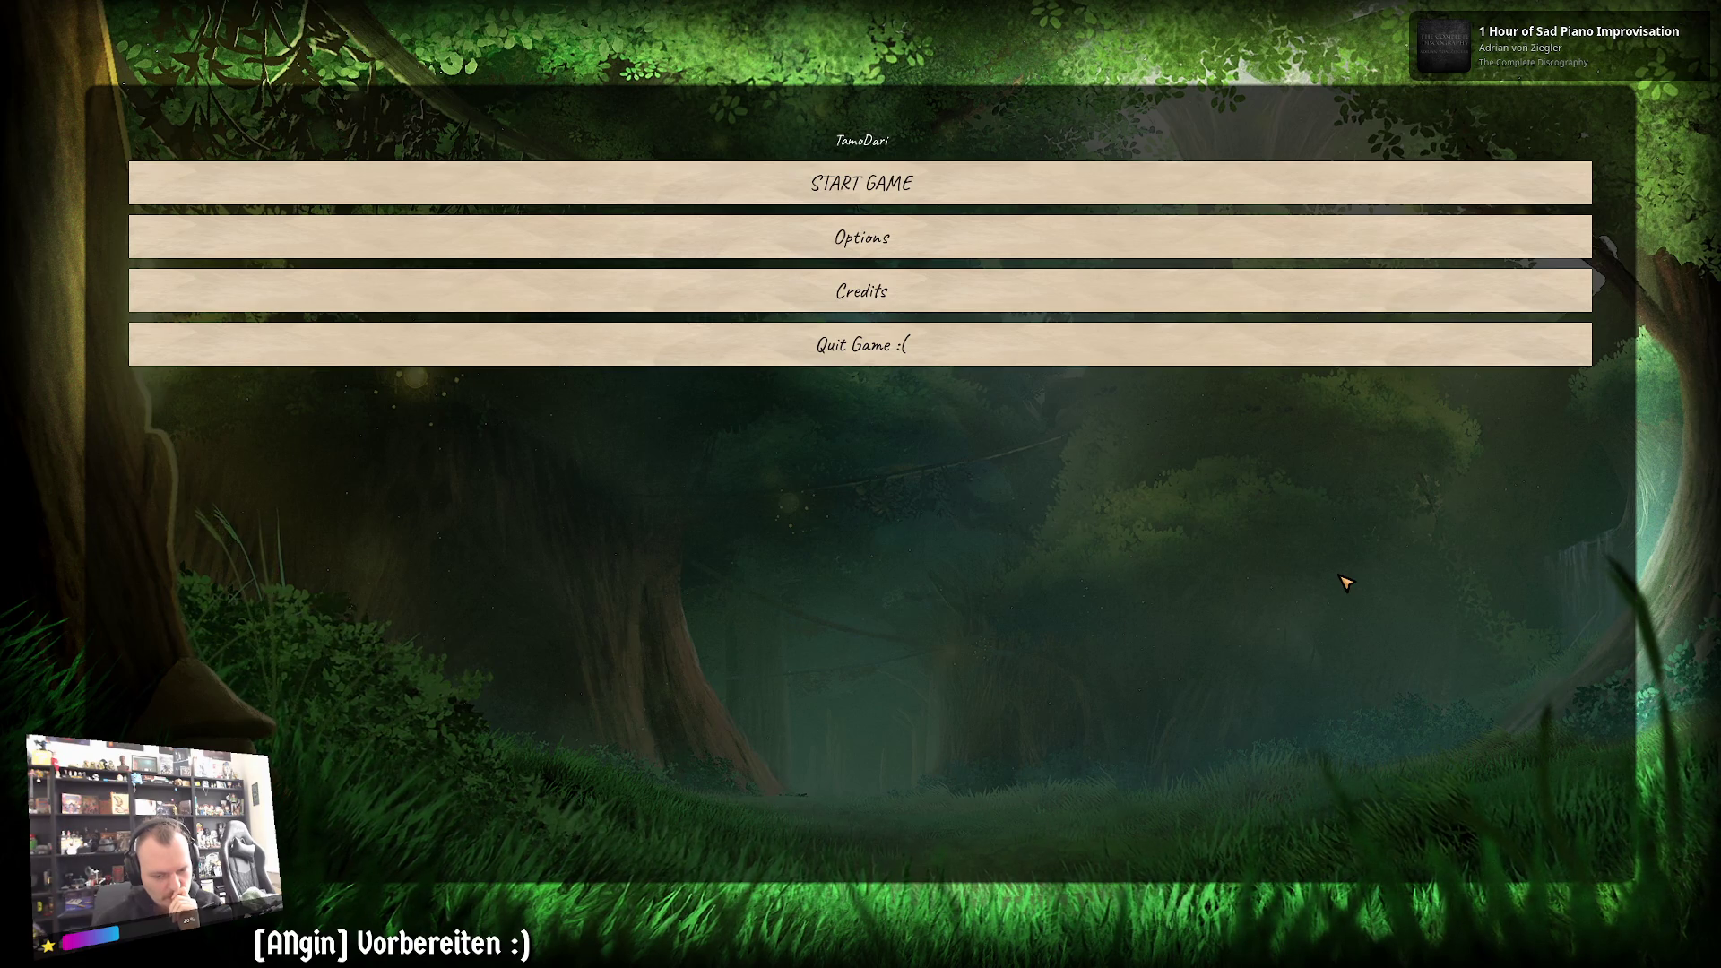
{"action": "left_click", "coordinate": [929, 351]}
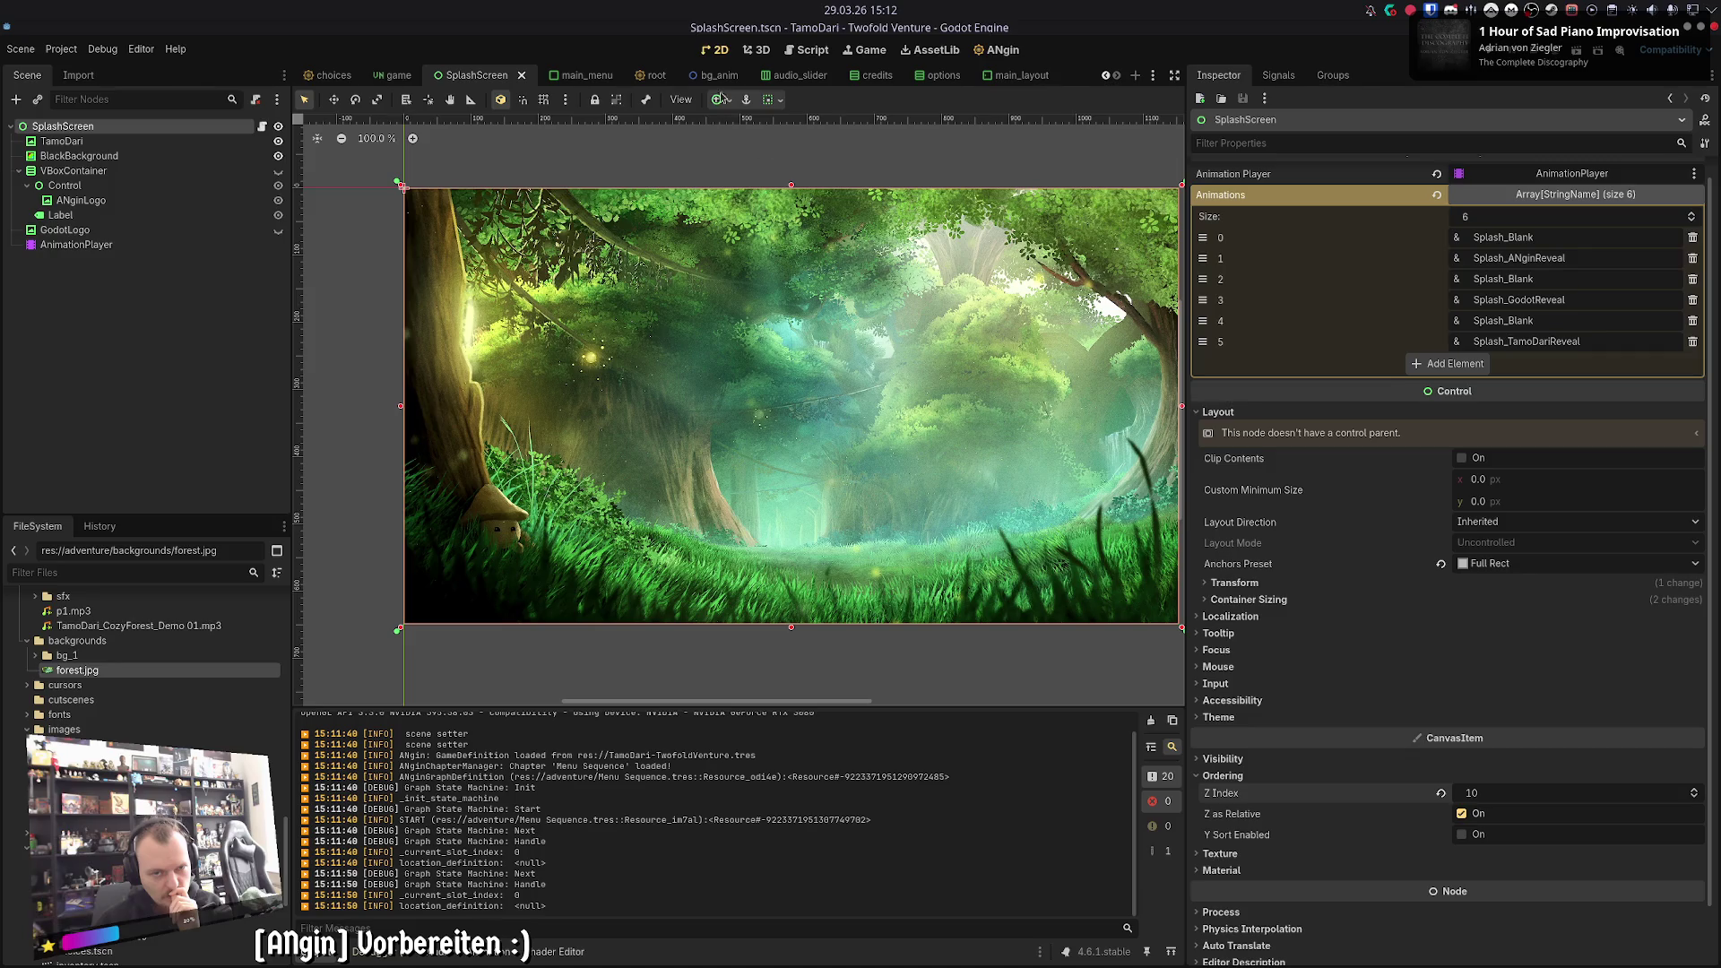
Run the game again and expand Game, Stage, Root, BGAnim and SplashScreen in the remote tree.
{"action": "key", "text": "F5"}
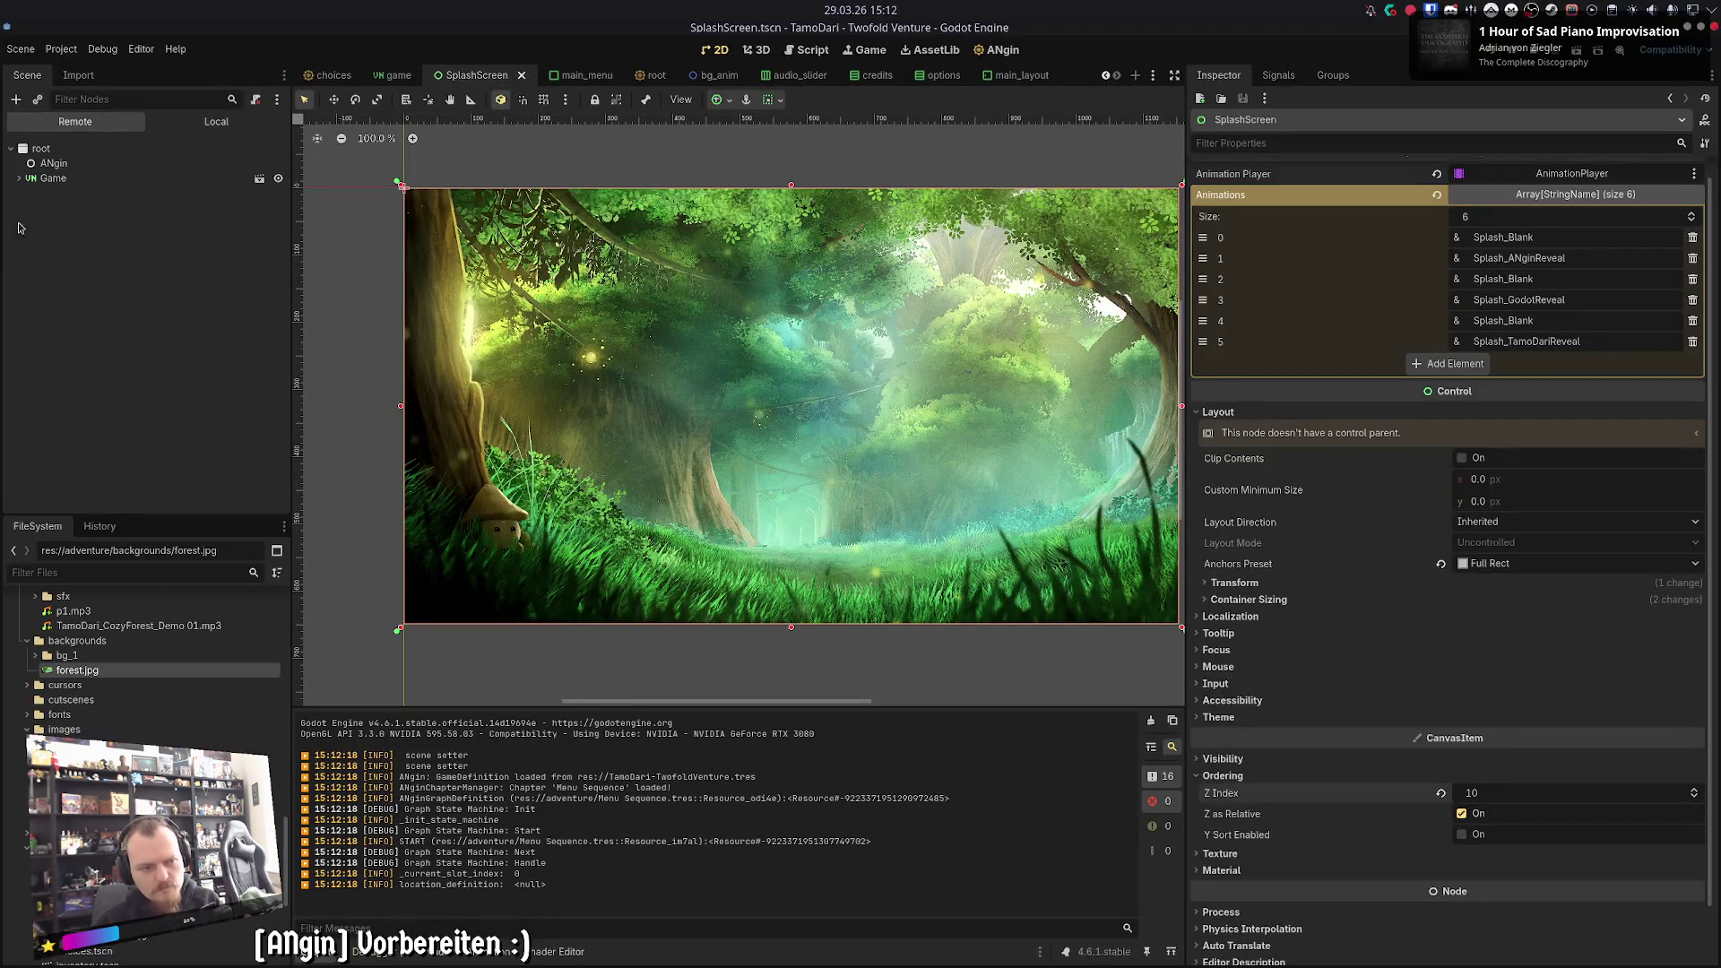
{"action": "left_click", "coordinate": [18, 177]}
{"action": "left_click", "coordinate": [27, 193]}
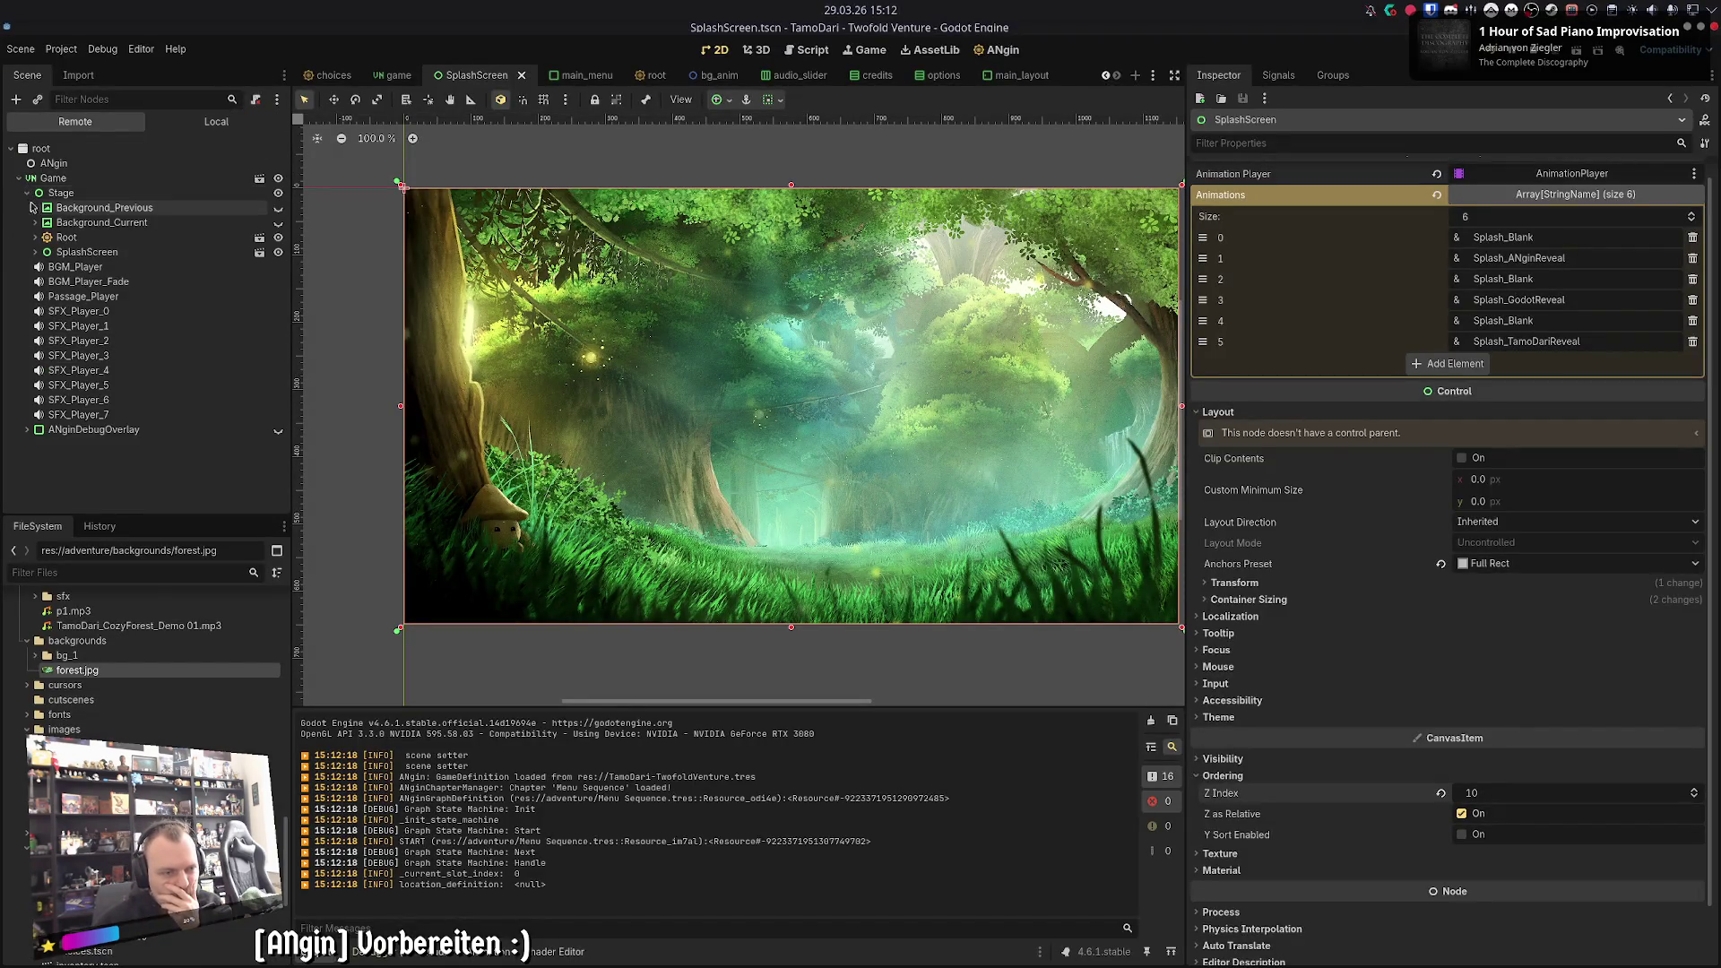
{"action": "left_click", "coordinate": [35, 237]}
{"action": "left_click", "coordinate": [44, 252]}
{"action": "left_click", "coordinate": [73, 252]}
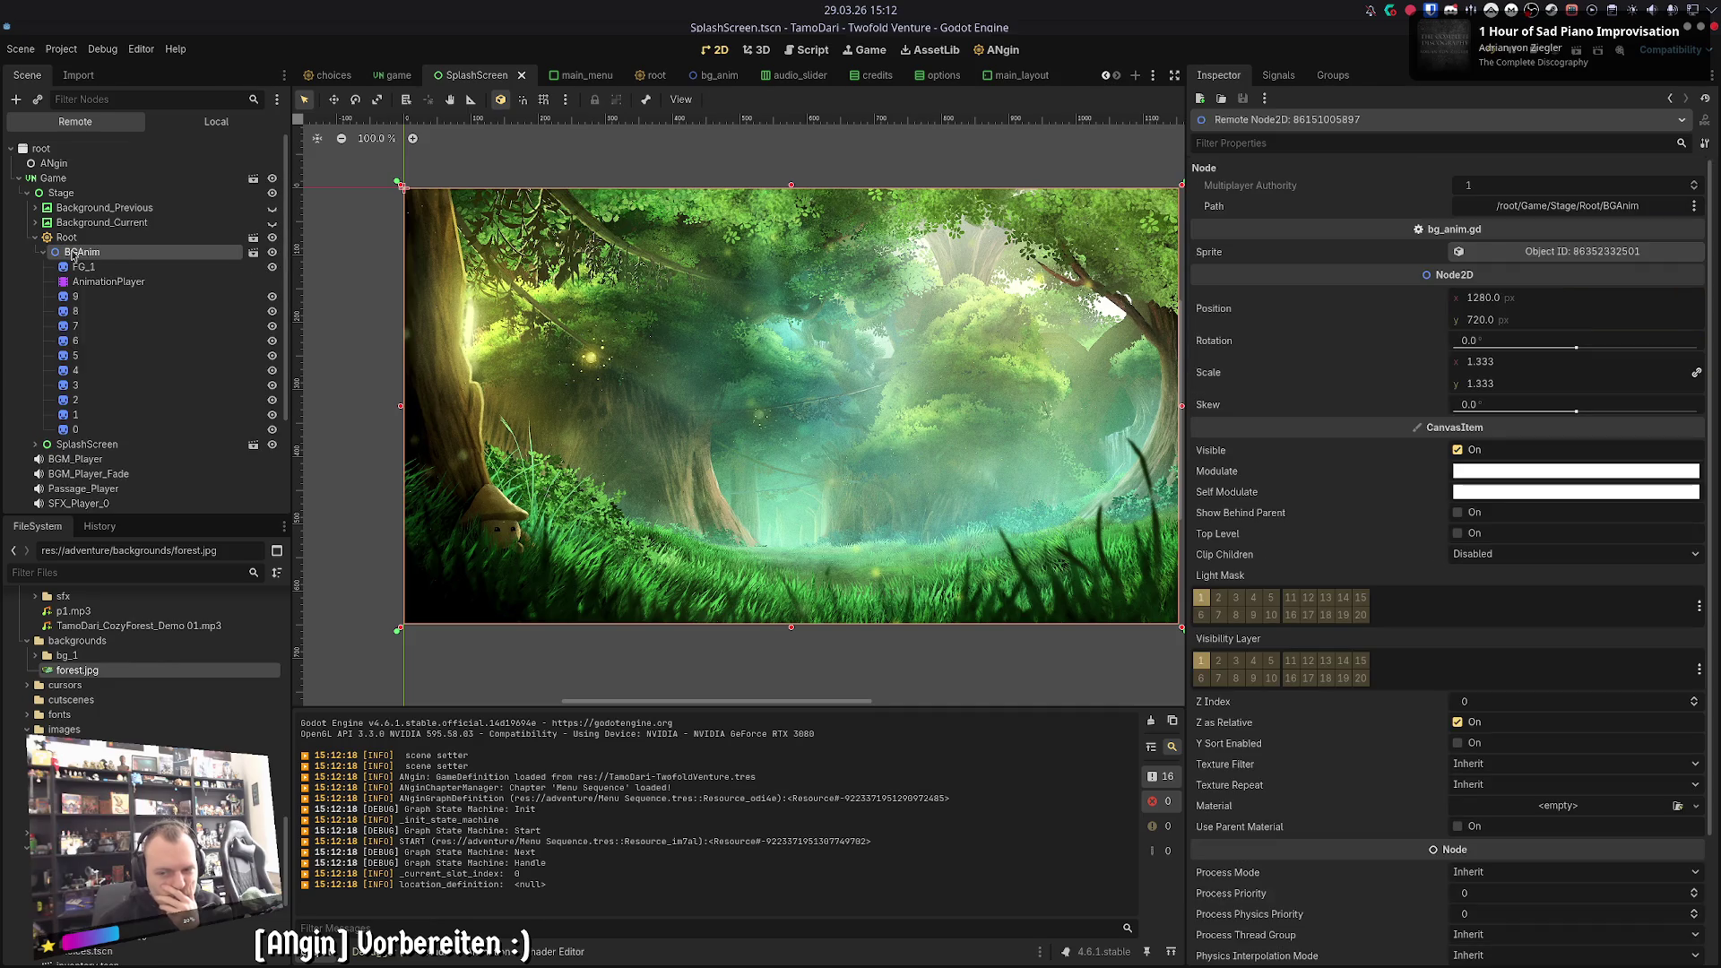
{"action": "left_click", "coordinate": [35, 444]}
{"action": "scroll", "coordinate": [34, 439], "scroll_direction": "down", "scroll_amount": 2}
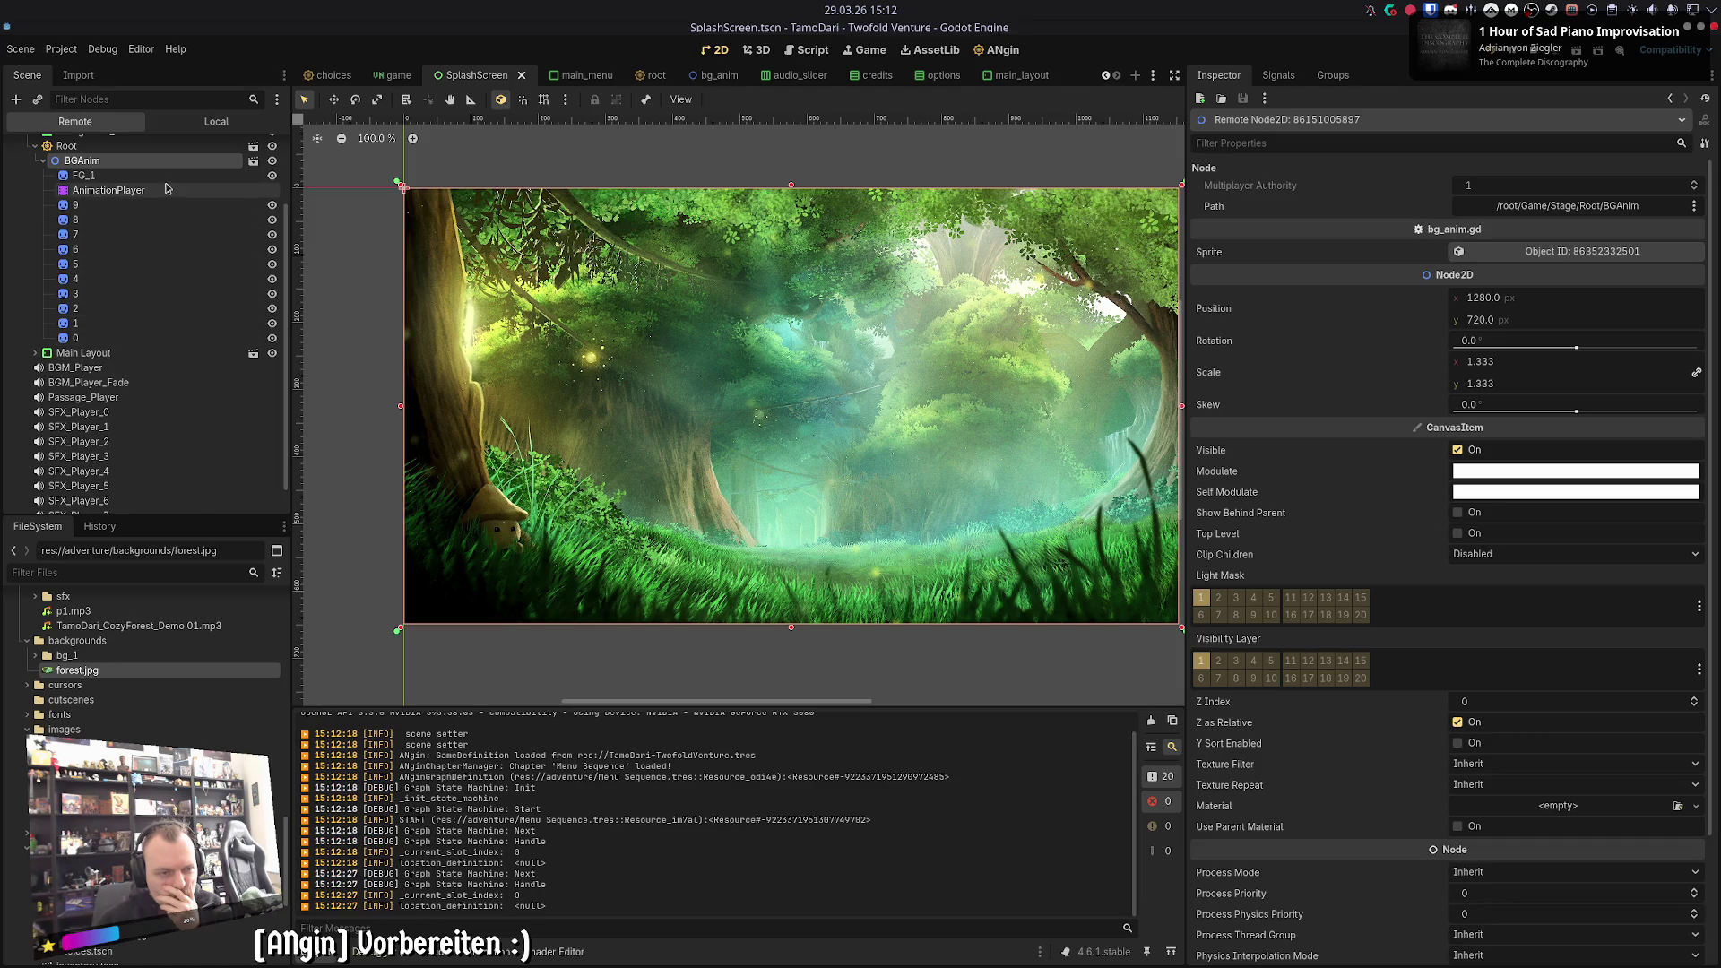
{"action": "scroll", "coordinate": [165, 192], "scroll_direction": "up", "scroll_amount": 1}
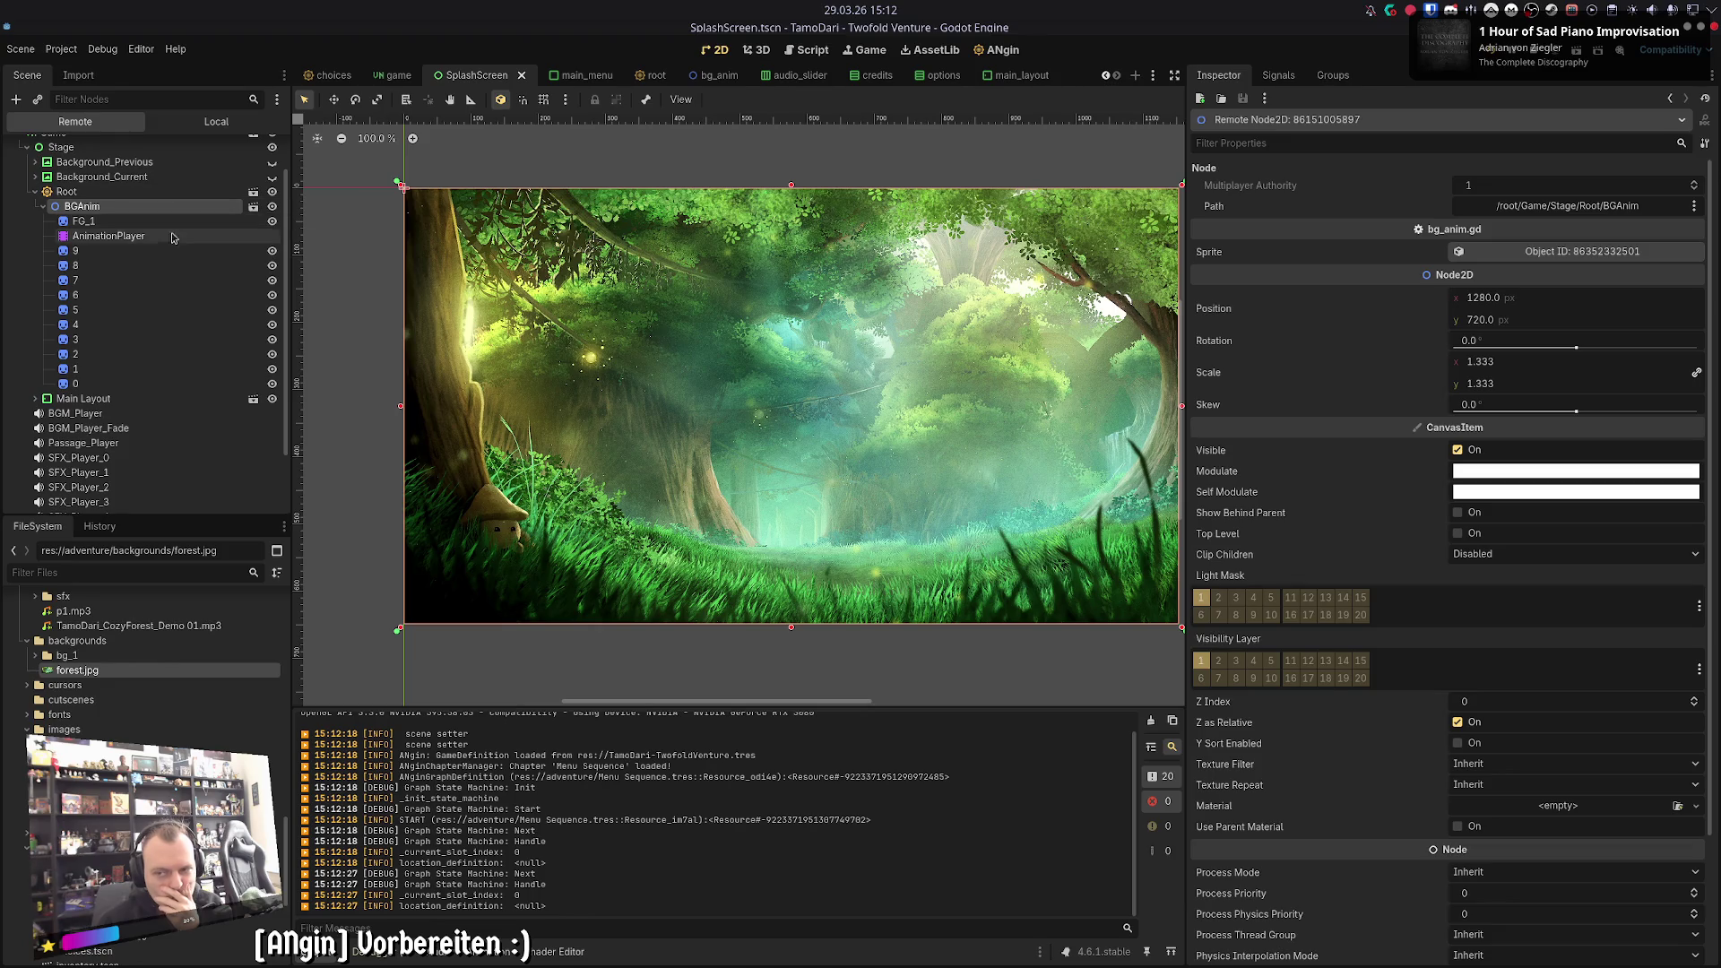
Inspect the live FG_1, Main Layout and Root nodes, then stop the running game.
{"action": "left_click", "coordinate": [178, 221]}
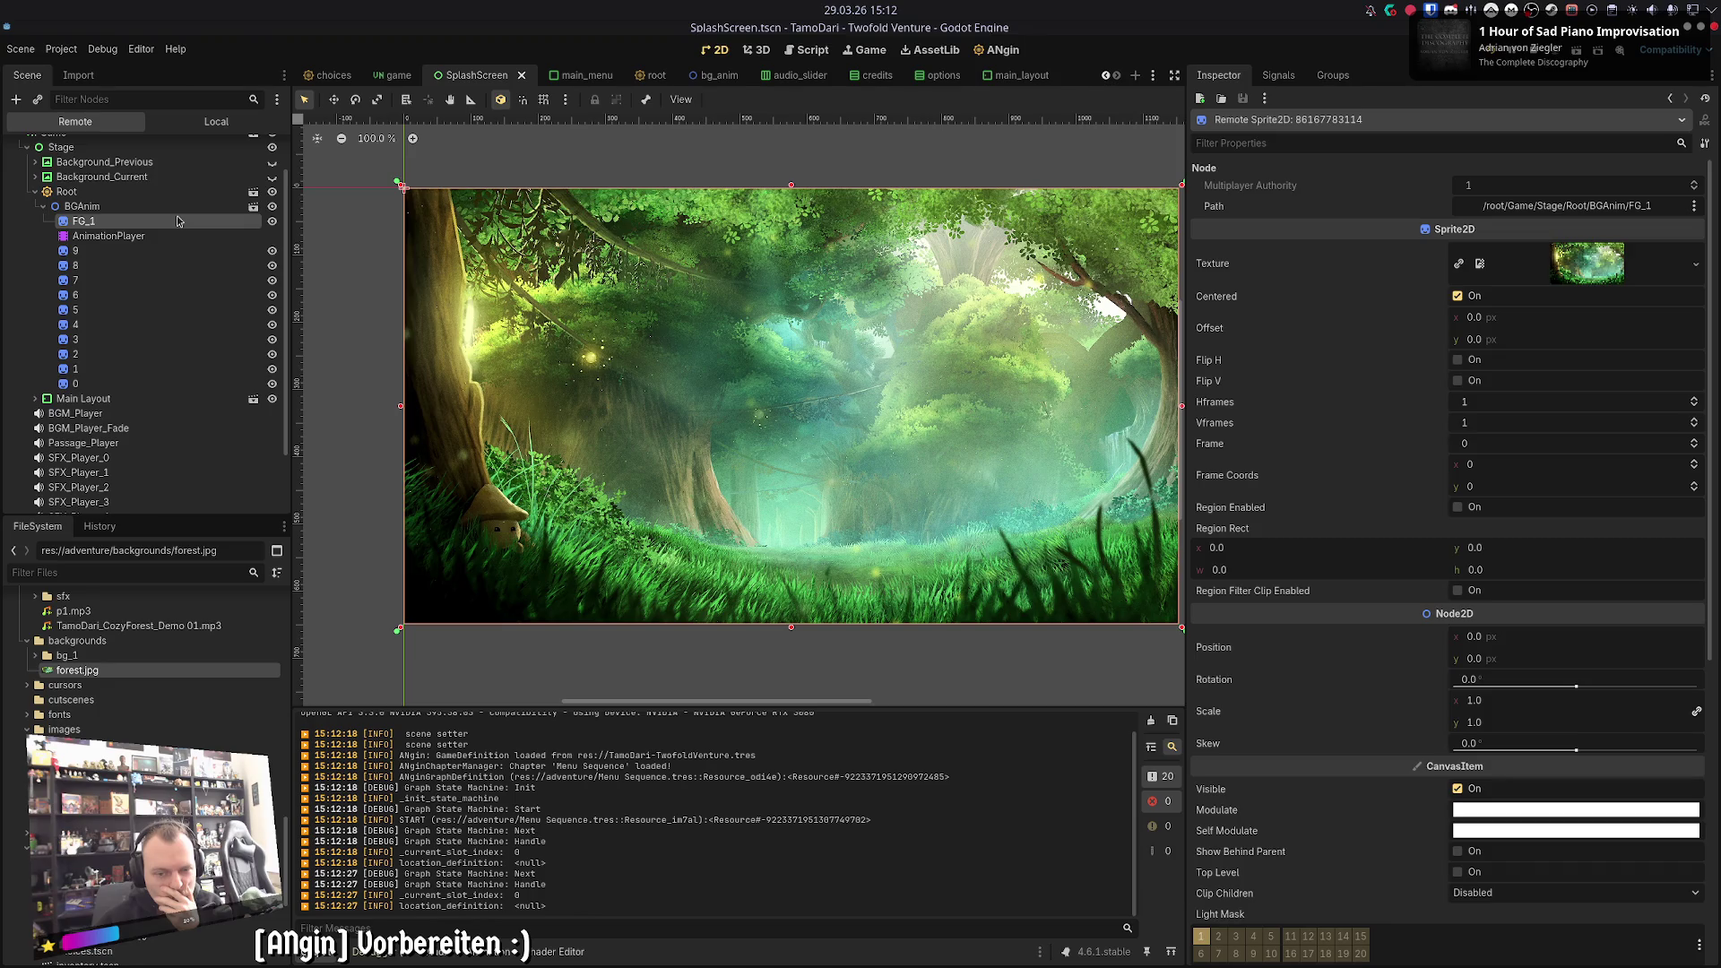
{"action": "left_click", "coordinate": [161, 398]}
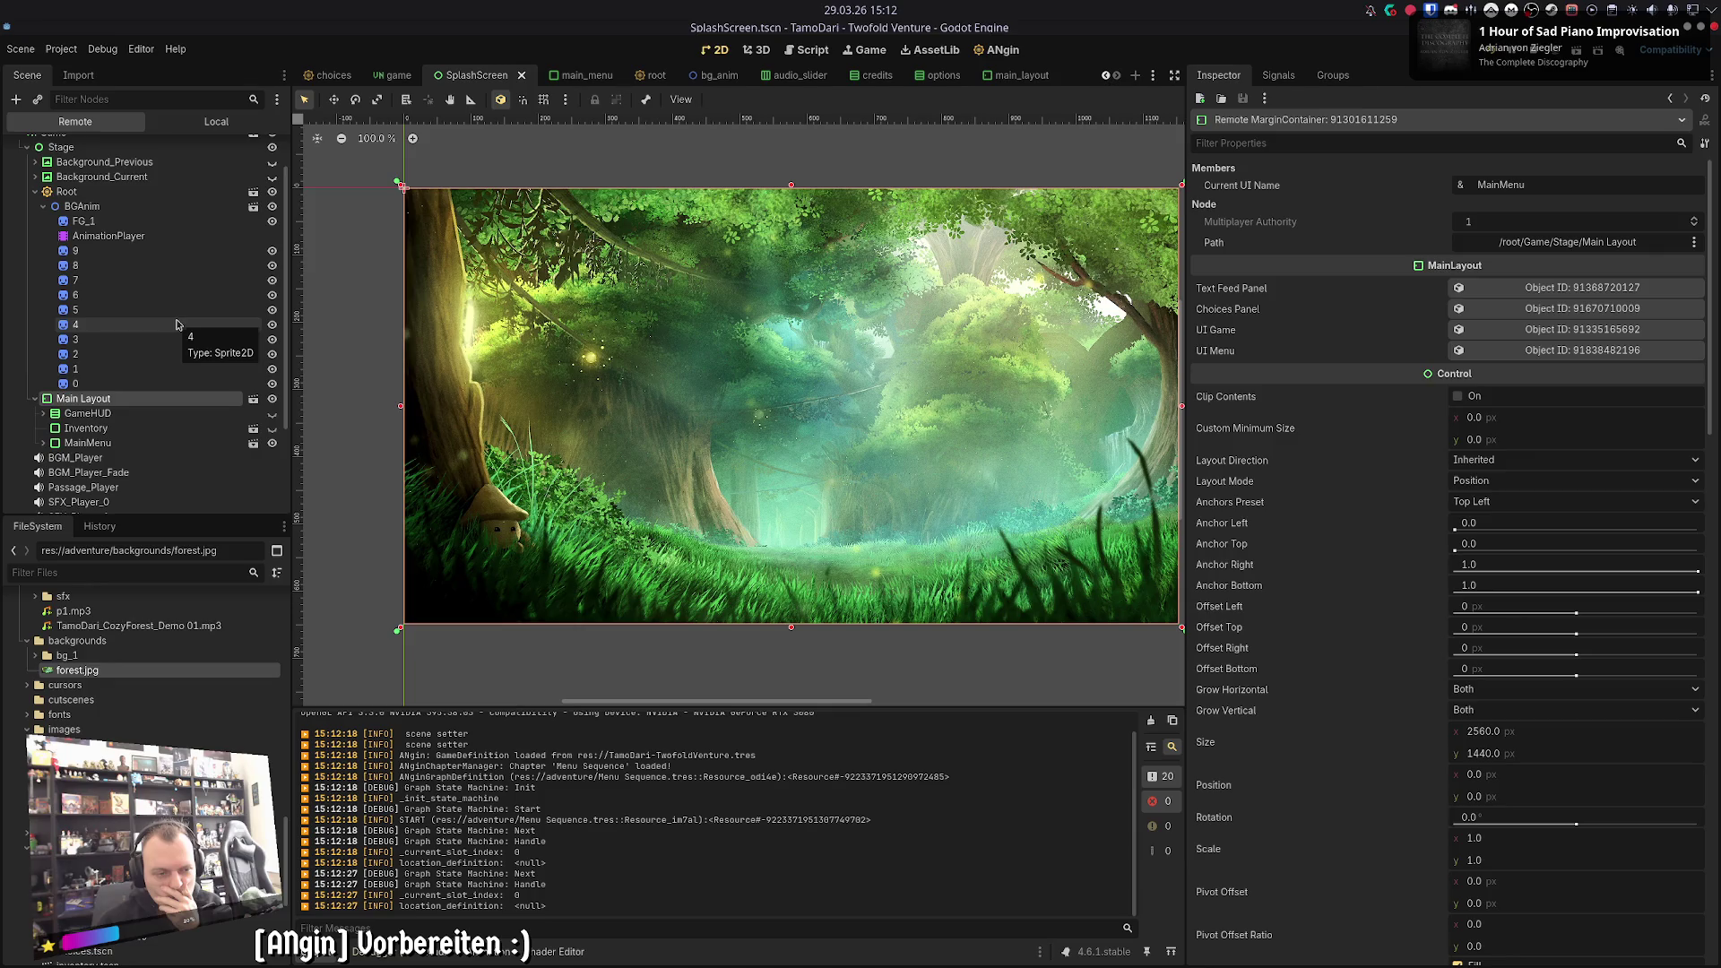
{"action": "scroll", "coordinate": [176, 324], "scroll_direction": "up", "scroll_amount": 2}
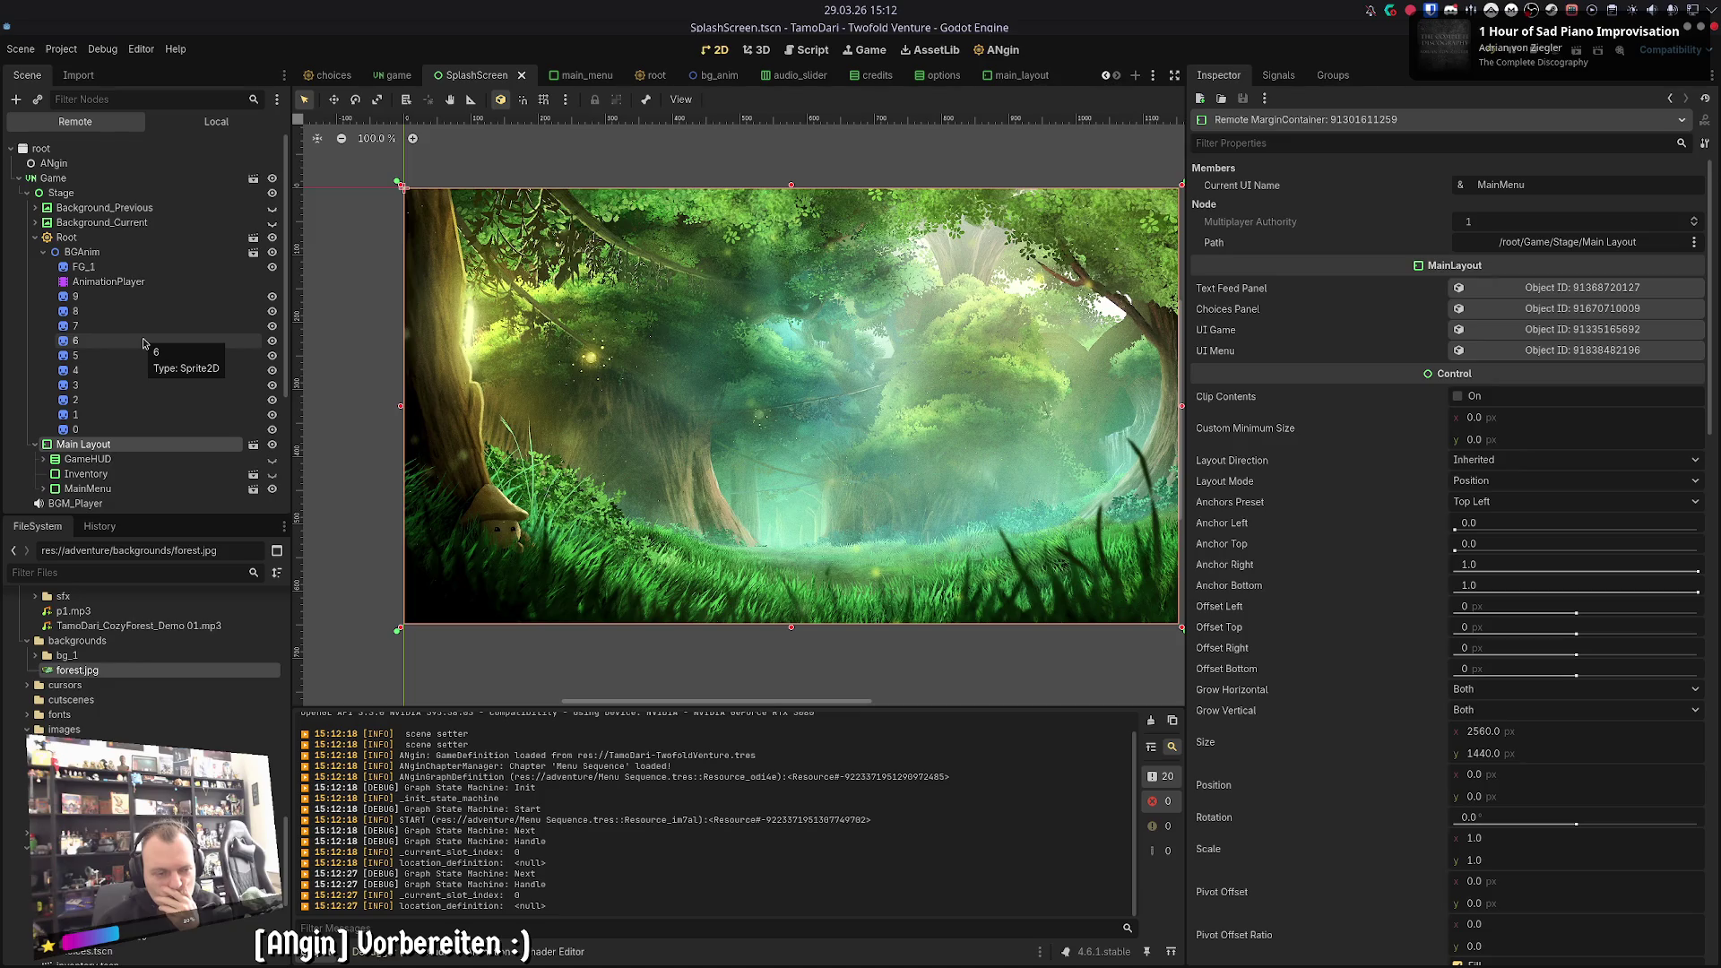
{"action": "left_click", "coordinate": [36, 237]}
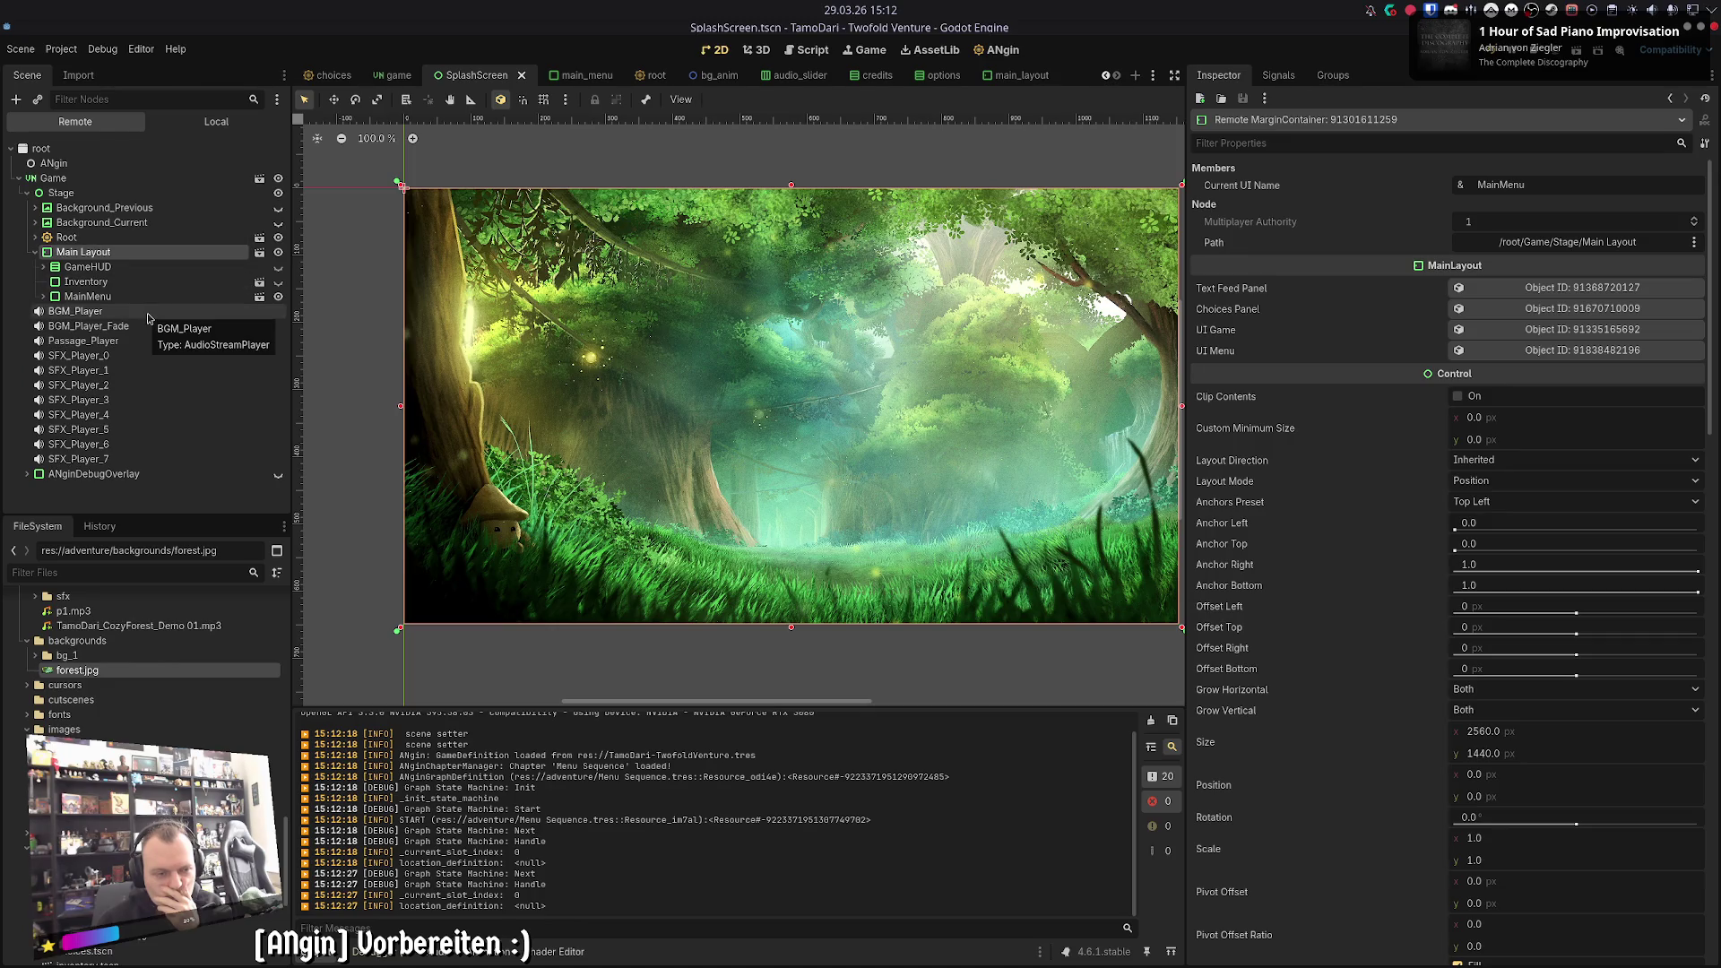
{"action": "left_click", "coordinate": [66, 237]}
{"action": "left_click", "coordinate": [36, 237]}
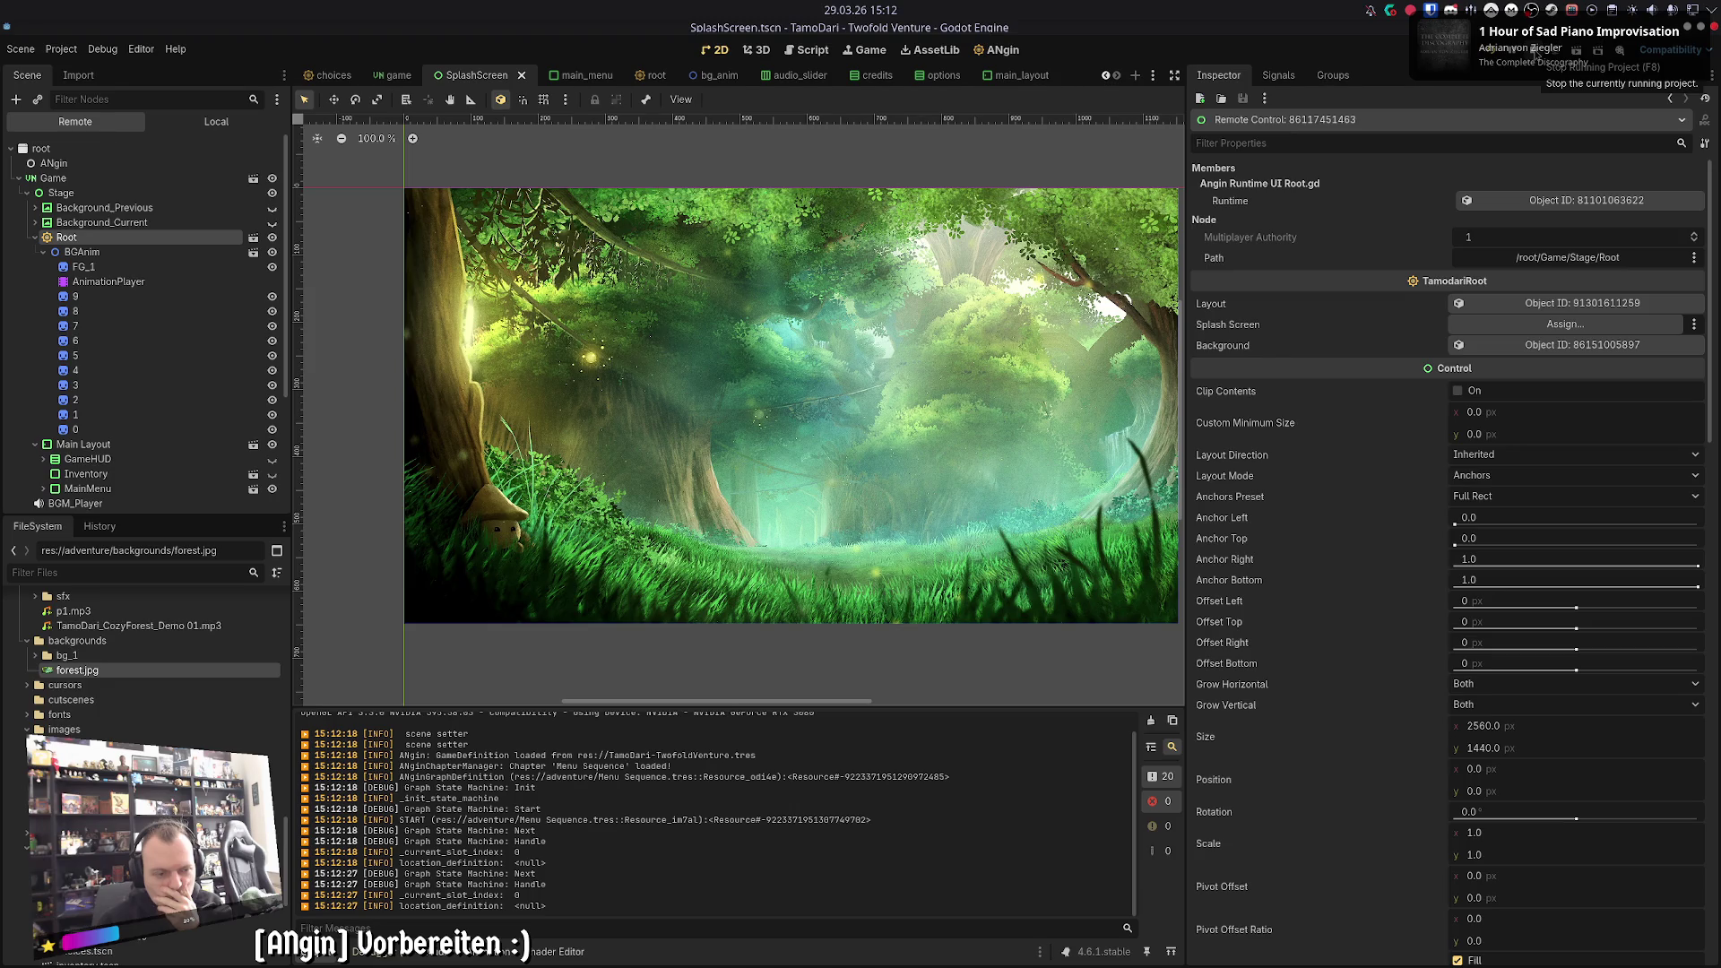
{"action": "left_click", "coordinate": [1535, 54]}
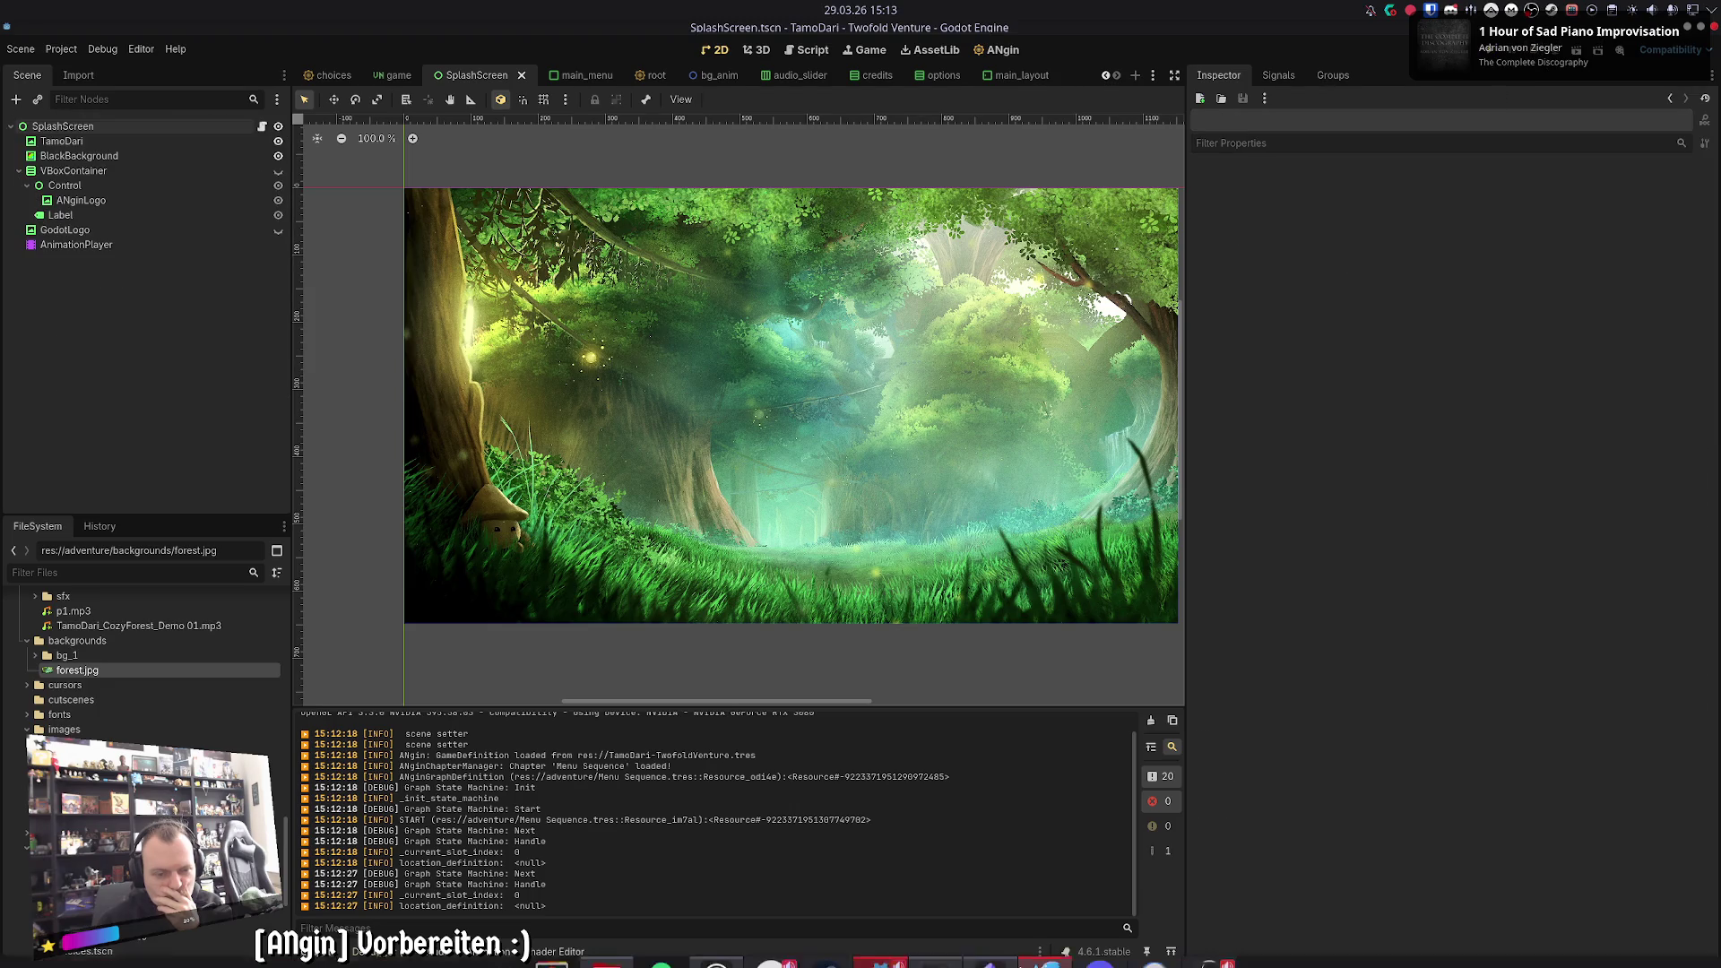
Review the _on_last_animation_finished function in tamodari_root.gd.
{"action": "left_click", "coordinate": [935, 949]}
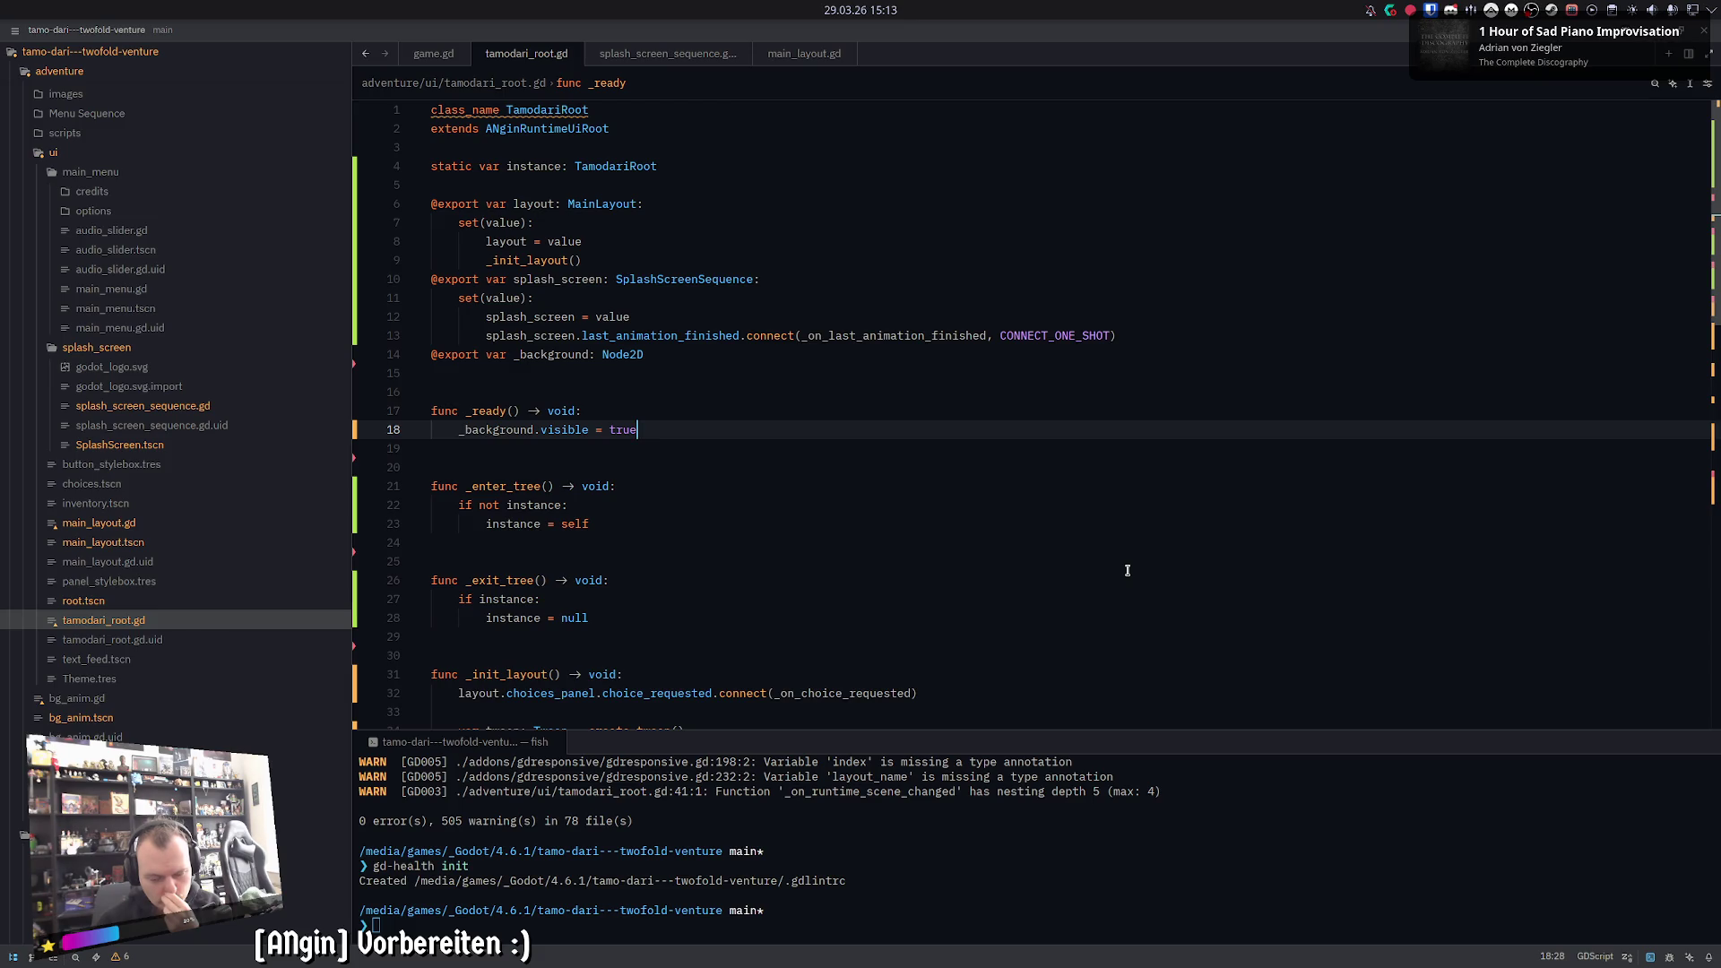
{"action": "scroll", "coordinate": [1128, 570], "scroll_direction": "down", "scroll_amount": 7}
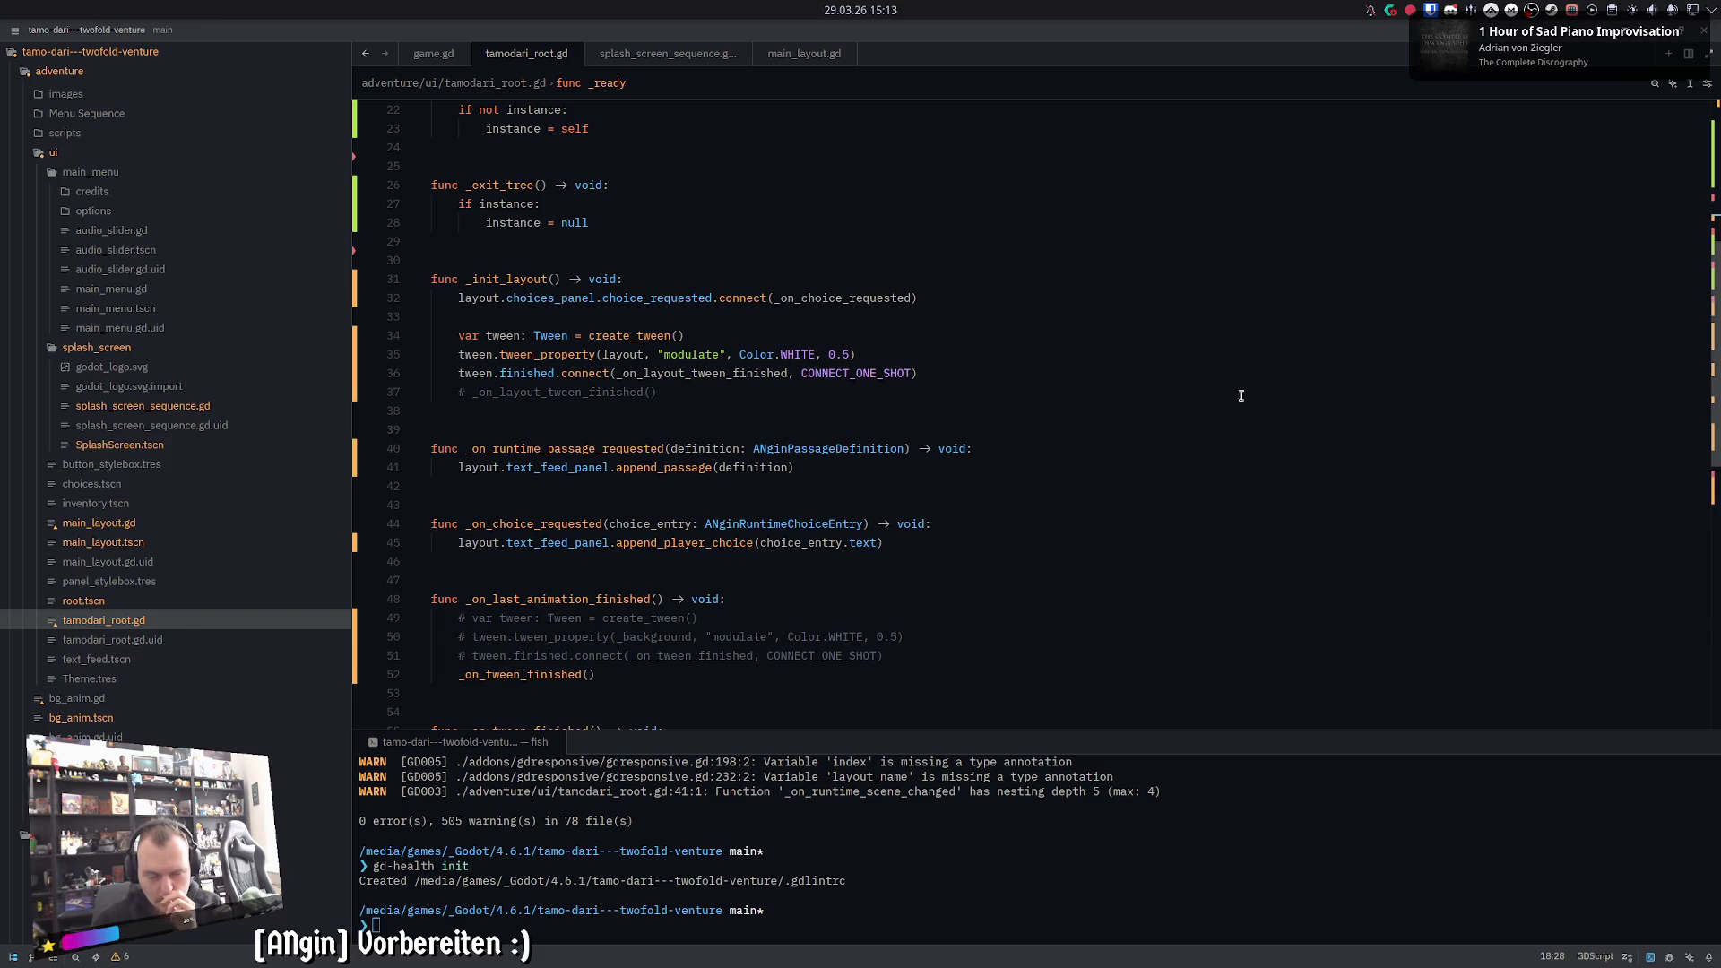
{"action": "scroll", "coordinate": [1223, 495], "scroll_direction": "down", "scroll_amount": 6}
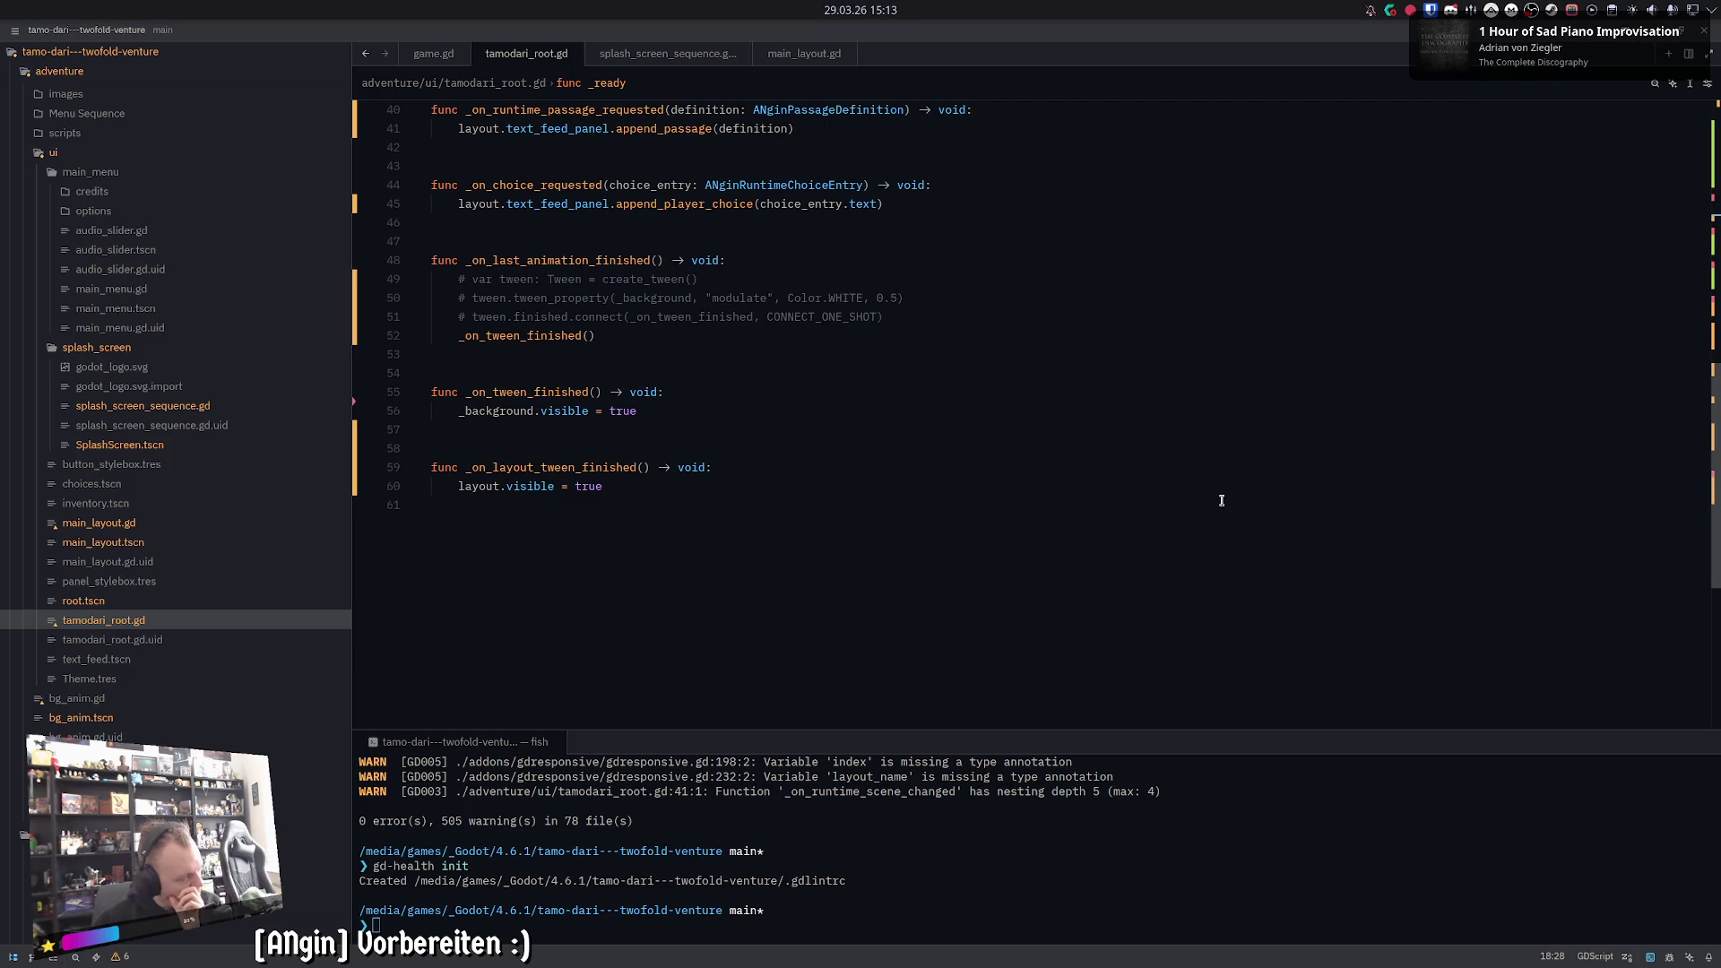
{"action": "double_click", "coordinate": [596, 261]}
{"action": "scroll", "coordinate": [845, 461], "scroll_direction": "up", "scroll_amount": 2}
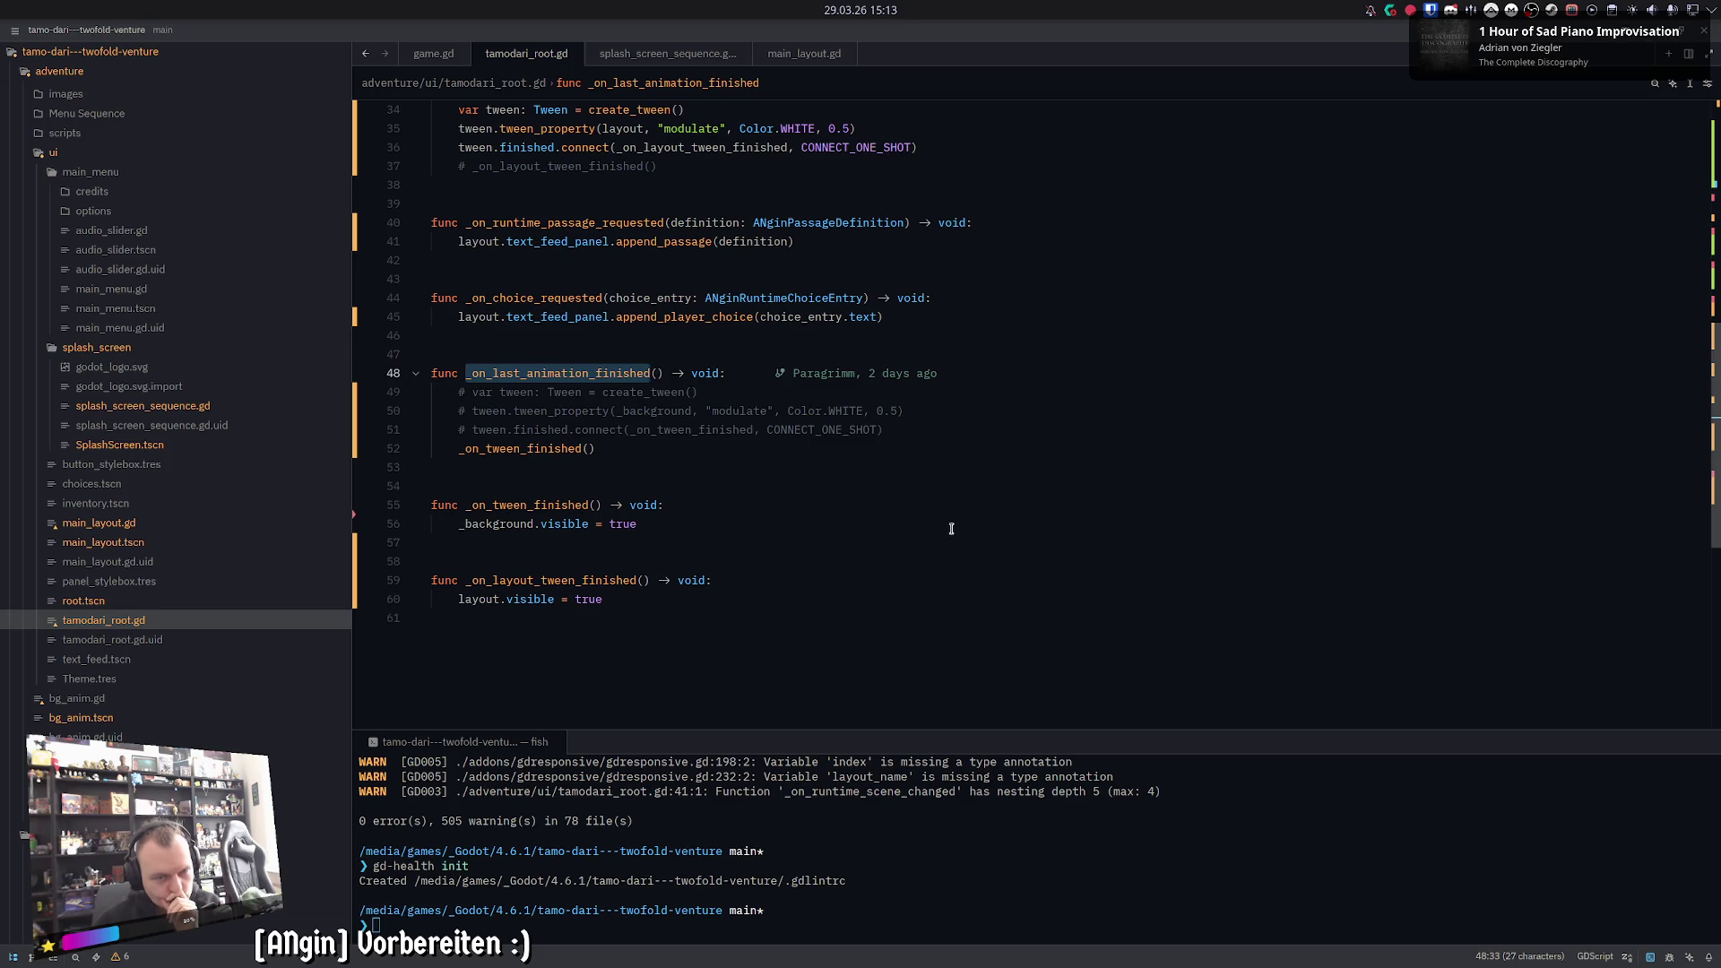
{"action": "scroll", "coordinate": [919, 615], "scroll_direction": "up", "scroll_amount": 11}
{"action": "scroll", "coordinate": [919, 615], "scroll_direction": "down", "scroll_amount": 9}
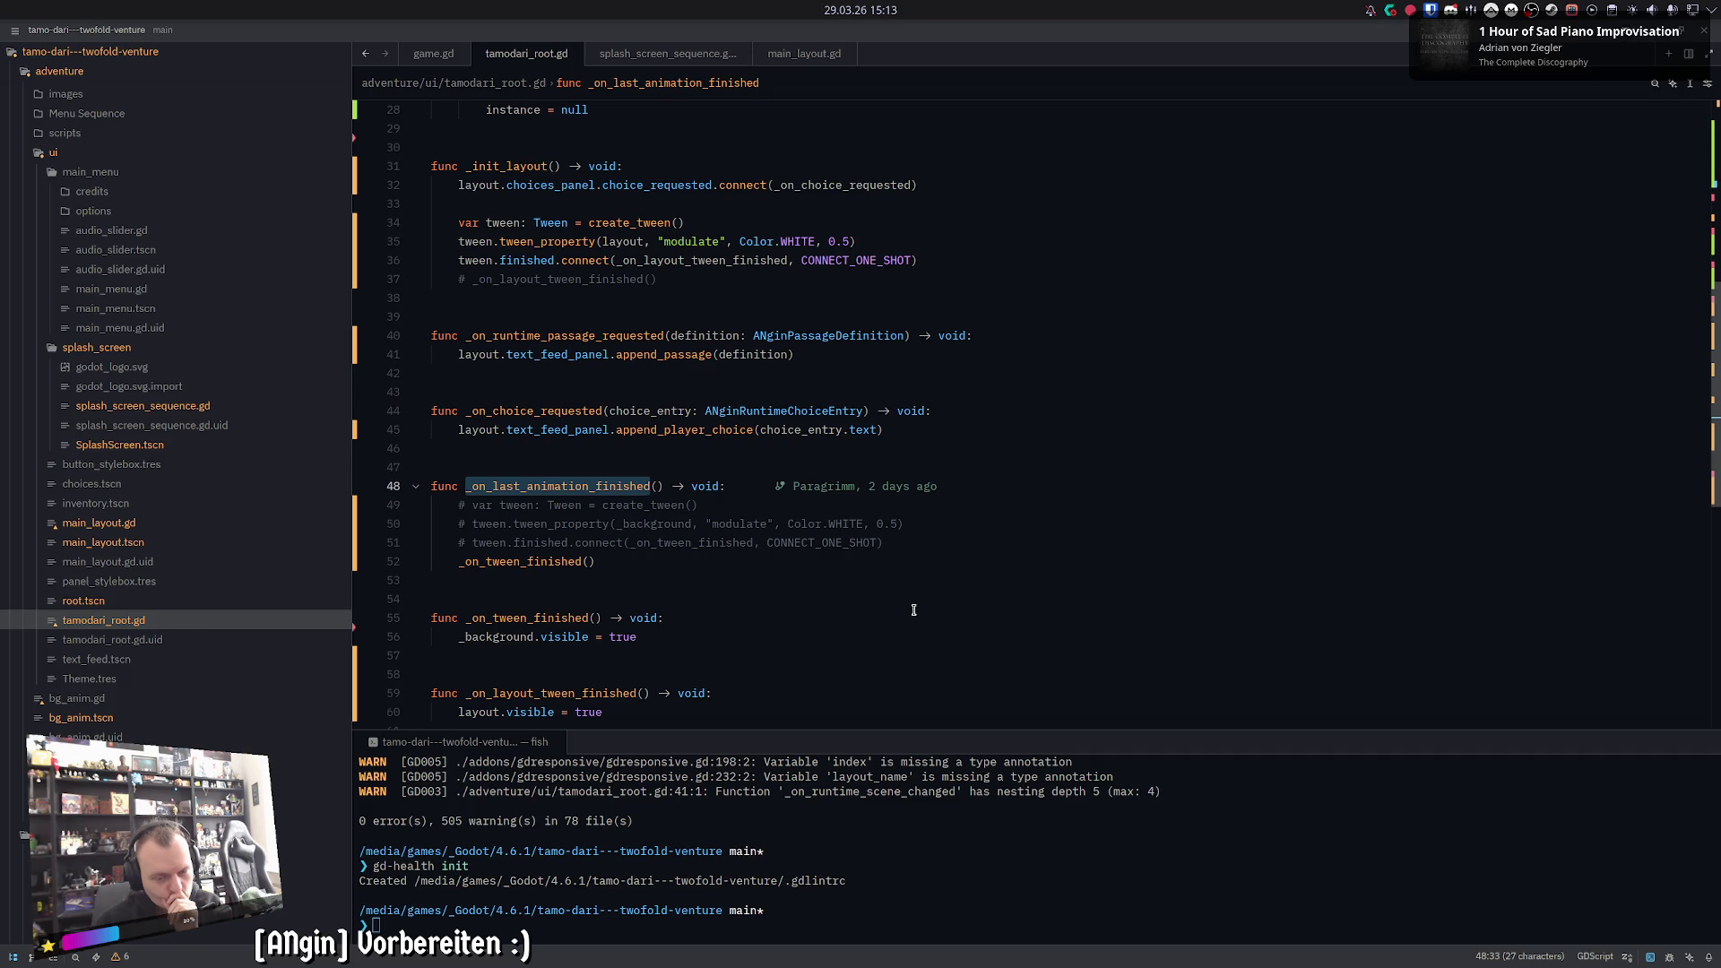
{"action": "left_click", "coordinate": [897, 561]}
Delete the queue_free() line from splash_screen_sequence.gd and save the file.
{"action": "left_click", "coordinate": [638, 55]}
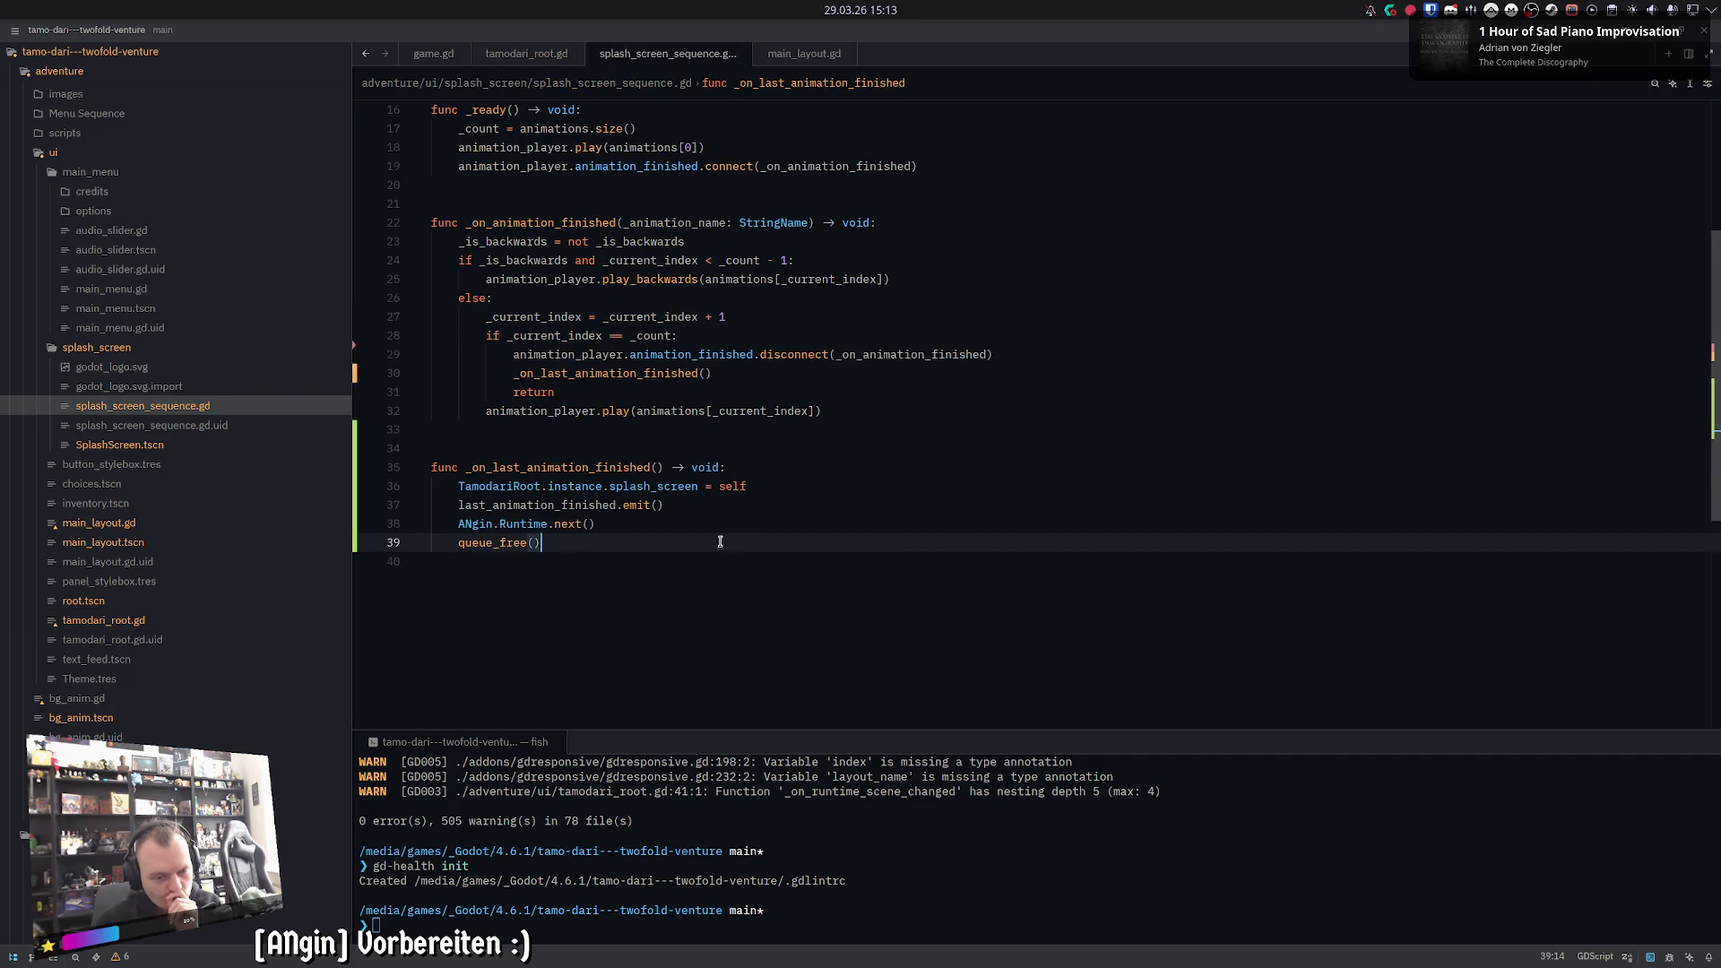
{"action": "key", "text": "shift+Home"}
{"action": "key", "text": "BackSpace"}
{"action": "key", "text": "BackSpace"}
{"action": "key", "text": "BackSpace"}
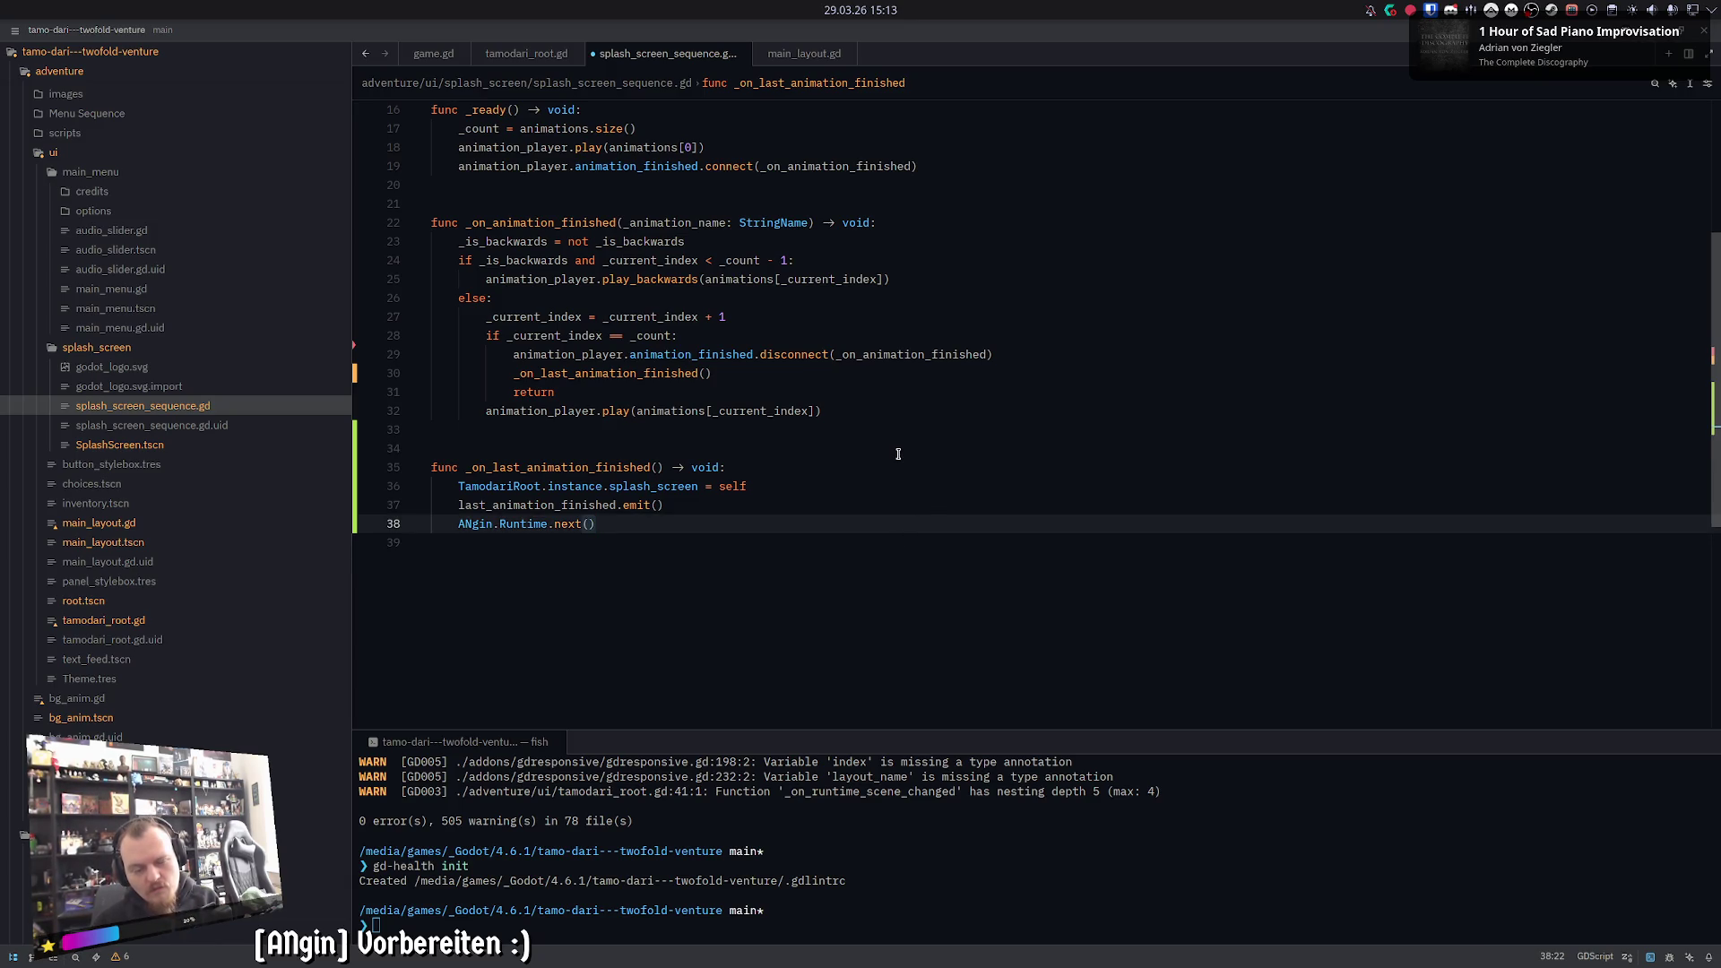
{"action": "key", "text": "ctrl+s"}
{"action": "key", "text": "ctrl+Tab"}
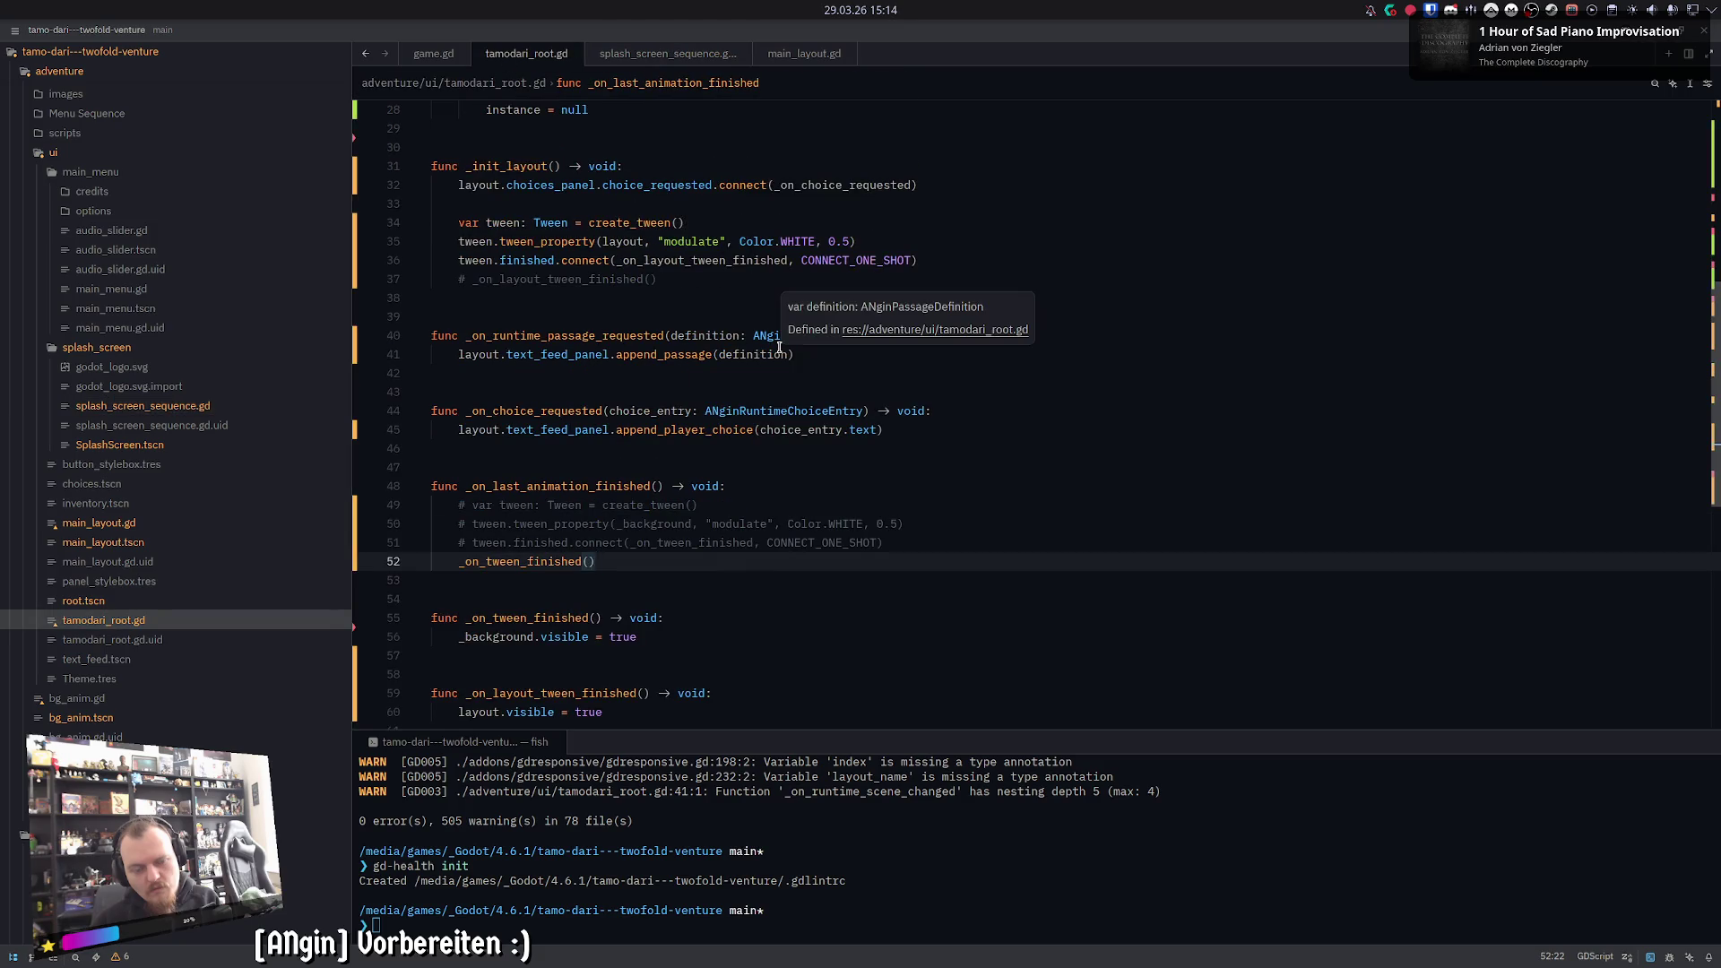
{"action": "key", "text": "alt+Tab"}
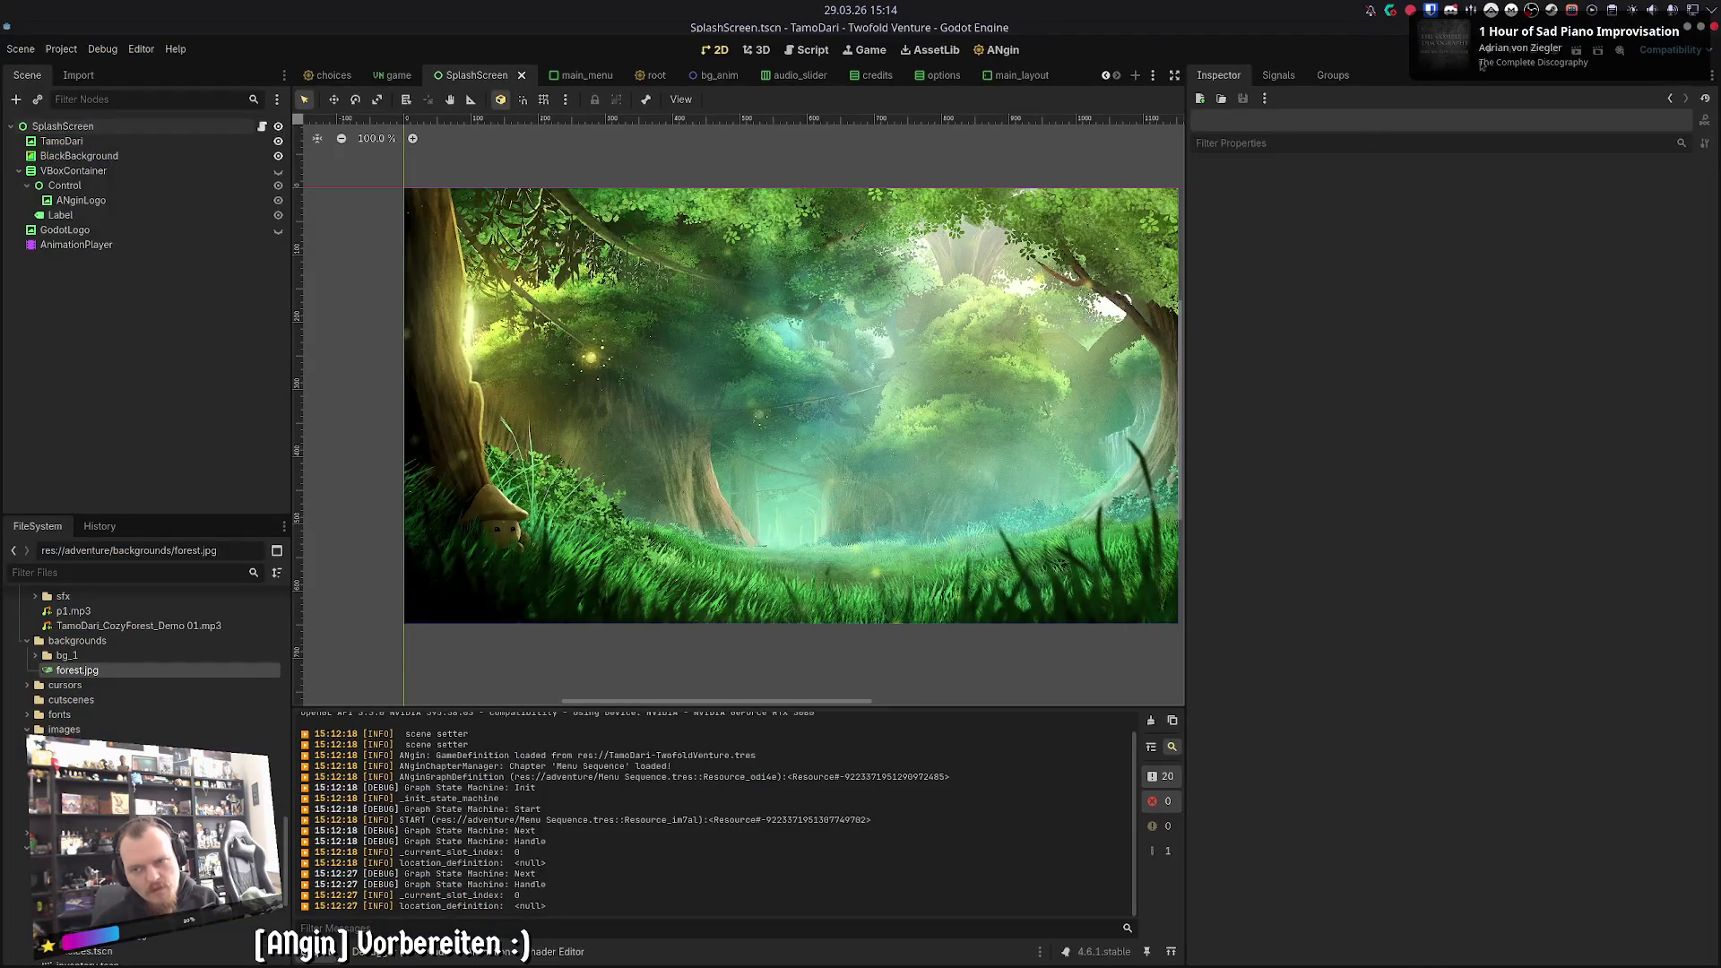
Test-run the game to watch the splash screen, then return to tamodari_root.gd.
{"action": "key", "text": "F5"}
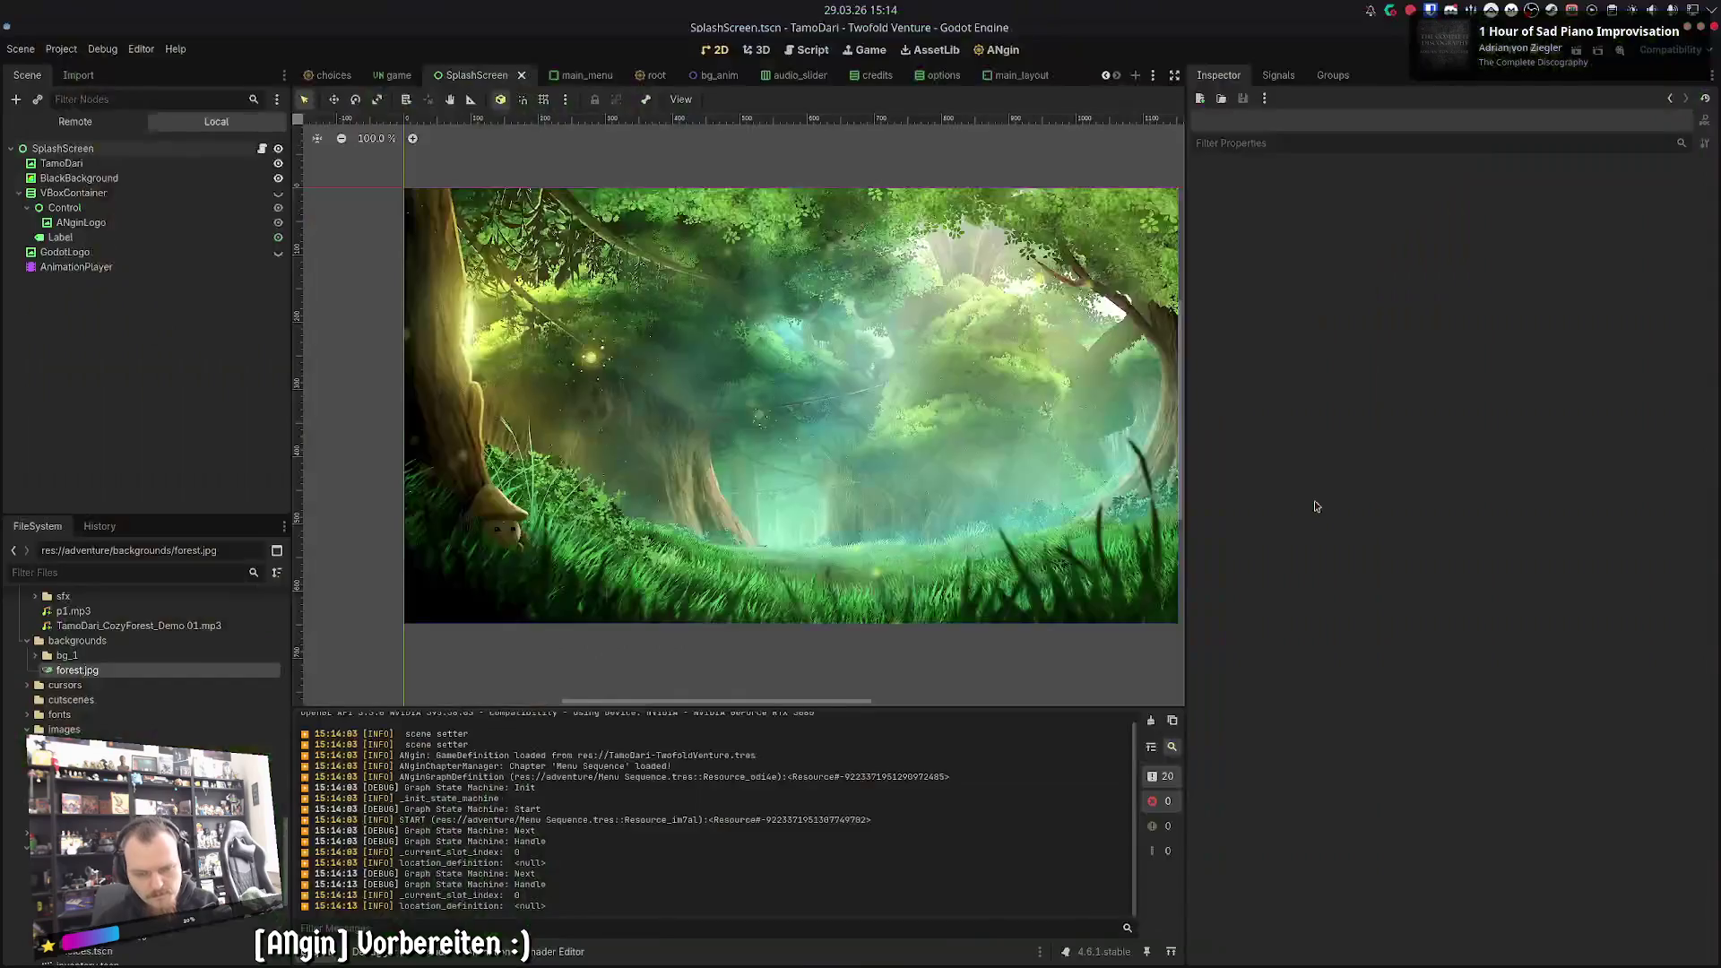
{"action": "key", "text": "alt+Tab"}
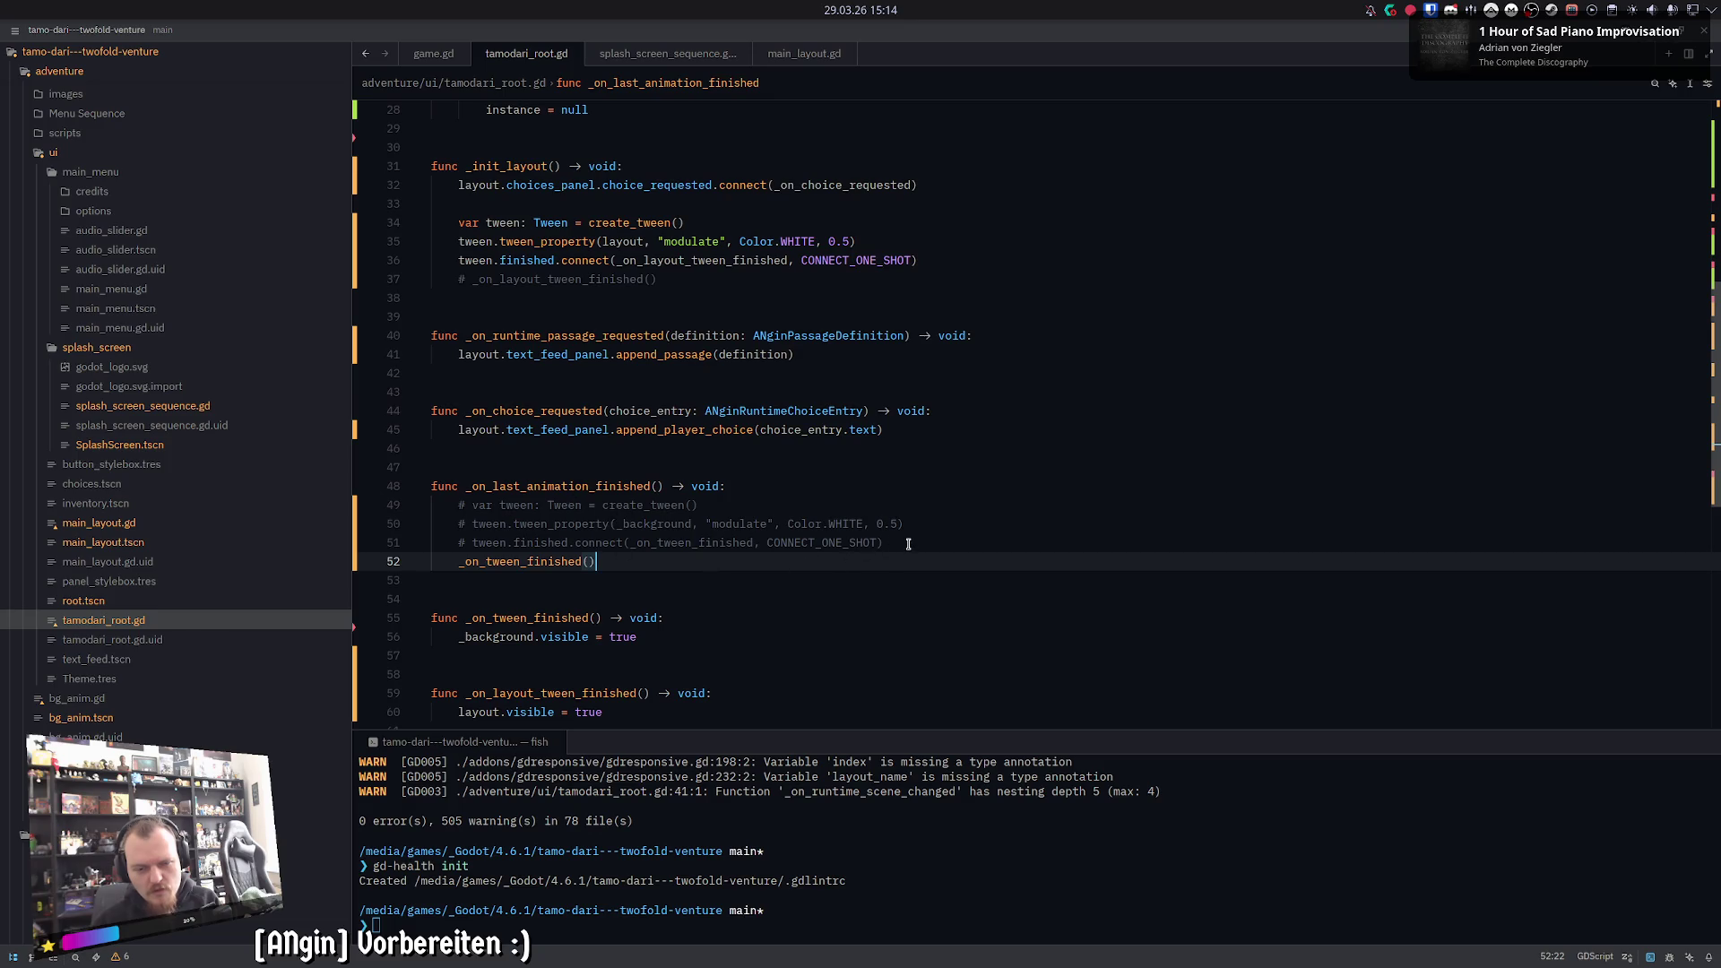
Uncomment tween lines 49–51 and add a tween_property fading splash_screen's "modulate".
{"action": "left_click_drag", "start_coordinate": [908, 545], "coordinate": [459, 505]}
{"action": "key", "text": "ctrl+slash"}
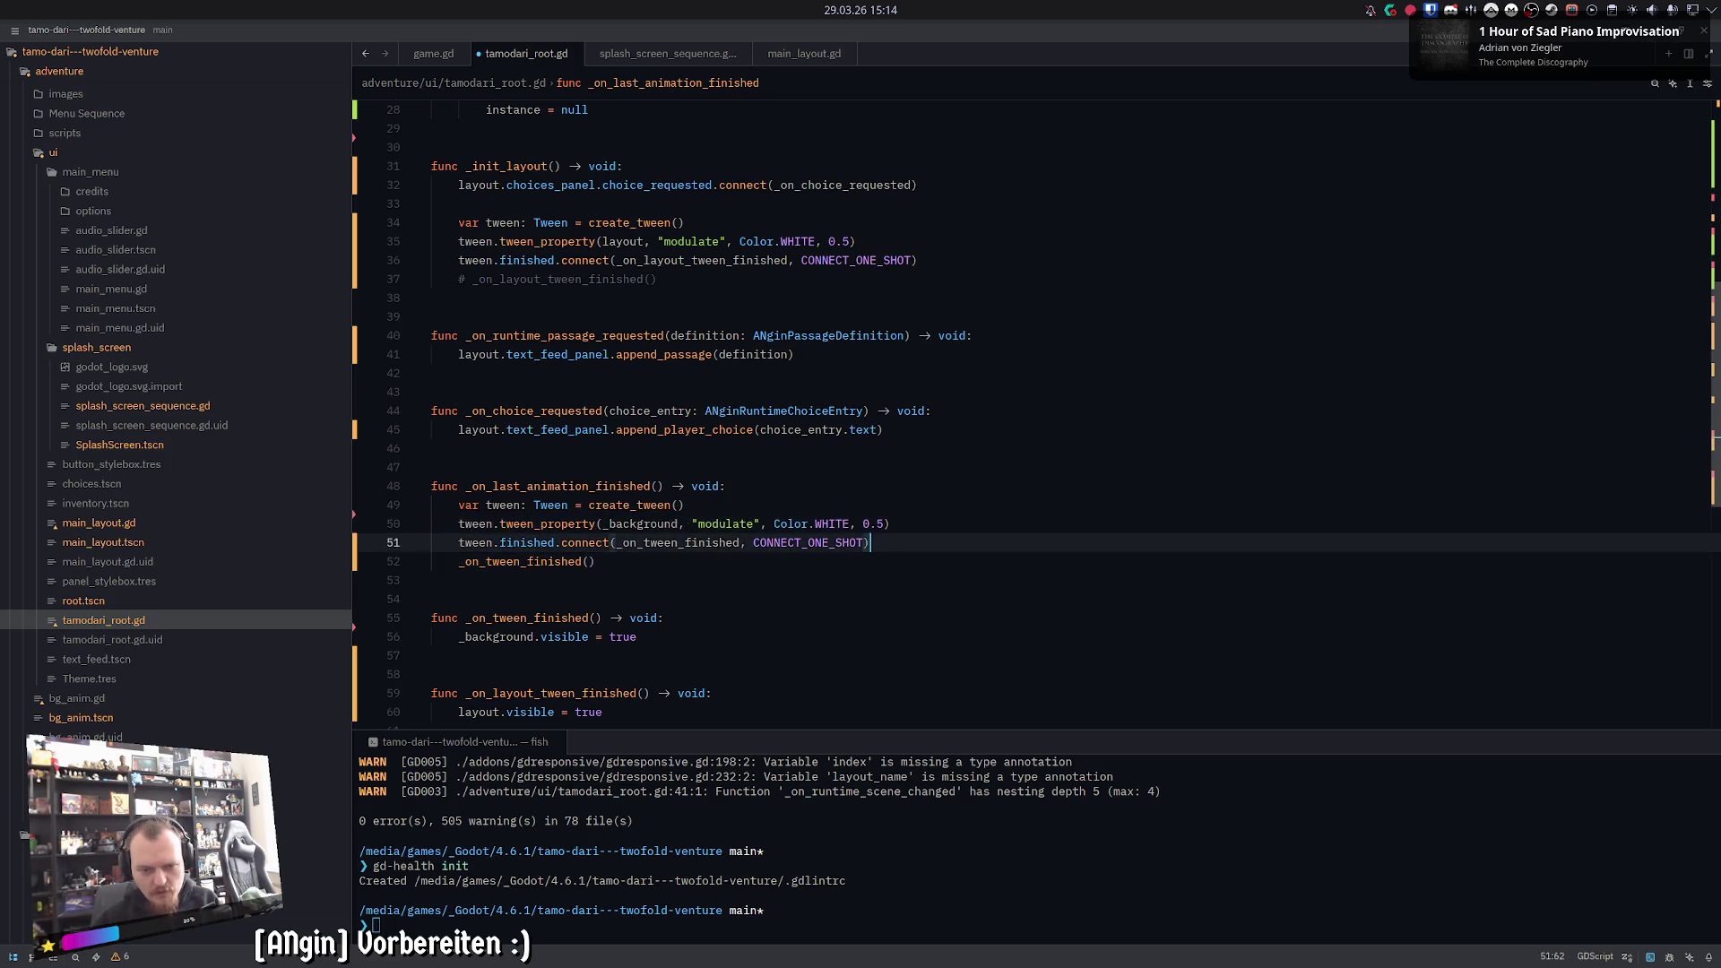
{"action": "key", "text": "Up"}
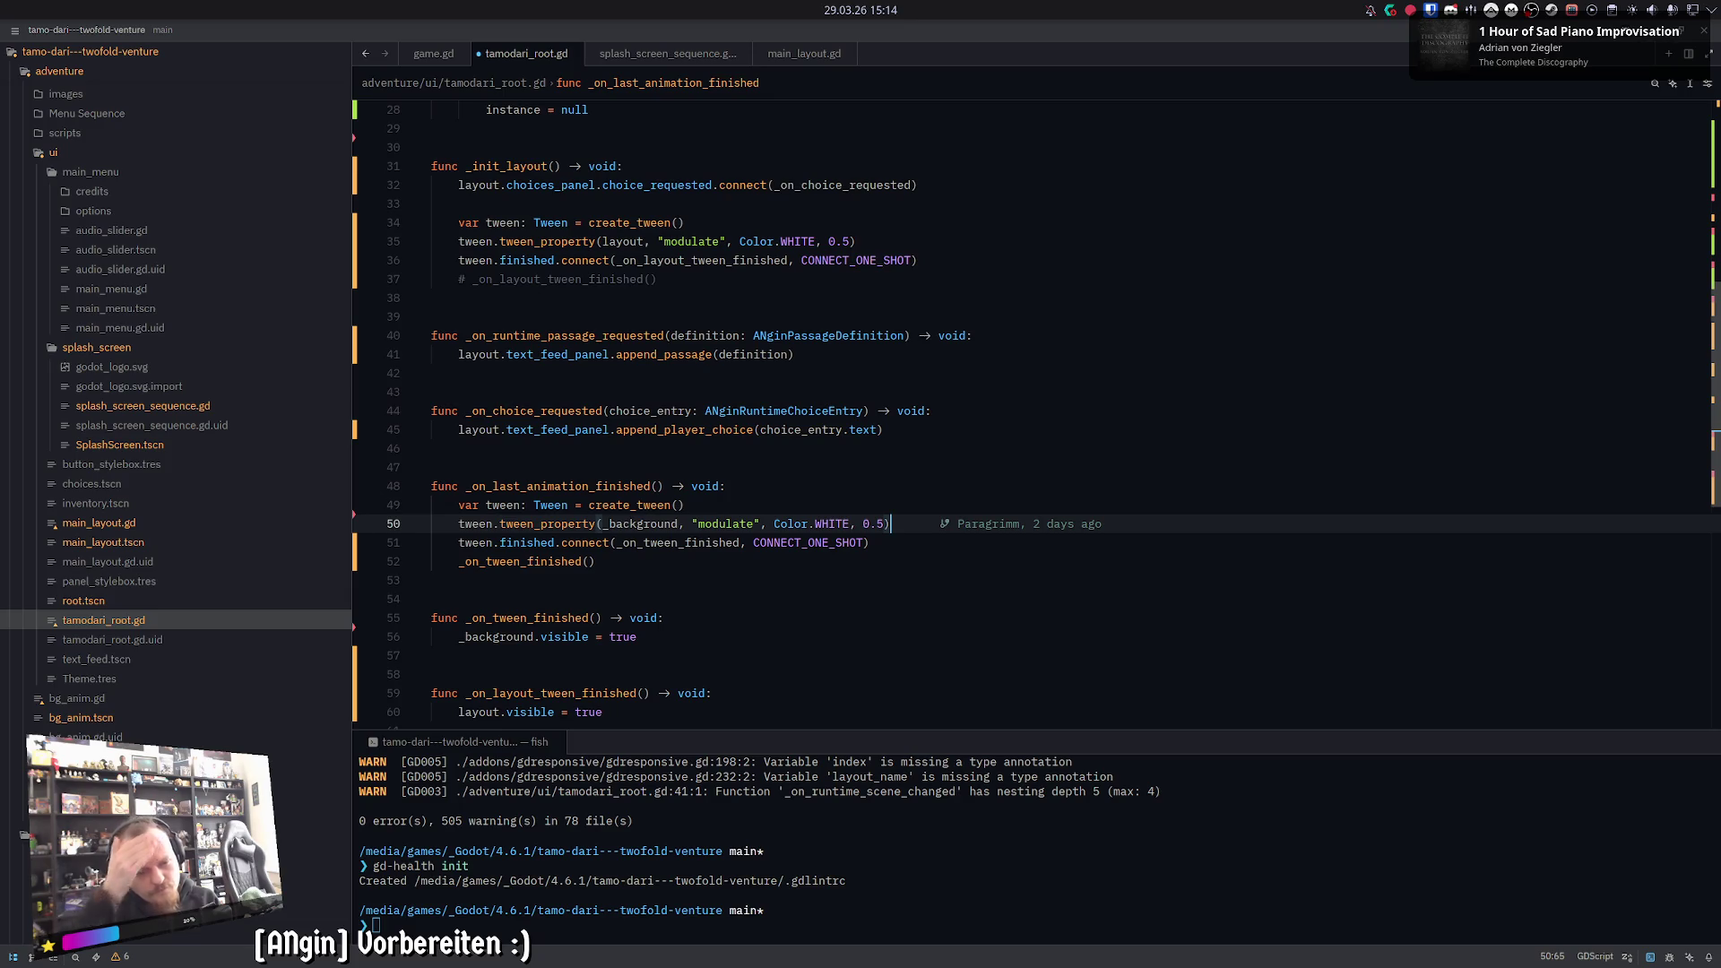
{"action": "key", "text": "Return"}
{"action": "type", "text": "tween.twee"}
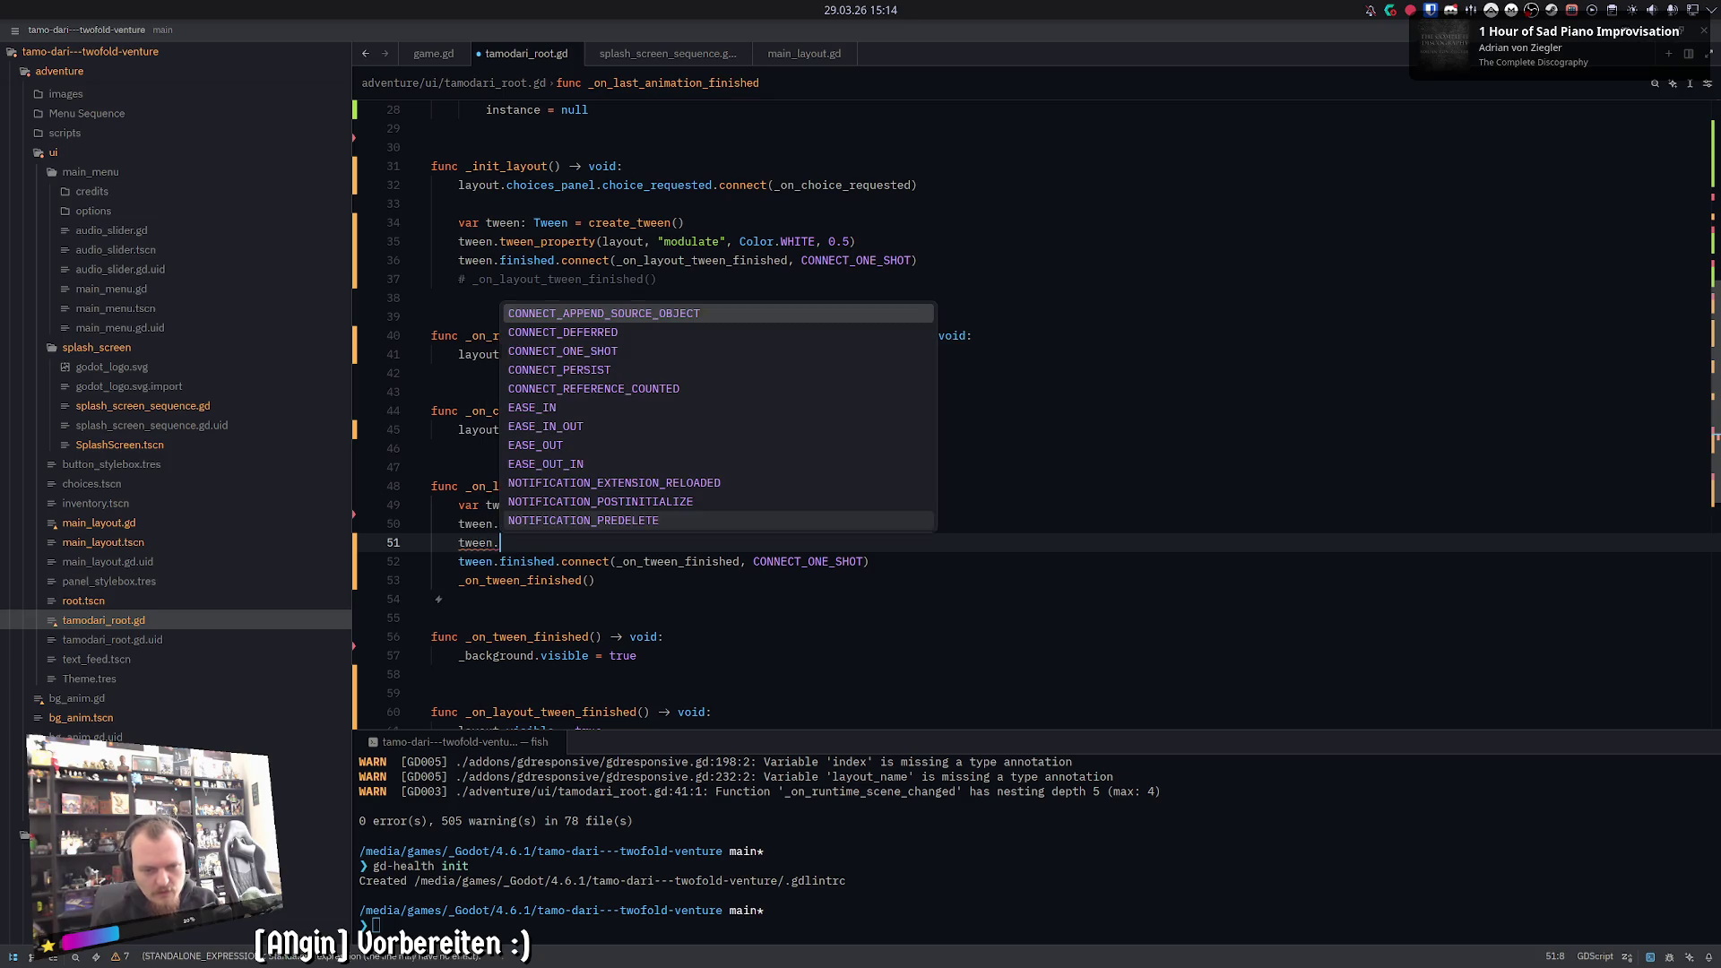
{"action": "type", "text": "npo"}
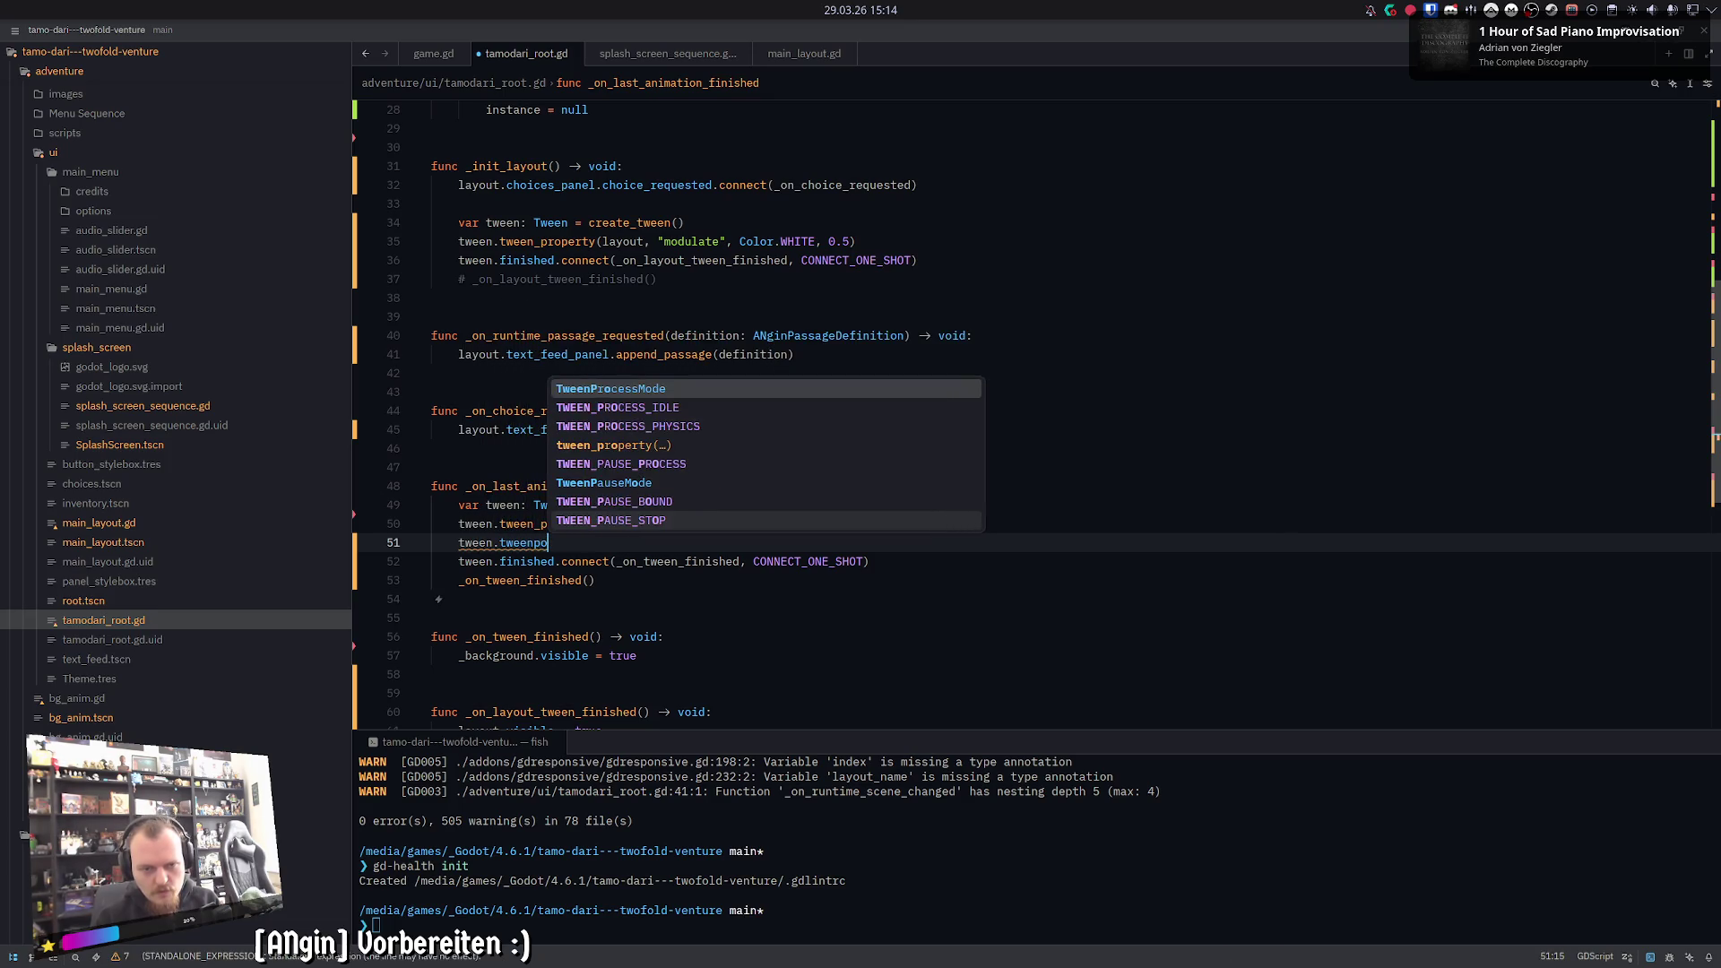
{"action": "key", "text": "Down"}
{"action": "key", "text": "Down"}
{"action": "key", "text": "Down"}
{"action": "key", "text": "Return"}
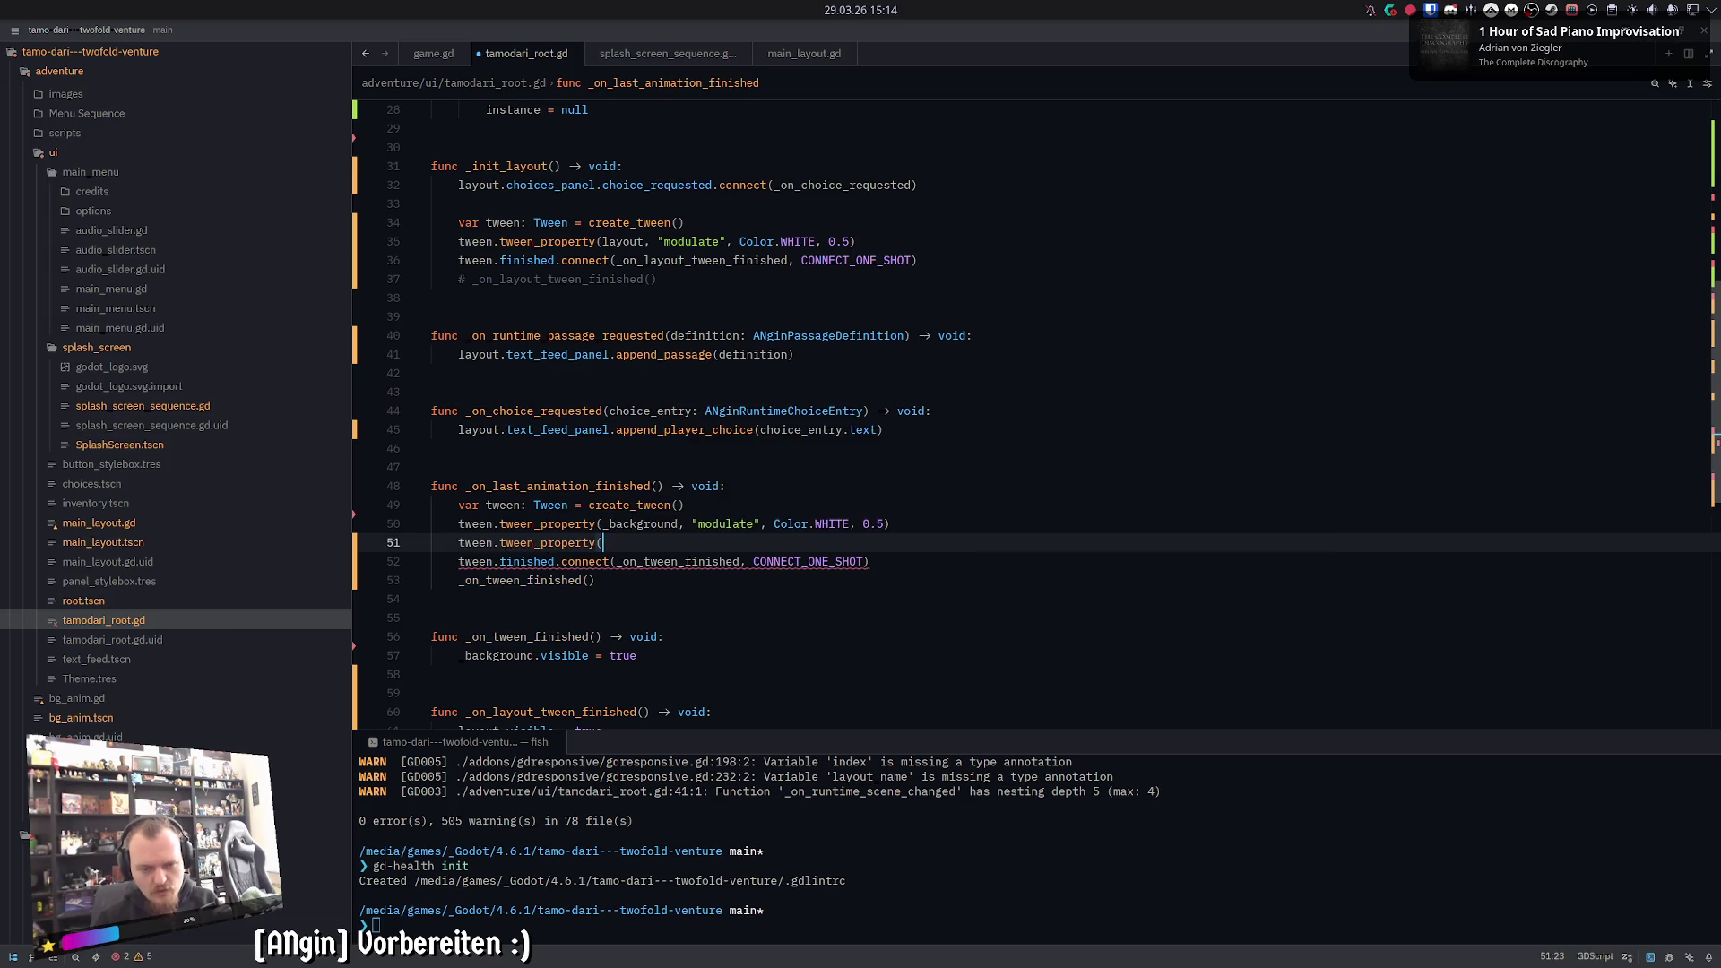
{"action": "type", "text": "_splas"}
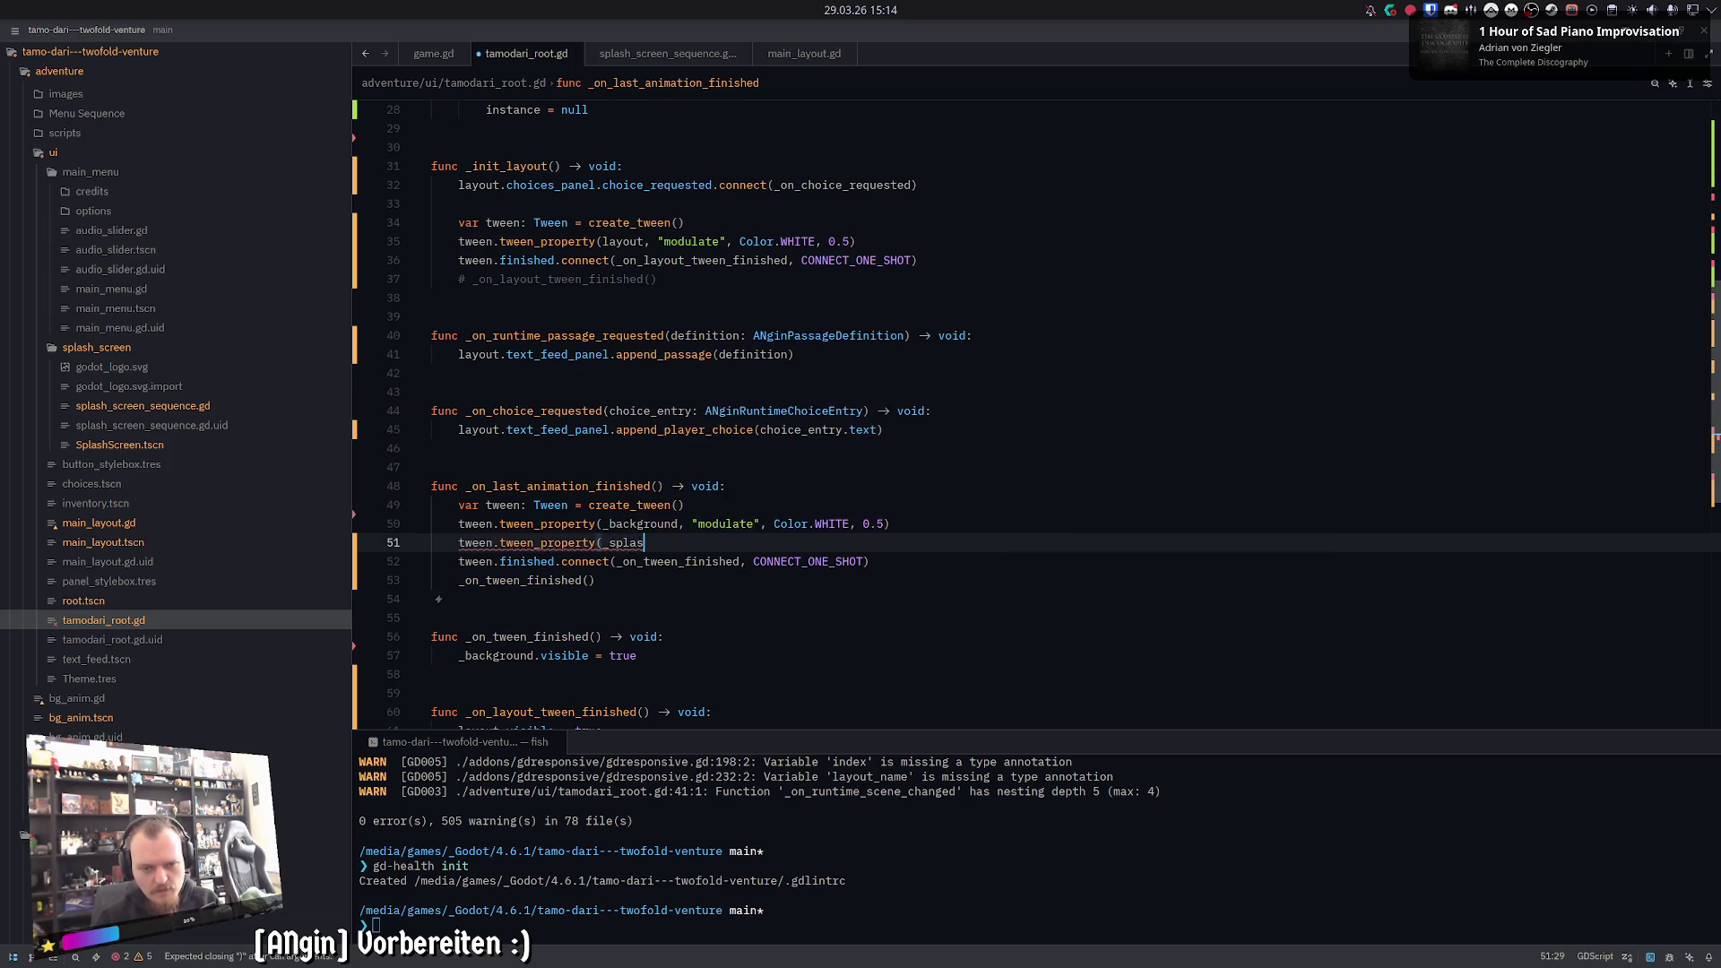
{"action": "key", "text": "BackSpace"}
{"action": "key", "text": "BackSpace"}
{"action": "key", "text": "BackSpace"}
{"action": "type", "text": "splash_screen"}
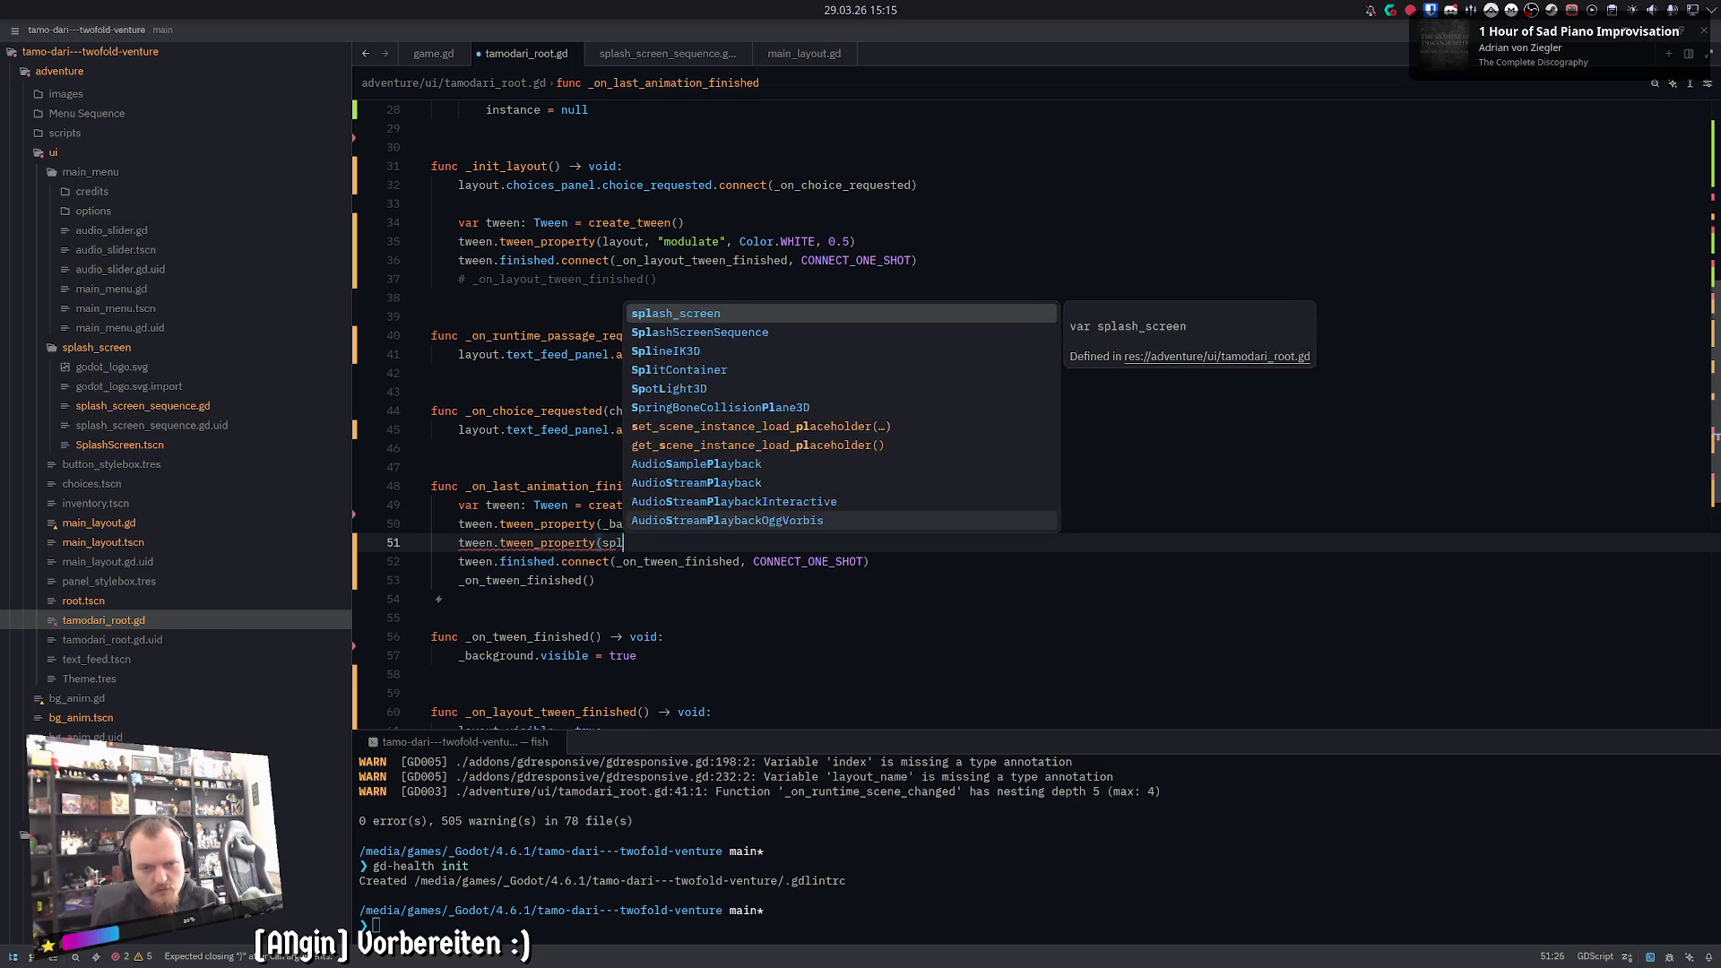
{"action": "type", "text": ", \"mo"}
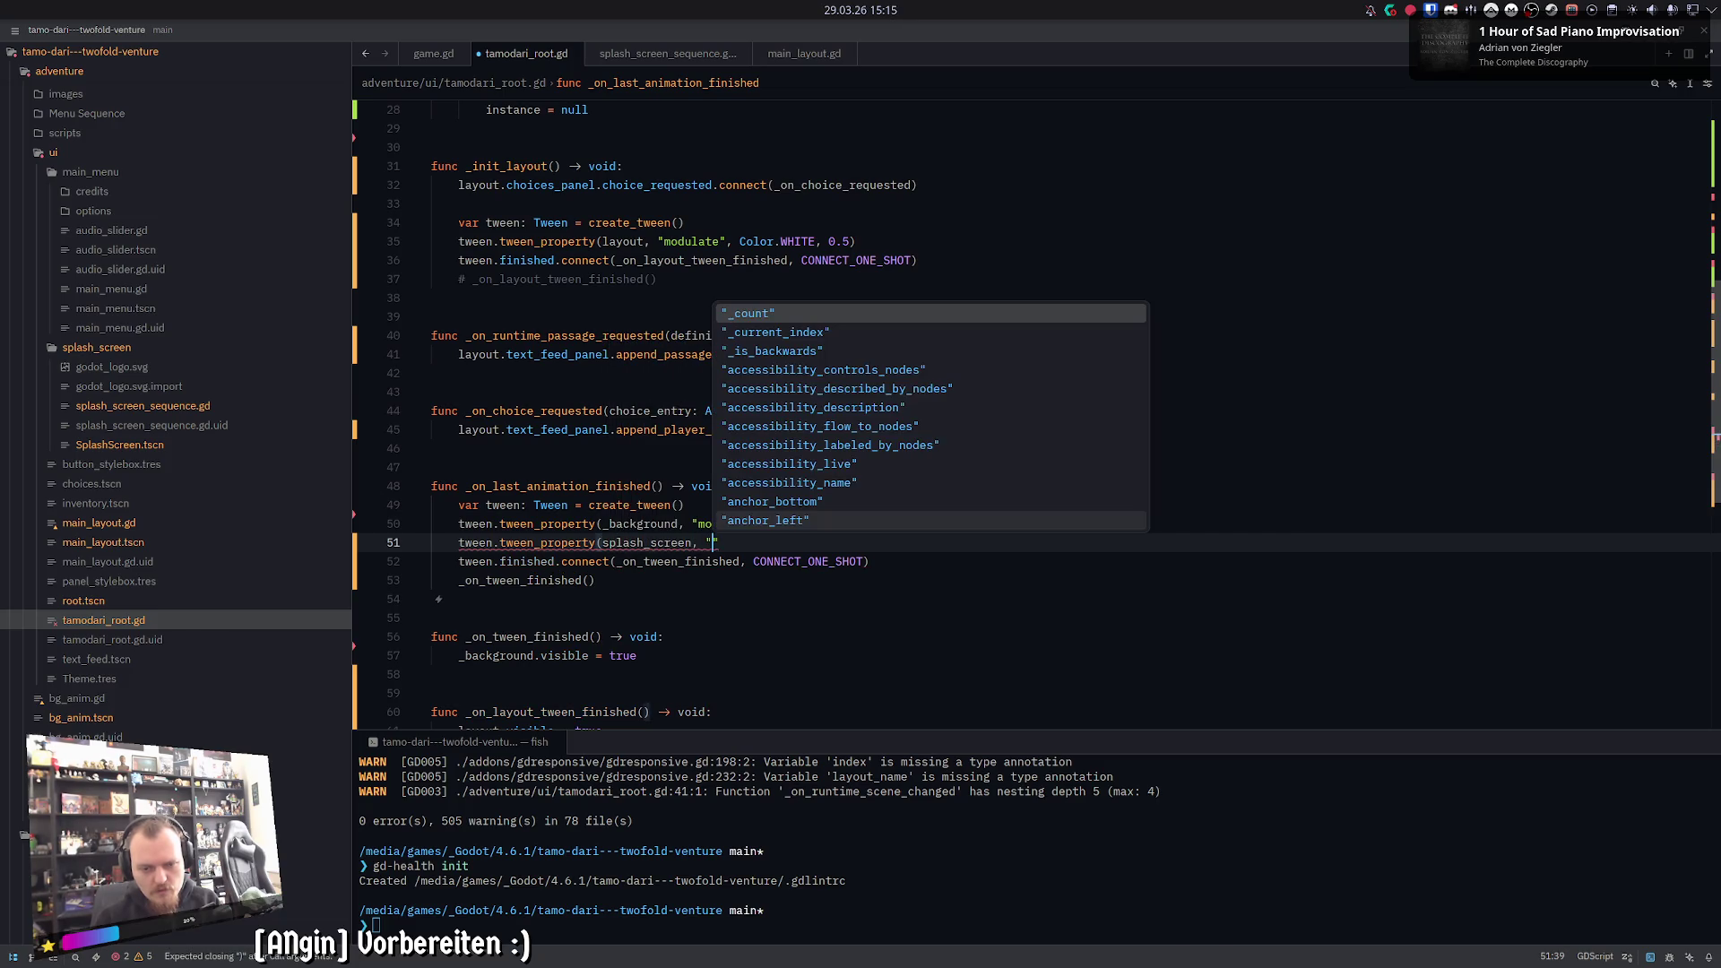
{"action": "type", "text": "du"}
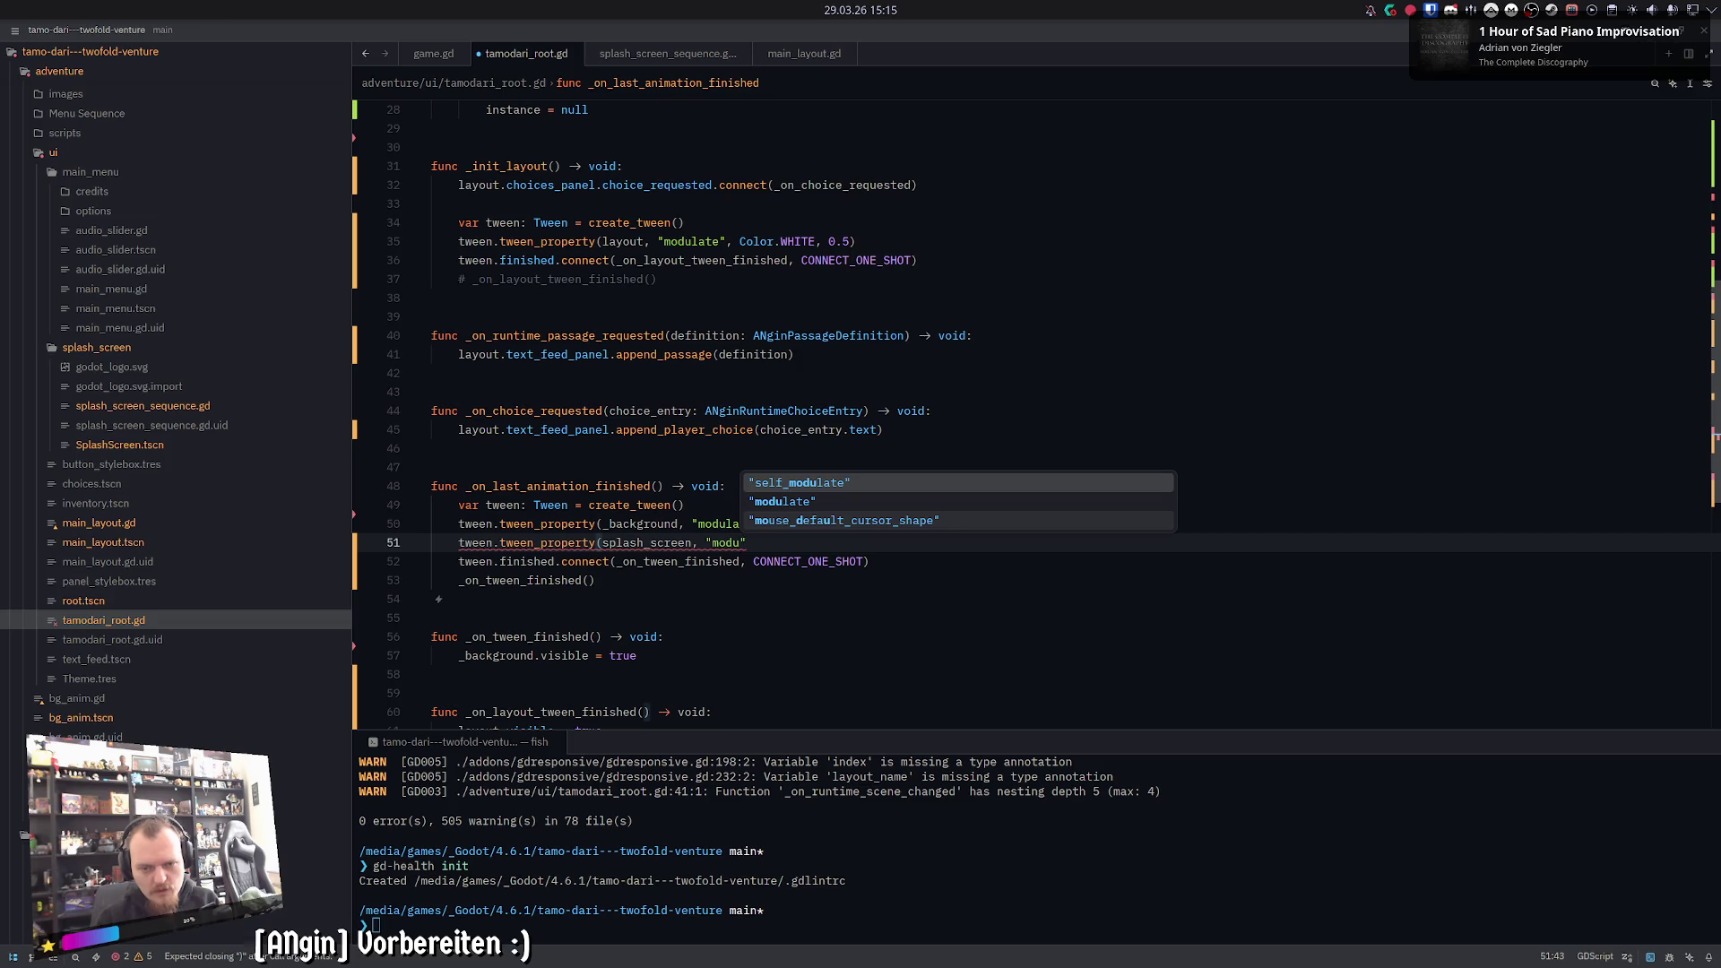
{"action": "key", "text": "Down"}
{"action": "key", "text": "Return"}
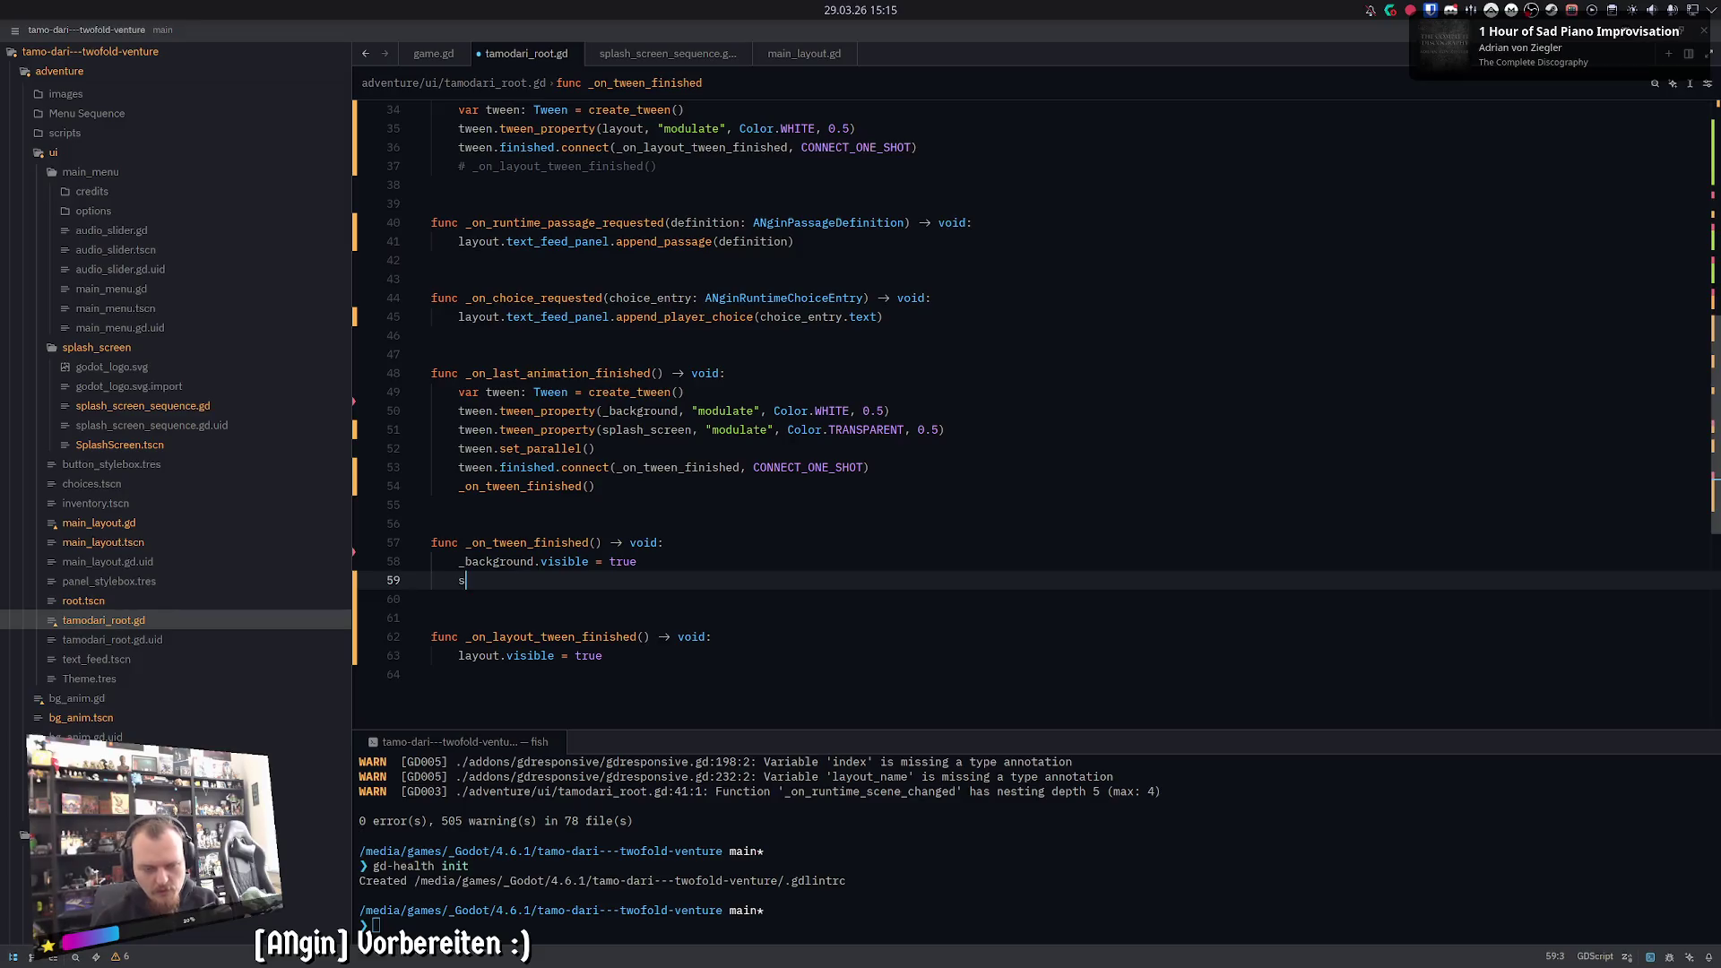
End _on_tween_finished with splash_screen.queue_free() and save tamodari_root.gd.
{"action": "type", "text": "splash_screen"}
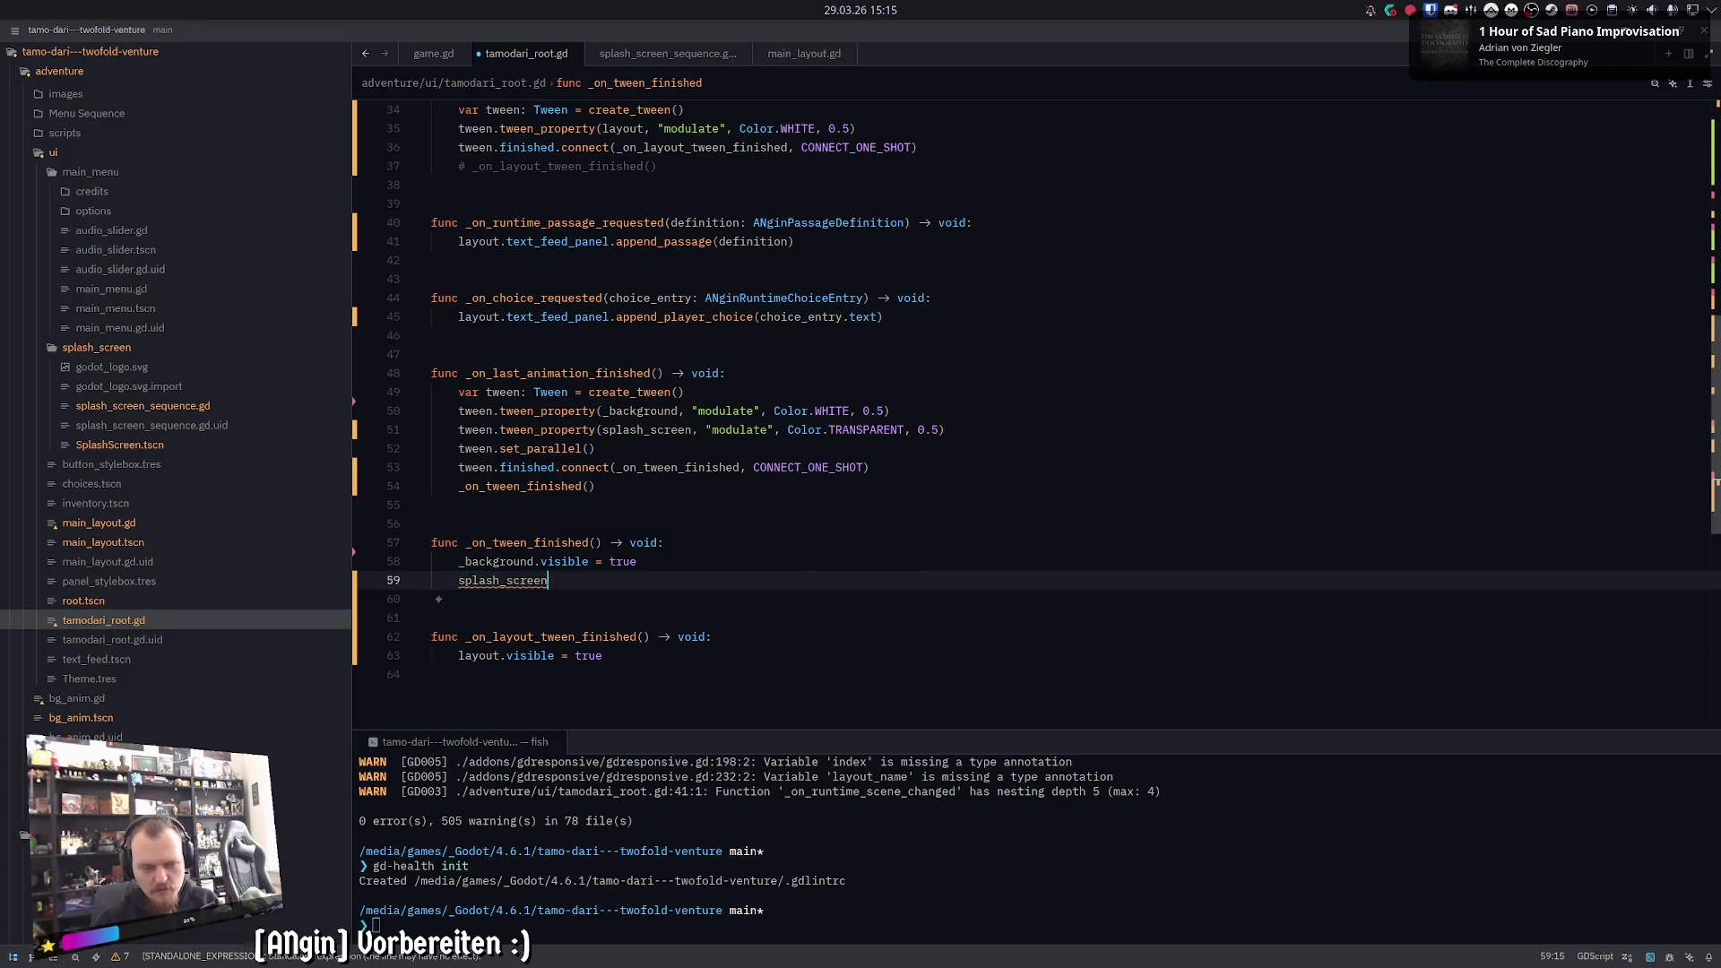
{"action": "type", "text": ".queue"}
{"action": "key", "text": "Return"}
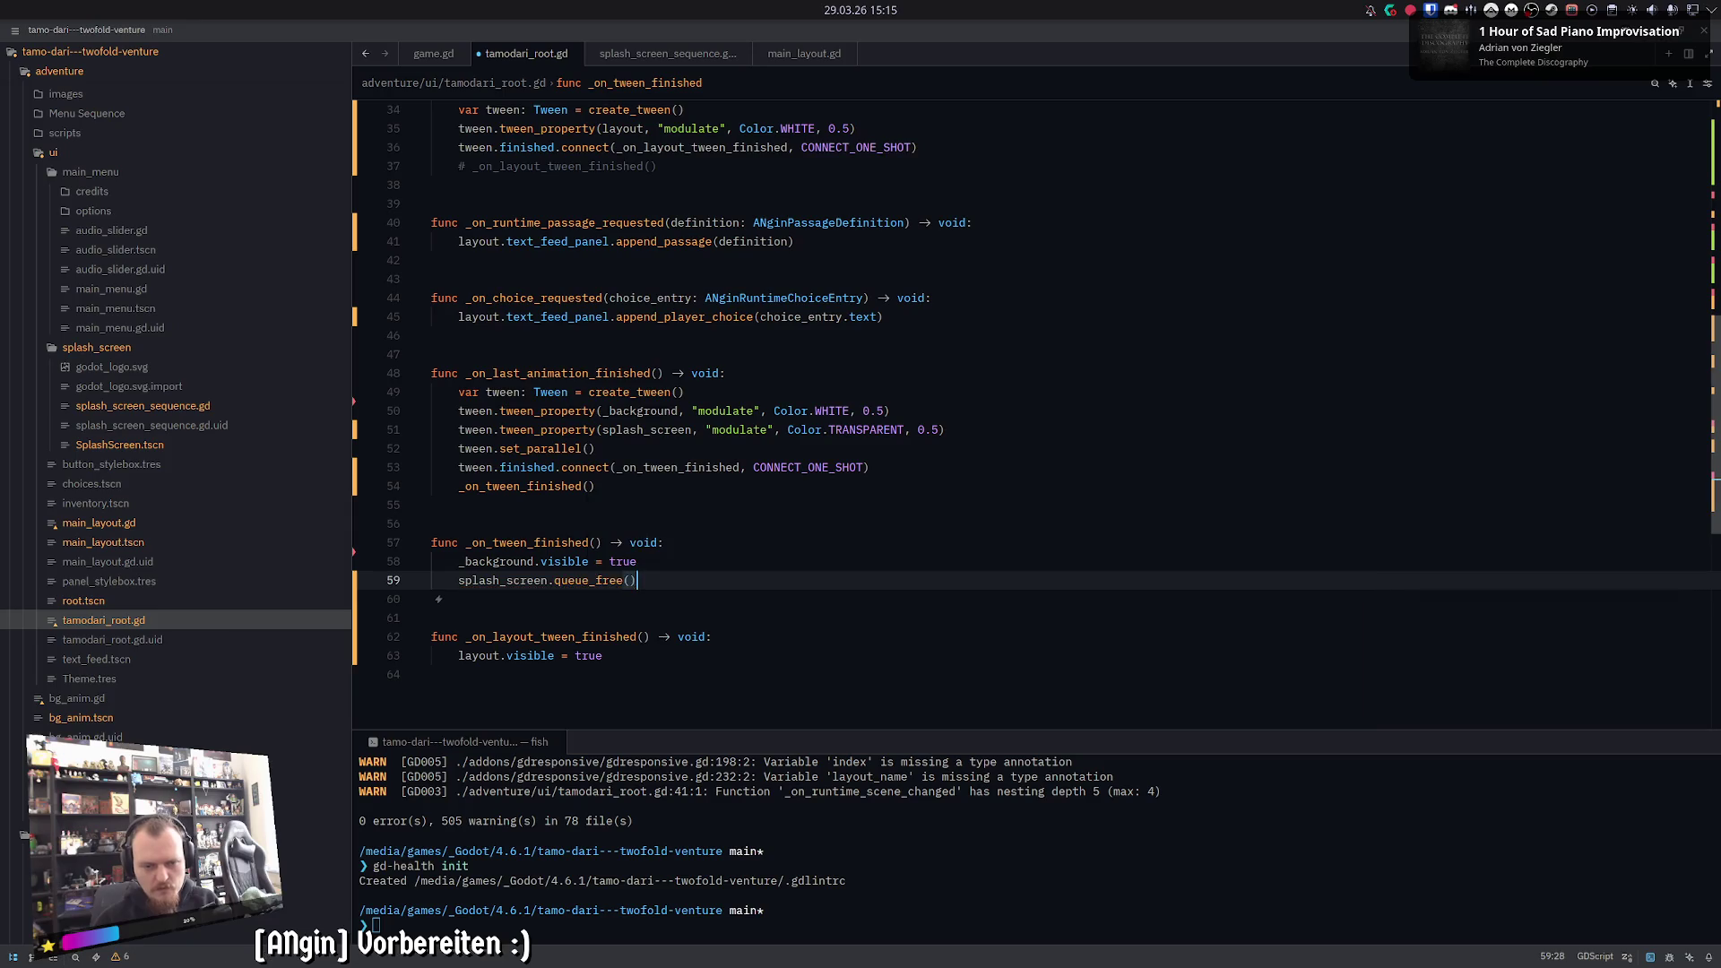
{"action": "key", "text": "ctrl+s"}
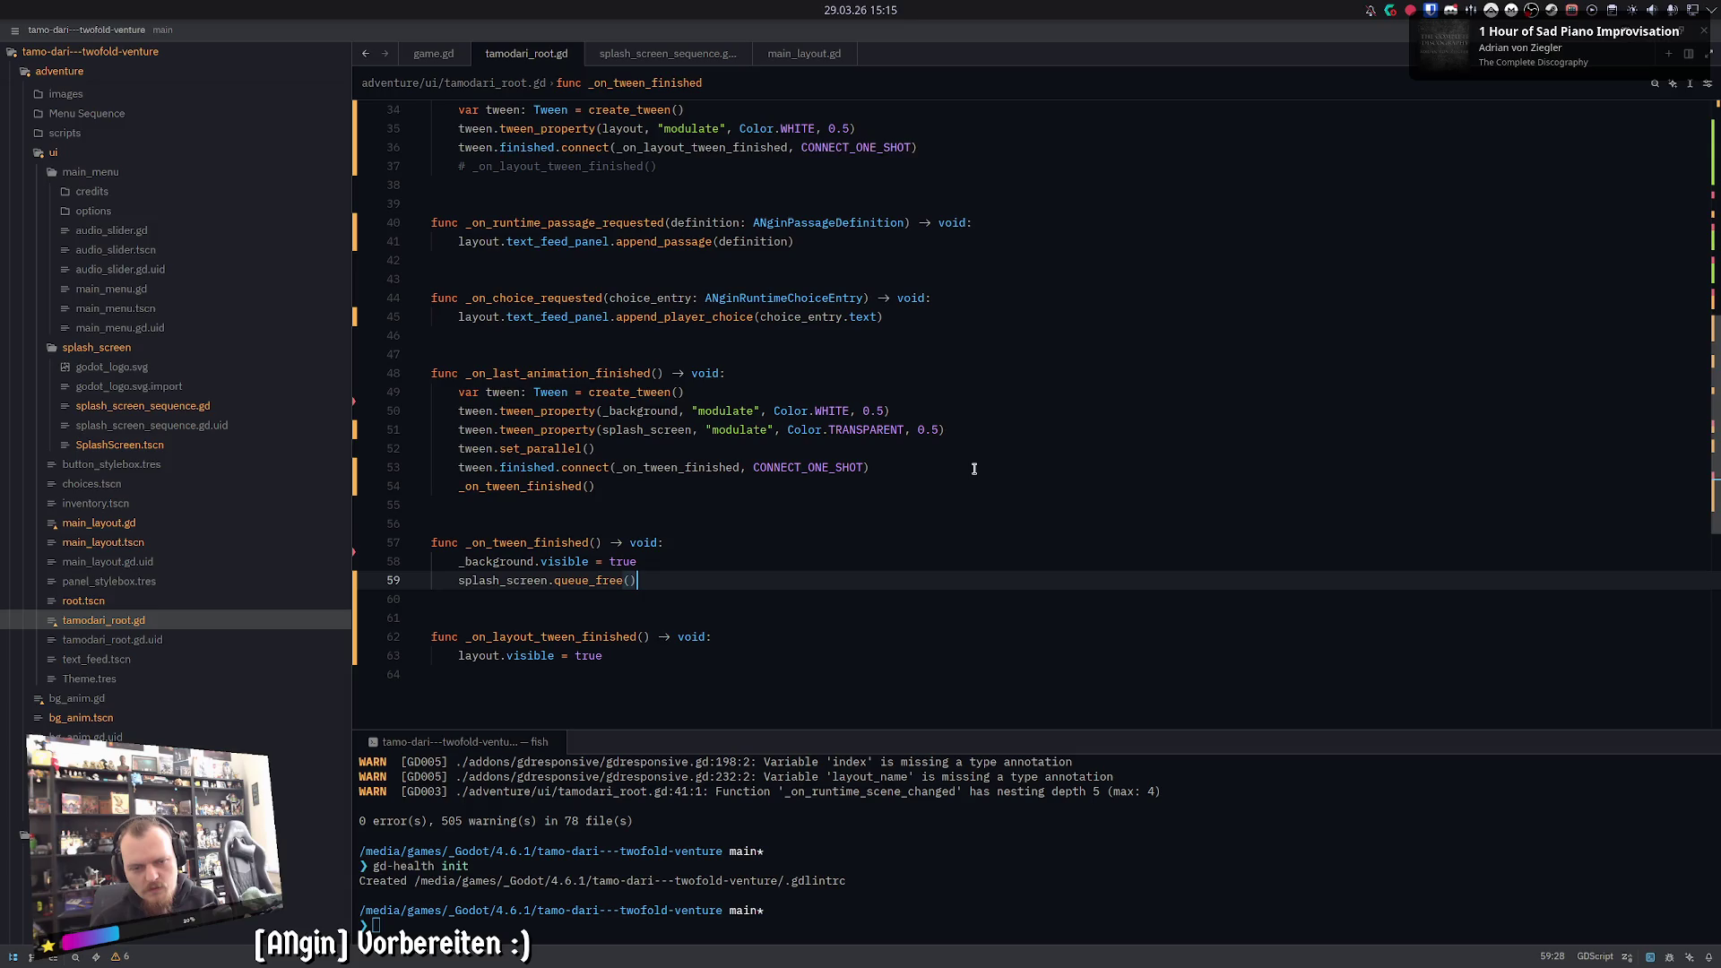
{"action": "key", "text": "alt+Tab"}
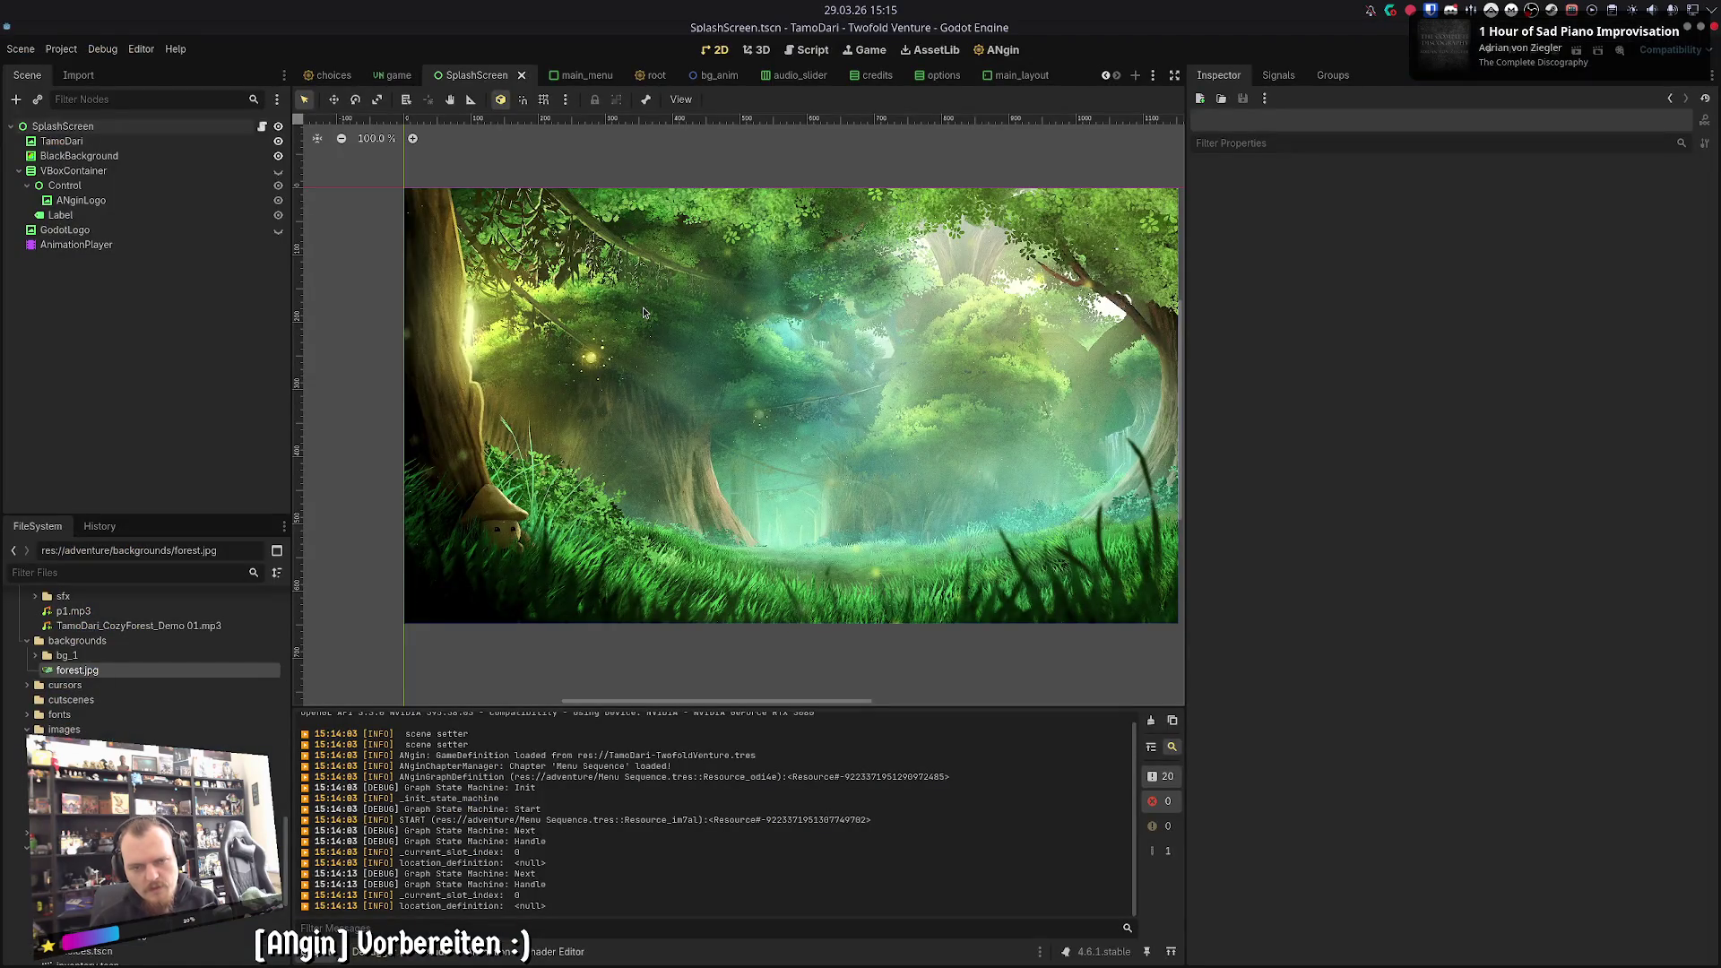
Open the main_layout scene in Godot, then return to the tween code in Zed.
{"action": "left_click", "coordinate": [1017, 75]}
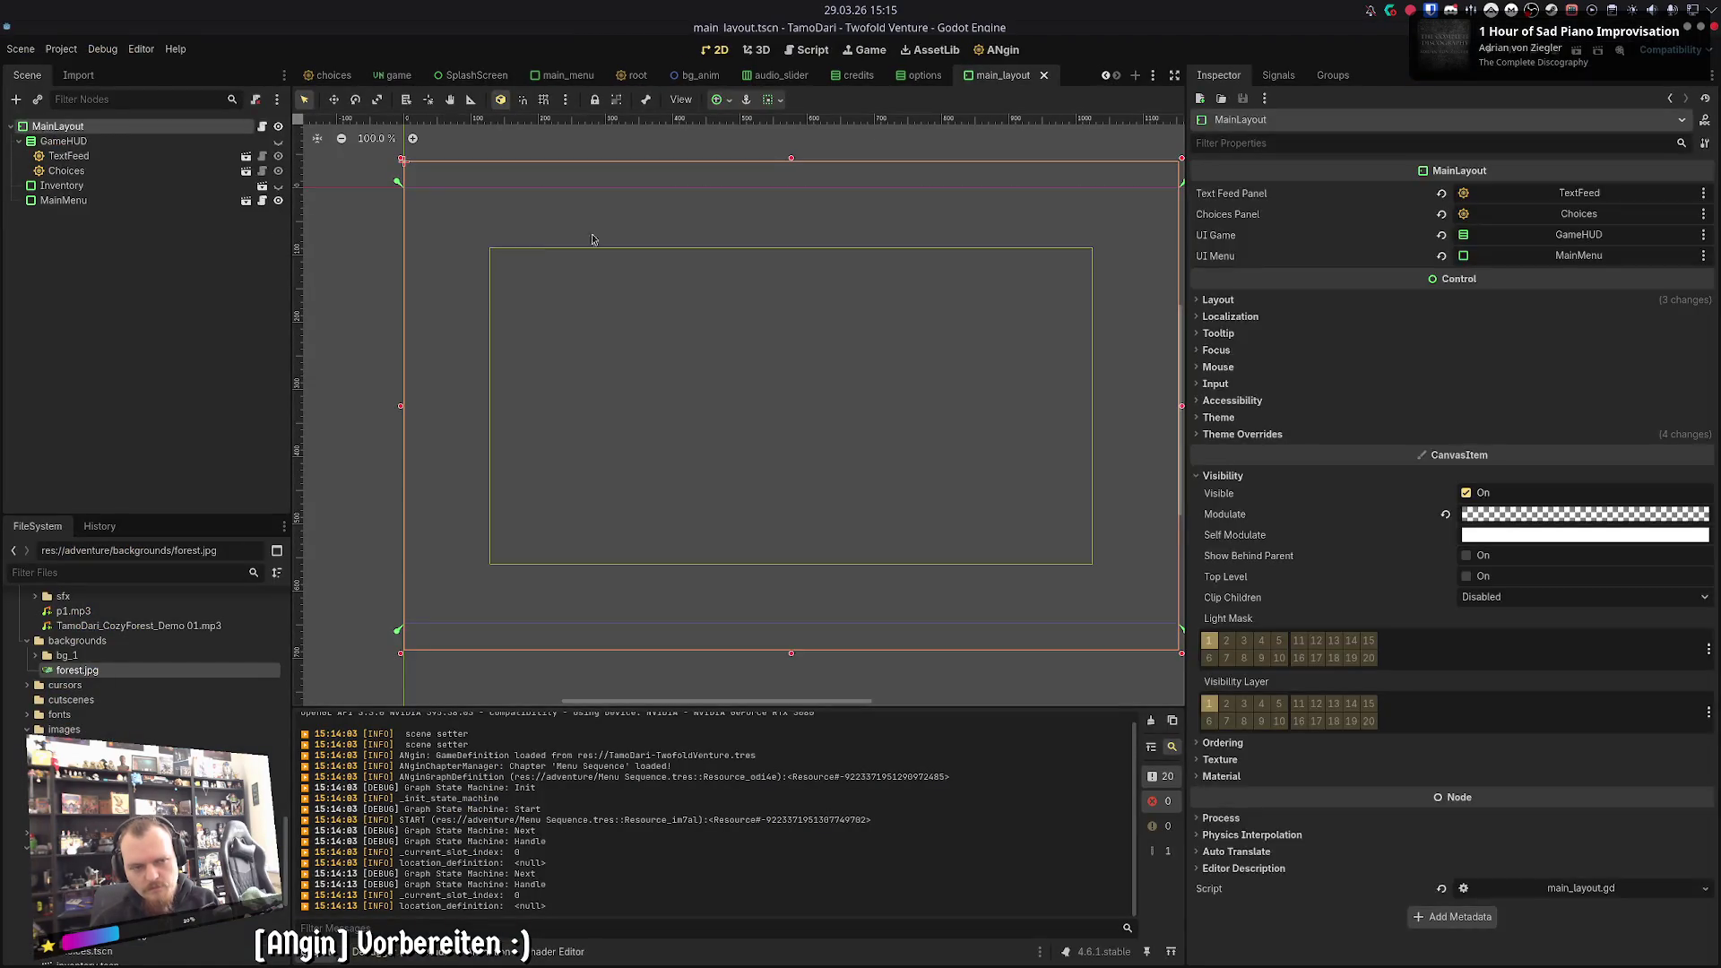
{"action": "key", "text": "alt+Tab"}
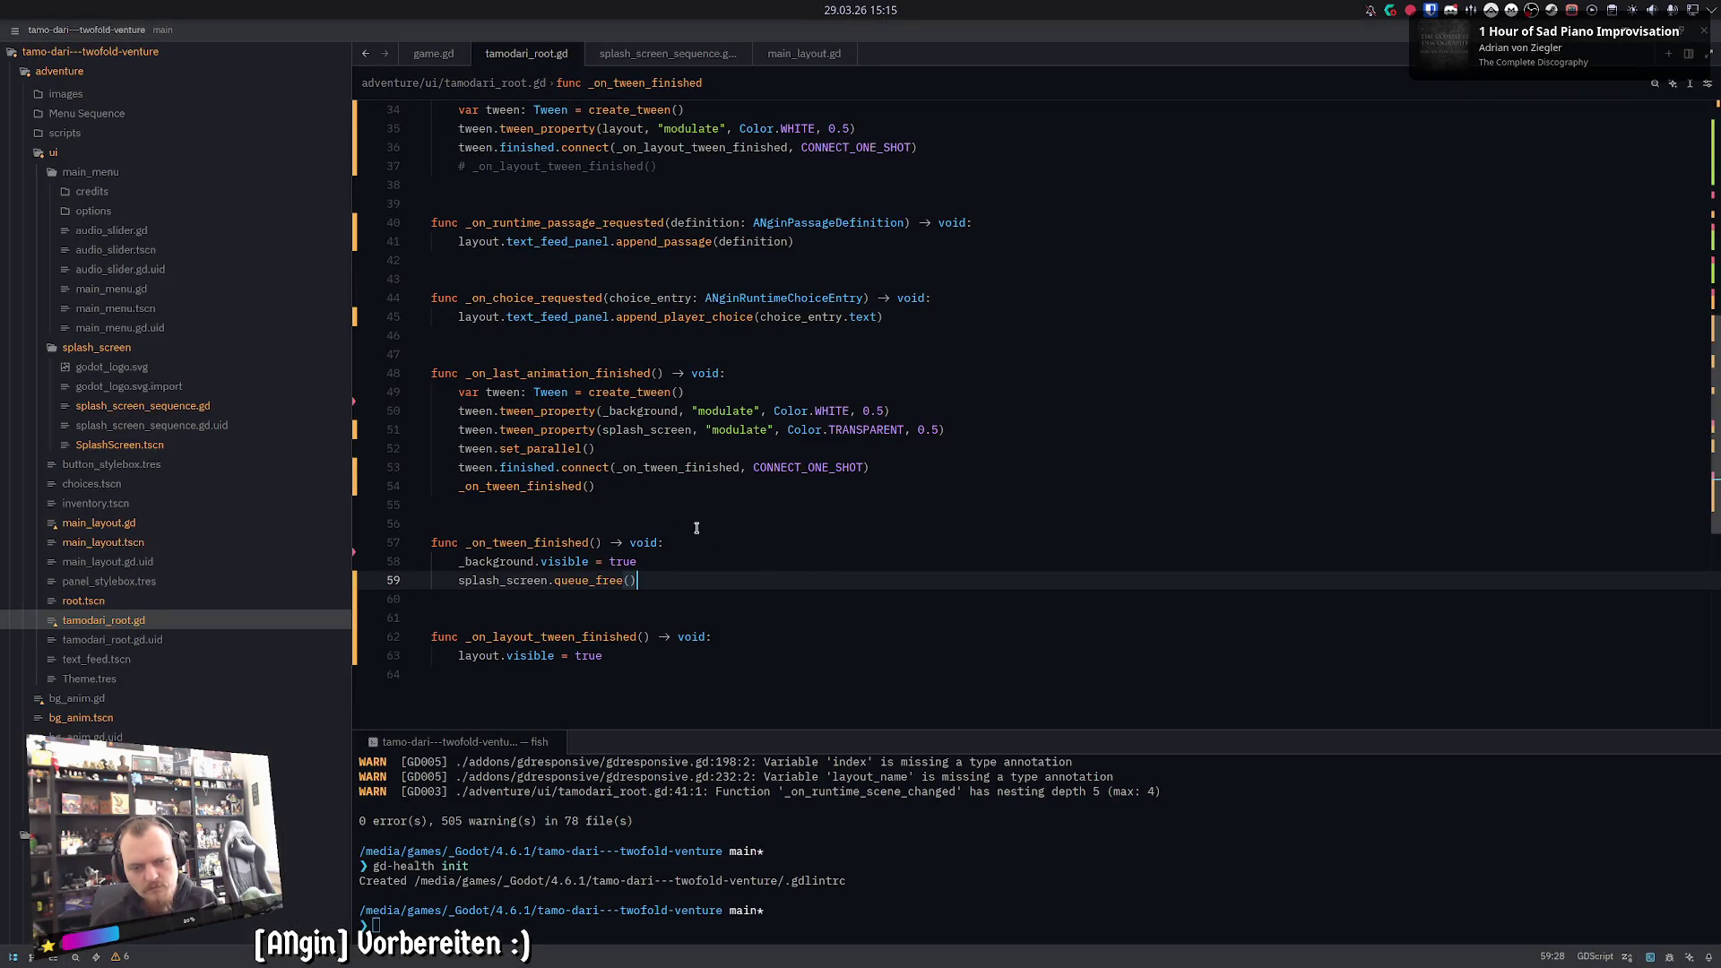
{"action": "scroll", "coordinate": [819, 572], "scroll_direction": "up", "scroll_amount": 3}
{"action": "scroll", "coordinate": [819, 571], "scroll_direction": "up", "scroll_amount": 8}
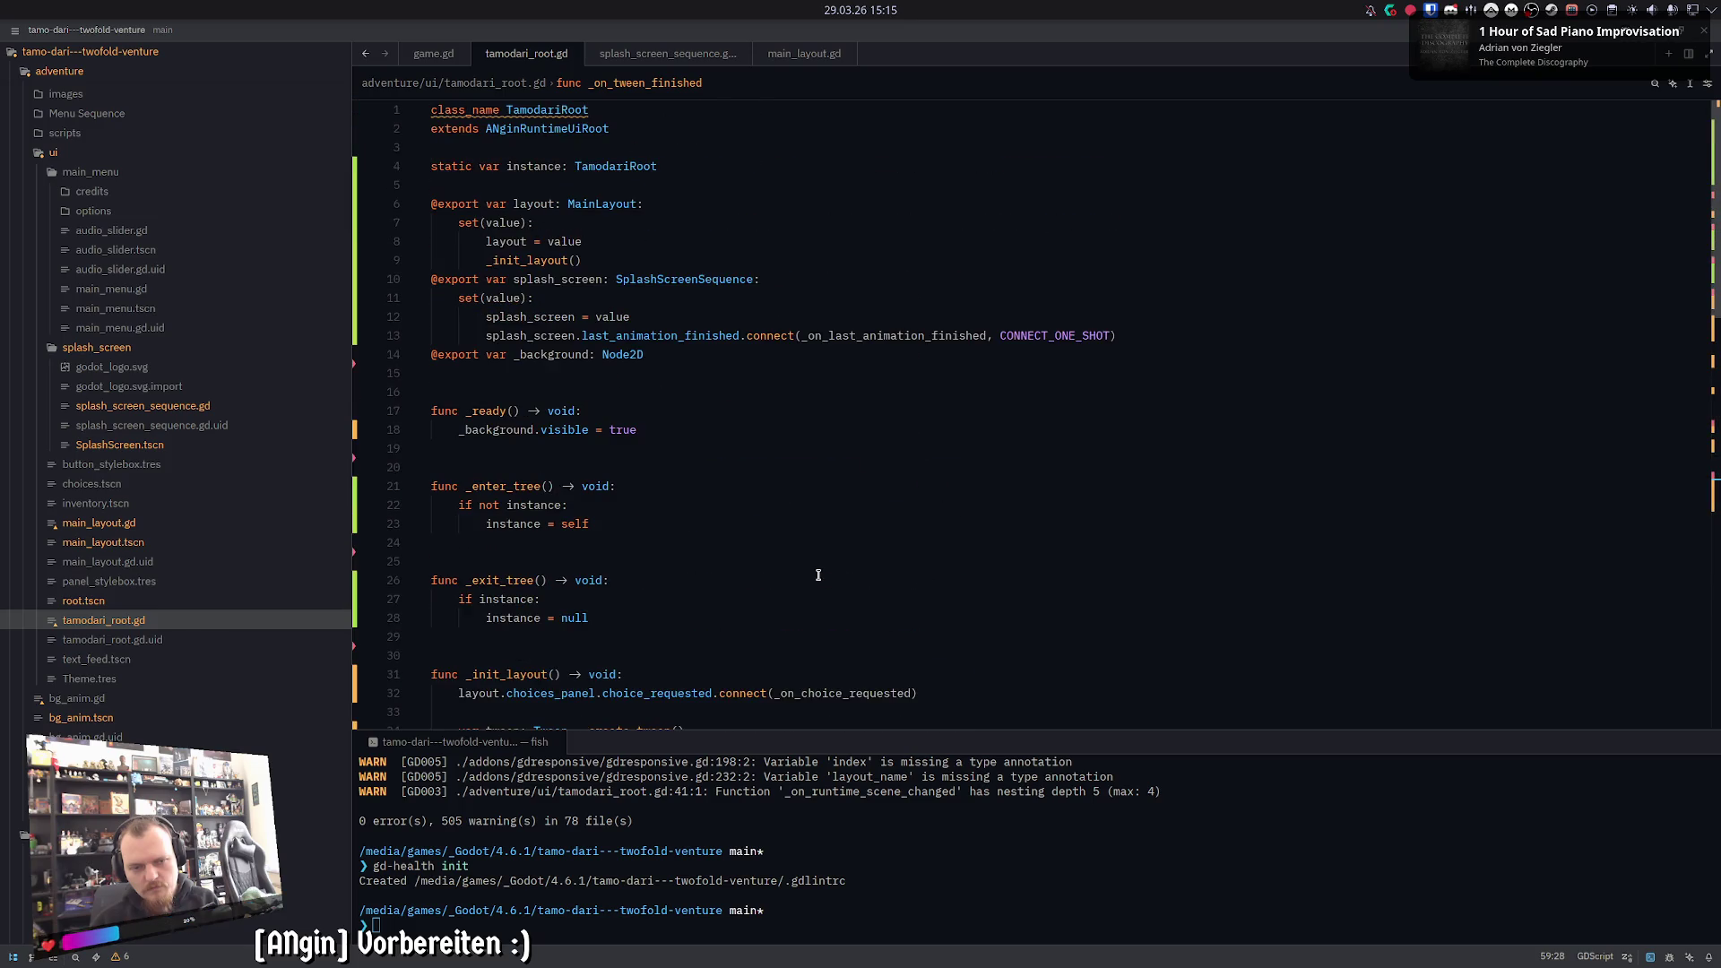
{"action": "left_click", "coordinate": [722, 431]}
{"action": "scroll", "coordinate": [807, 556], "scroll_direction": "down", "scroll_amount": 7}
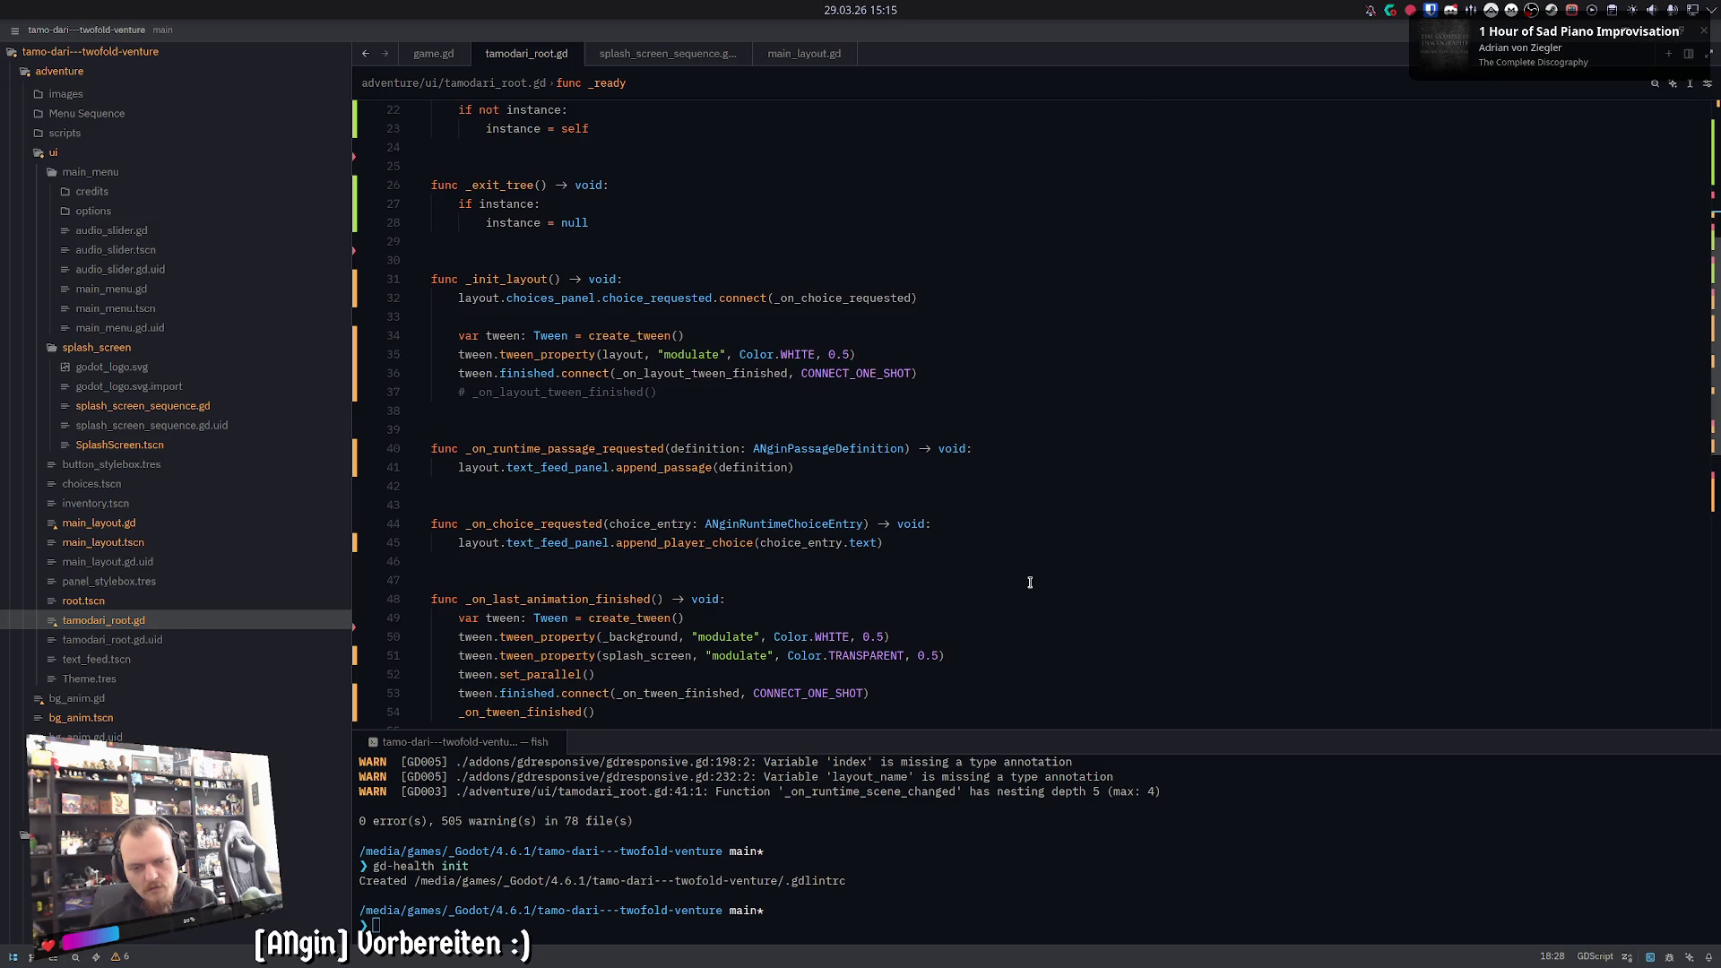
Comment out the background's white modulate tween and the tween.set_parallel() call.
{"action": "left_click", "coordinate": [927, 643]}
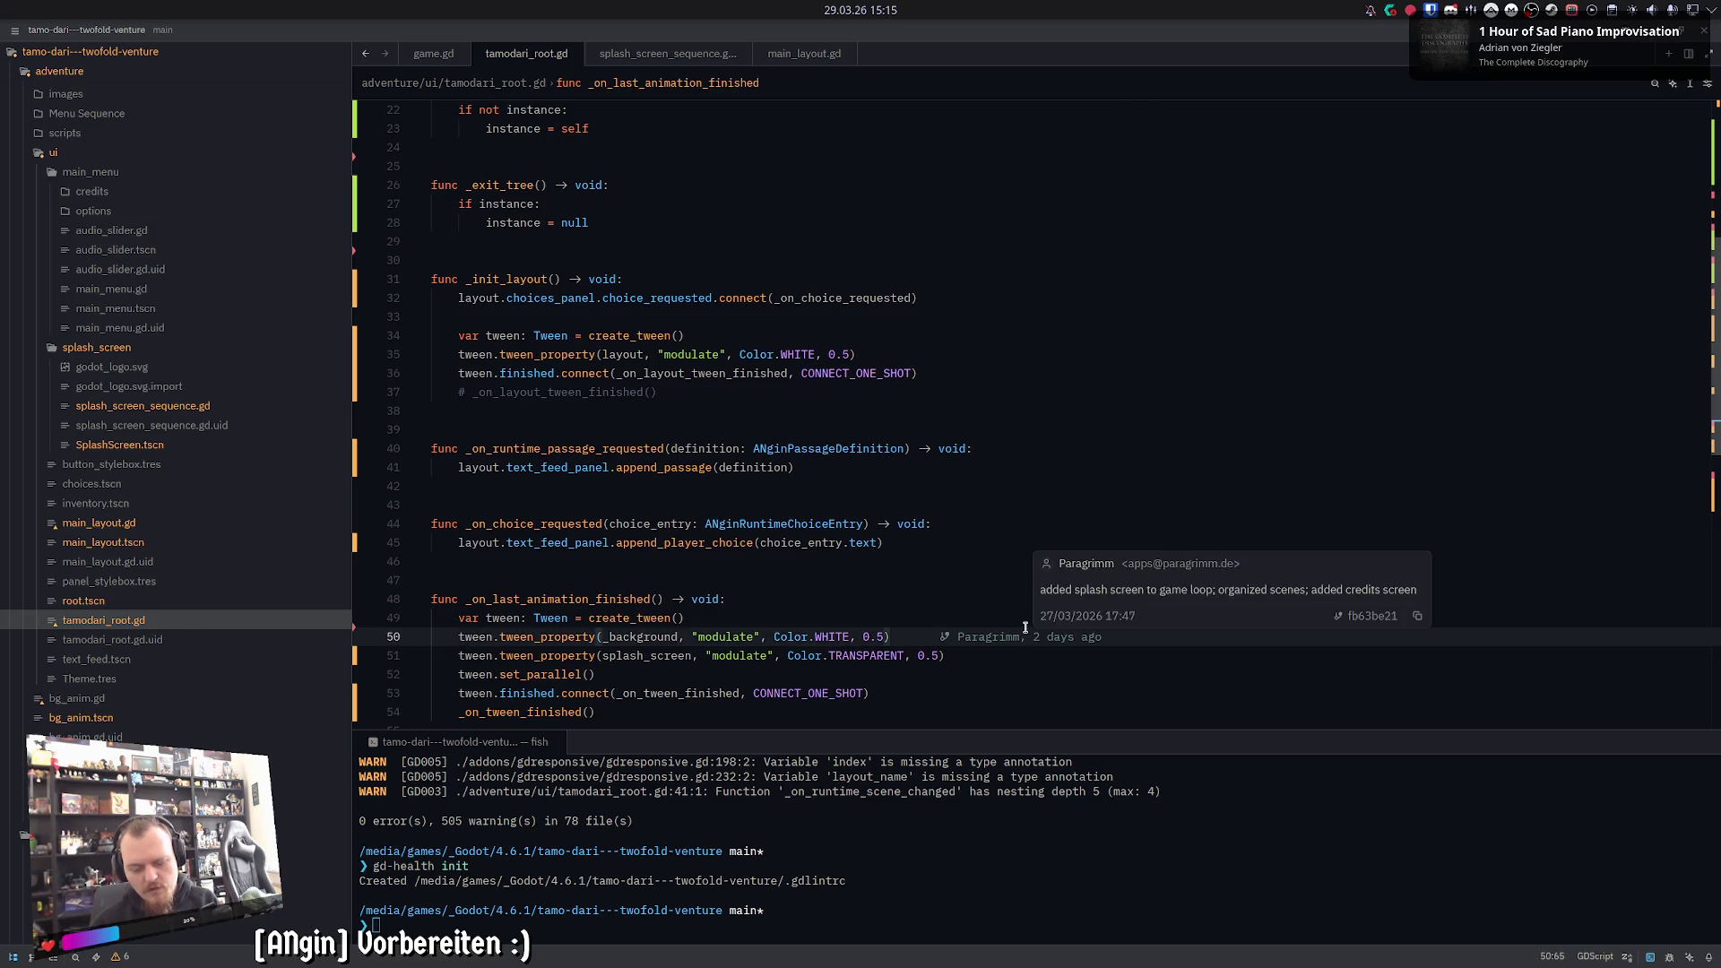
{"action": "key", "text": "ctrl+slash"}
{"action": "scroll", "coordinate": [1018, 632], "scroll_direction": "down", "scroll_amount": 1}
{"action": "scroll", "coordinate": [1019, 631], "scroll_direction": "down", "scroll_amount": 2}
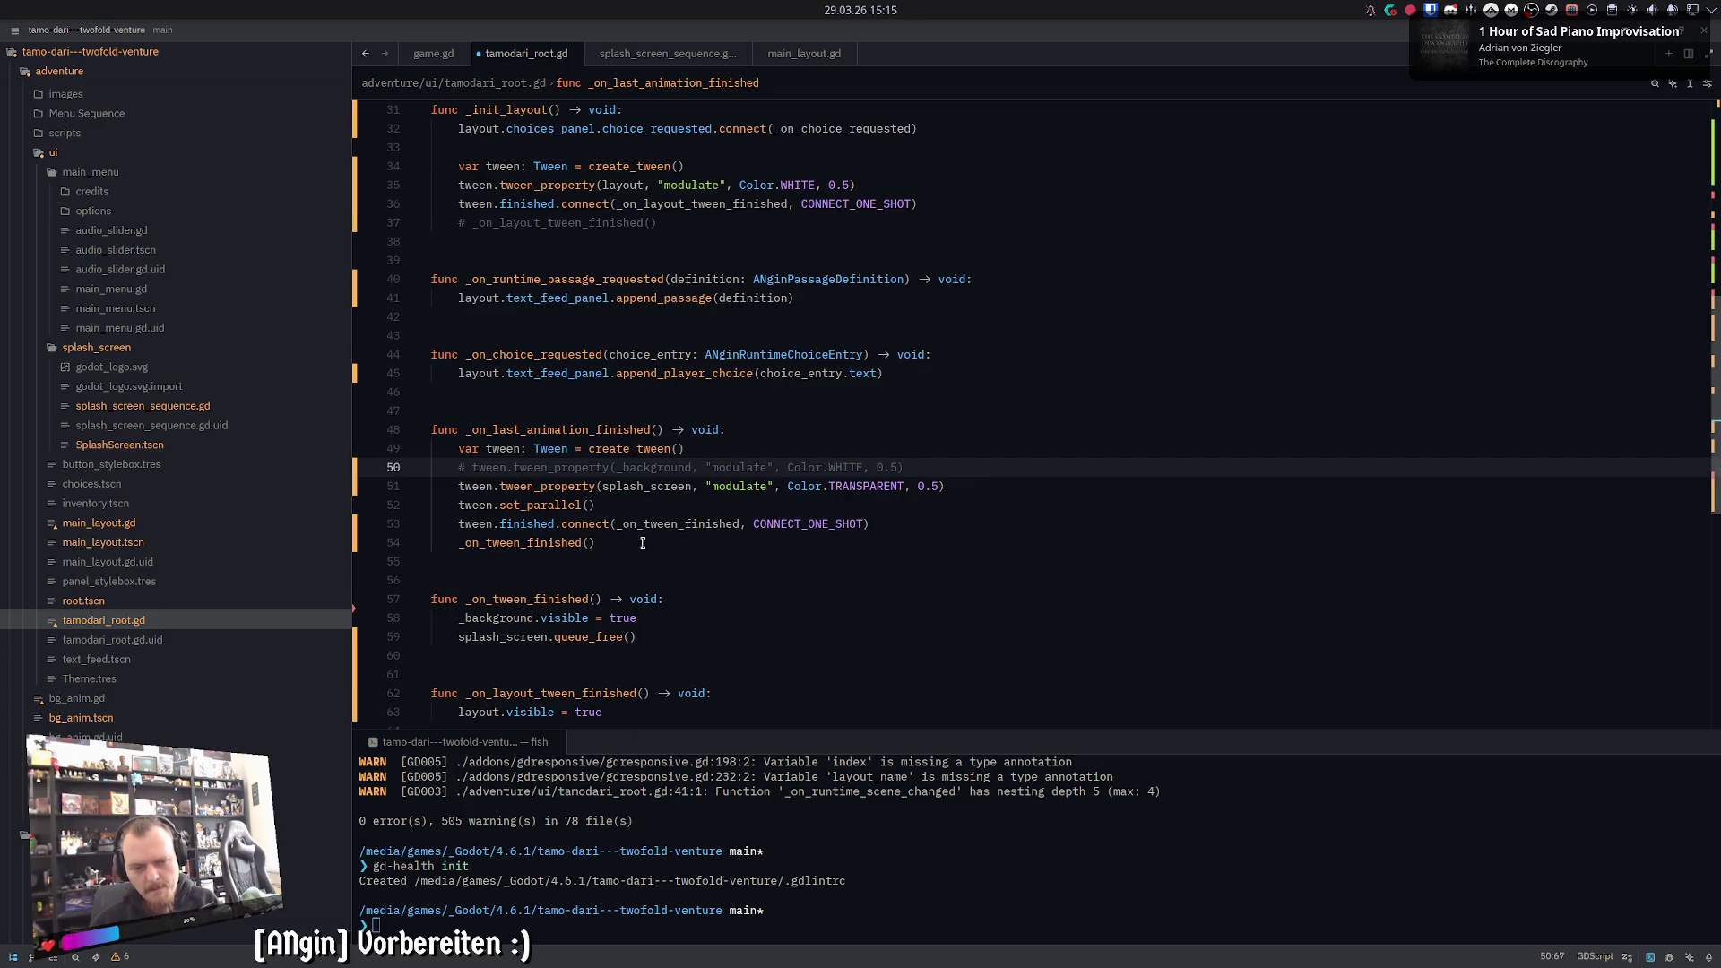
{"action": "key", "text": "Down"}
{"action": "key", "text": "Down"}
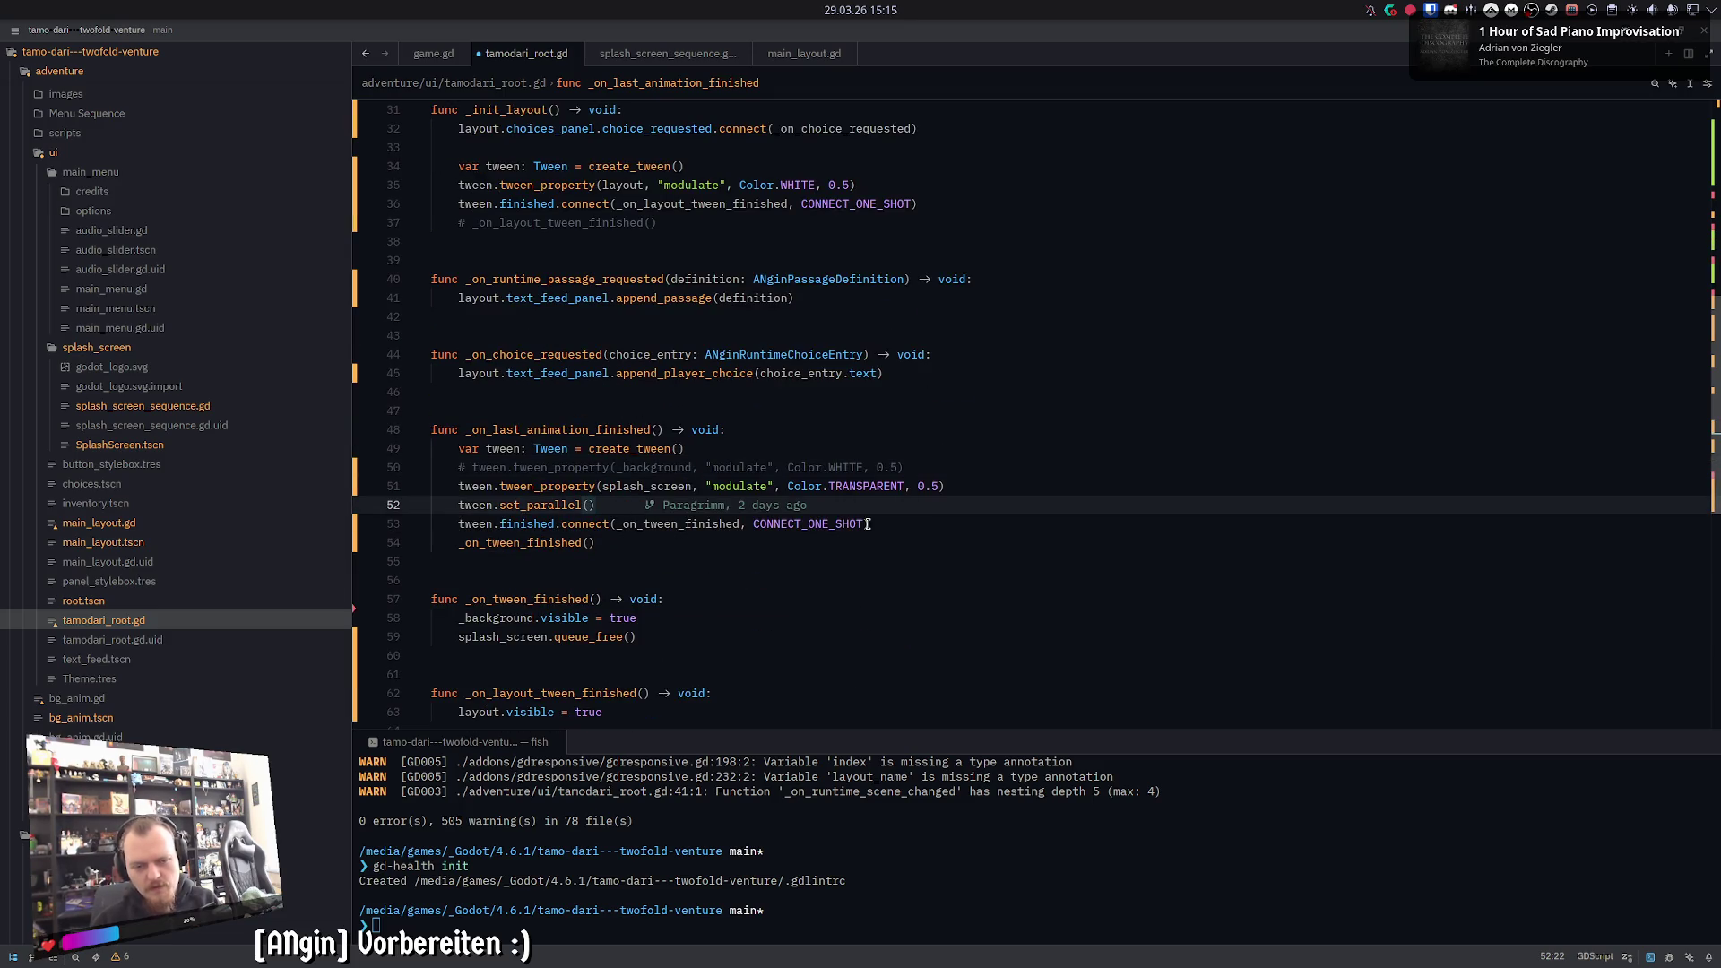
{"action": "key", "text": "ctrl+slash"}
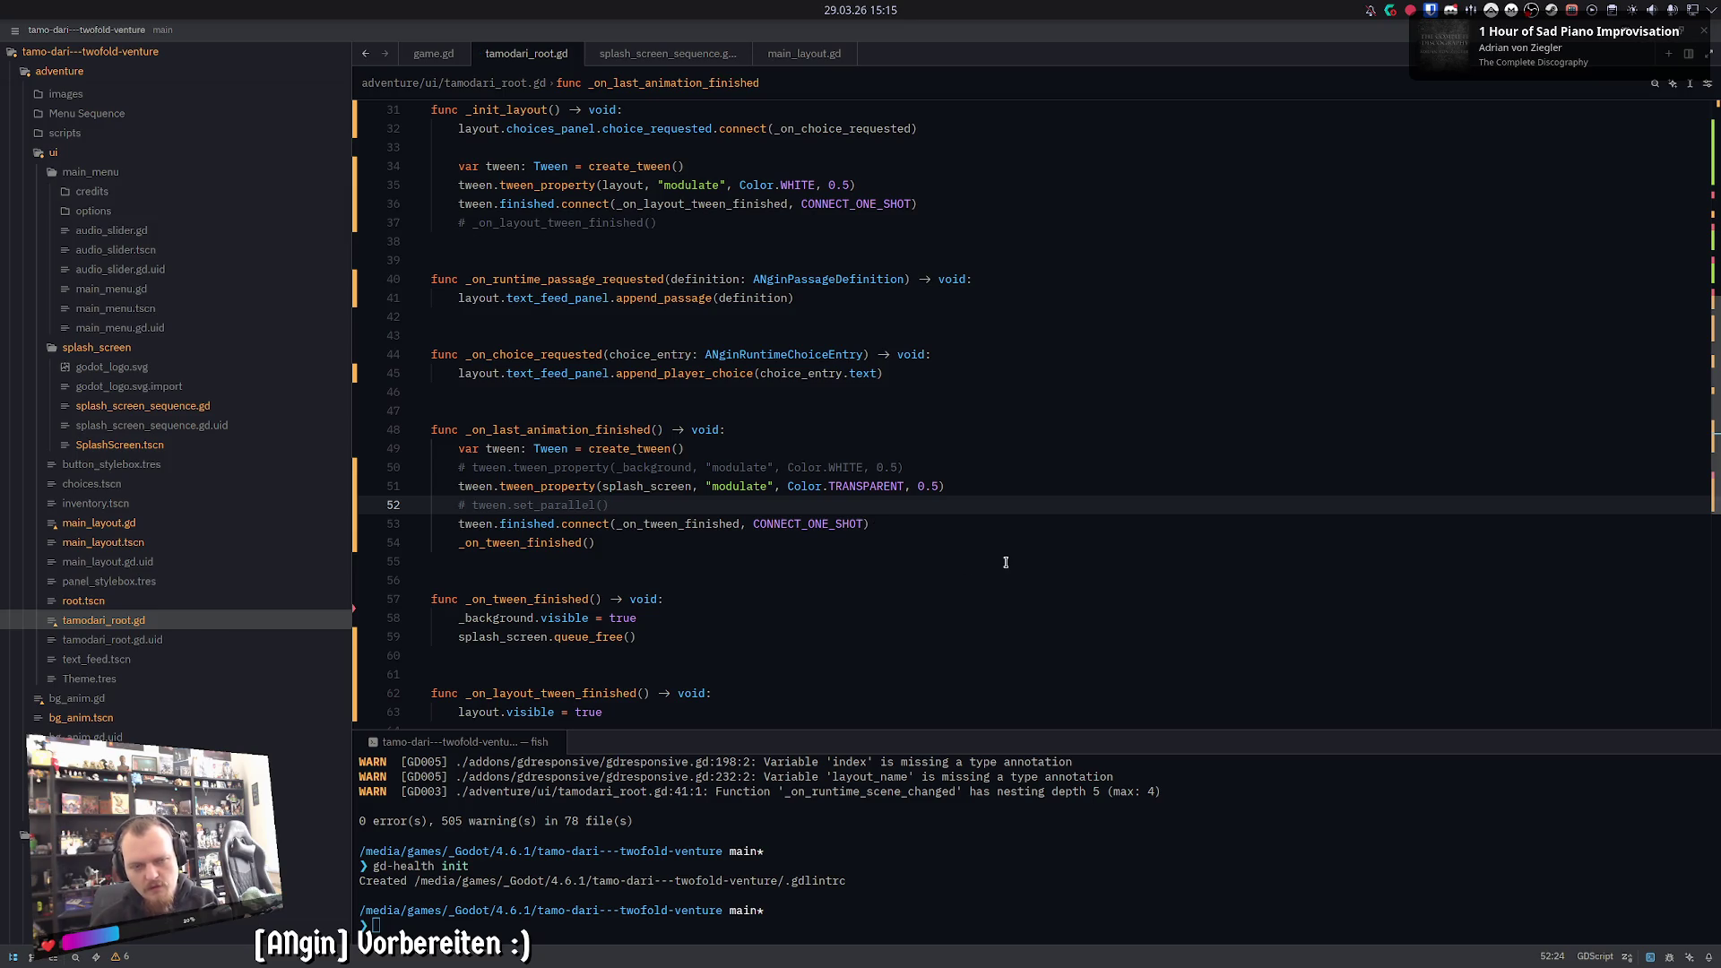
{"action": "key", "text": "alt+Tab"}
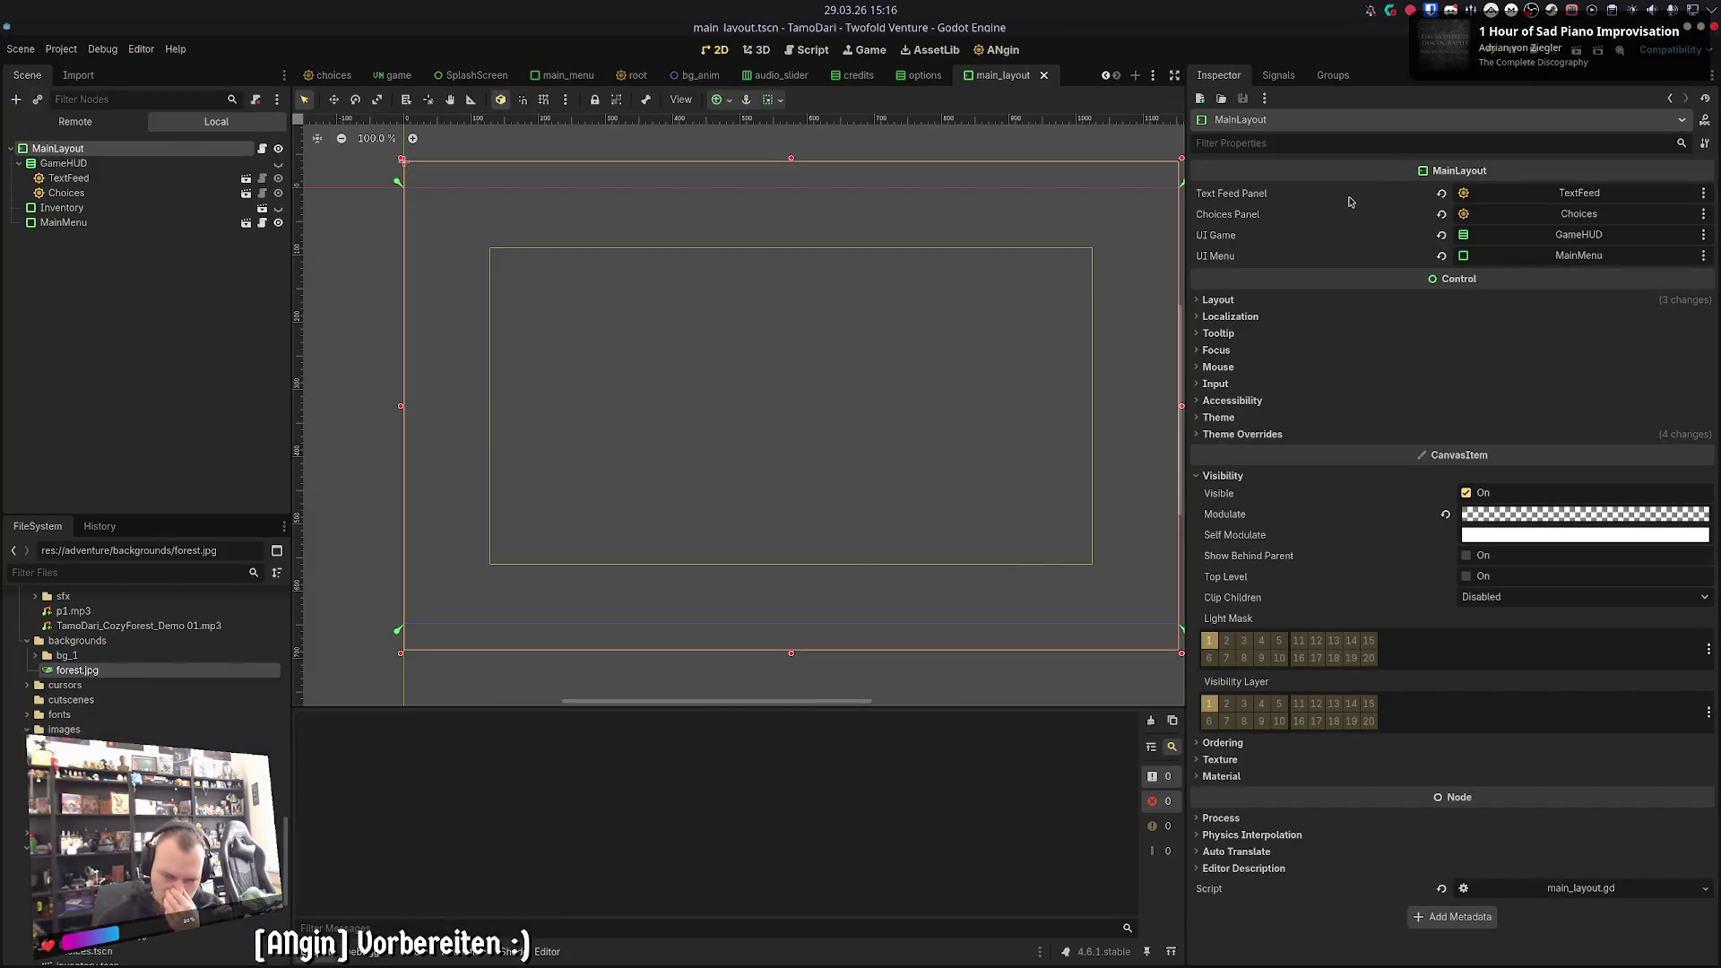
Run the game and check the Errors list for the queue_free on freed instance error.
{"action": "key", "text": "F5"}
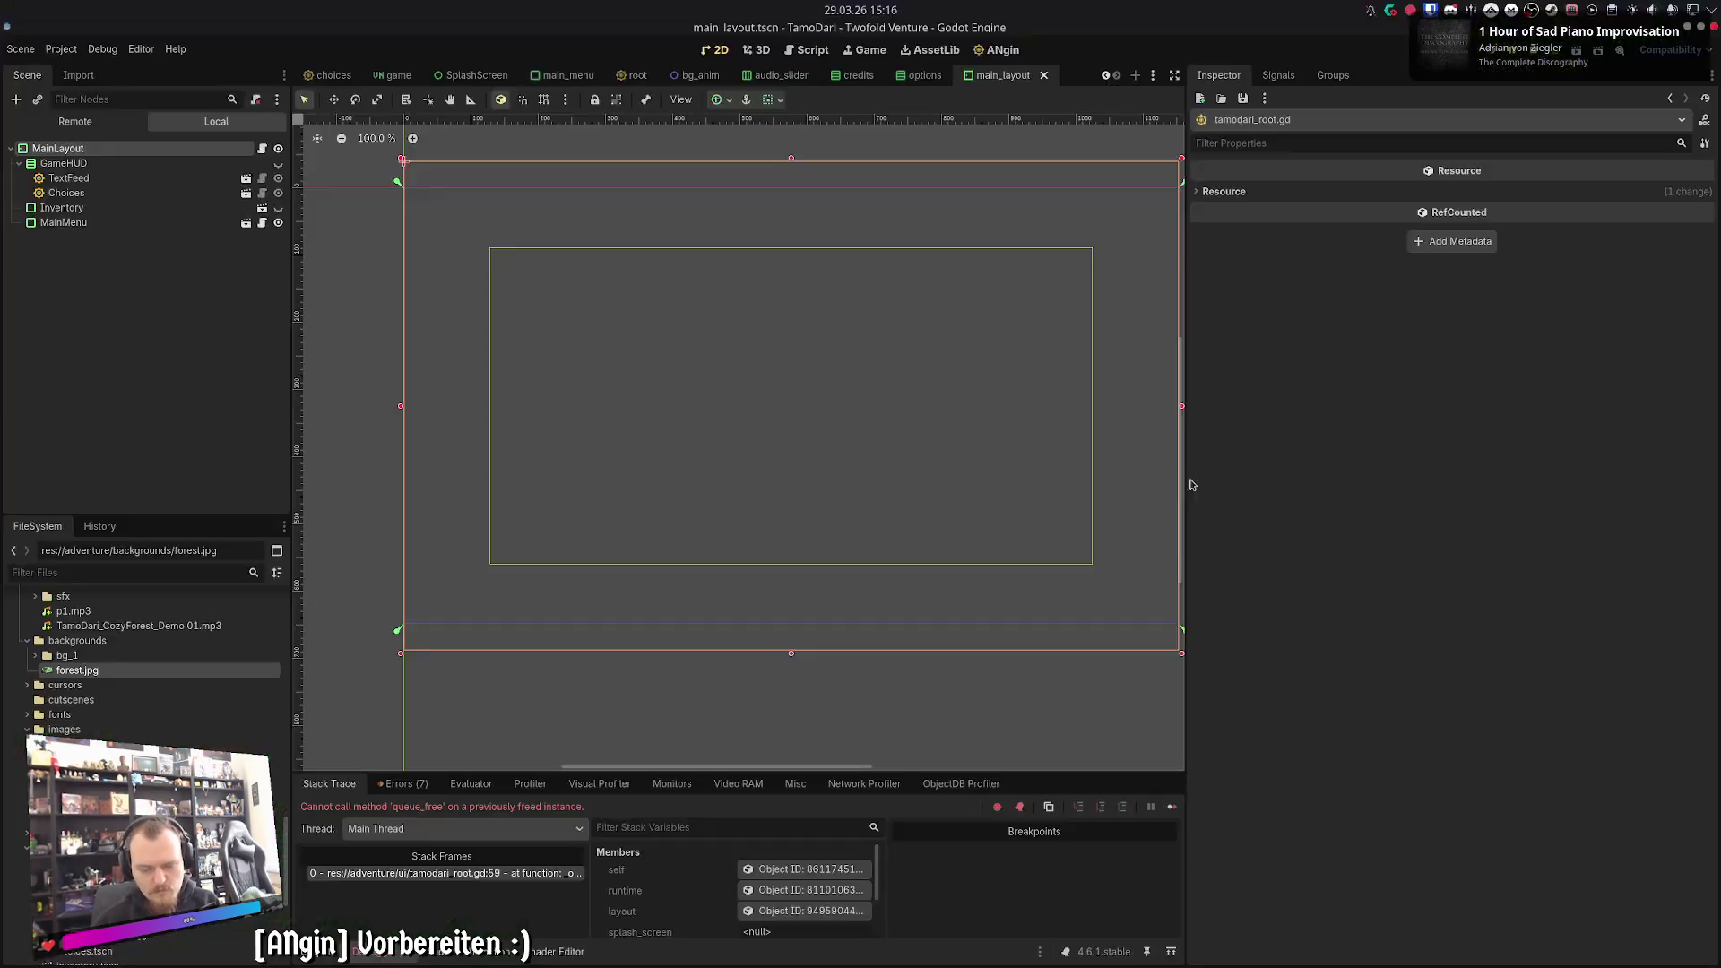
{"action": "left_click", "coordinate": [401, 785]}
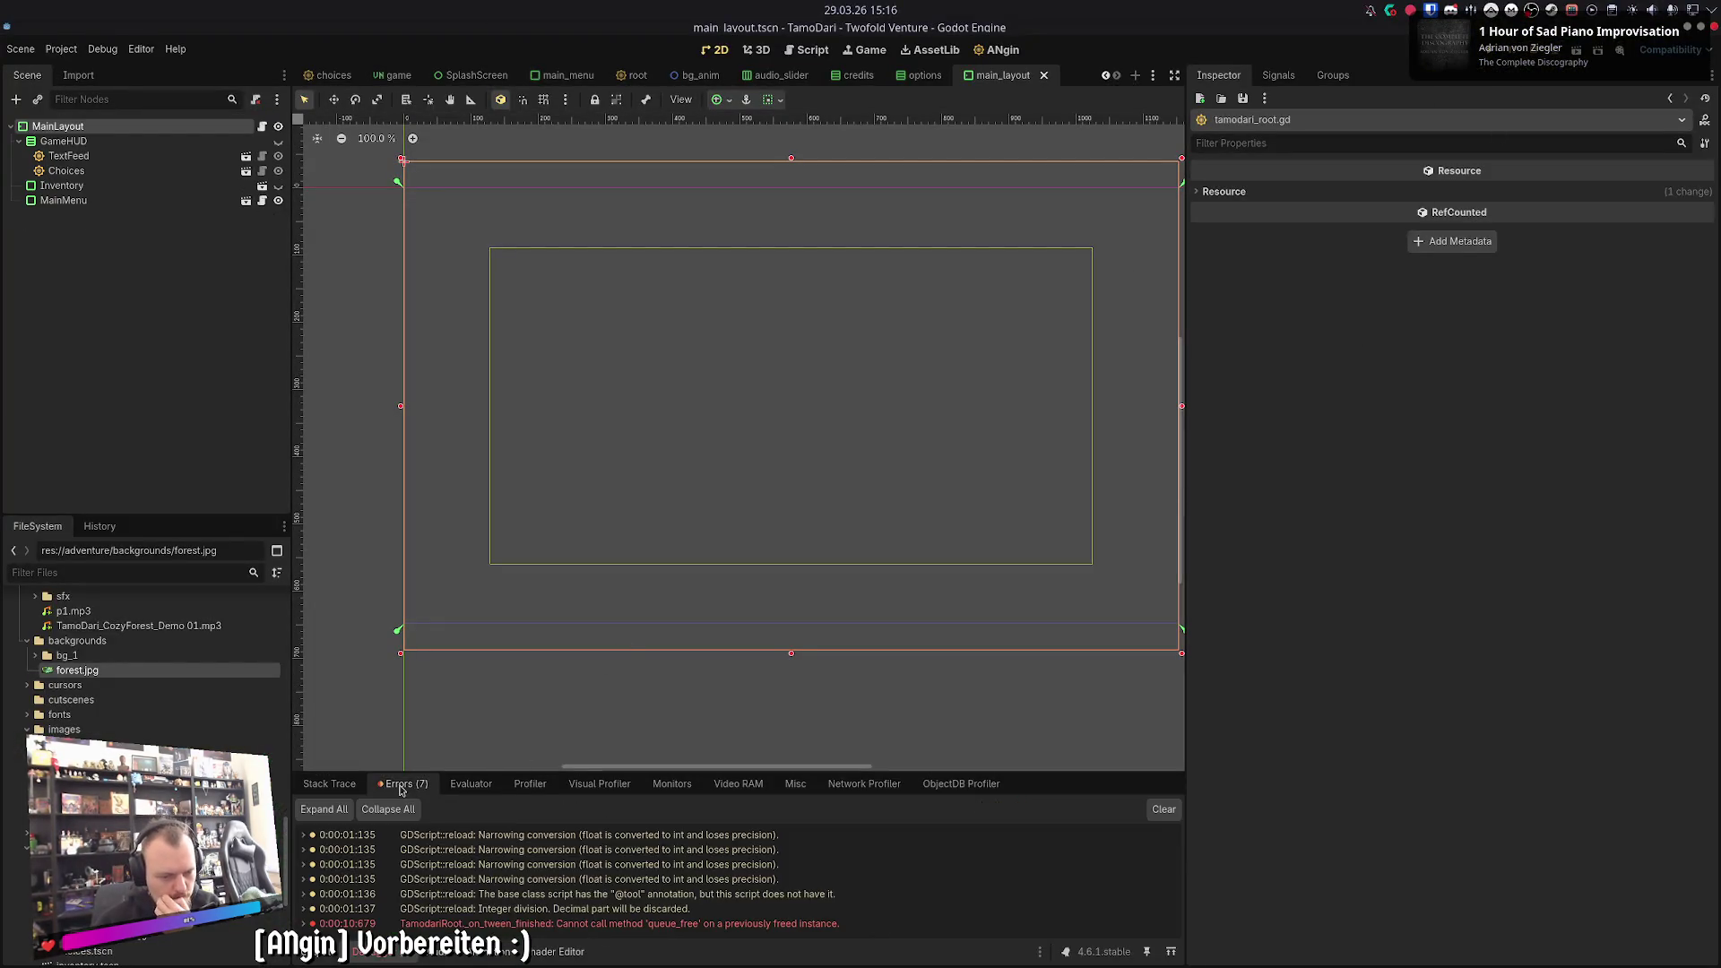
{"action": "left_click", "coordinate": [935, 949]}
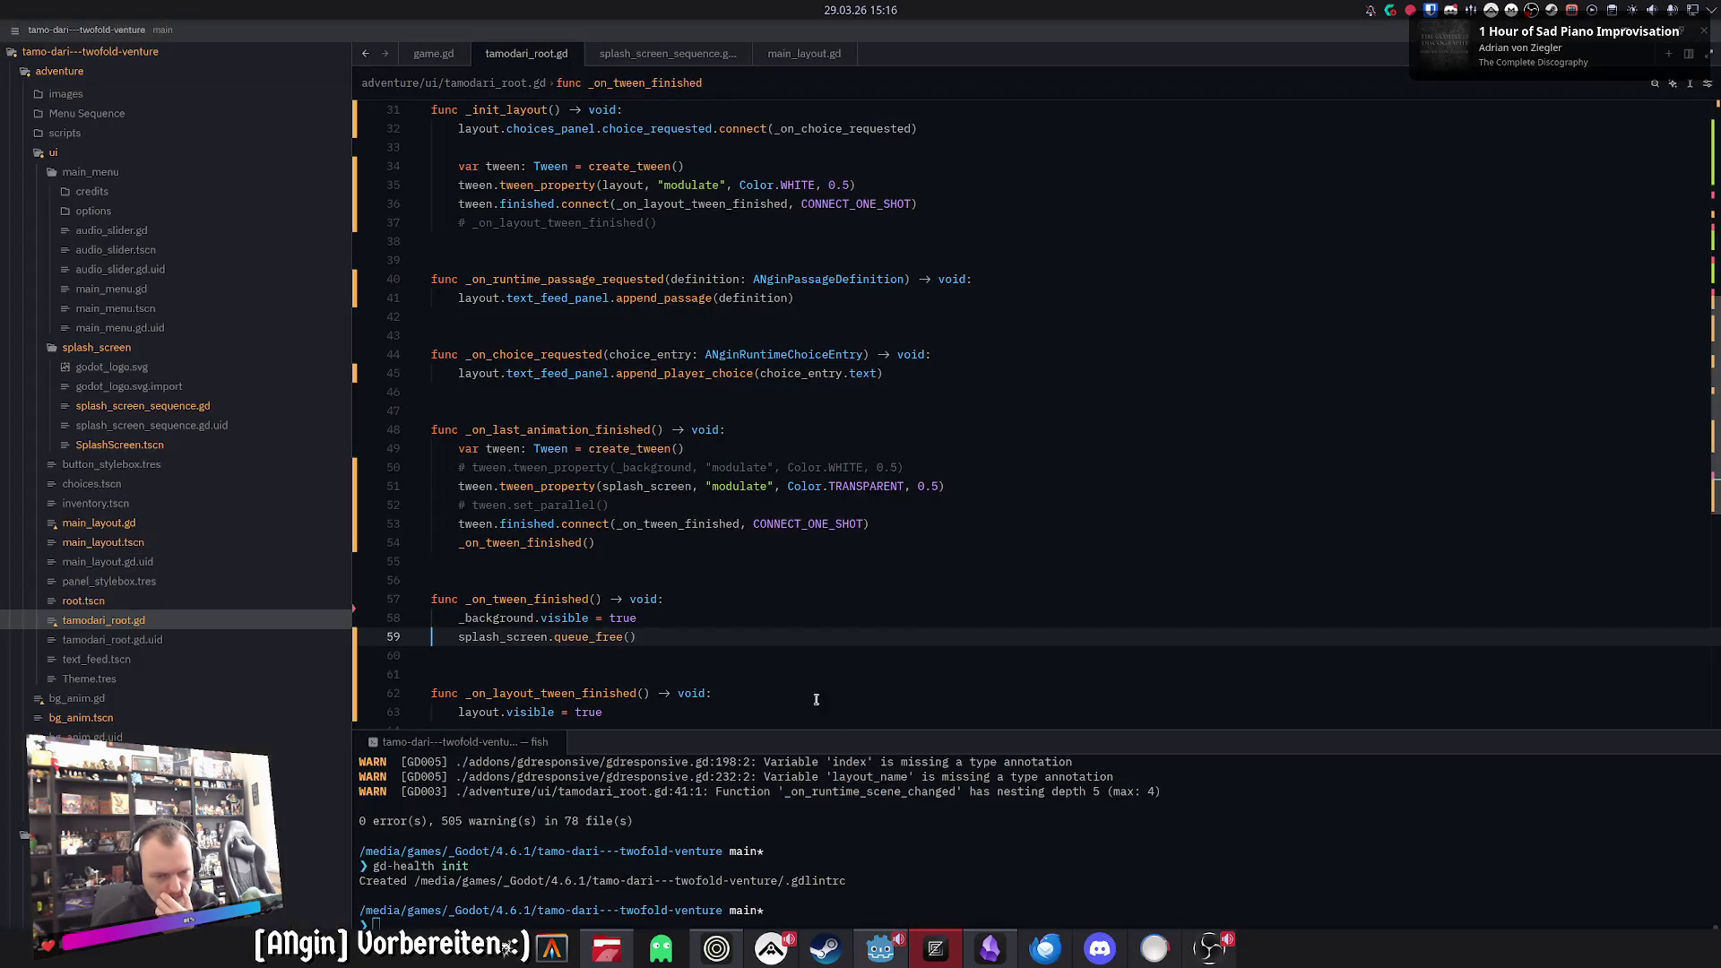
{"action": "double_click", "coordinate": [542, 638]}
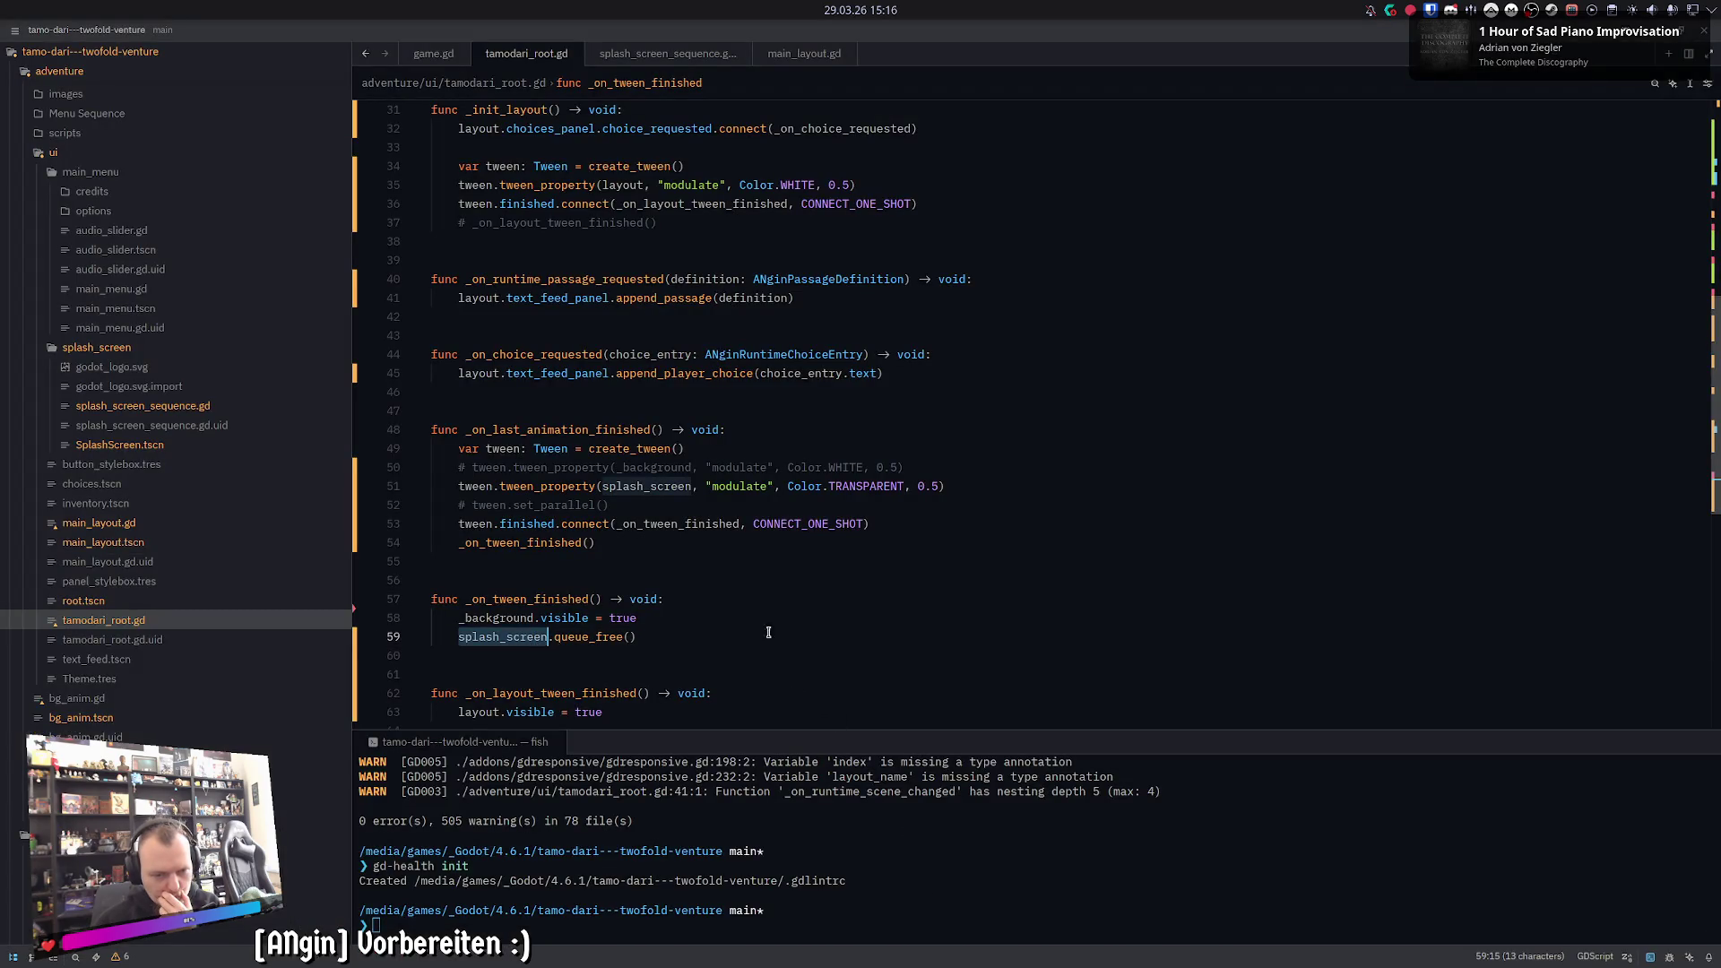
{"action": "scroll", "coordinate": [823, 621], "scroll_direction": "up", "scroll_amount": 10}
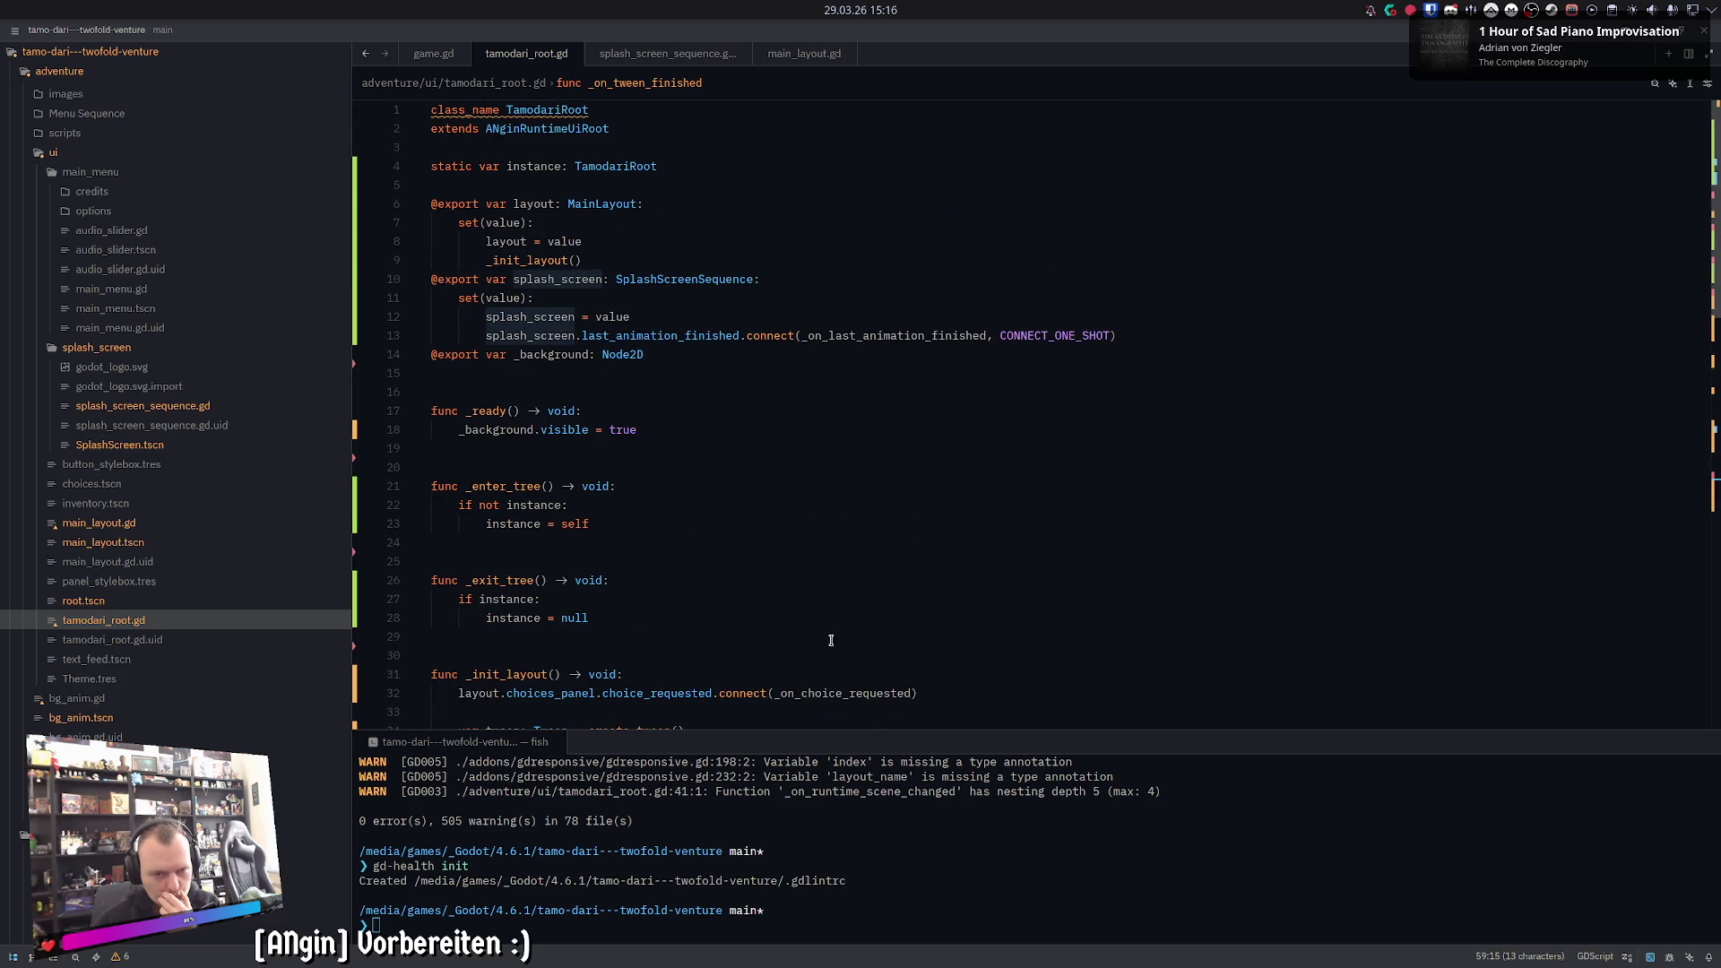
{"action": "scroll", "coordinate": [831, 640], "scroll_direction": "down", "scroll_amount": 10}
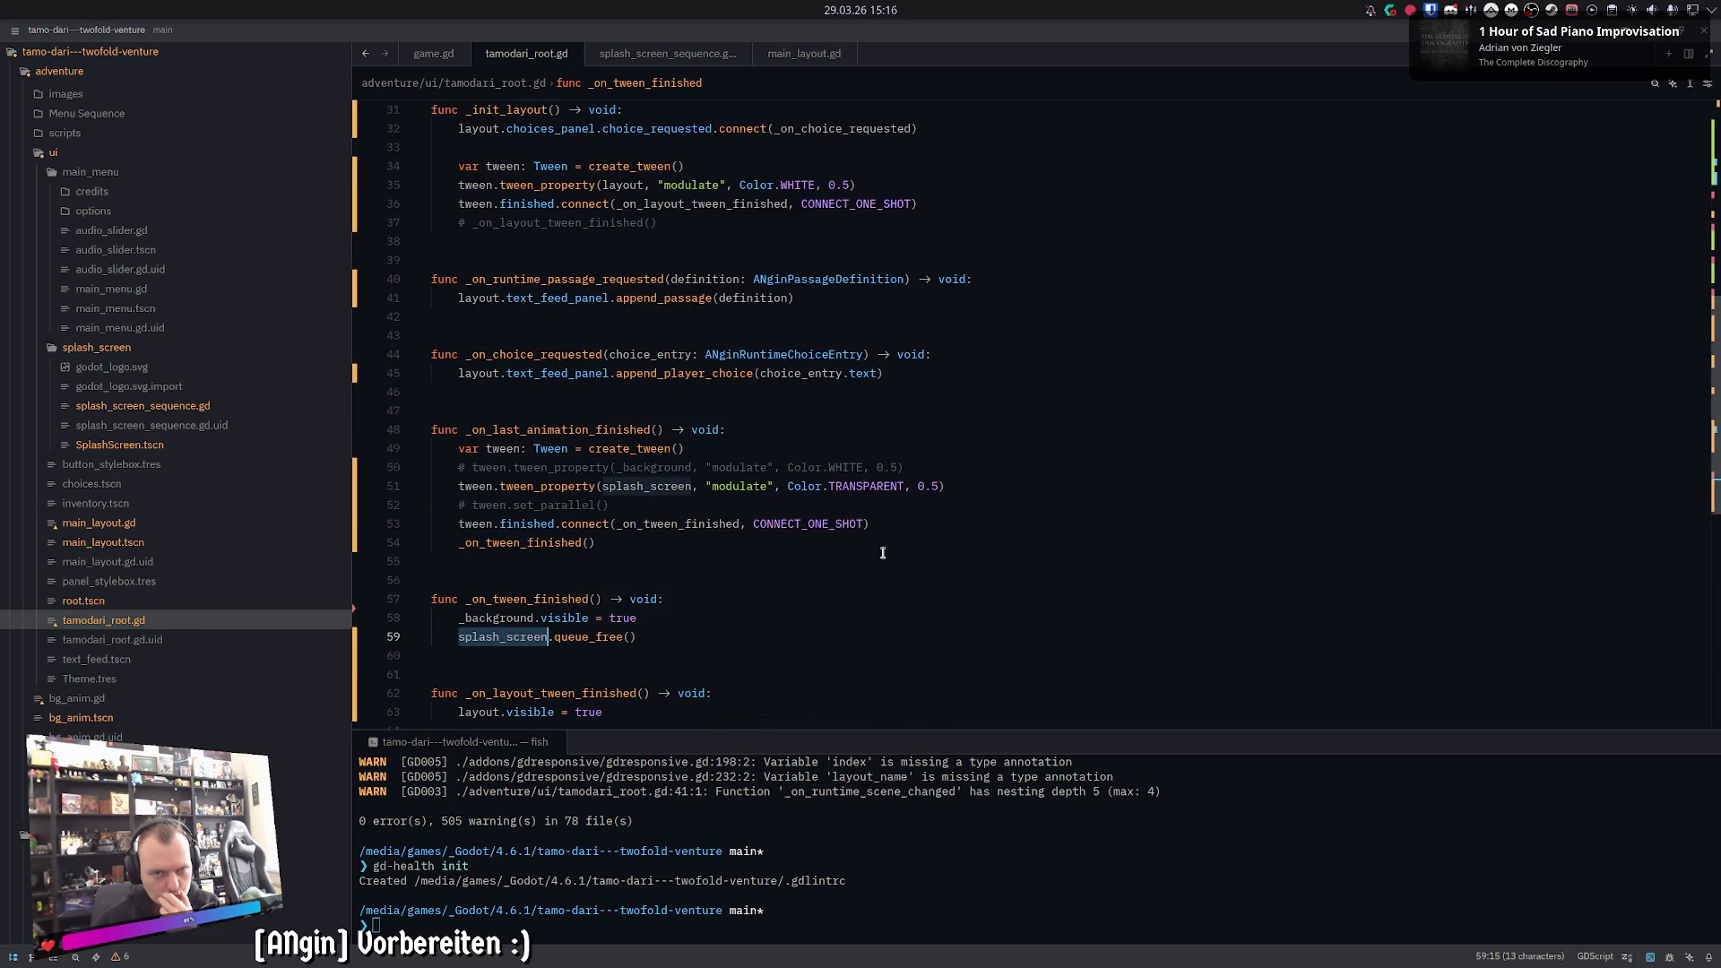
{"action": "left_click", "coordinate": [791, 58]}
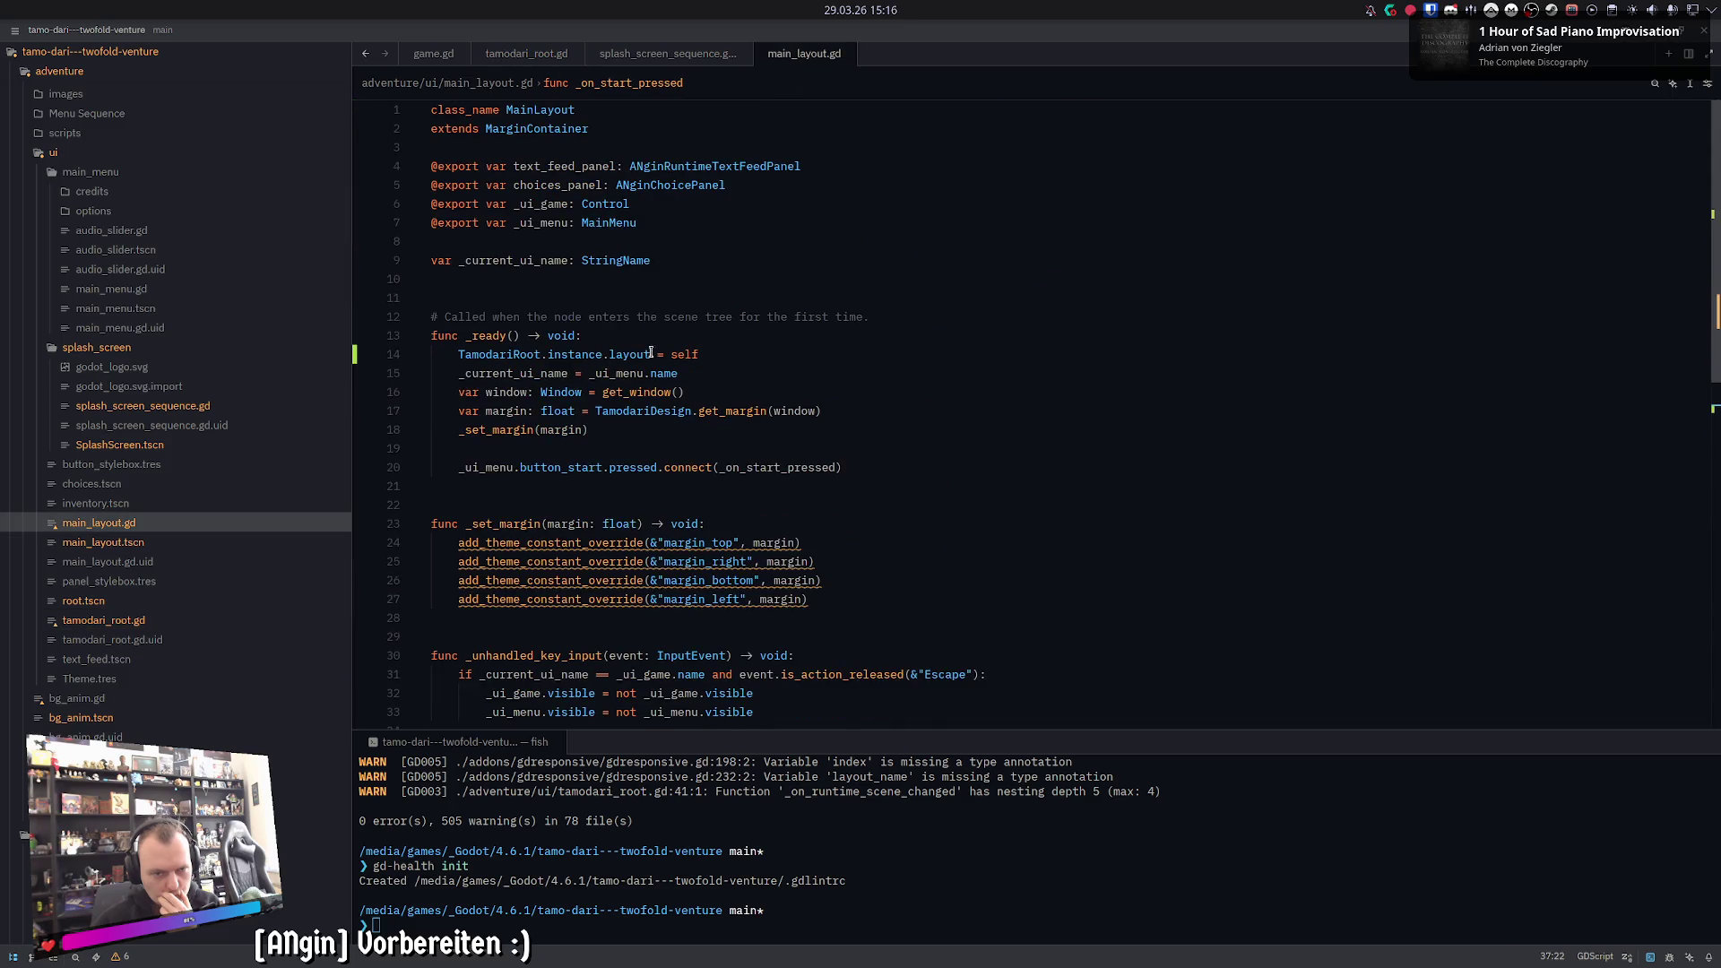
{"action": "left_click", "coordinate": [668, 54]}
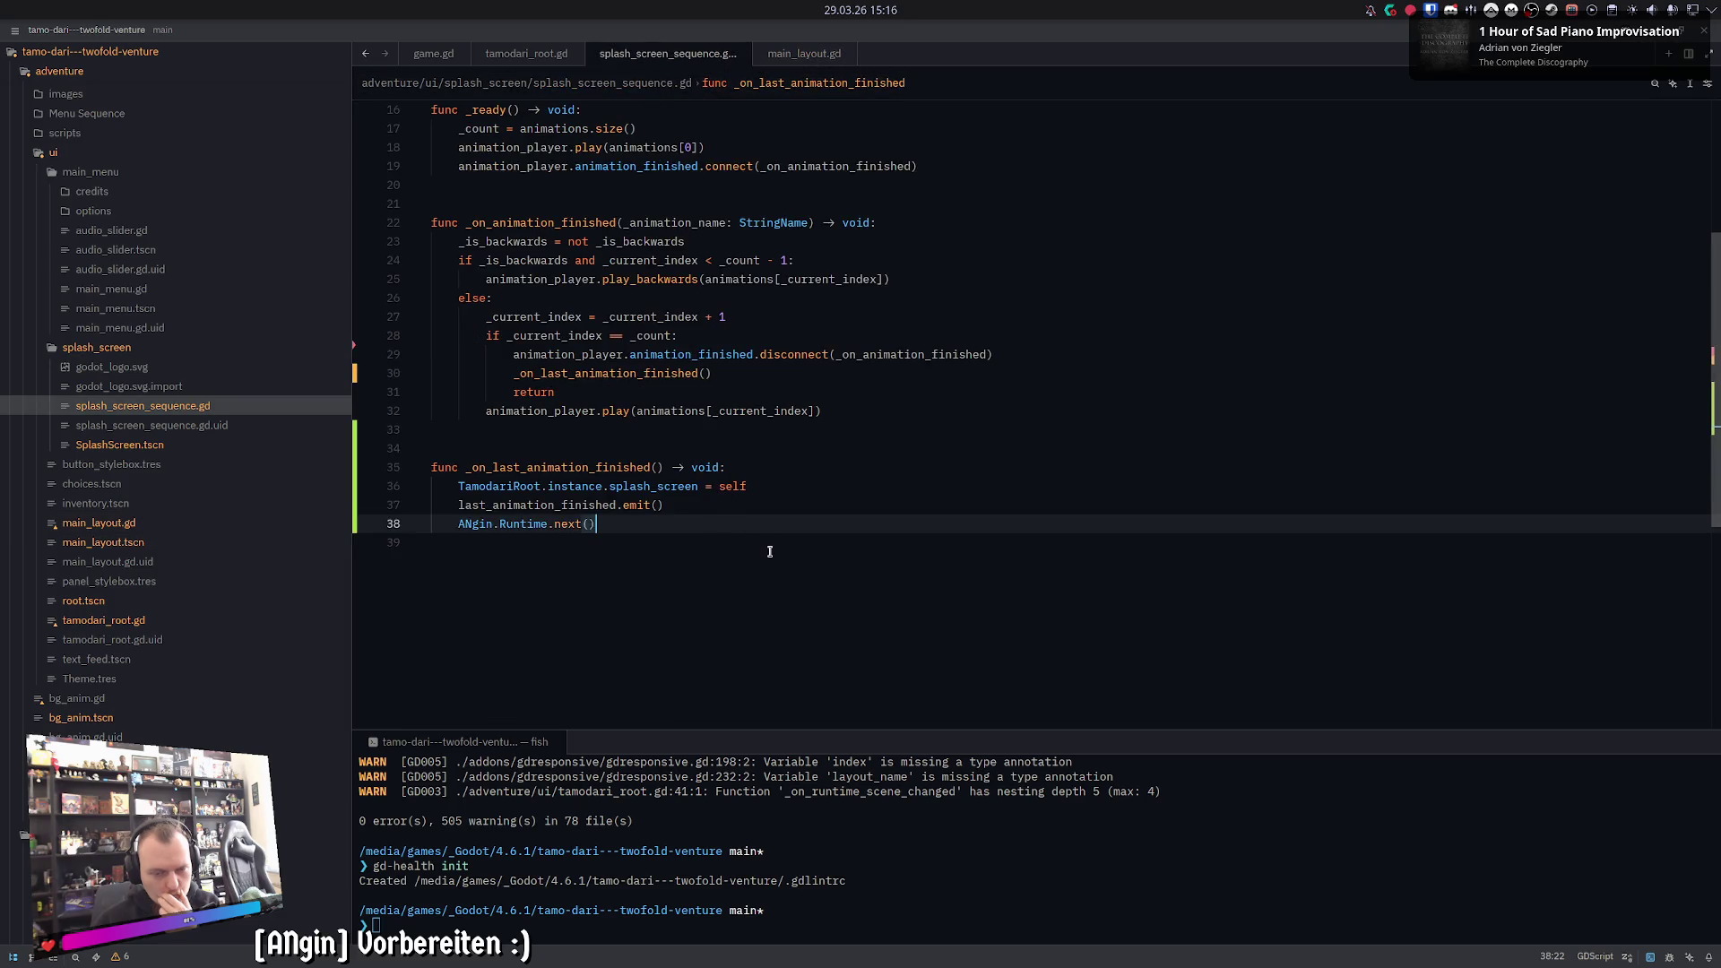
{"action": "scroll", "coordinate": [769, 551], "scroll_direction": "up", "scroll_amount": 3}
{"action": "scroll", "coordinate": [769, 552], "scroll_direction": "up", "scroll_amount": 1}
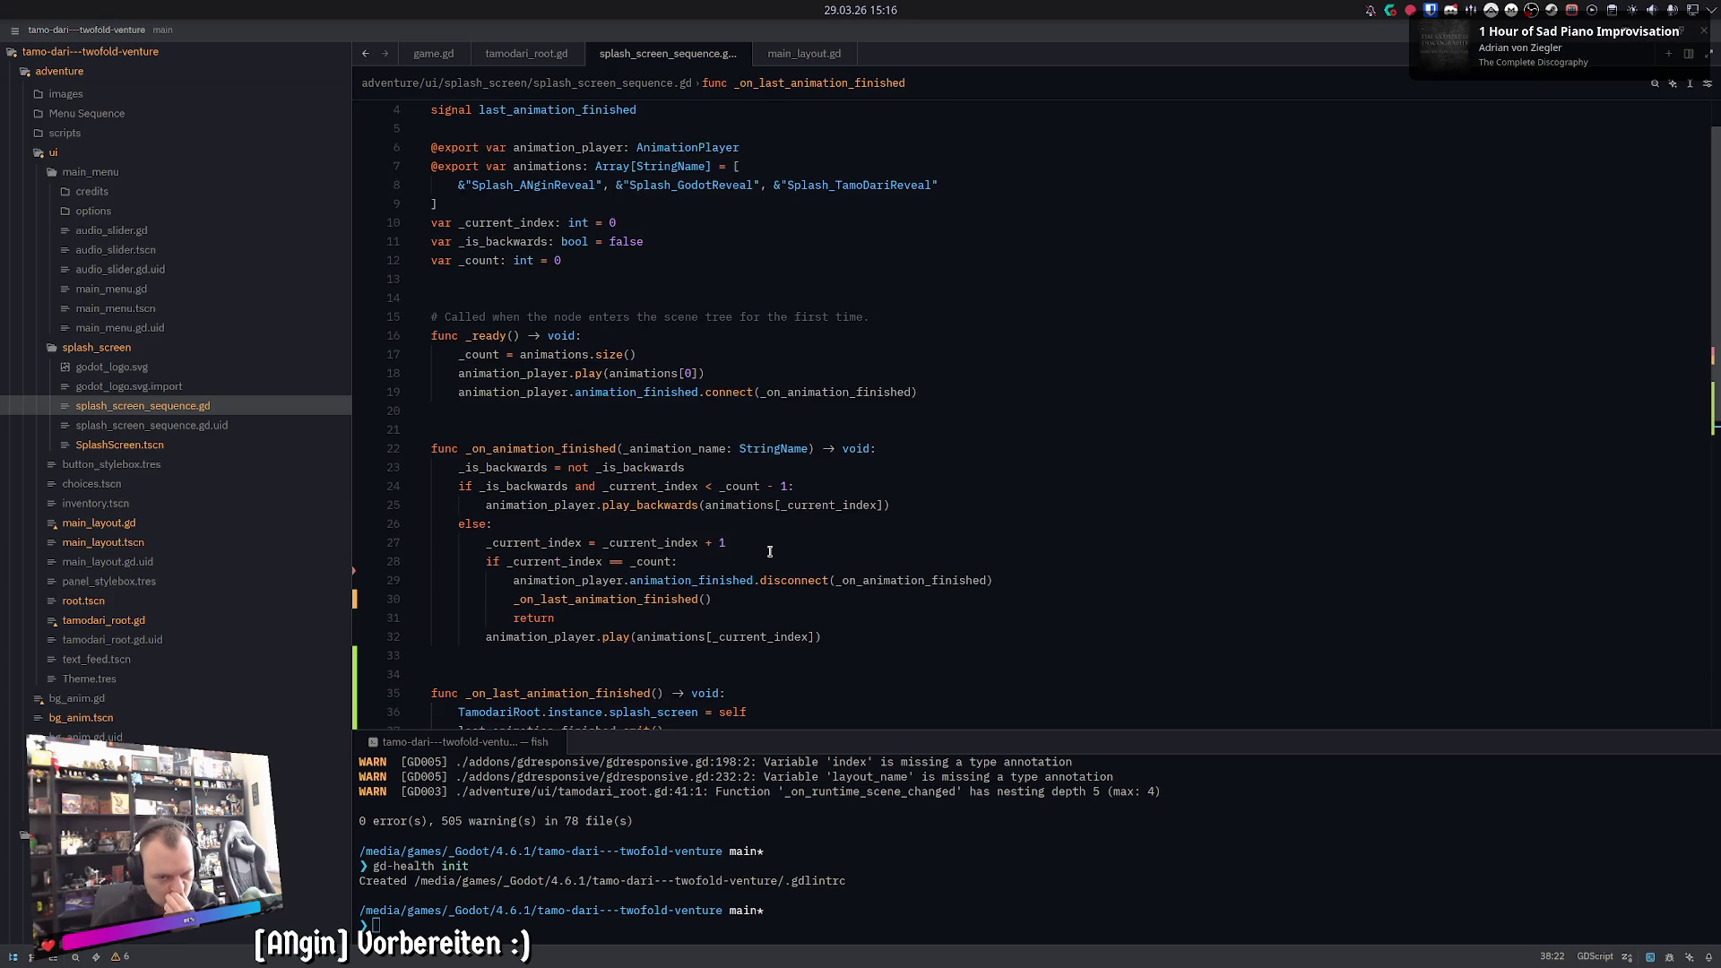
{"action": "scroll", "coordinate": [769, 551], "scroll_direction": "down", "scroll_amount": 4}
{"action": "left_click", "coordinate": [528, 56]}
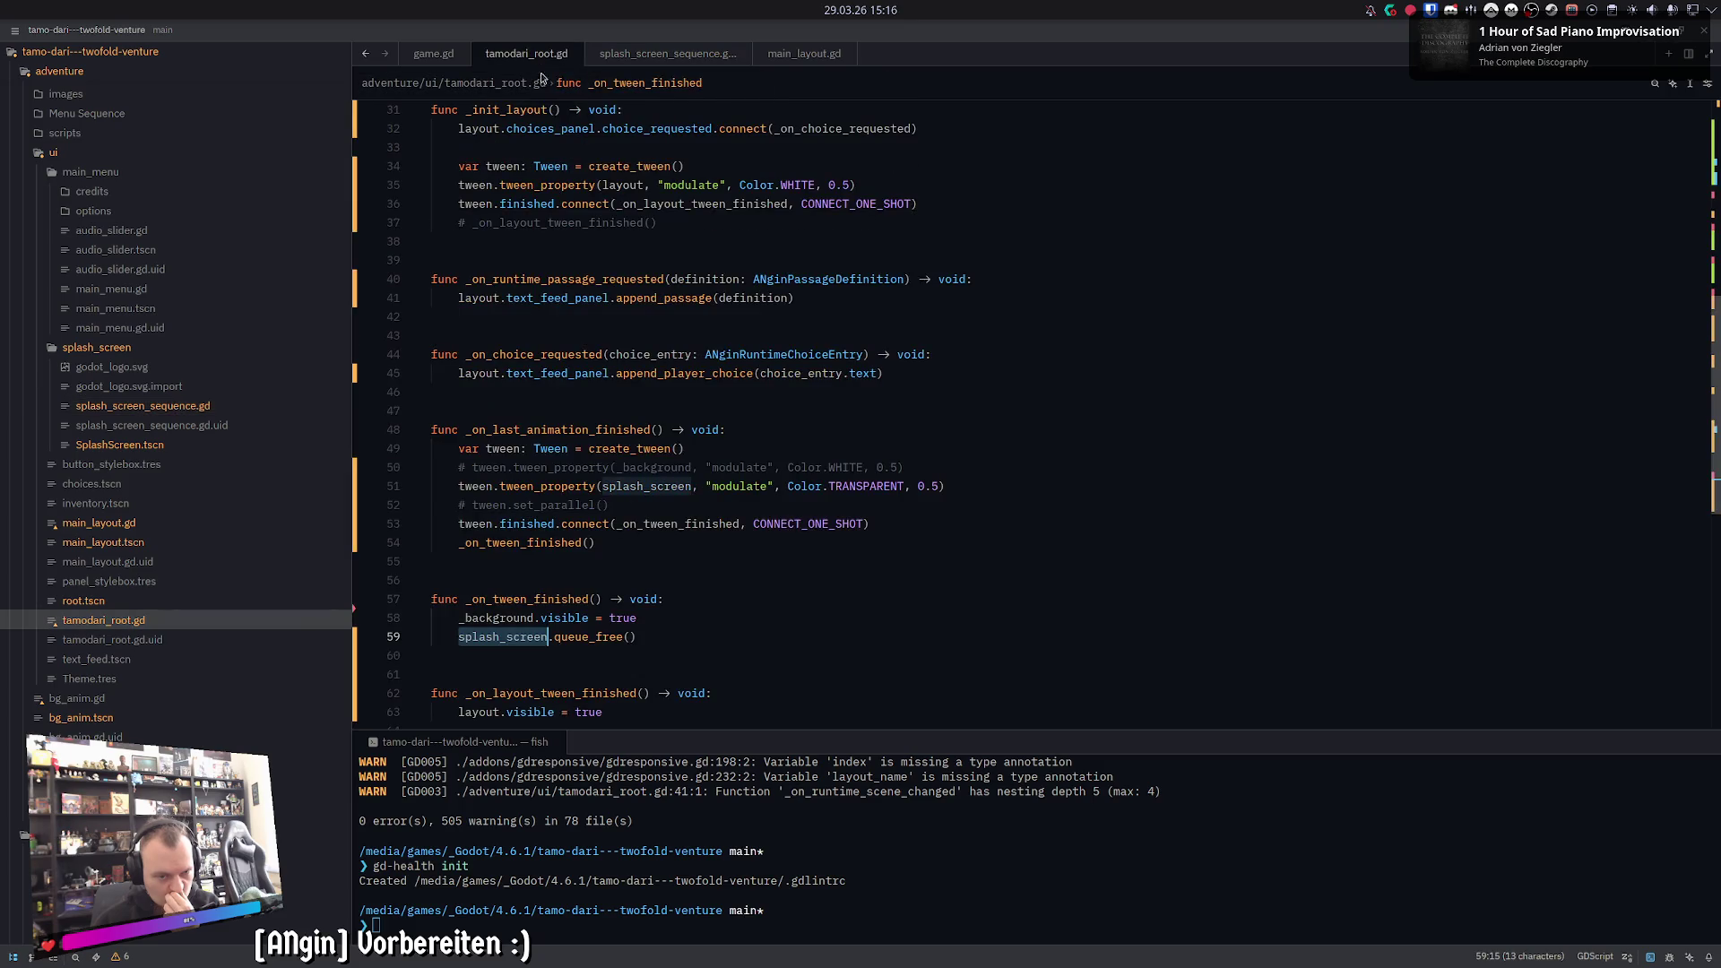
{"action": "double_click", "coordinate": [648, 486]}
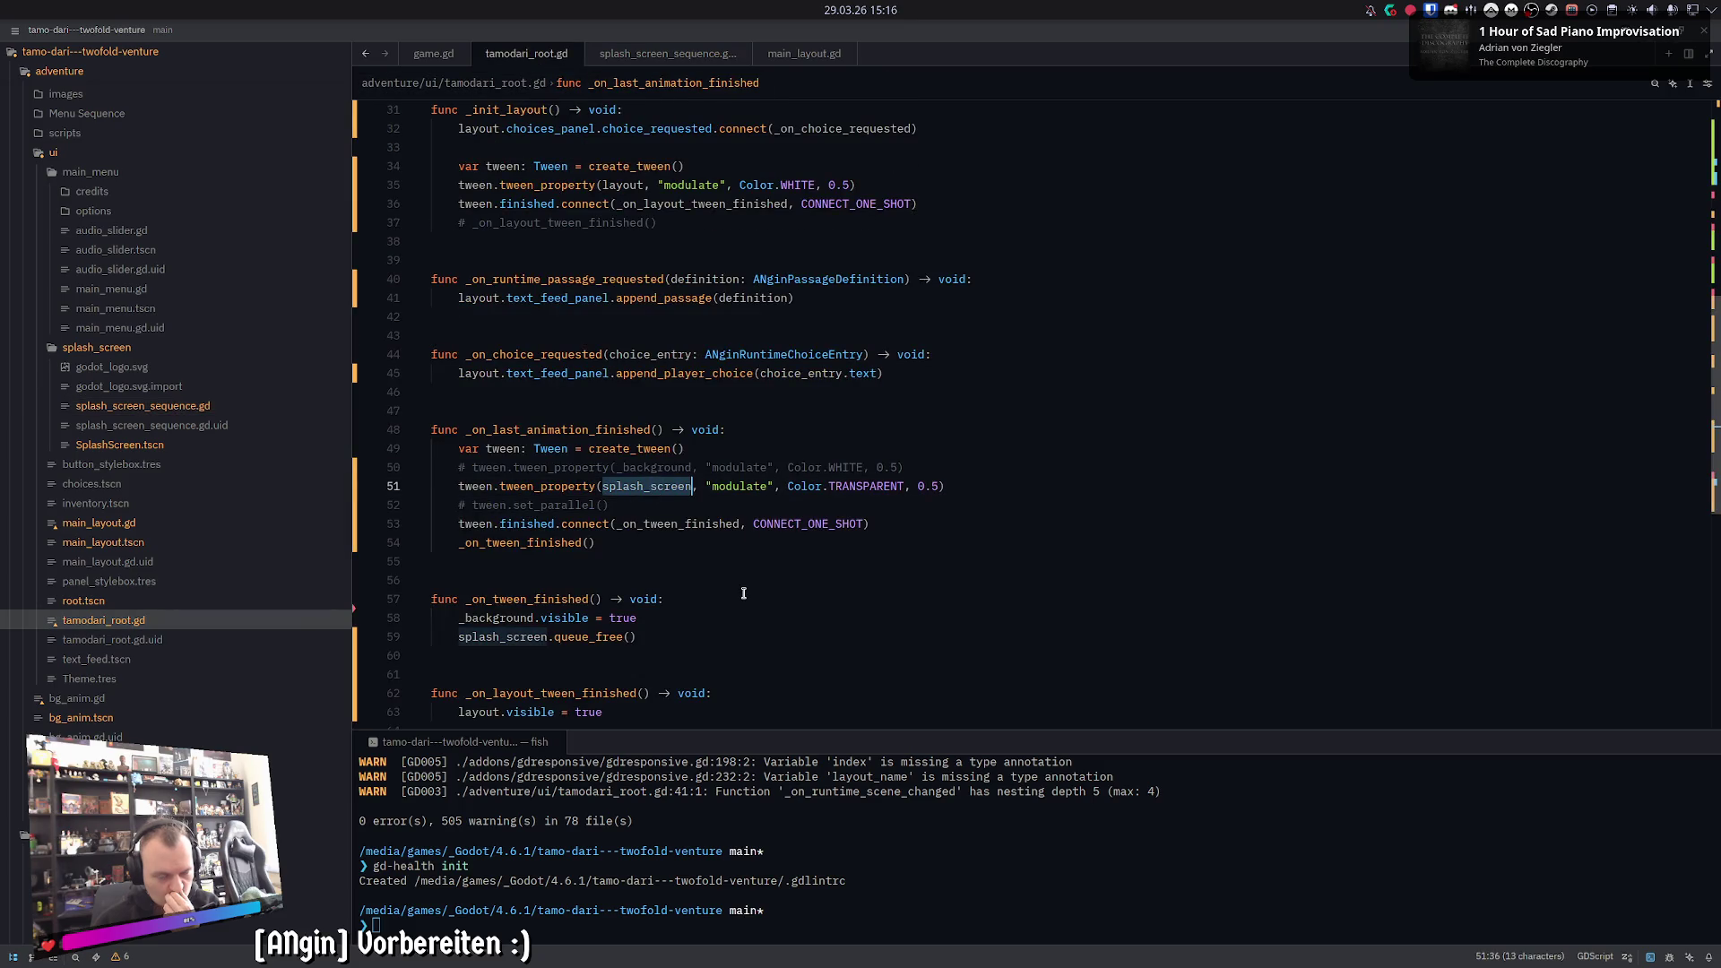
{"action": "scroll", "coordinate": [743, 593], "scroll_direction": "down", "scroll_amount": 2}
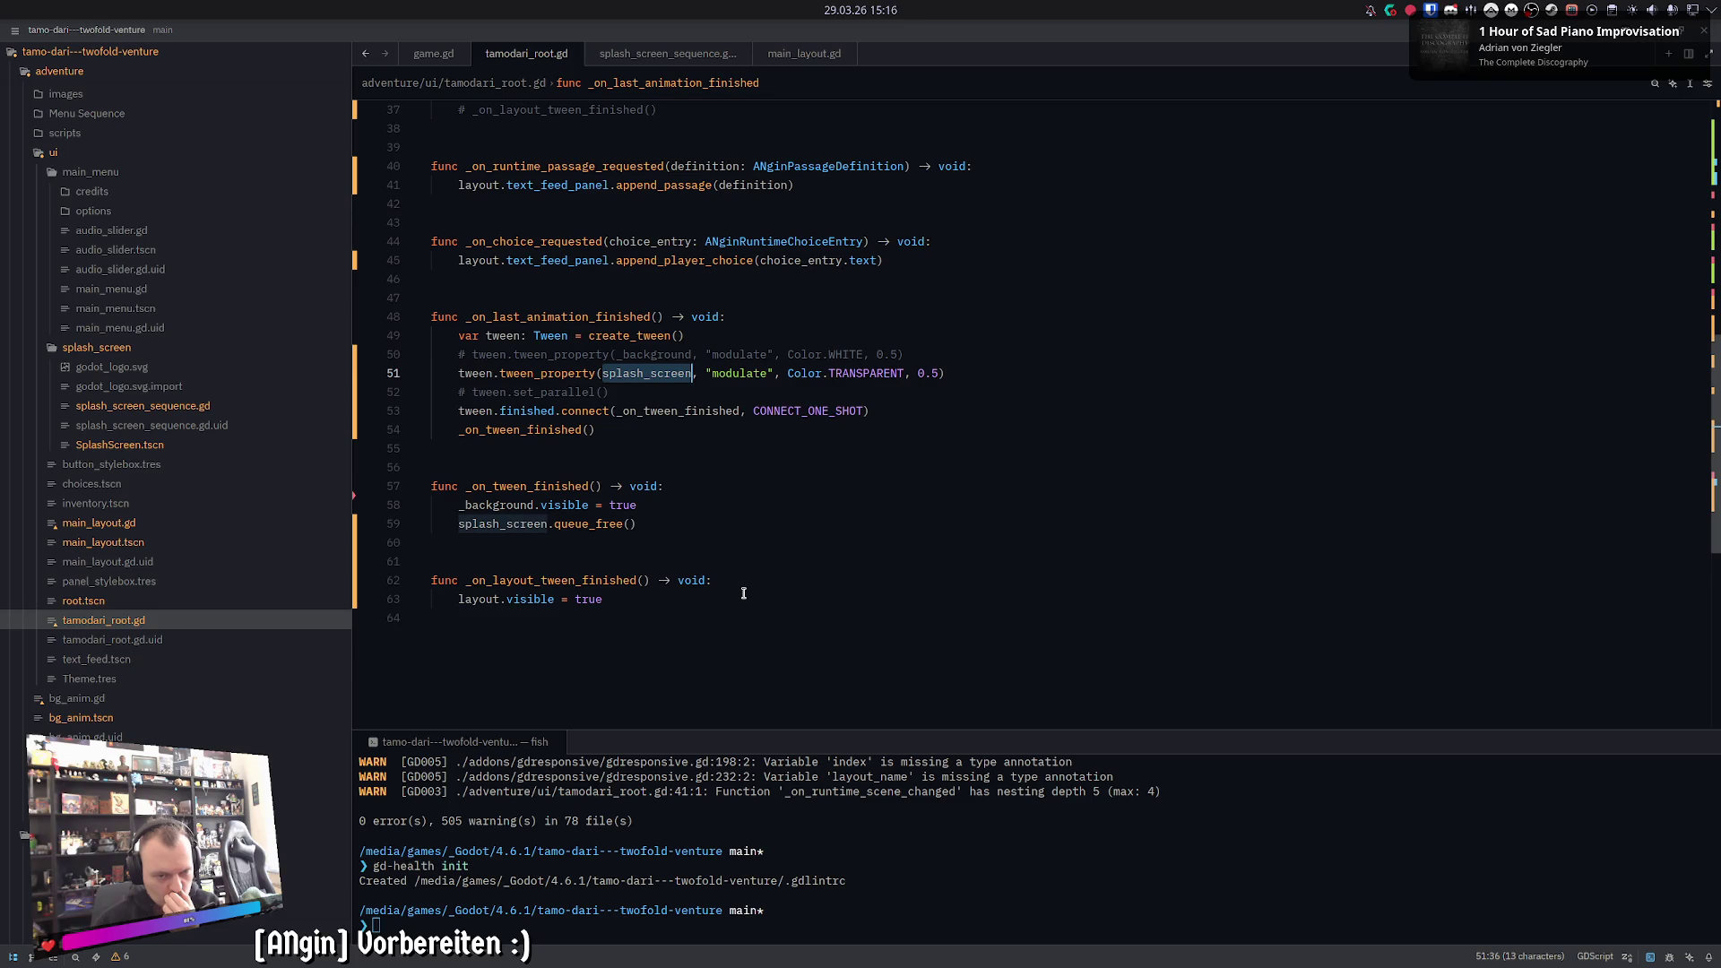
{"action": "scroll", "coordinate": [743, 594], "scroll_direction": "up", "scroll_amount": 1}
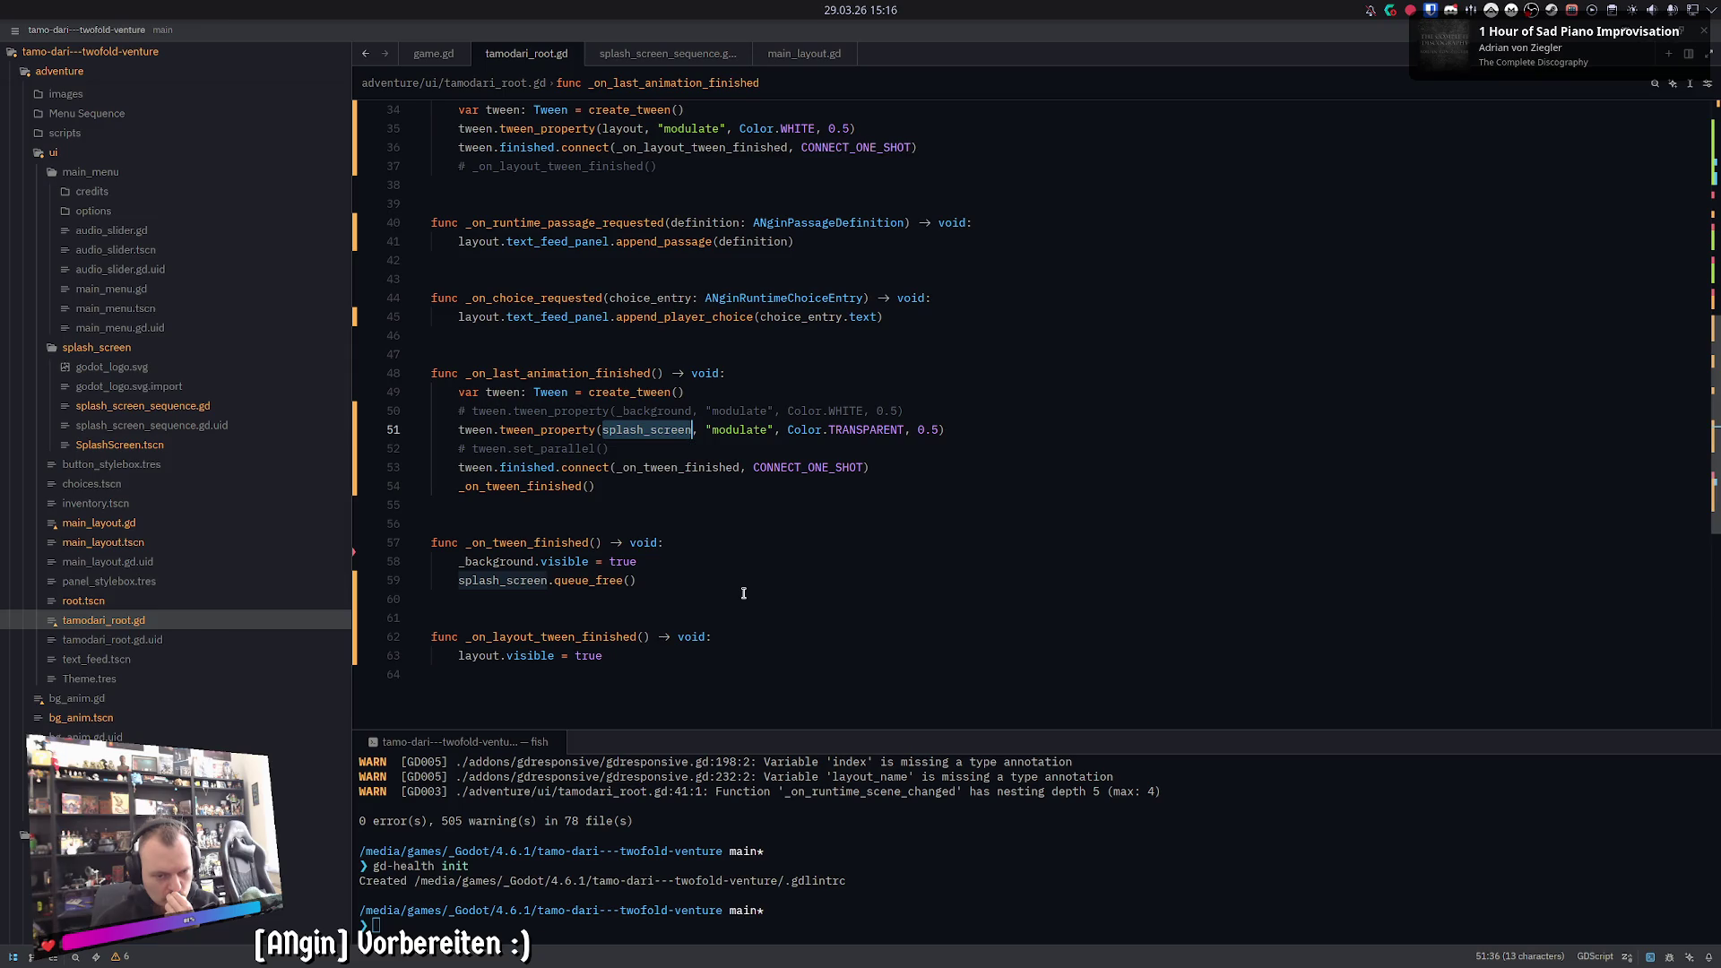
{"action": "scroll", "coordinate": [743, 593], "scroll_direction": "up", "scroll_amount": 4}
{"action": "scroll", "coordinate": [744, 594], "scroll_direction": "down", "scroll_amount": 3}
Remove the direct _on_tween_finished() call on line 54 and test-run the game again.
{"action": "left_click", "coordinate": [672, 549]}
{"action": "key", "text": "shift+Home"}
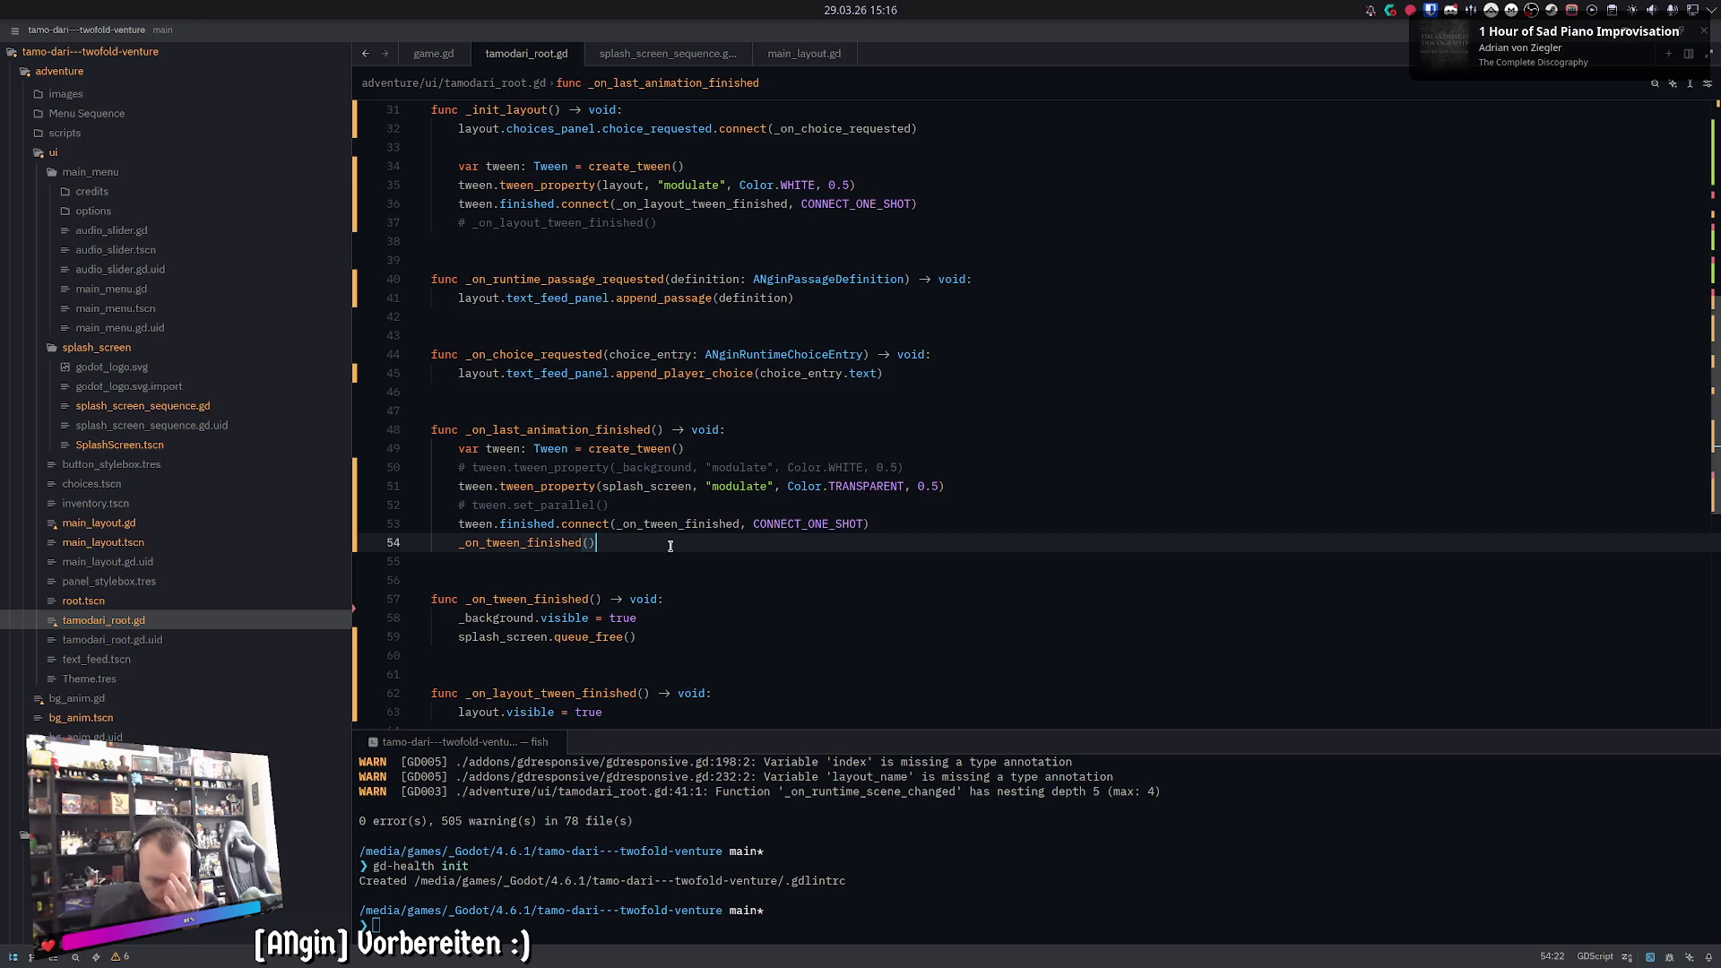
{"action": "key", "text": "BackSpace"}
{"action": "key", "text": "BackSpace"}
{"action": "key", "text": "BackSpace"}
{"action": "key", "text": "alt+Tab"}
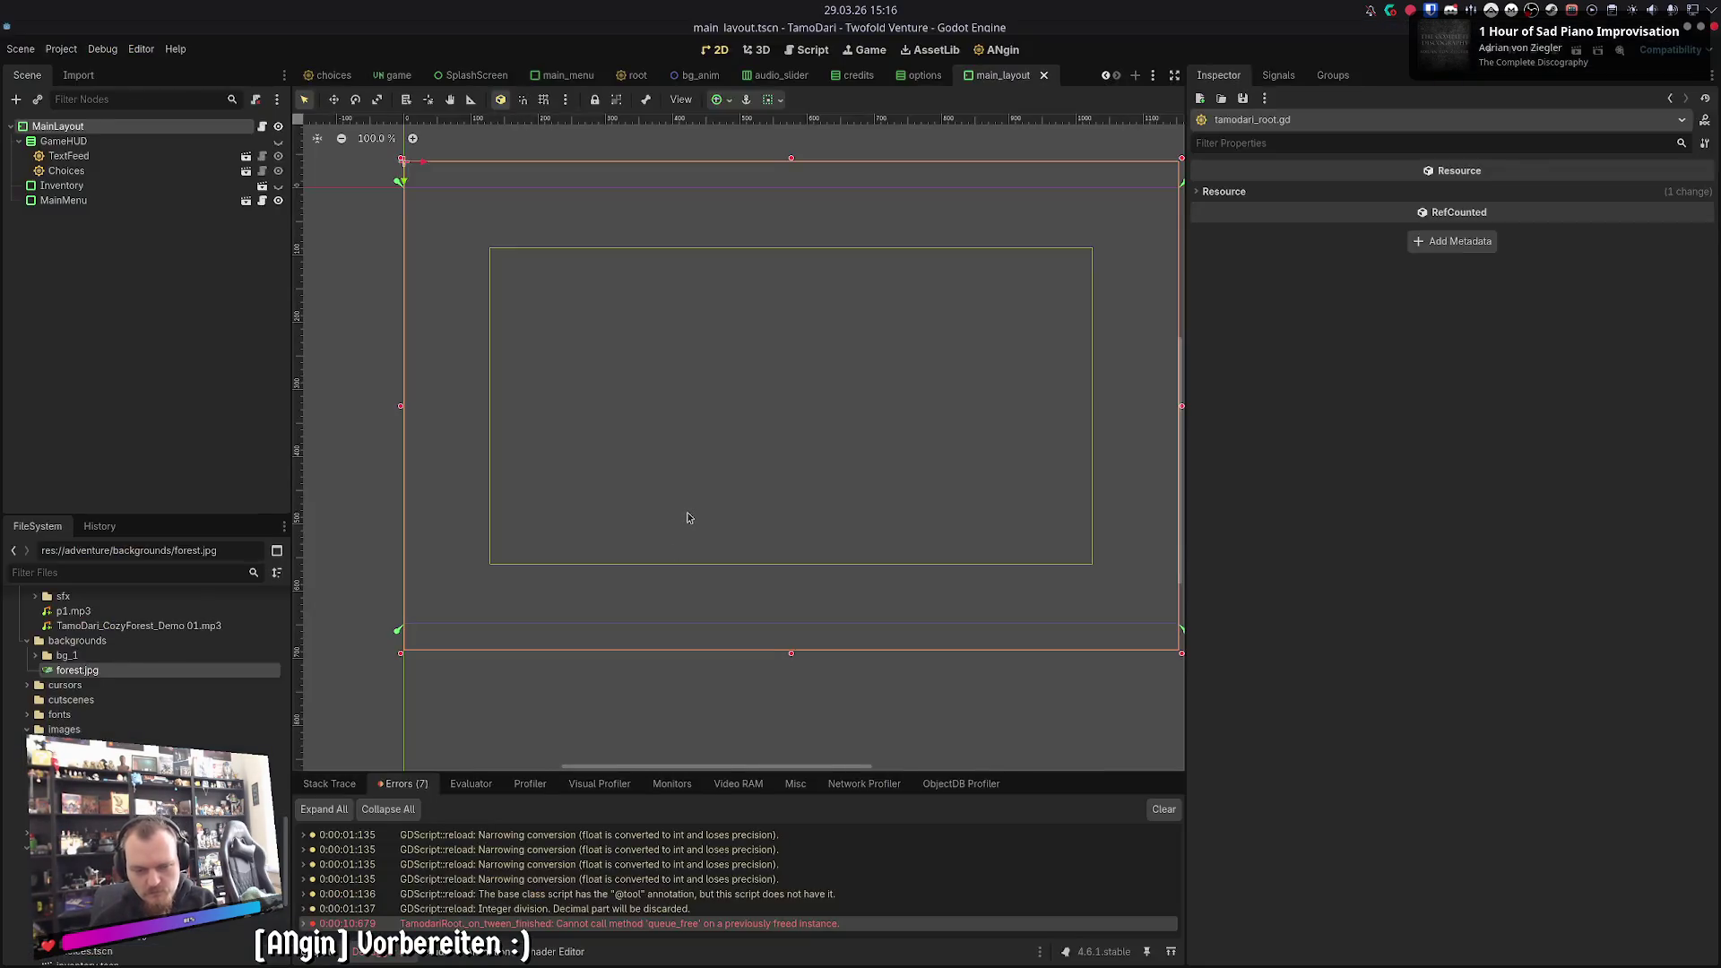
{"action": "key", "text": "alt+Tab"}
{"action": "scroll", "coordinate": [700, 538], "scroll_direction": "down", "scroll_amount": 2}
{"action": "key", "text": "alt+Tab"}
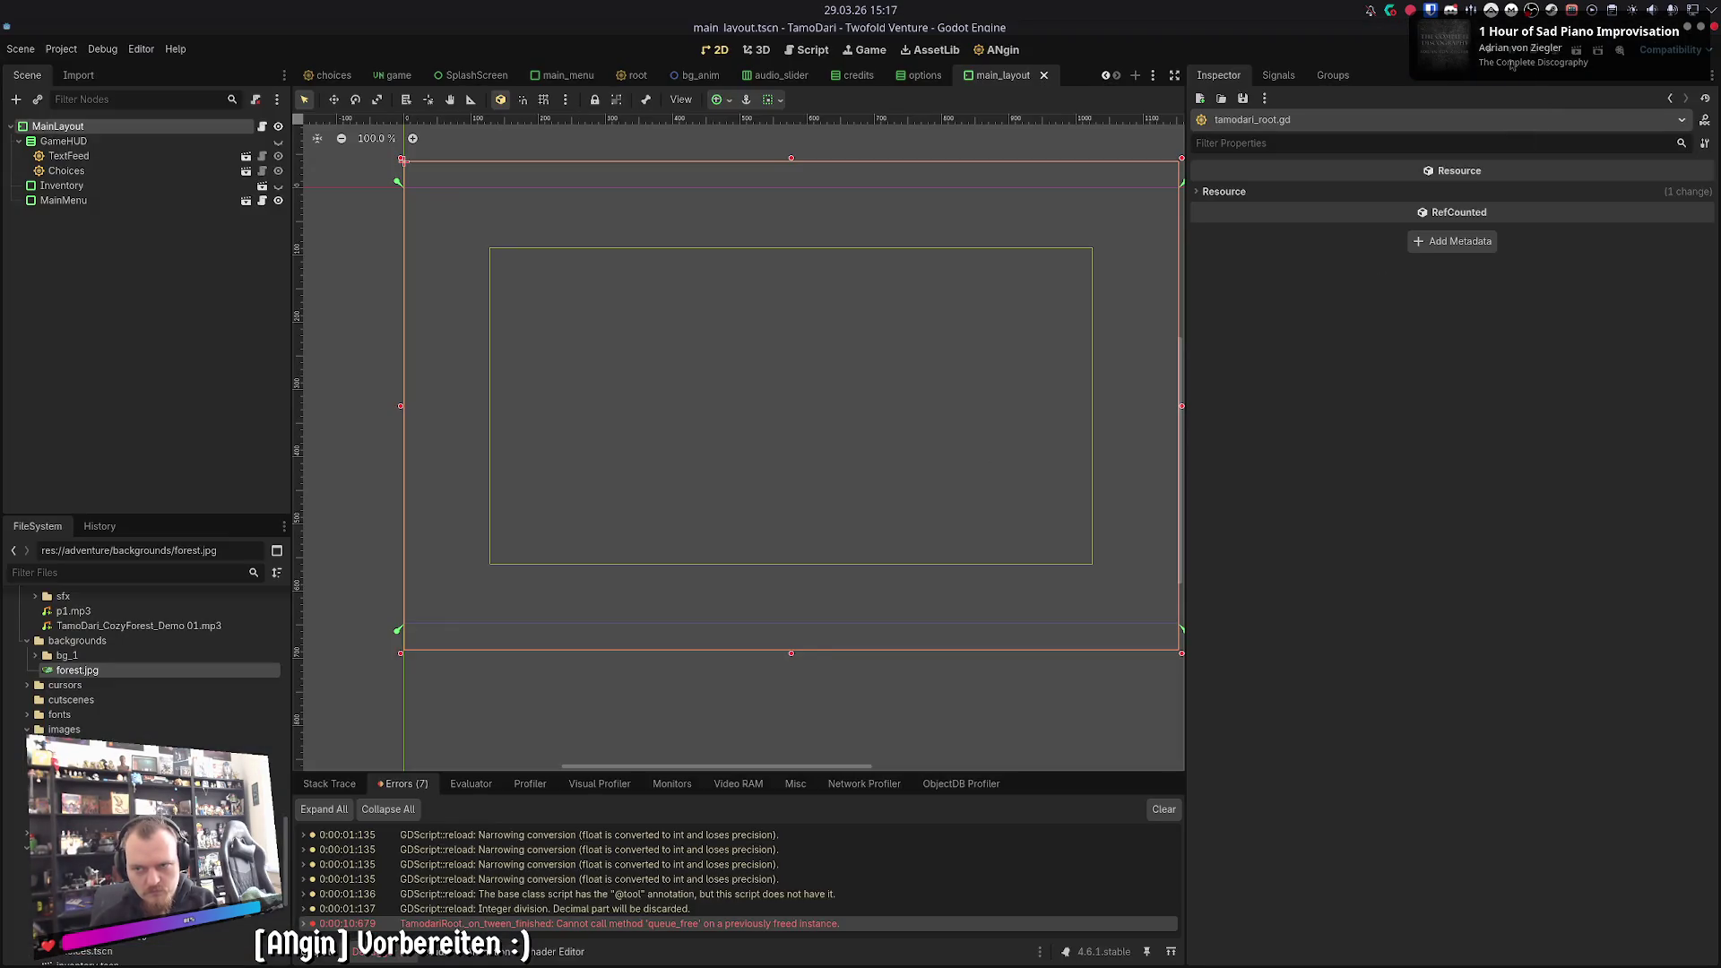
{"action": "key", "text": "F5"}
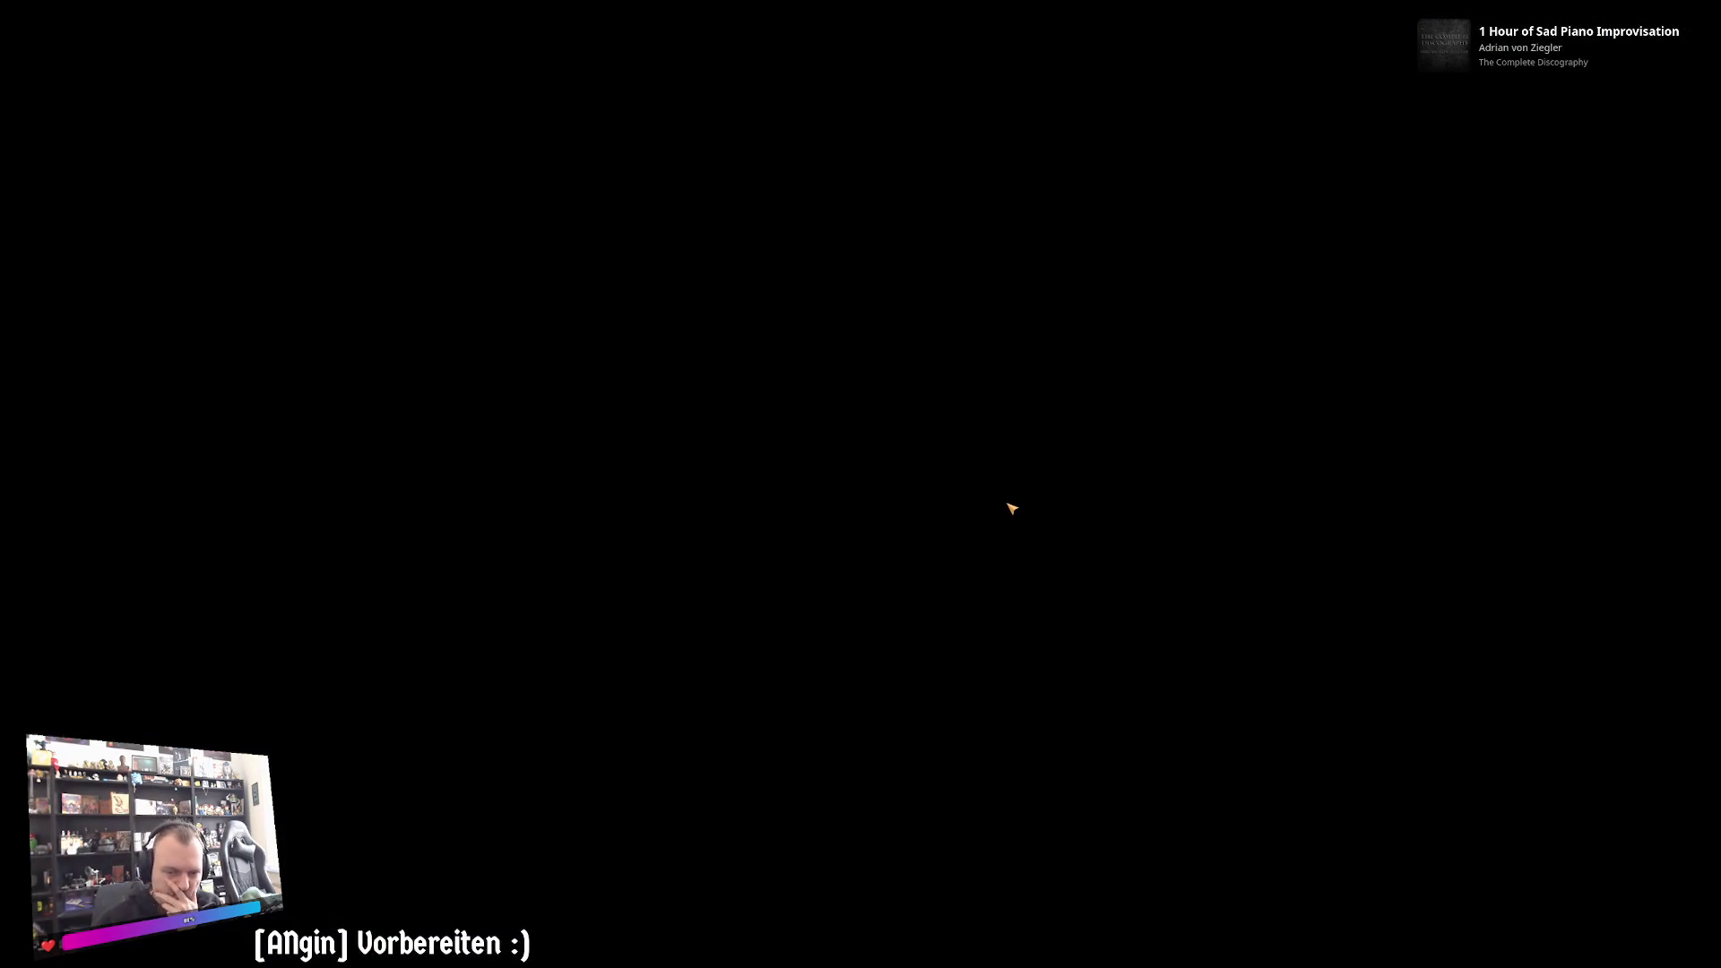
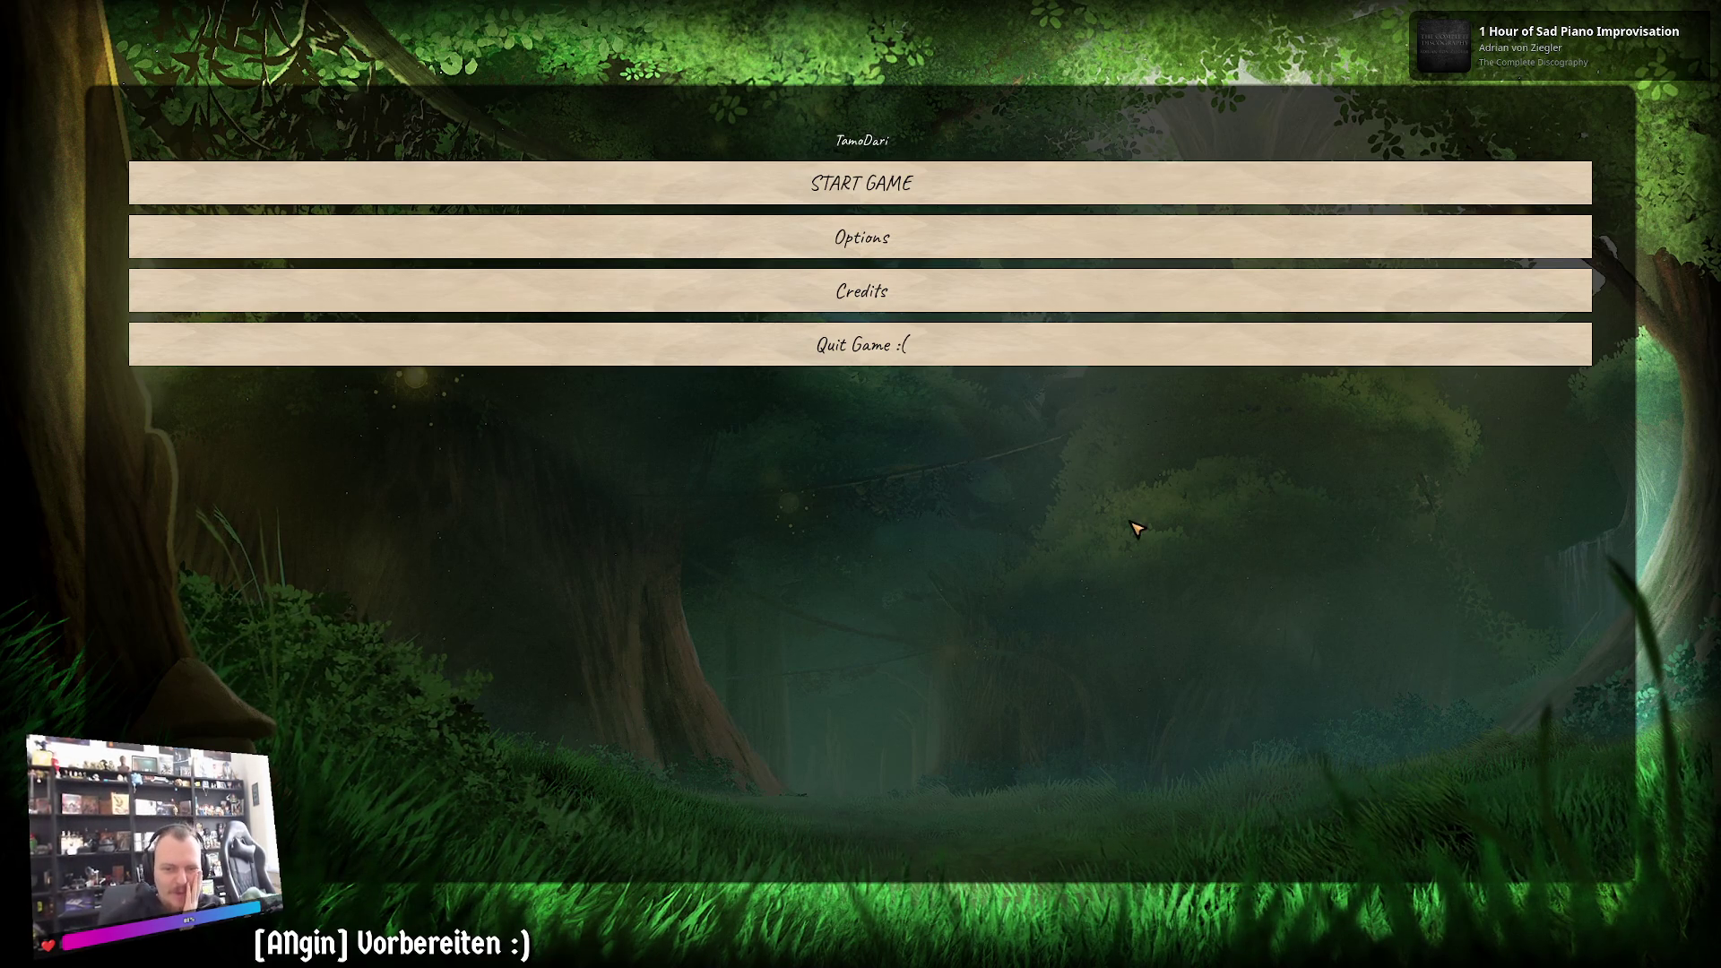
Try the Audio BGM slider in TamoDari's Options, then quit the game back to the editor.
{"action": "left_click", "coordinate": [872, 240]}
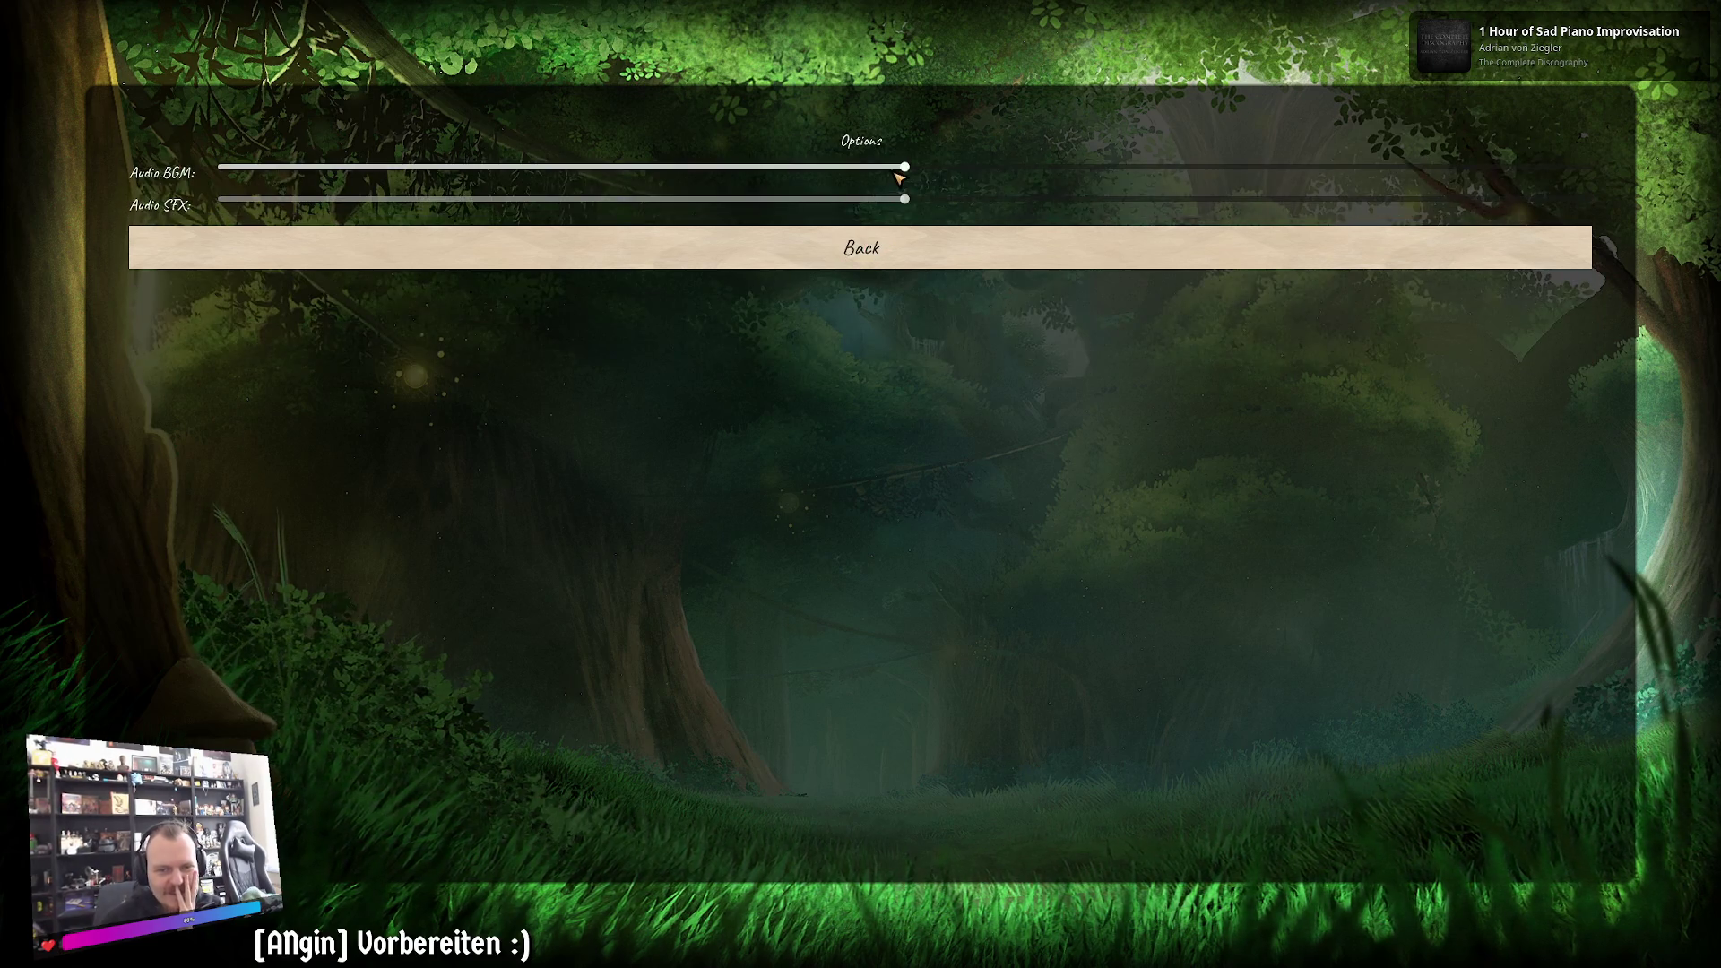
{"action": "mouse_move", "coordinate": [896, 173]}
{"action": "left_mouse_down"}
{"action": "mouse_move", "coordinate": [226, 171]}
{"action": "mouse_move", "coordinate": [951, 166]}
{"action": "mouse_move", "coordinate": [1378, 193]}
{"action": "mouse_move", "coordinate": [430, 170]}
{"action": "mouse_move", "coordinate": [906, 175]}
{"action": "mouse_move", "coordinate": [894, 183]}
{"action": "left_mouse_up"}
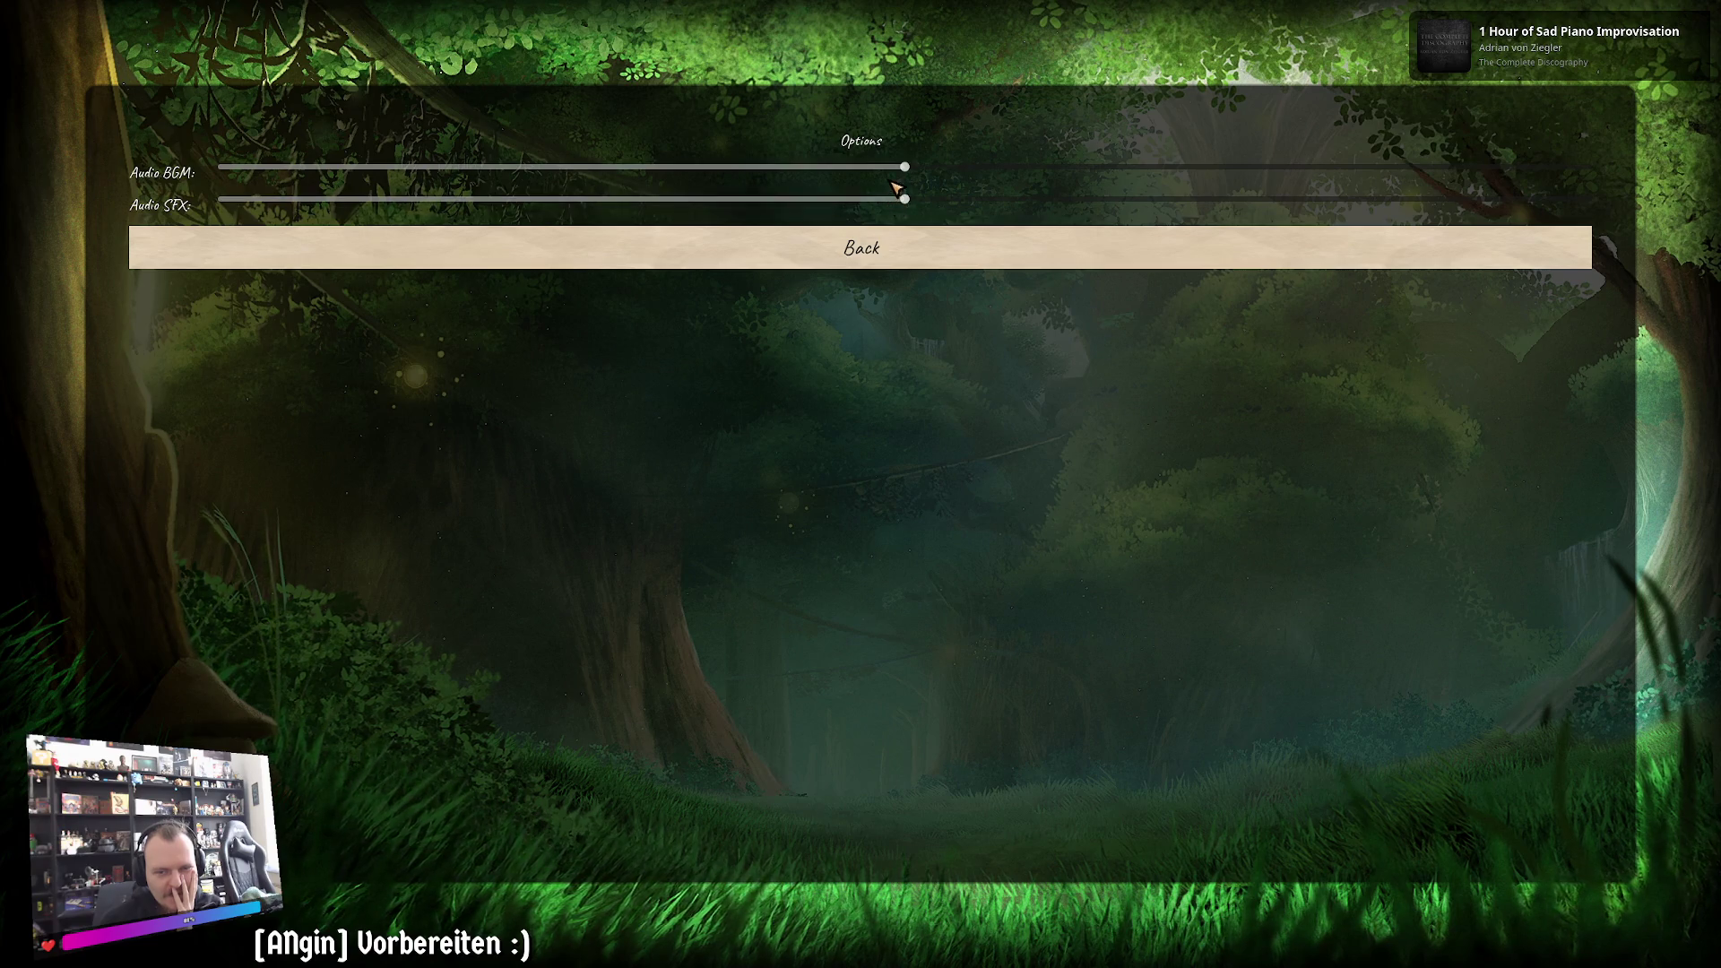
{"action": "left_click", "coordinate": [887, 240]}
{"action": "left_click", "coordinate": [869, 358]}
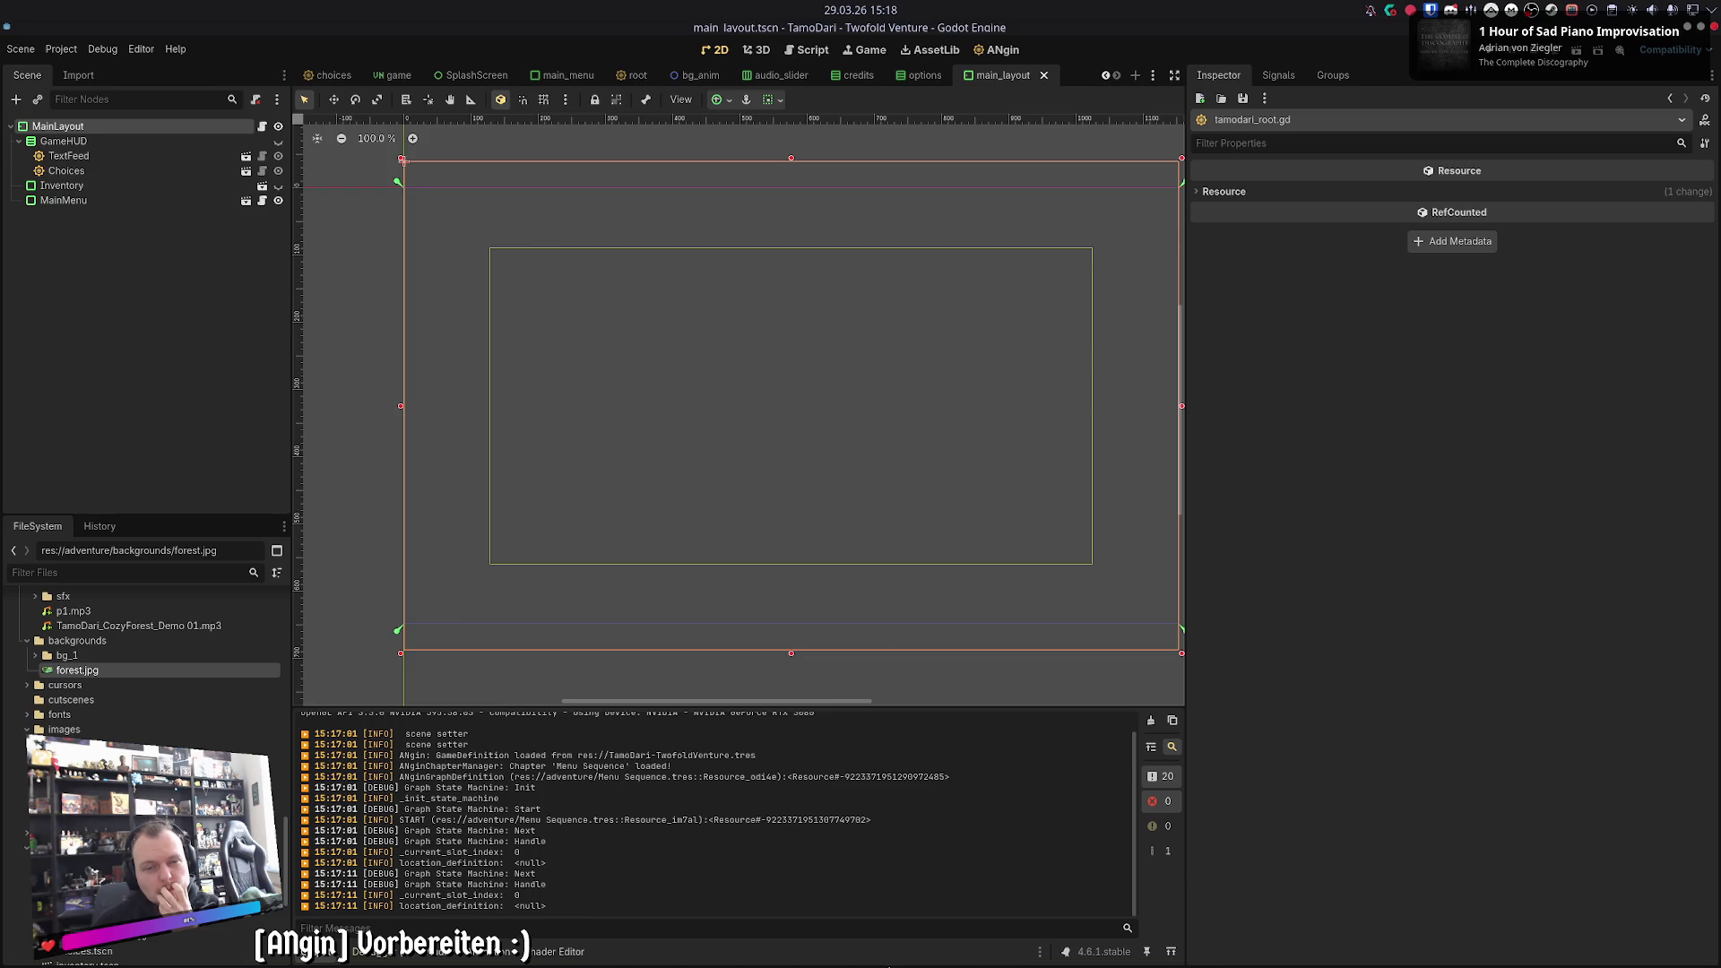
Switch to the Zed code editor from the taskbar.
{"action": "mouse_move", "coordinate": [927, 965]}
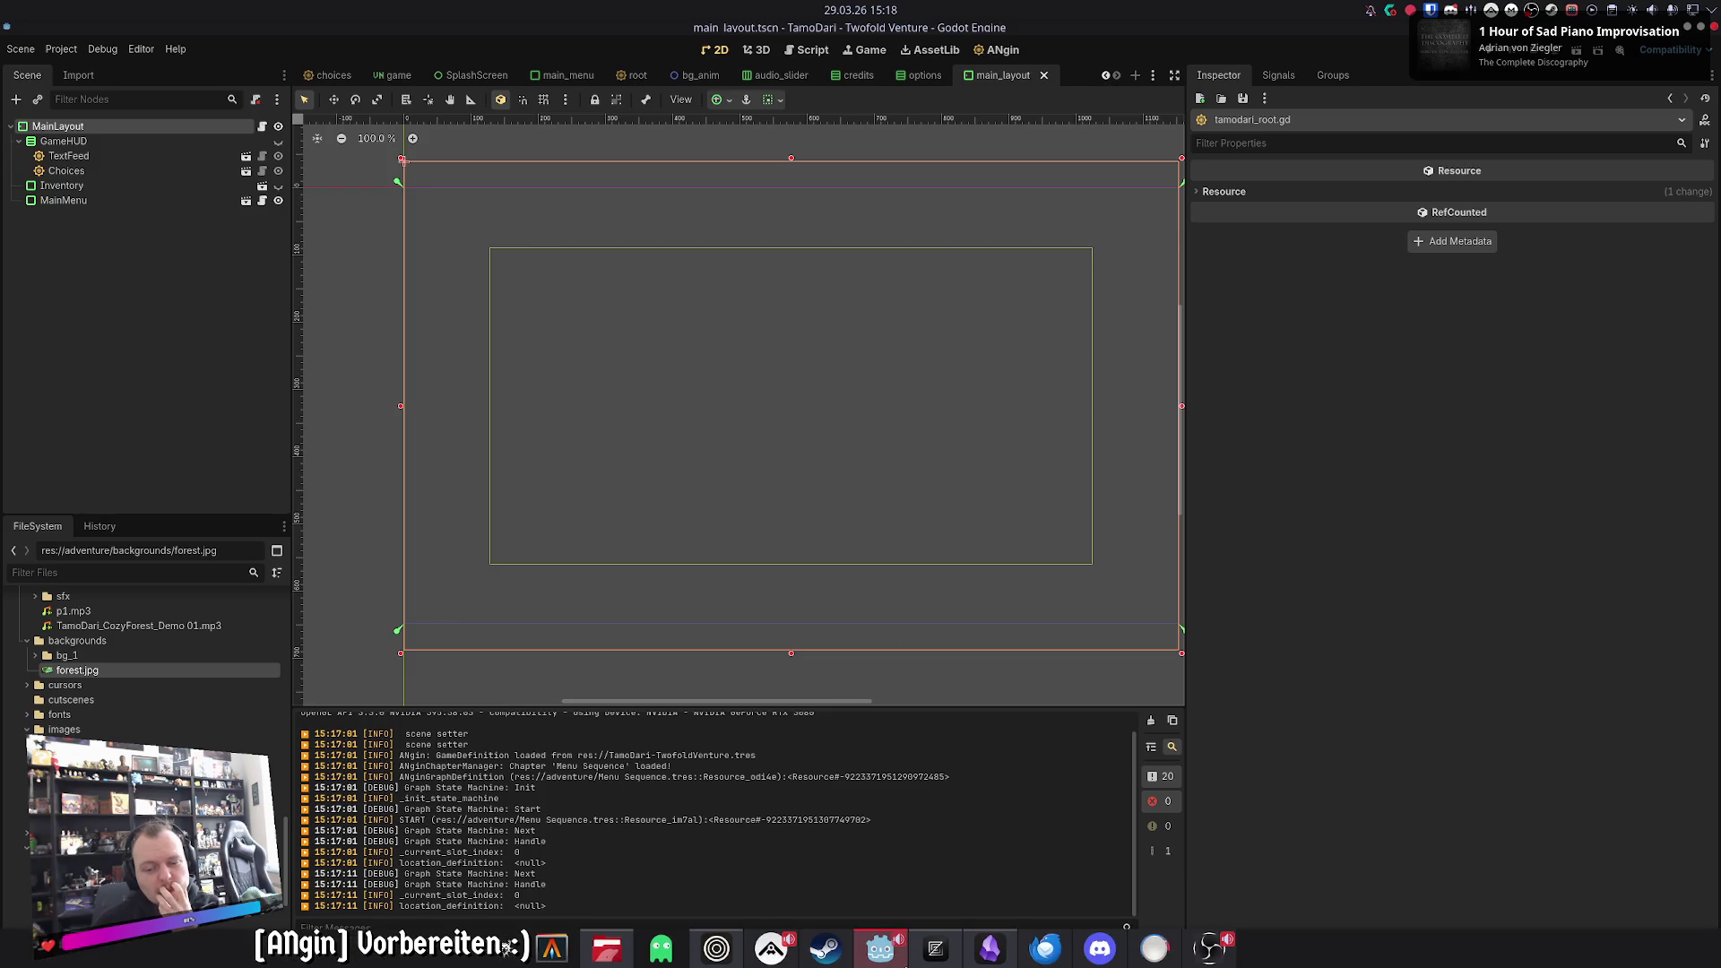
{"action": "left_click", "coordinate": [928, 964]}
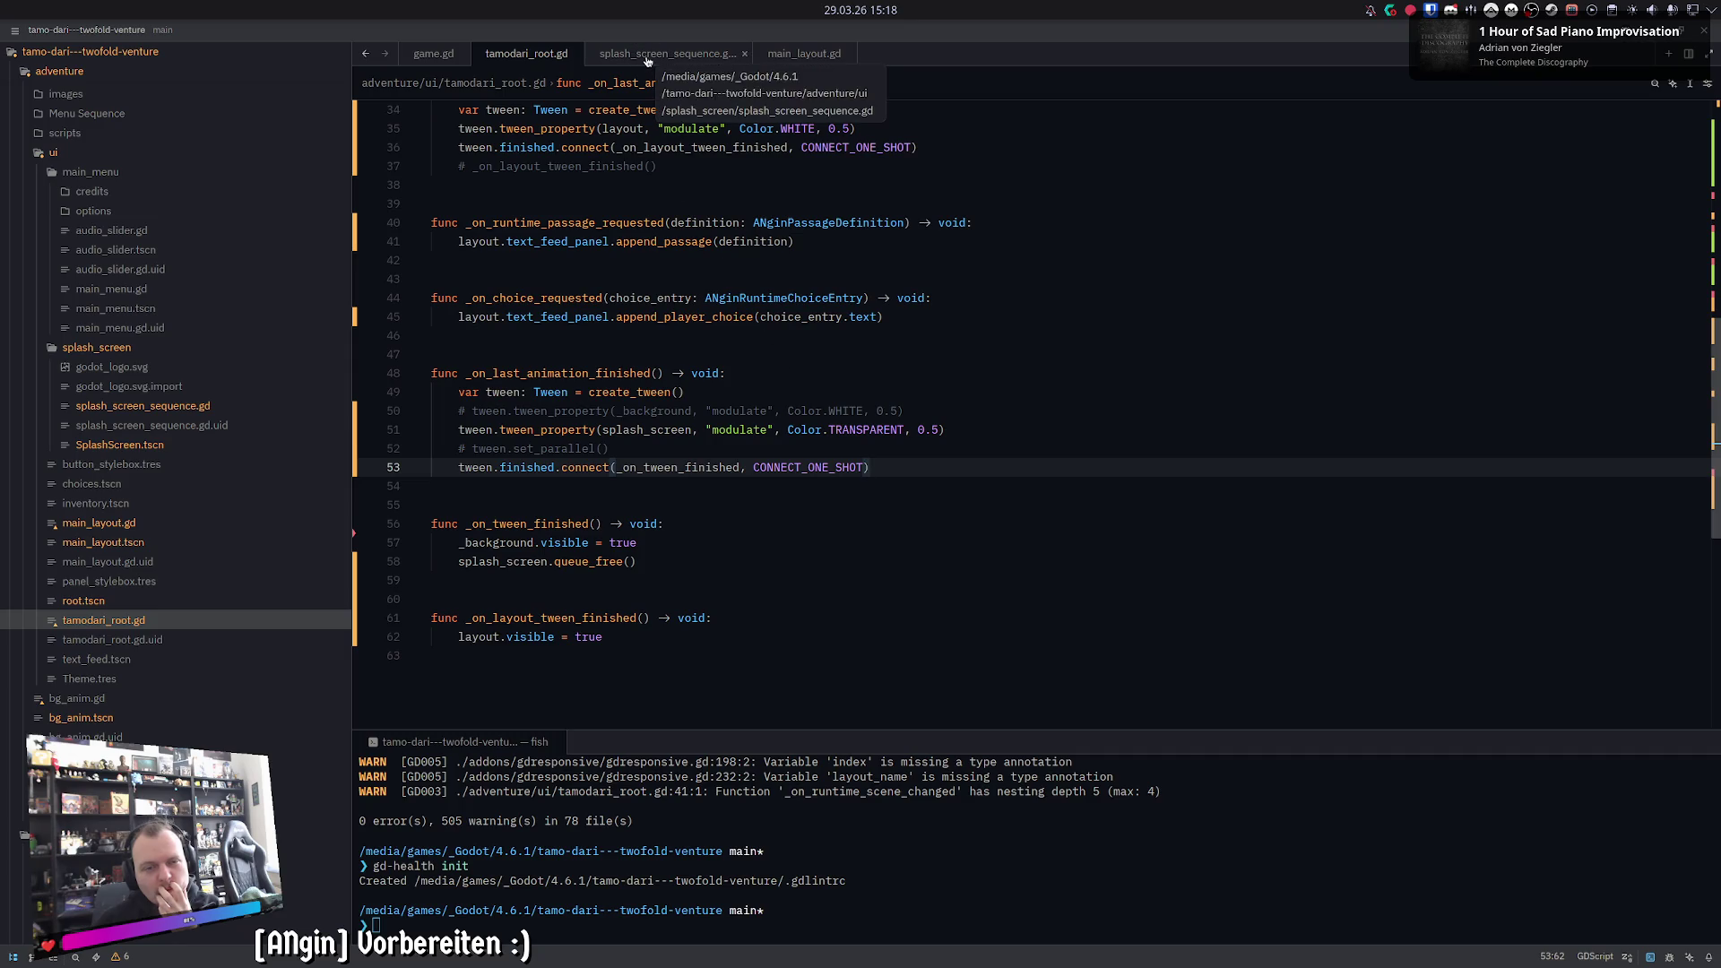
In game.gd, add a 'func _ready() -> void:' declaration using autocomplete.
{"action": "left_click", "coordinate": [415, 55]}
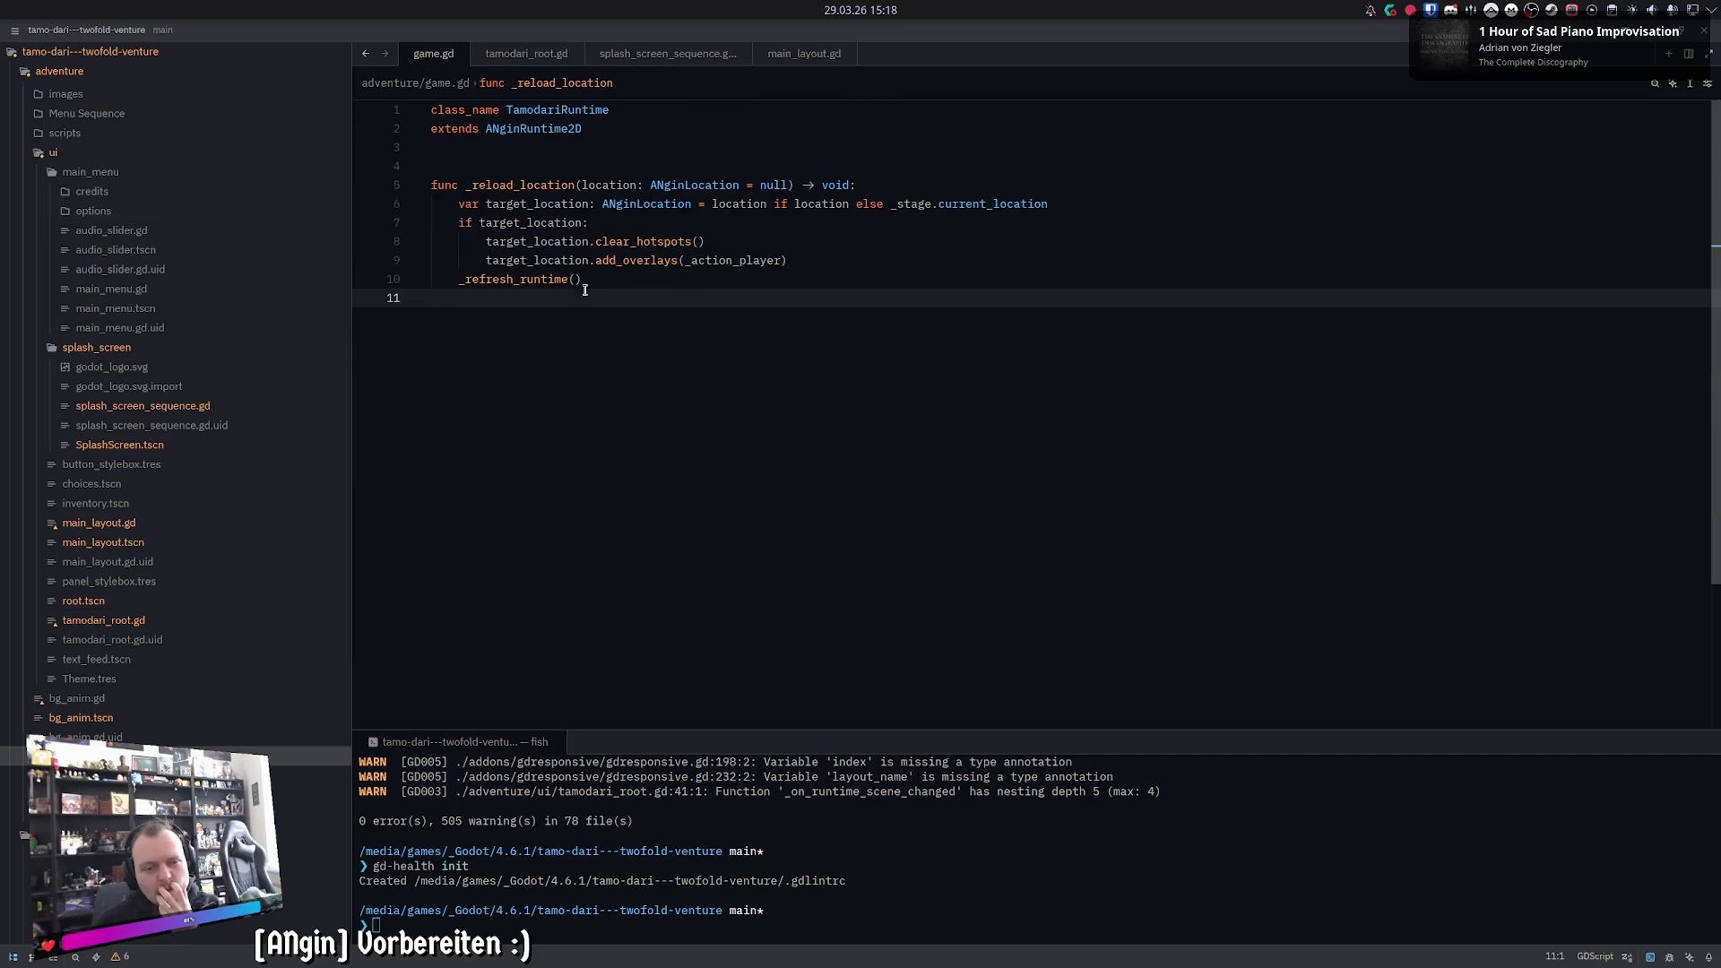
{"action": "left_click", "coordinate": [534, 150]}
{"action": "mouse_move", "coordinate": [776, 261]}
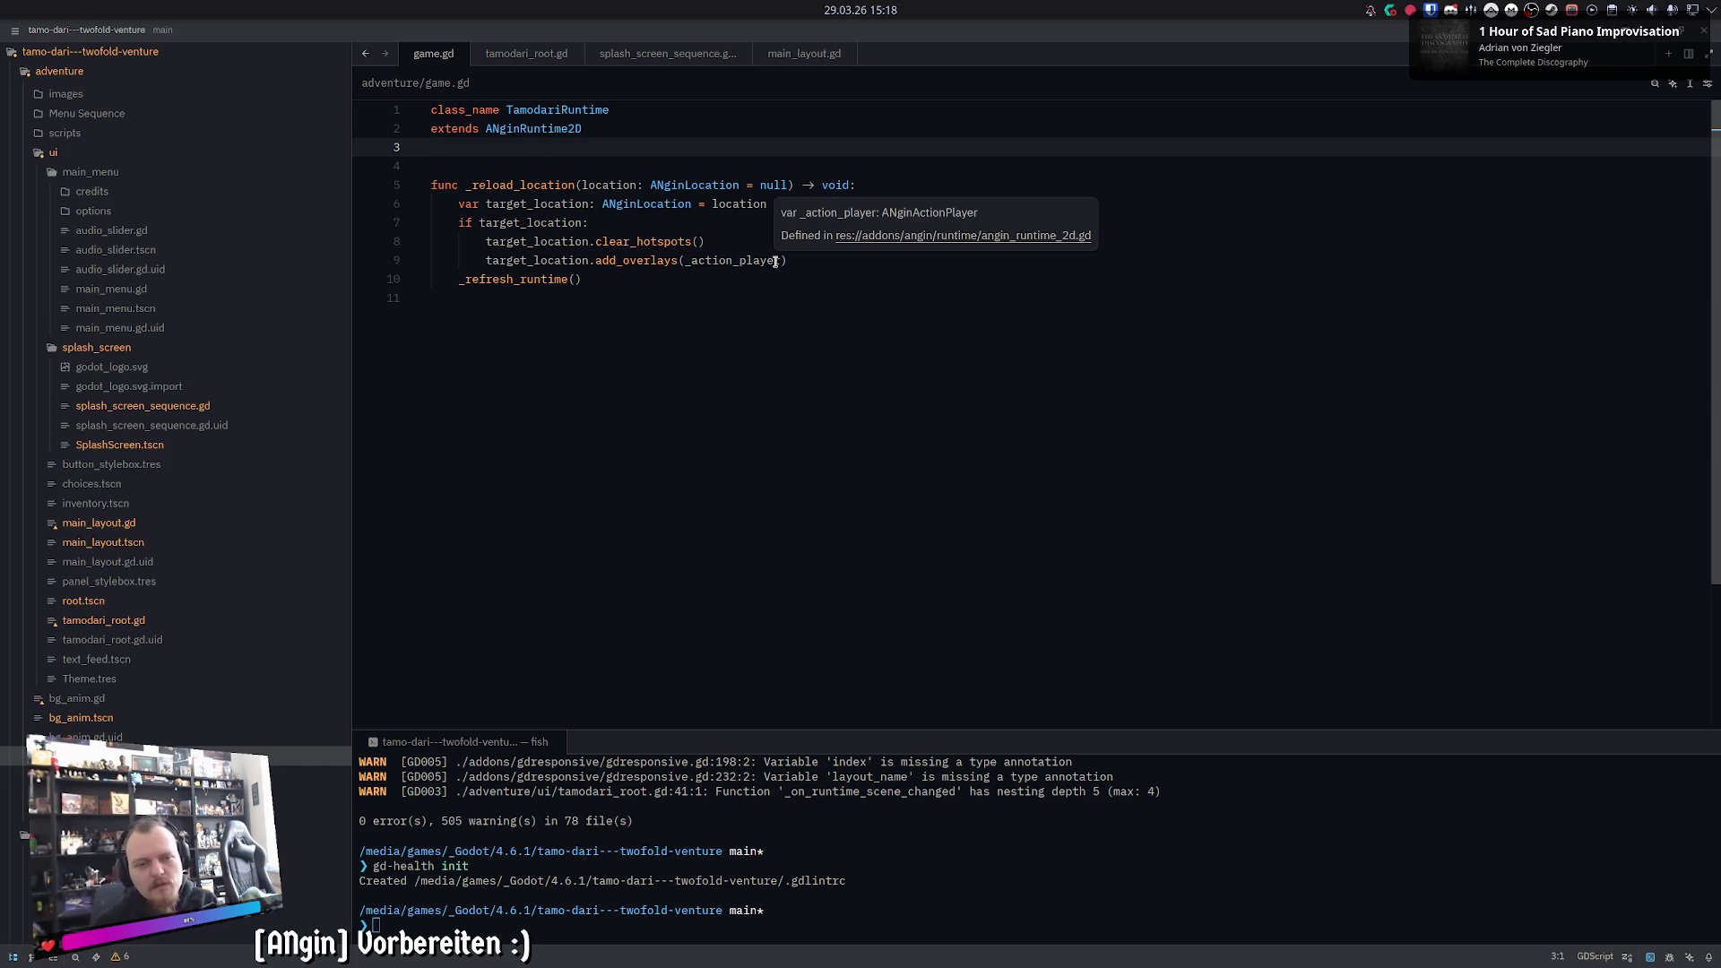
{"action": "key", "text": "Return"}
{"action": "type", "text": "fun"}
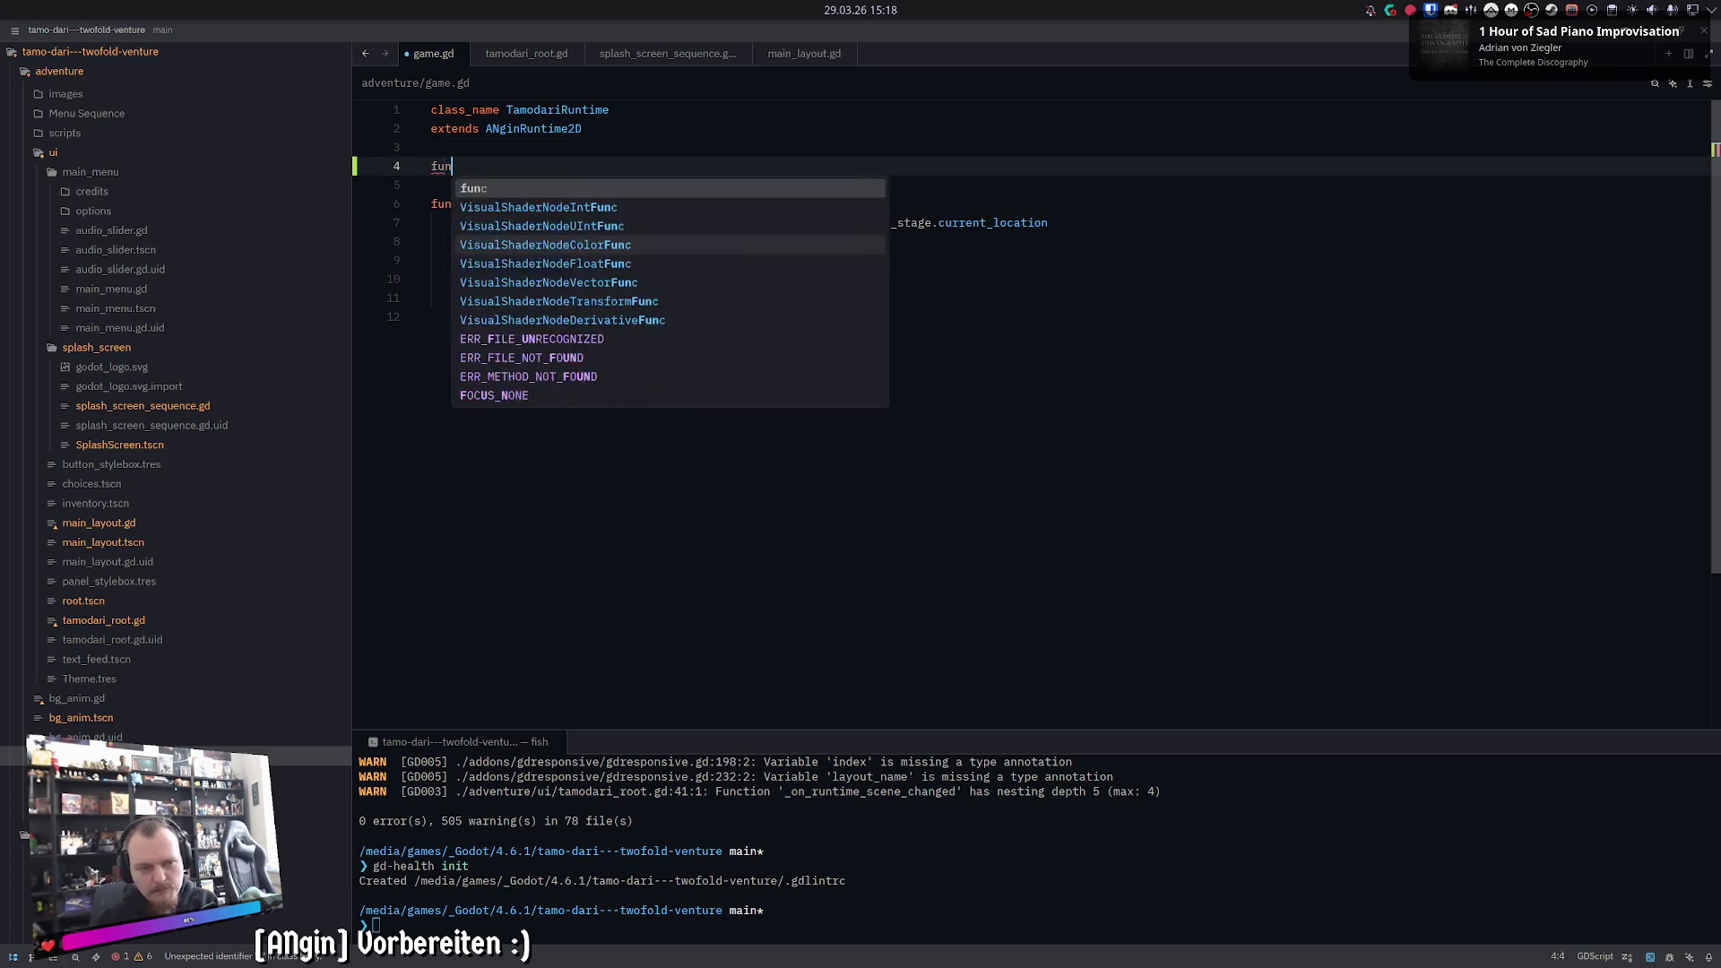
{"action": "type", "text": "c _rea"}
{"action": "key", "text": "Return"}
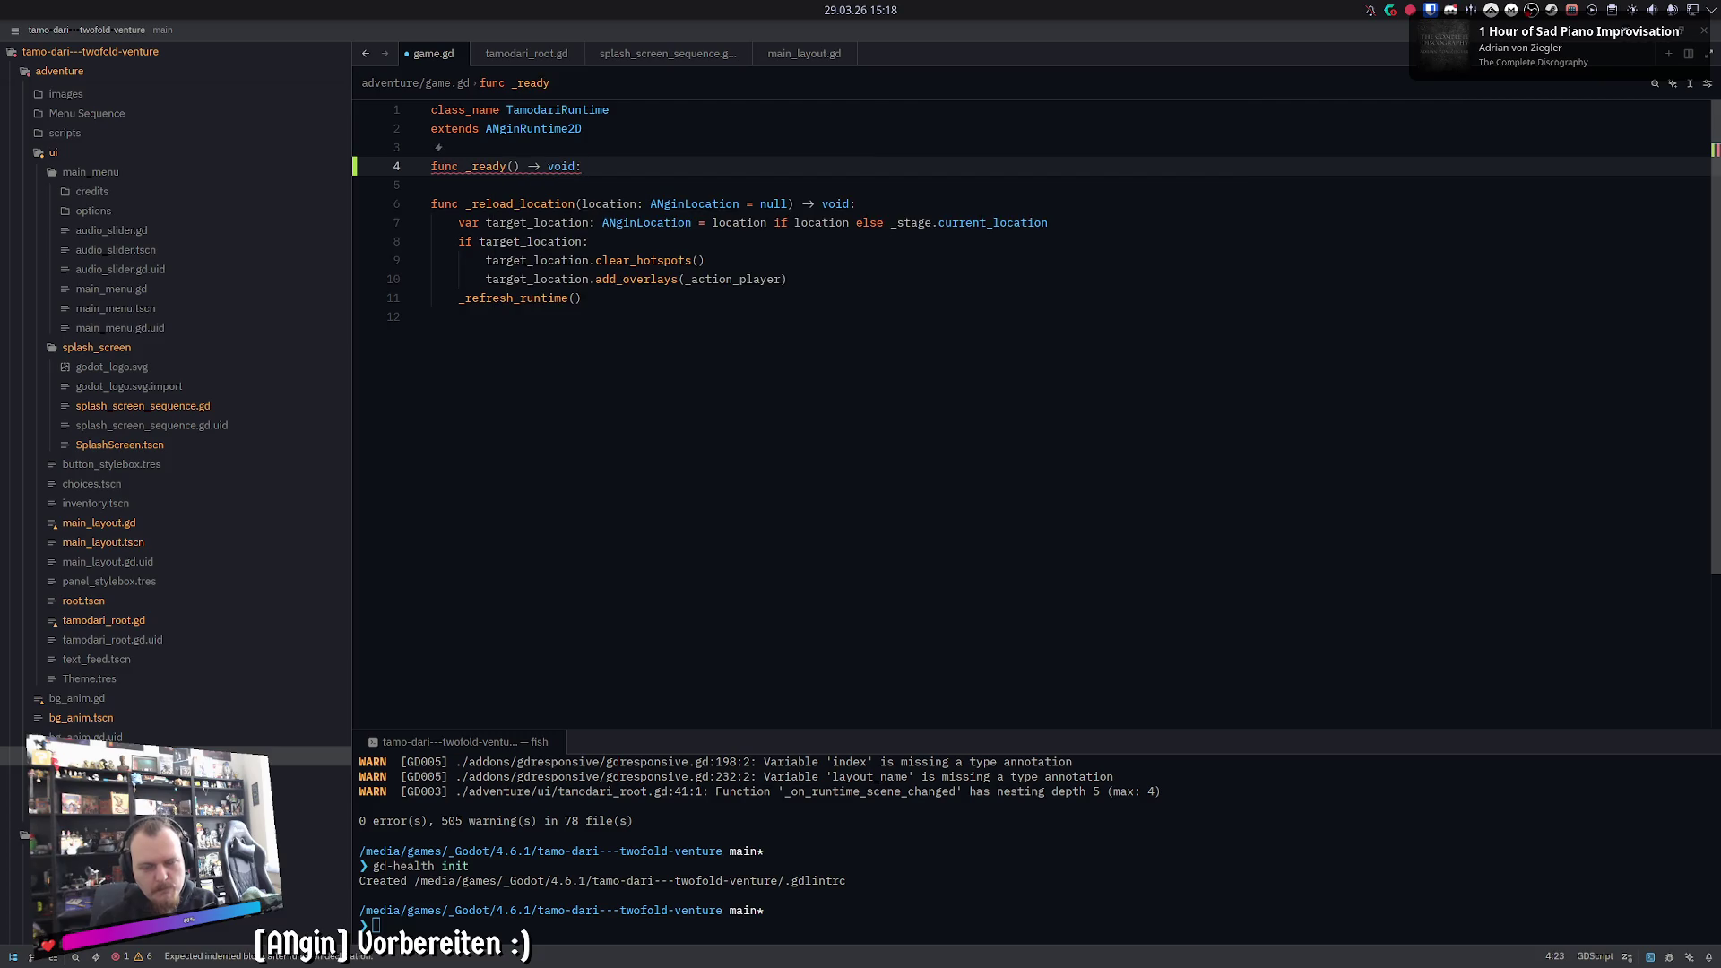
Inspect the ANginRuntime2D base class definition, then return to game.gd.
{"action": "left_click", "coordinate": [534, 129]}
{"action": "key", "text": "F12"}
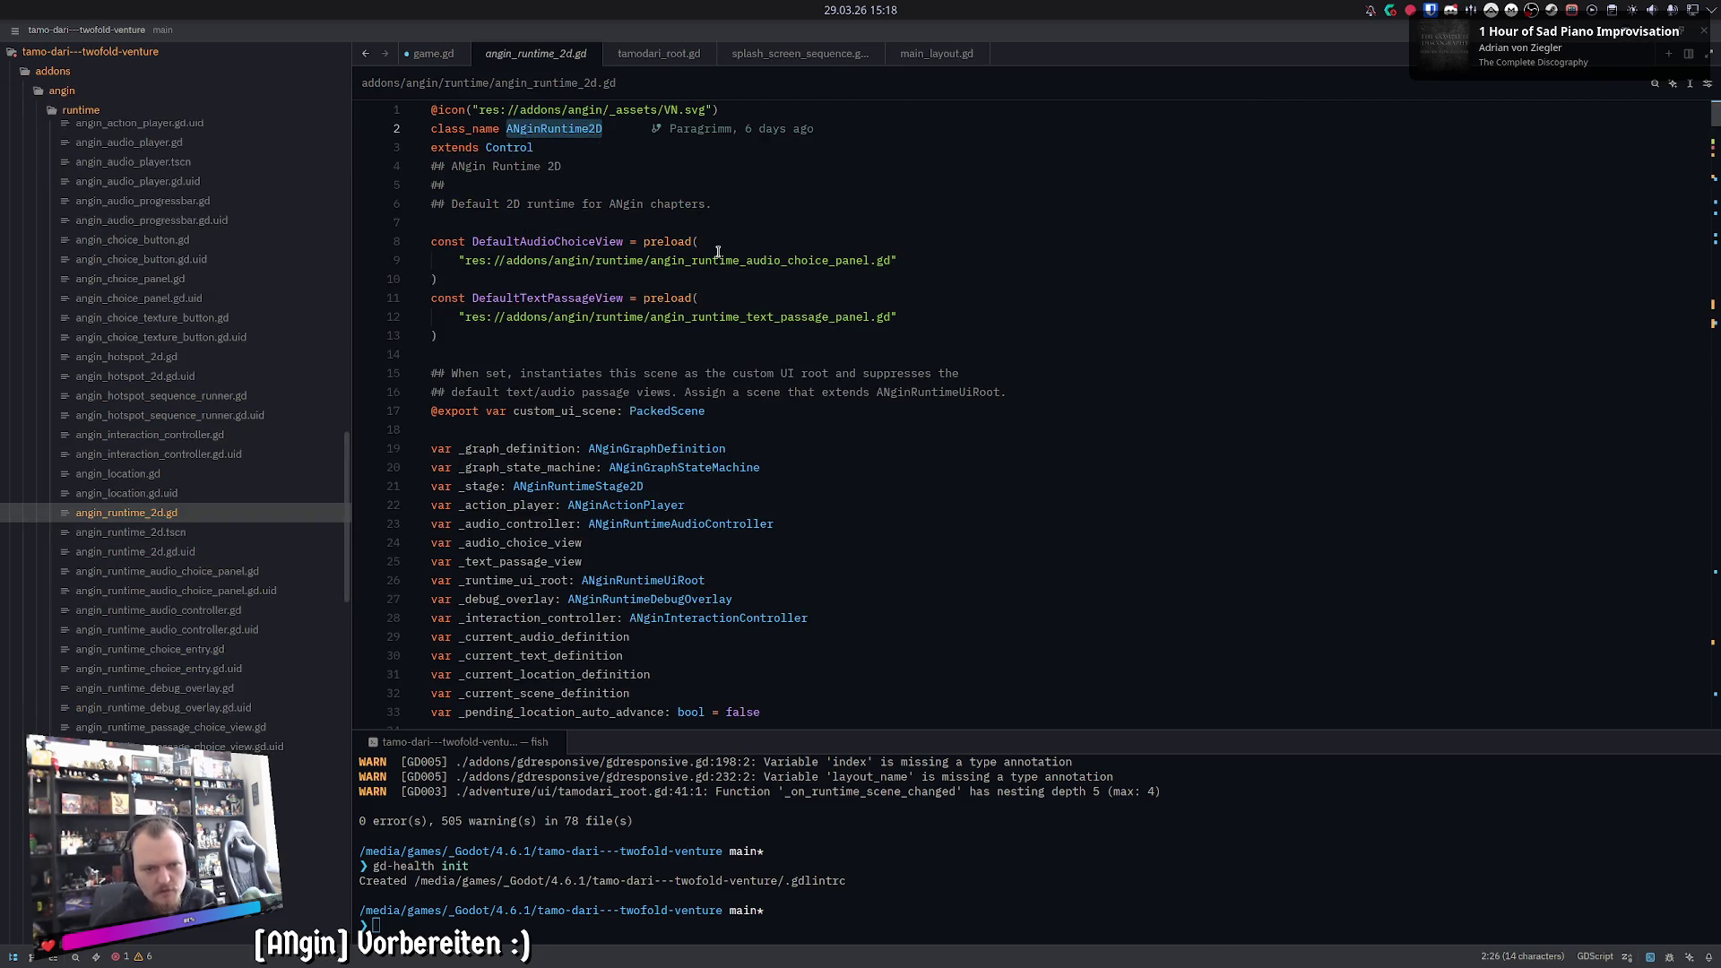
{"action": "scroll", "coordinate": [718, 252], "scroll_direction": "down", "scroll_amount": 13}
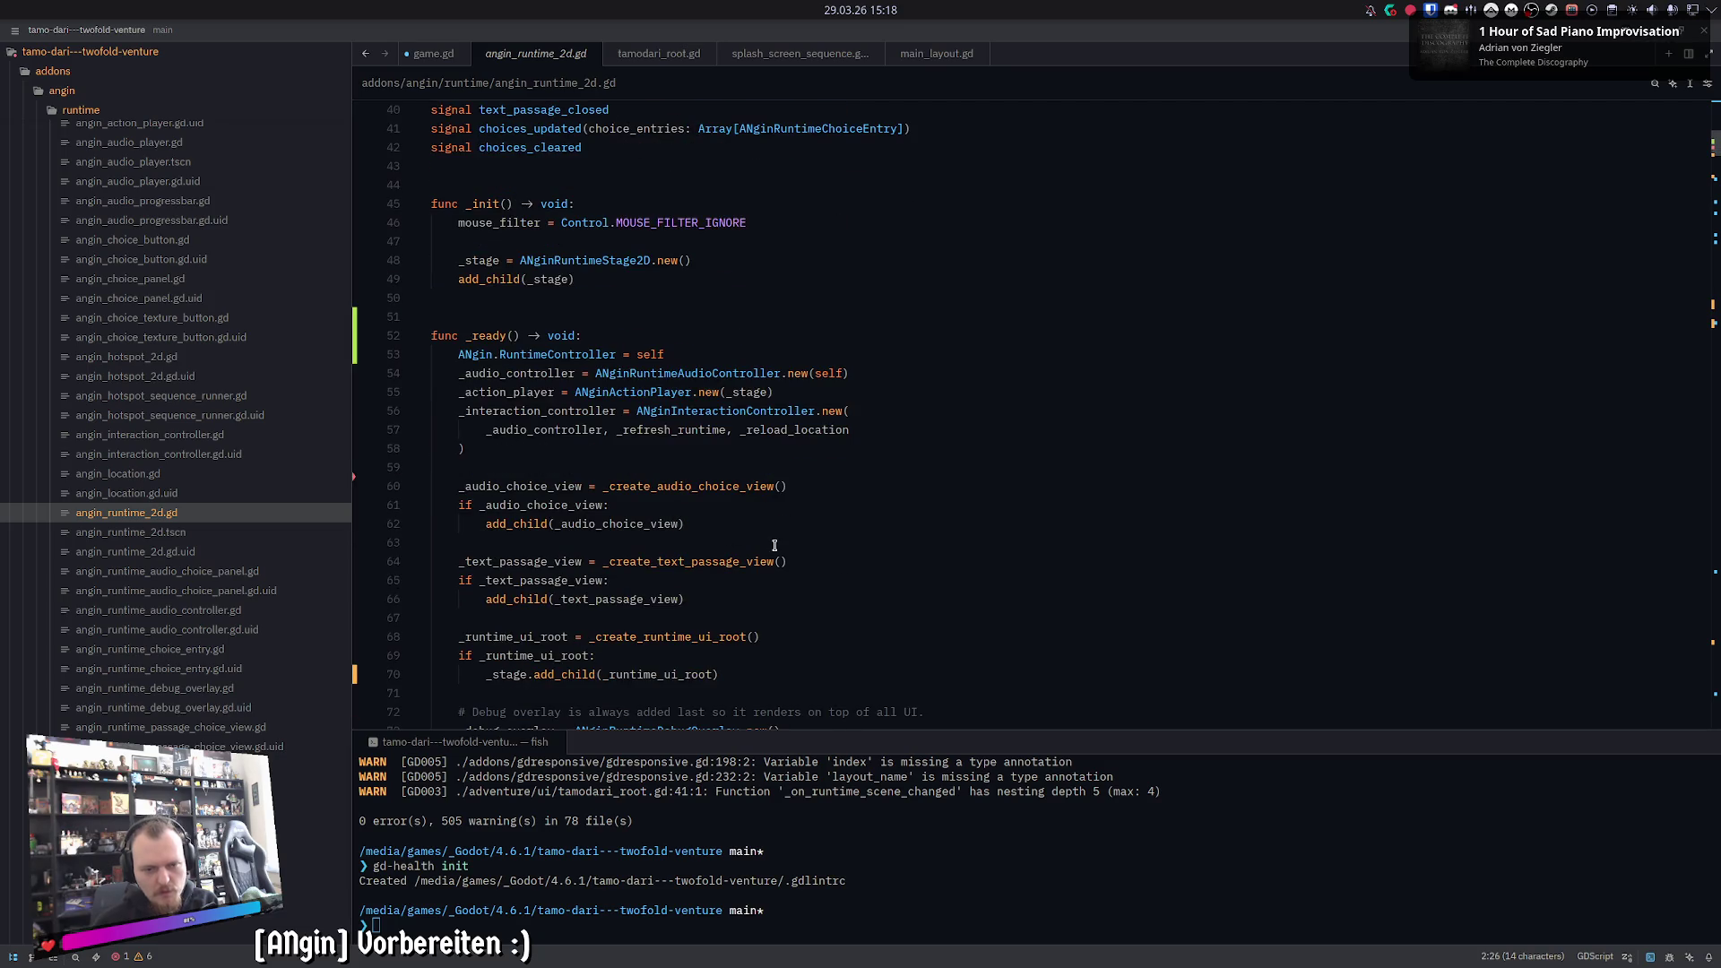
{"action": "scroll", "coordinate": [775, 545], "scroll_direction": "down", "scroll_amount": 15}
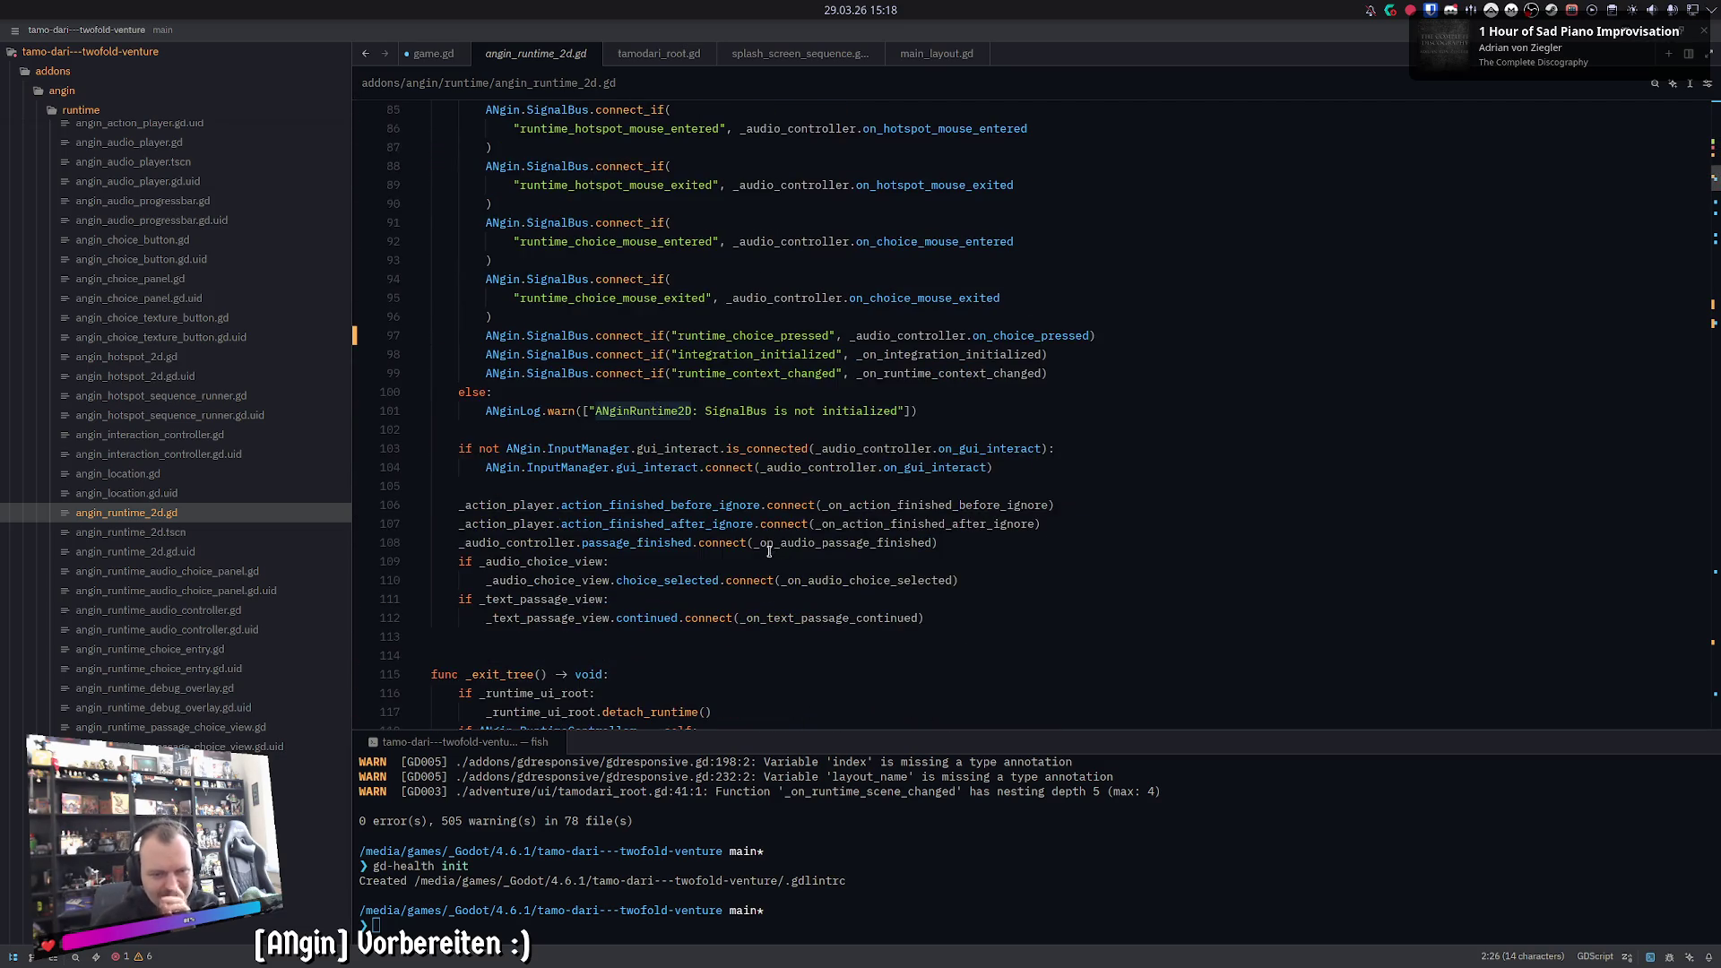
{"action": "key", "text": "ctrl+alt+minus"}
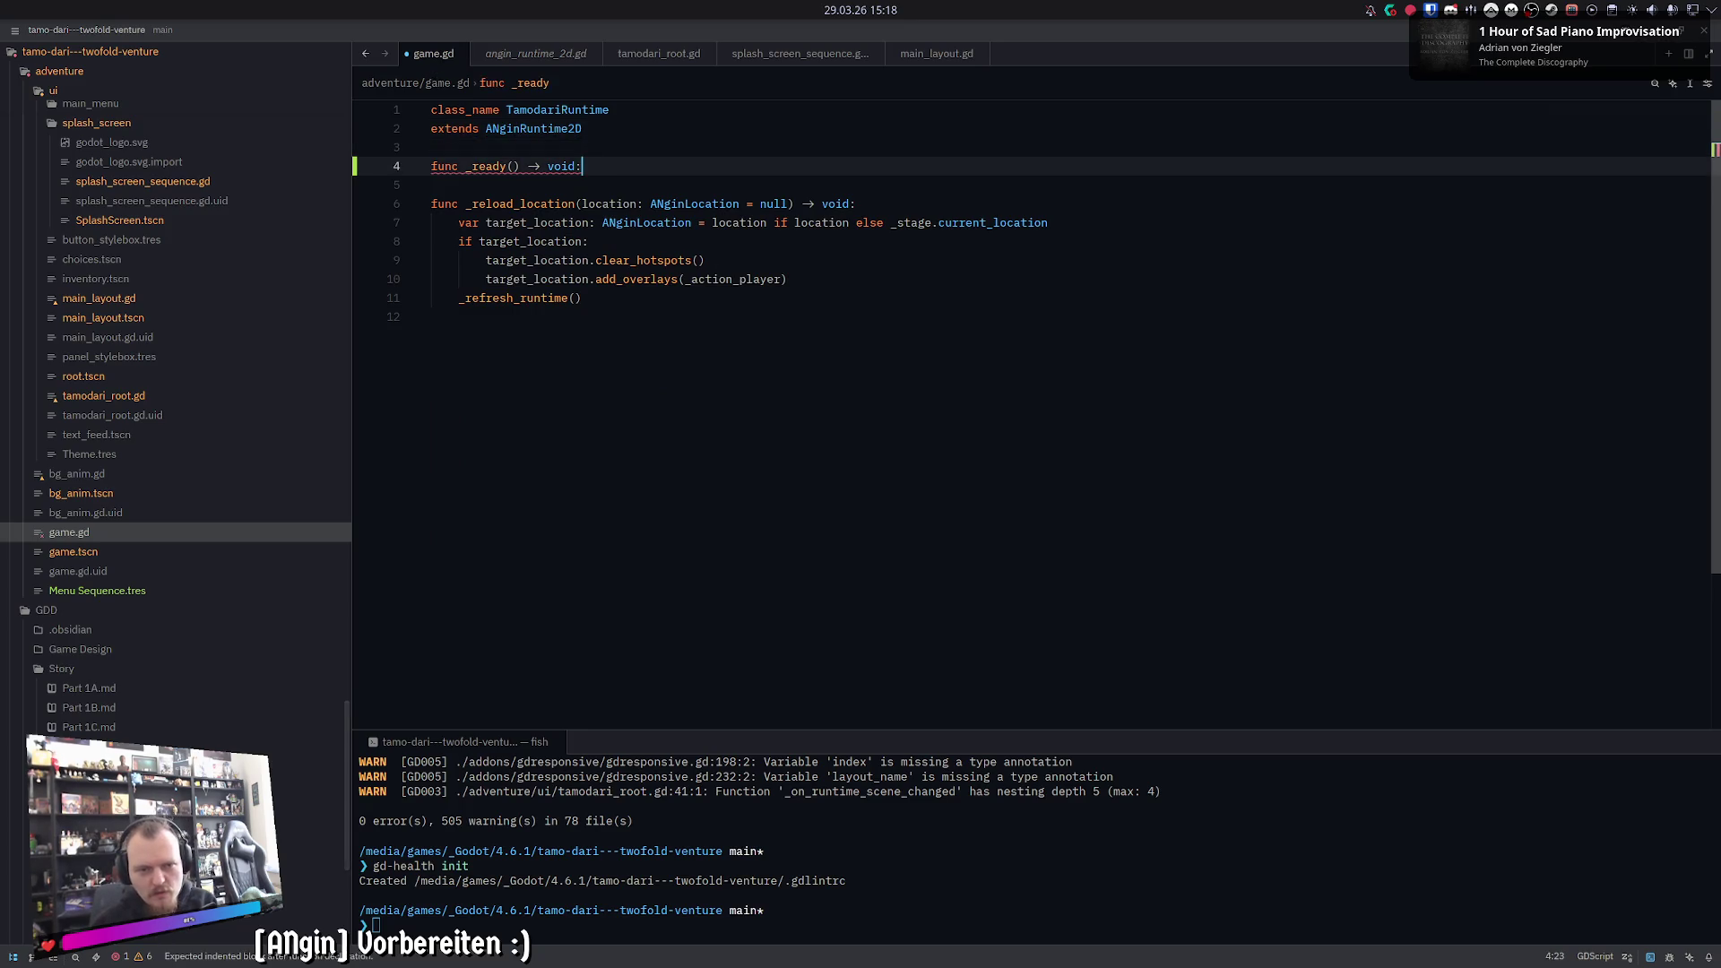
Make the _ready body call super() instead of base().
{"action": "key", "text": "Return"}
{"action": "type", "text": "base"}
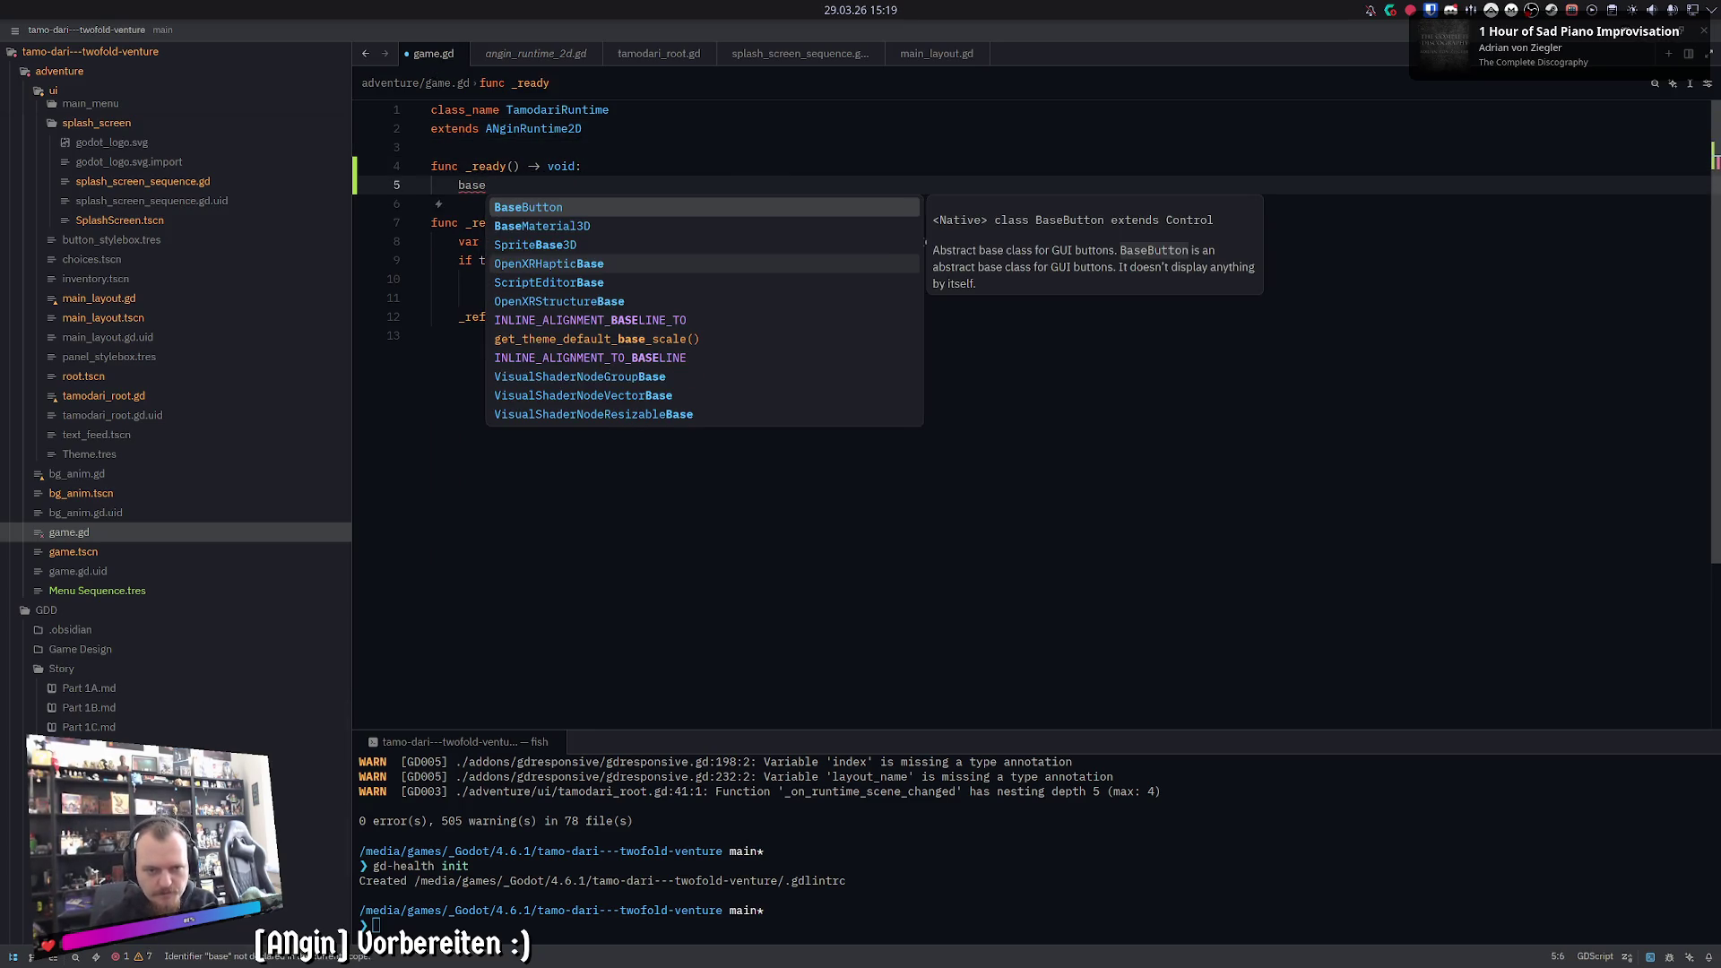
{"action": "type", "text": "("}
{"action": "key", "text": "shift+Home"}
{"action": "type", "text": "su"}
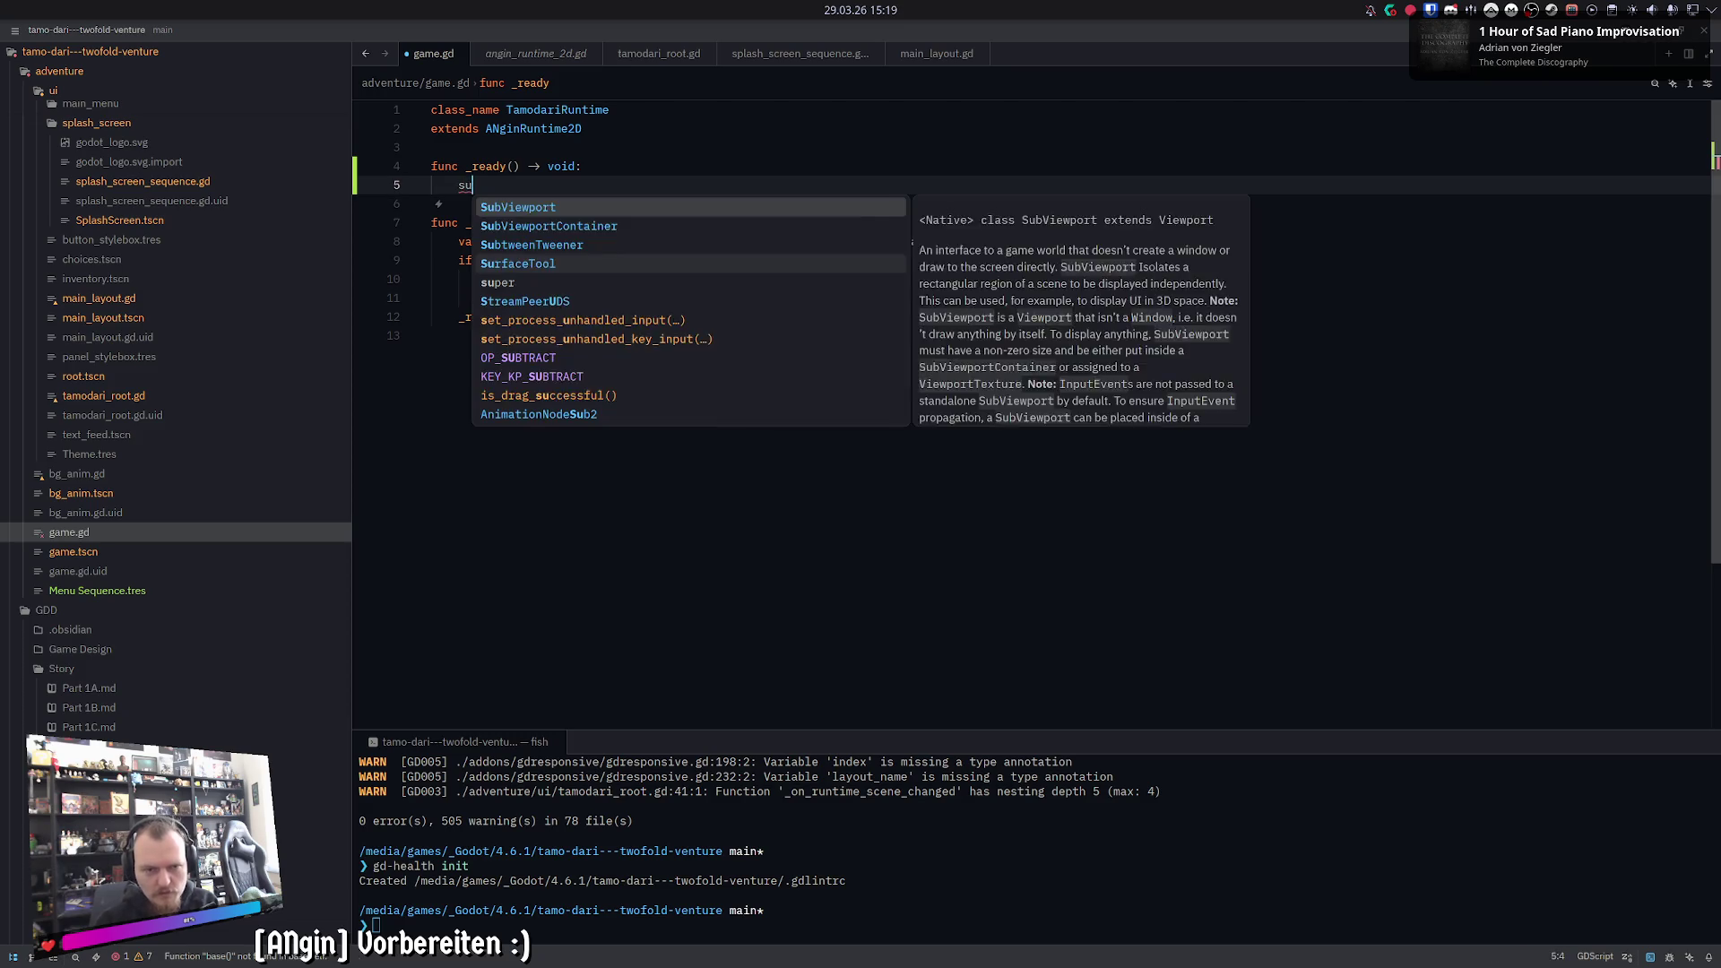
{"action": "type", "text": "per"}
{"action": "key", "text": "Return"}
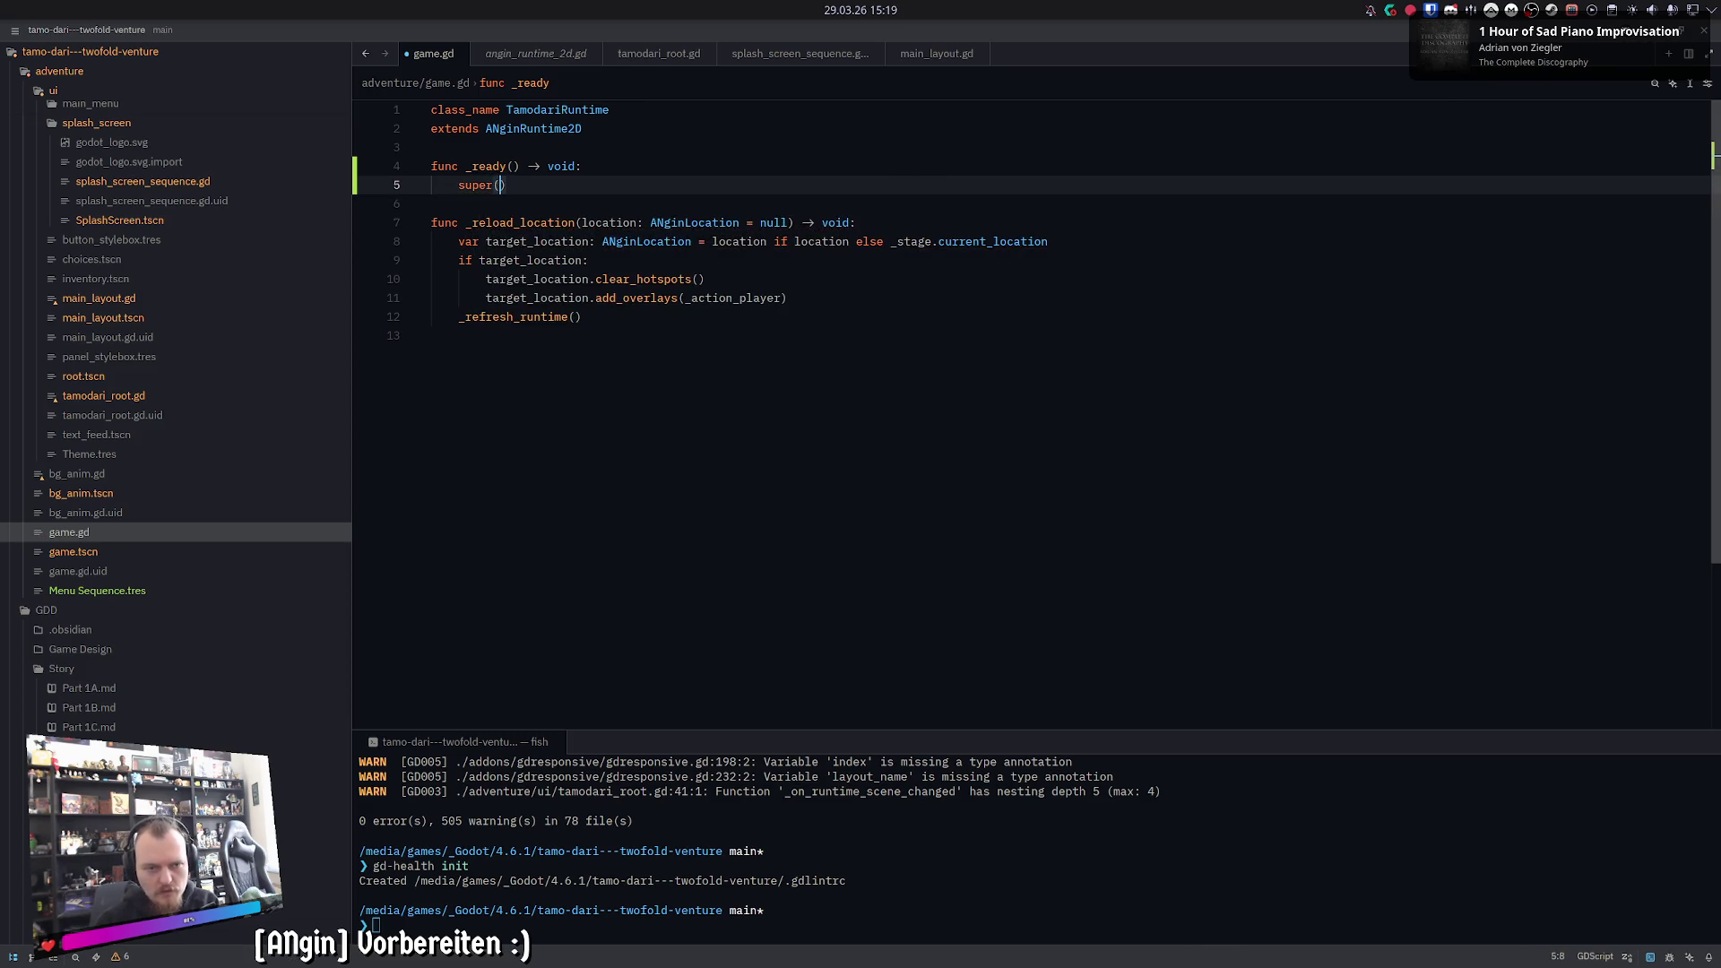
{"action": "key", "text": "Return"}
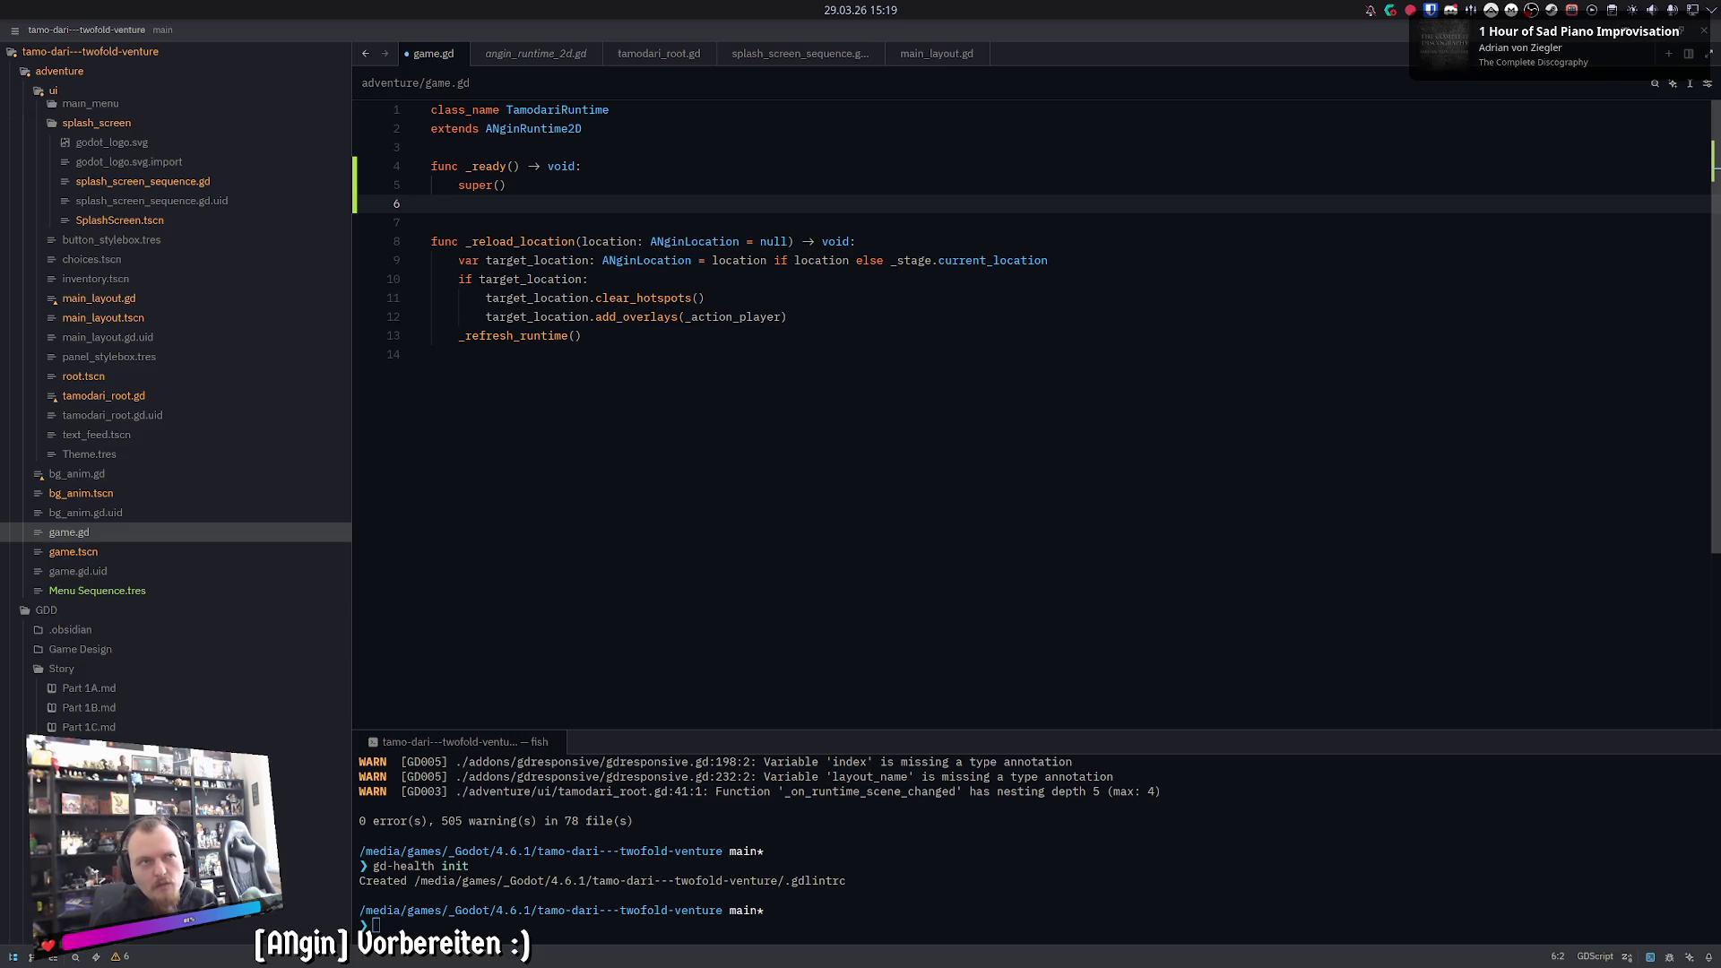
Write an AudioServer.set_bus_volume_linear call with a nested get_bus_index lookup in _ready.
{"action": "type", "text": "AudioServer."}
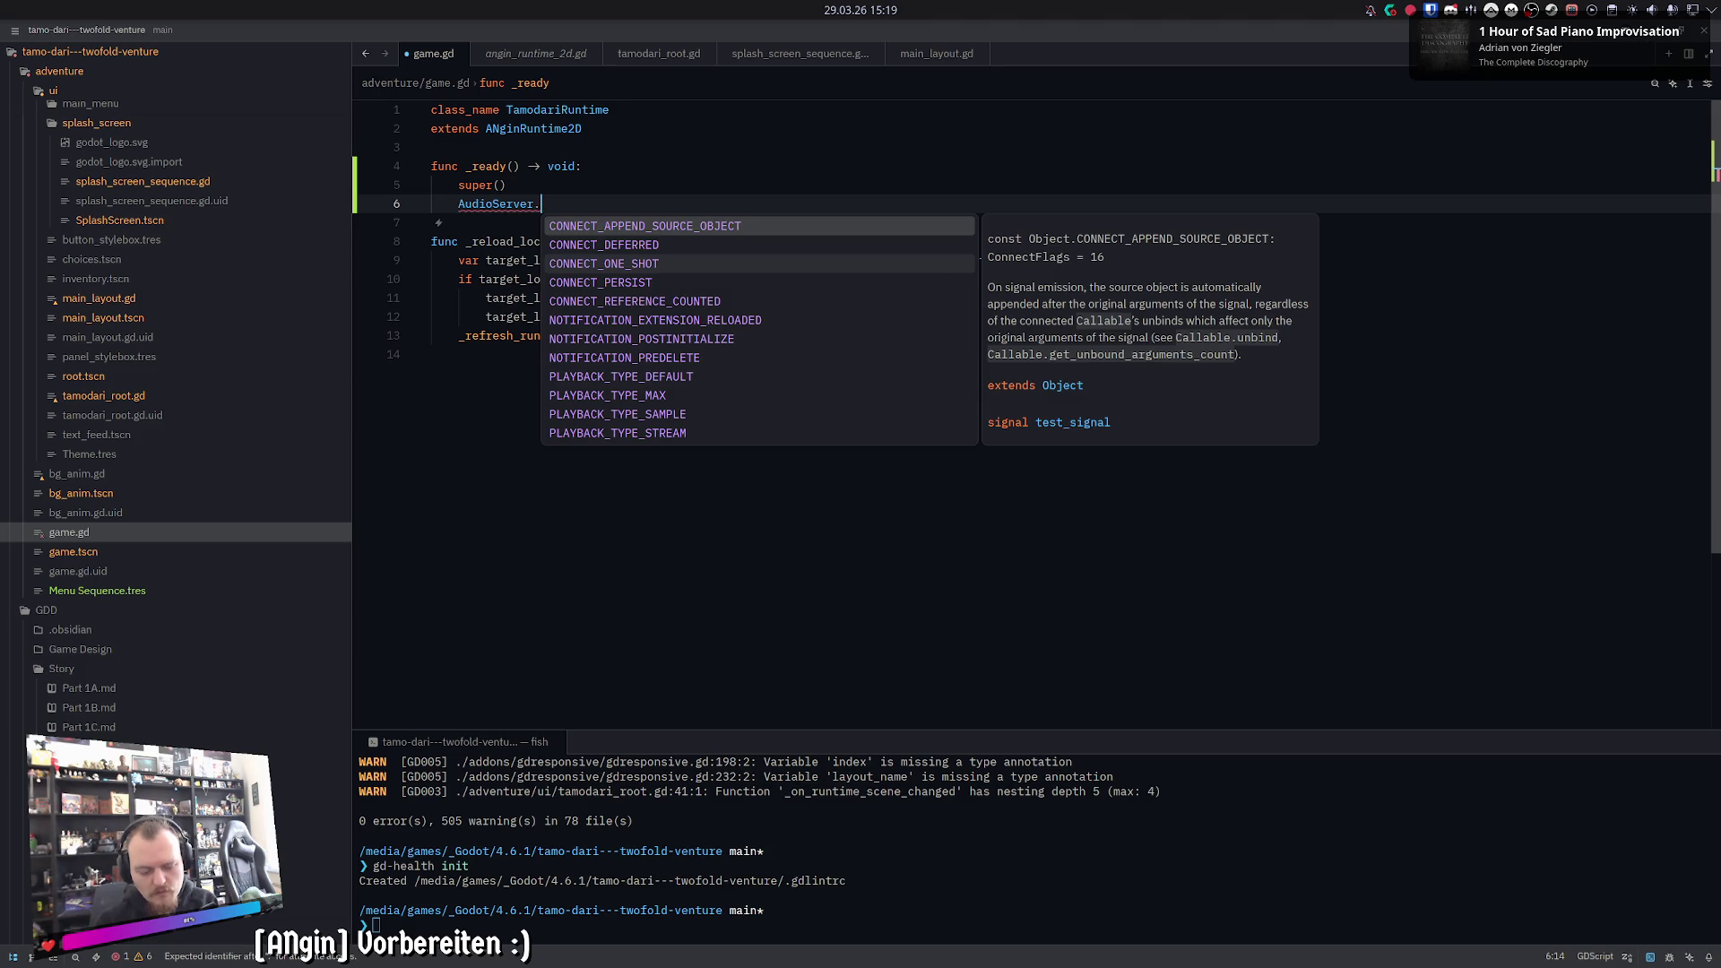
{"action": "type", "text": "get"}
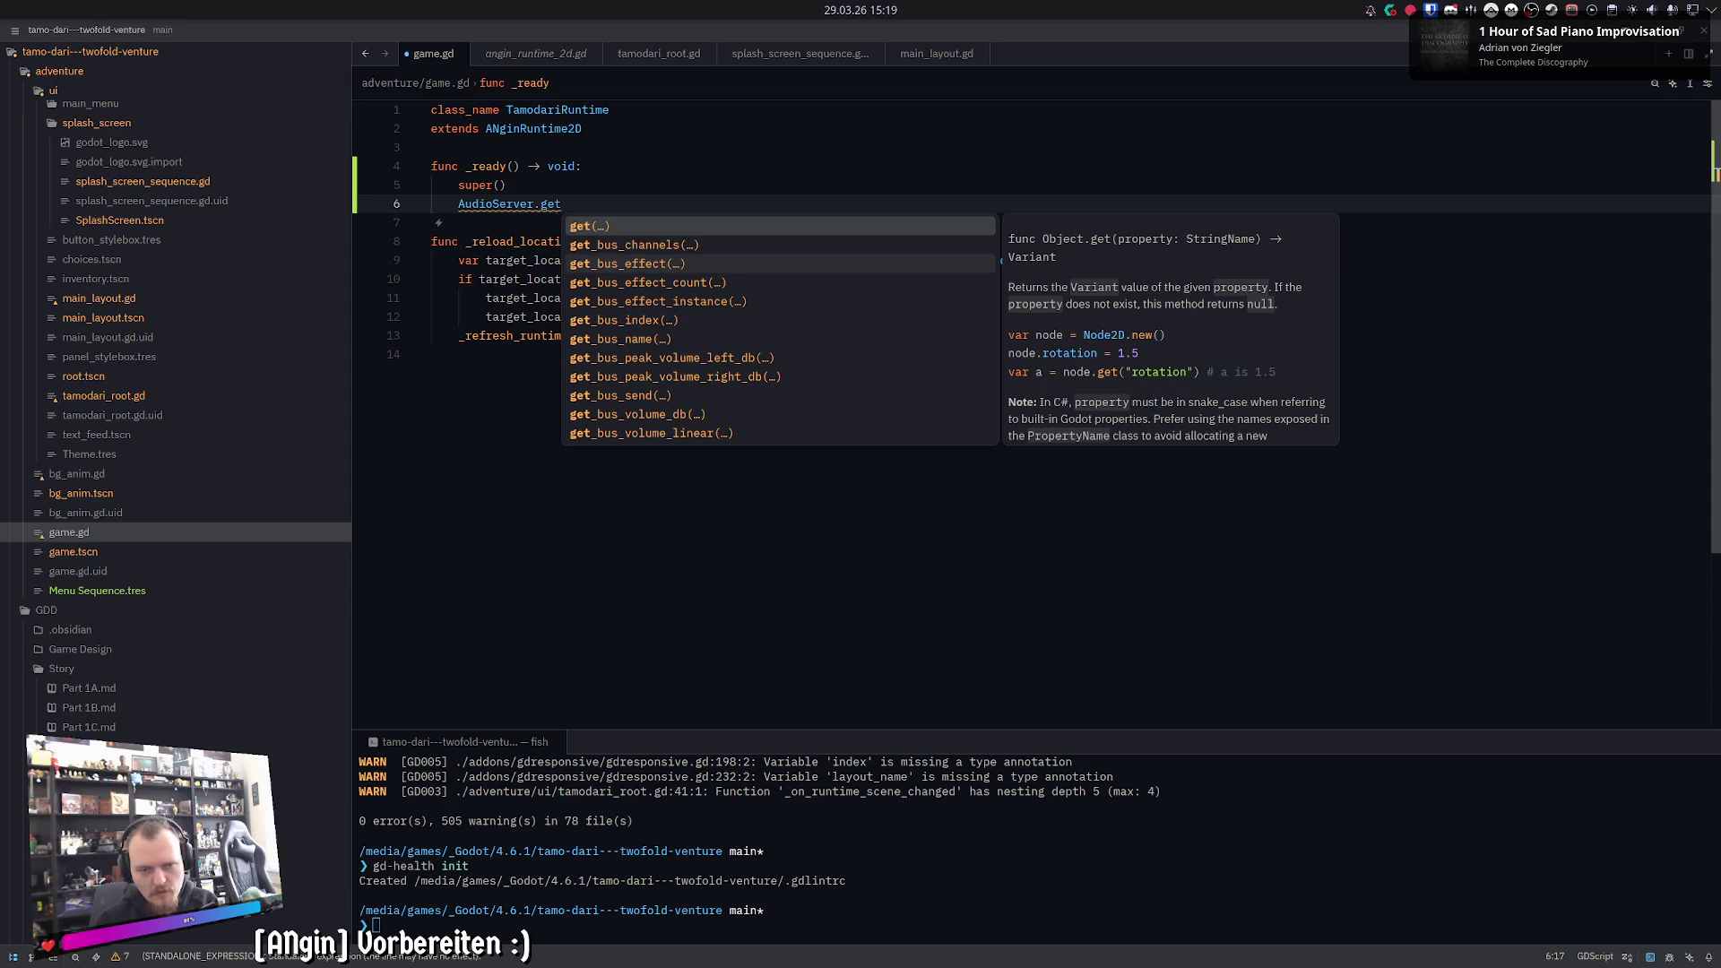
{"action": "type", "text": "bus"}
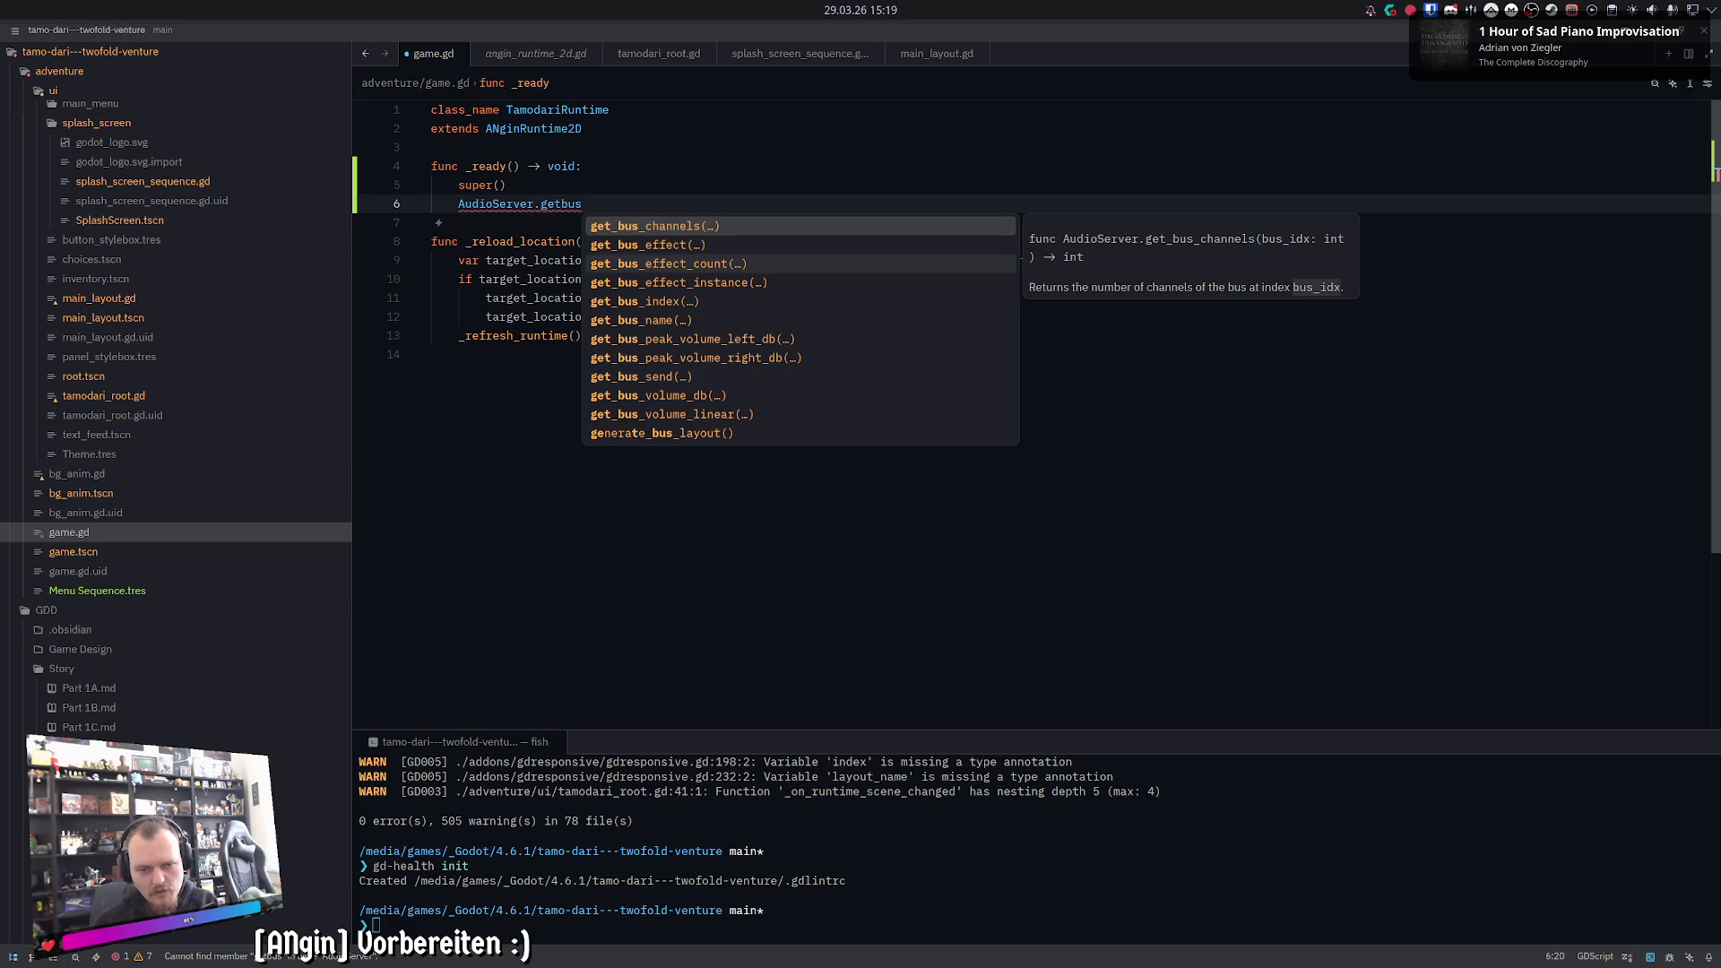
{"action": "key", "text": "ctrl+shift+Left"}
{"action": "type", "text": "set"}
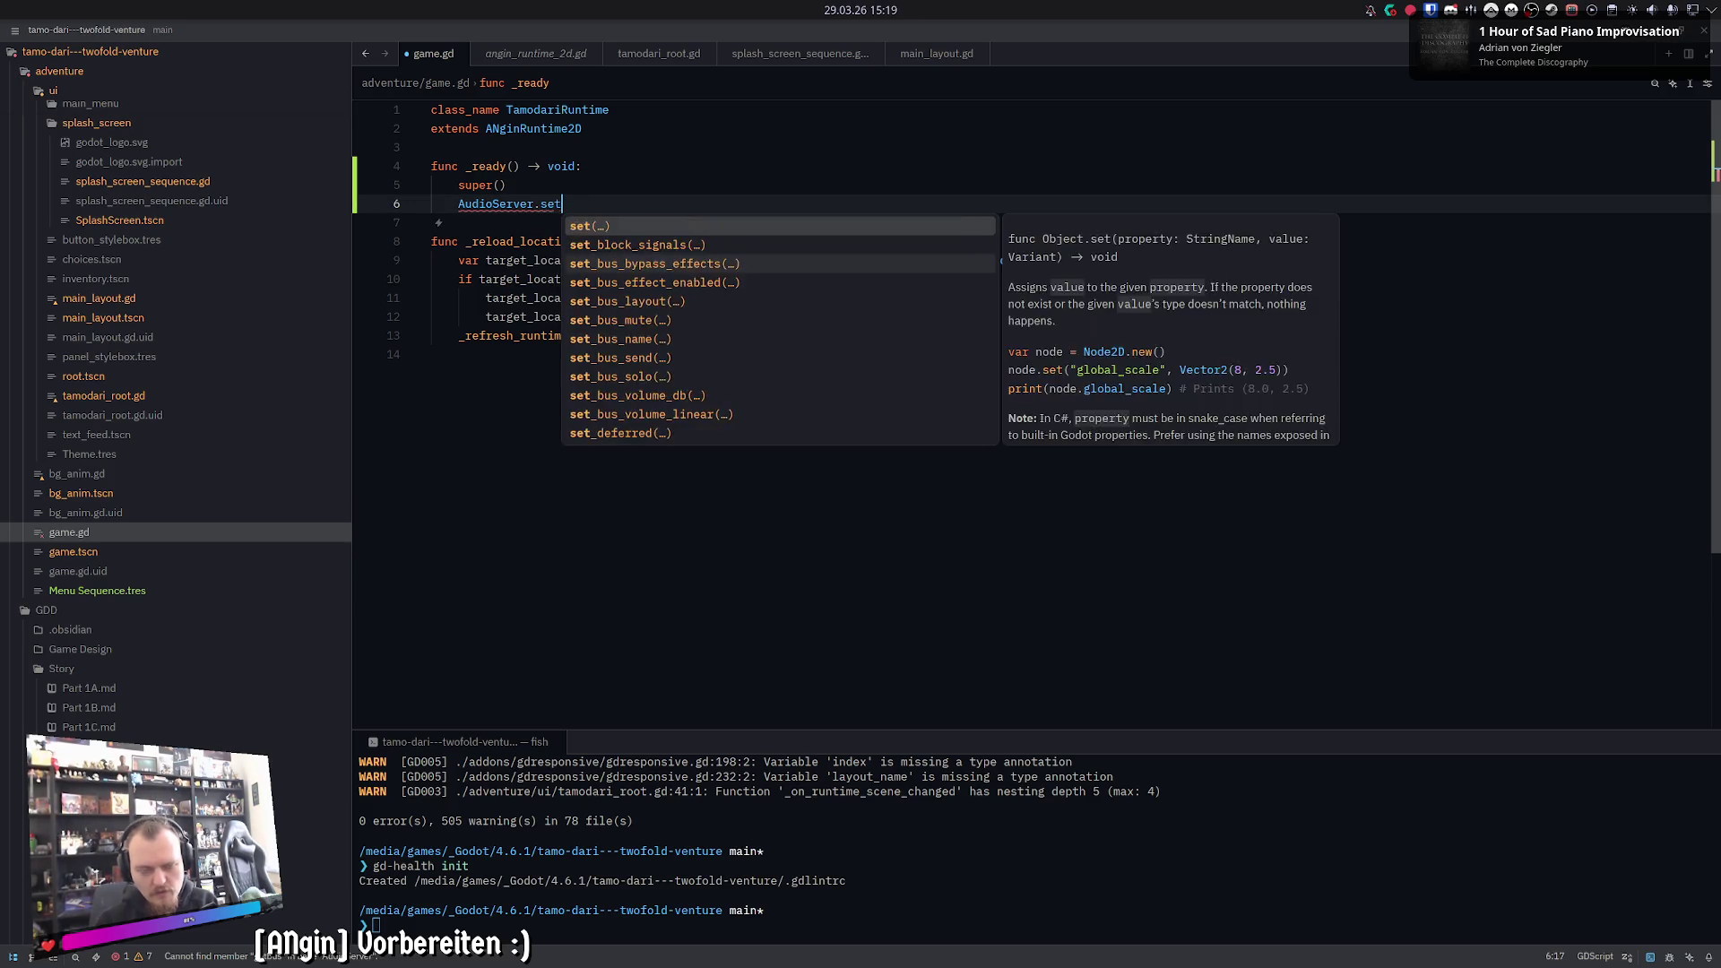
{"action": "type", "text": "volum"}
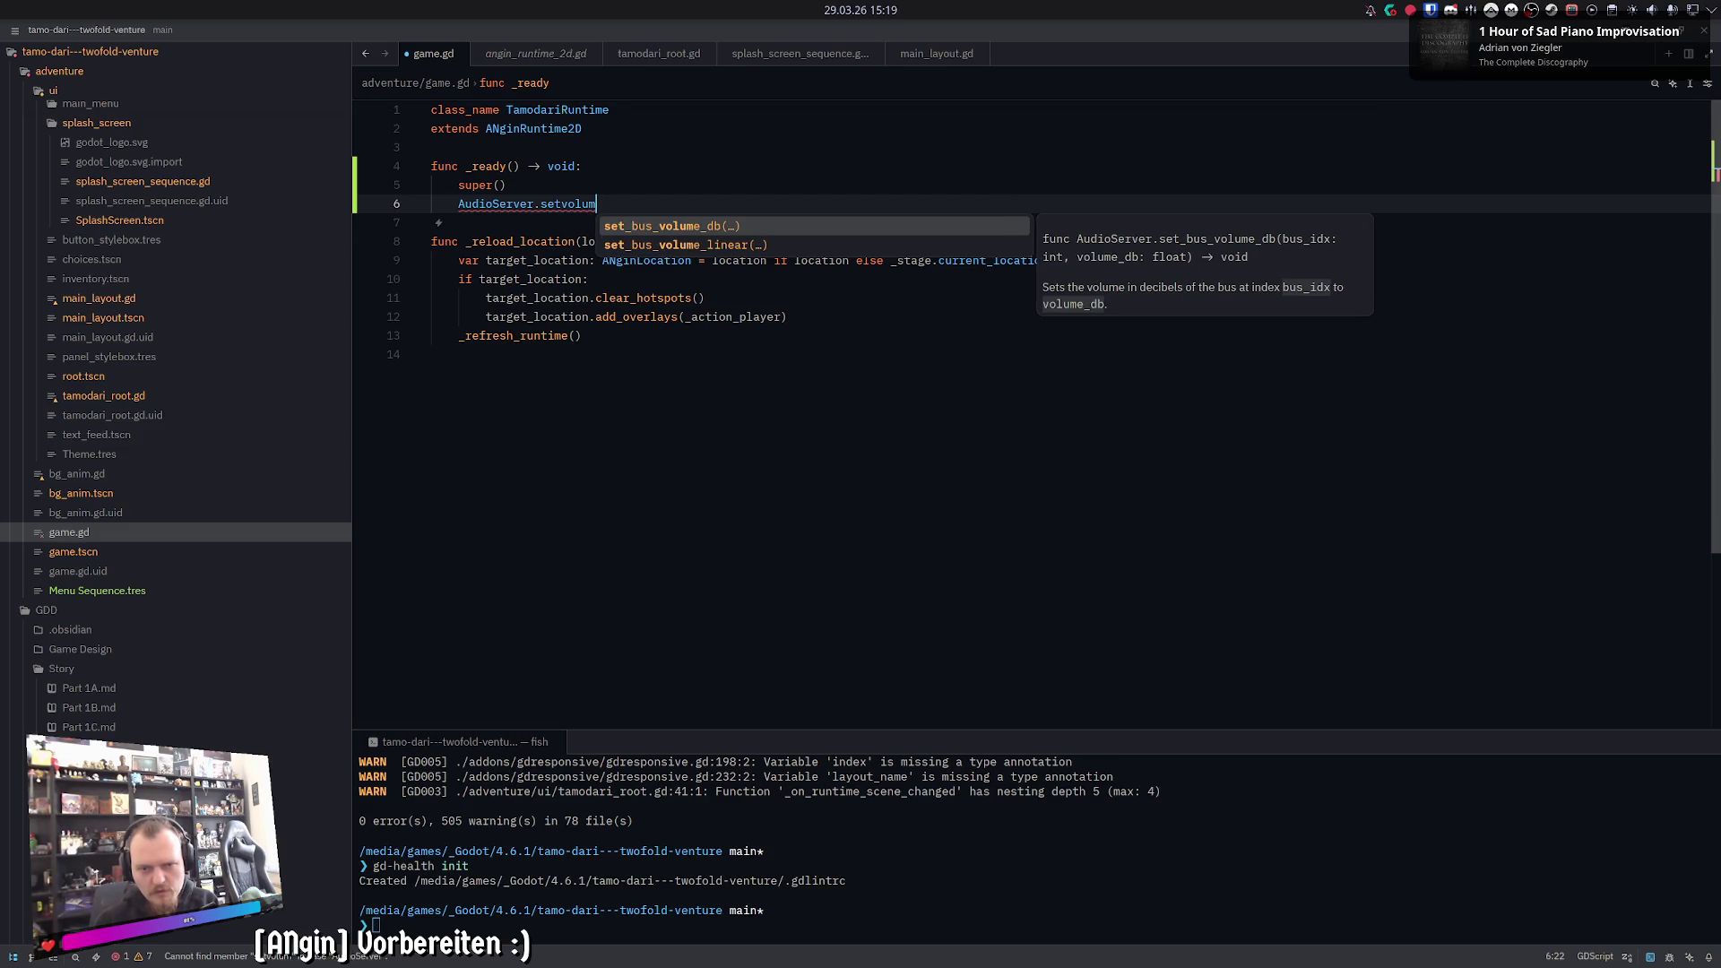
{"action": "key", "text": "Down"}
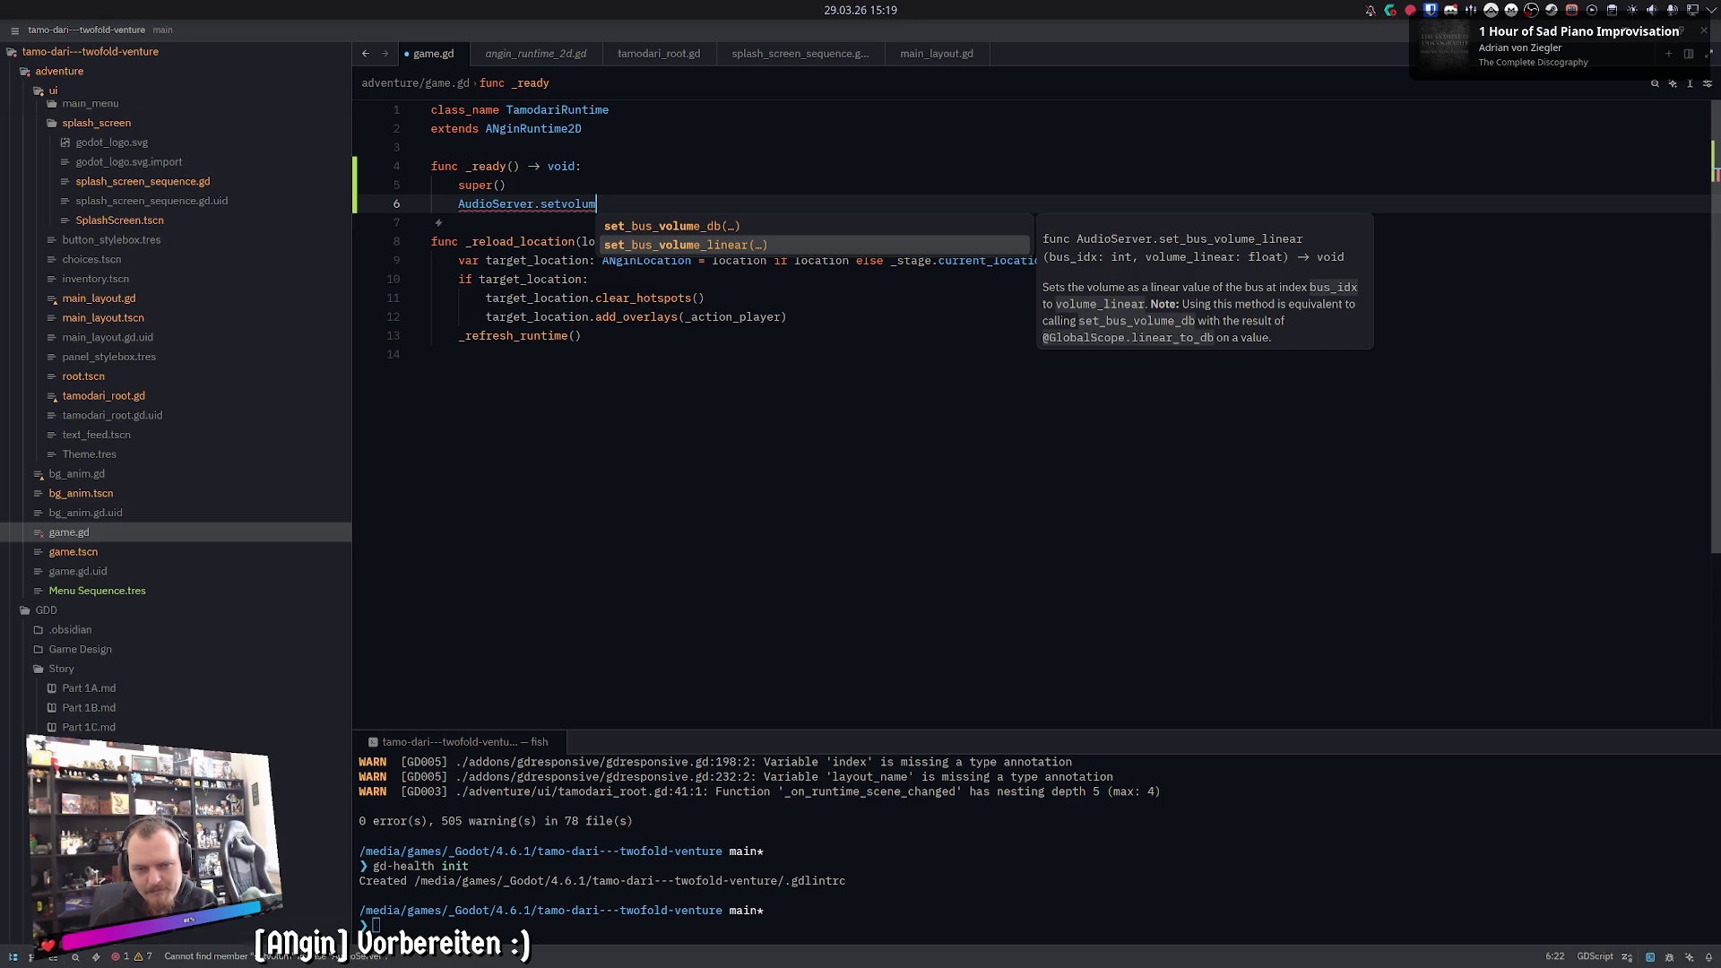
{"action": "key", "text": "Return"}
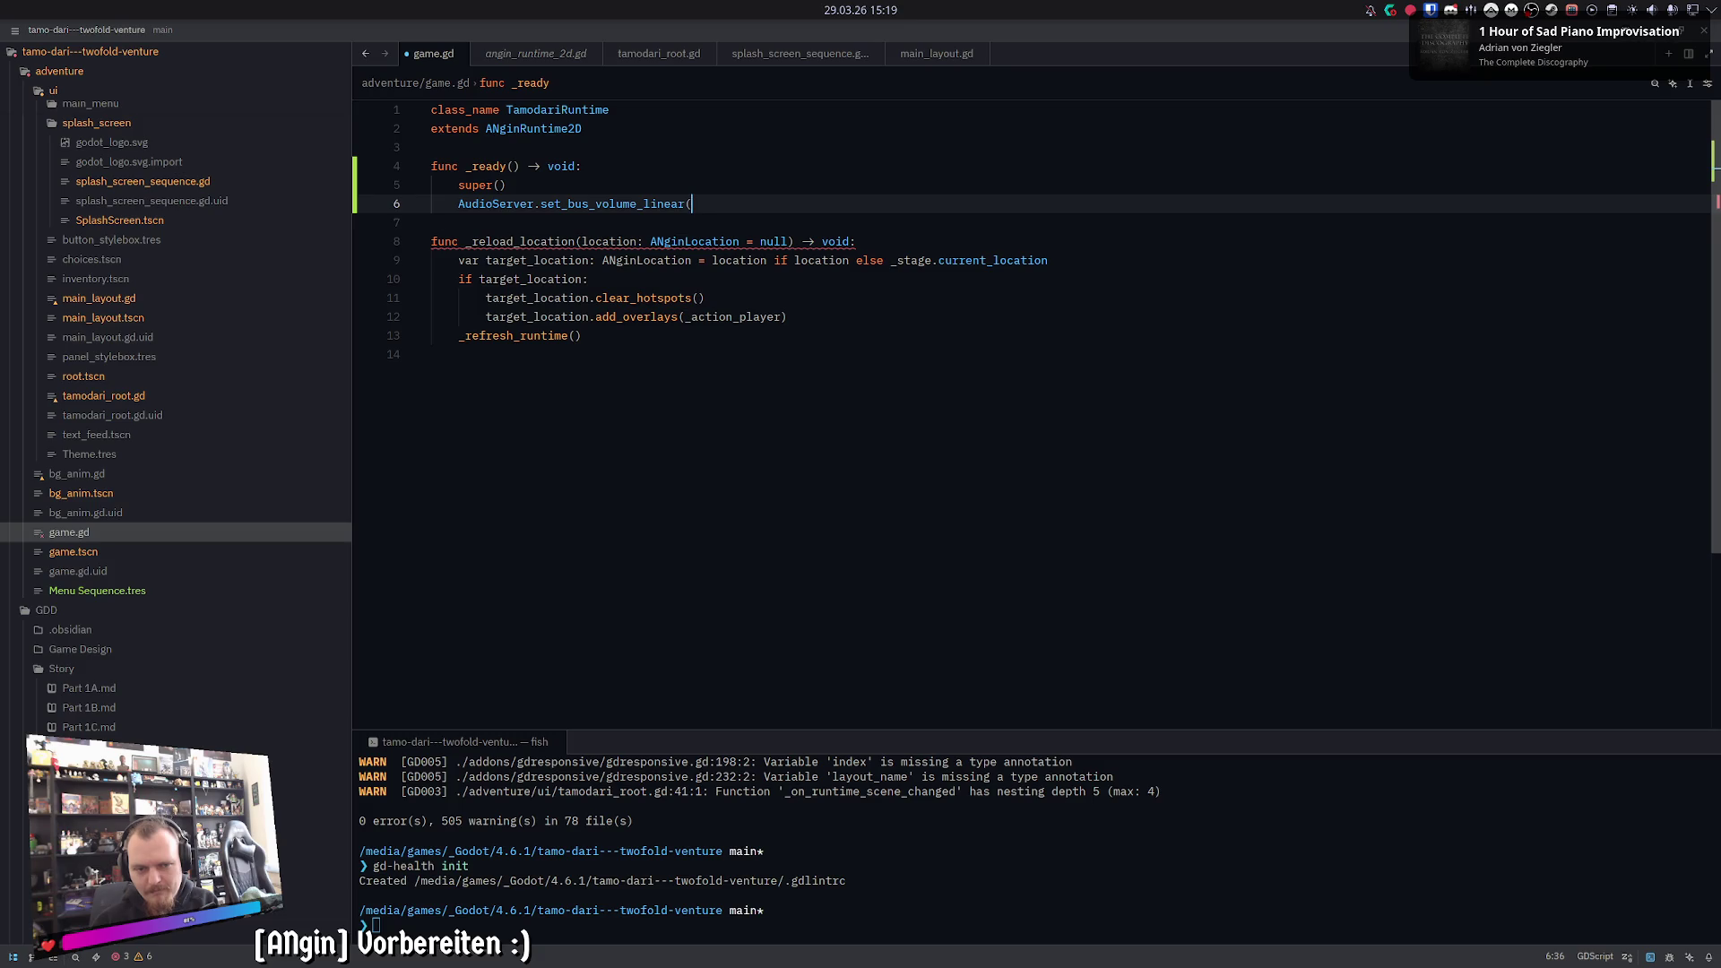
{"action": "type", "text": "AudioServer."}
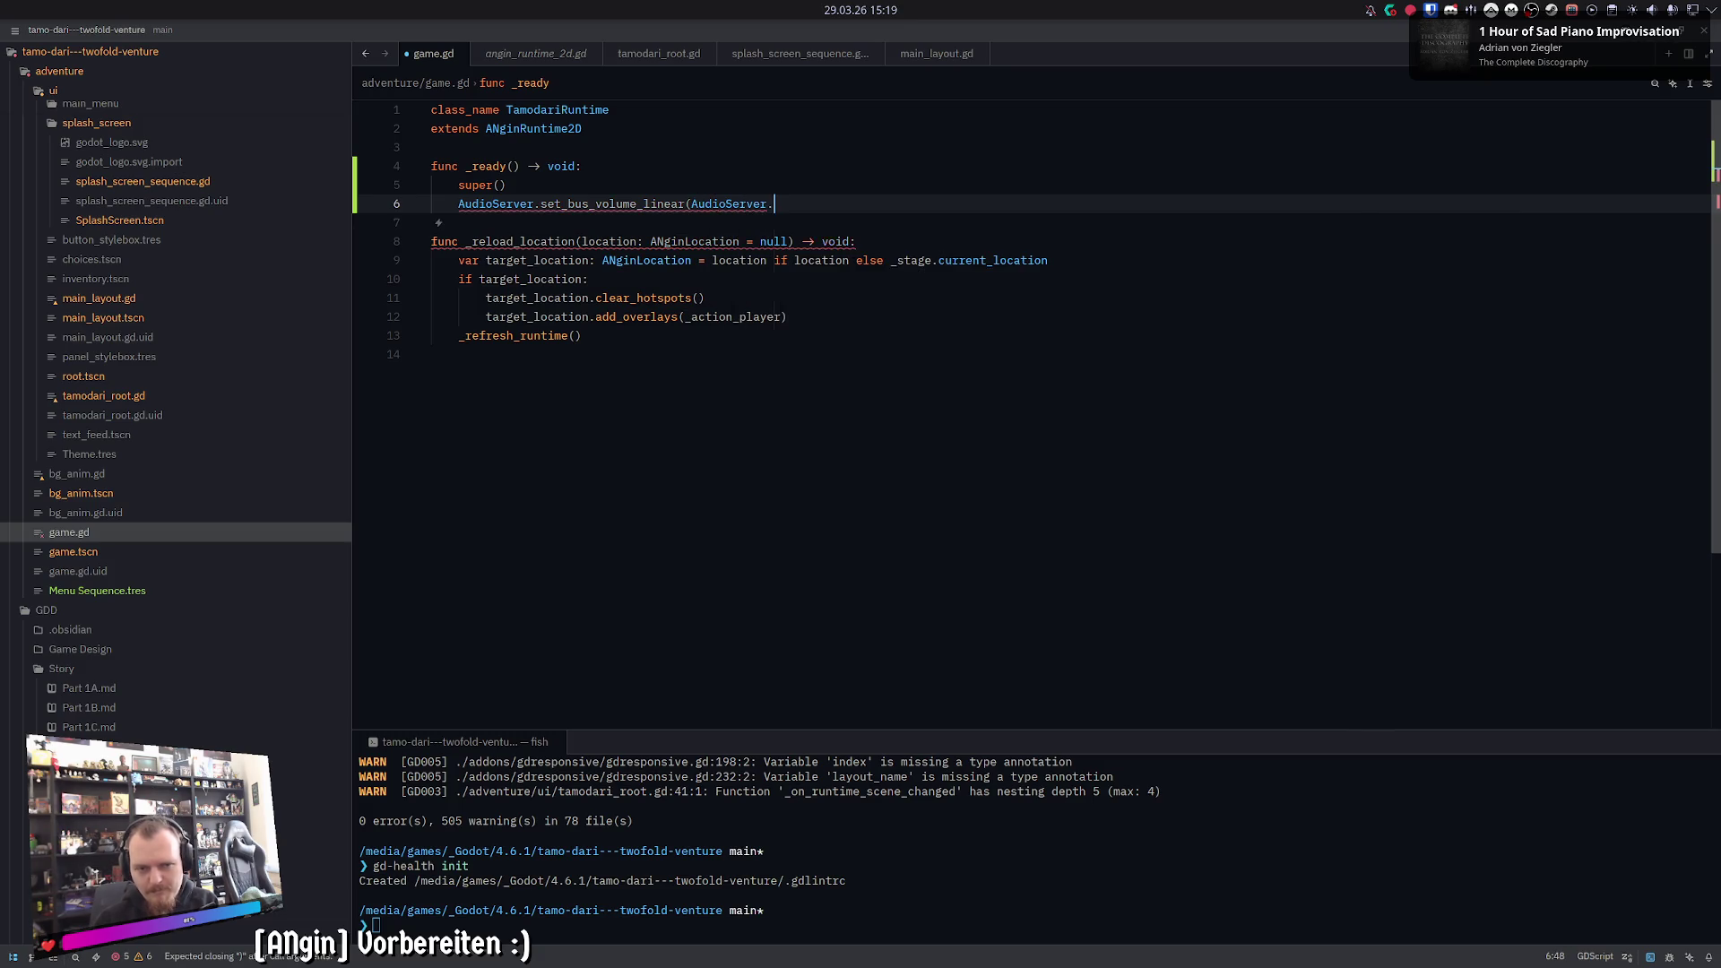
{"action": "type", "text": "getbusi"}
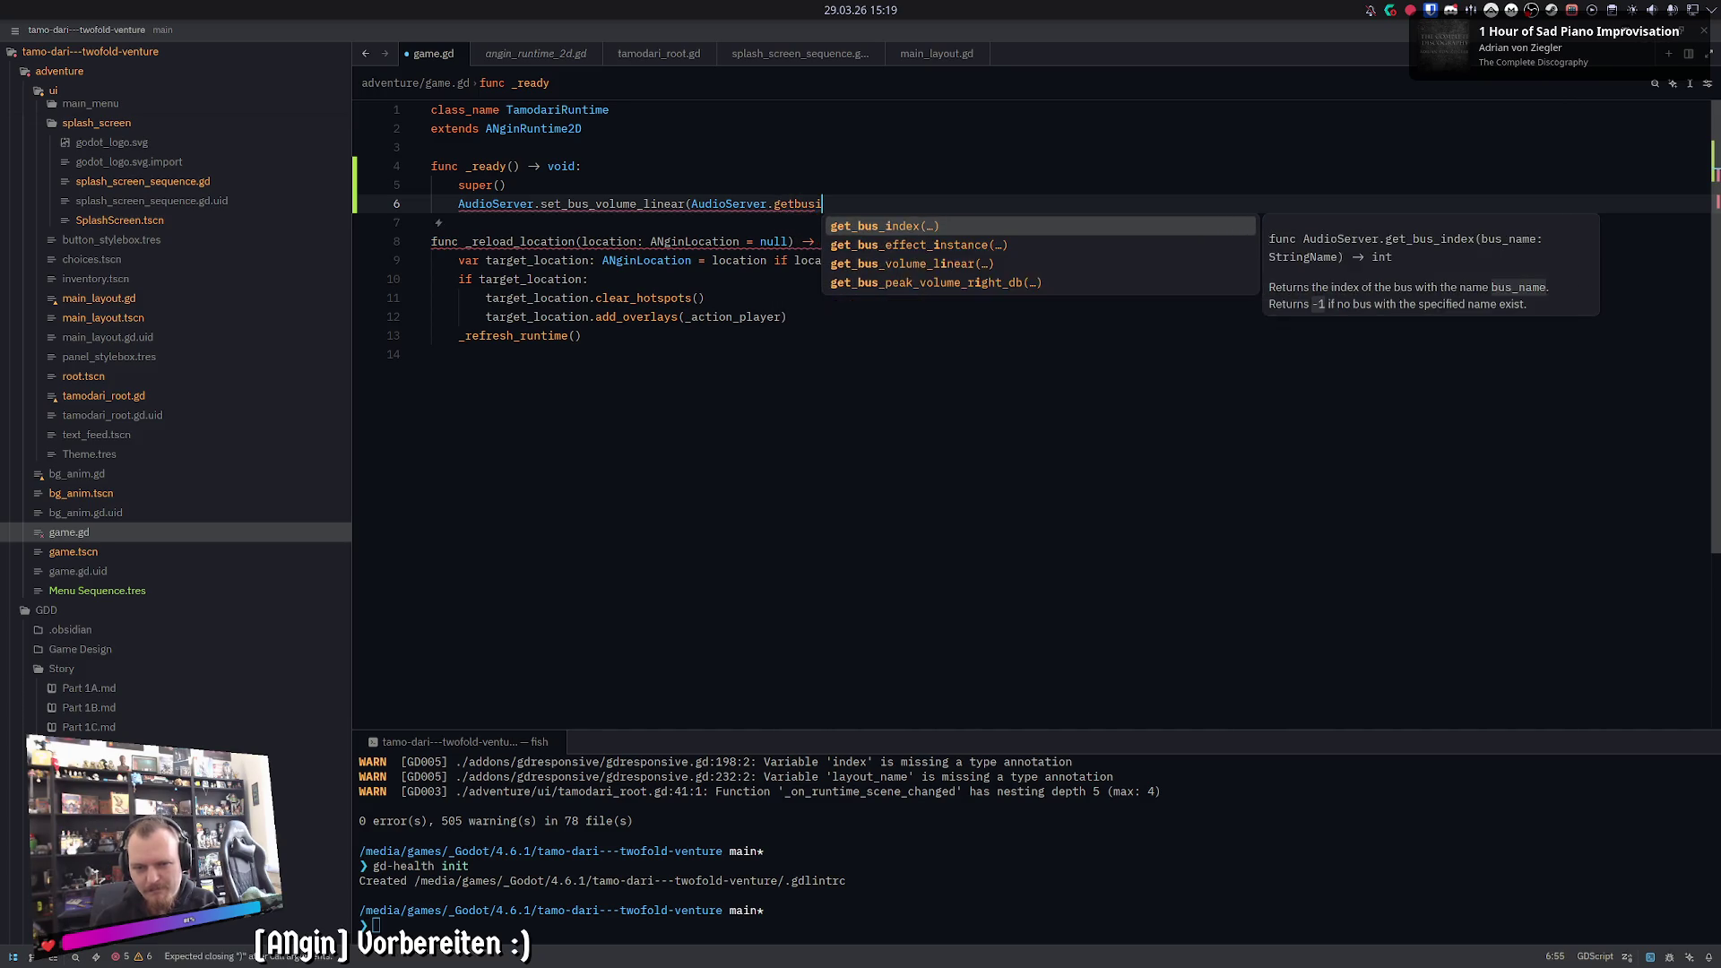
{"action": "key", "text": "Return"}
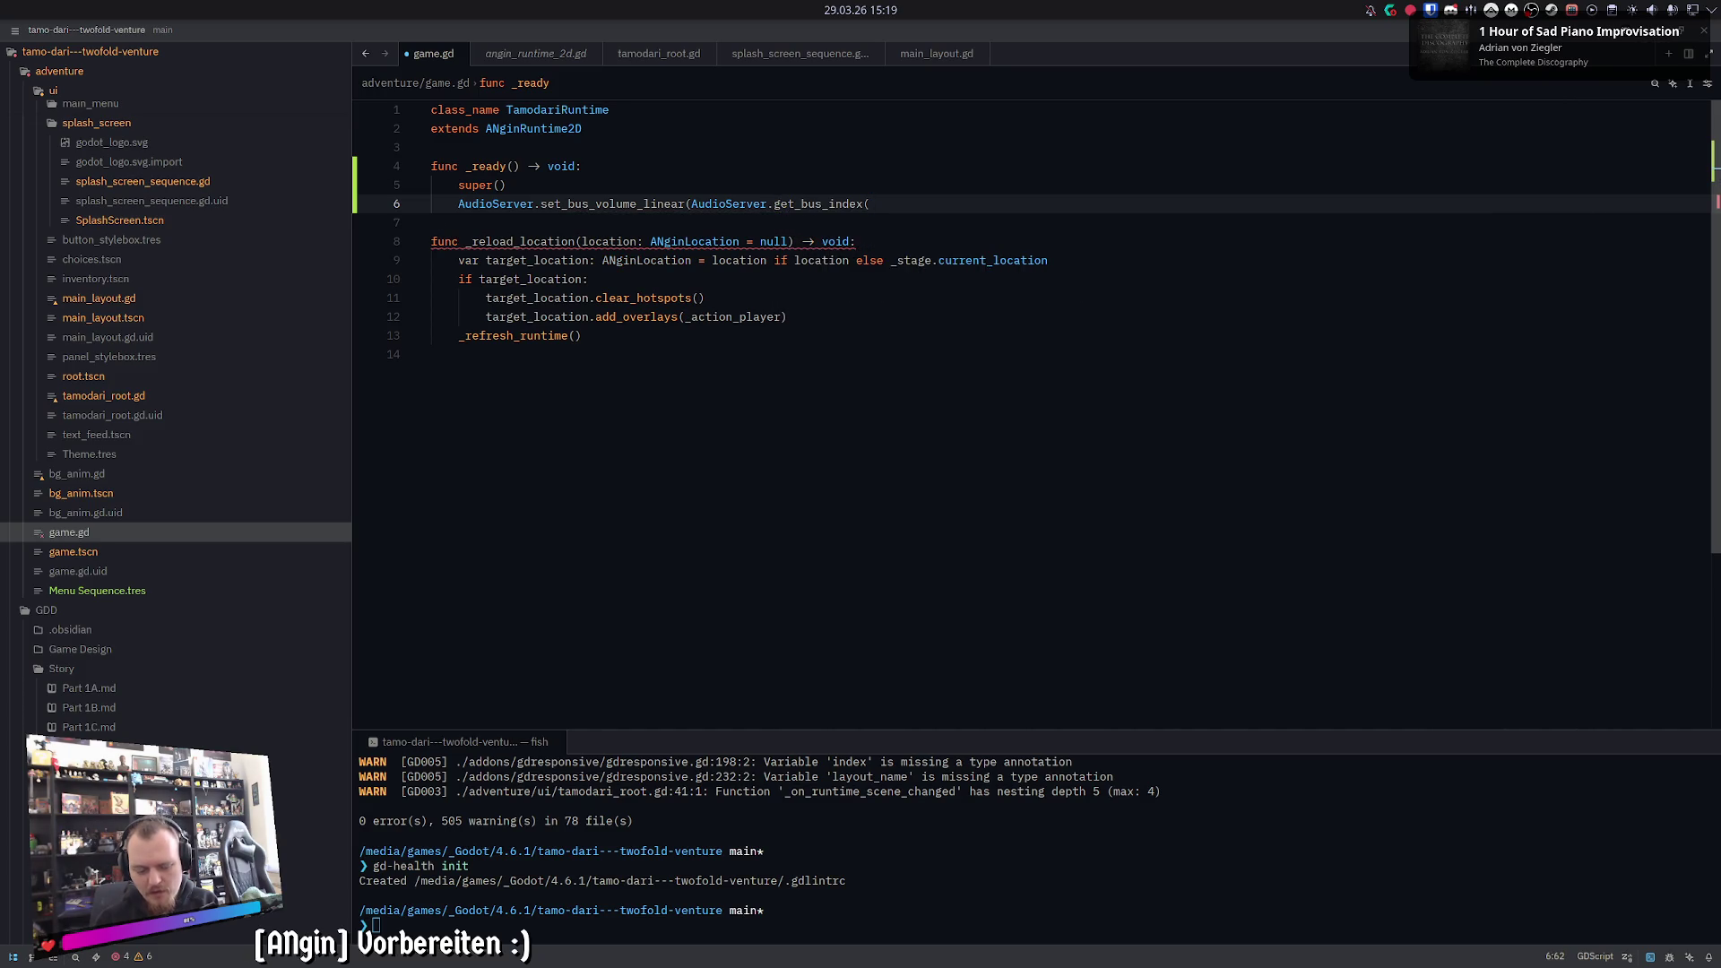
Pass &"BGM" as the bus and 0.5 as the volume, then save game.gd.
{"action": "type", "text": "\"&"}
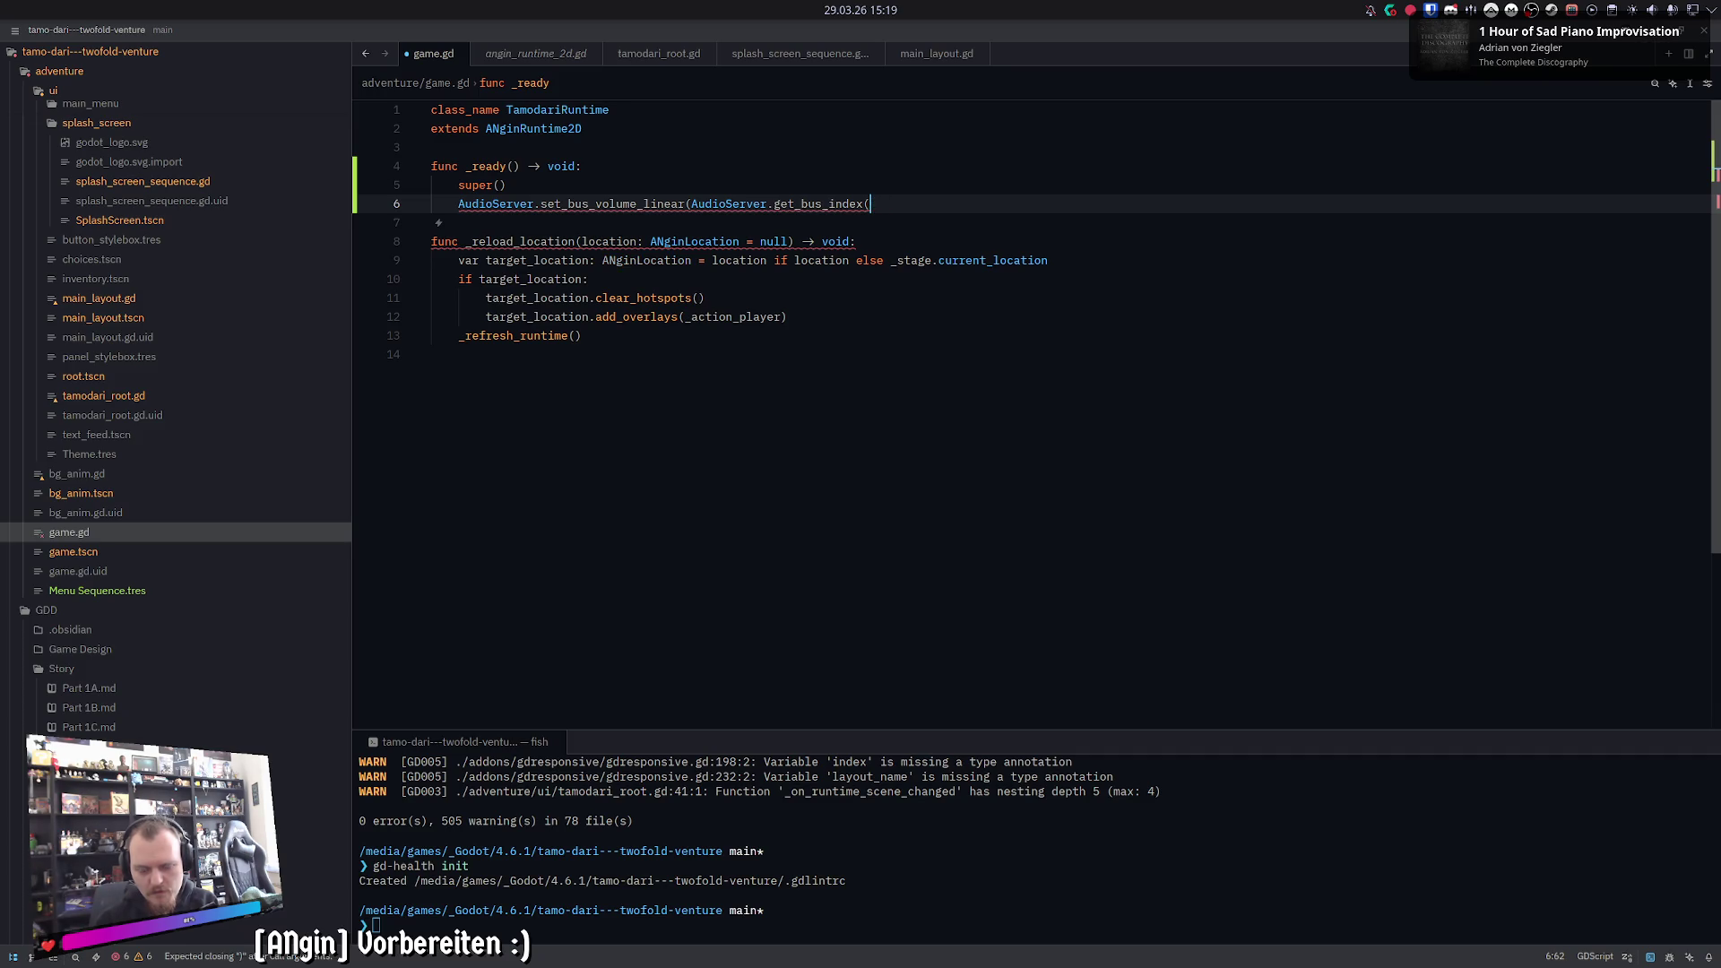
{"action": "type", "text": "&\""}
{"action": "key", "text": "Return"}
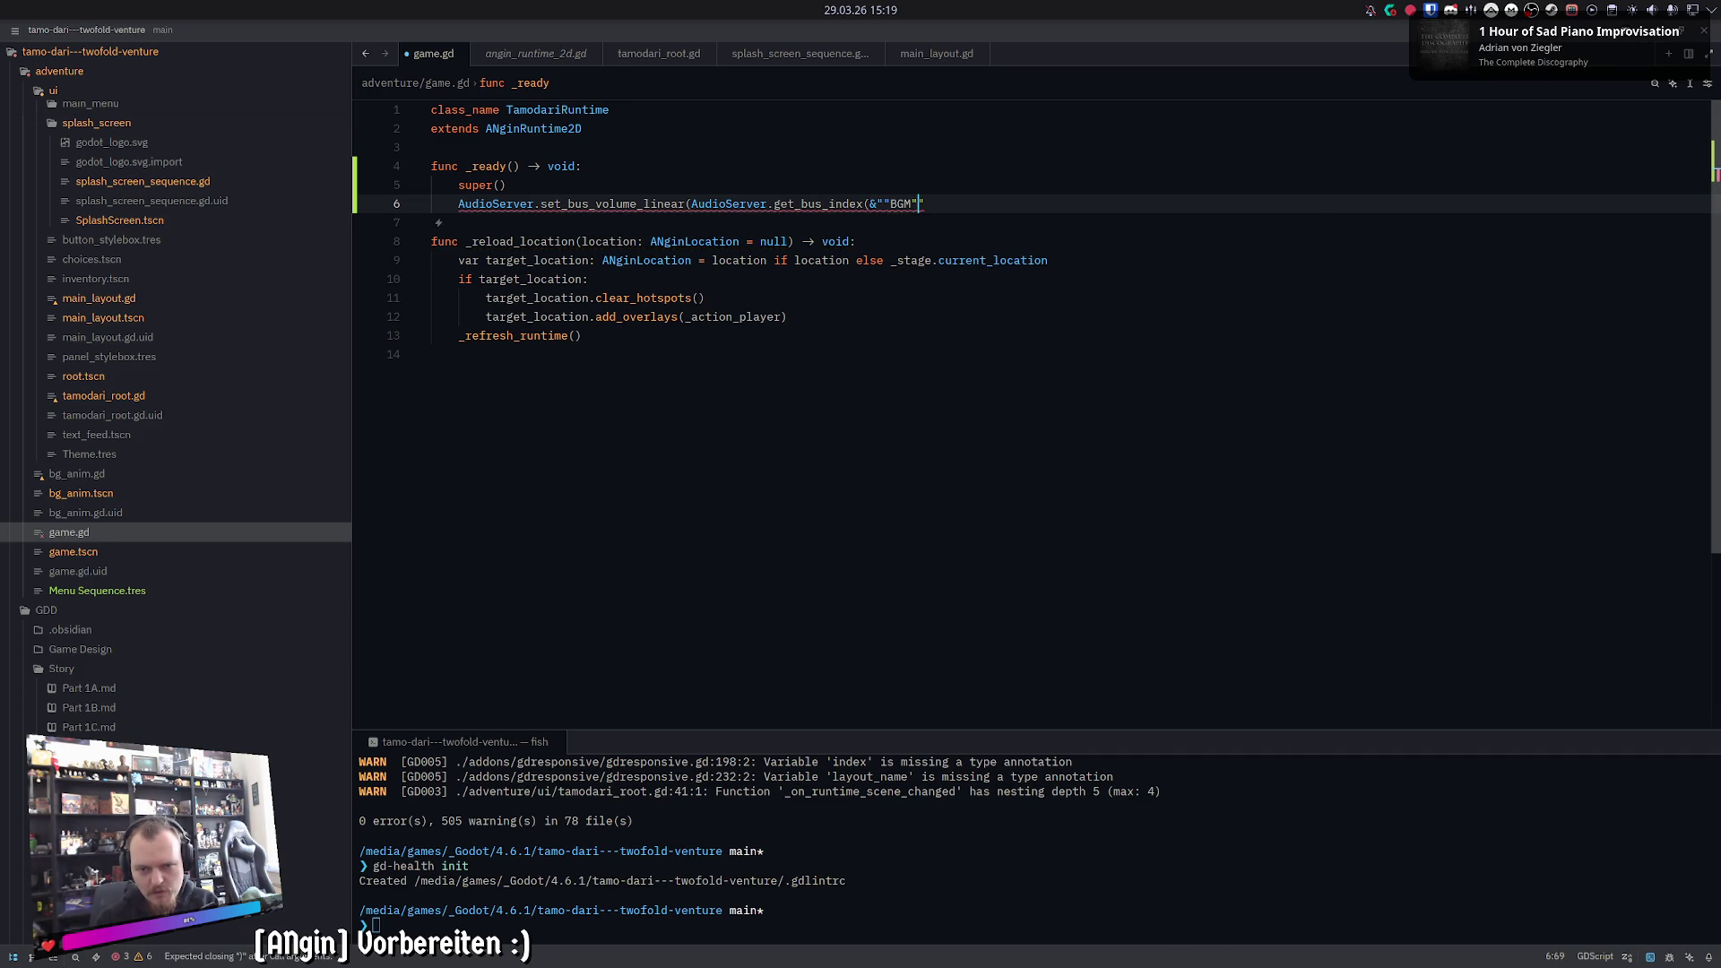
{"action": "key", "text": "Left"}
{"action": "key", "text": "Left"}
{"action": "key", "text": "Left"}
{"action": "key", "text": "BackSpace"}
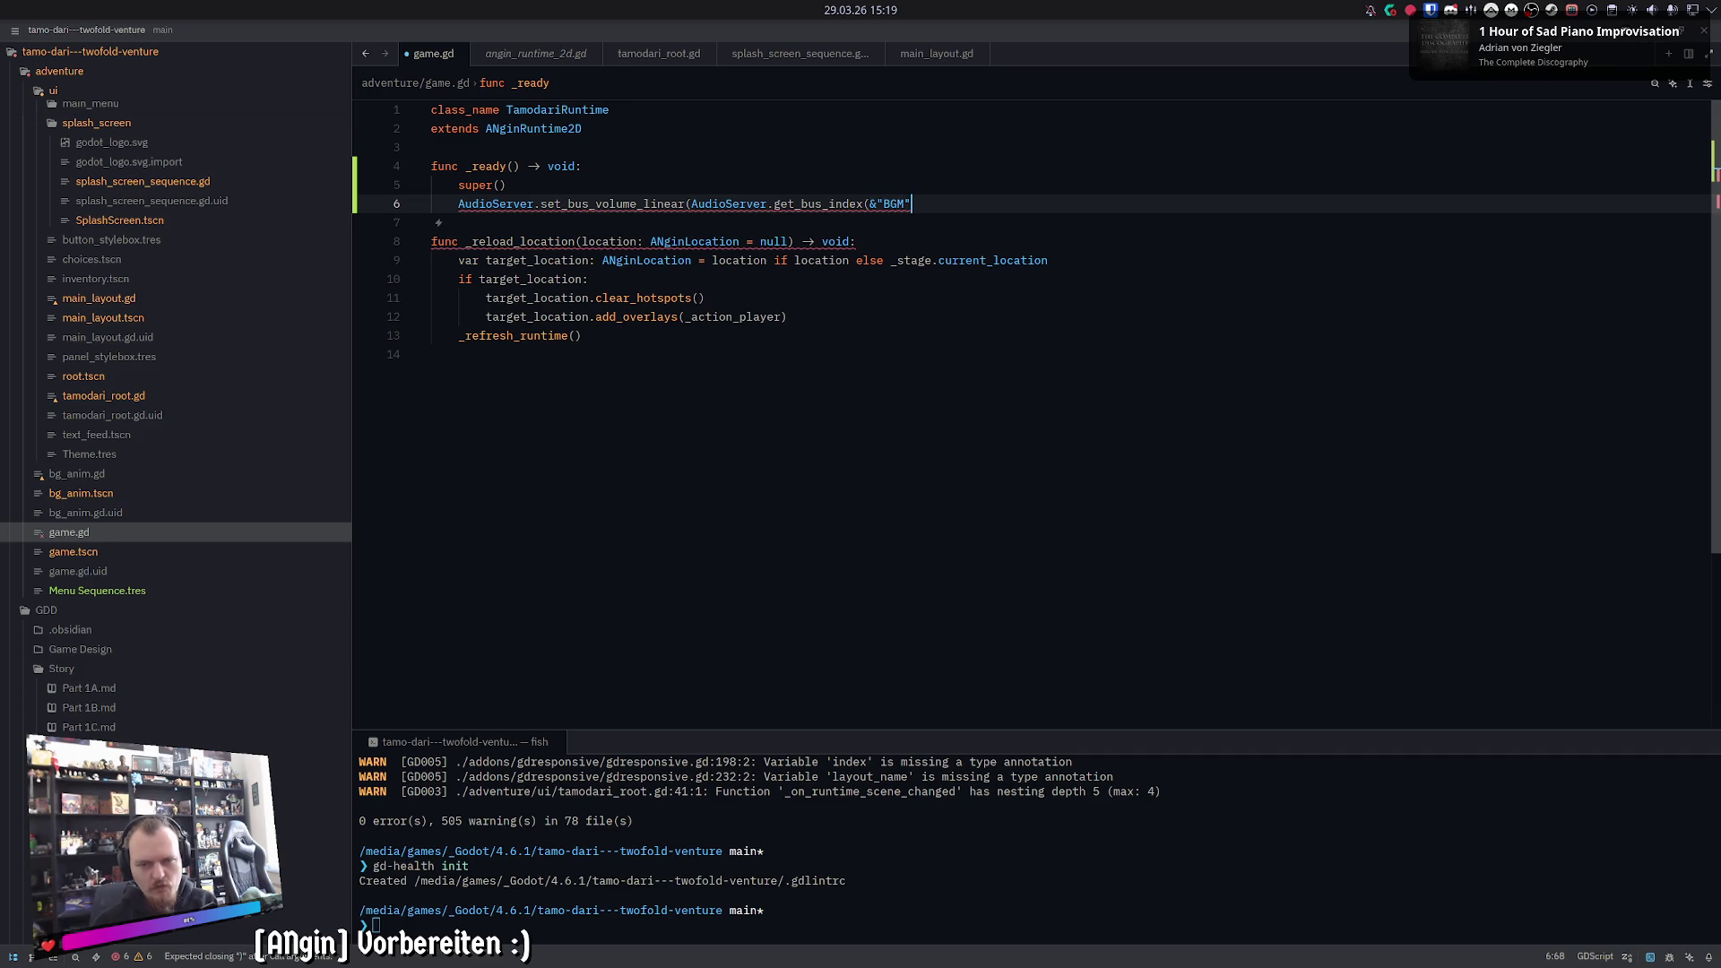
{"action": "type", "text": "))"}
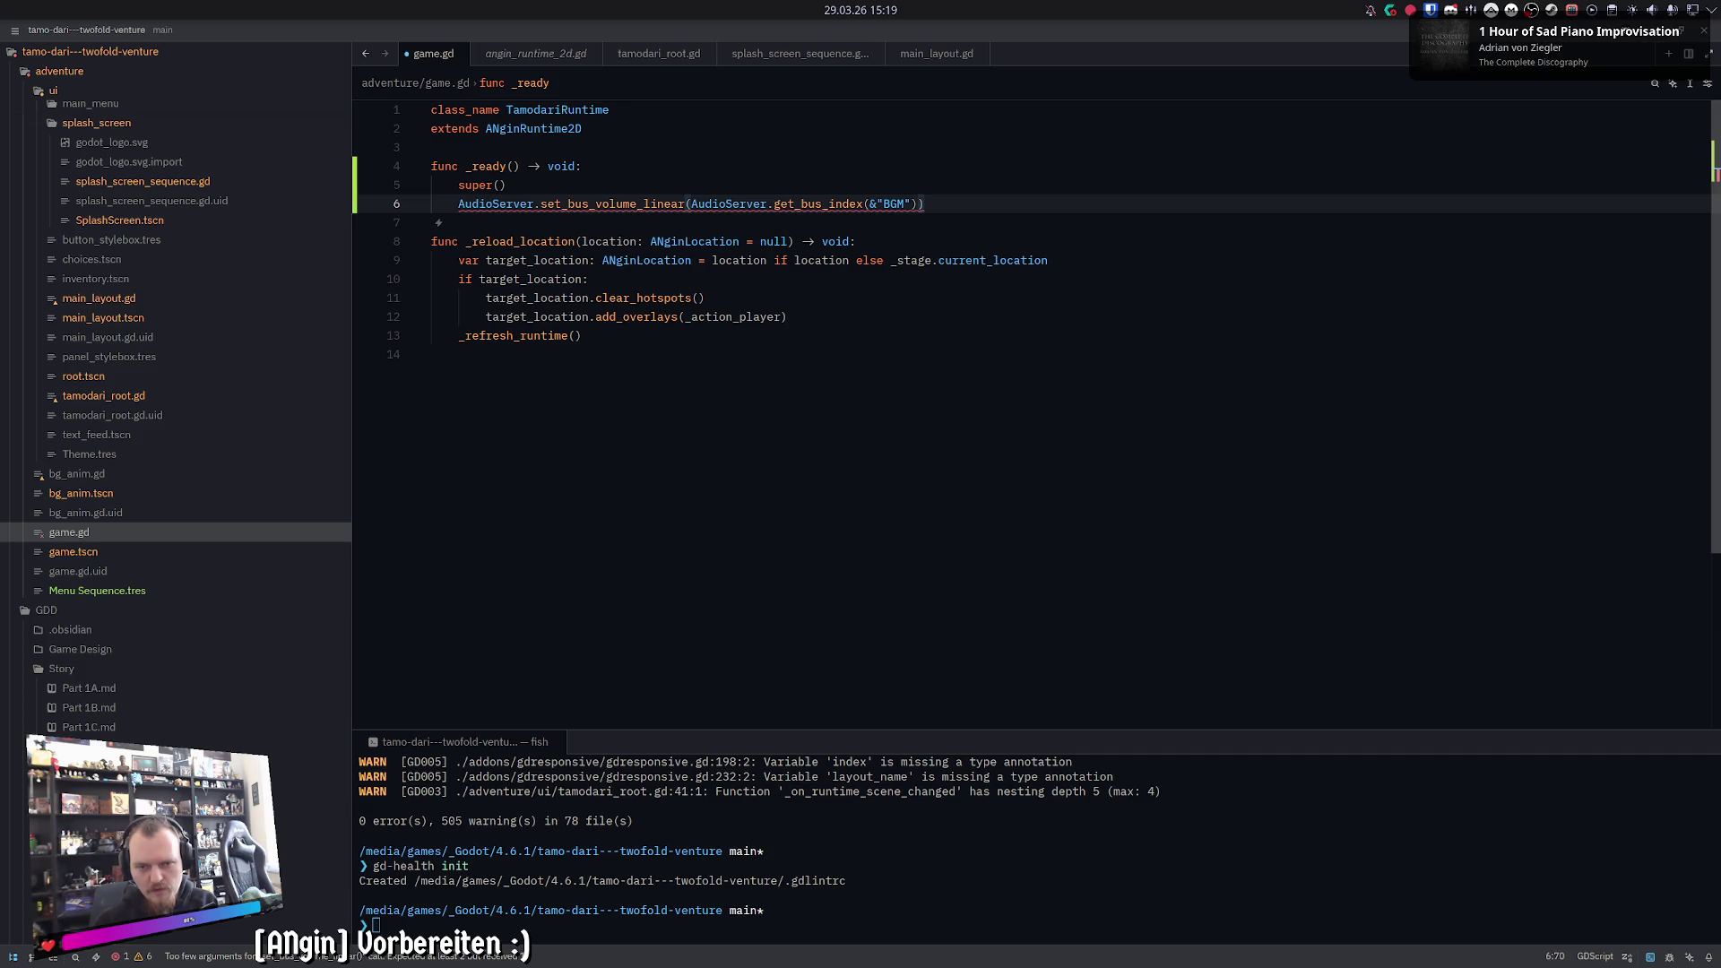
{"action": "key", "text": "Left"}
{"action": "type", "text": ", 0.5"}
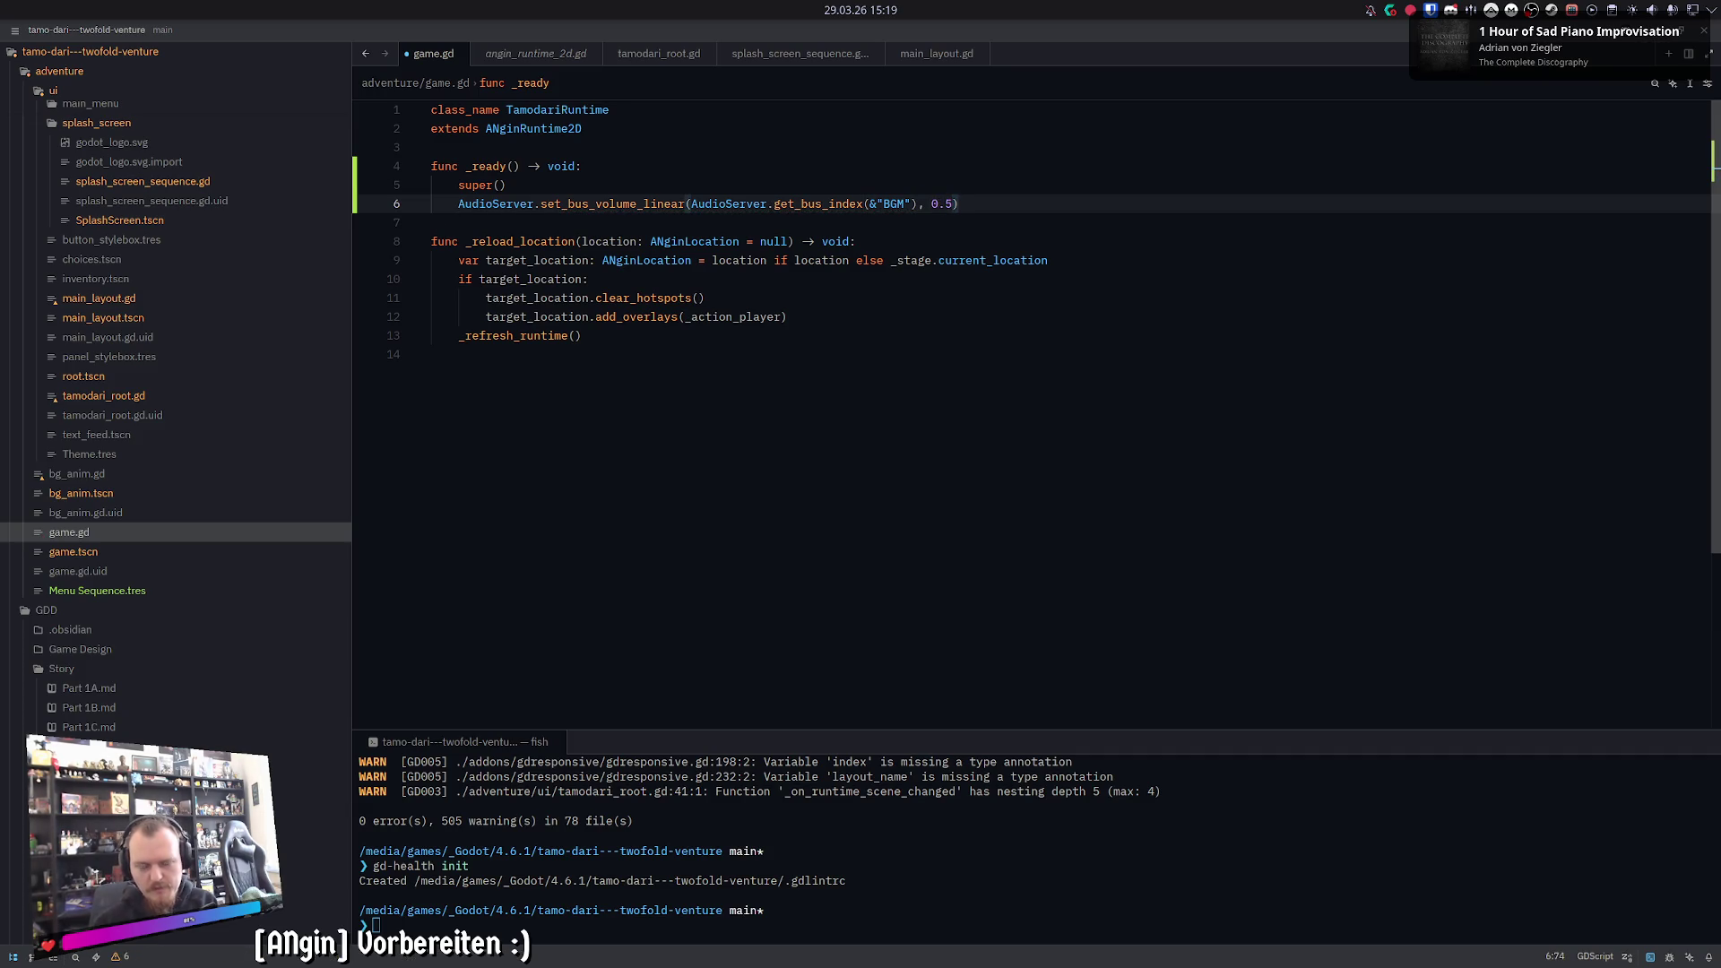
{"action": "key", "text": "ctrl+s"}
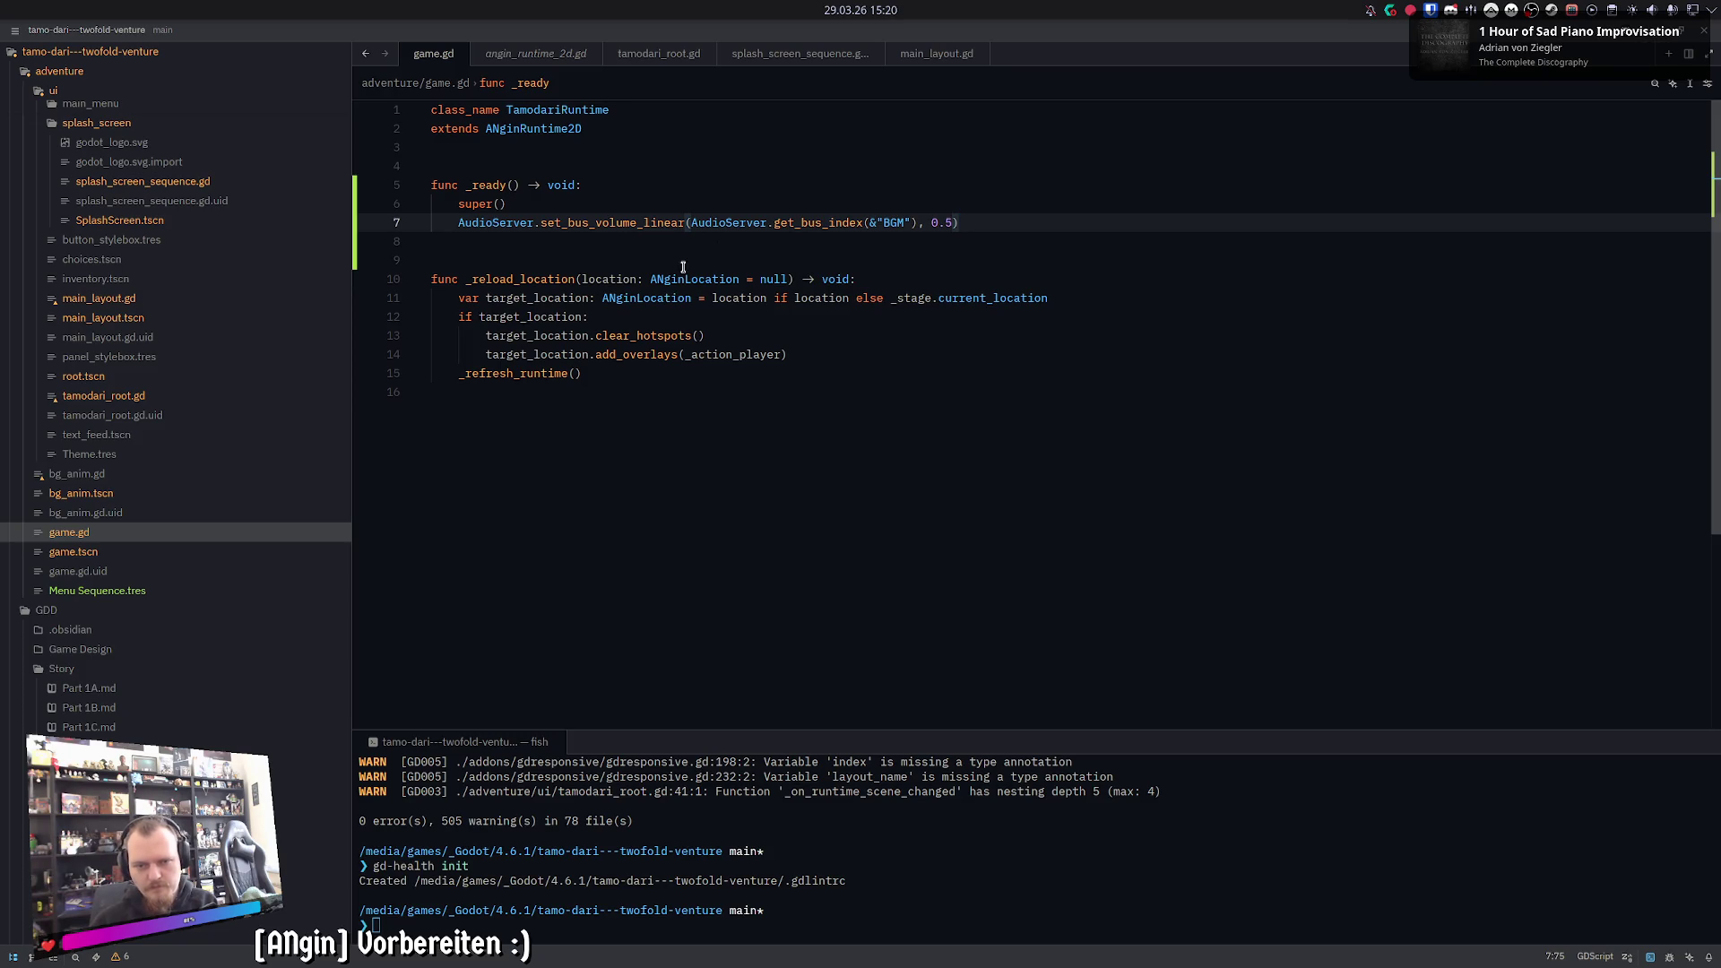
{"action": "double_click", "coordinate": [893, 222]}
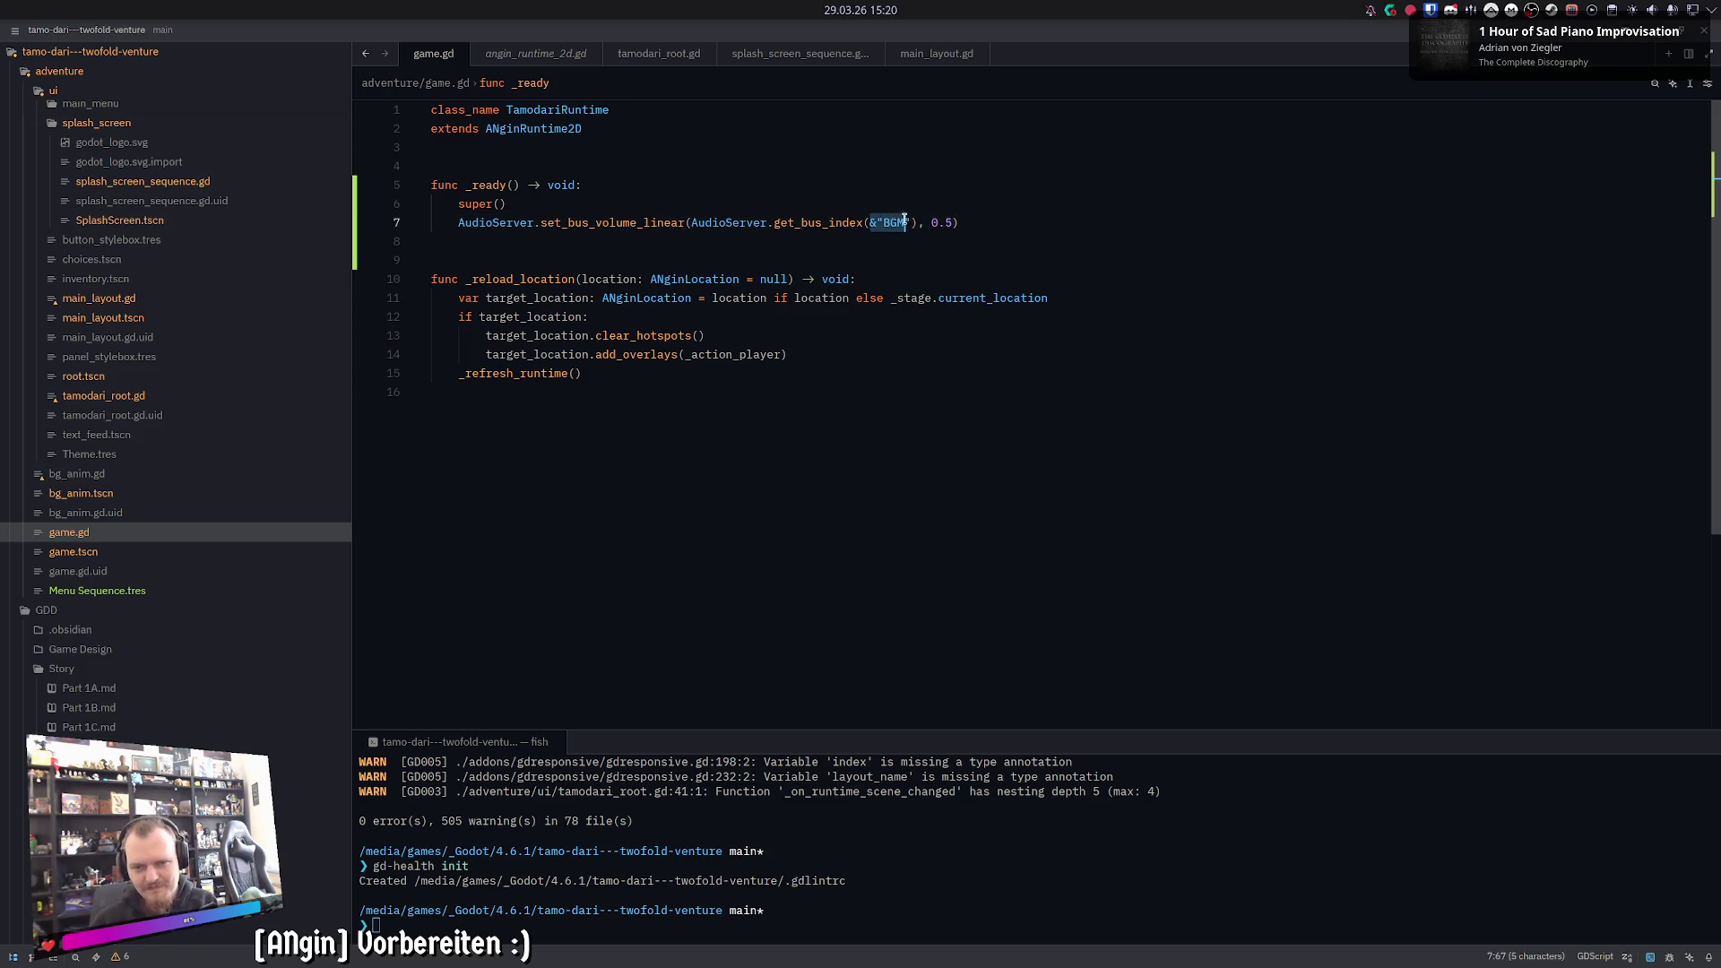
{"action": "left_click", "coordinate": [637, 148]}
{"action": "key", "text": "Return"}
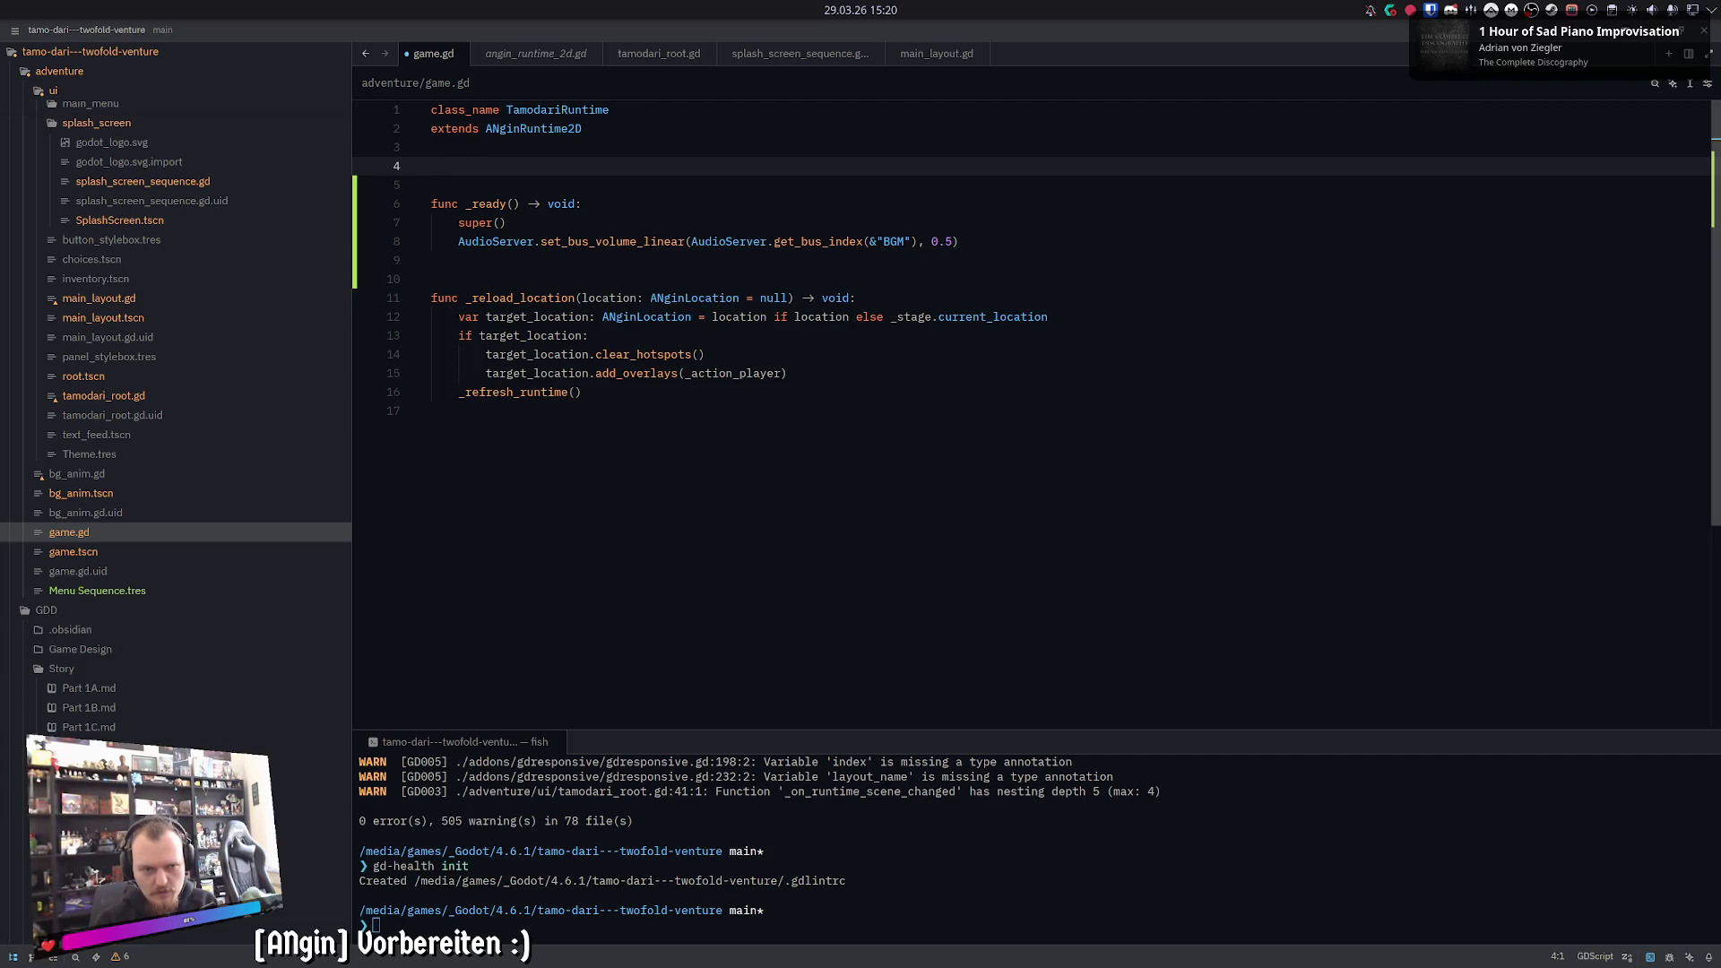
{"action": "type", "text": "var"}
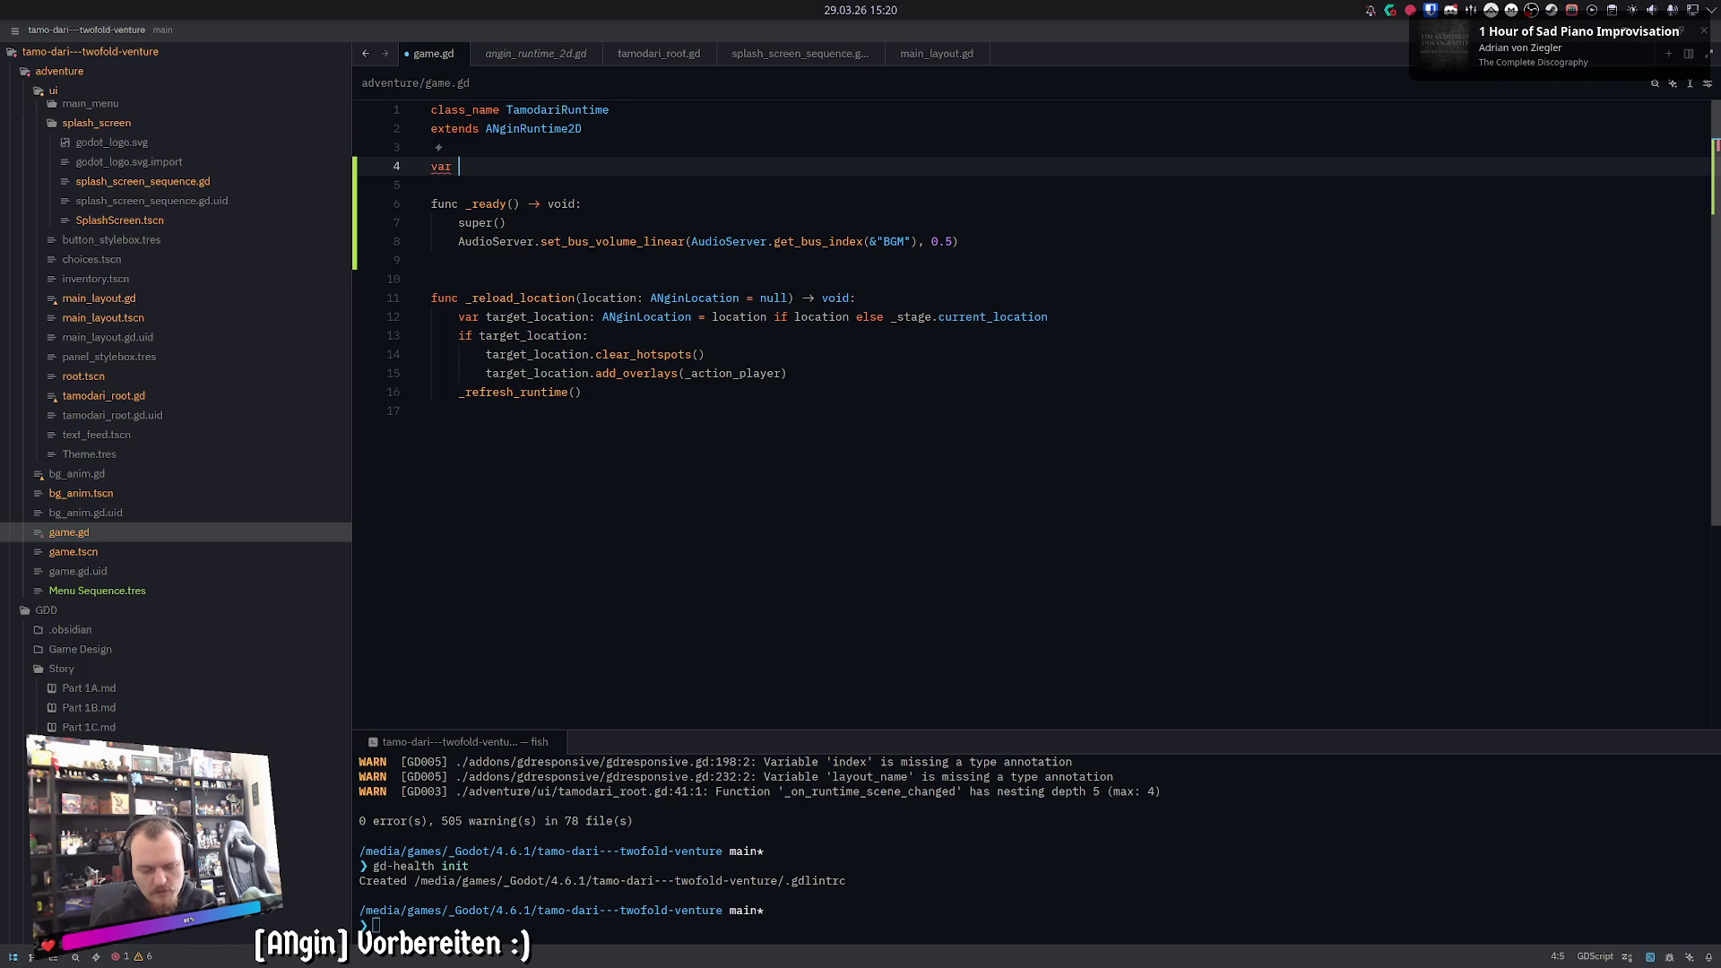
{"action": "key", "text": "BackSpace"}
{"action": "key", "text": "BackSpace"}
{"action": "key", "text": "BackSpace"}
{"action": "type", "text": "co"}
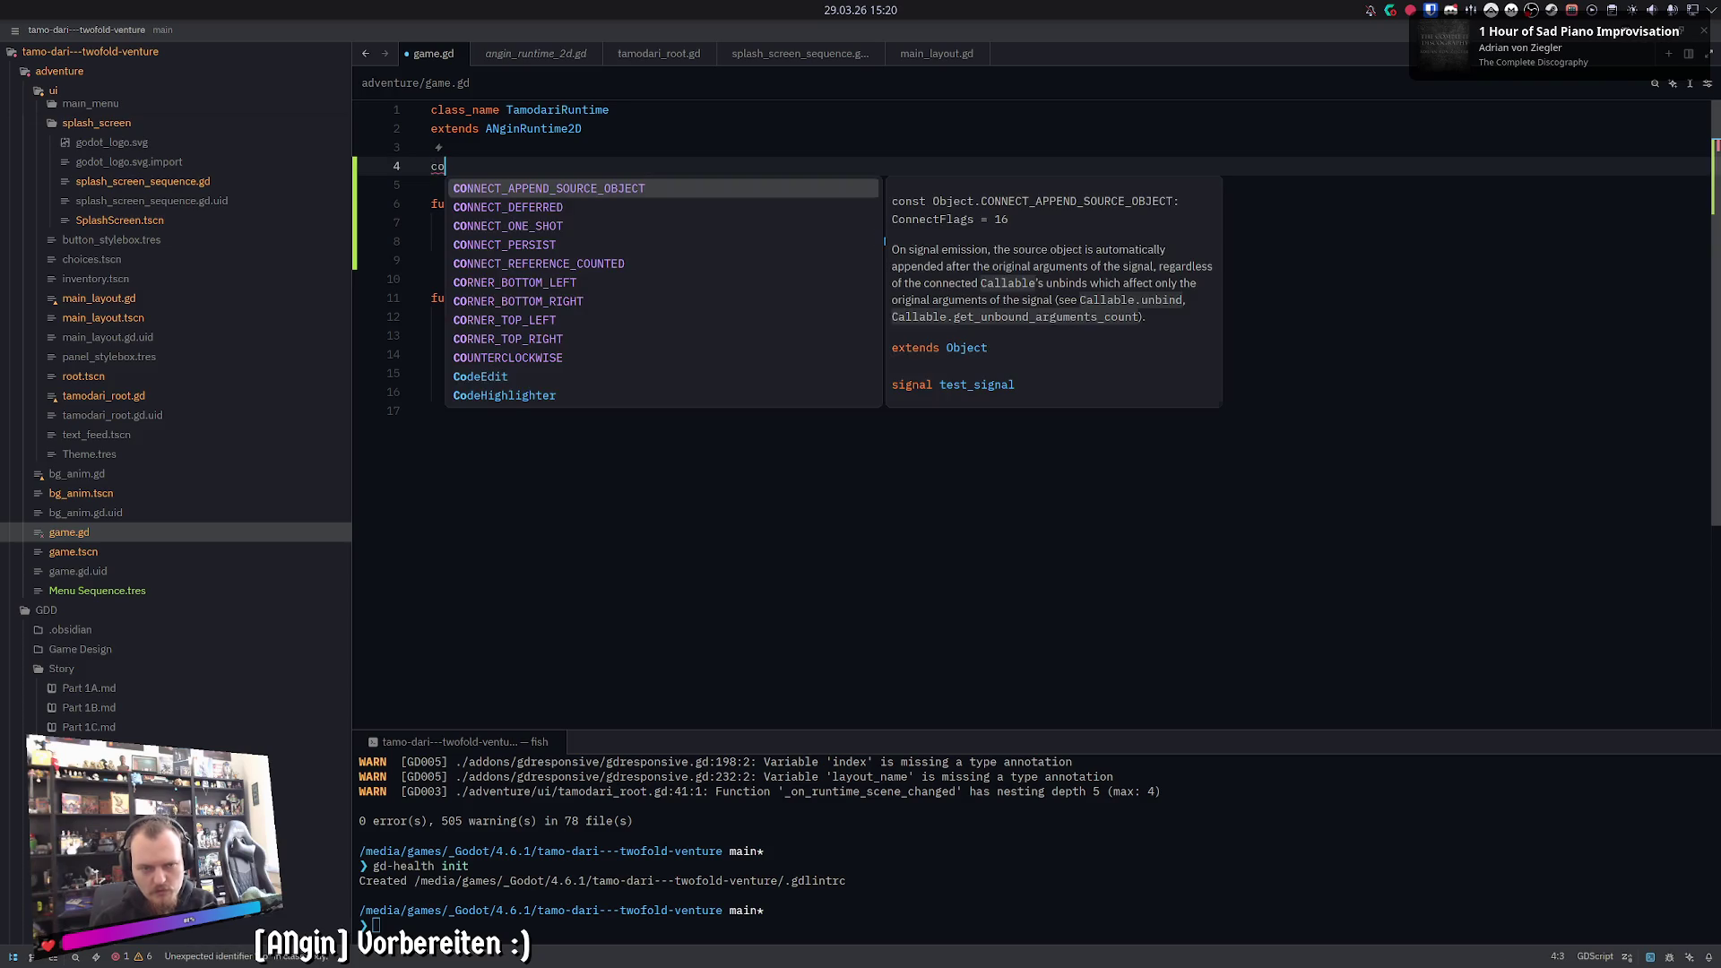
{"action": "type", "text": "nst"}
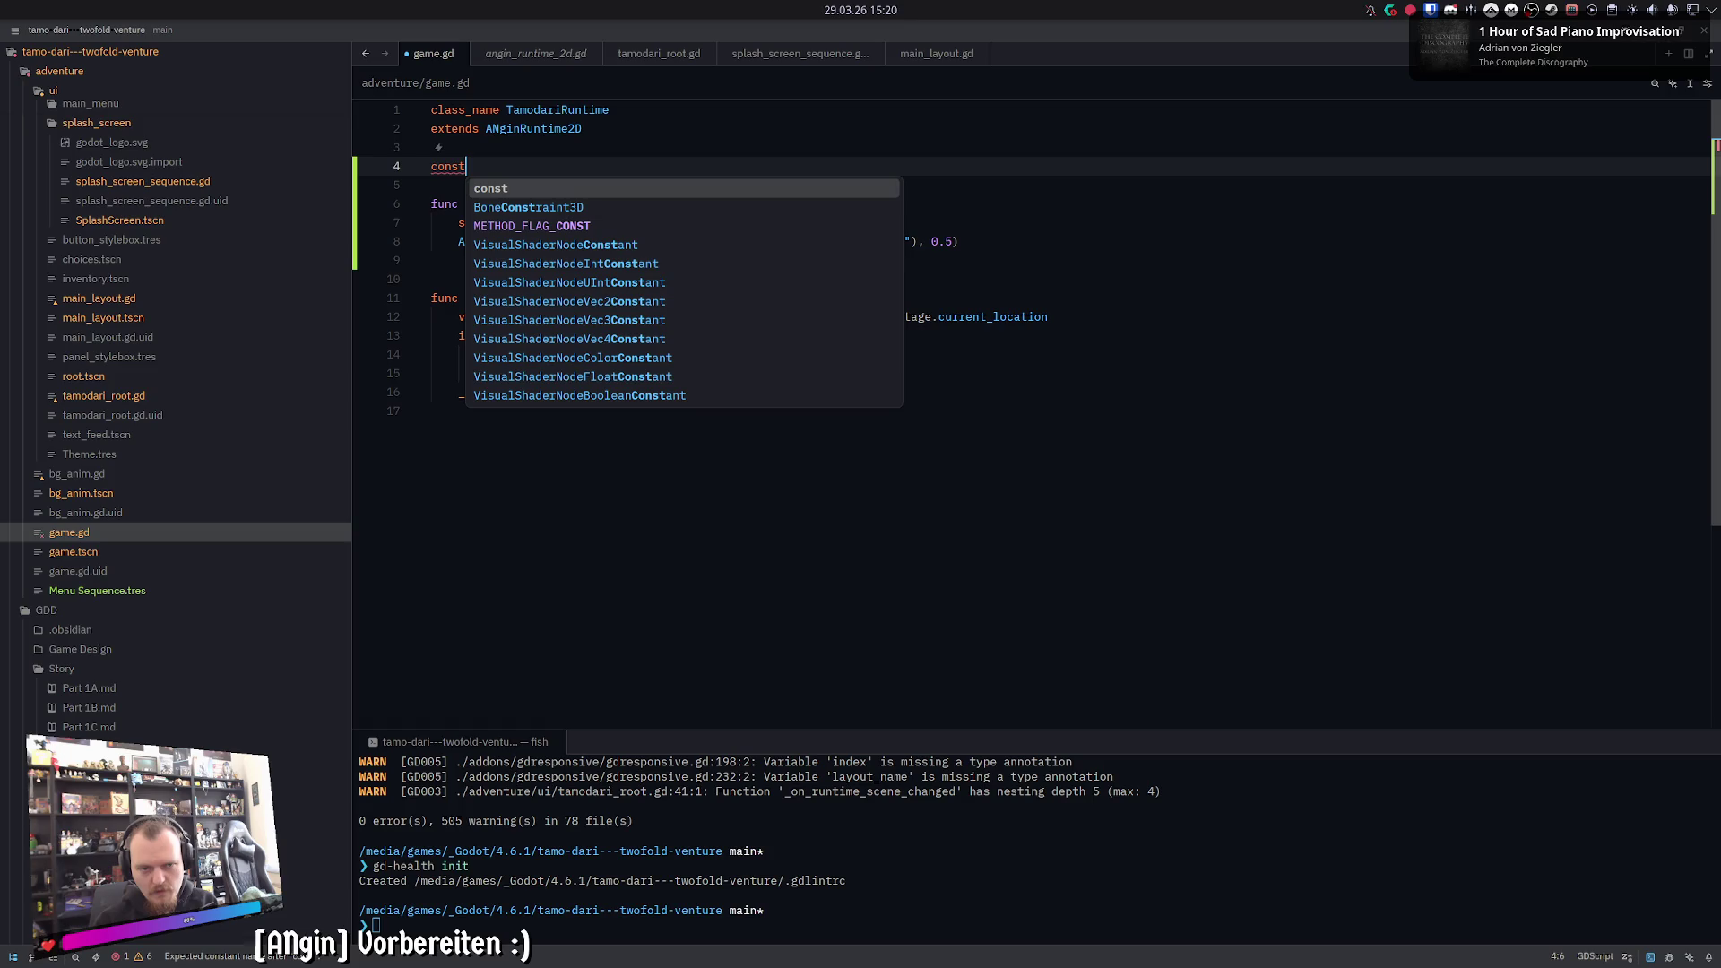
{"action": "key", "text": "BackSpace"}
{"action": "key", "text": "BackSpace"}
{"action": "key", "text": "BackSpace"}
{"action": "type", "text": "@export var "}
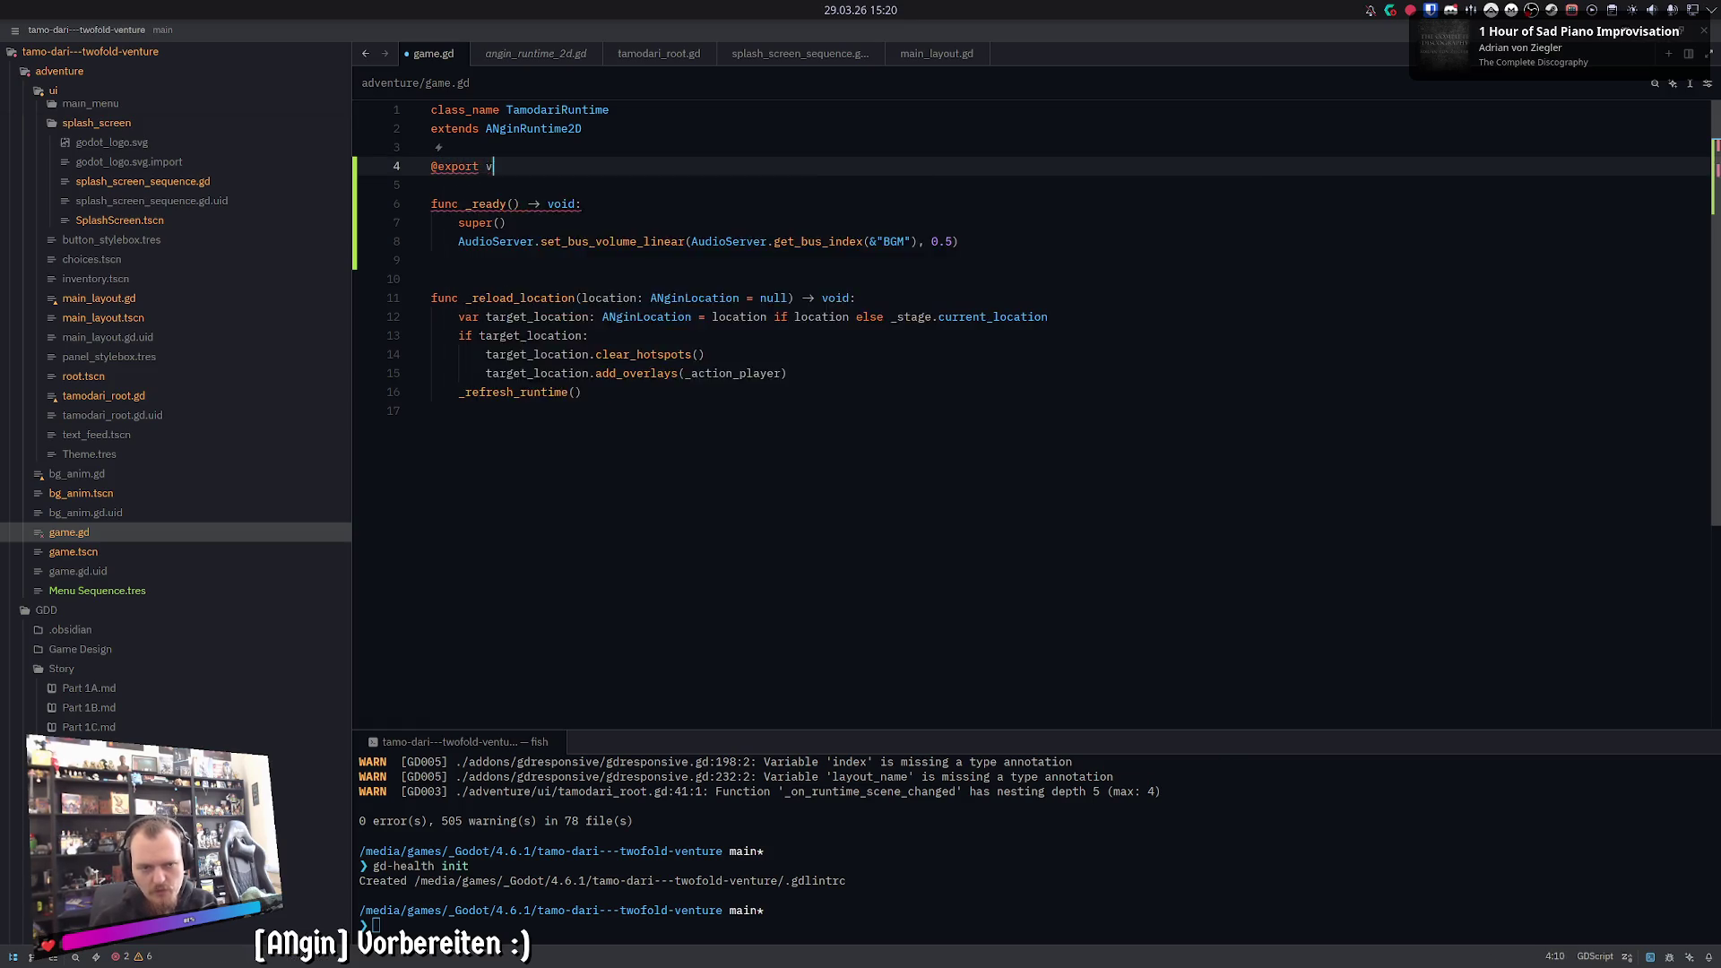
{"action": "type", "text": "_"}
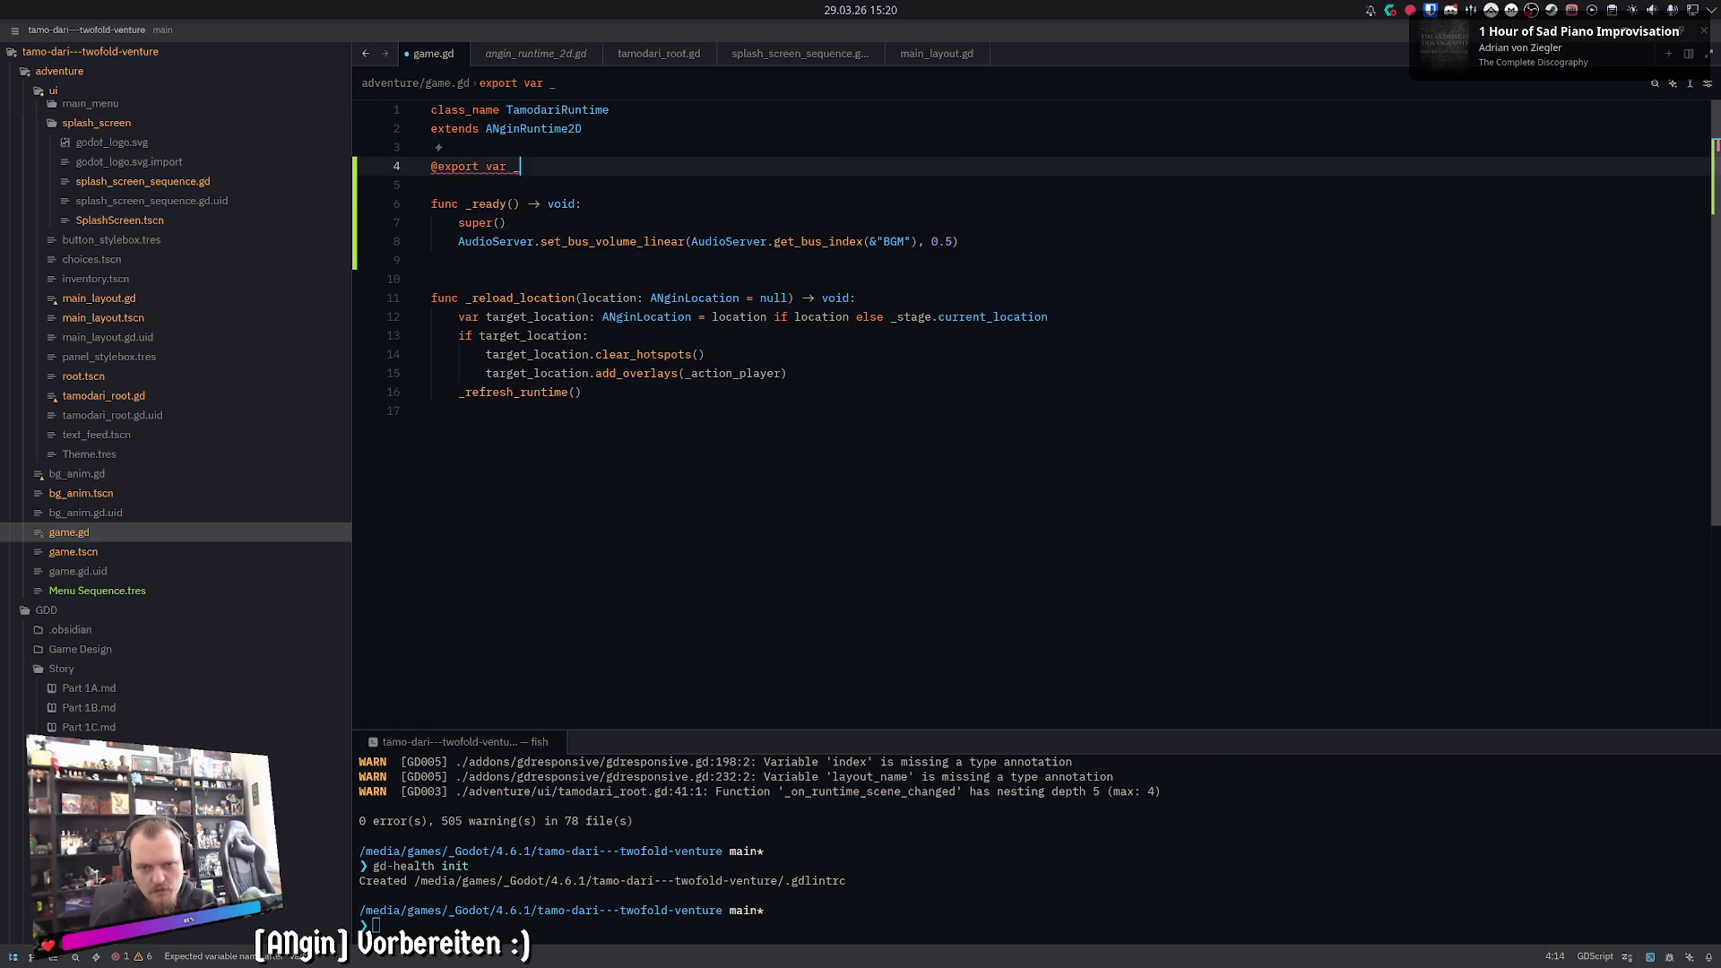
{"action": "type", "text": "bus_name: Strin"}
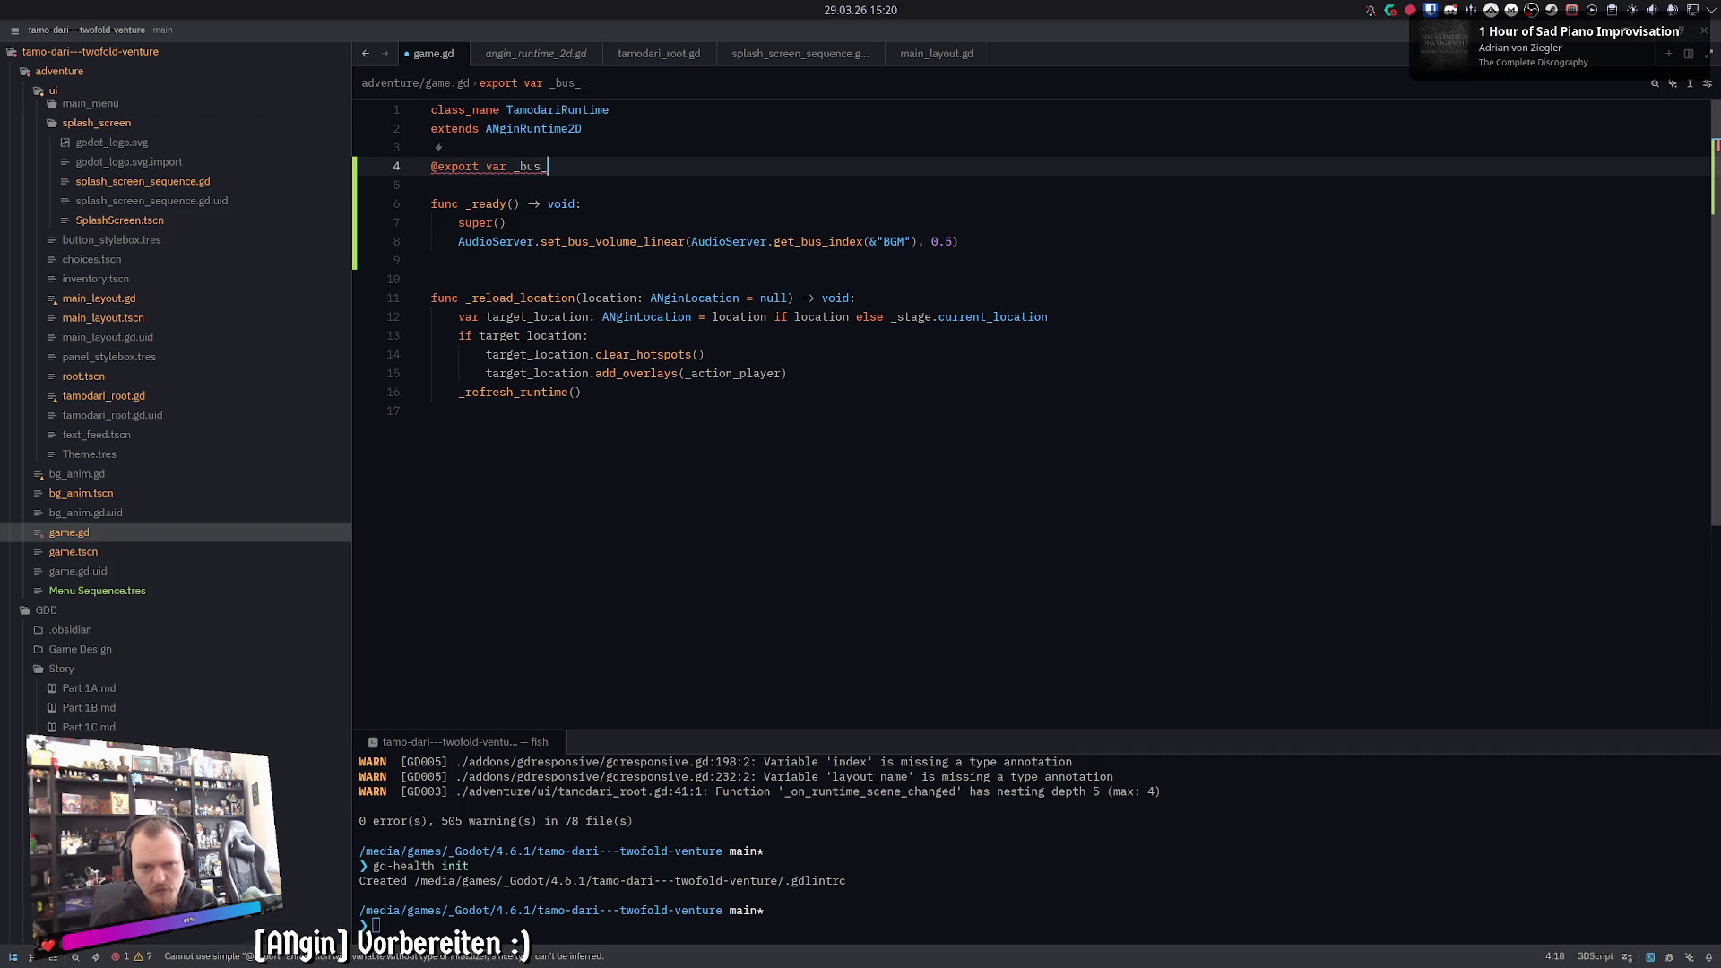
{"action": "key", "text": "Down"}
{"action": "key", "text": "Return"}
{"action": "type", "text": "= &\"BGM\""}
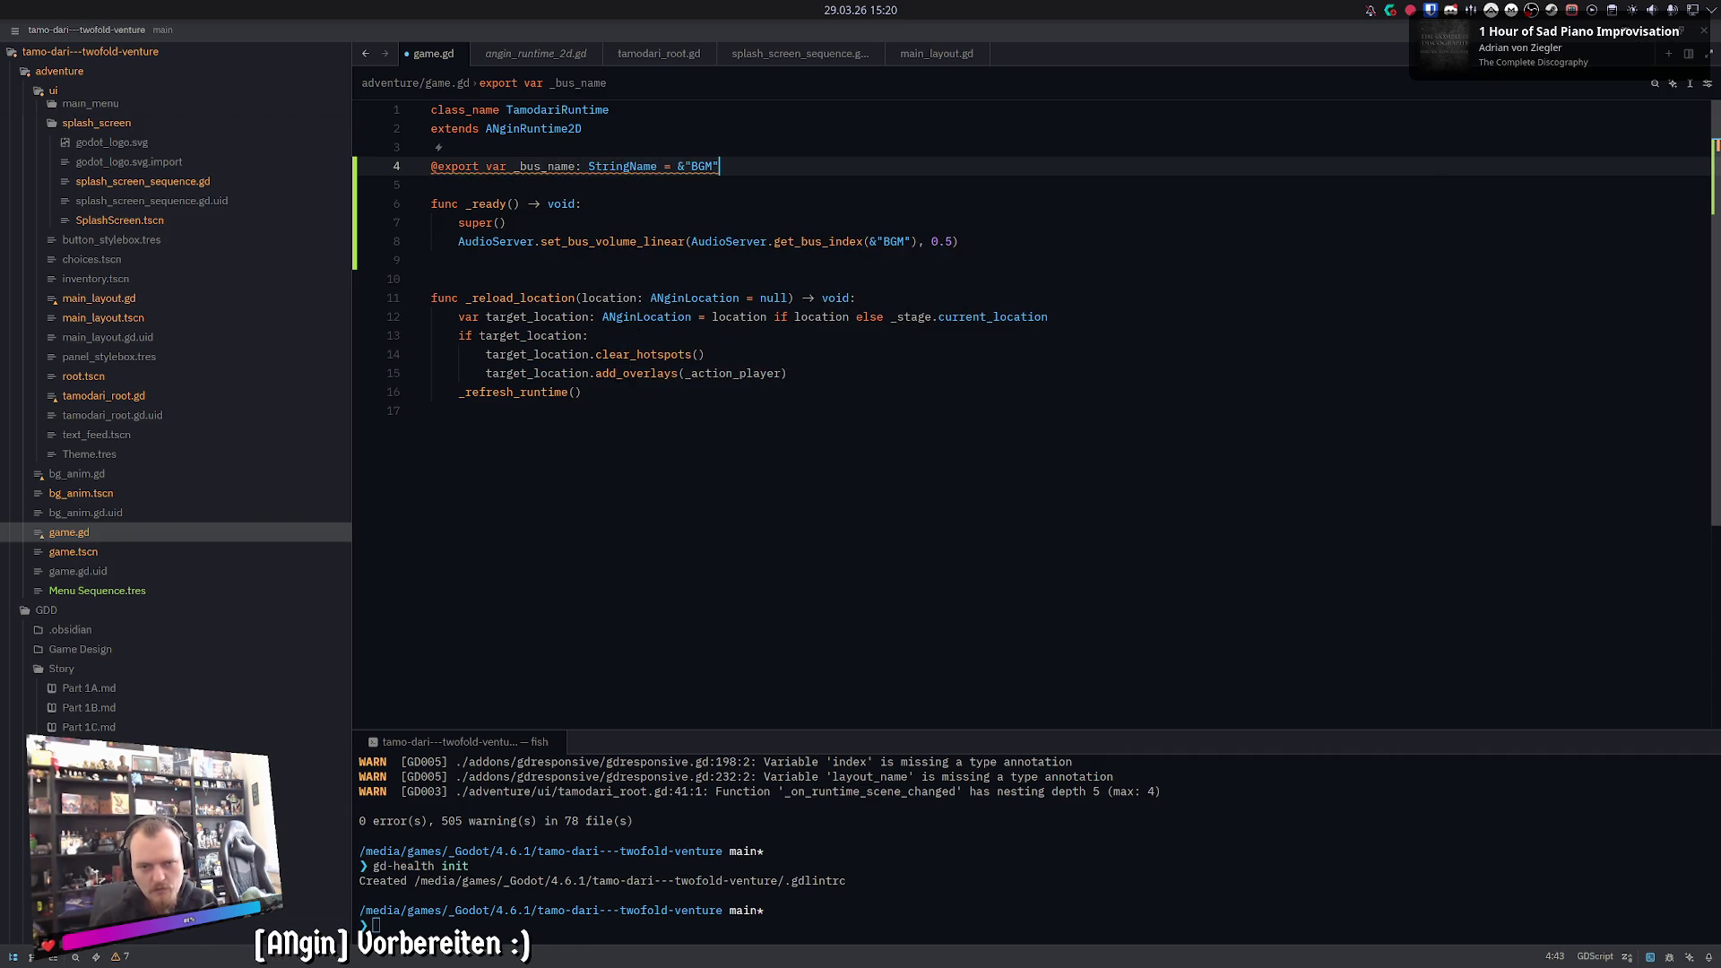
Replace &"BGM" in the volume call on line 8 with _bus_name.
{"action": "key", "text": "Down"}
{"action": "key", "text": "Down"}
{"action": "key", "text": "Down"}
{"action": "left_click", "coordinate": [884, 242]}
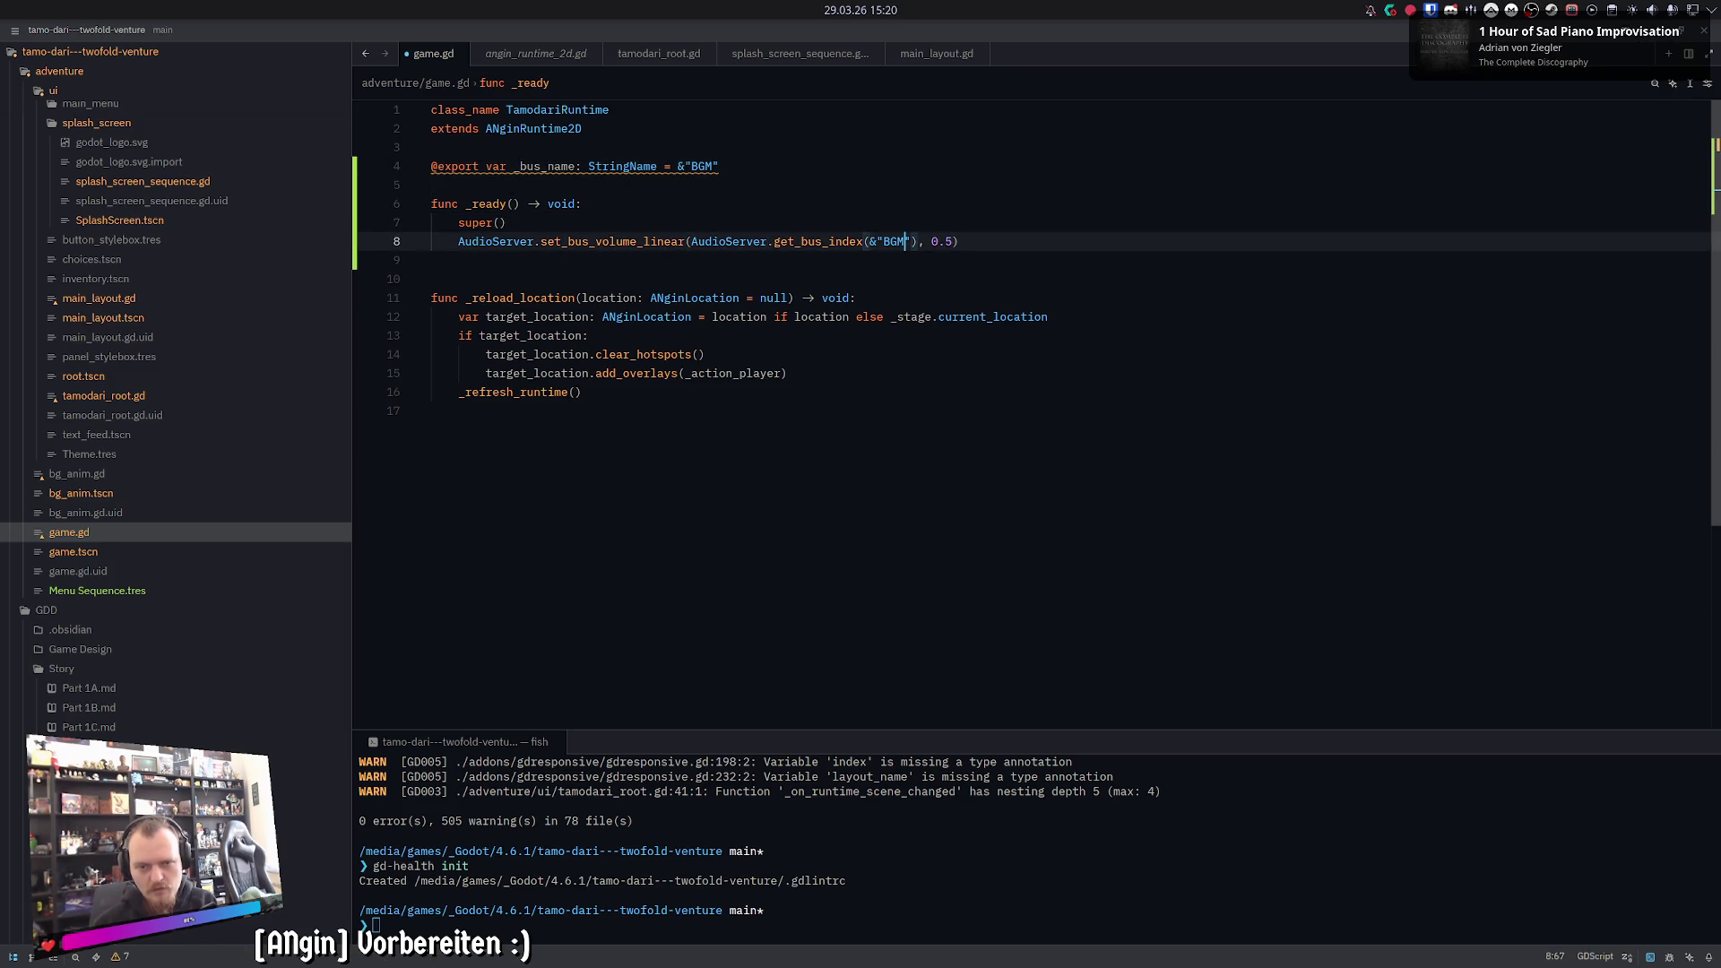
{"action": "left_click_drag", "start_coordinate": [913, 241], "coordinate": [869, 241]}
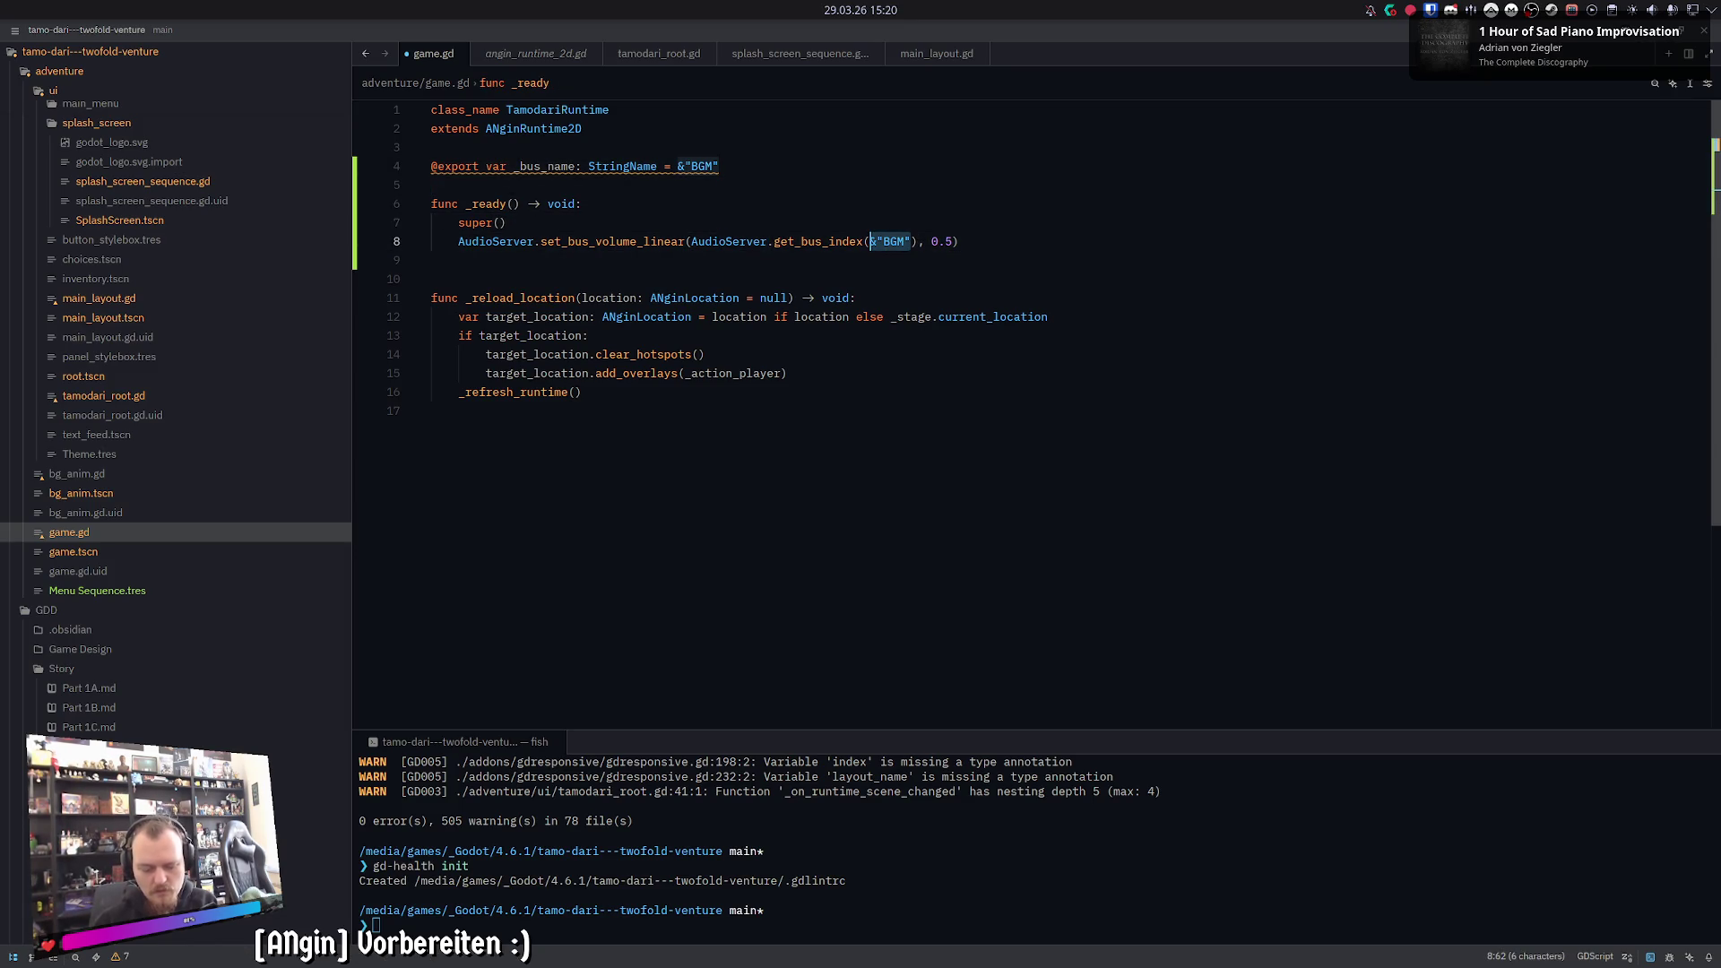
{"action": "type", "text": "_bus"}
{"action": "key", "text": "Return"}
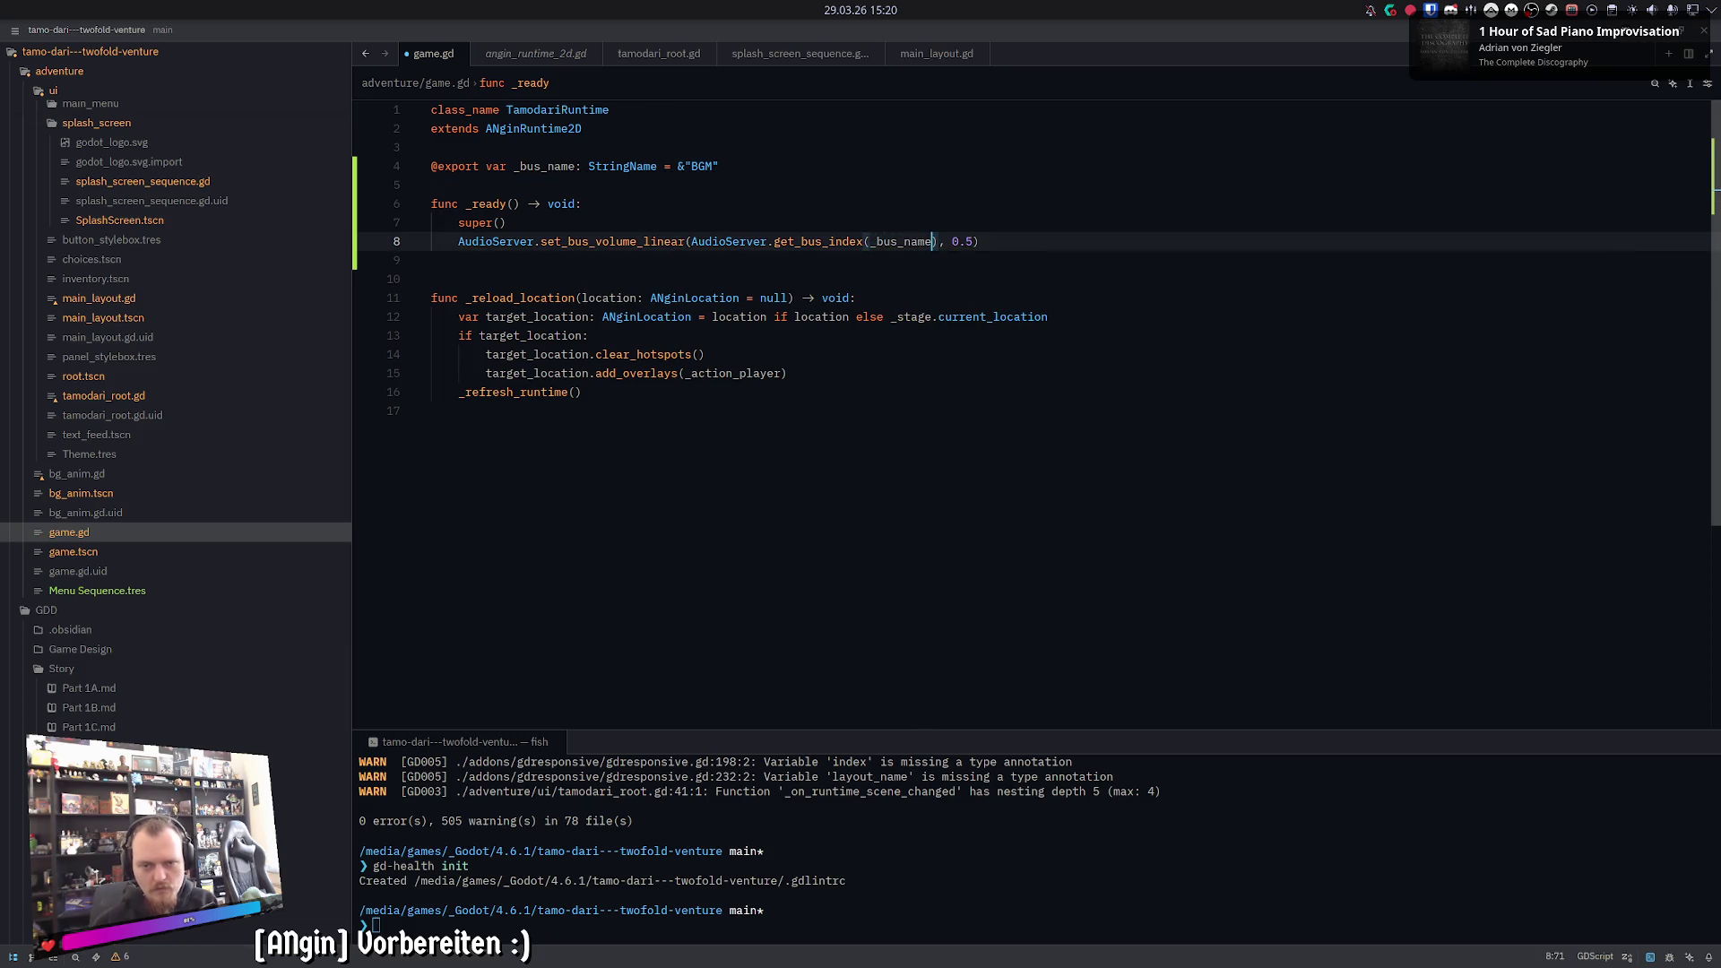
{"action": "key", "text": "alt+Tab"}
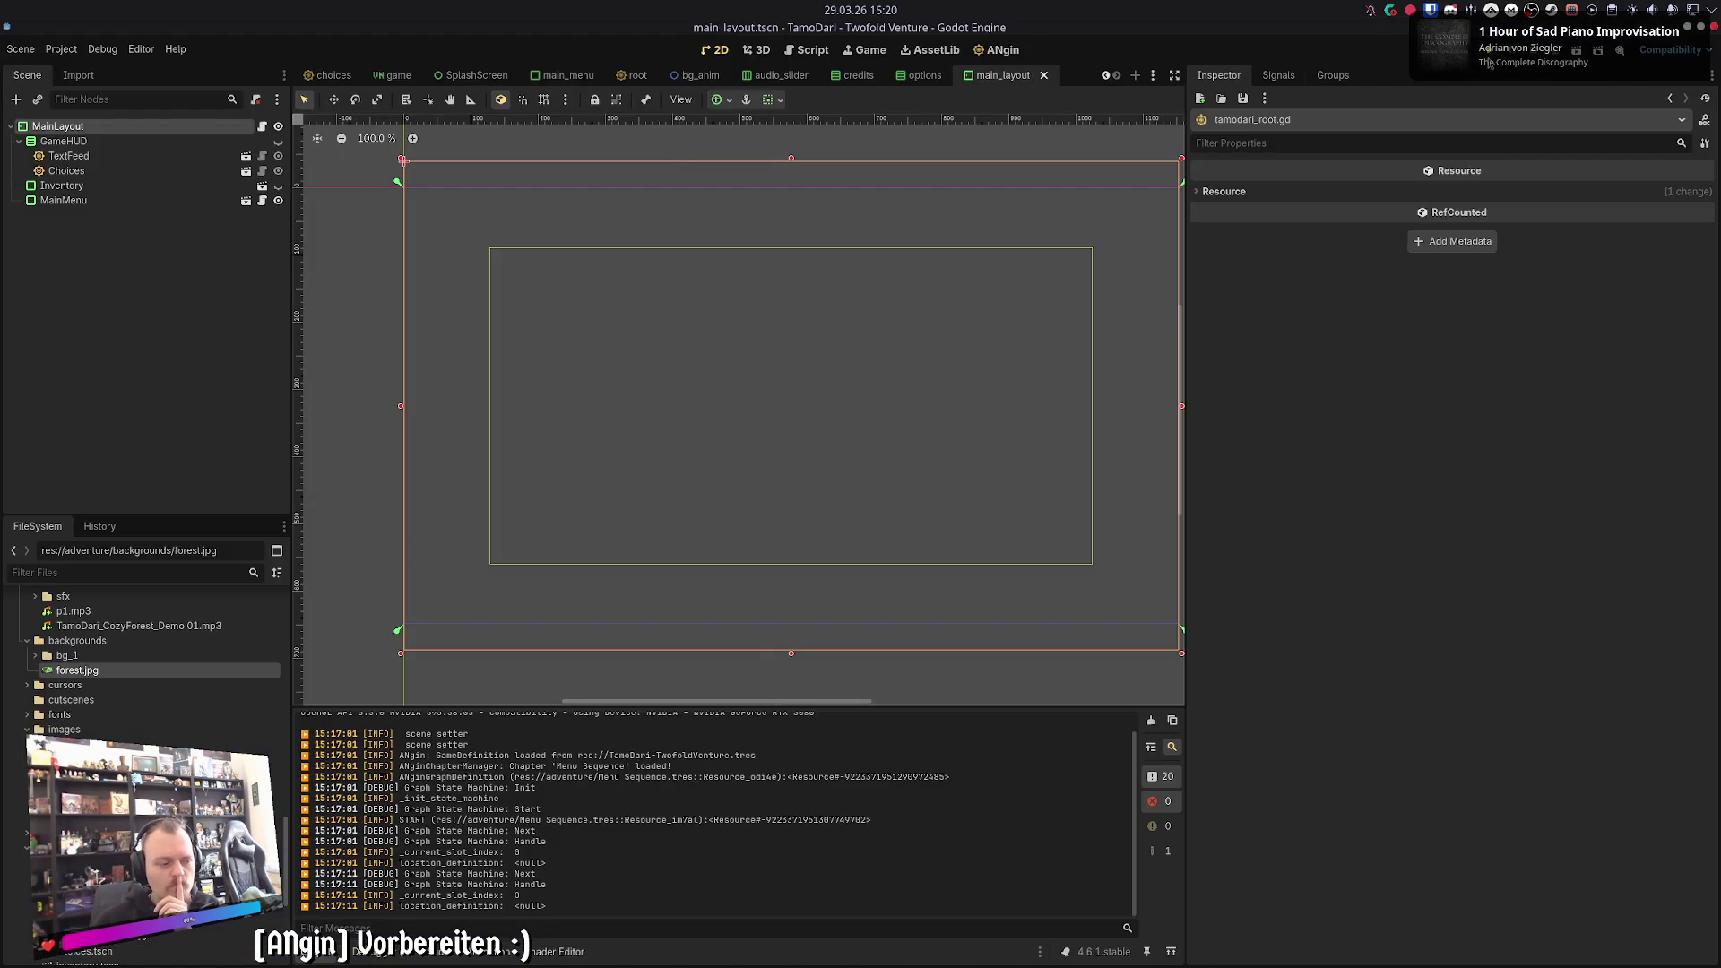
Run the game with F5, raise the BGM slider in Options, and quit.
{"action": "key", "text": "F5"}
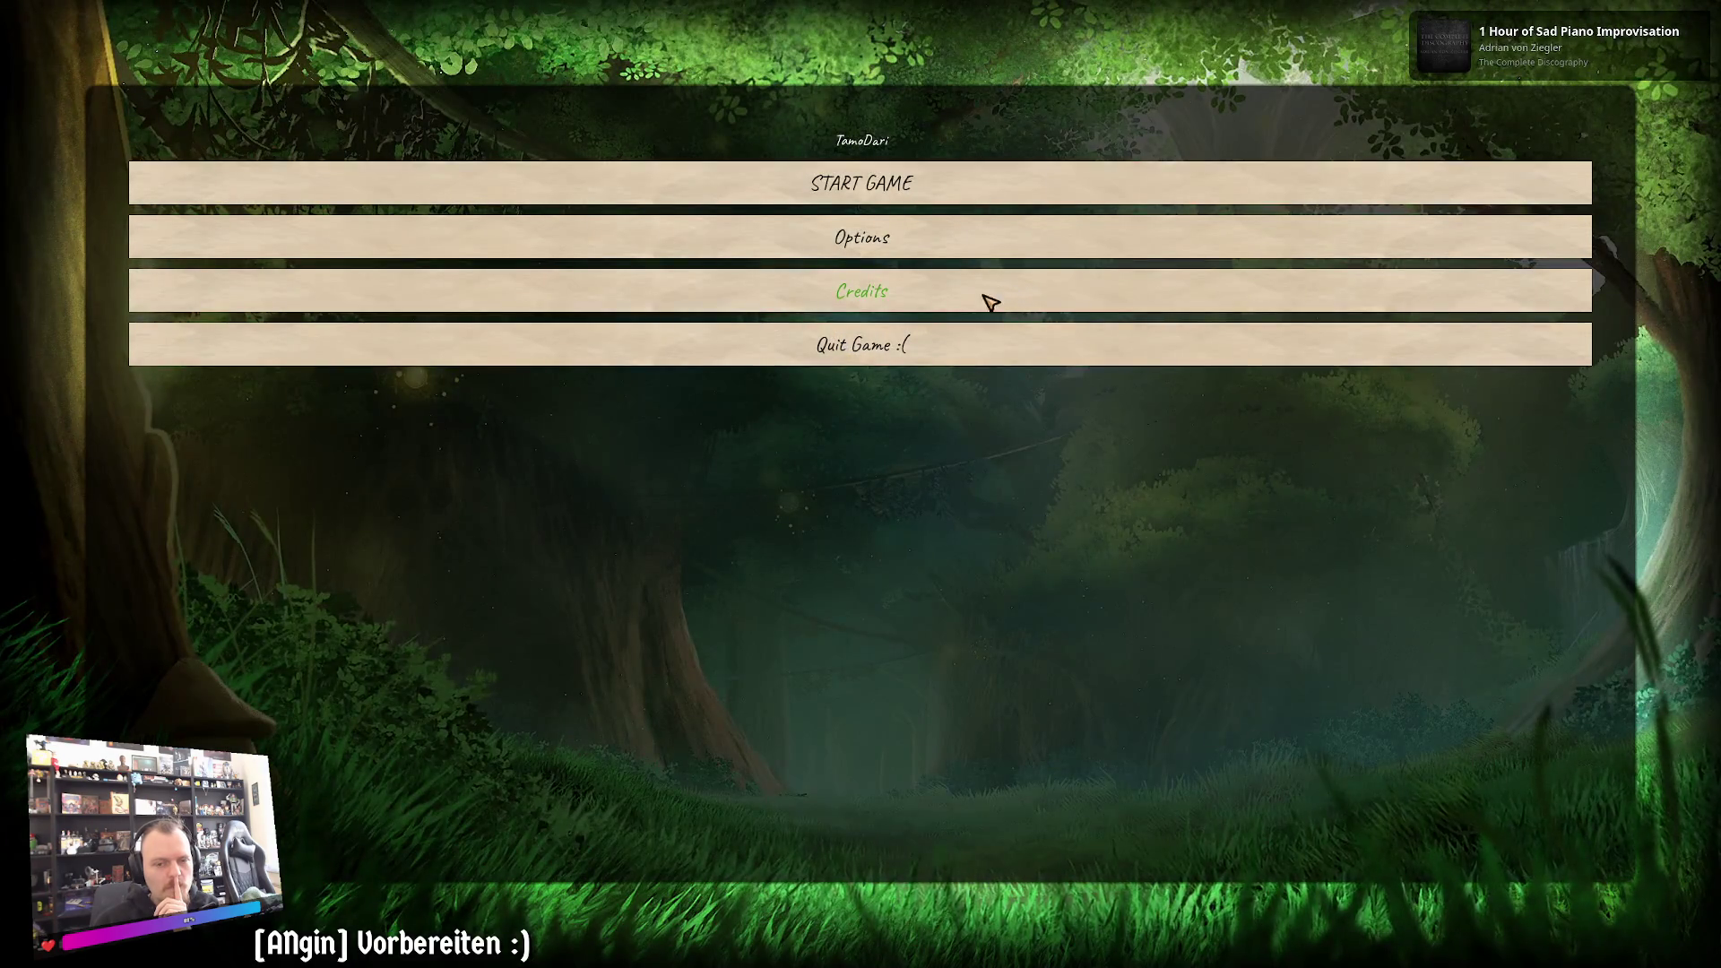
{"action": "left_click", "coordinate": [906, 251]}
{"action": "mouse_move", "coordinate": [904, 169]}
{"action": "left_mouse_down"}
{"action": "mouse_move", "coordinate": [1517, 170]}
{"action": "mouse_move", "coordinate": [907, 172]}
{"action": "left_mouse_up"}
{"action": "left_click", "coordinate": [898, 247]}
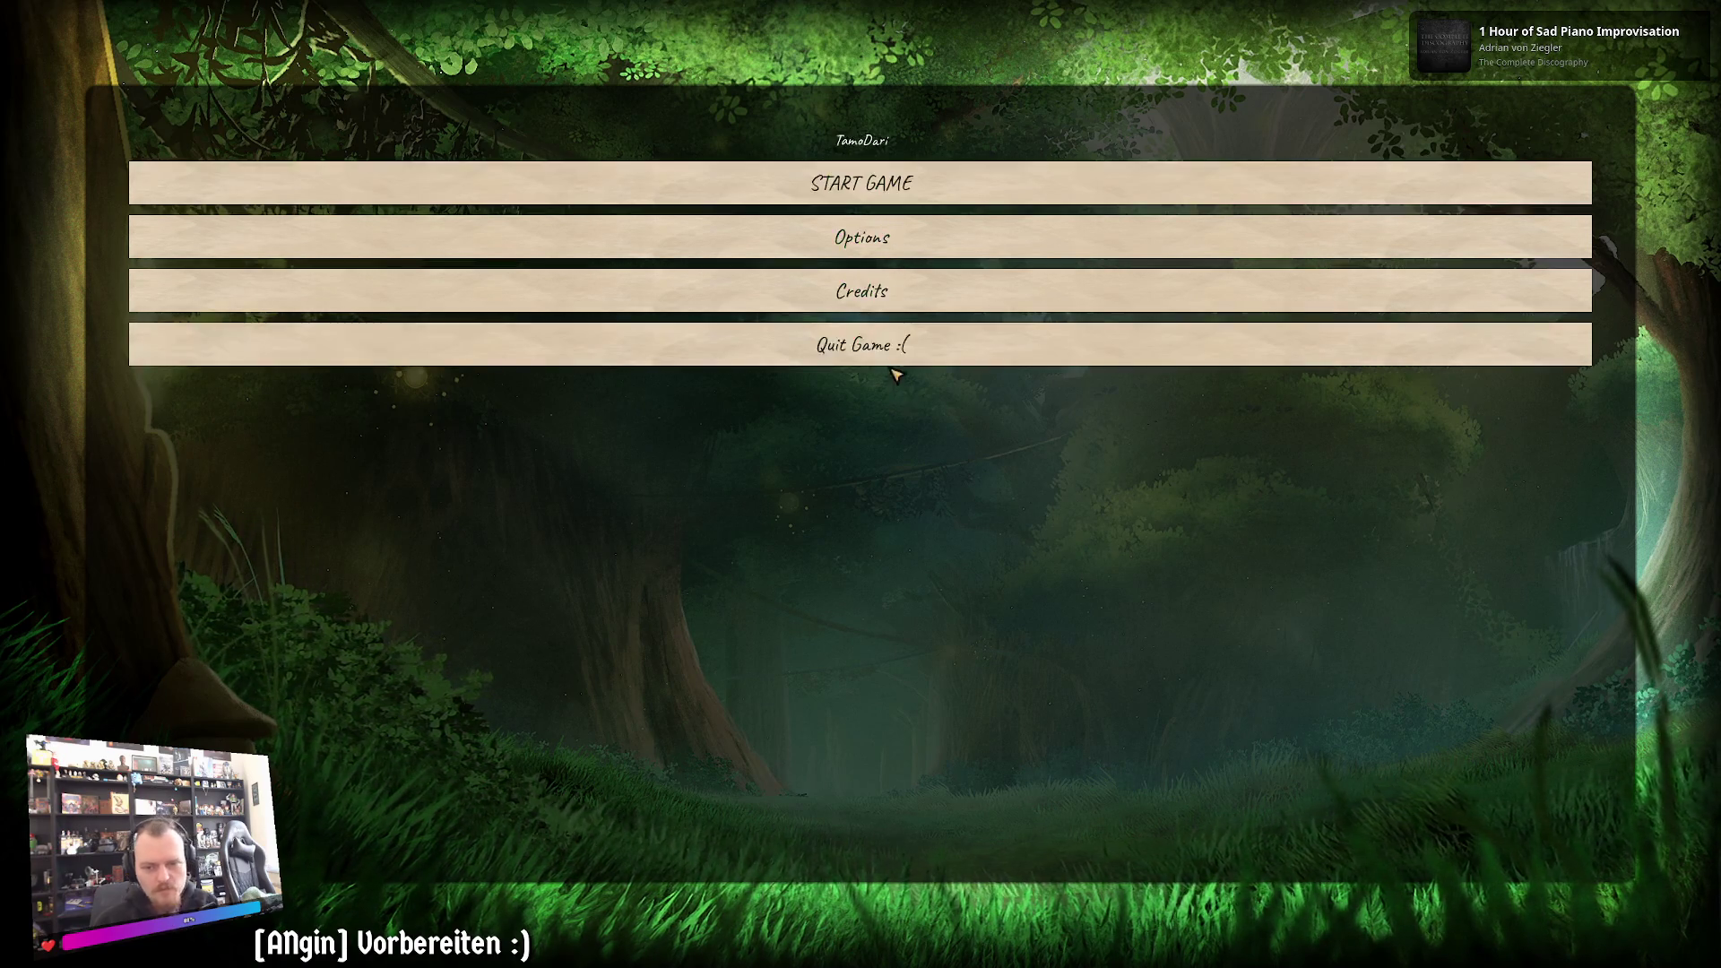
{"action": "left_click", "coordinate": [894, 362]}
Check the 0.5 volume line in Zed, then rerun the game, view Credits, and quit.
{"action": "key", "text": "alt+Tab"}
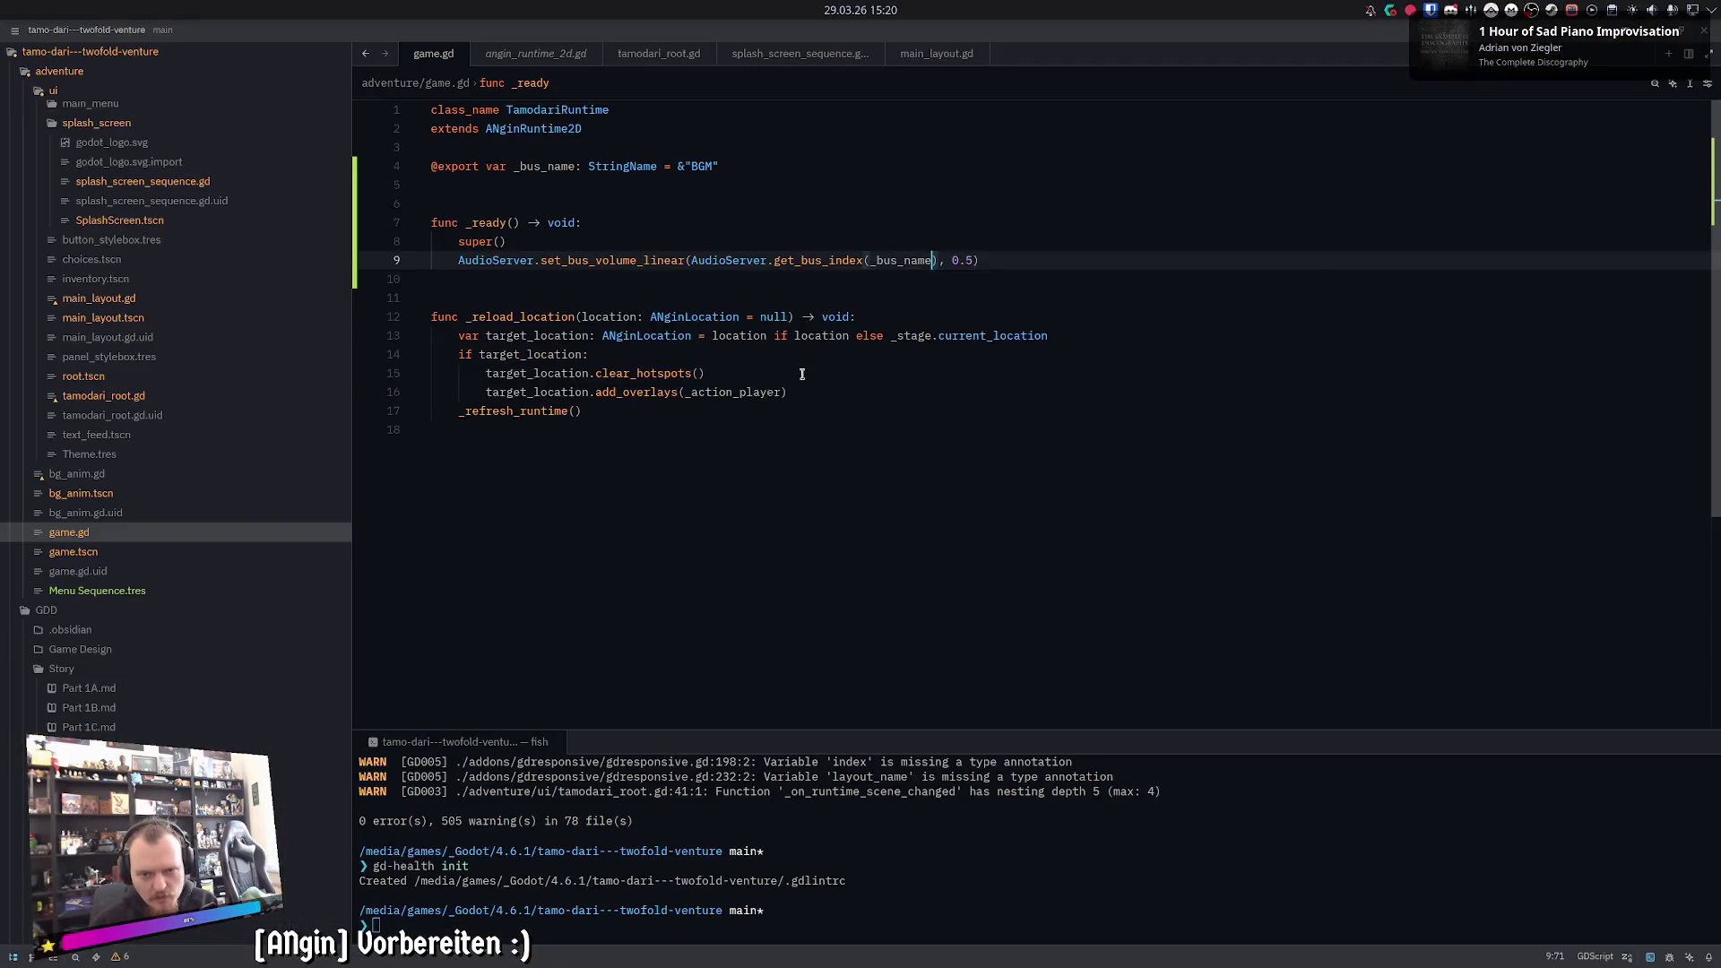
{"action": "left_click", "coordinate": [1134, 499]}
{"action": "left_click", "coordinate": [962, 261]}
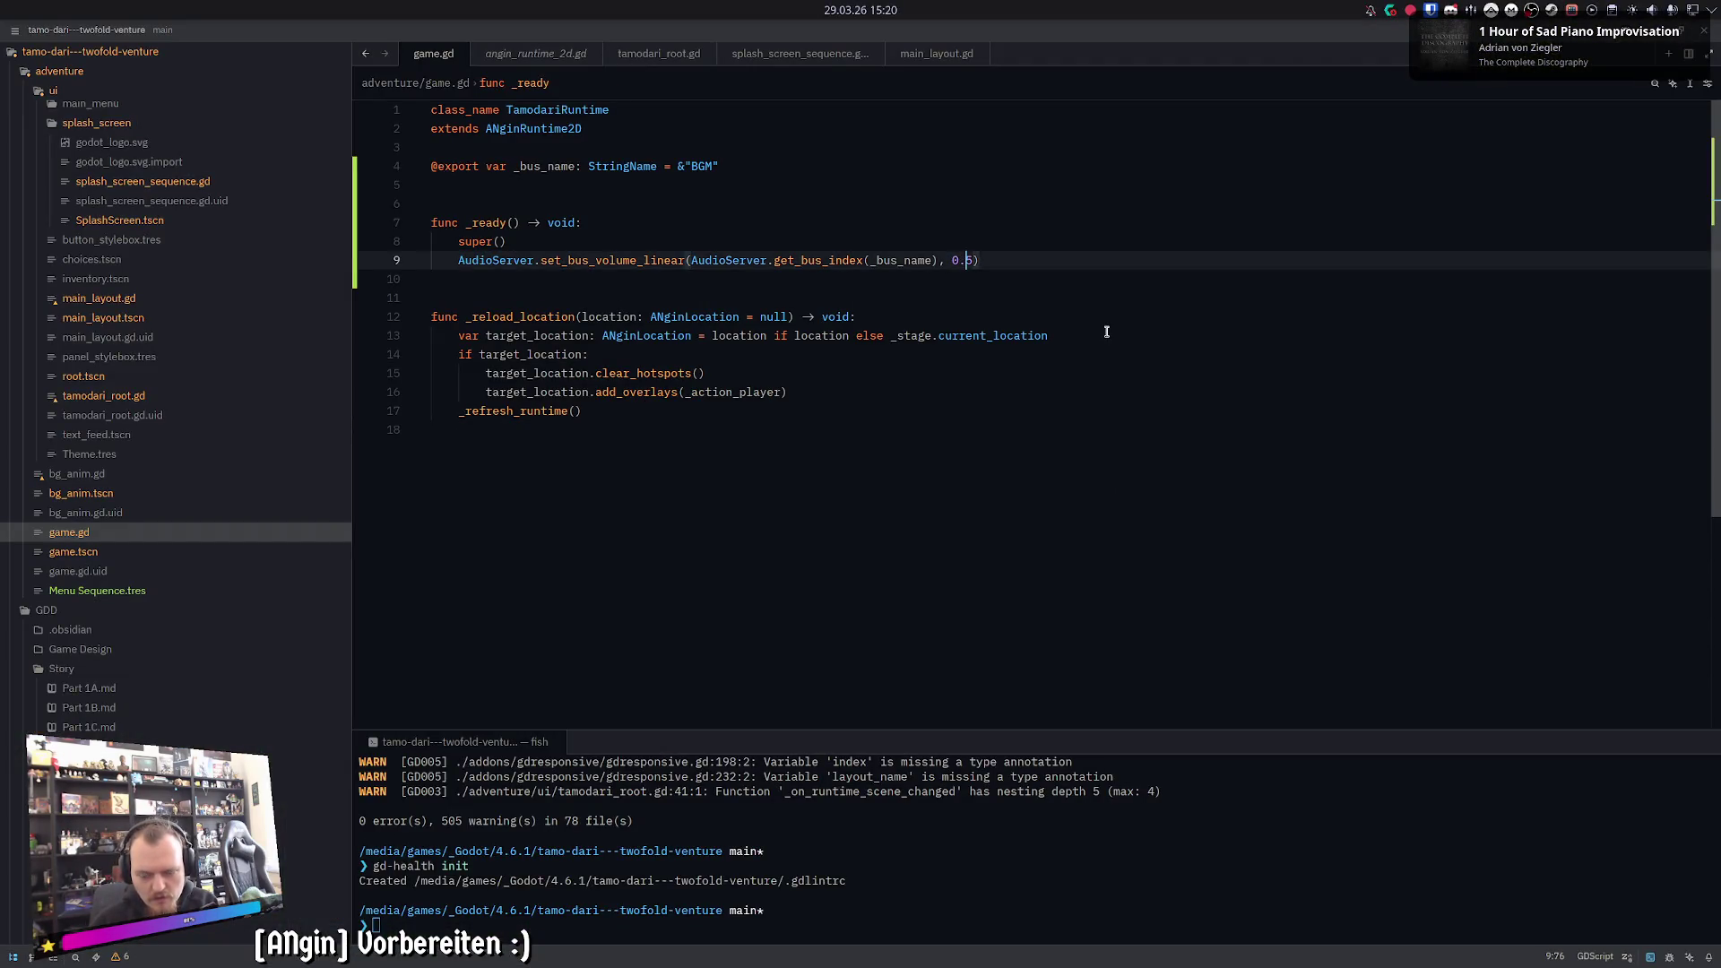
{"action": "key", "text": "alt+Tab"}
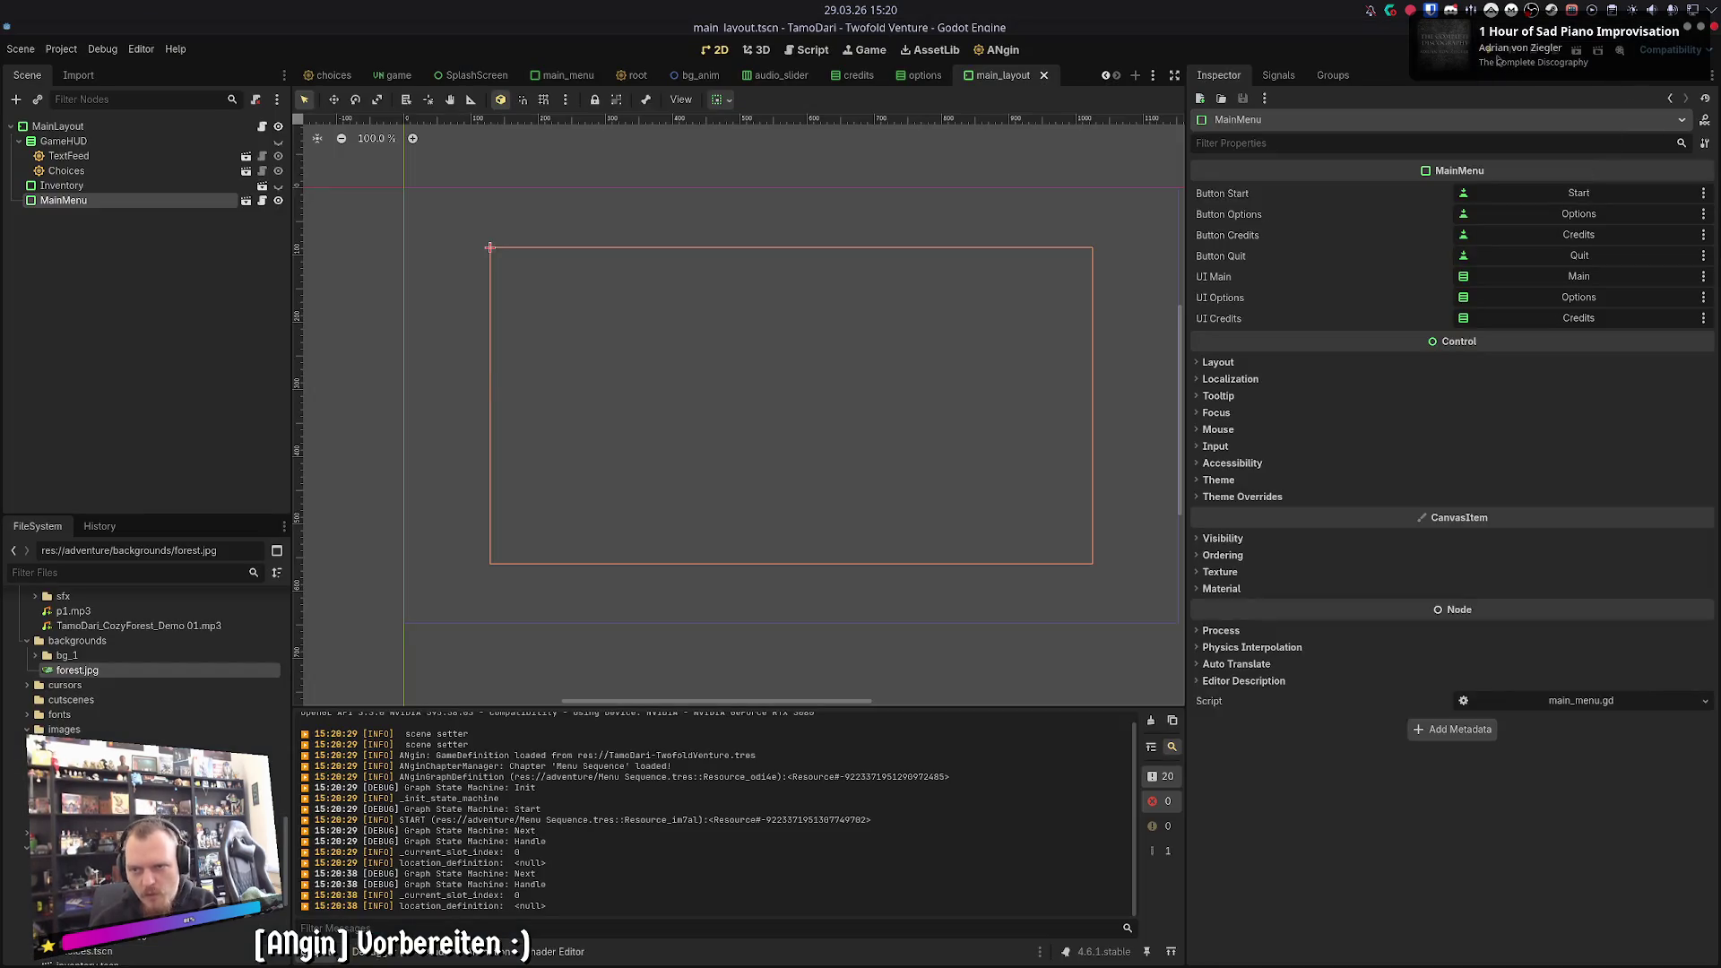
{"action": "key", "text": "F5"}
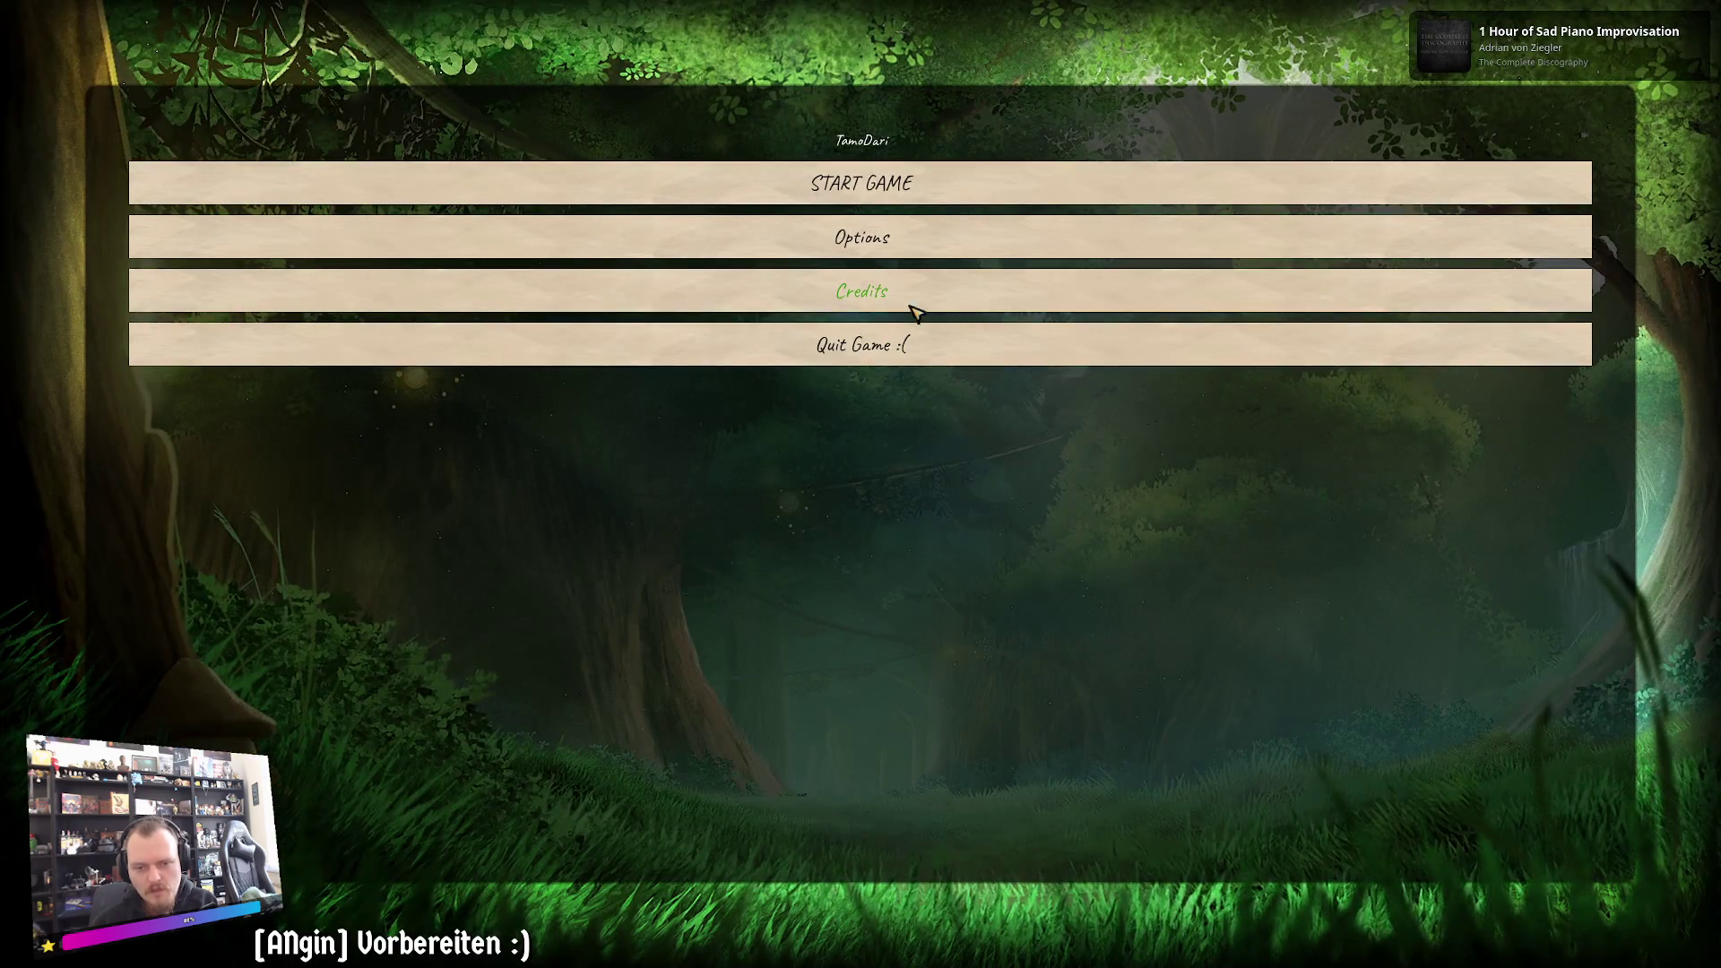
{"action": "left_click", "coordinate": [915, 311]}
{"action": "left_click", "coordinate": [852, 246]}
{"action": "left_click", "coordinate": [864, 350]}
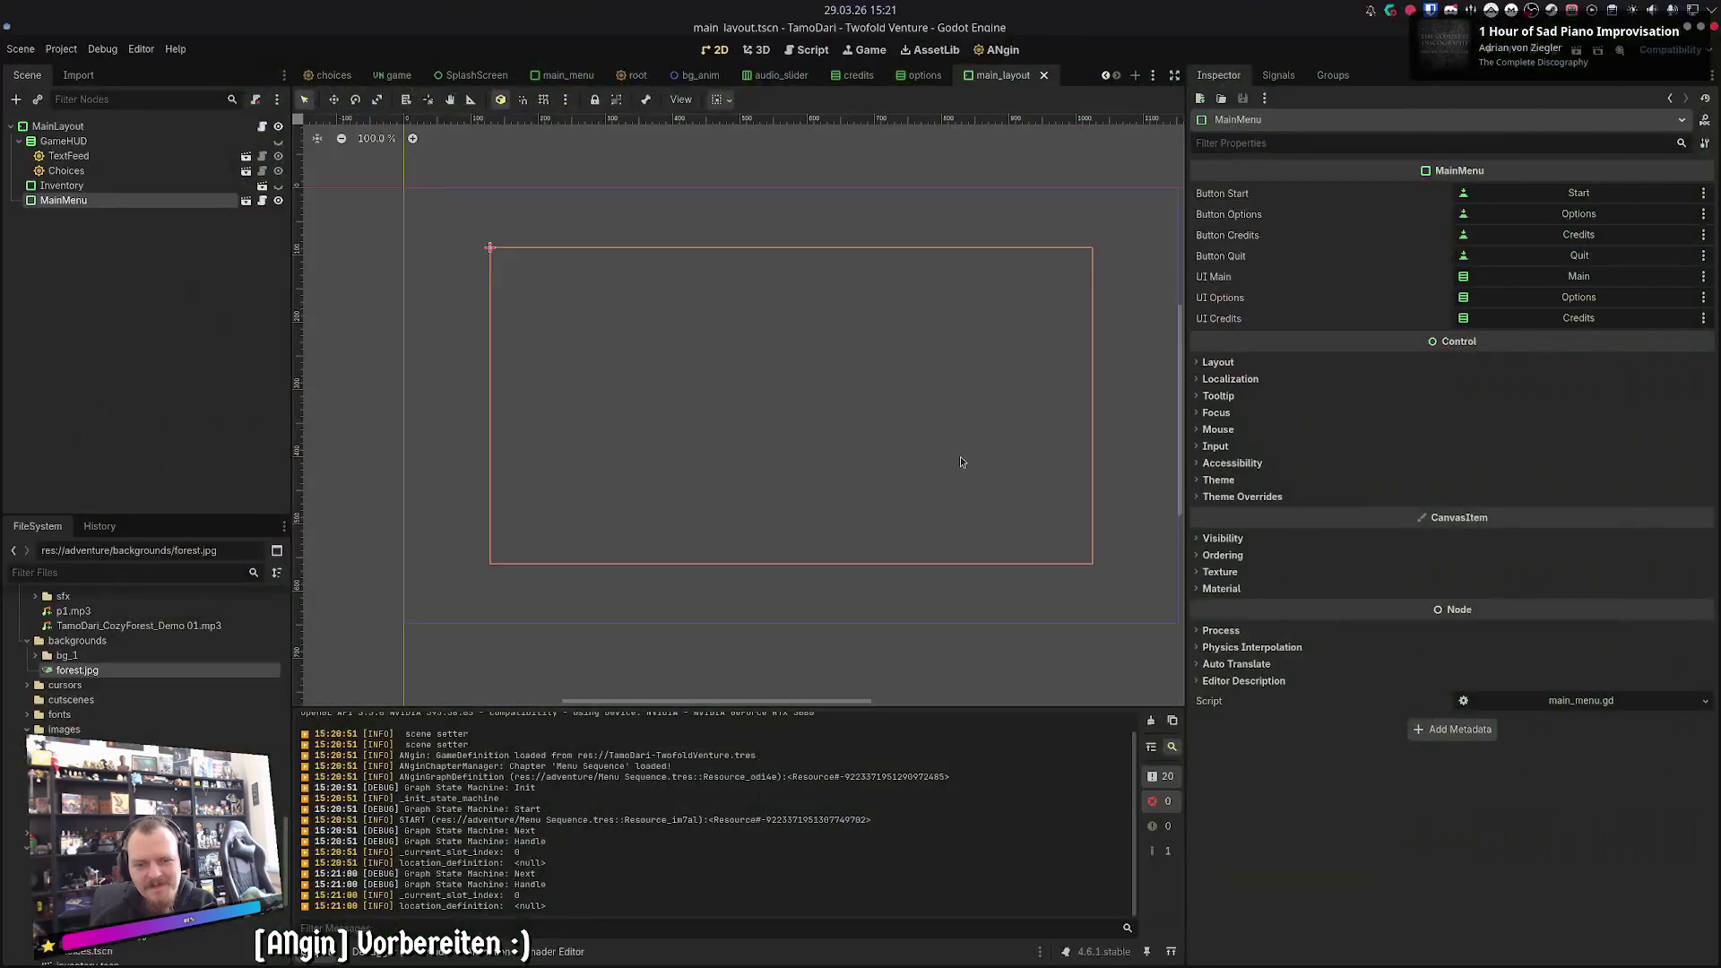
Save game.gd in Zed and return to the Godot editor.
{"action": "key", "text": "alt+Tab"}
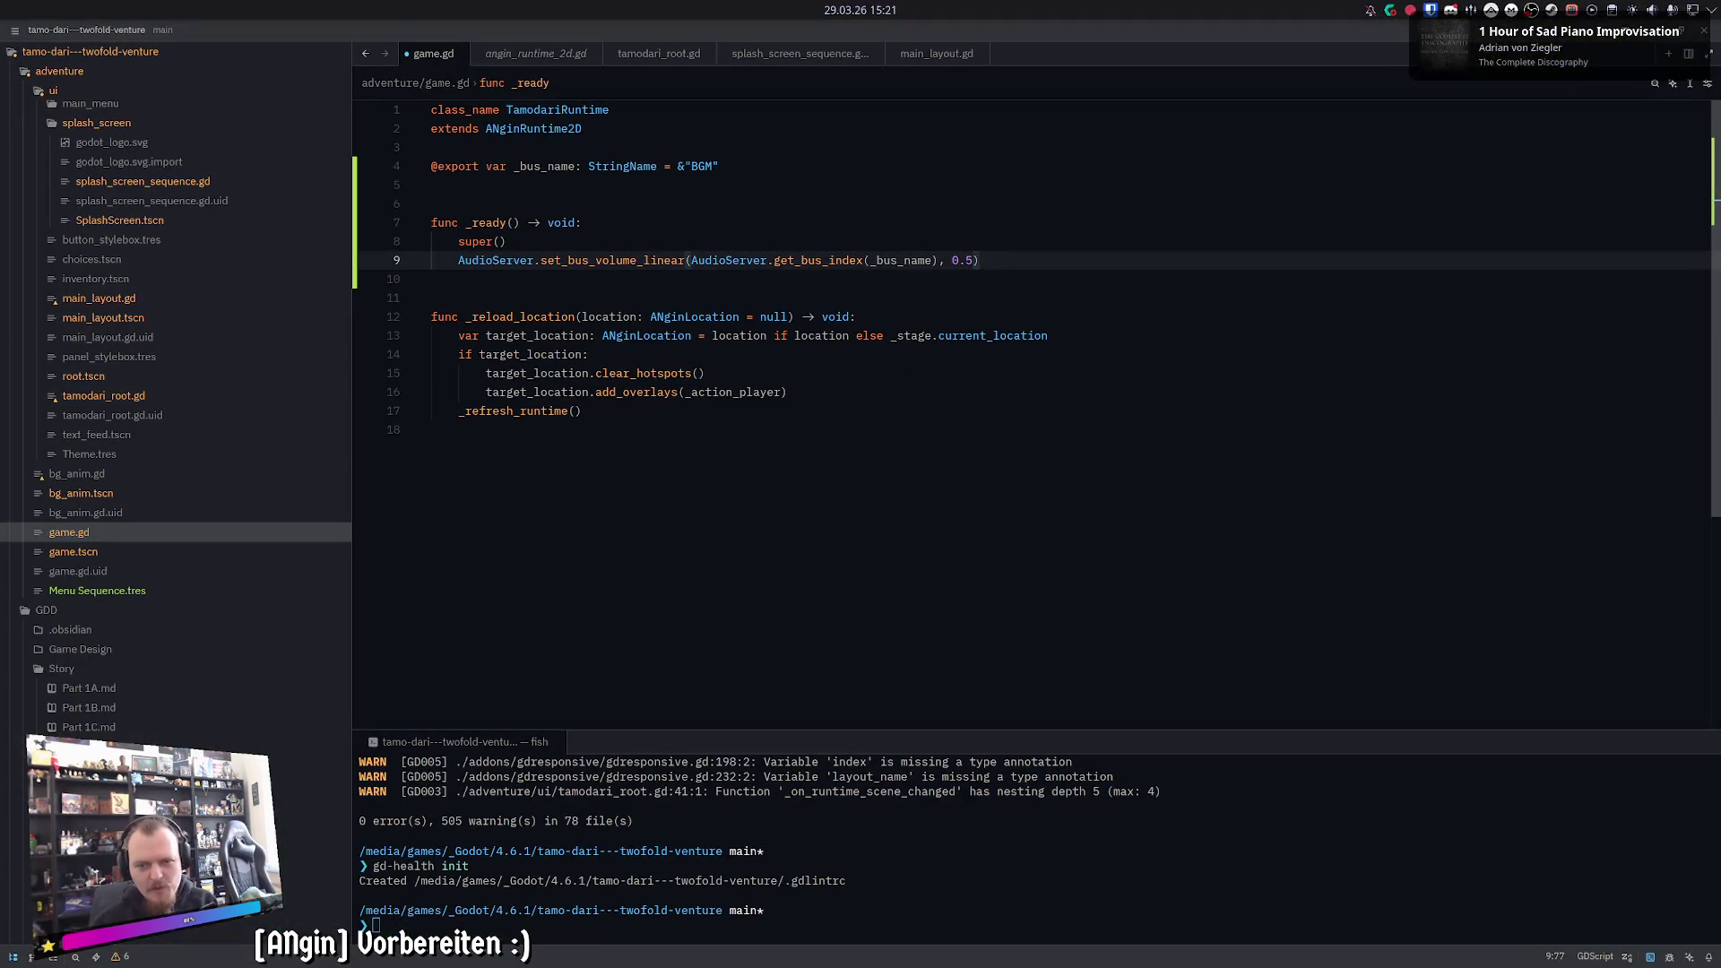
{"action": "key", "text": "ctrl+s"}
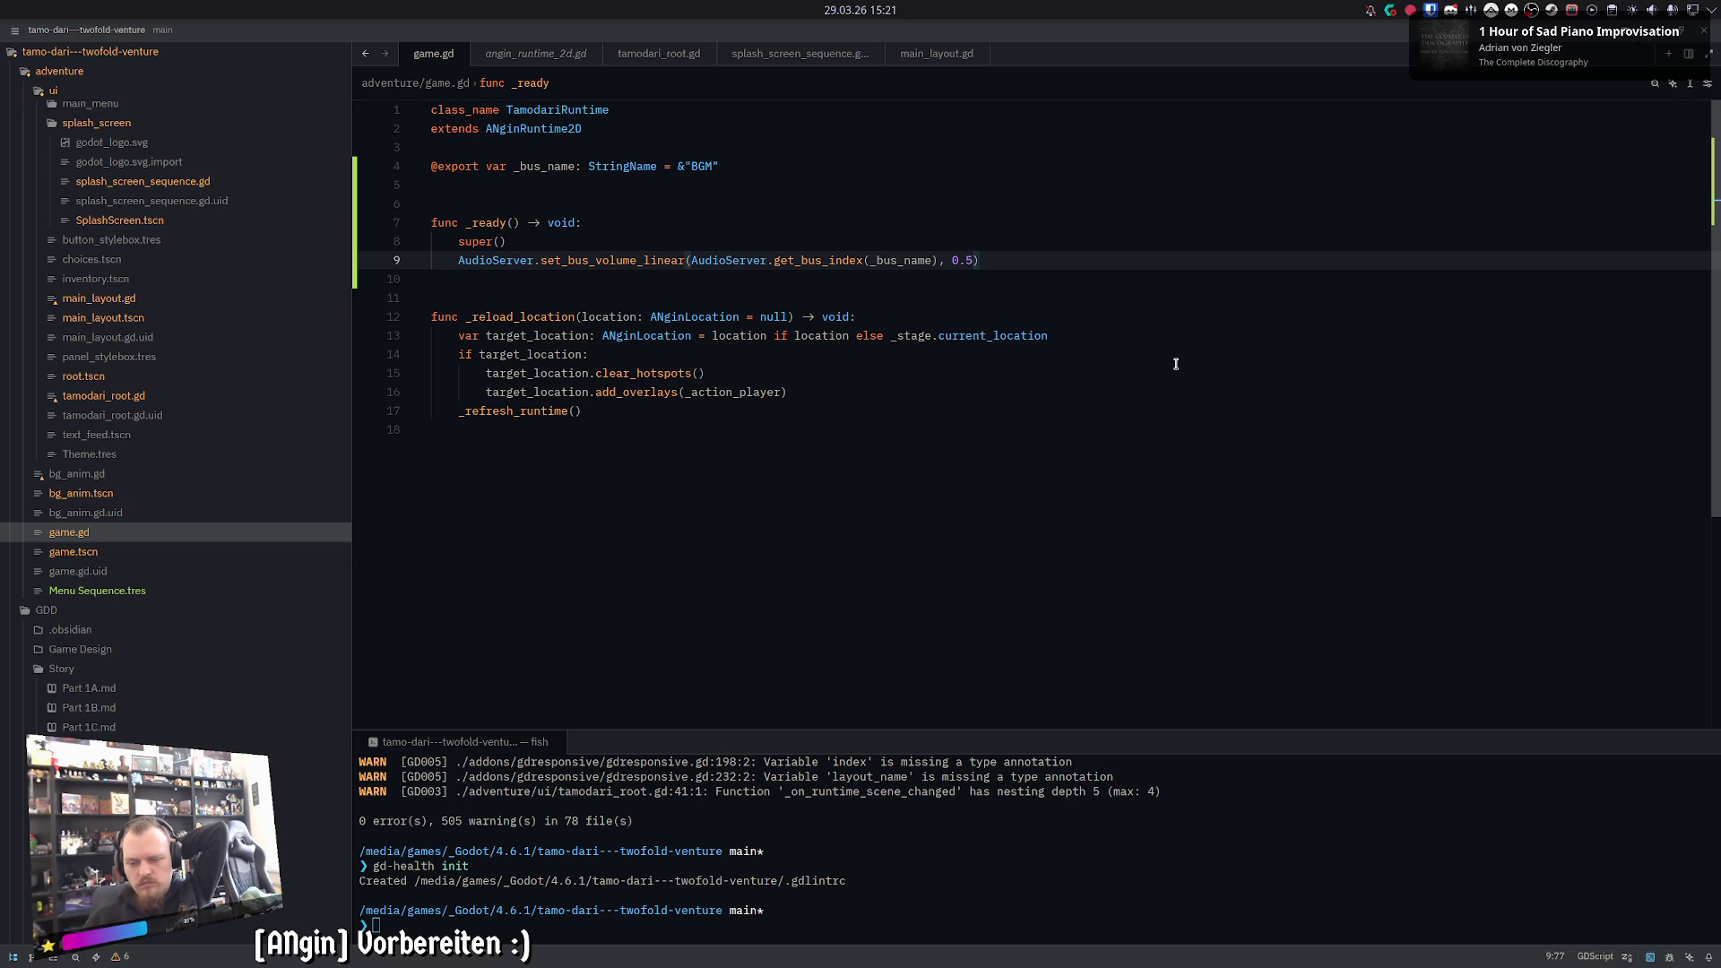
{"action": "left_click", "coordinate": [880, 950]}
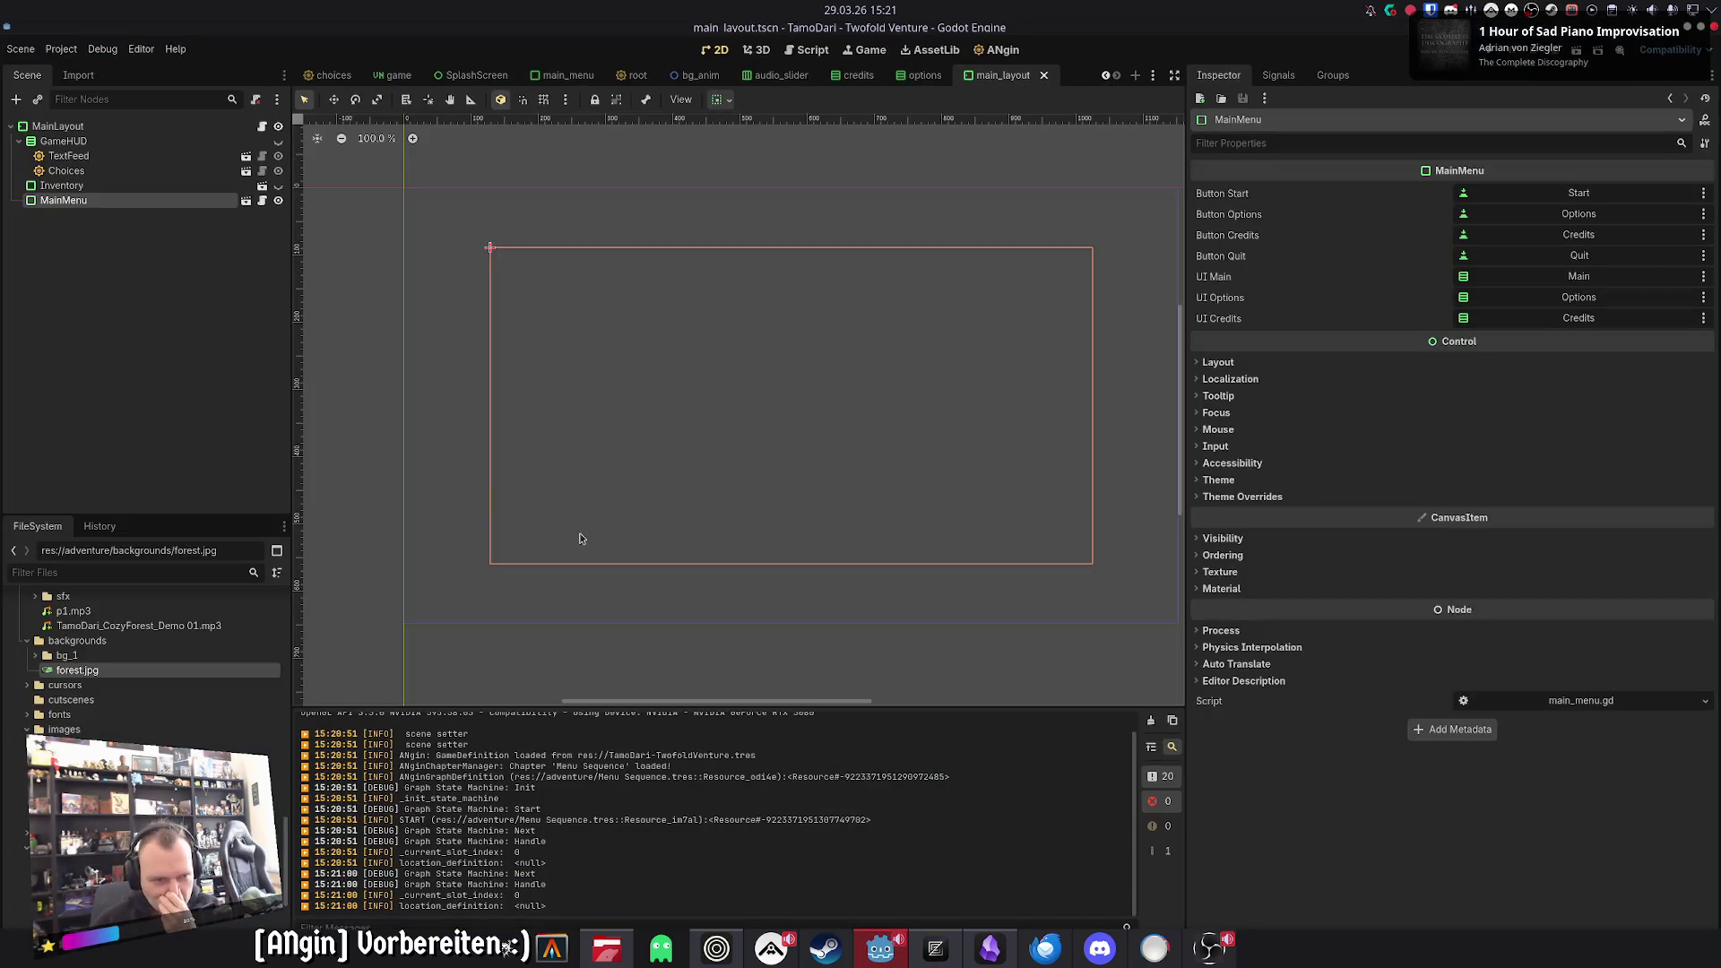
In the Audio mixer, add a Limiter effect to the BGM bus and view its settings.
{"action": "left_click", "coordinate": [439, 952]}
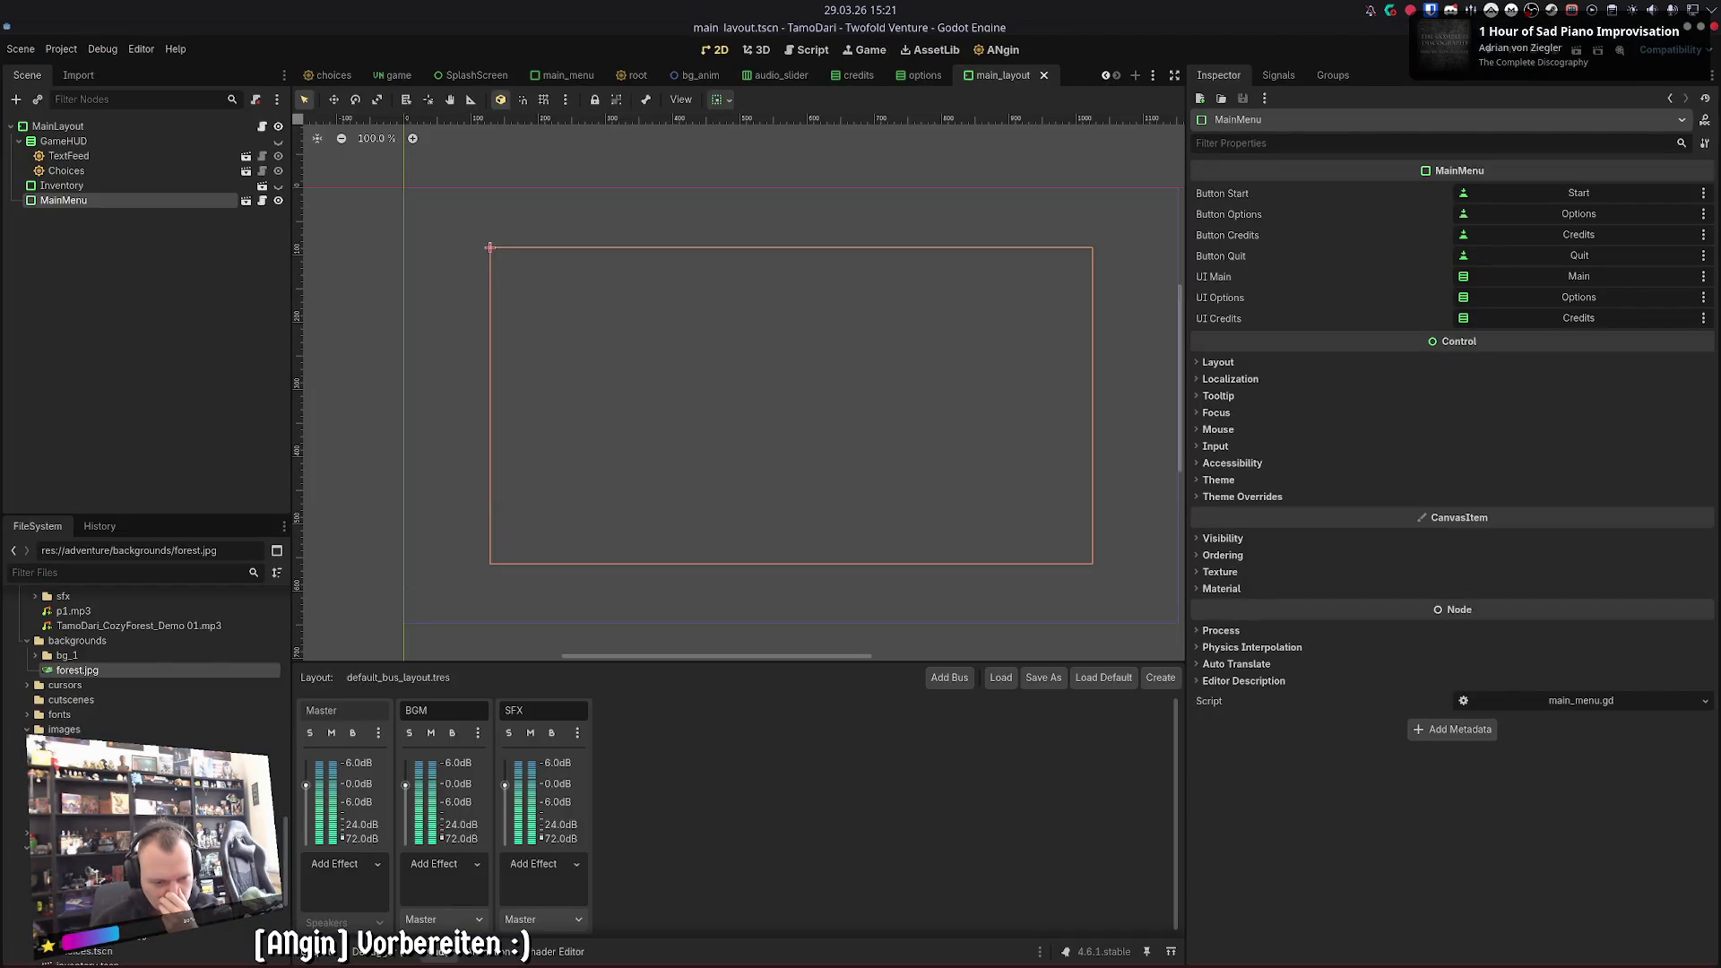
{"action": "left_click", "coordinate": [477, 734]}
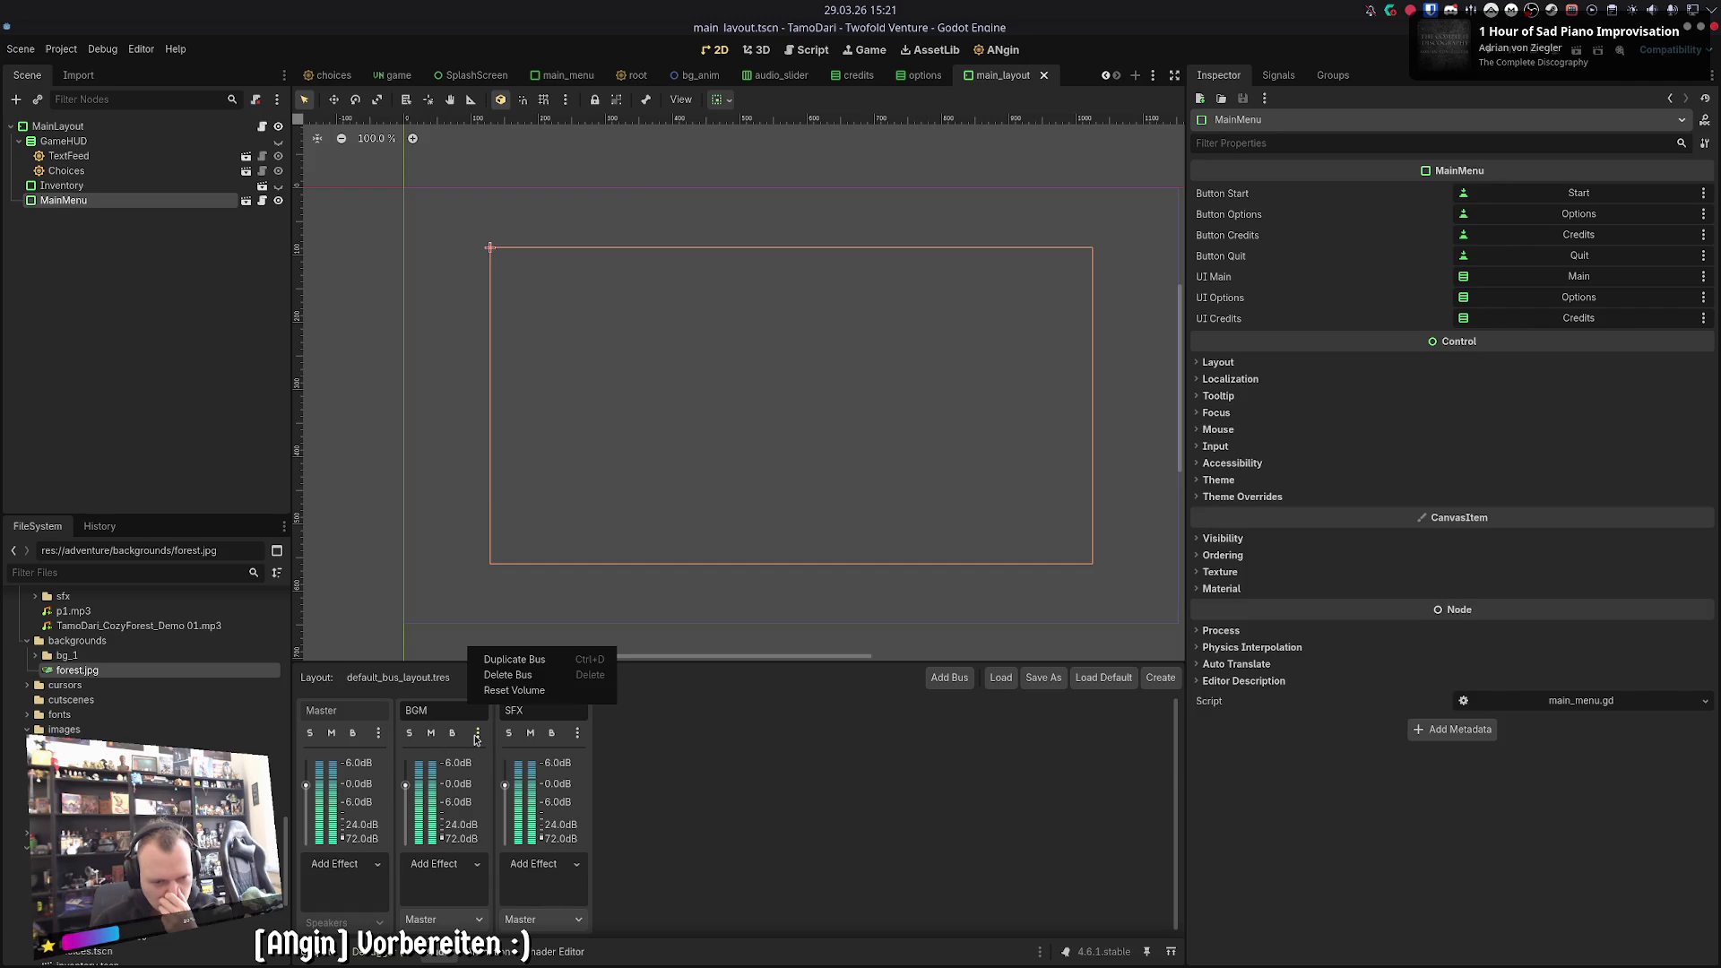
{"action": "left_click", "coordinate": [477, 734]}
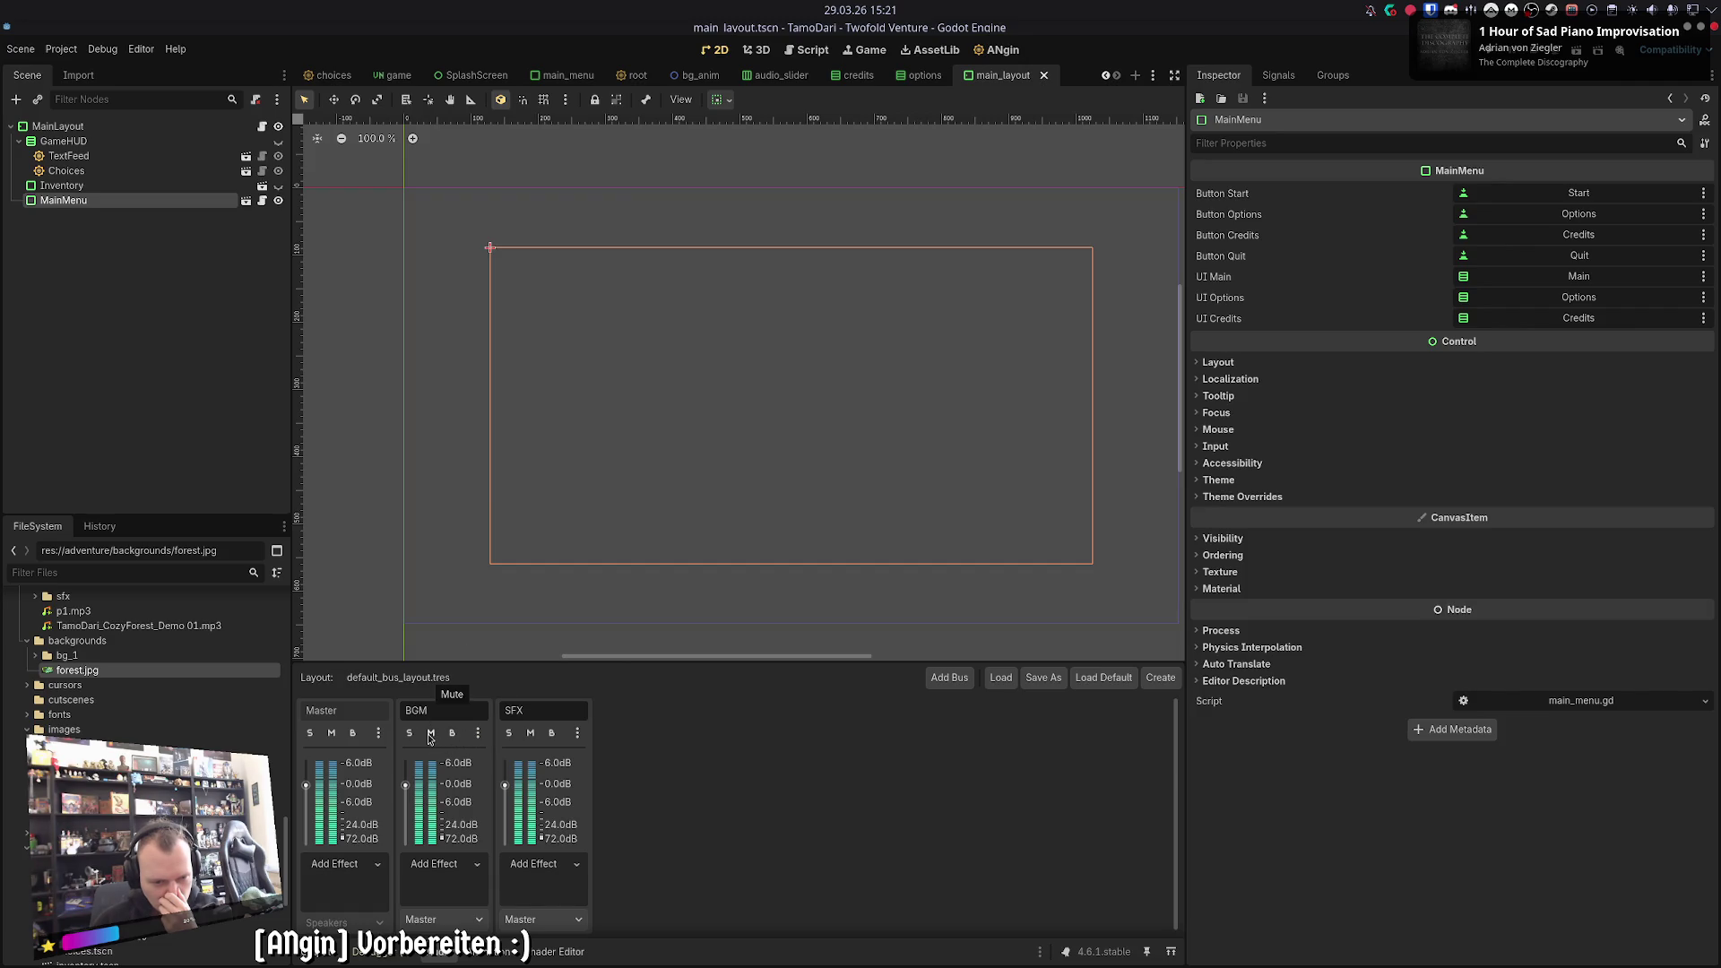
{"action": "left_click", "coordinate": [444, 864]}
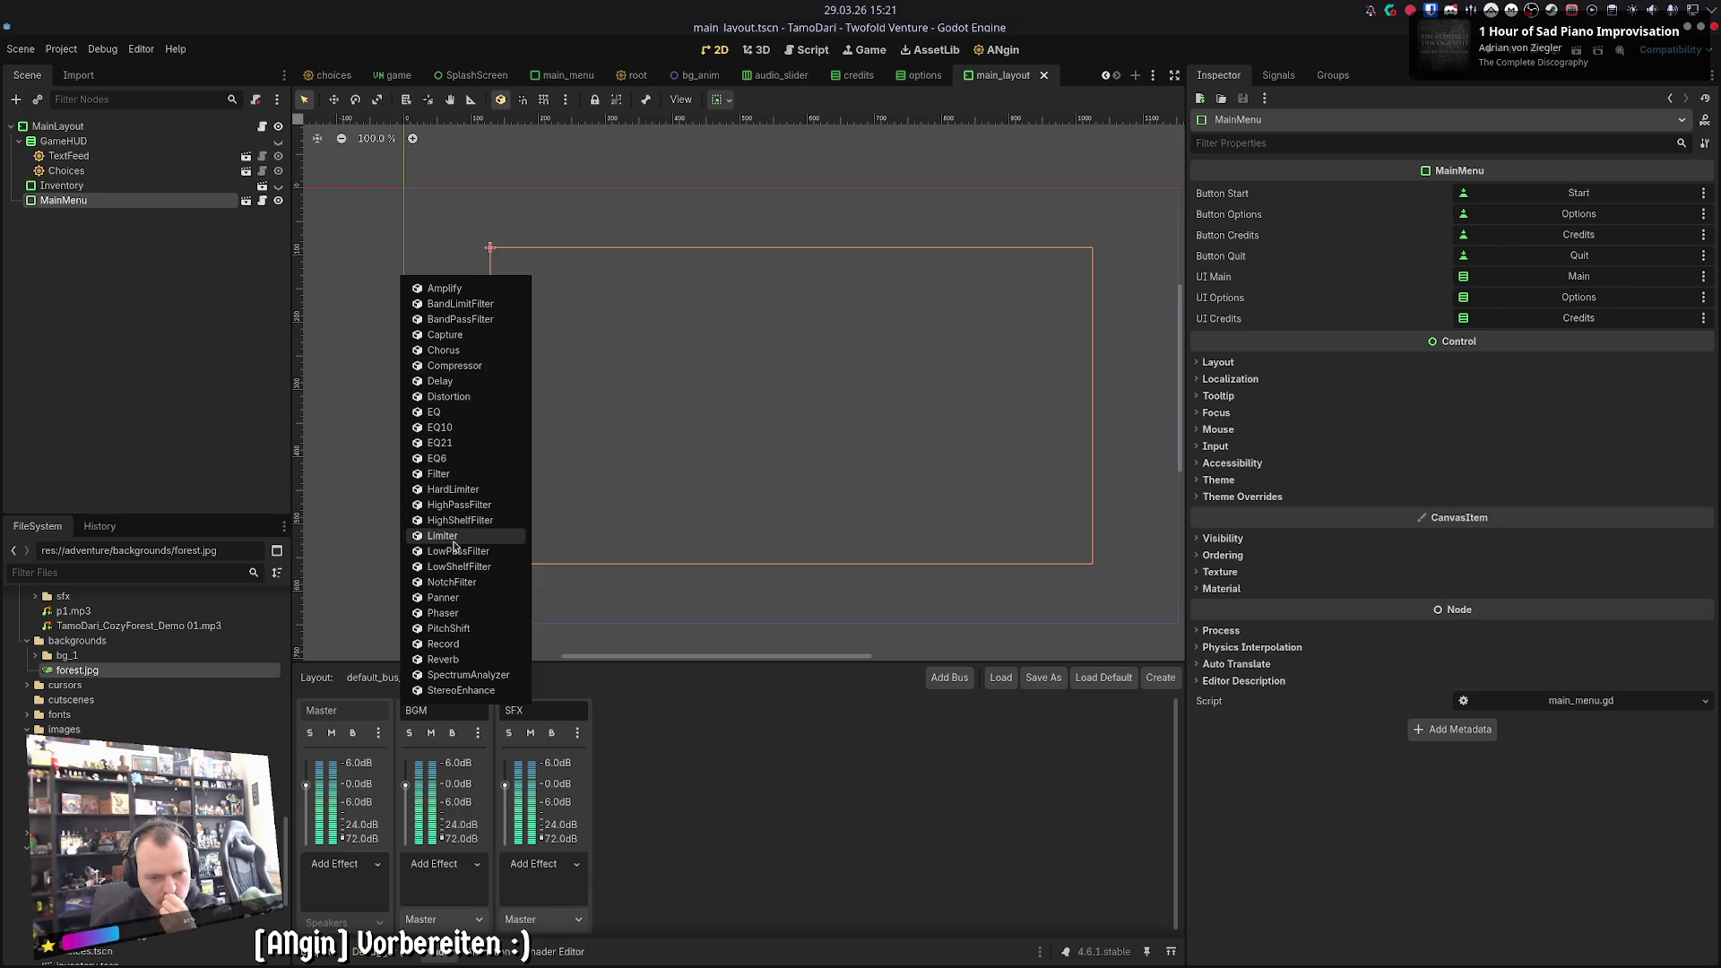
{"action": "left_click", "coordinate": [451, 536]}
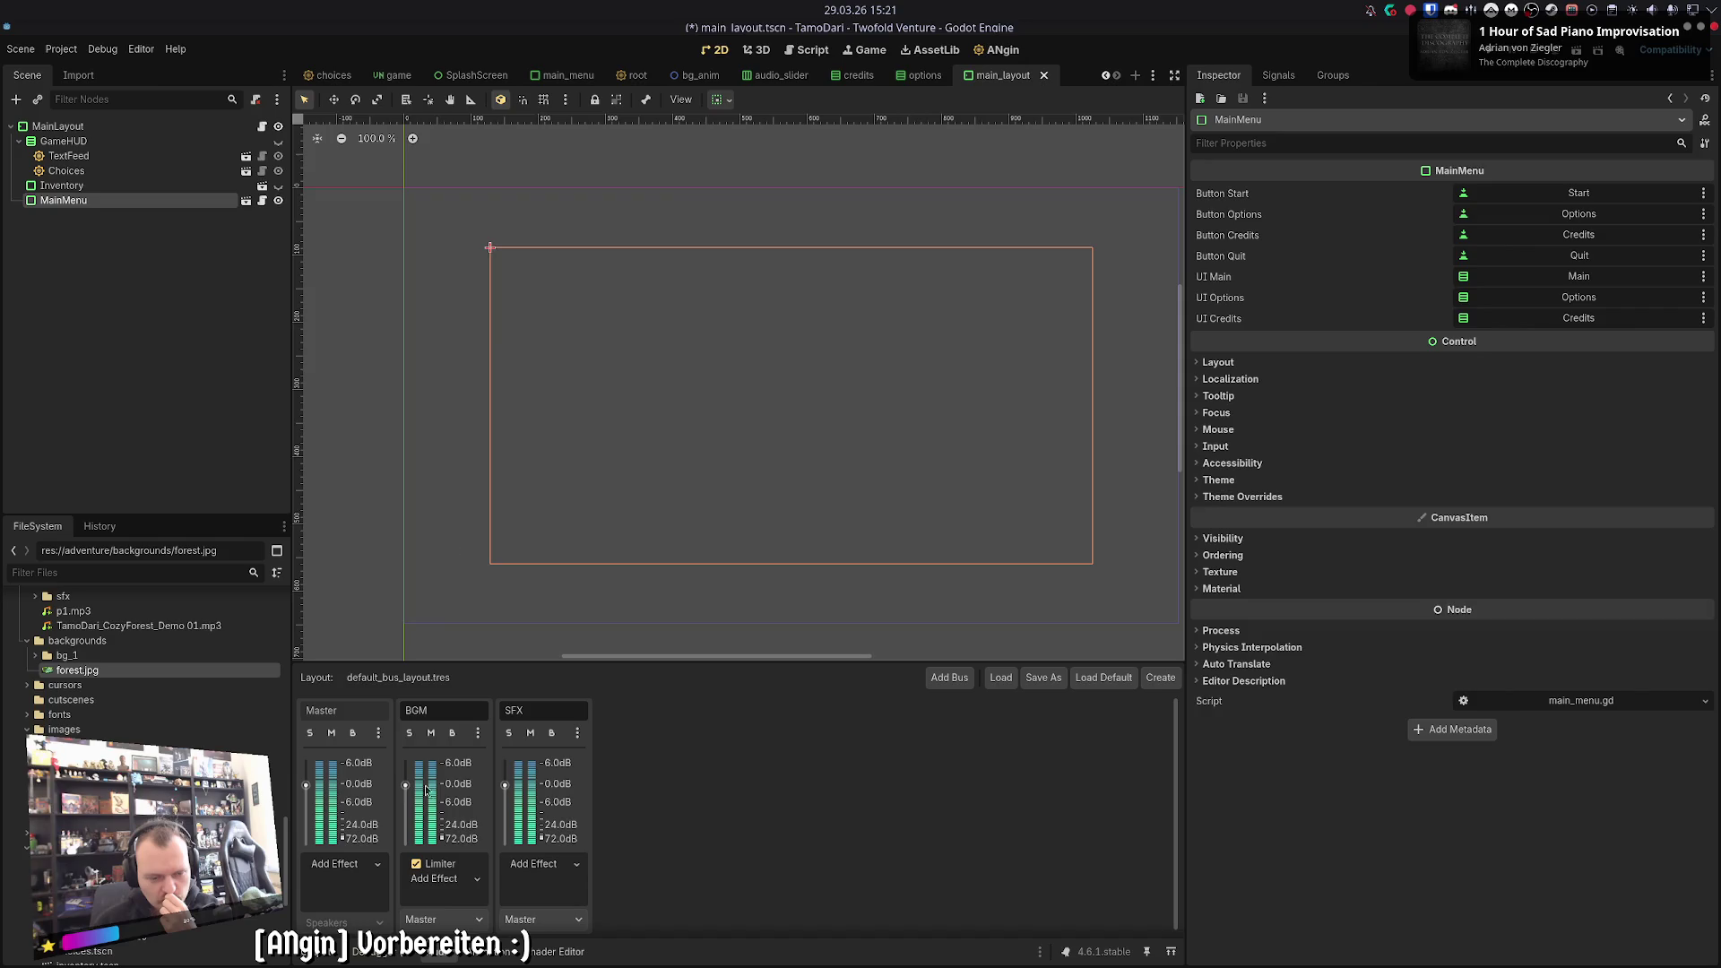
{"action": "left_click", "coordinate": [458, 866]}
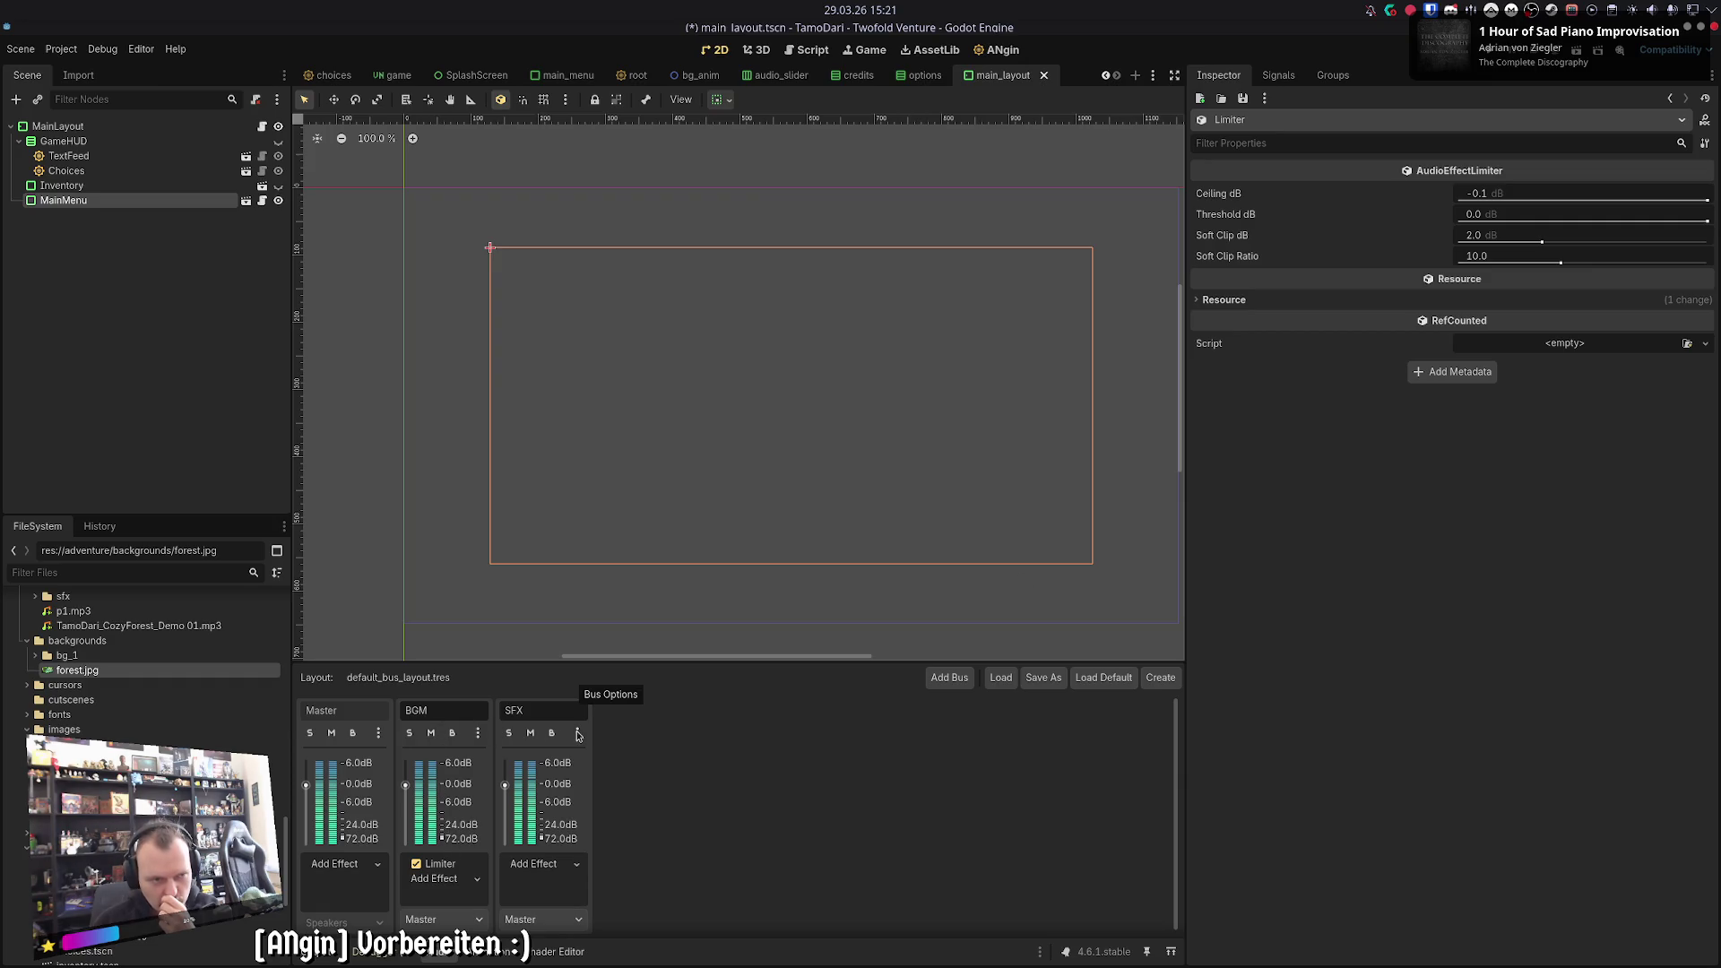
{"action": "left_click", "coordinate": [93, 628]}
{"action": "double_click", "coordinate": [93, 628]}
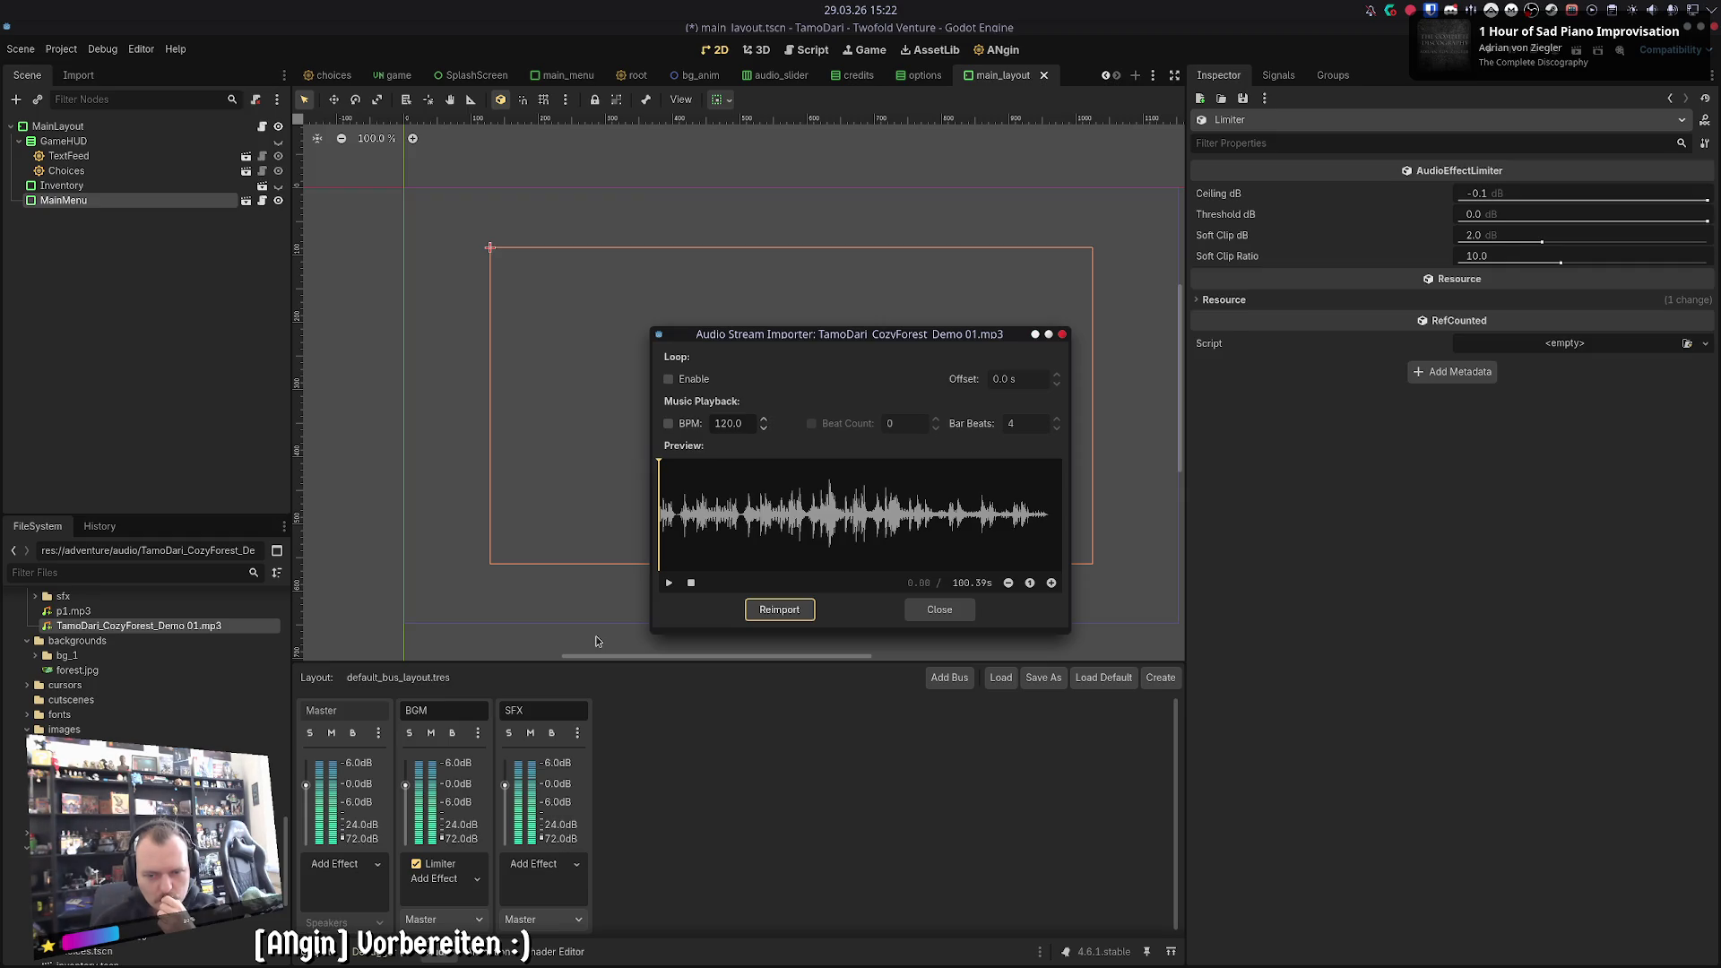
{"action": "left_click", "coordinate": [751, 529]}
{"action": "left_click", "coordinate": [847, 529]}
{"action": "left_click", "coordinate": [974, 529]}
{"action": "left_click", "coordinate": [755, 529]}
{"action": "left_click", "coordinate": [831, 541]}
{"action": "mouse_move", "coordinate": [831, 541]}
{"action": "left_mouse_down"}
{"action": "mouse_move", "coordinate": [810, 541]}
{"action": "mouse_move", "coordinate": [894, 540]}
{"action": "mouse_move", "coordinate": [729, 541]}
{"action": "mouse_move", "coordinate": [947, 540]}
{"action": "mouse_move", "coordinate": [891, 540]}
{"action": "left_mouse_up"}
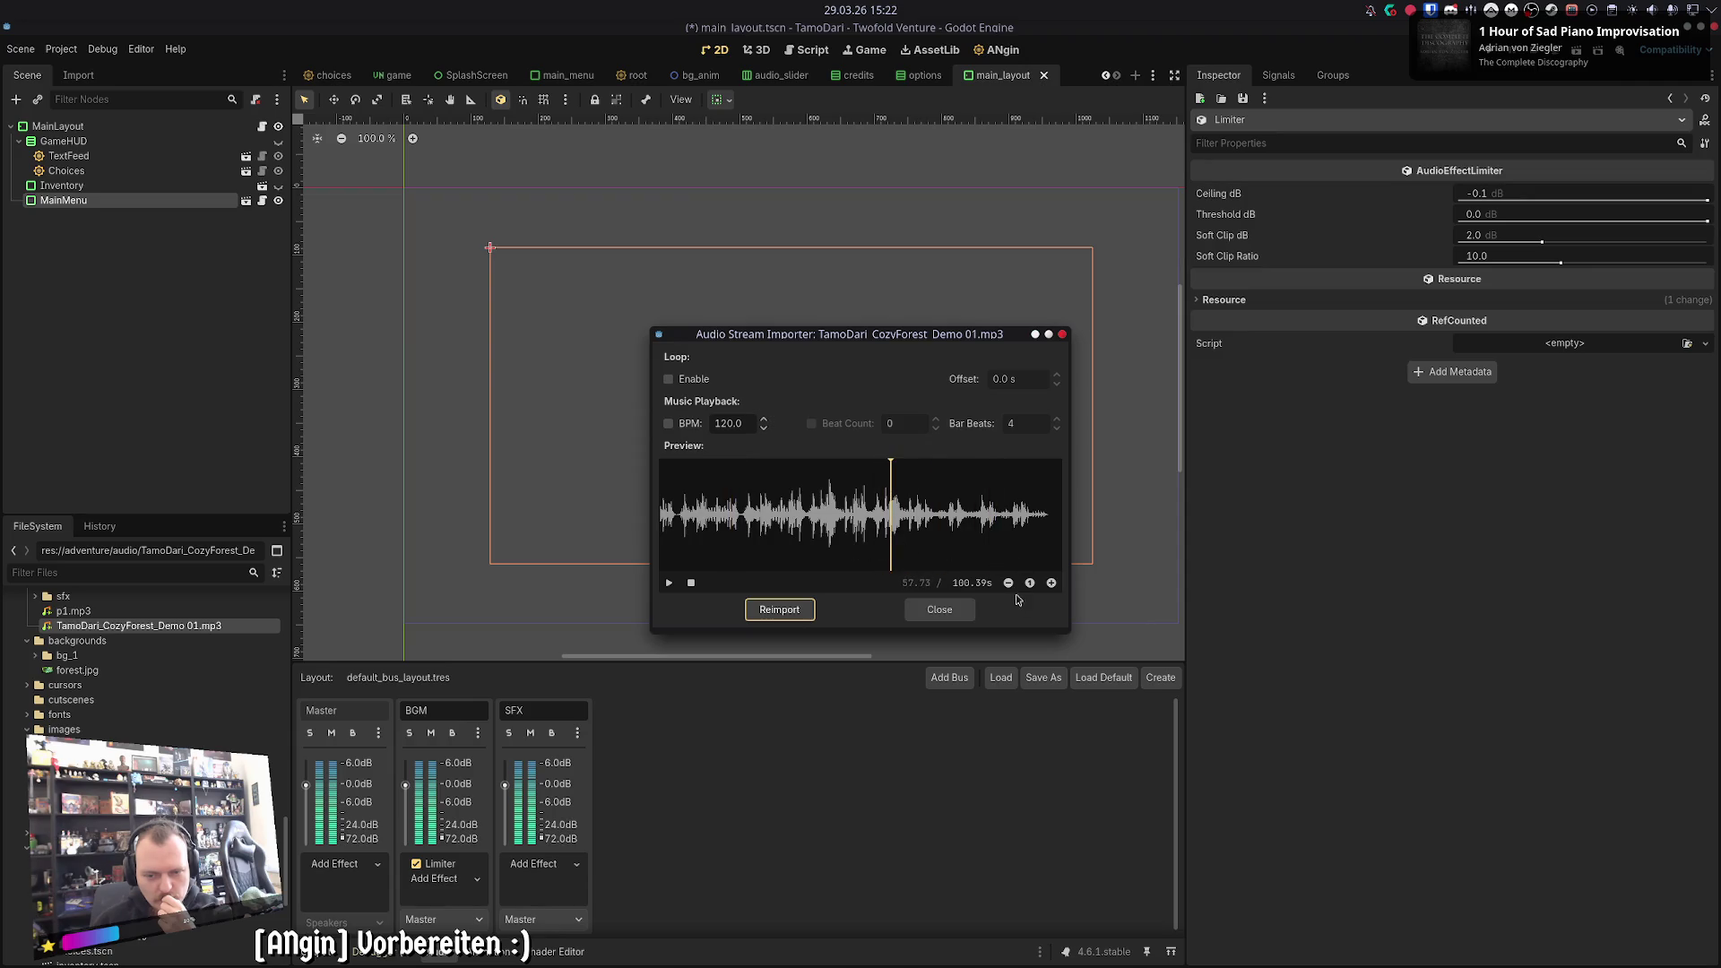
{"action": "left_click", "coordinate": [1051, 583]}
{"action": "left_click", "coordinate": [1051, 583]}
{"action": "left_click", "coordinate": [1008, 584]}
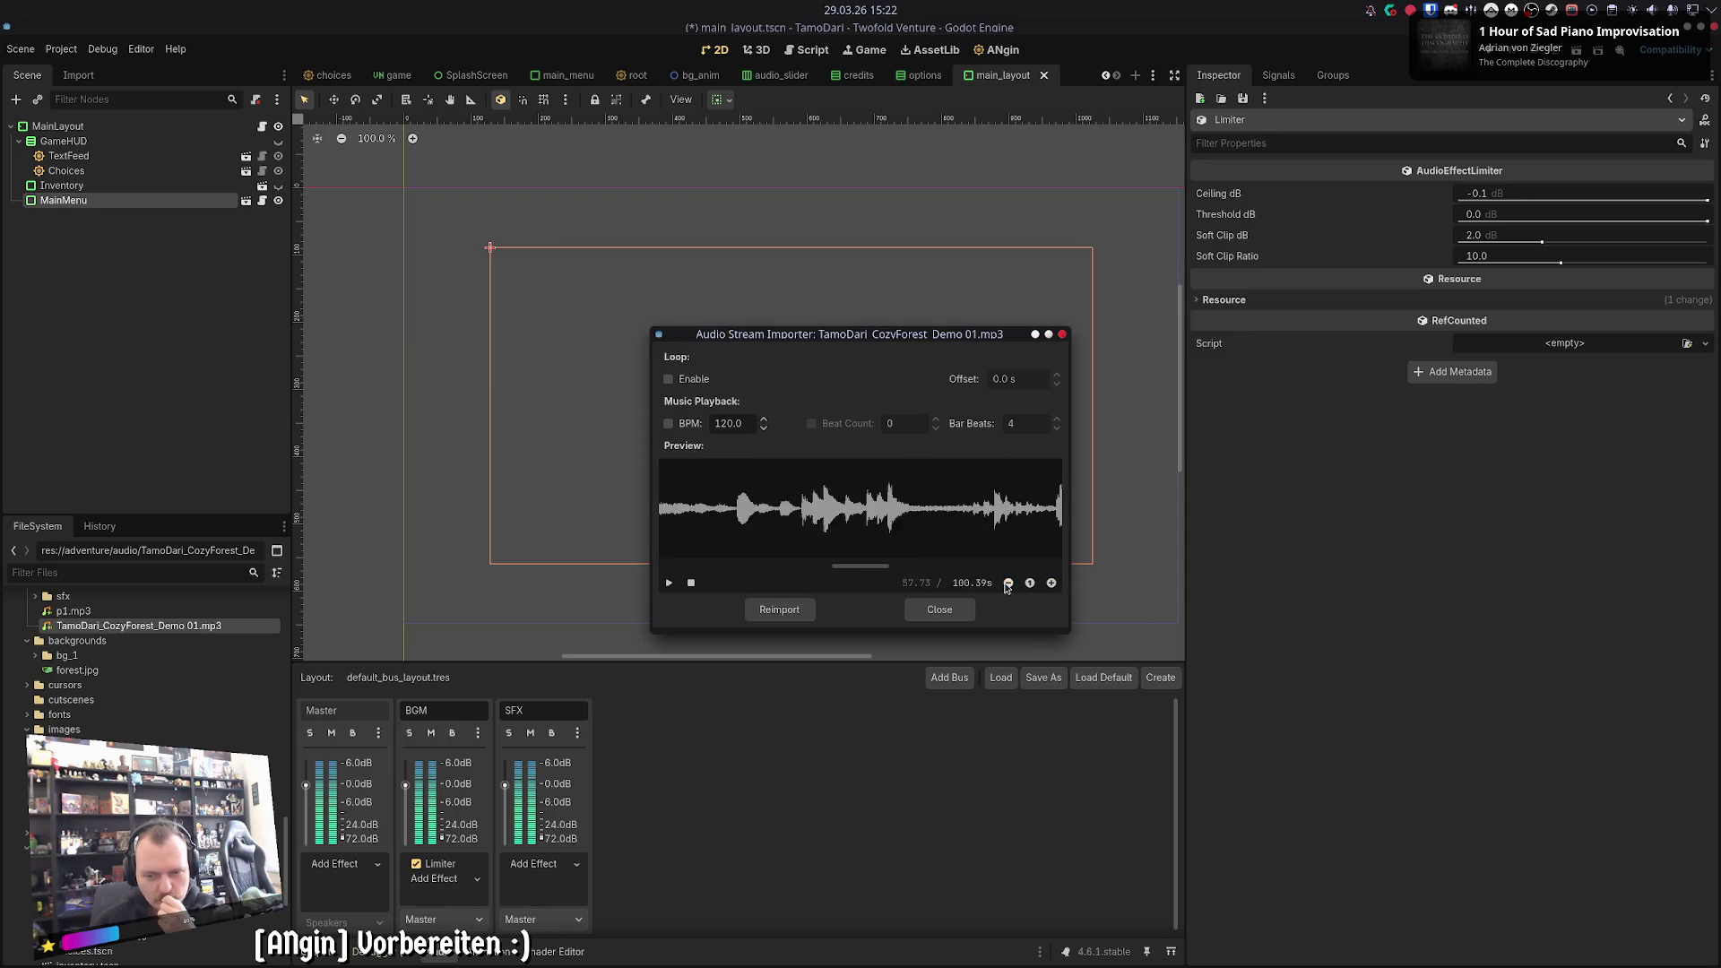
{"action": "left_click", "coordinate": [1007, 583]}
{"action": "left_click", "coordinate": [1008, 584]}
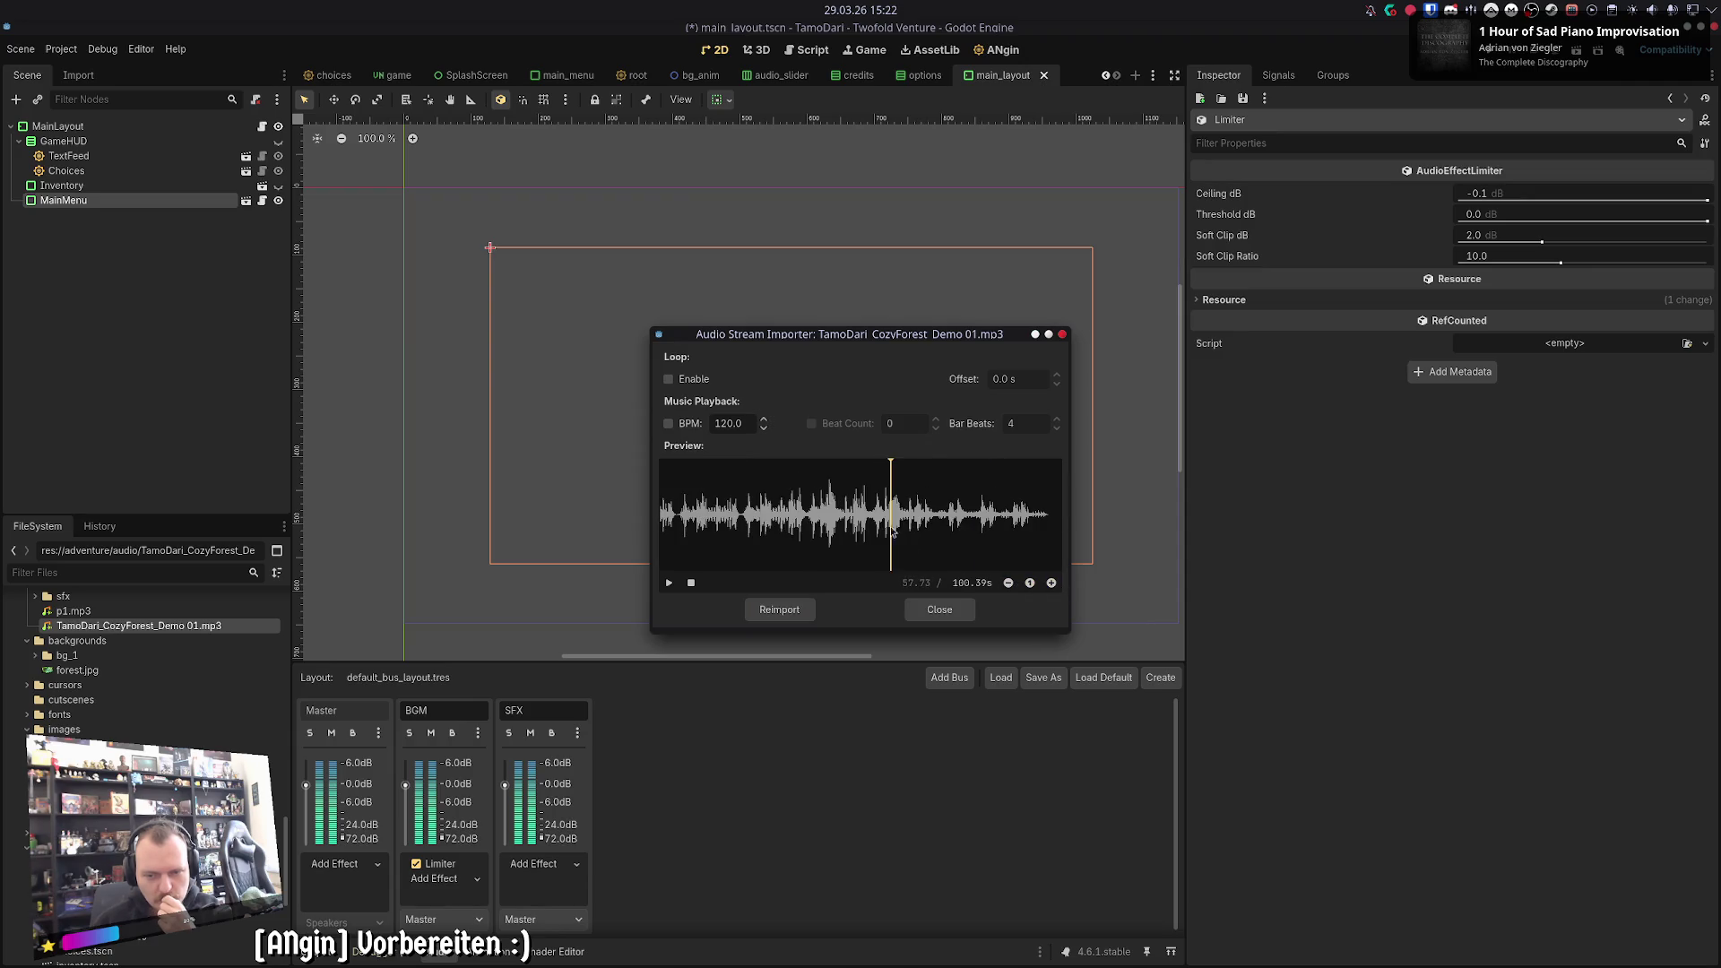
{"action": "left_click", "coordinate": [940, 617]}
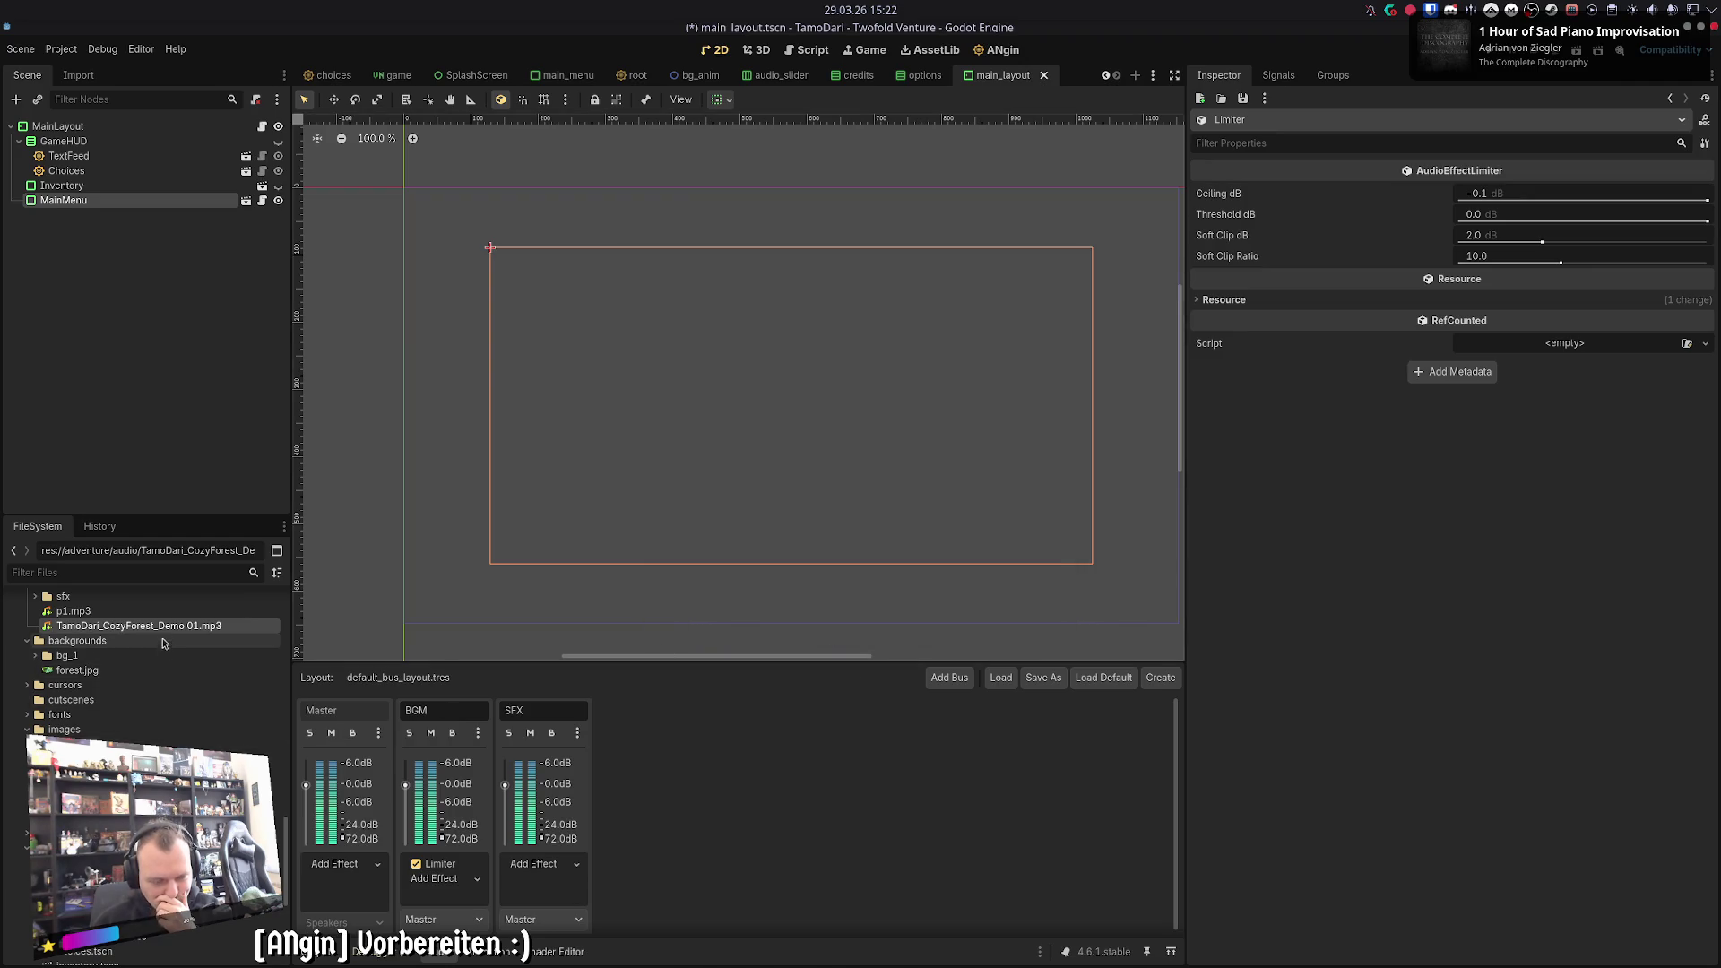
Delete the Limiter effect from the BGM bus and save the scene.
{"action": "mouse_move", "coordinate": [164, 633]}
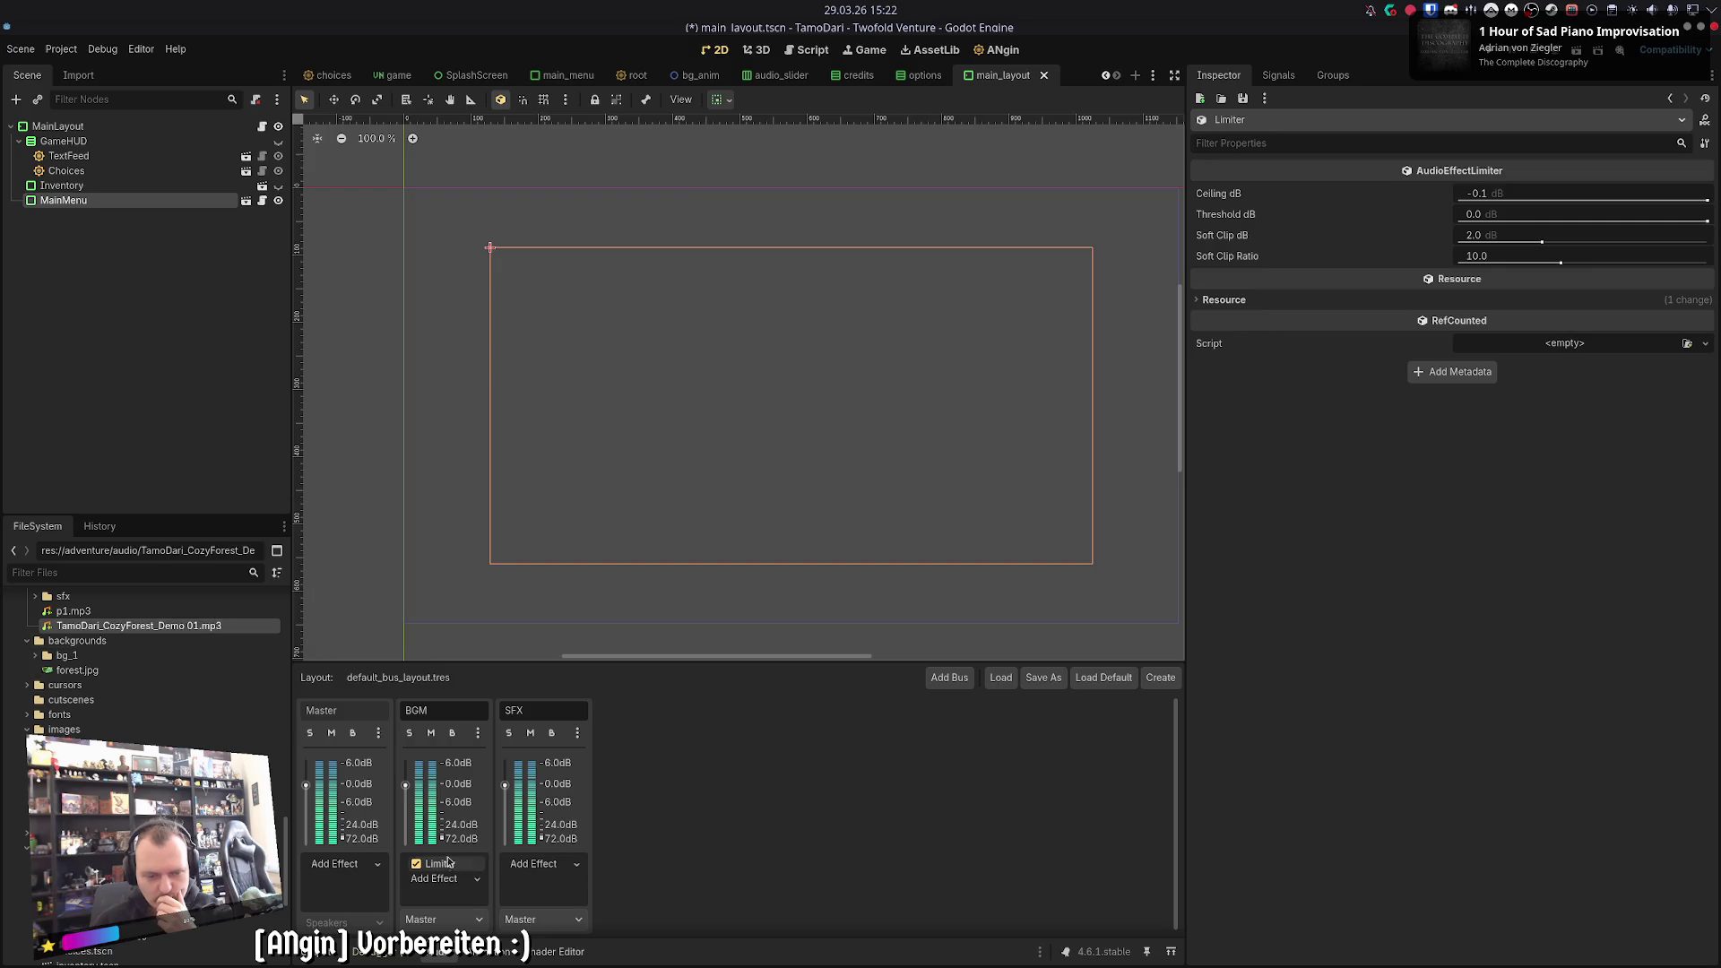
{"action": "key", "text": "Delete"}
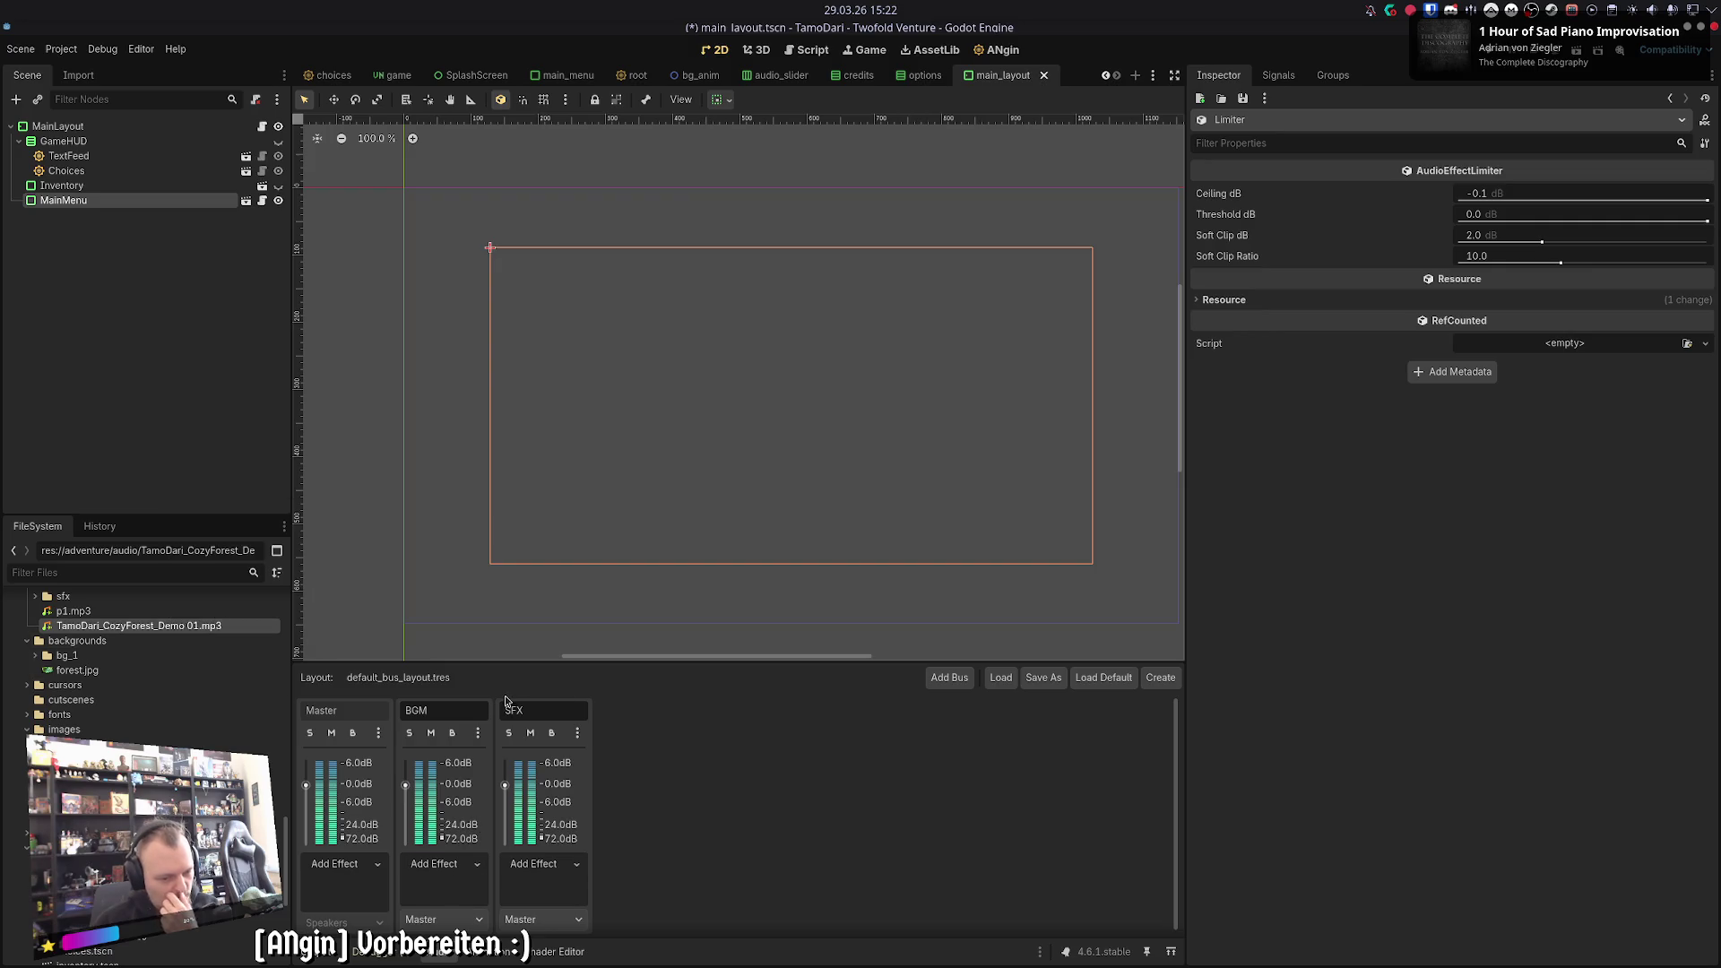
{"action": "key", "text": "ctrl+s"}
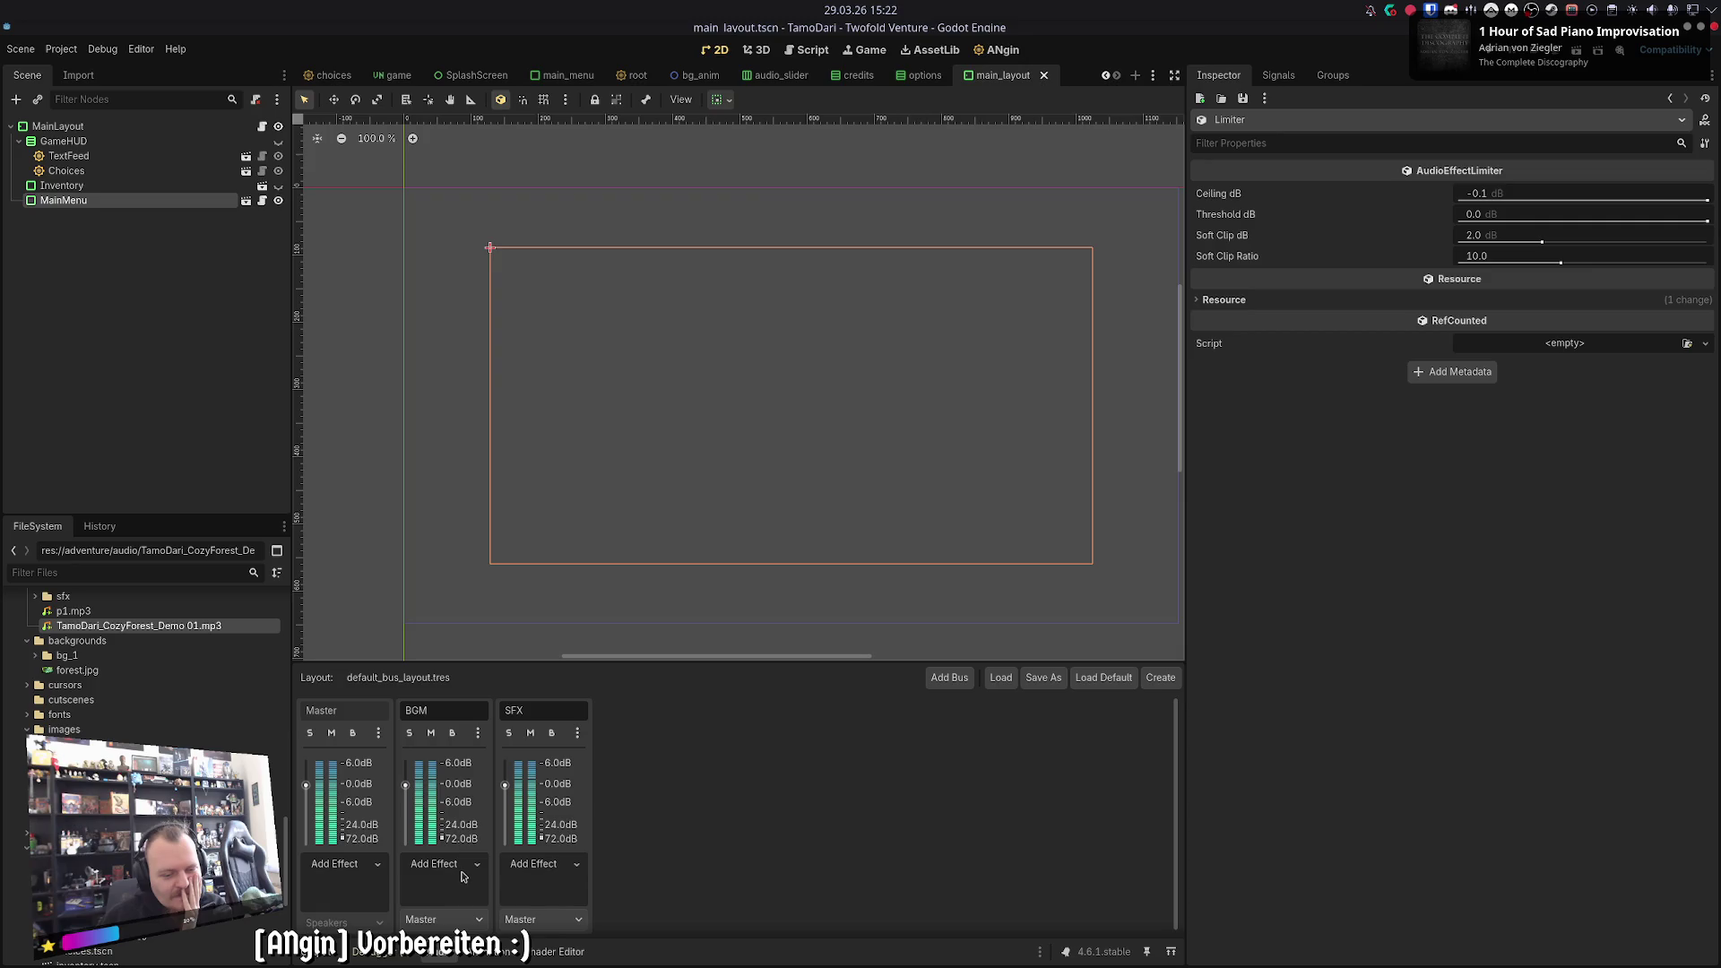
{"action": "mouse_move", "coordinate": [406, 792]}
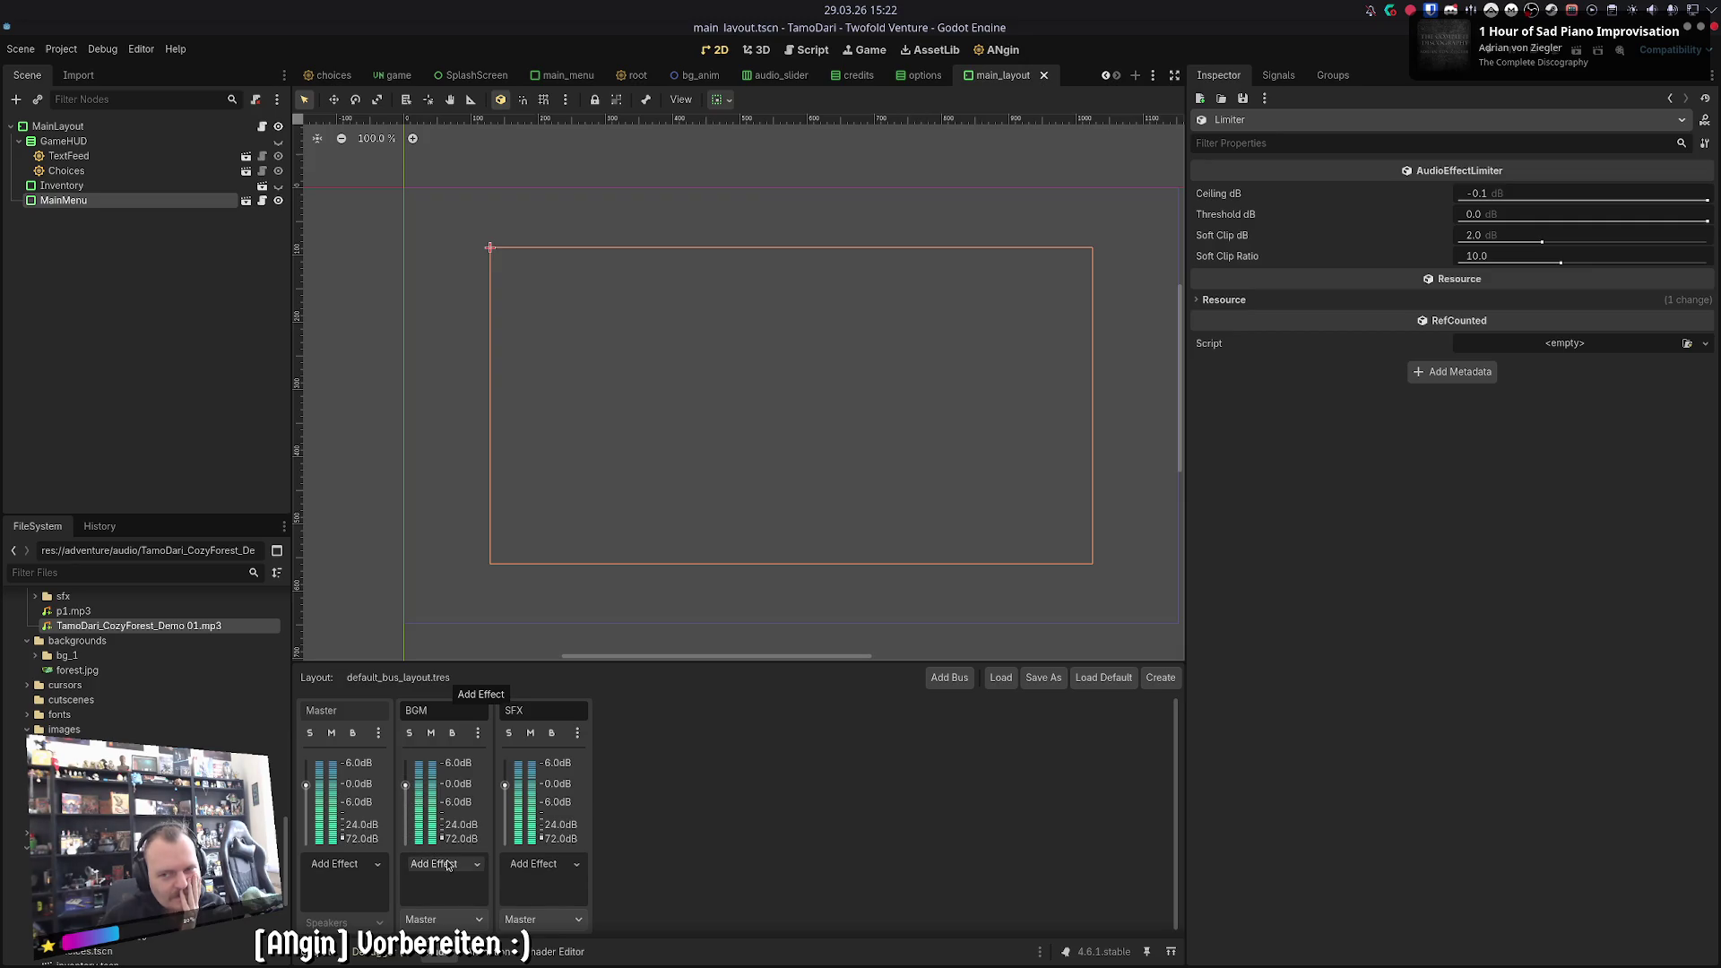
Below super(), add 'var bus_index: int =' followed by the copied AudioServer.get_bus_index(_bus_name) call.
{"action": "key", "text": "alt+Tab"}
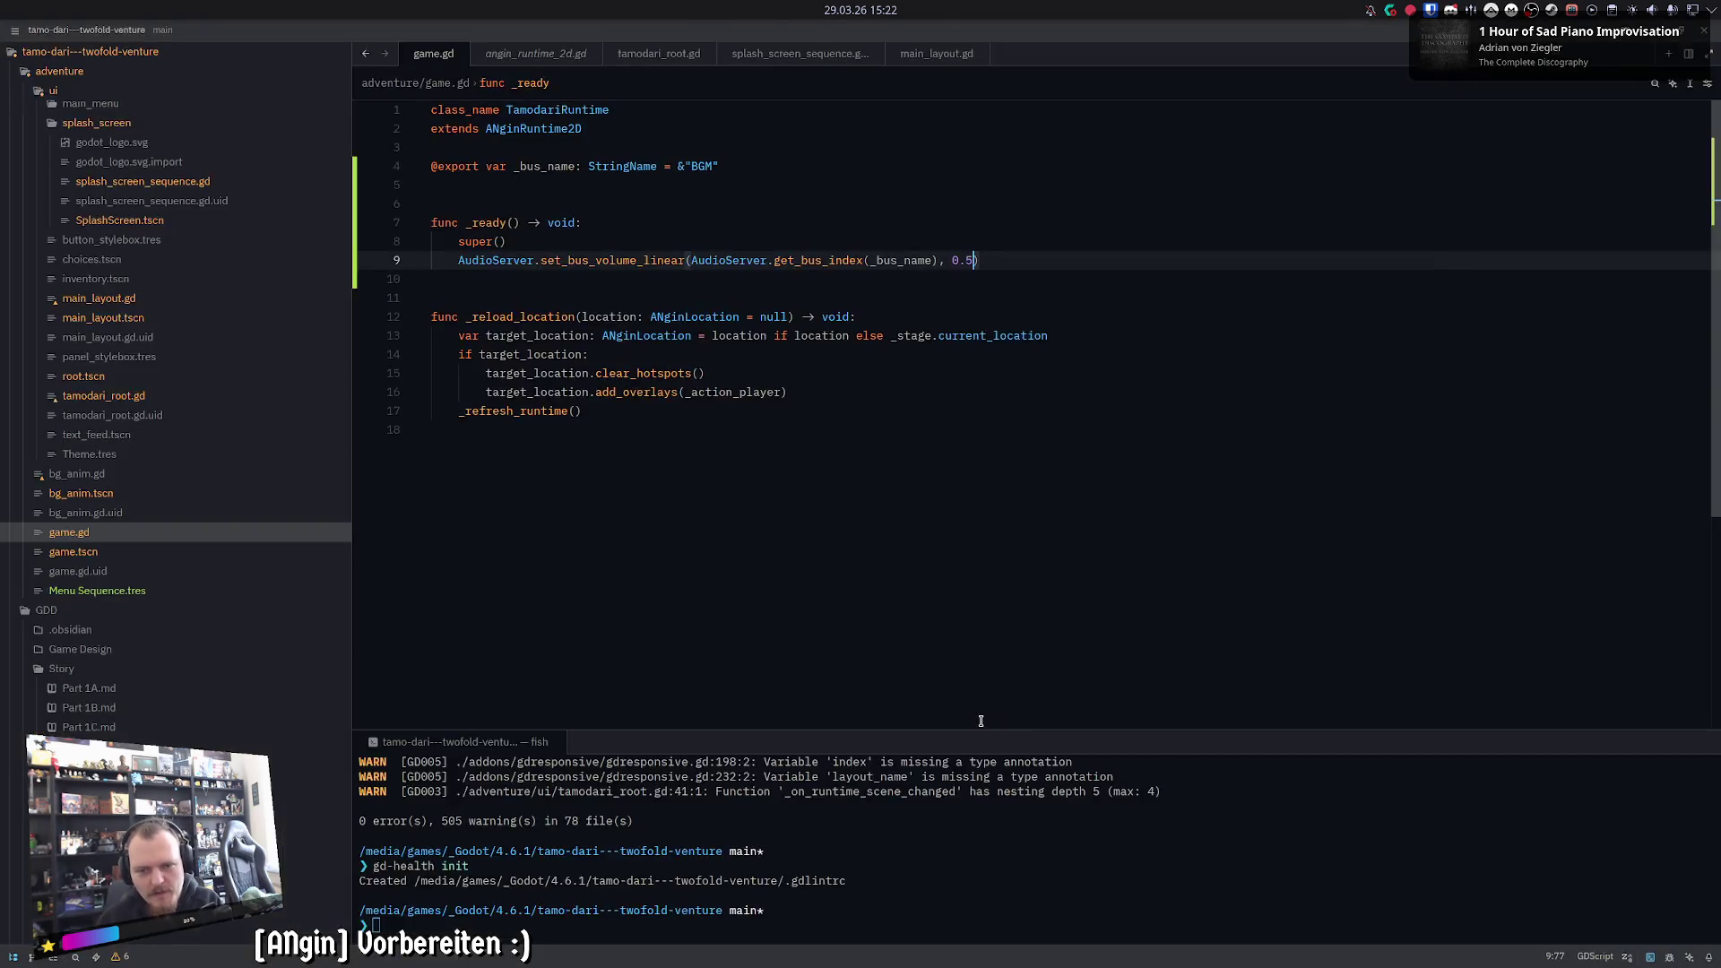
{"action": "key", "text": "alt+Tab"}
{"action": "key", "text": "alt+Tab"}
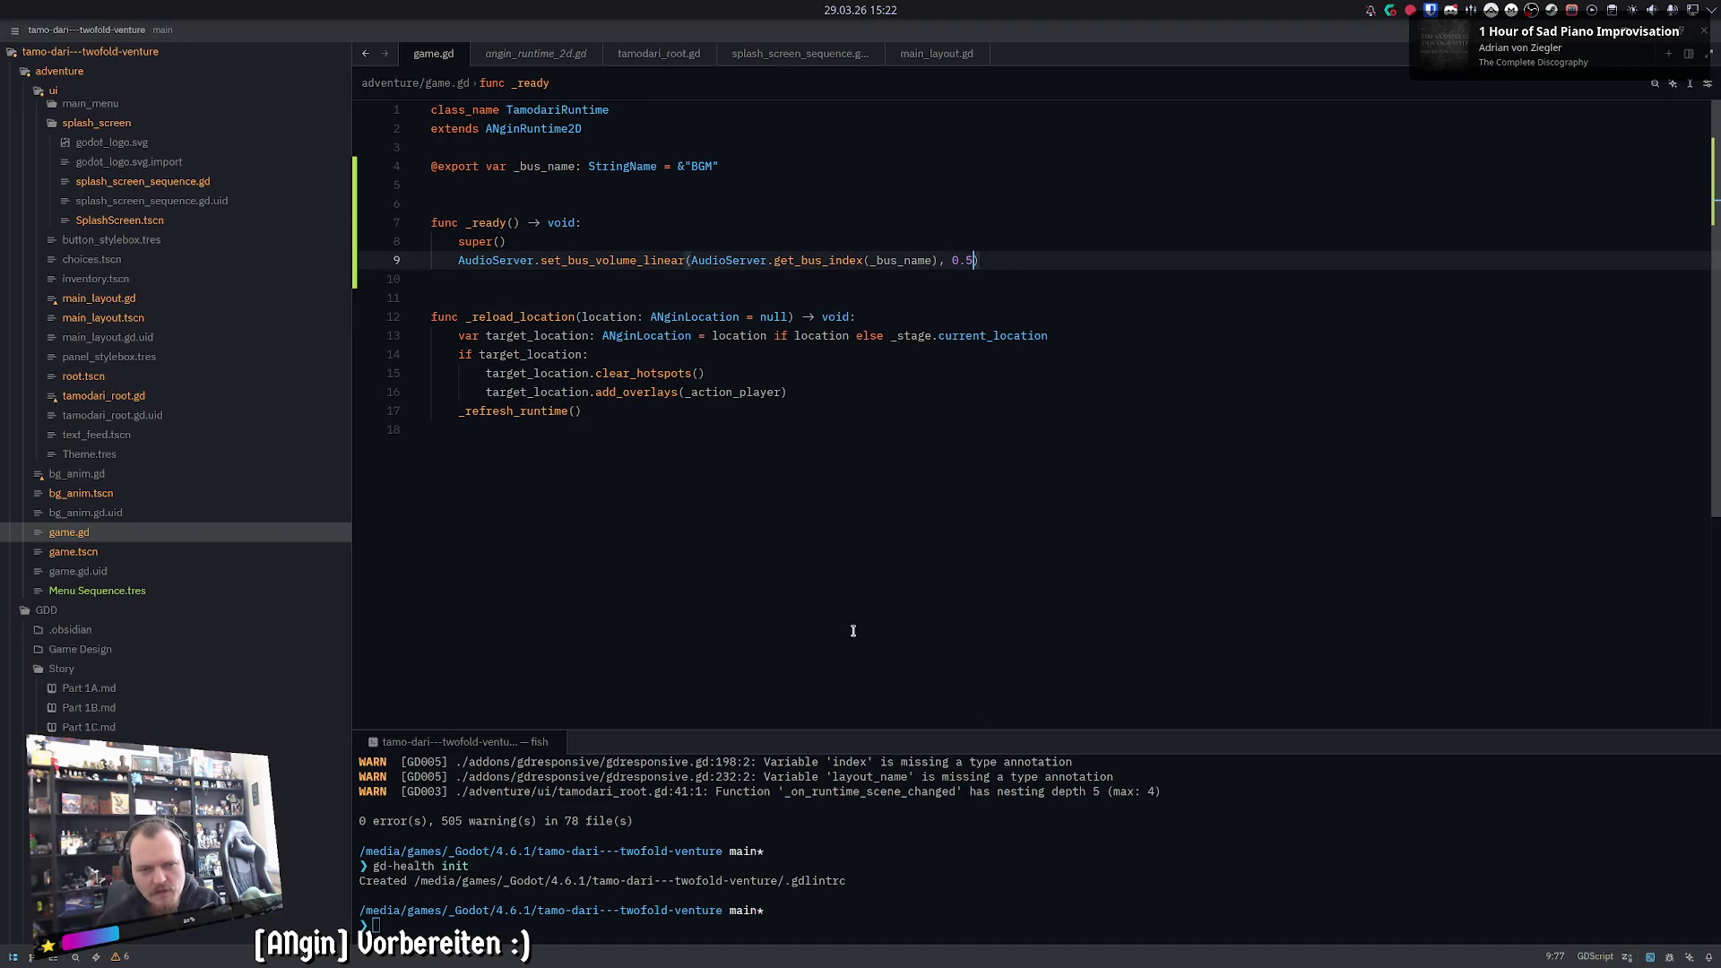
{"action": "key", "text": "Up"}
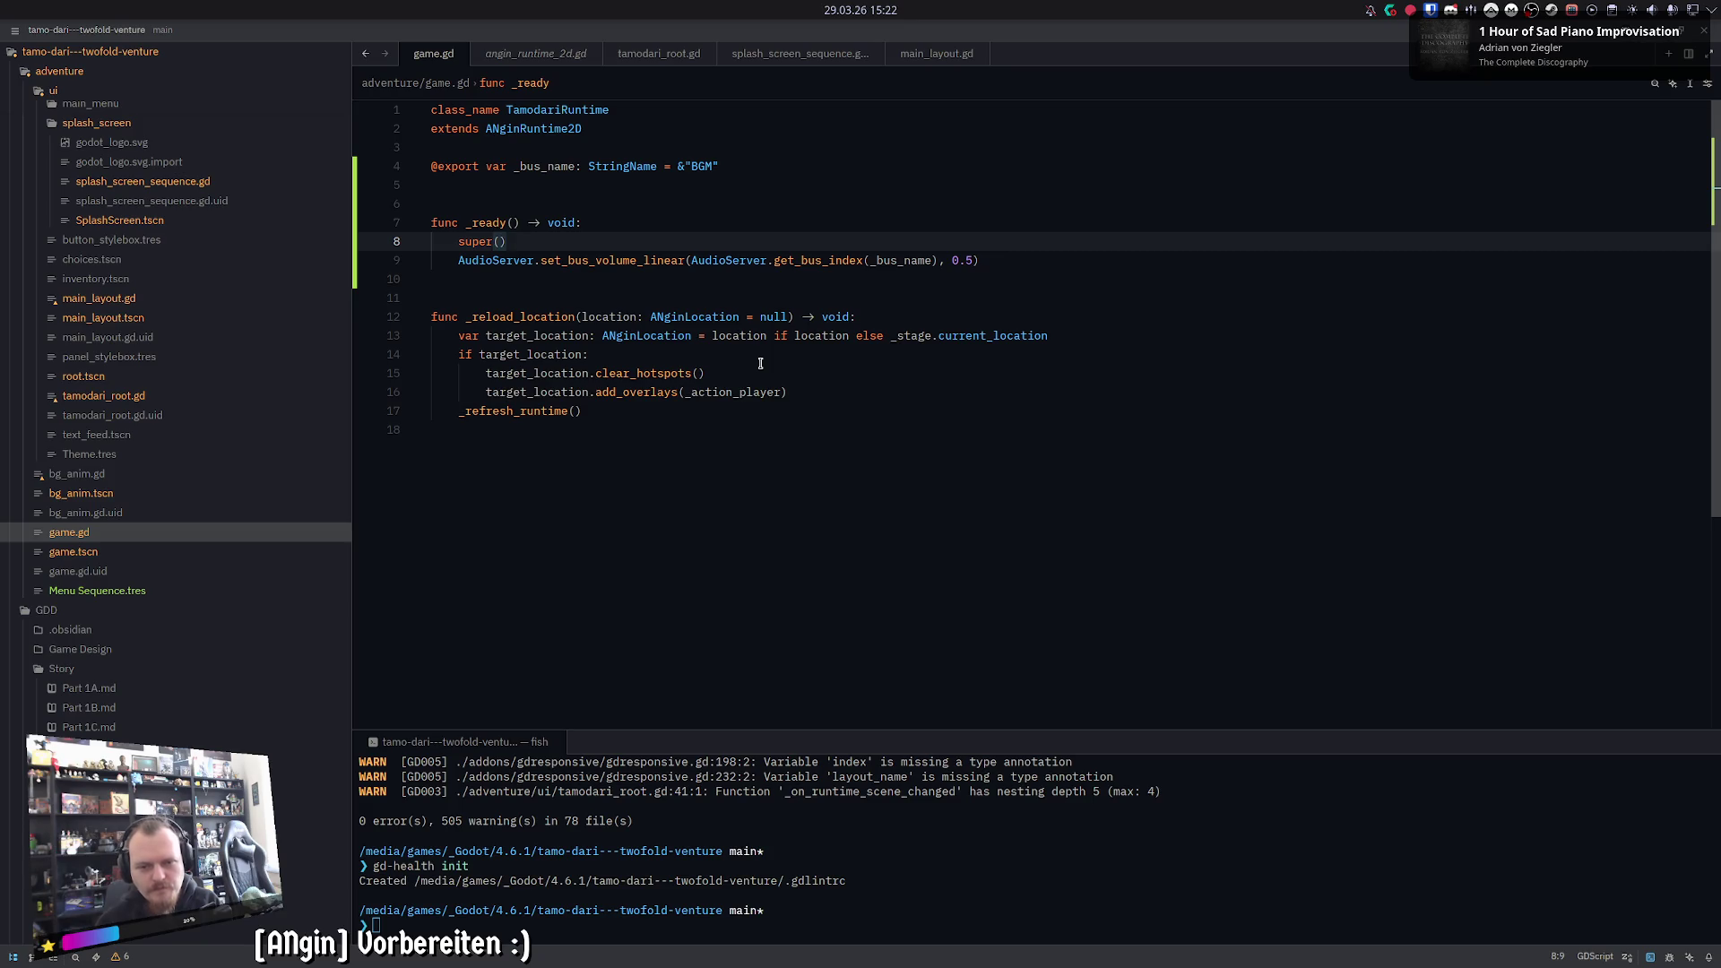
{"action": "left_click_drag", "start_coordinate": [745, 265], "coordinate": [941, 261]}
{"action": "key", "text": "ctrl+c"}
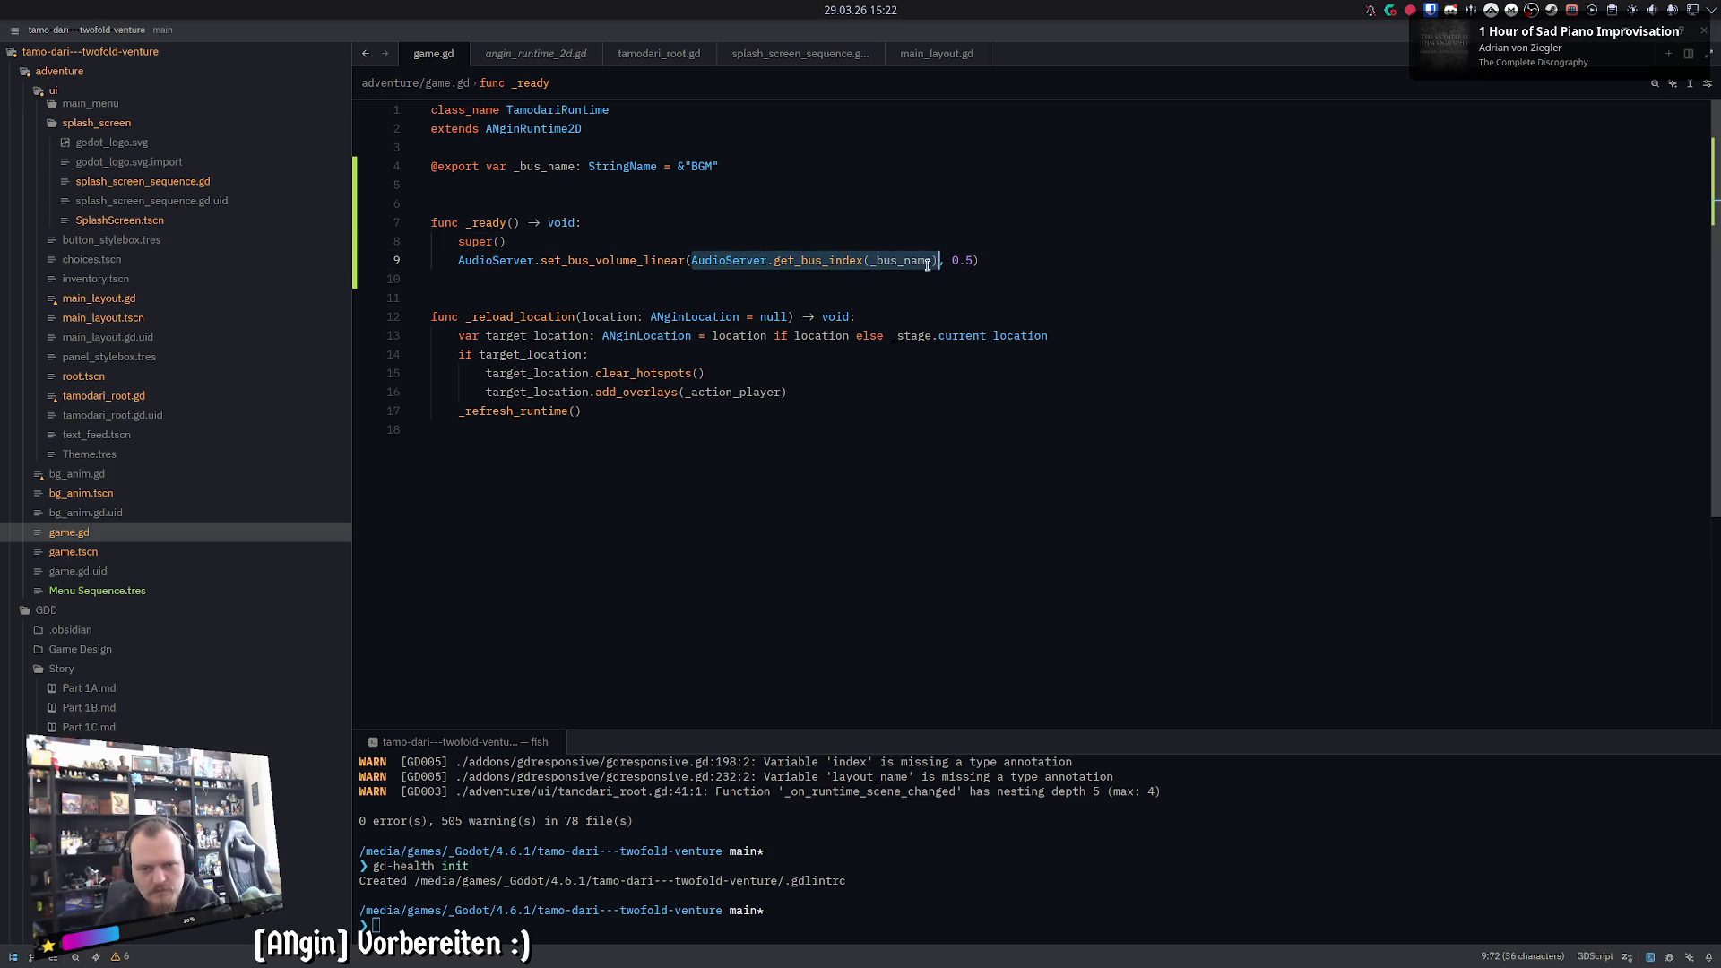
{"action": "key", "text": "Up"}
{"action": "key", "text": "Return"}
{"action": "type", "text": "var "}
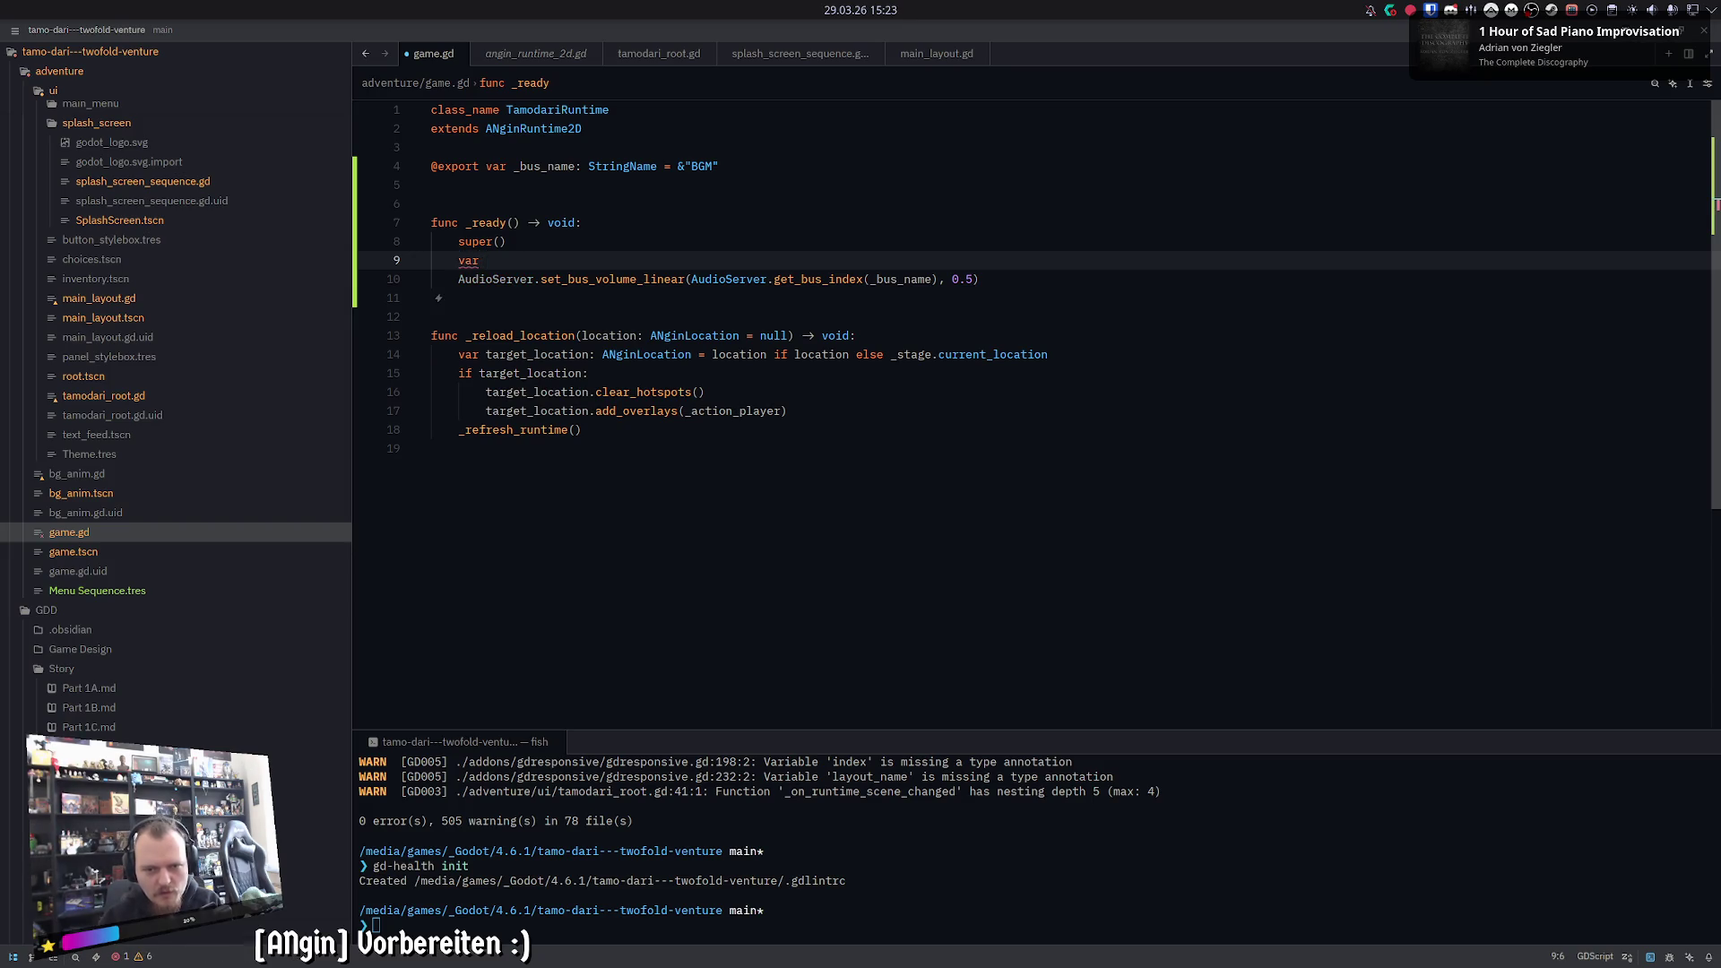
{"action": "type", "text": "bus_index: int ="}
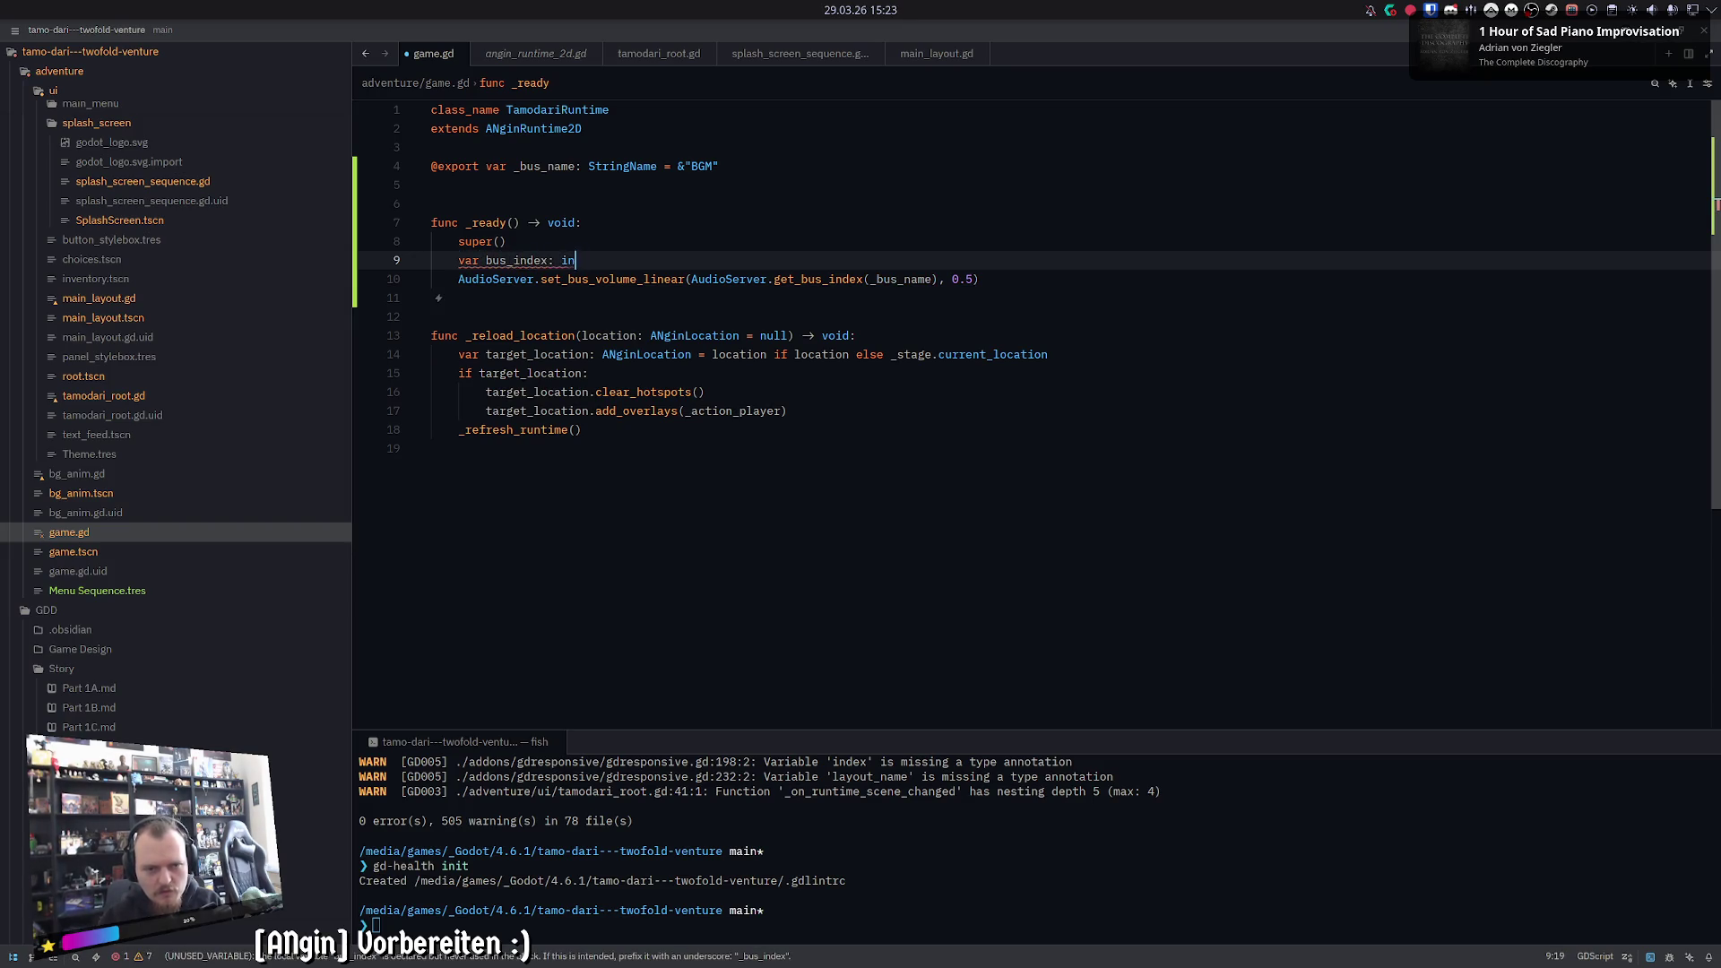
{"action": "key", "text": "ctrl+v"}
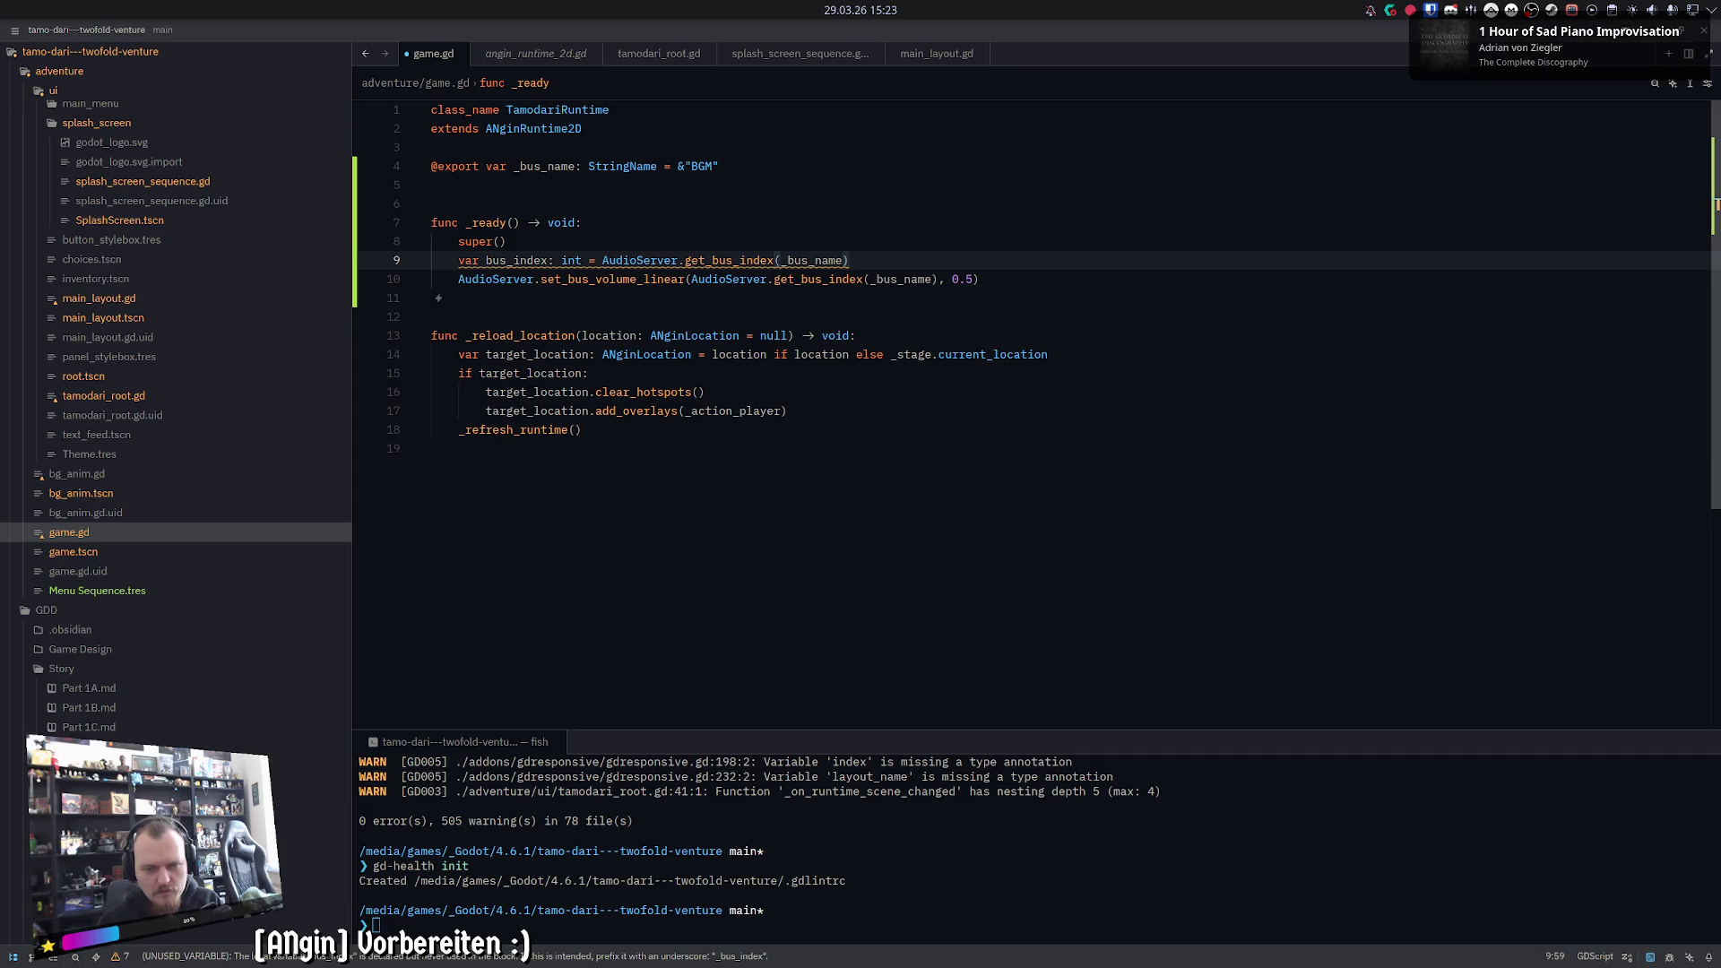
Replace the get_bus_index call in the volume line with bus_index.
{"action": "key", "text": "Down"}
{"action": "key", "text": "ctrl+Left"}
{"action": "key", "text": "ctrl+Left"}
{"action": "key", "text": "ctrl+shift+Right"}
{"action": "key", "text": "ctrl+shift+Right"}
{"action": "key", "text": "ctrl+shift+Right"}
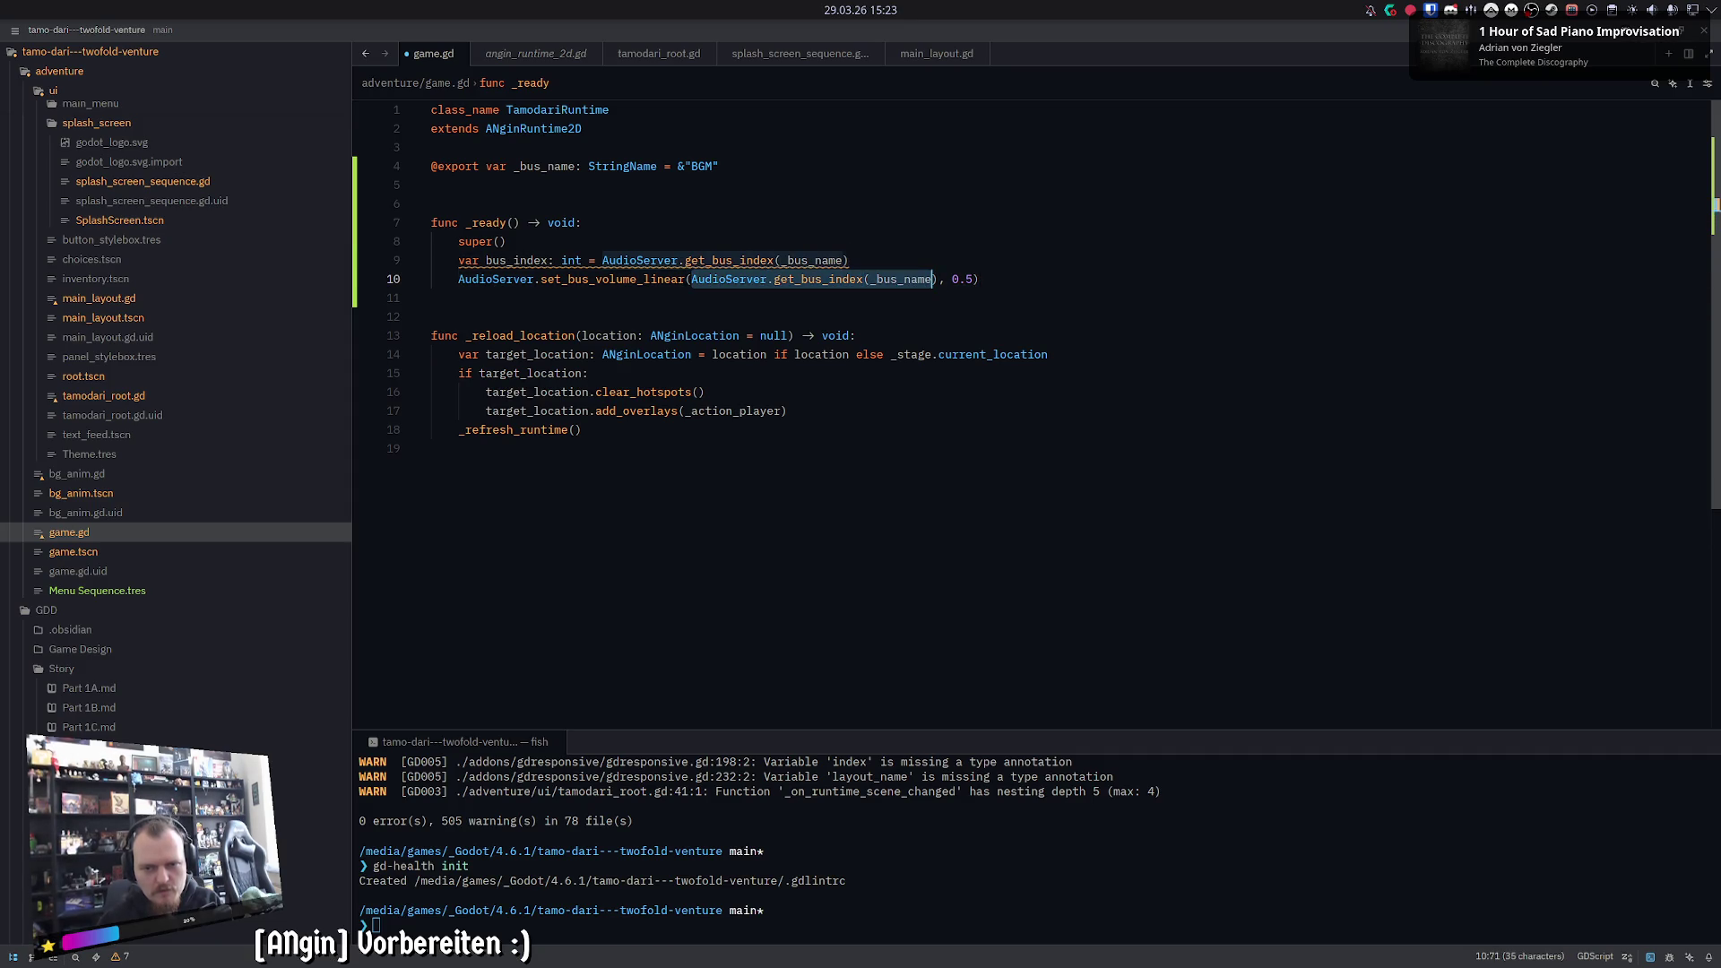
{"action": "type", "text": "bus_index"}
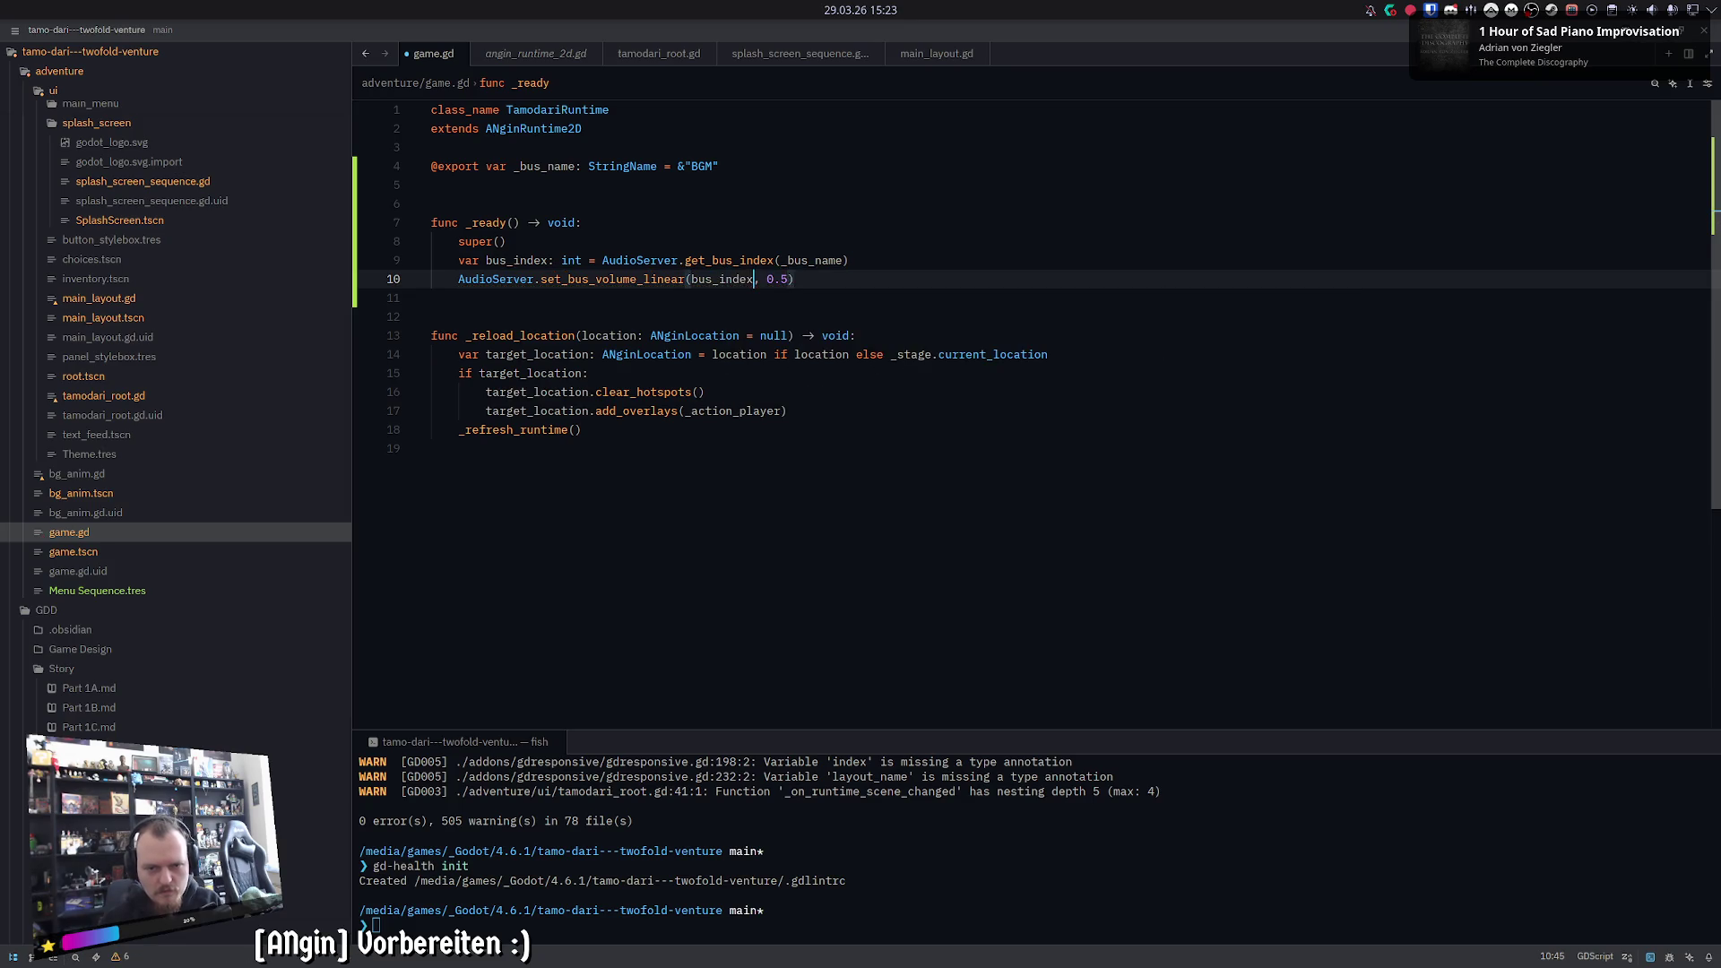
Draft tween lines with create_tween and tween_property above the volume call, then select them for removal.
{"action": "key", "text": "ctrl+shift+Return"}
{"action": "type", "text": "var tween: T"}
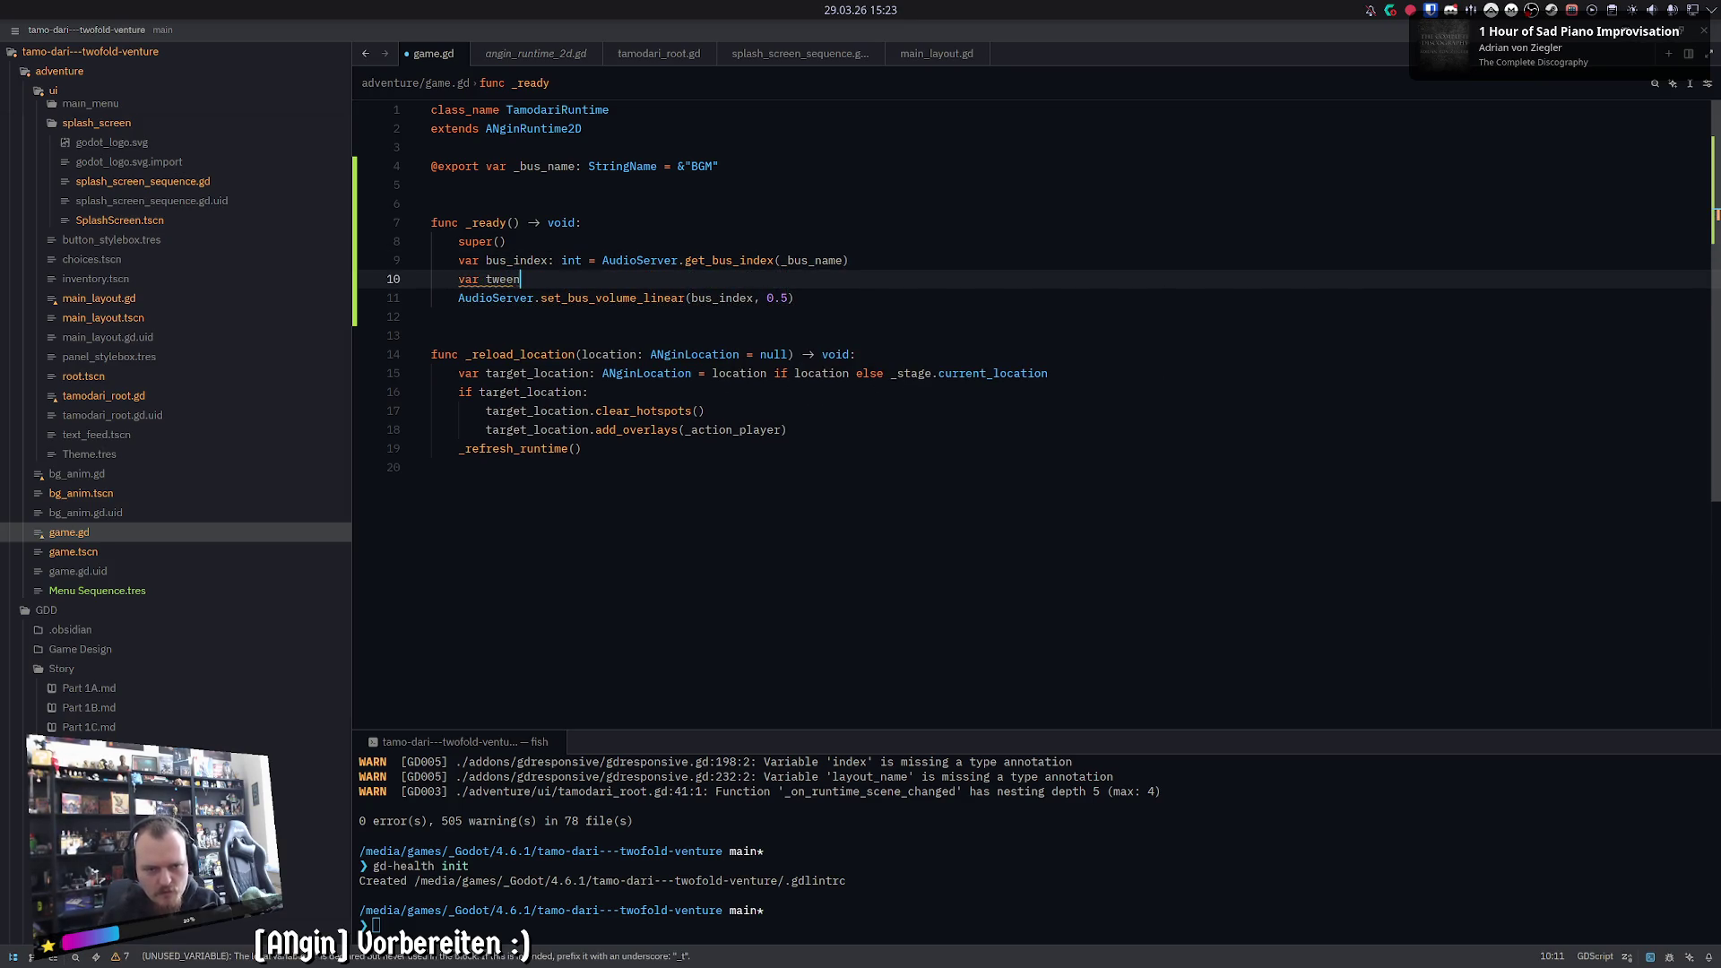
{"action": "key", "text": "Return"}
{"action": "type", "text": "= create_t"}
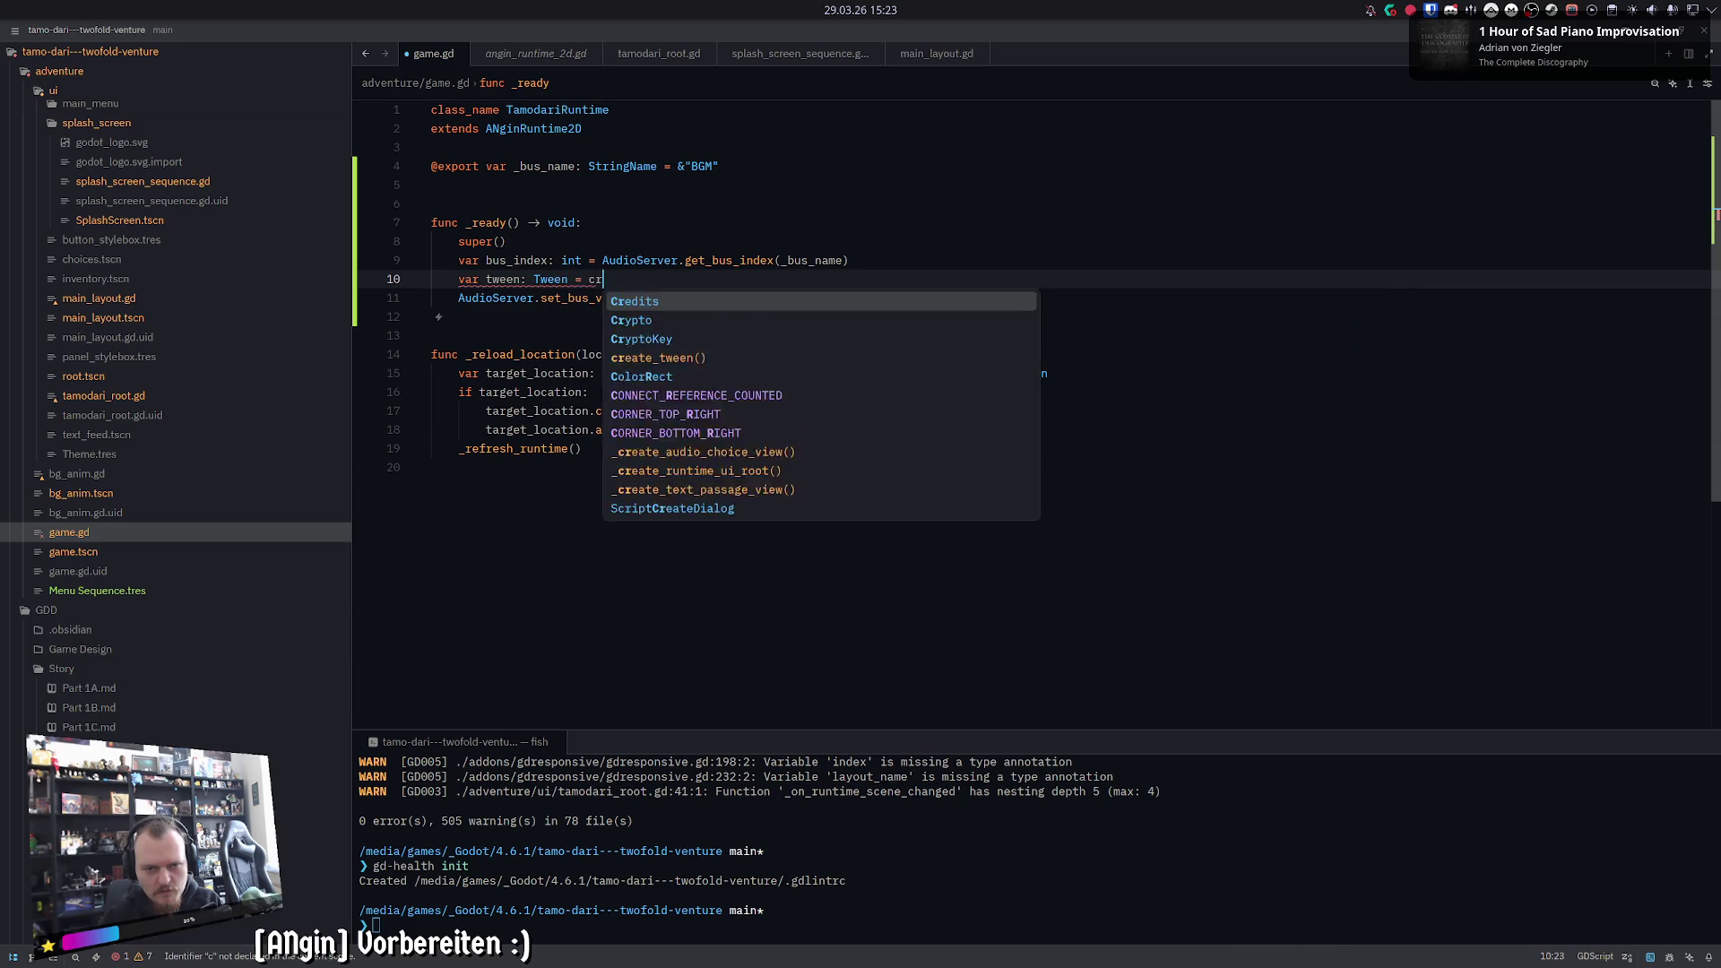
{"action": "key", "text": "Return"}
{"action": "key", "text": "Return"}
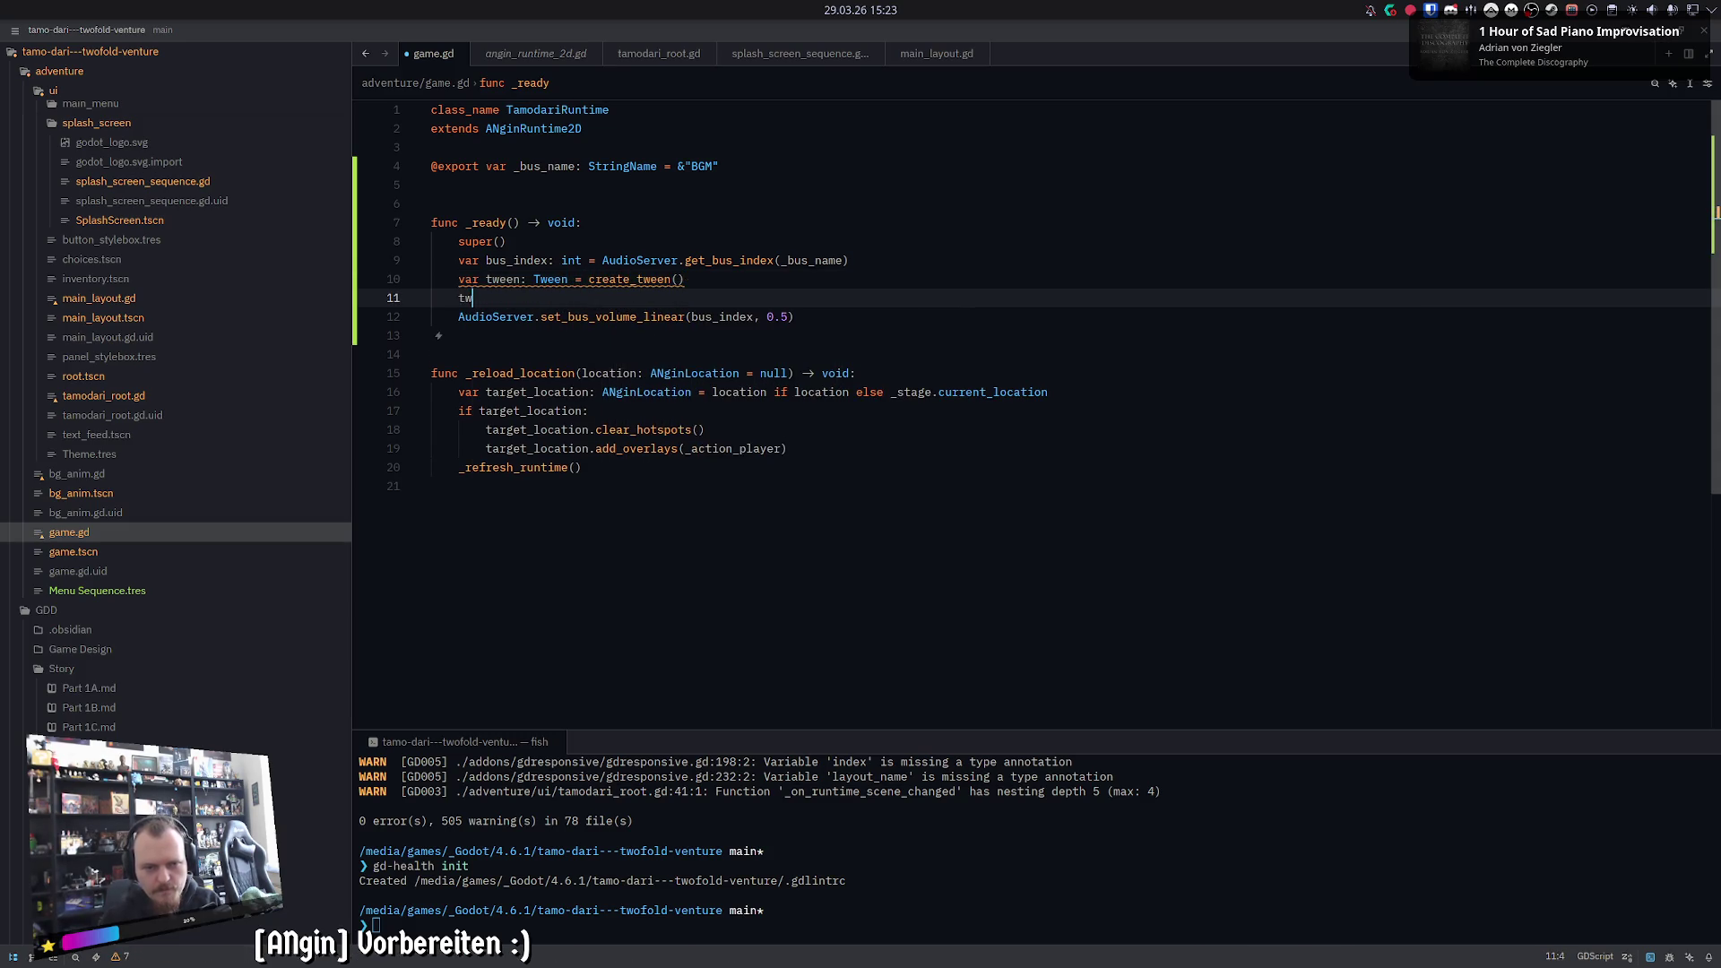
{"action": "type", "text": "tween.tweenpro"}
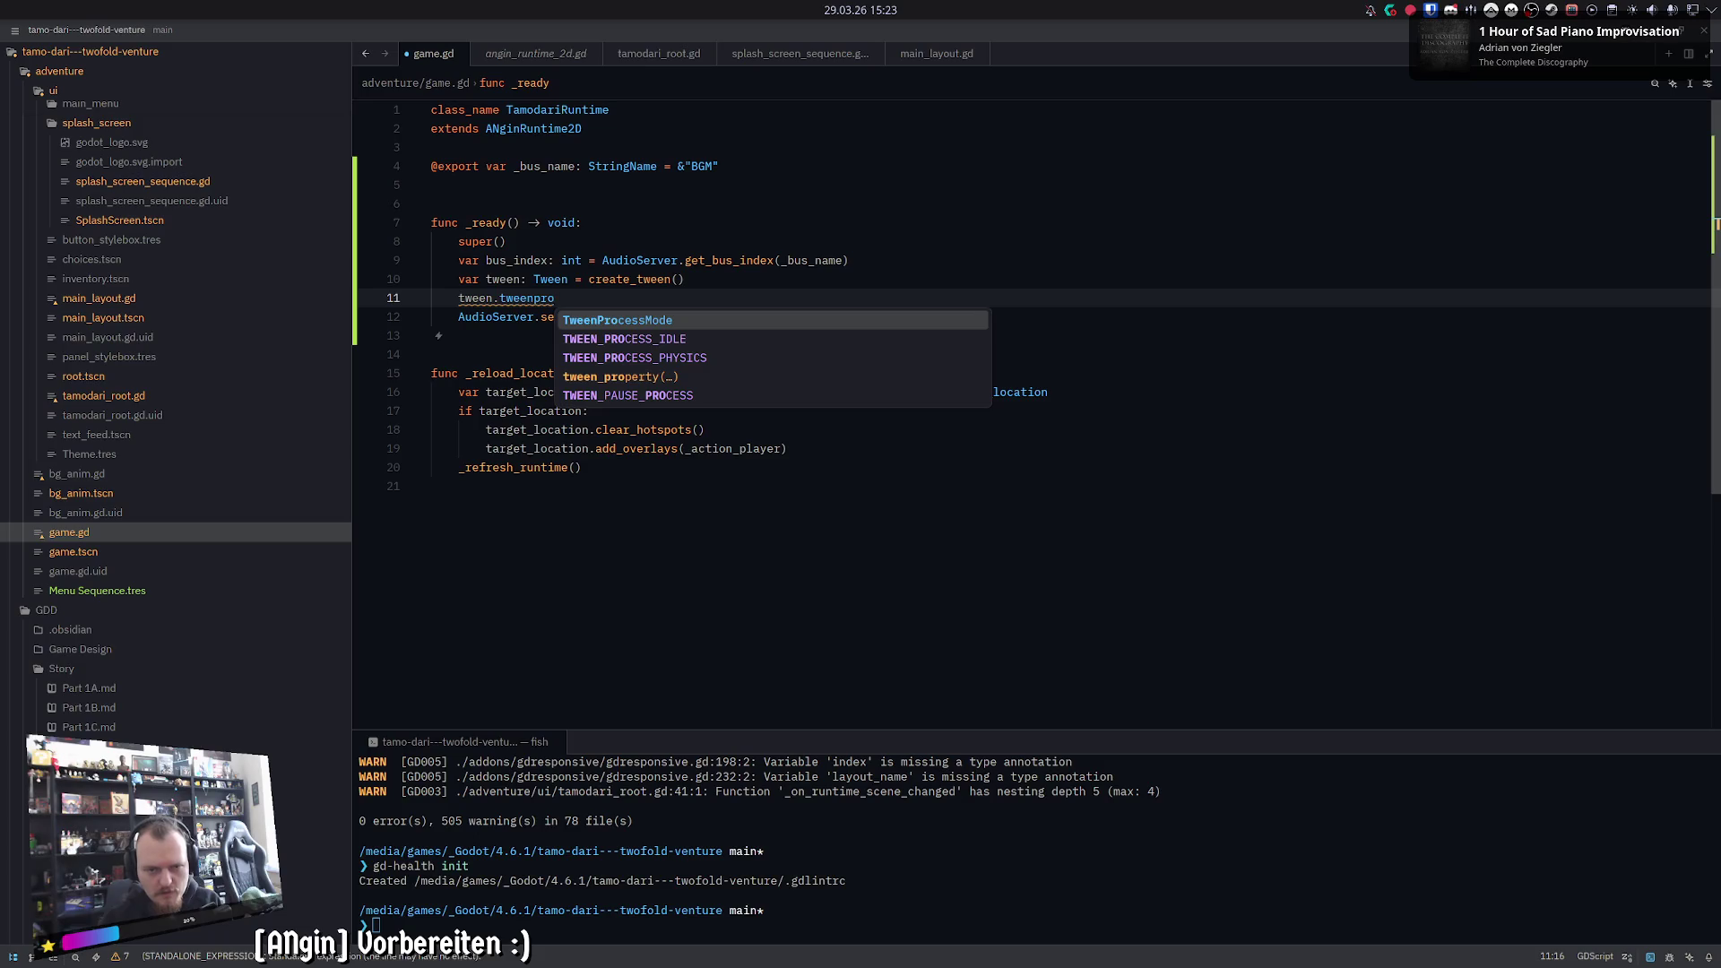
{"action": "key", "text": "Down"}
{"action": "key", "text": "Down"}
{"action": "key", "text": "Down"}
{"action": "key", "text": "Return"}
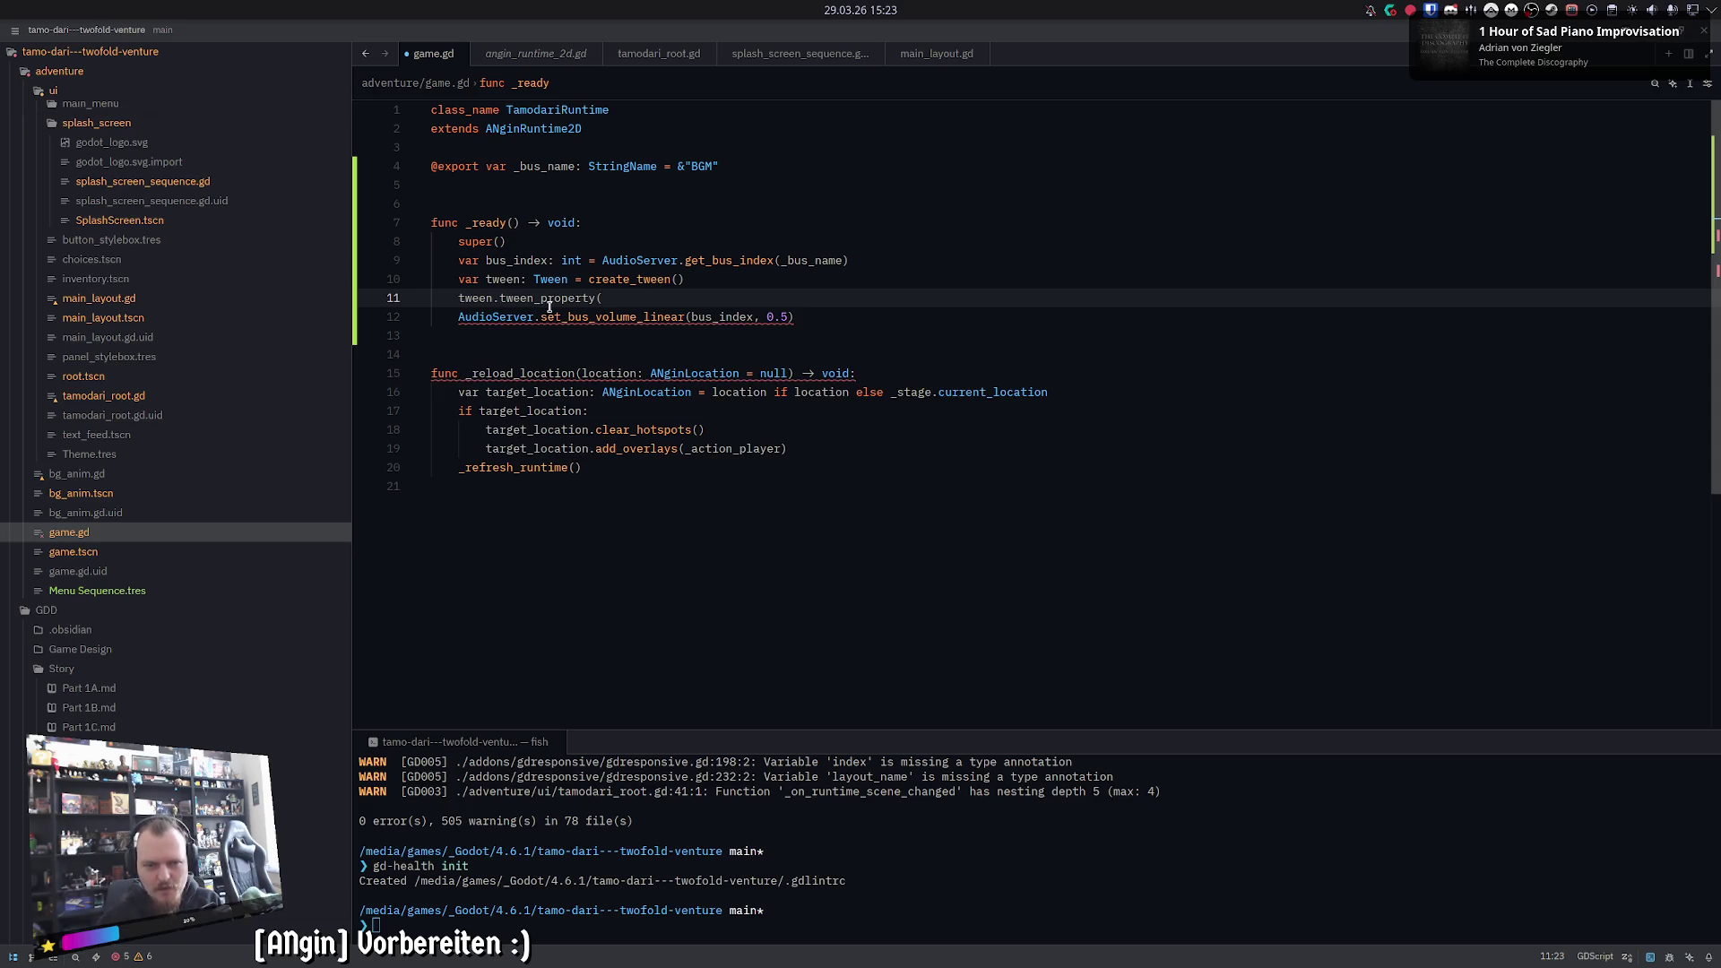
{"action": "mouse_move", "coordinate": [555, 297]}
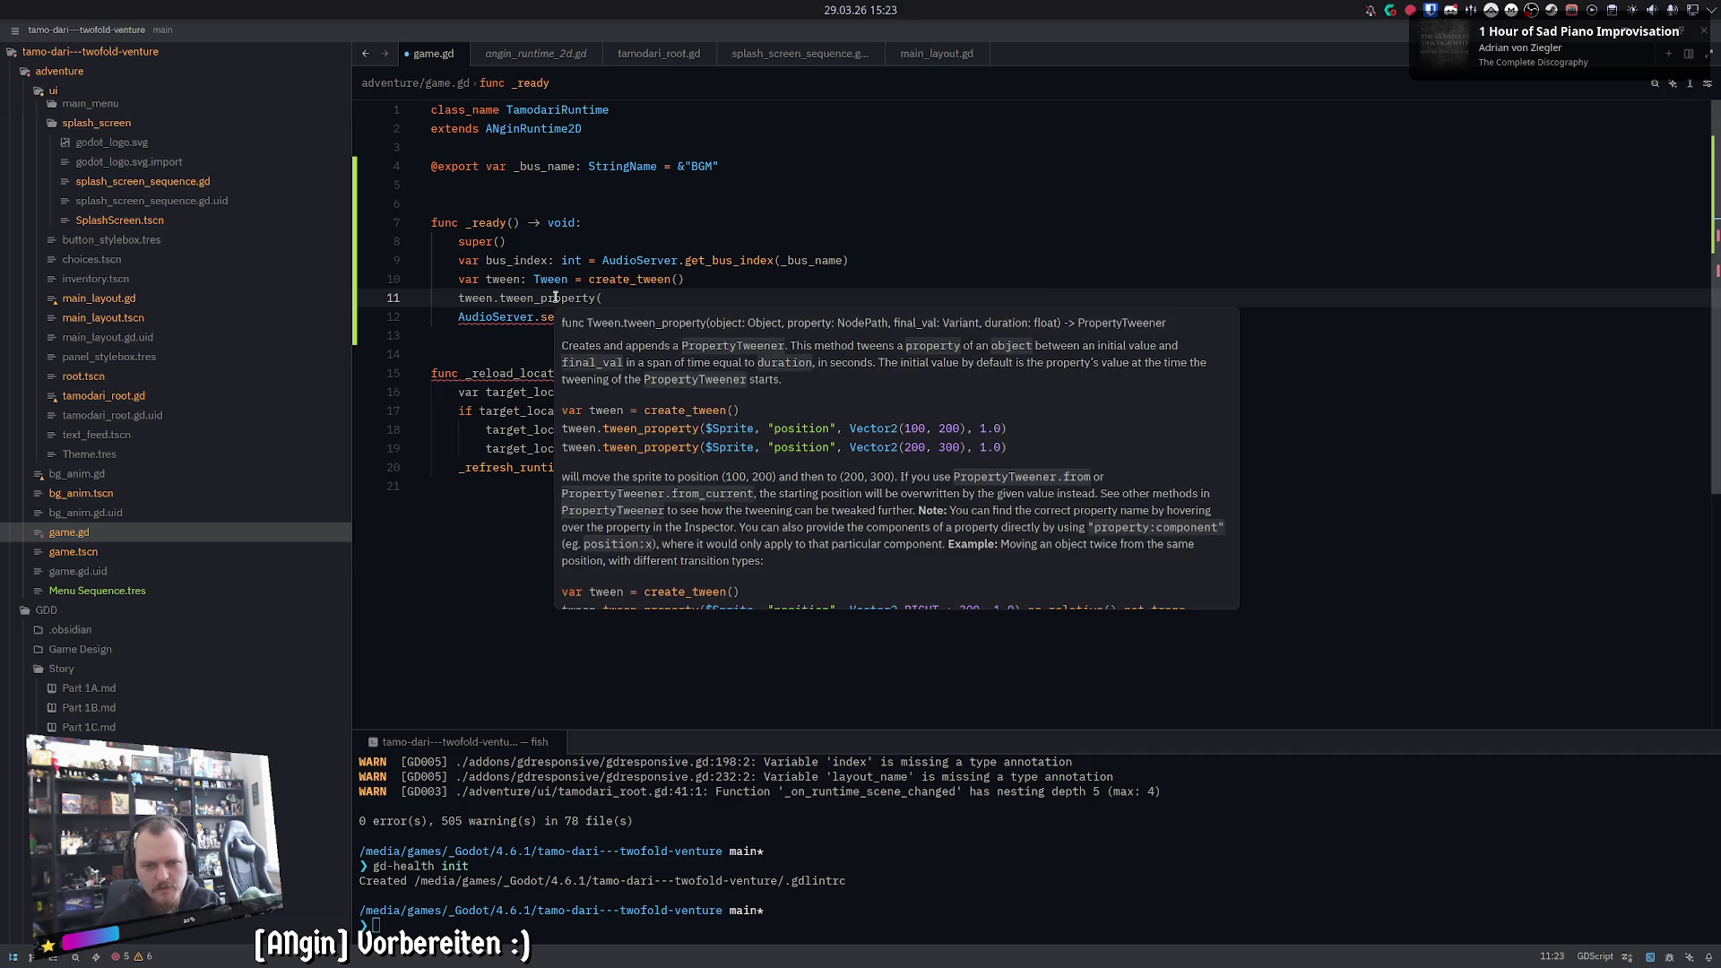
{"action": "key", "text": "shift+Up"}
{"action": "key", "text": "shift+Up"}
{"action": "key", "text": "shift+End"}
Start a lerpf( call on line 10 of game.gd, just above the set_bus_volume_linear line.
{"action": "key", "text": "Return"}
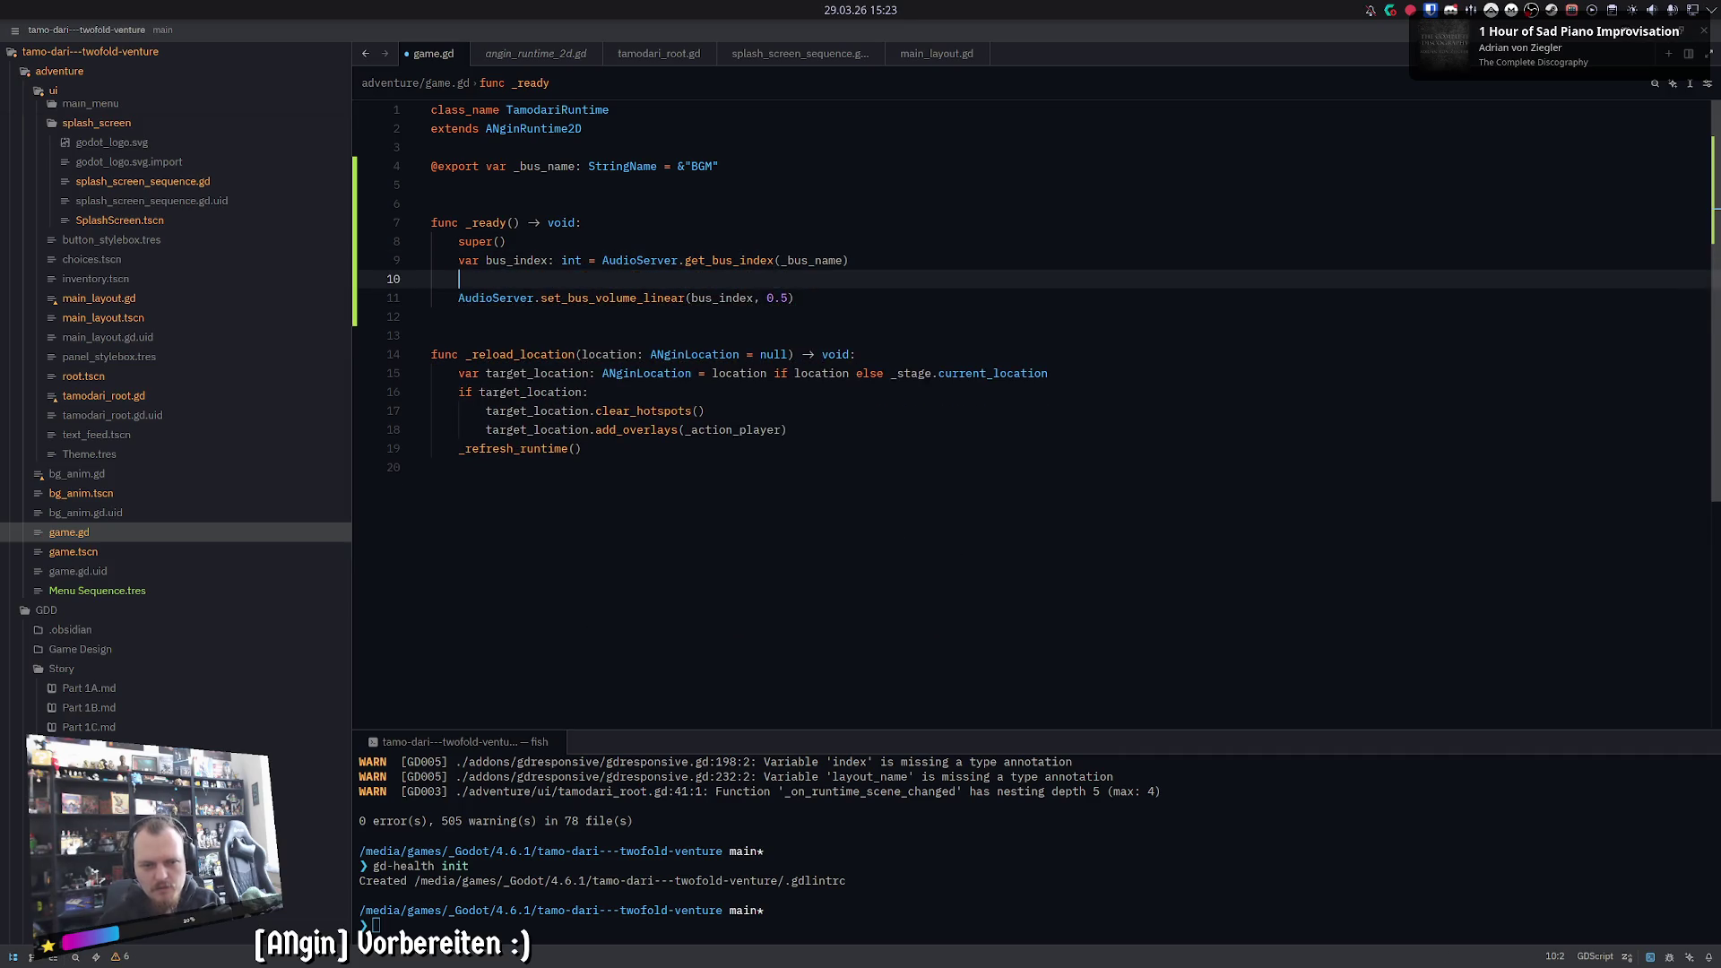
{"action": "type", "text": "lerp"}
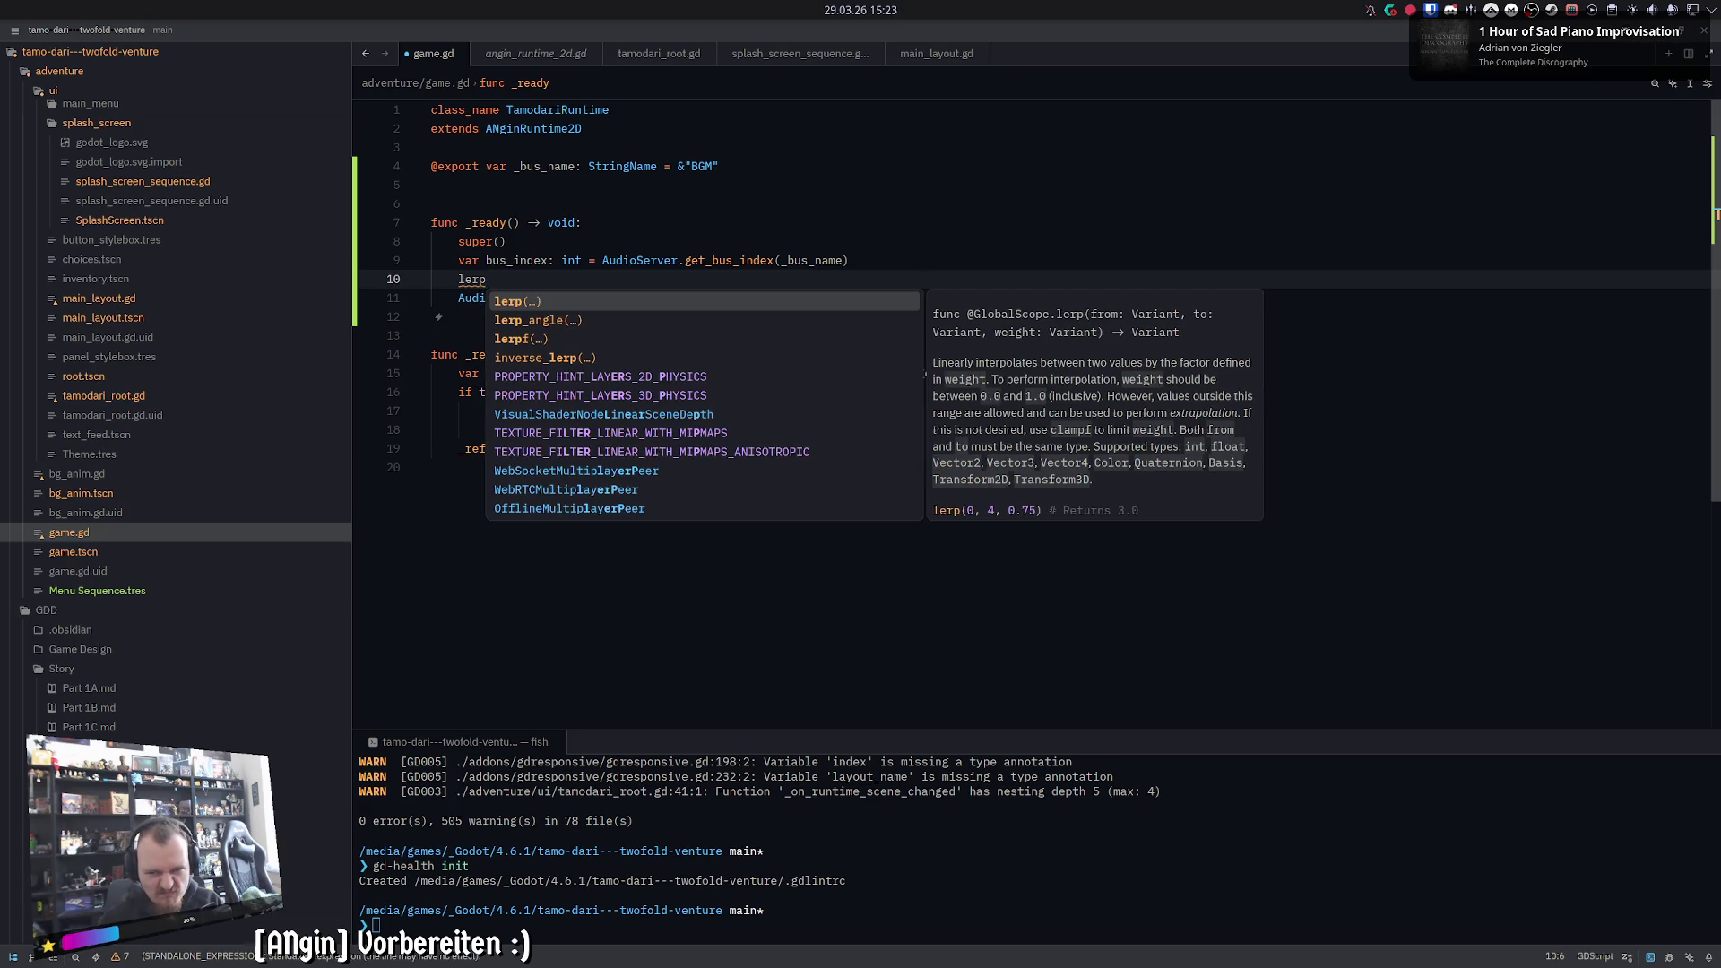
{"action": "key", "text": "Down"}
{"action": "key", "text": "Down"}
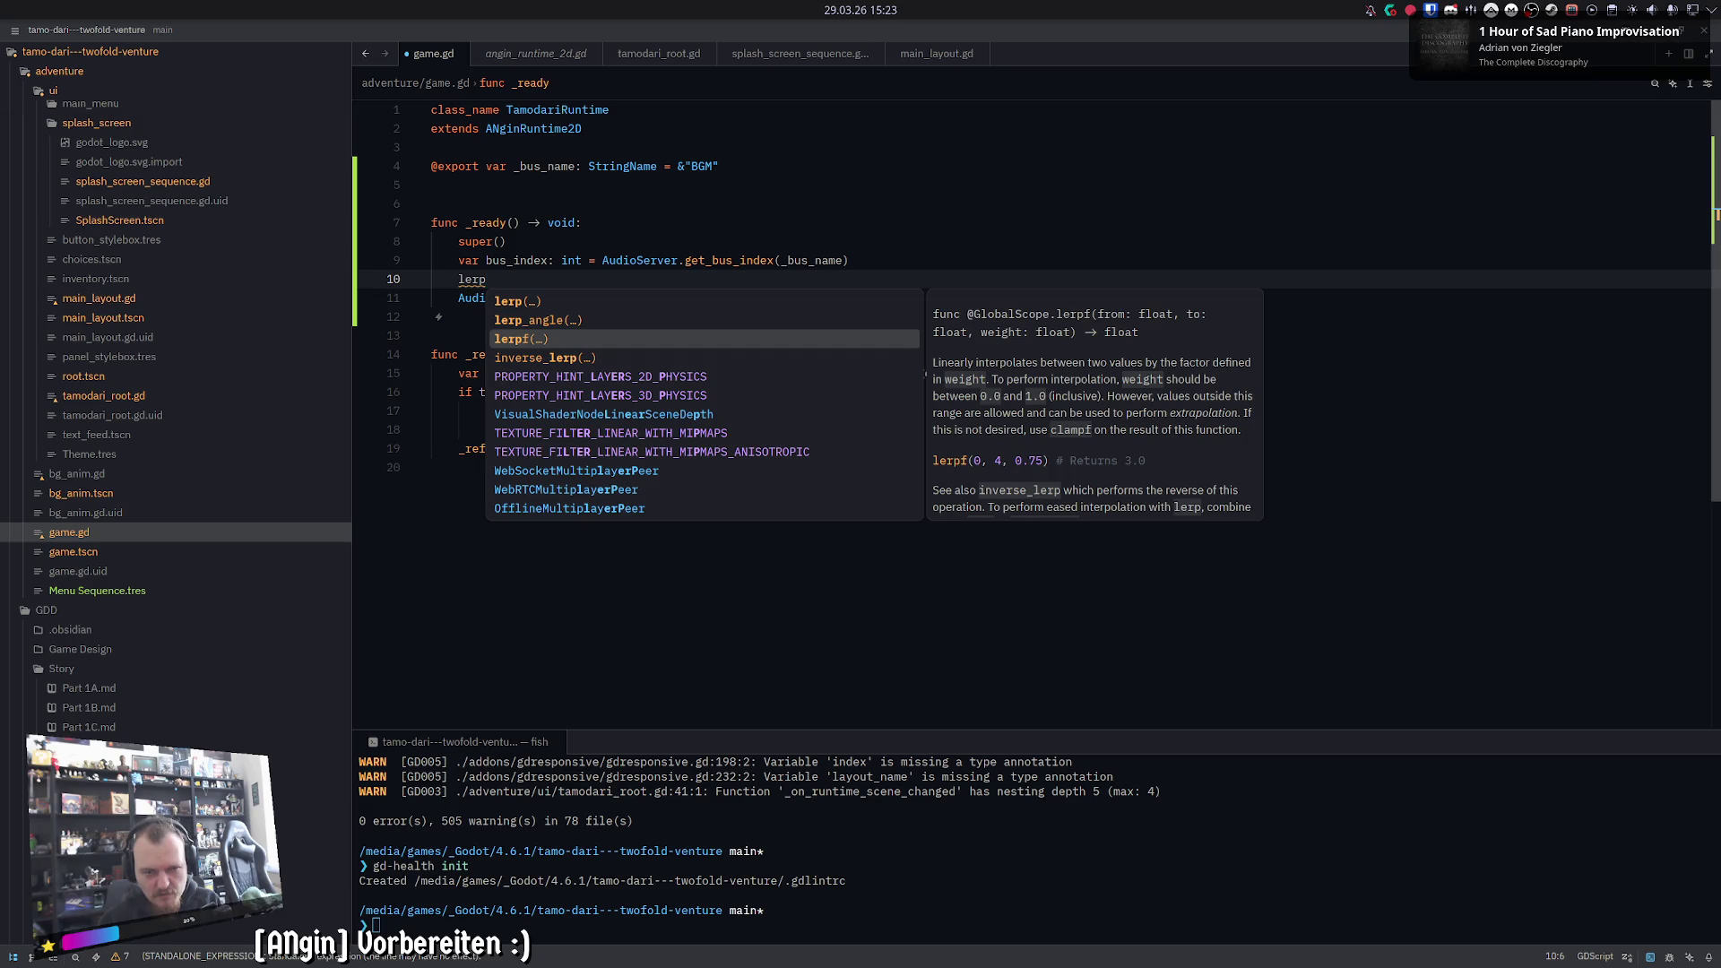
{"action": "key", "text": "Return"}
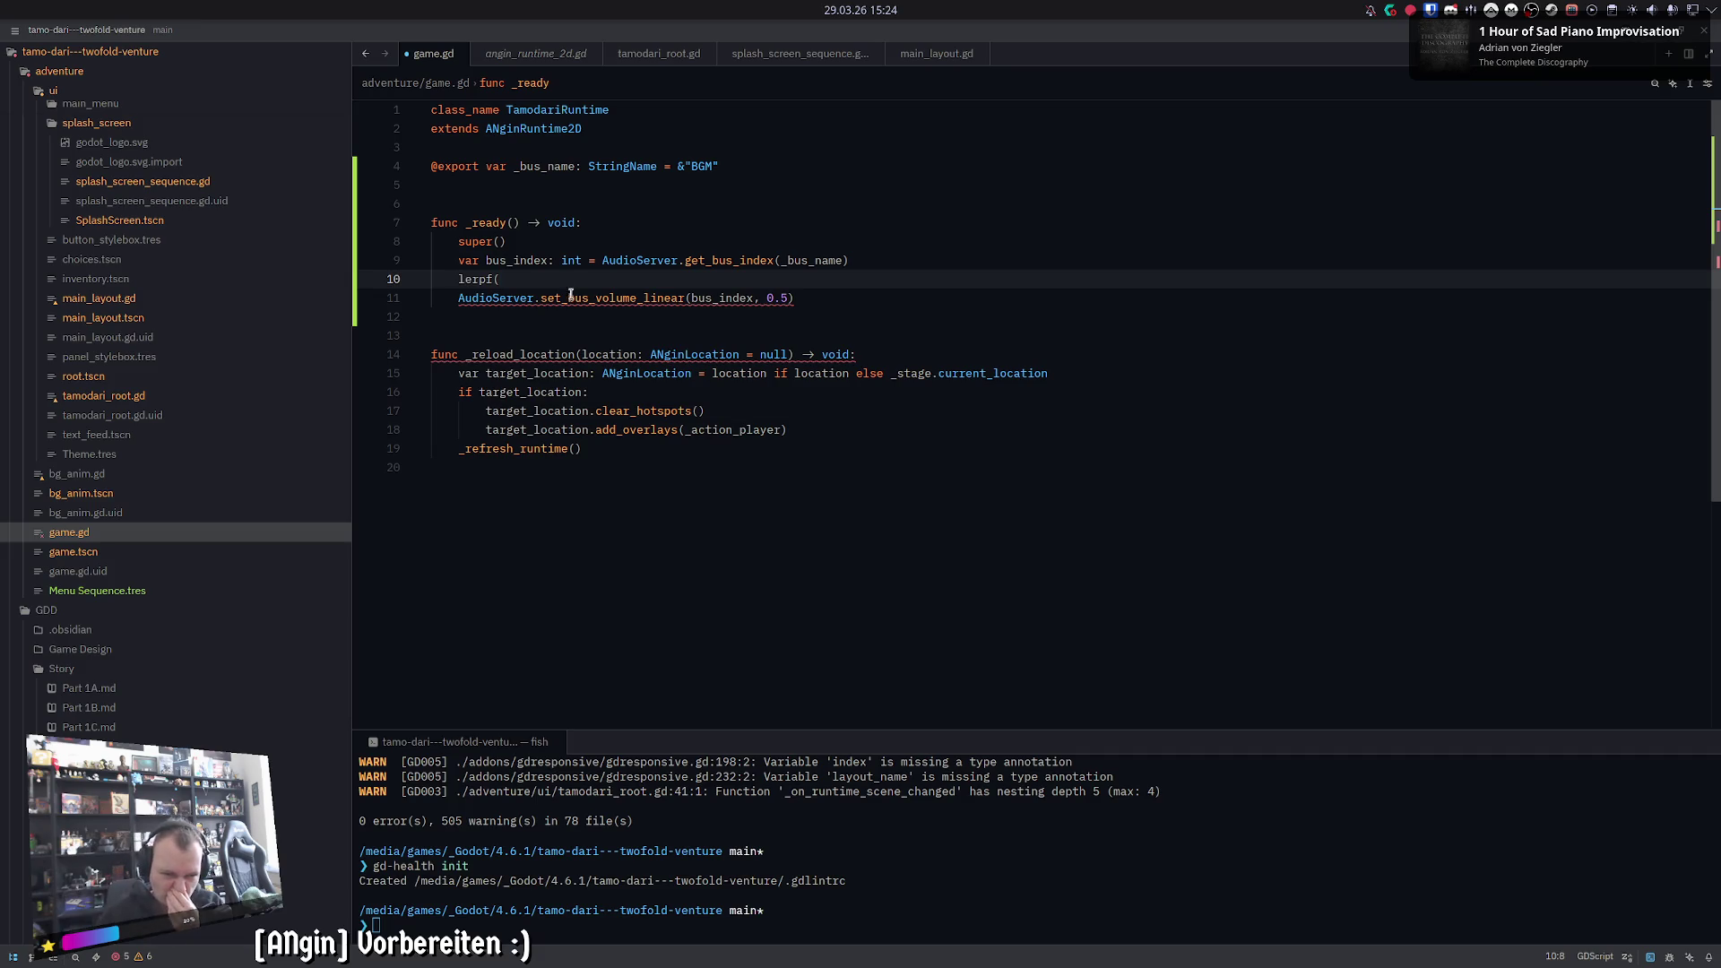
{"action": "mouse_move", "coordinate": [474, 279]}
{"action": "mouse_move", "coordinate": [477, 281]}
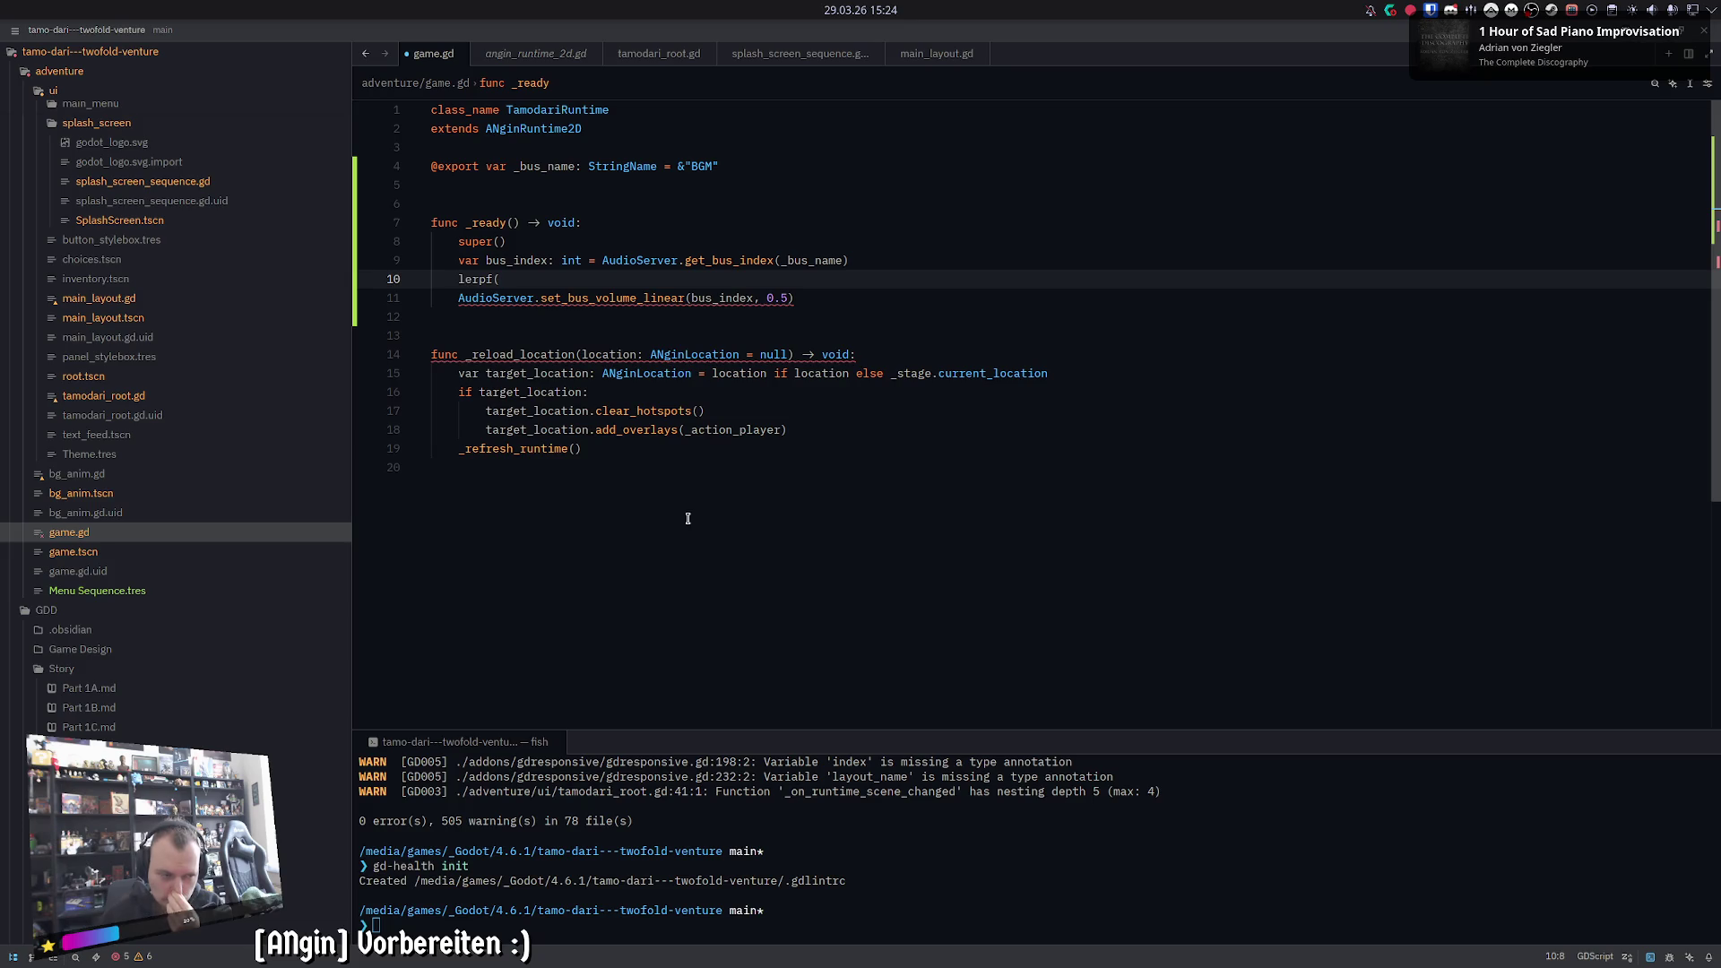
{"action": "type", "text": "0.0"}
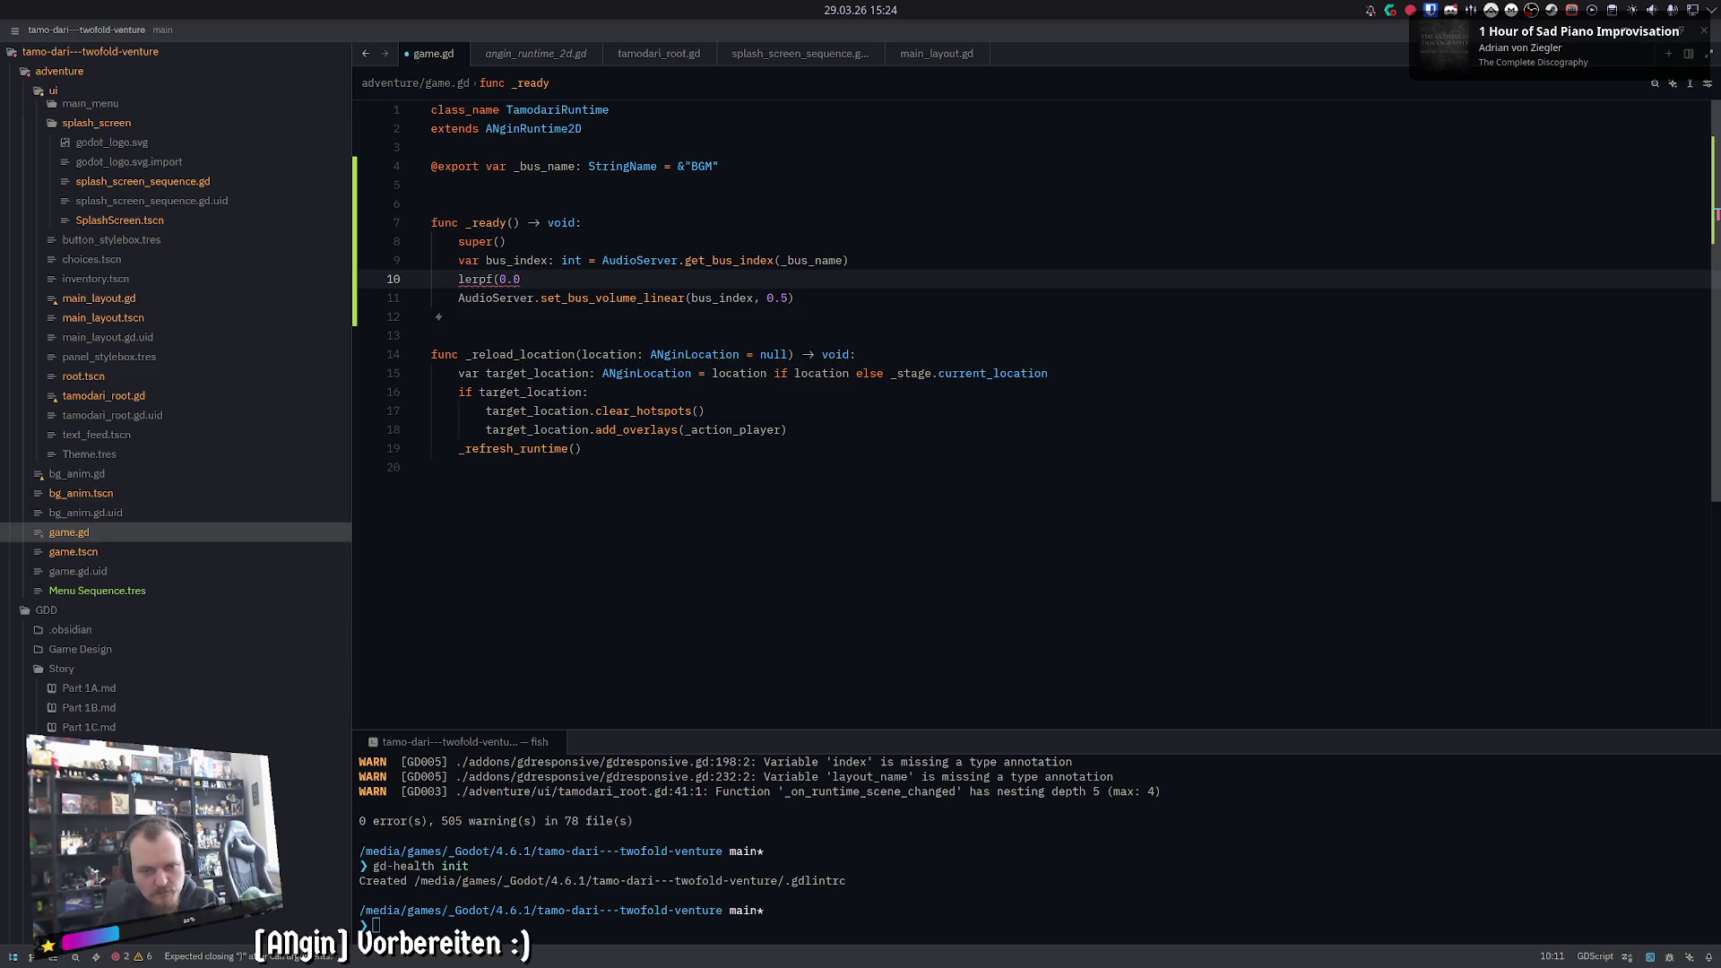
{"action": "type", "text": ", 0.5"}
{"action": "type", "text": ", 1.0)"}
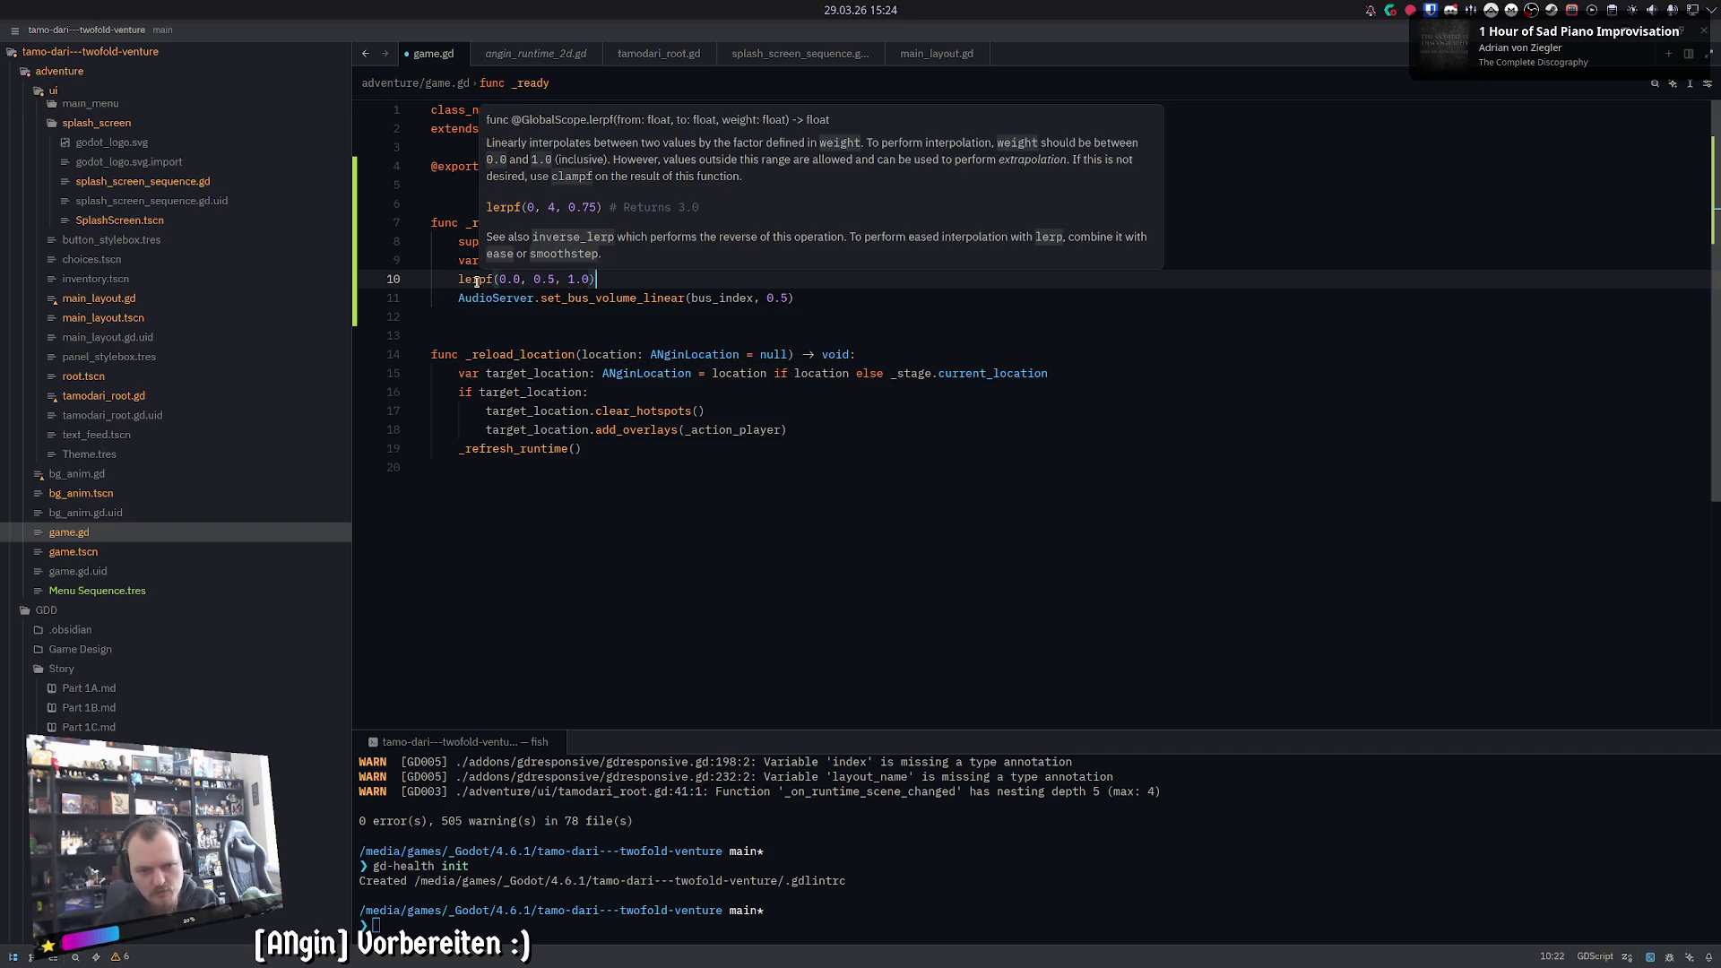
{"action": "key", "text": "Home"}
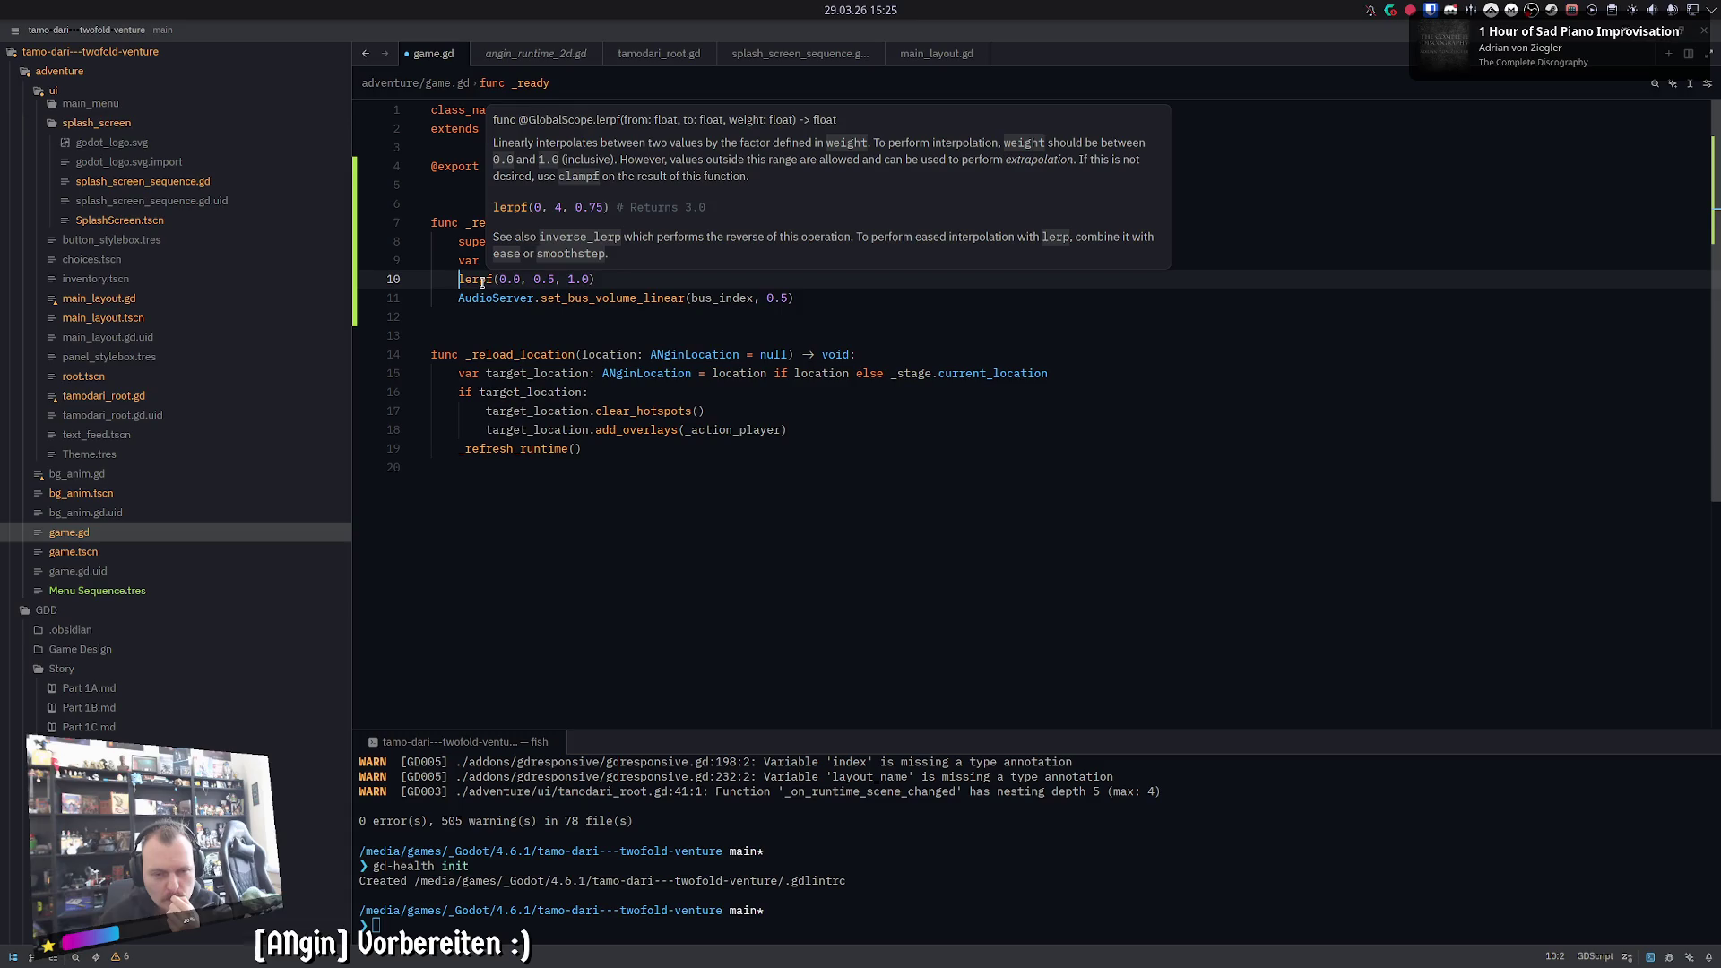
{"action": "key", "text": "ctrl+Right"}
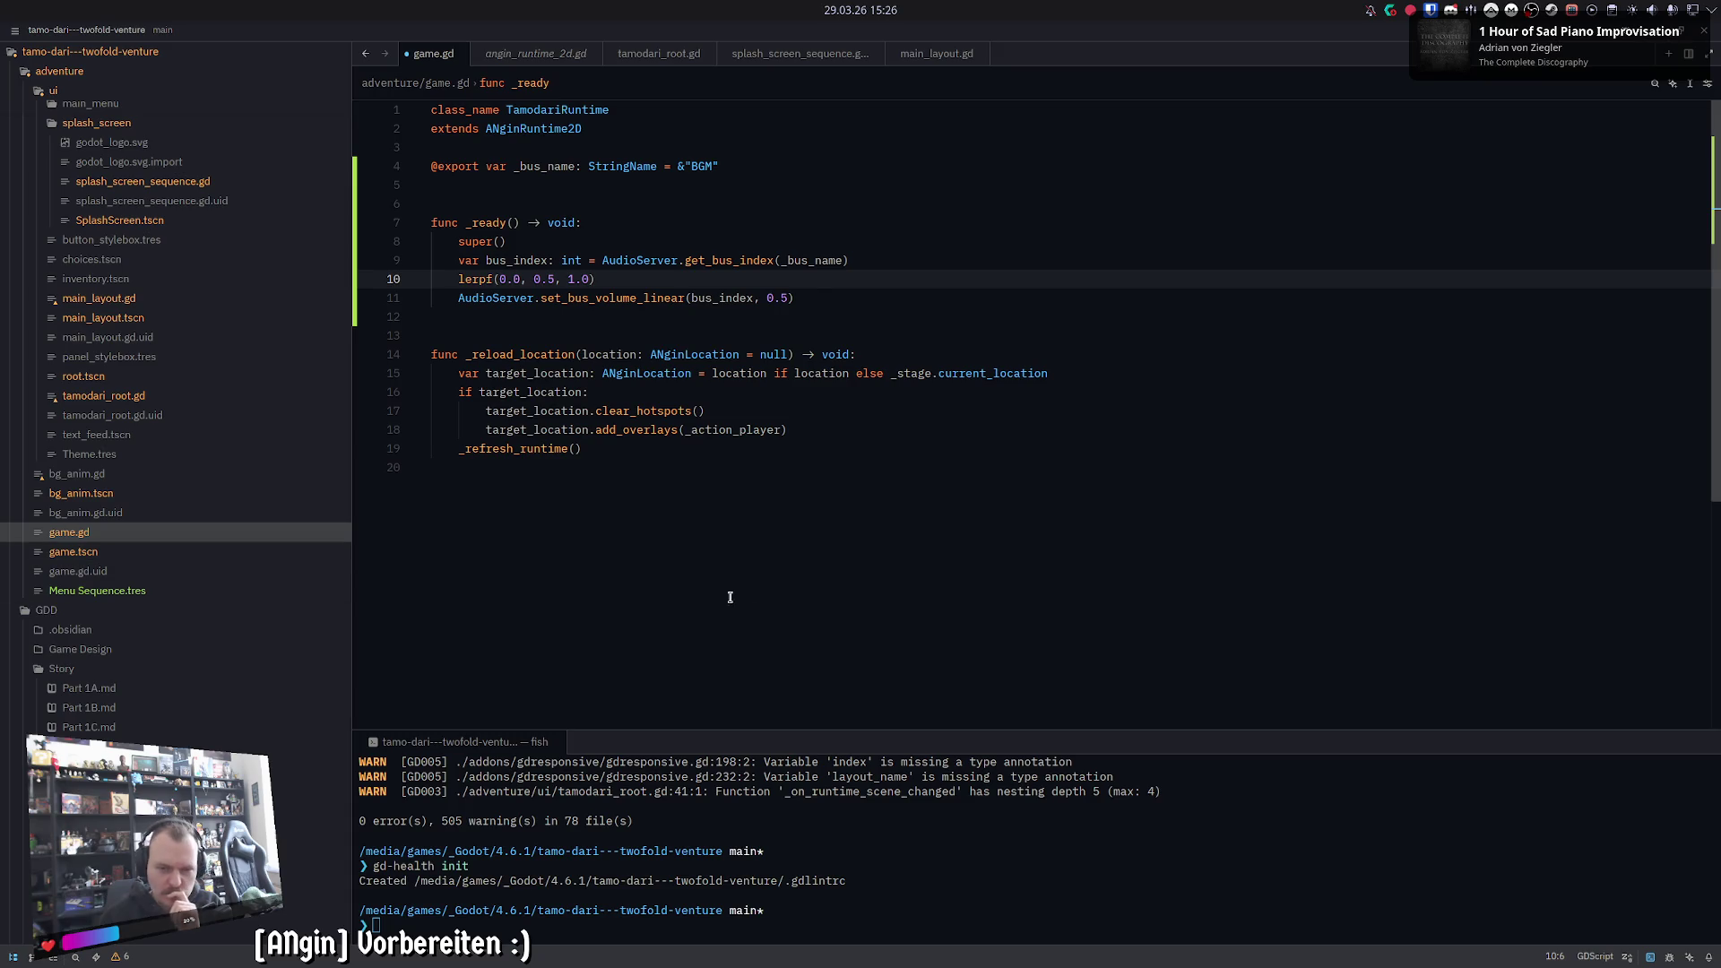
{"action": "left_click", "coordinate": [886, 479]}
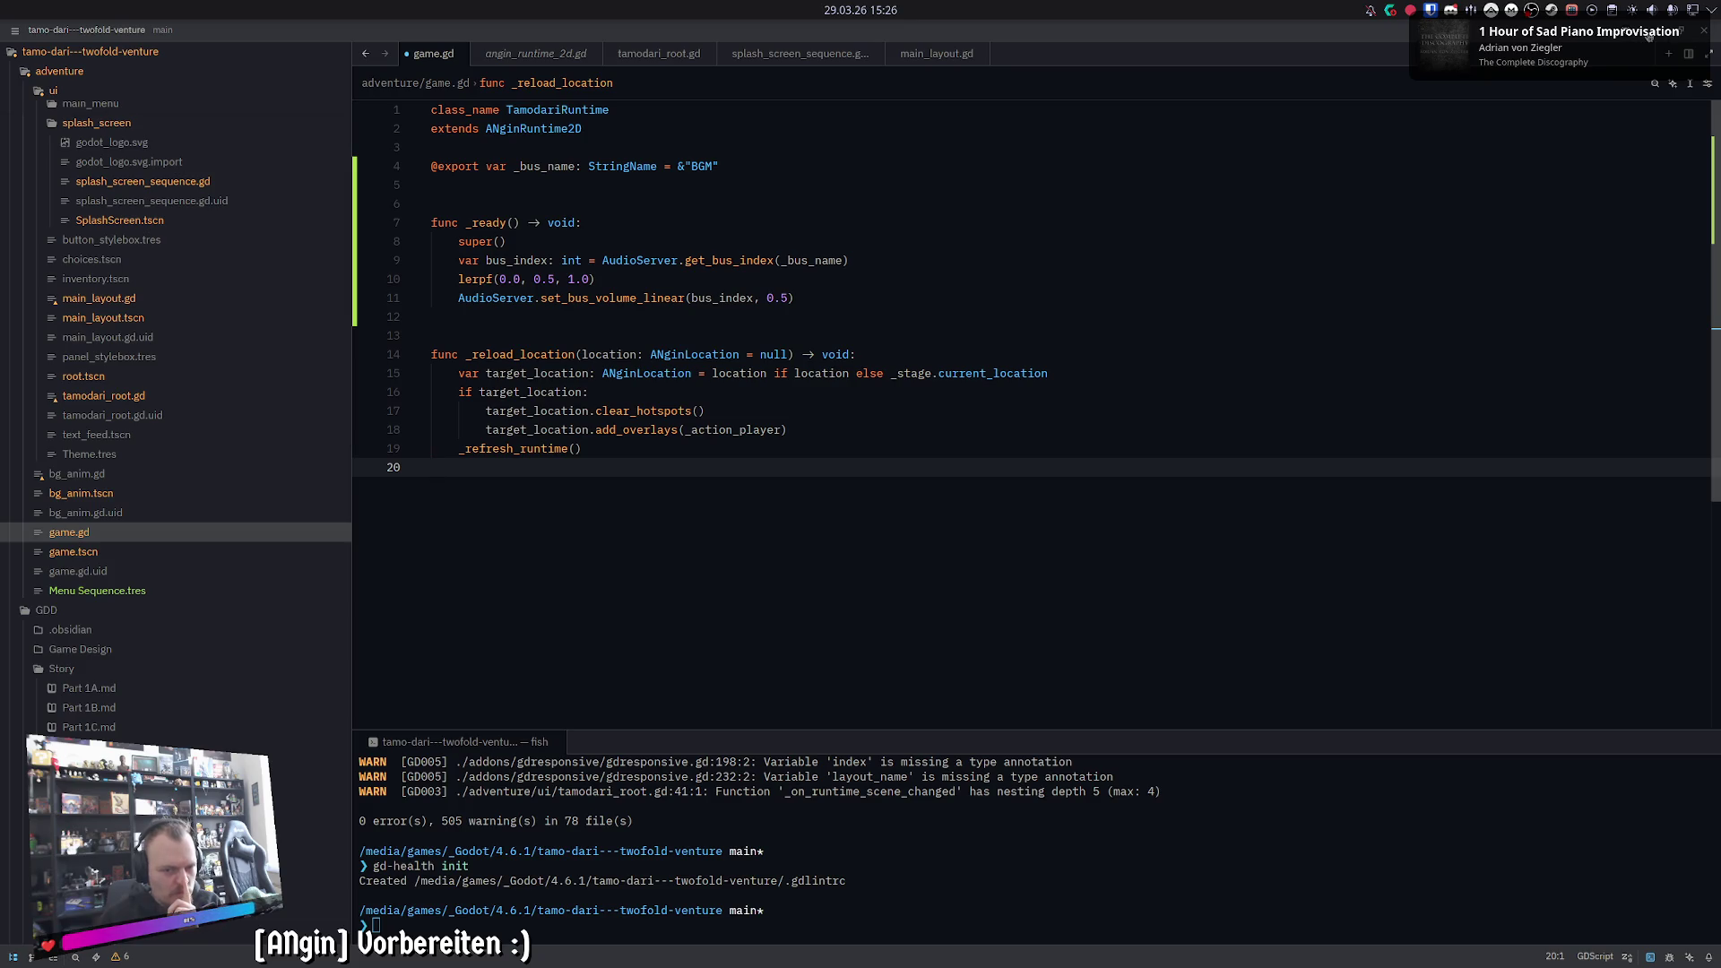
{"action": "left_click_drag", "start_coordinate": [753, 277], "coordinate": [887, 259]}
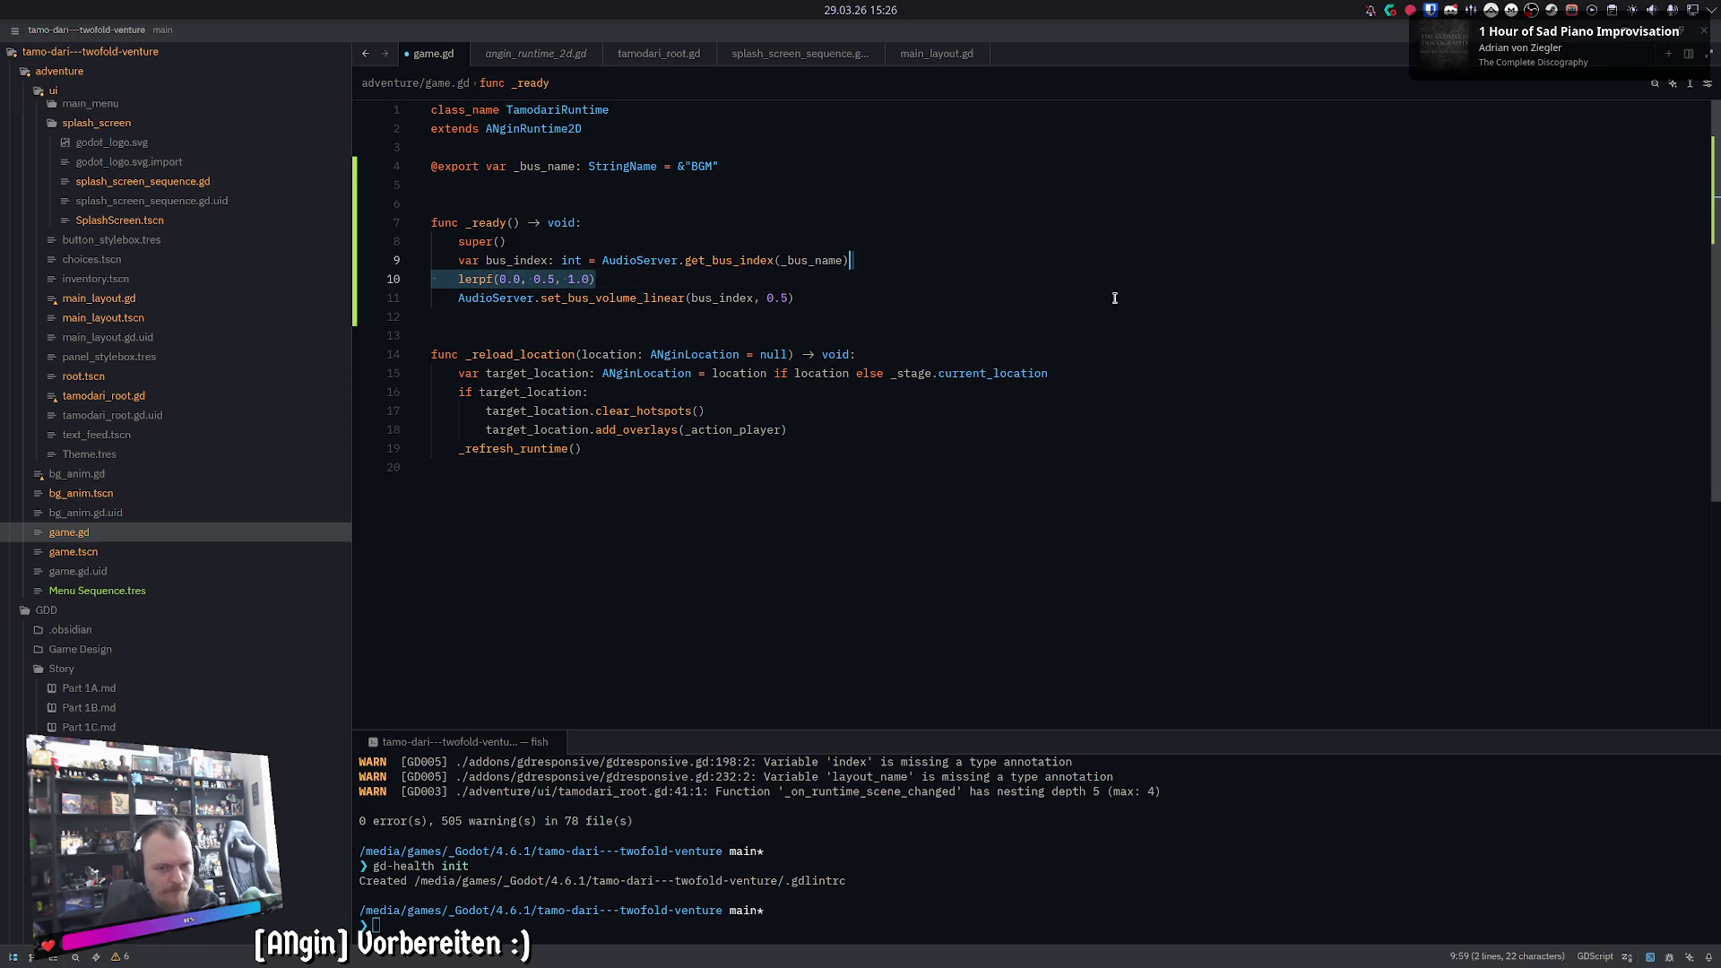
{"action": "key", "text": "BackSpace"}
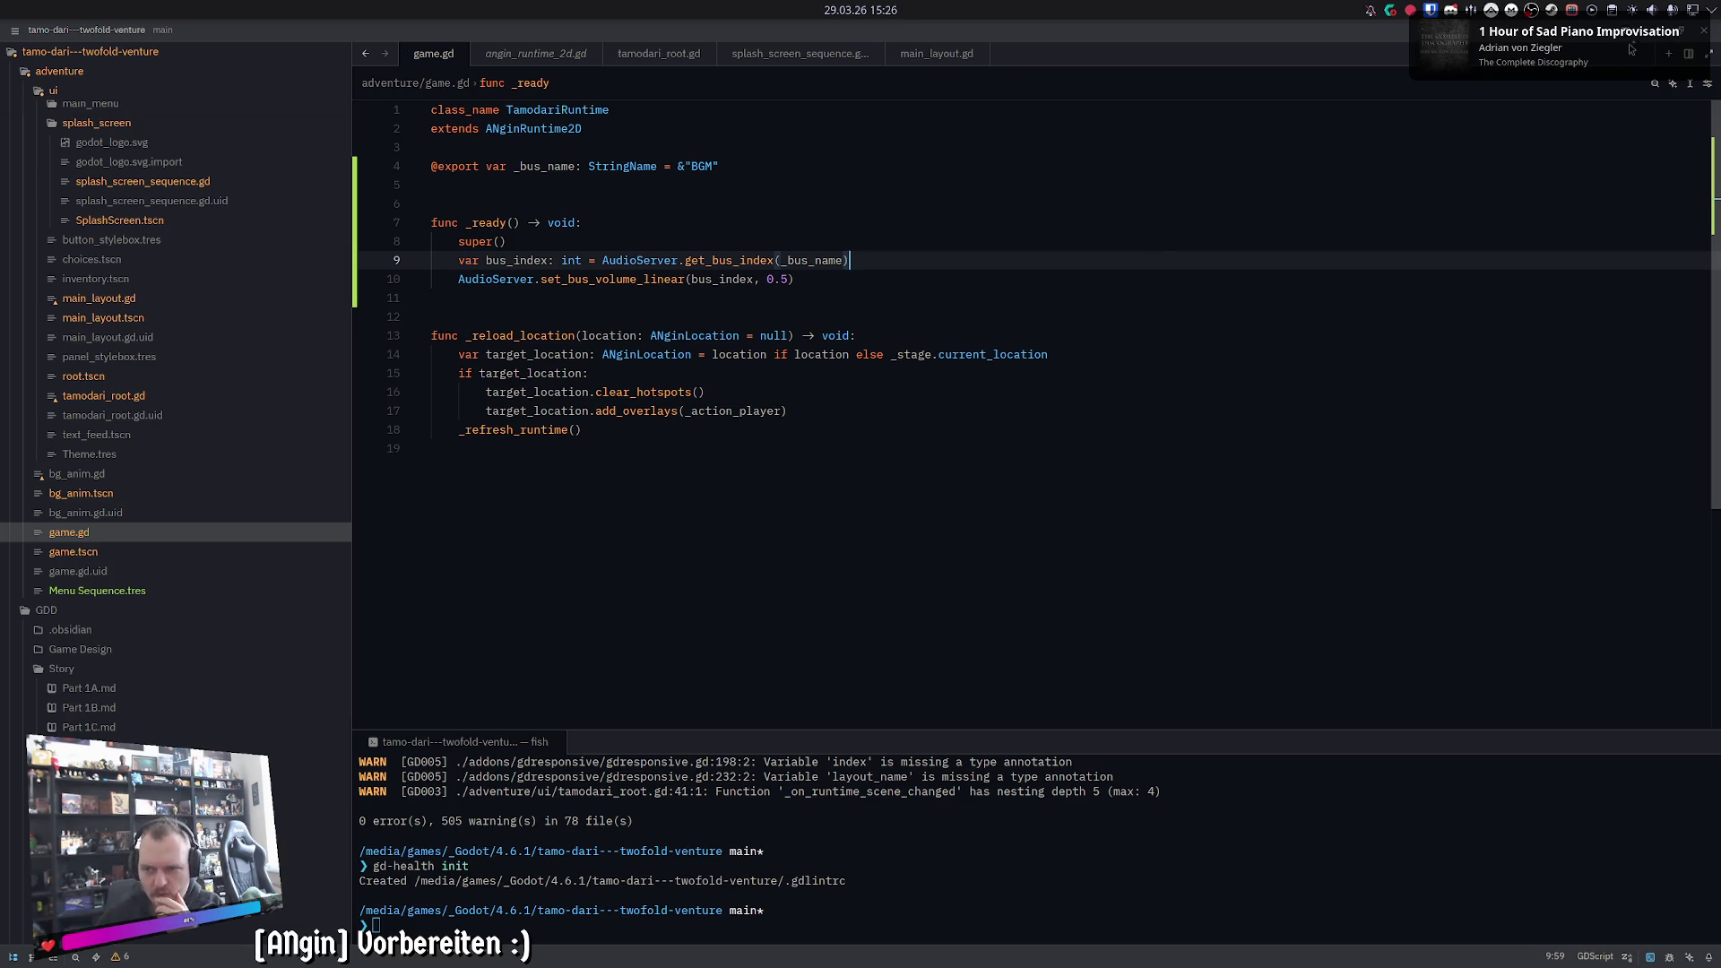
{"action": "key", "text": "alt+Tab"}
{"action": "key", "text": "alt+Tab"}
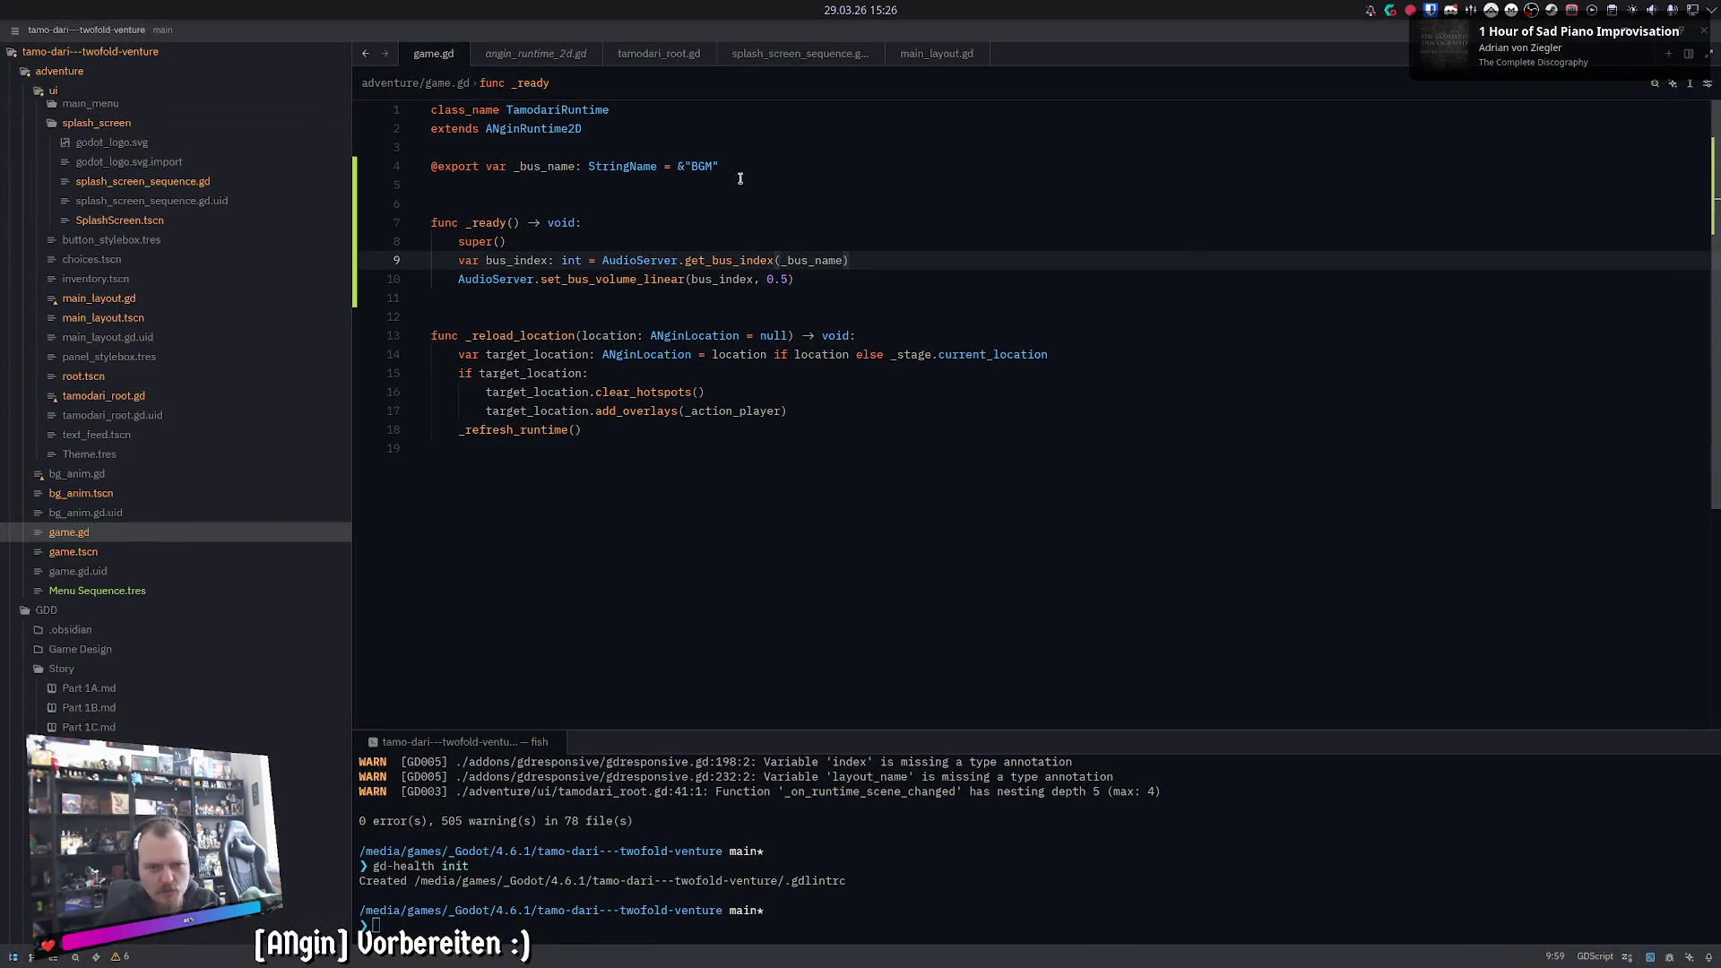
{"action": "left_click", "coordinate": [742, 167]}
{"action": "key", "text": "Return"}
{"action": "type", "text": "@export var "}
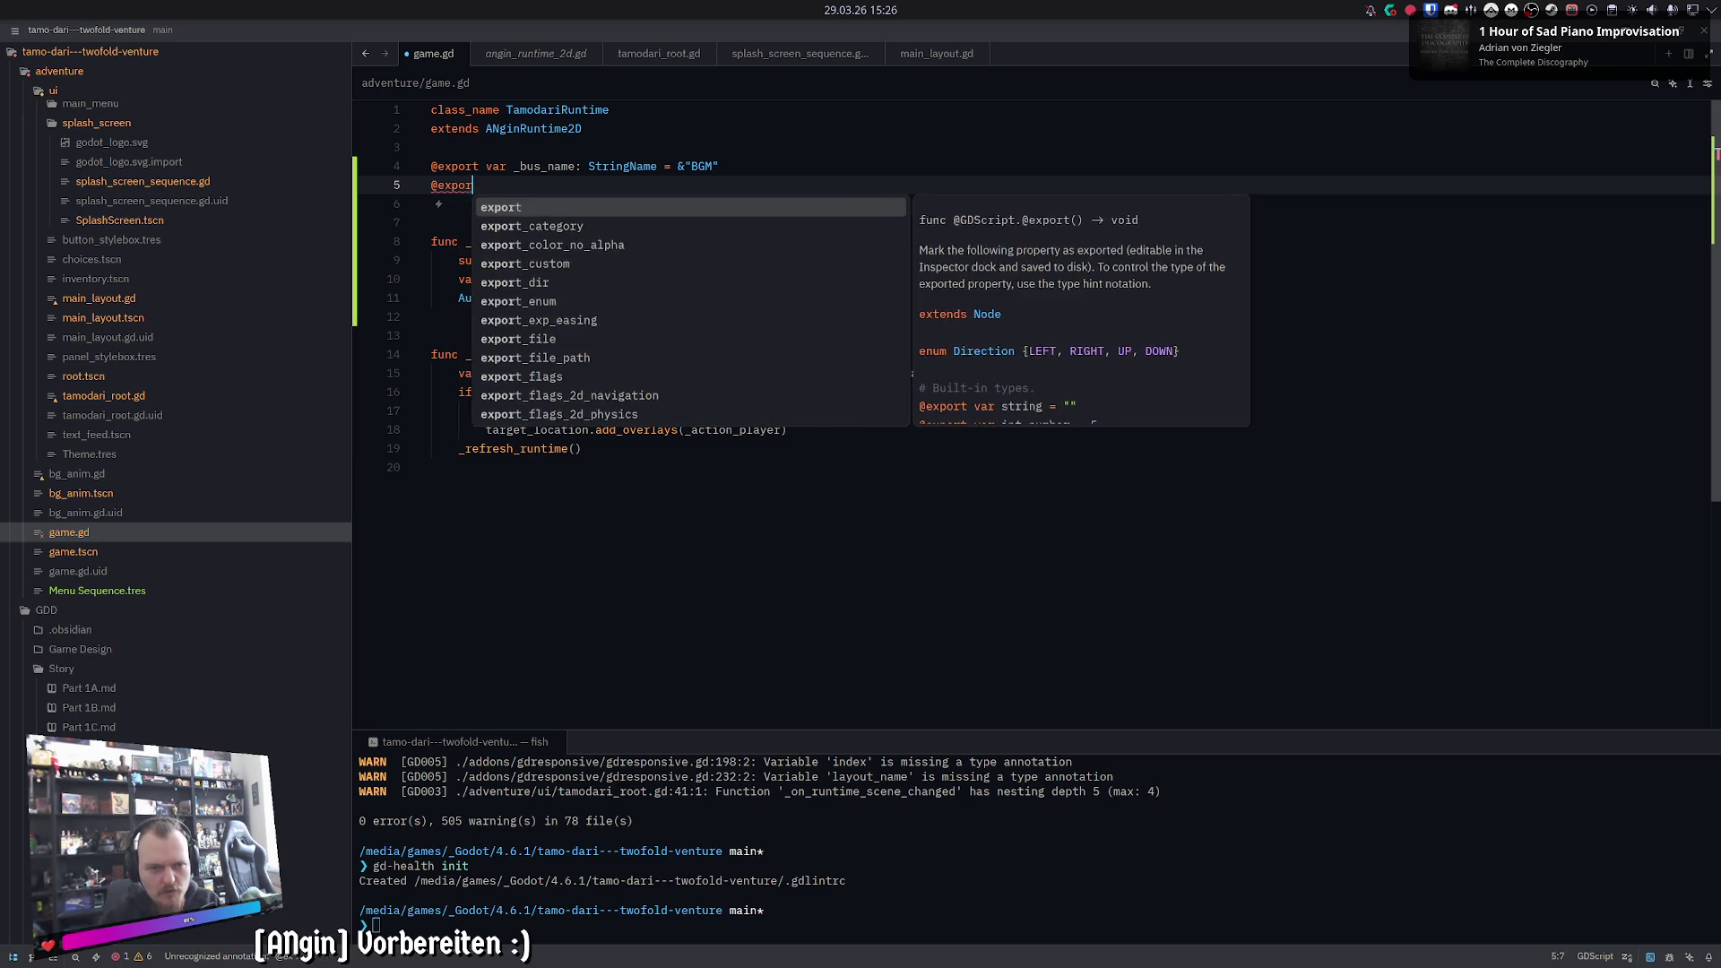
{"action": "type", "text": "_"}
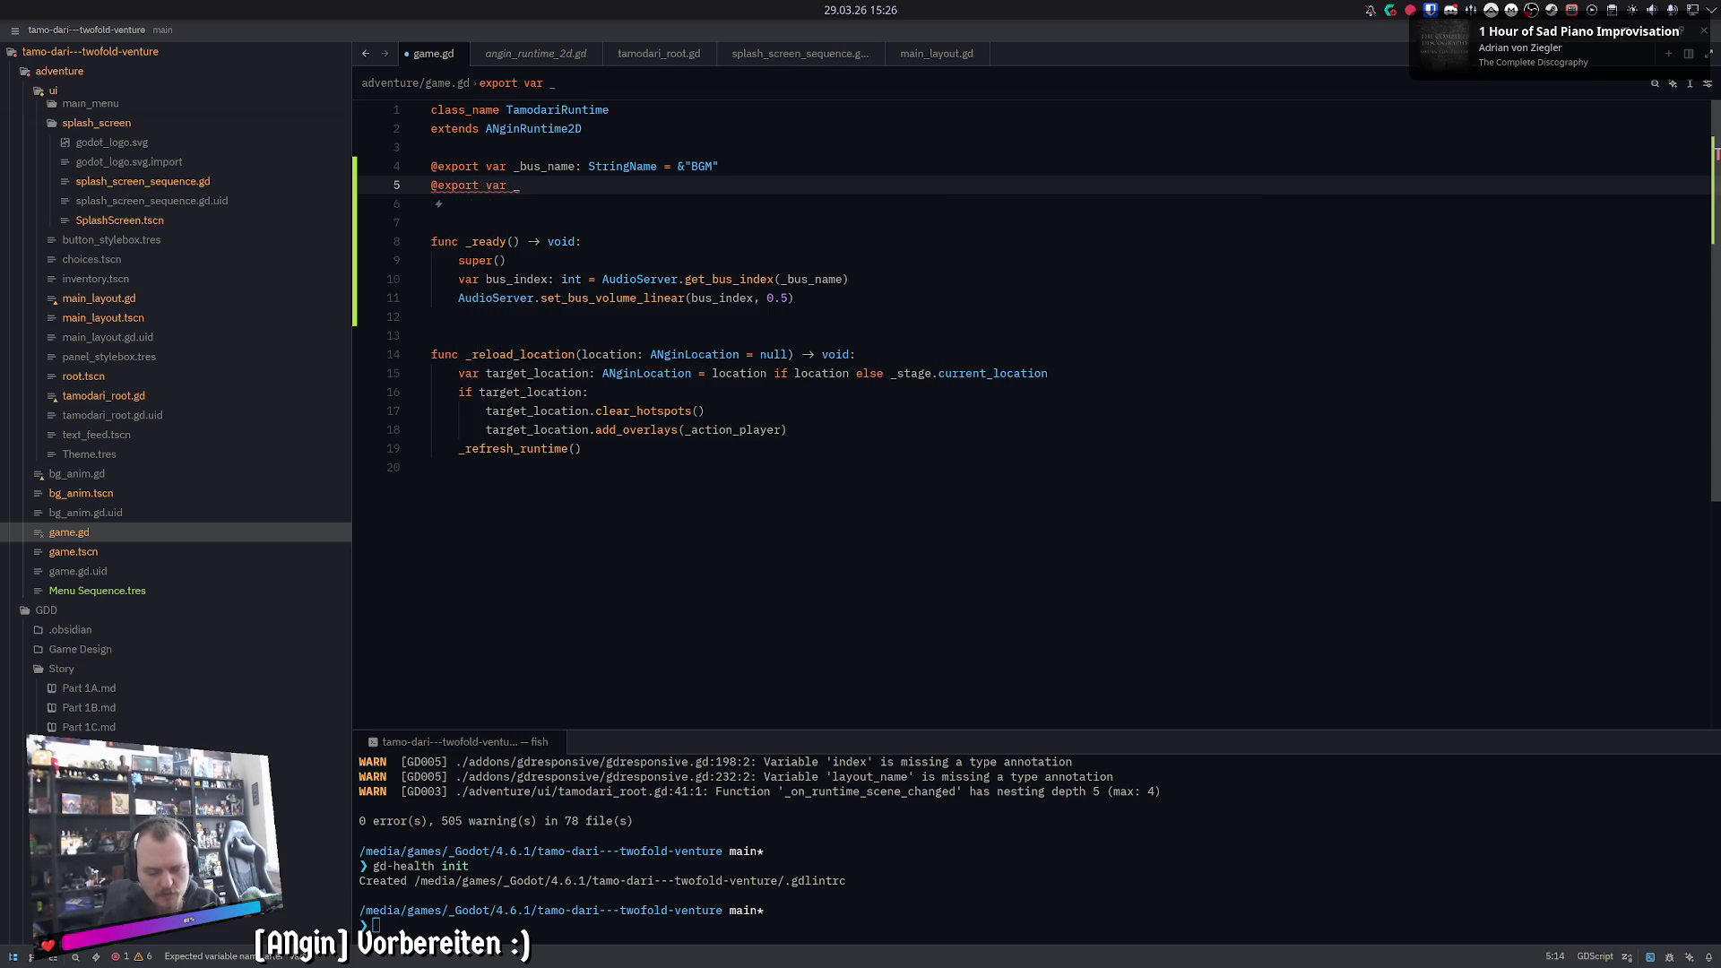
{"action": "type", "text": "default_volume"}
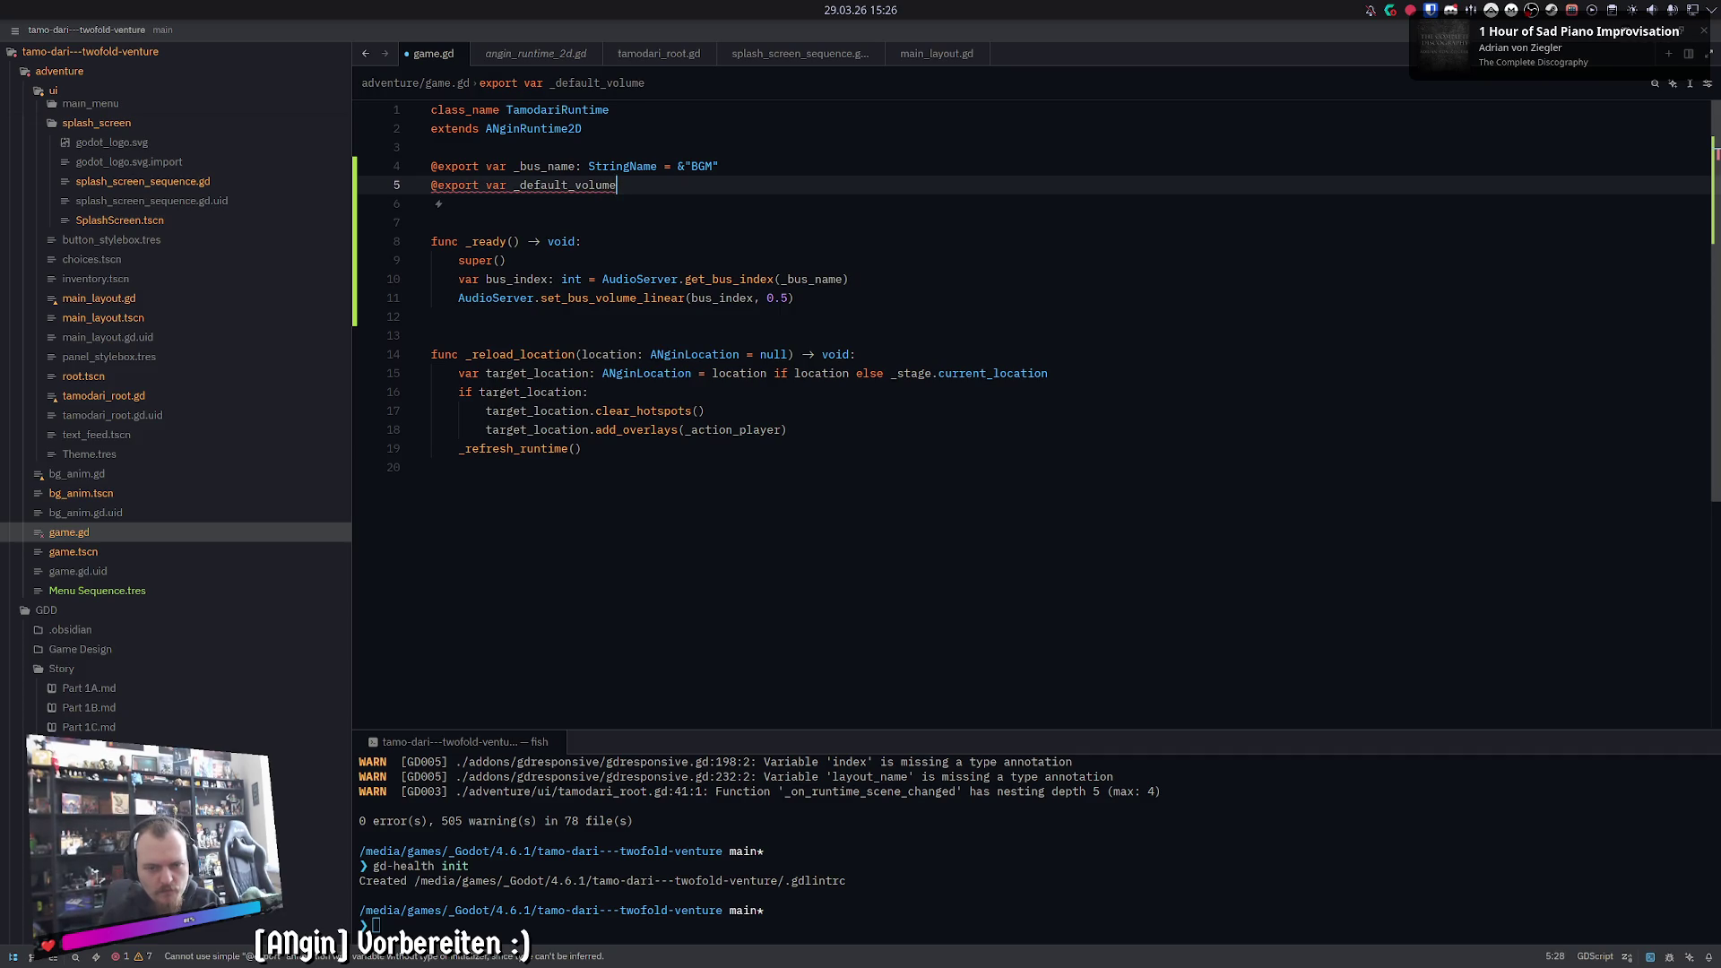
{"action": "type", "text": ": float = 0.5"}
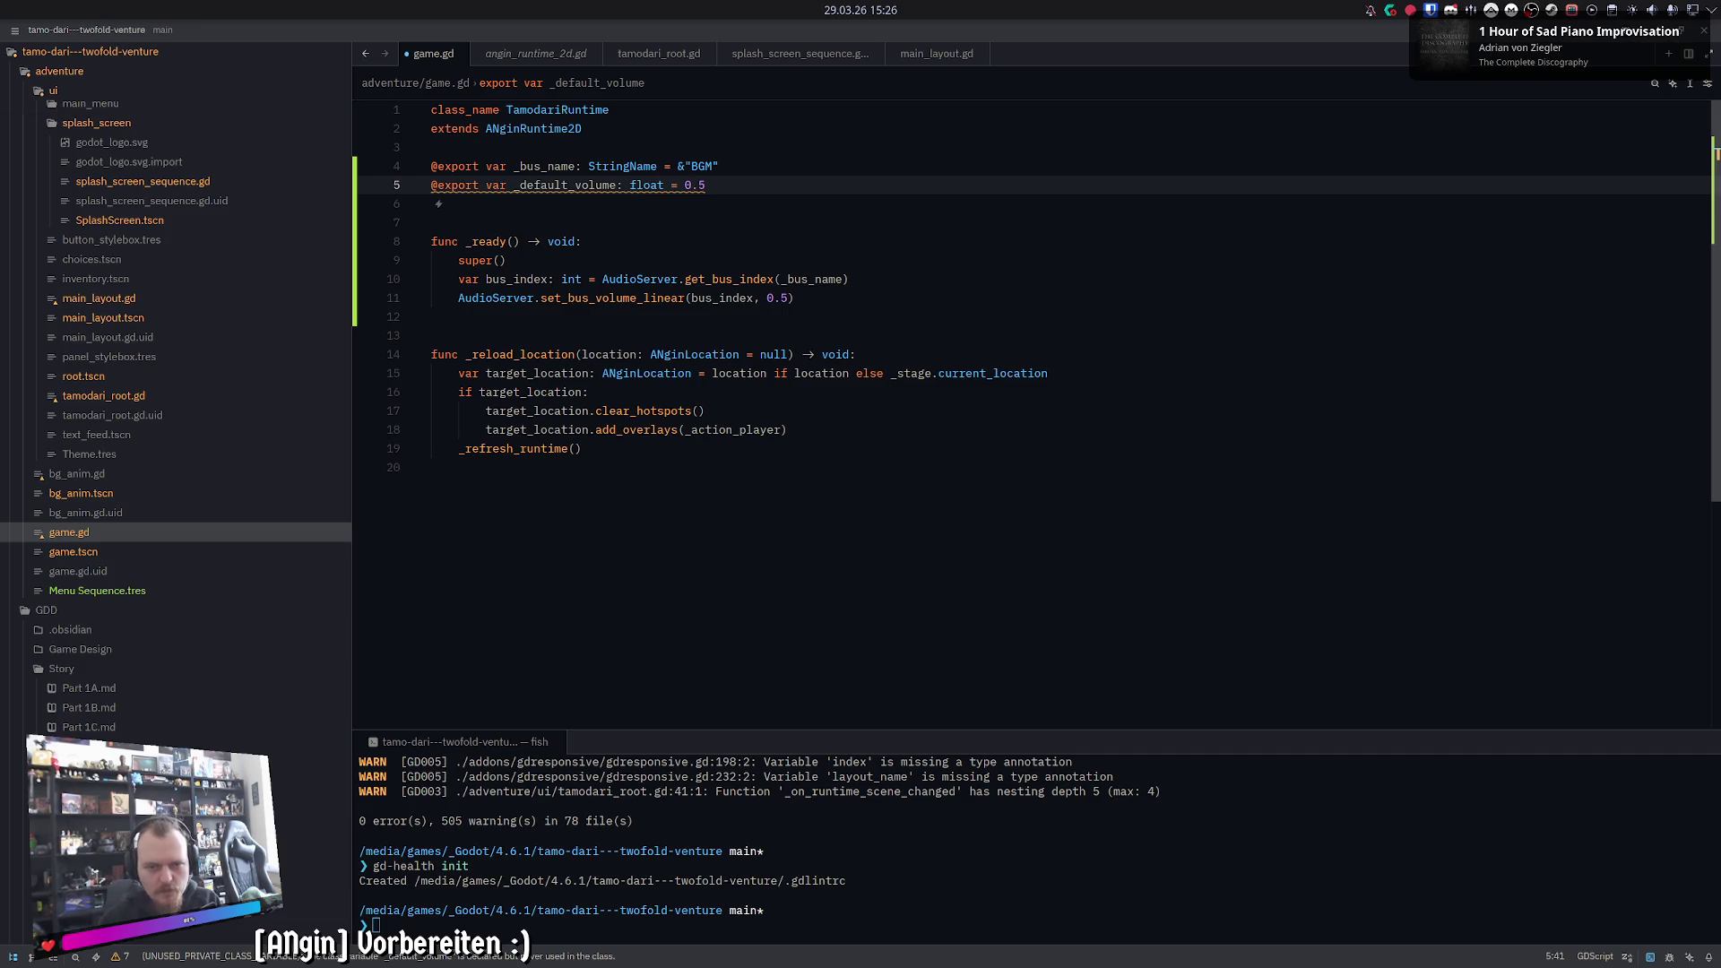
Replace the 0.5 in the bus volume call on line 11 with _default_volume, then return to Godot.
{"action": "double_click", "coordinate": [785, 298]}
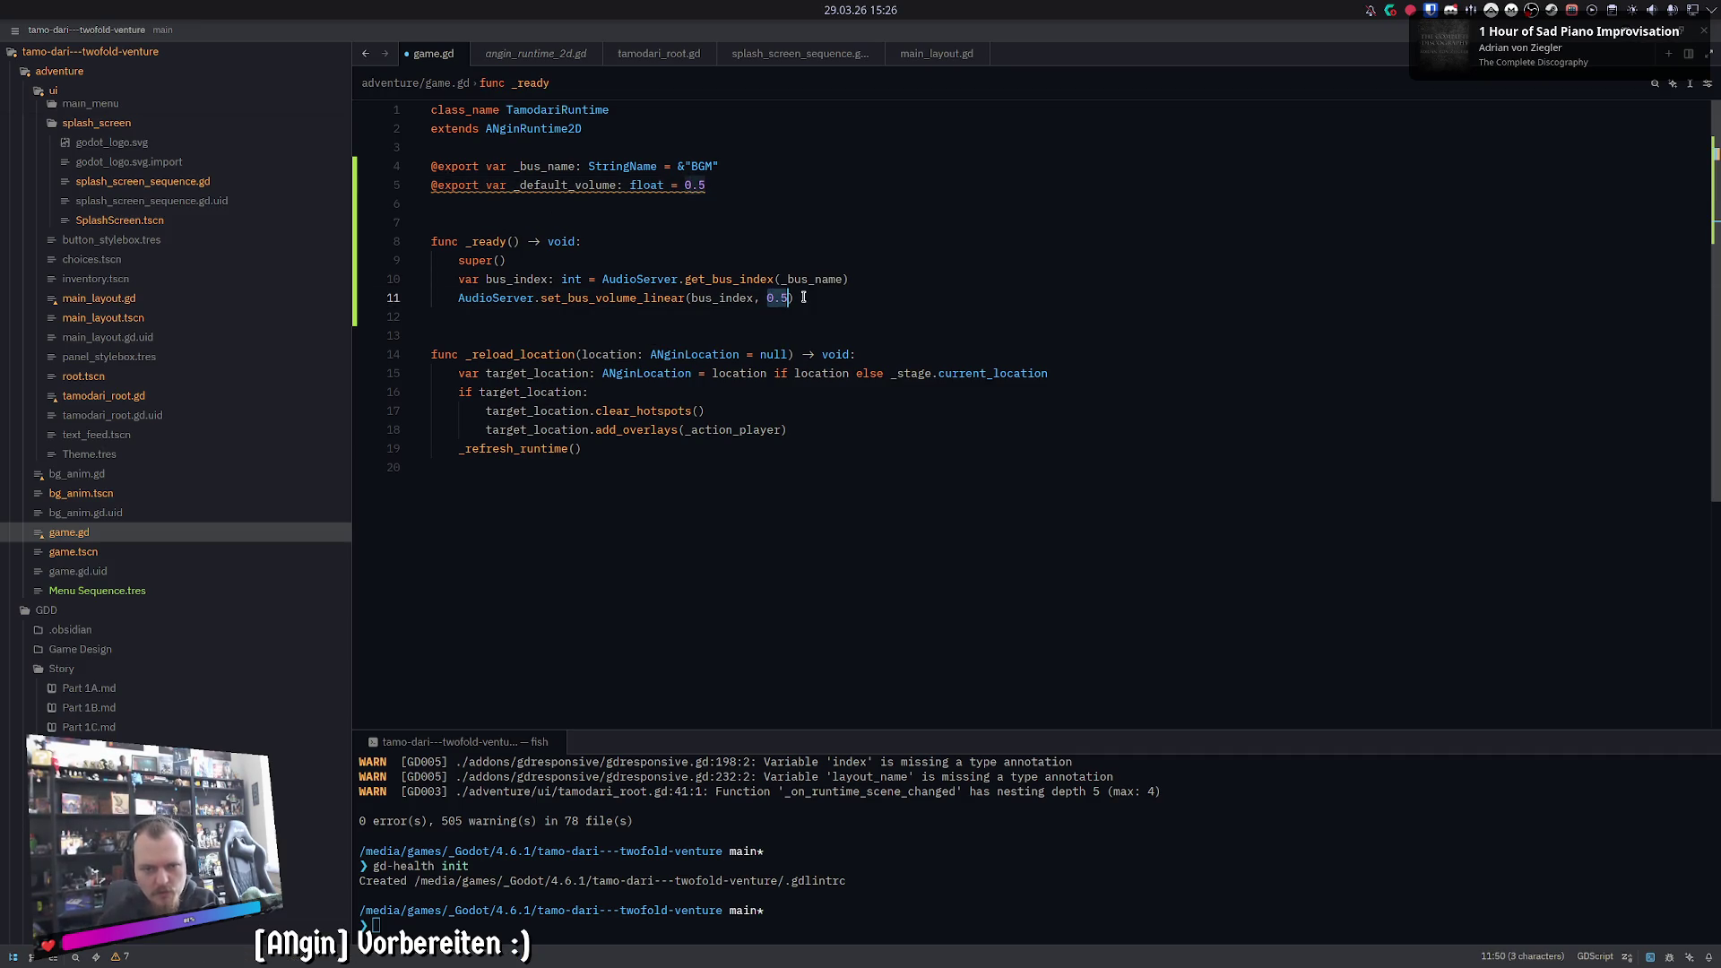
{"action": "type", "text": "_defau"}
{"action": "key", "text": "Return"}
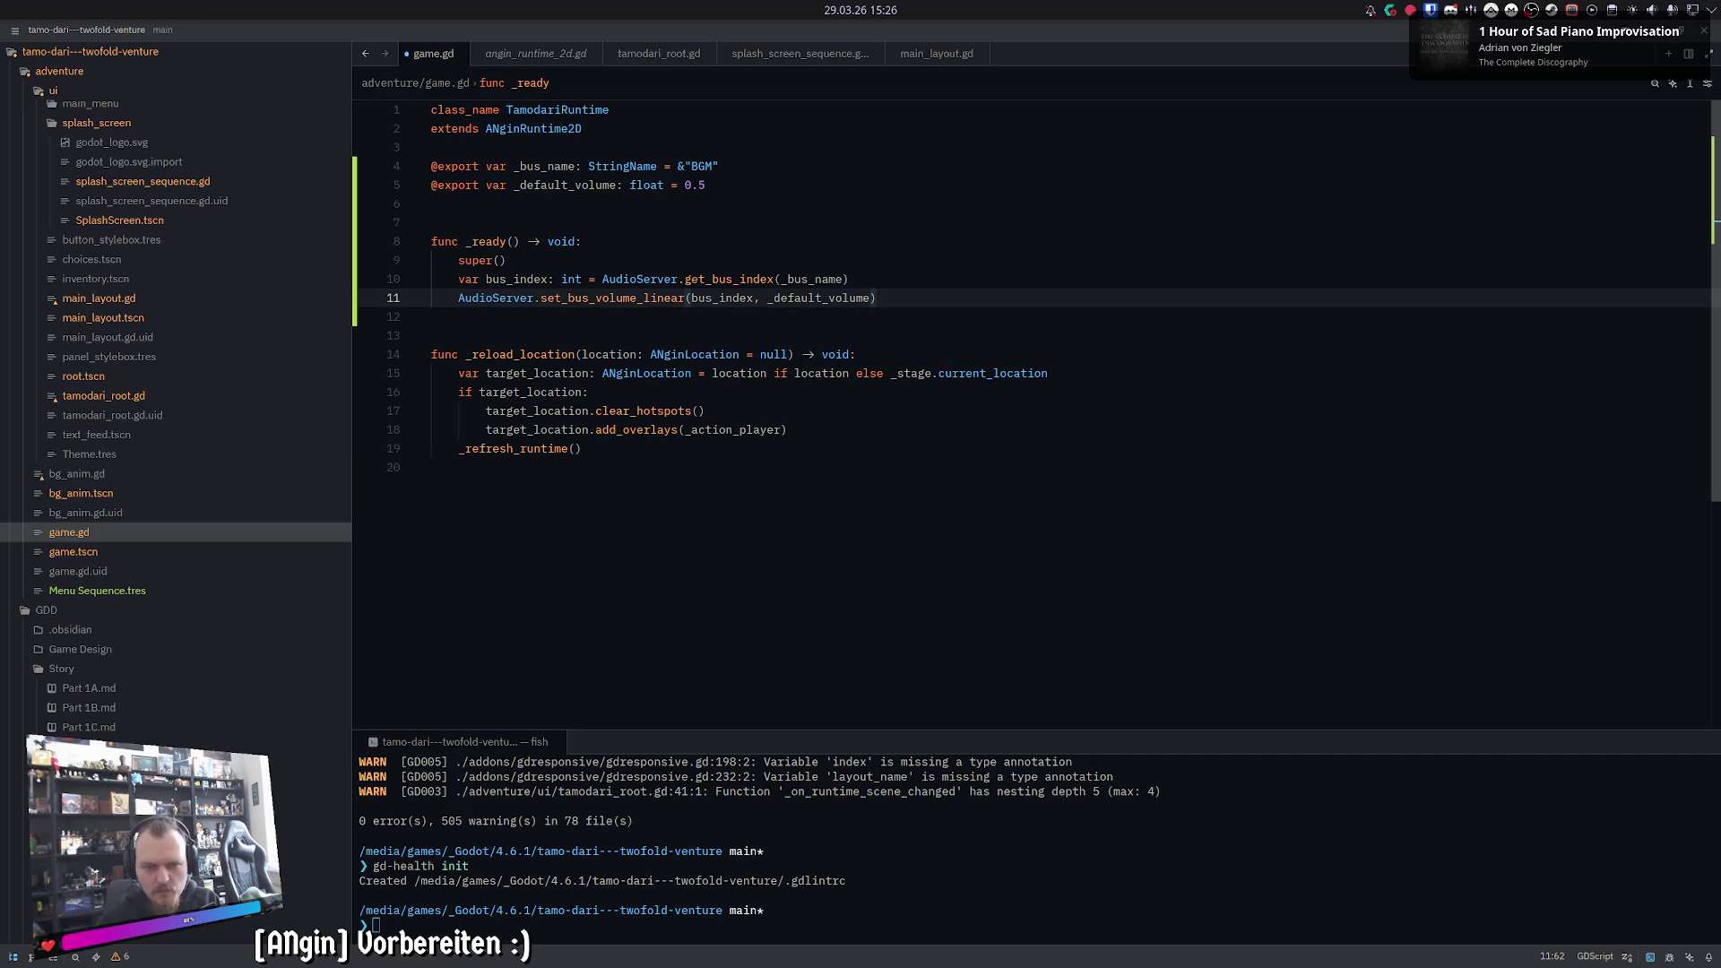
{"action": "key", "text": "alt+Tab"}
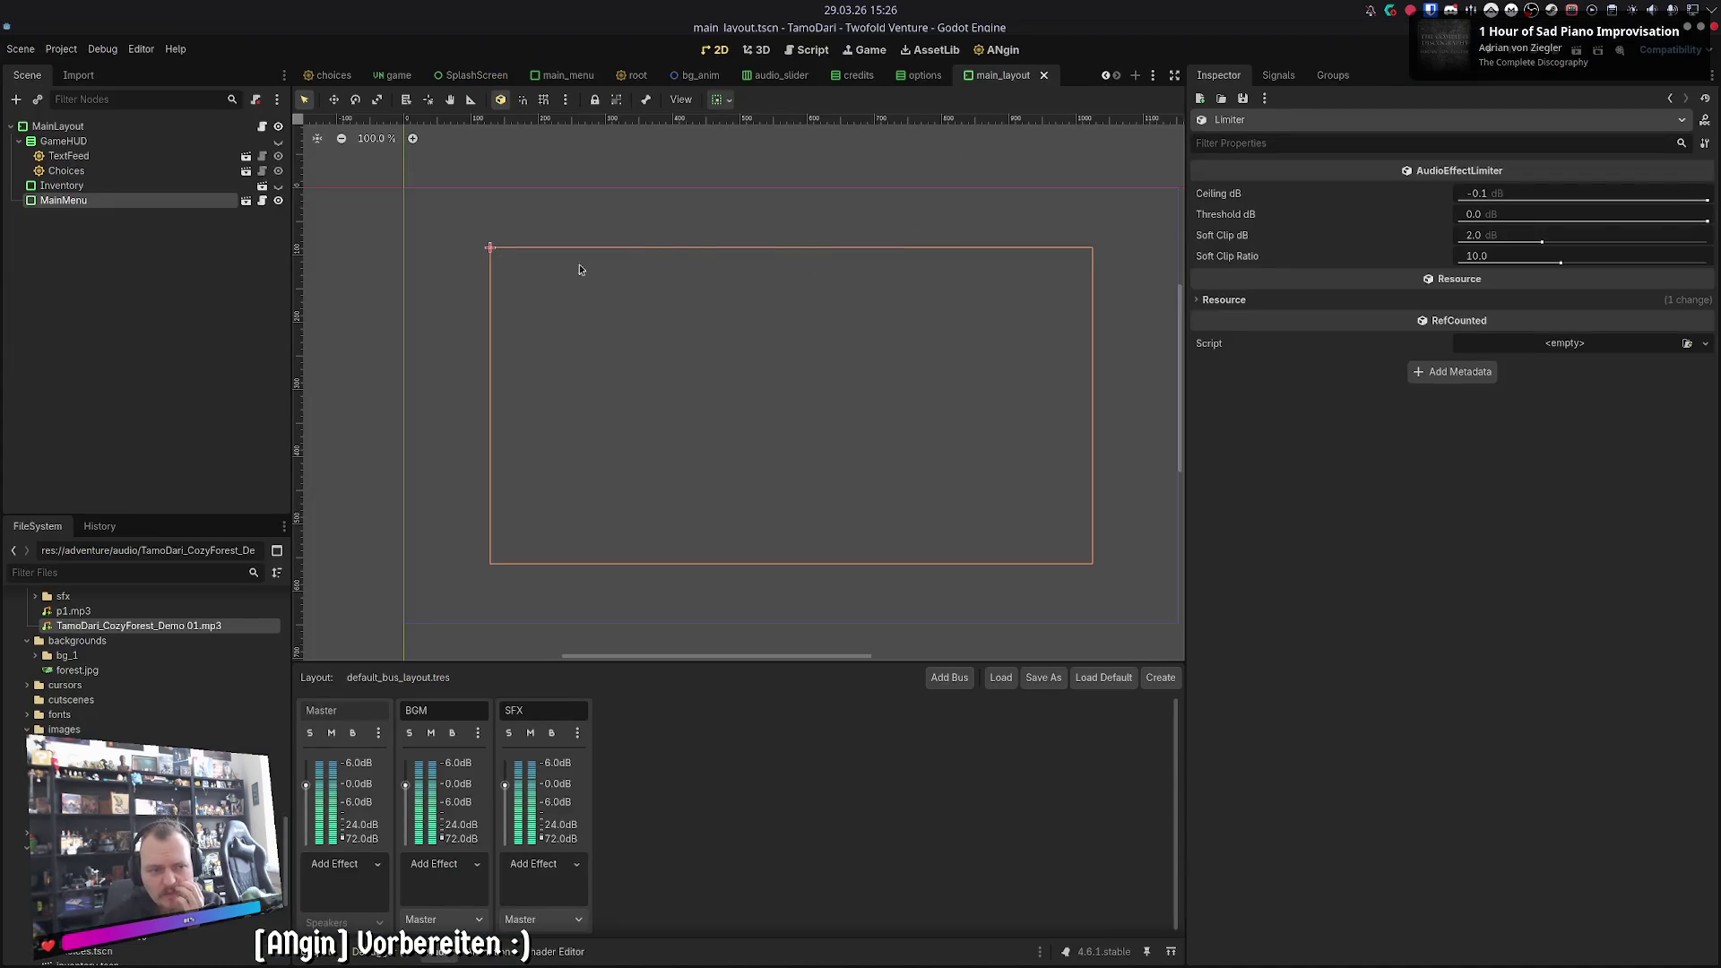
Create a new resource in the audio folder, searching 'audiostream' and choosing AudioStreamInteractive.
{"action": "scroll", "coordinate": [93, 699], "scroll_direction": "up", "scroll_amount": 3}
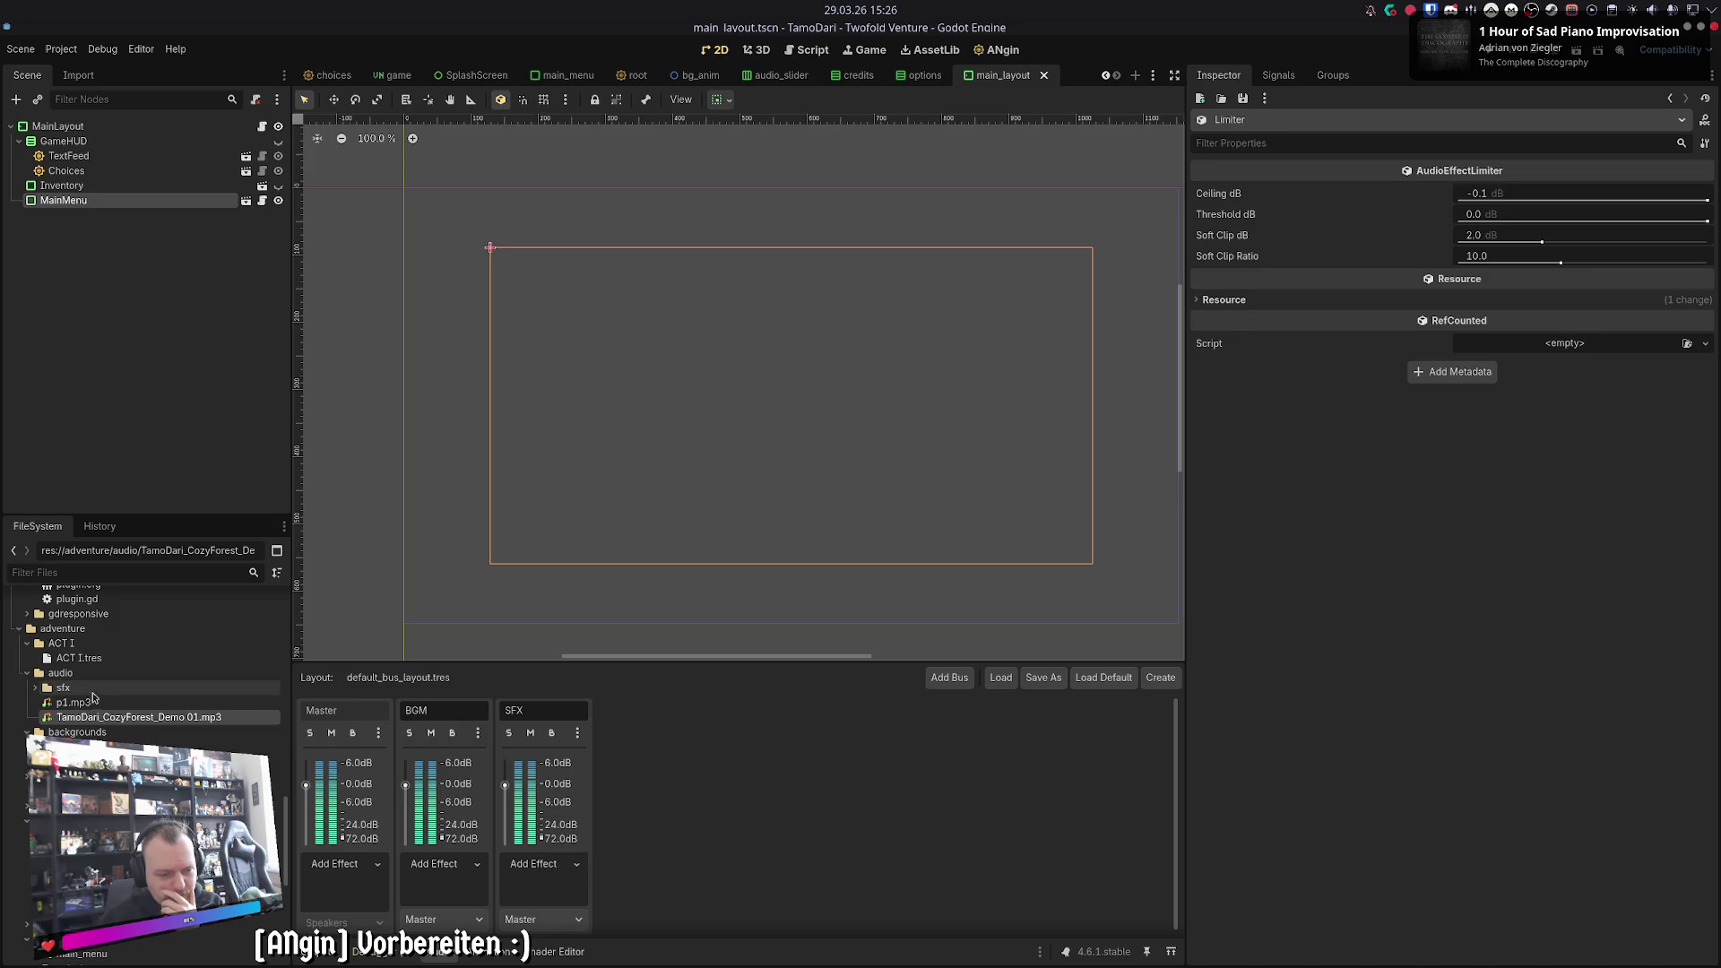
{"action": "right_click", "coordinate": [87, 678]}
{"action": "mouse_move", "coordinate": [176, 468]}
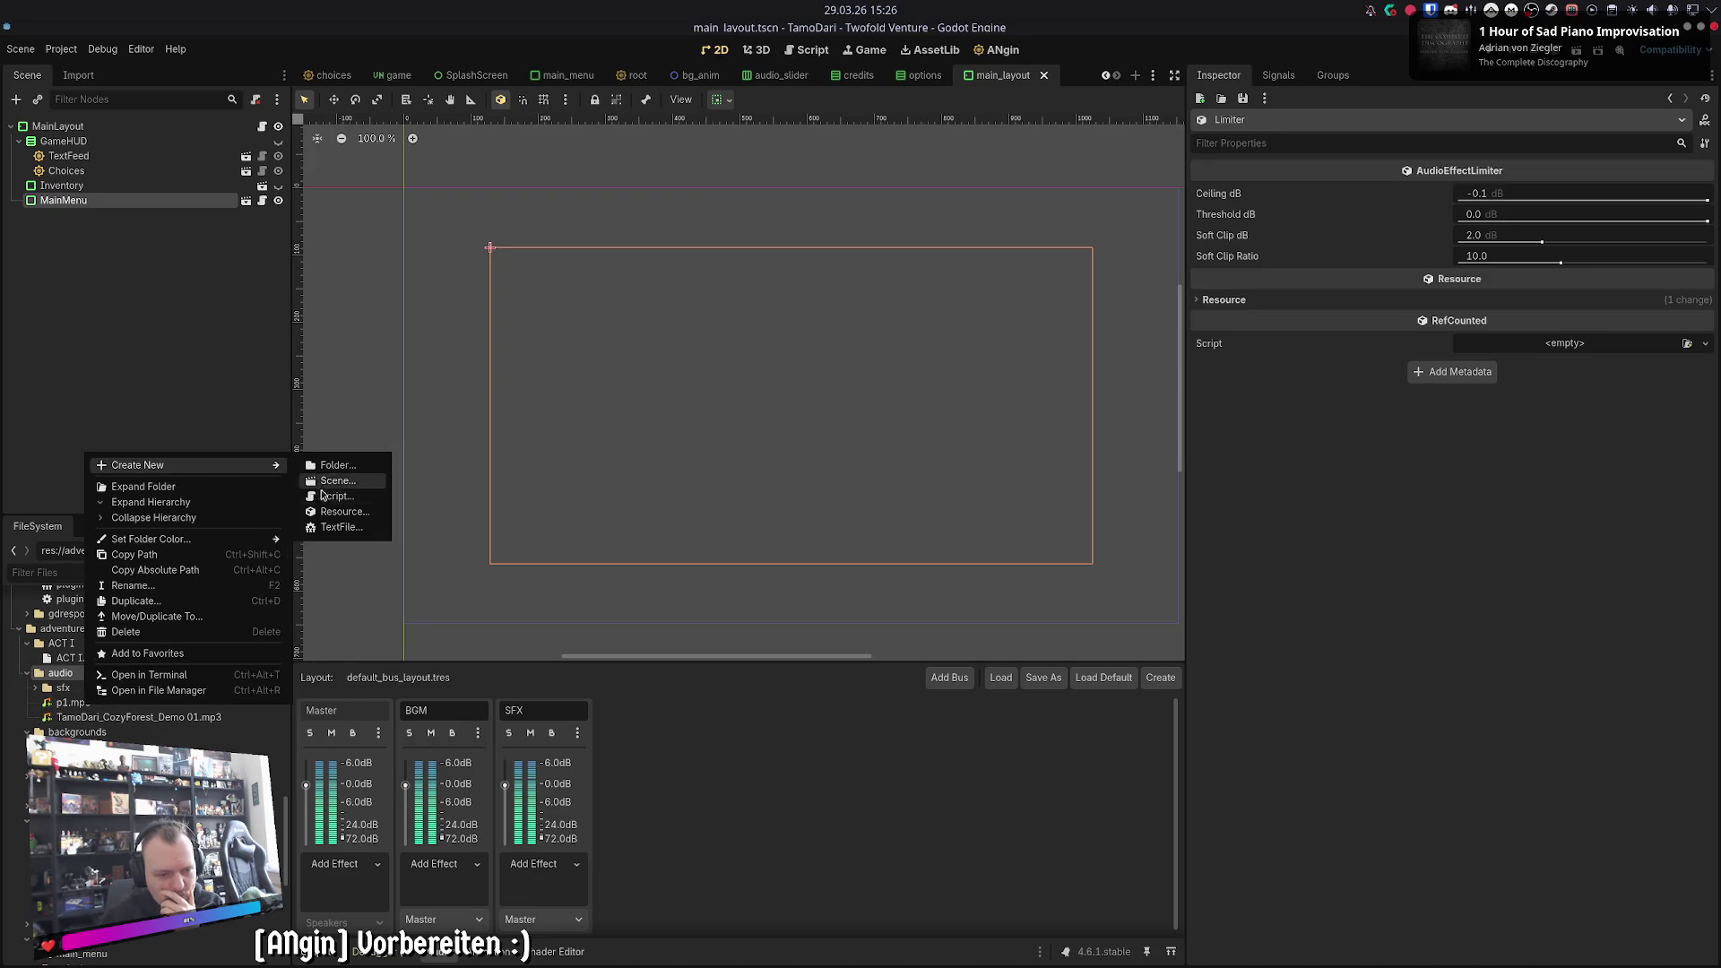
{"action": "left_click", "coordinate": [323, 510]}
{"action": "type", "text": "audiostream"}
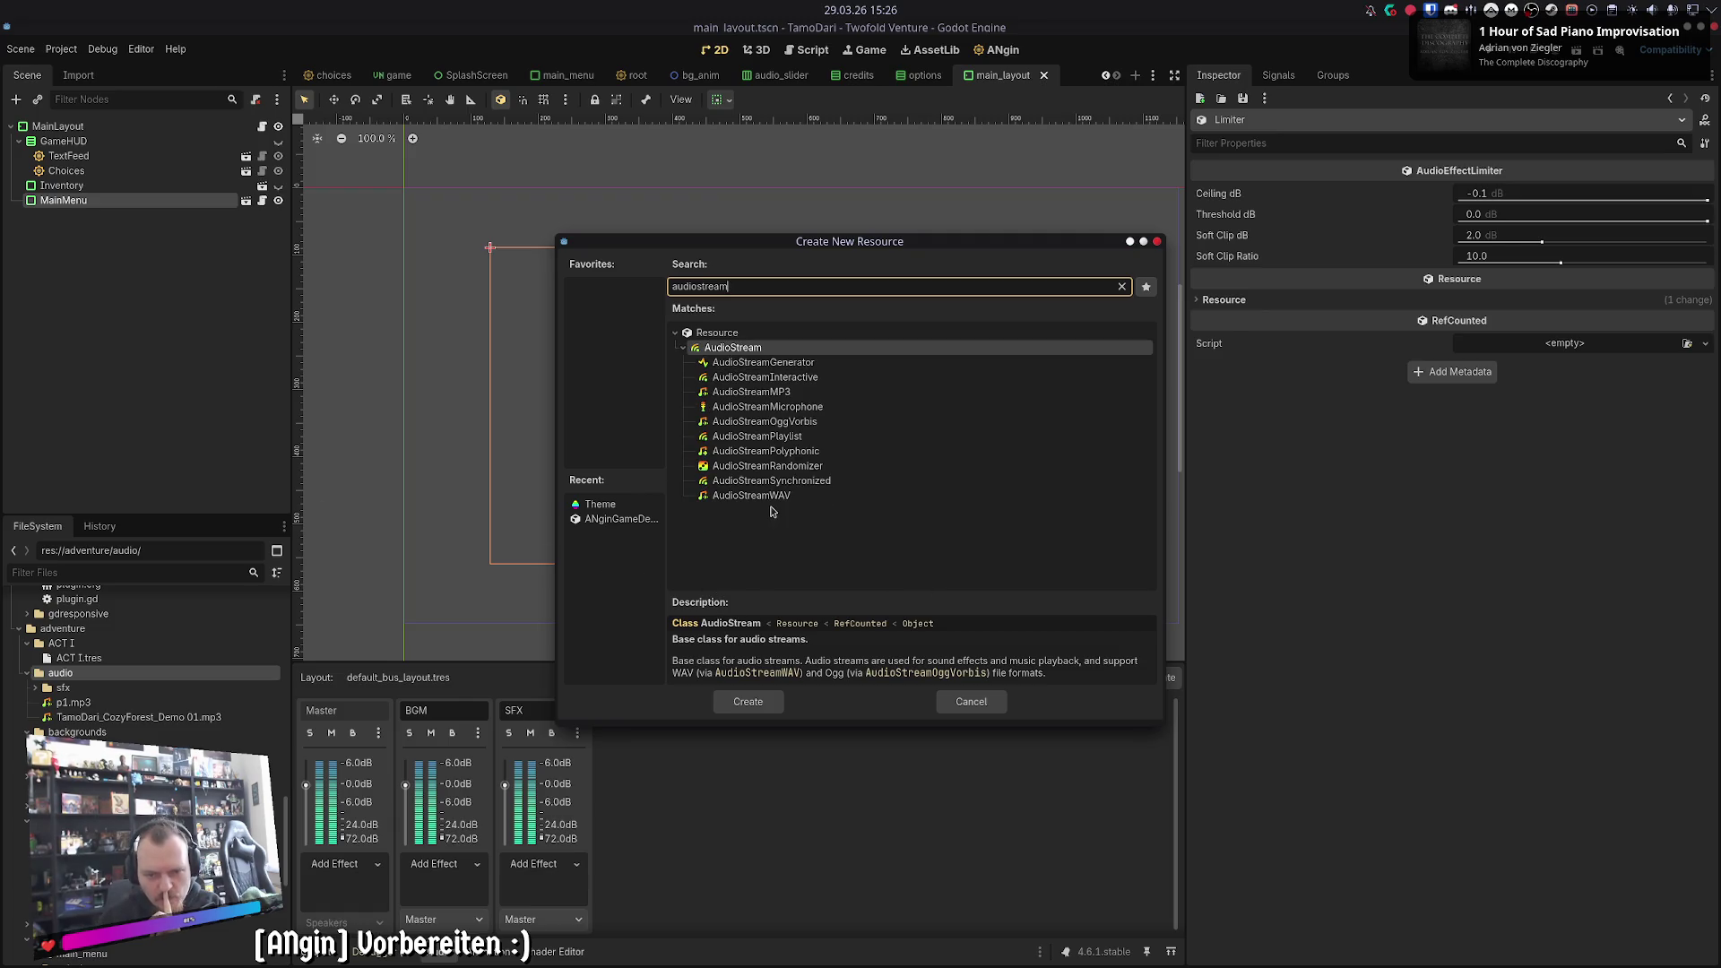
{"action": "left_click", "coordinate": [765, 376]}
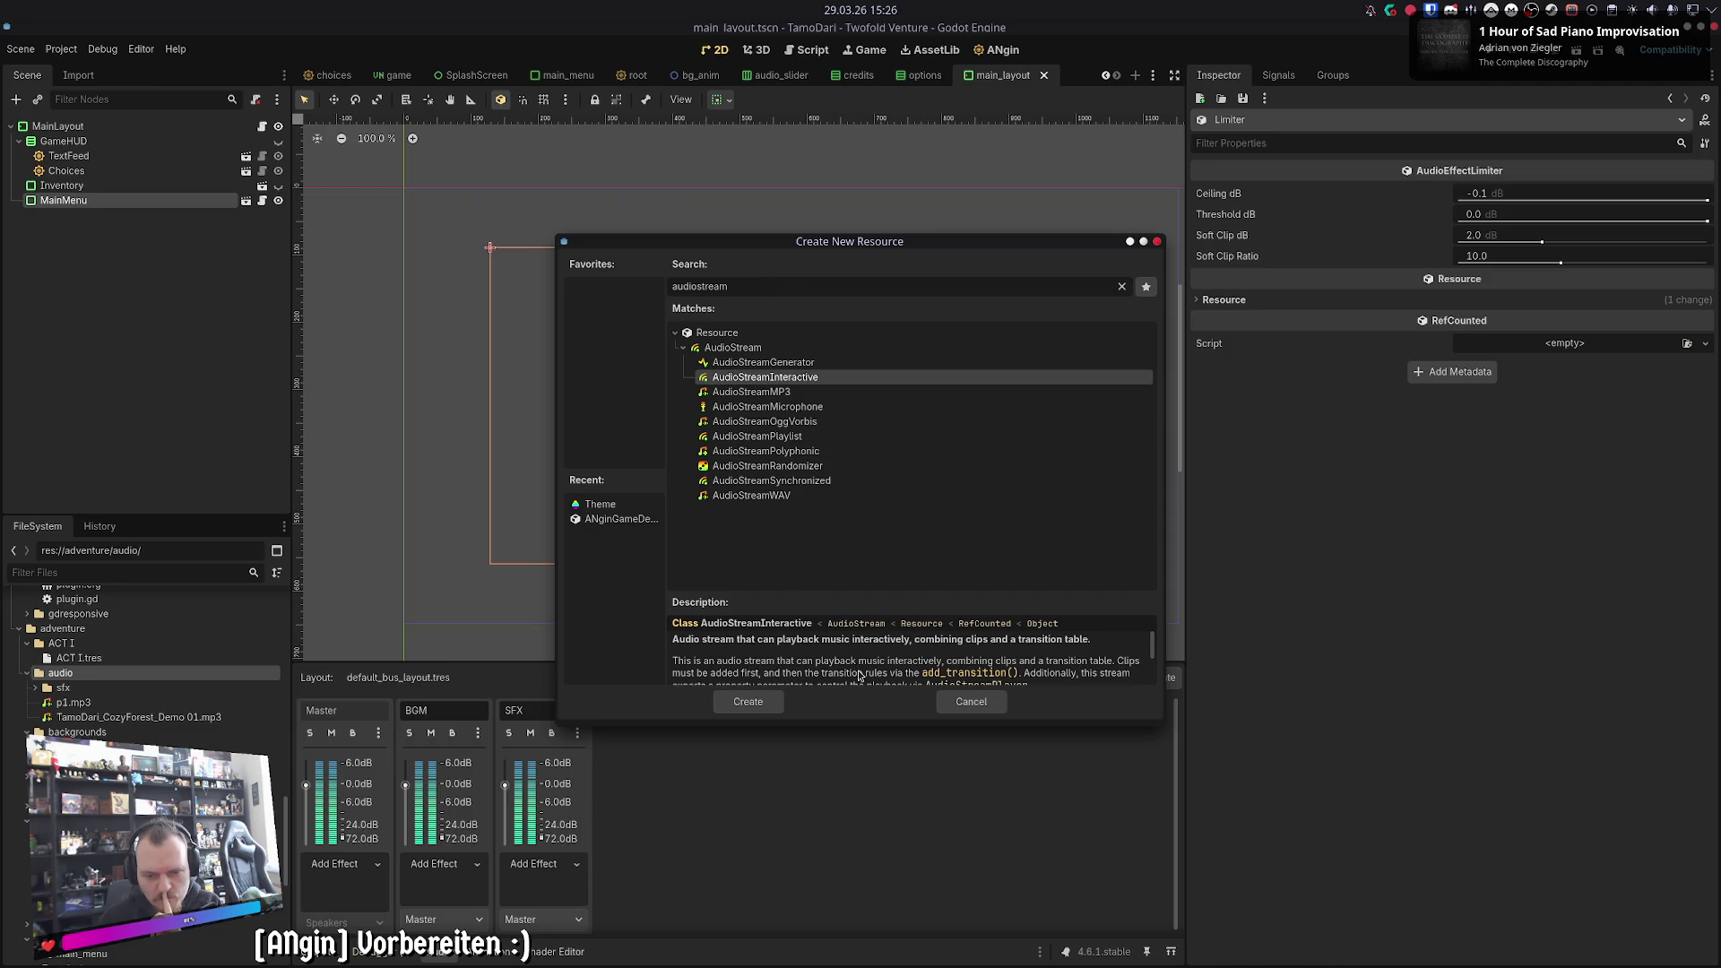
{"action": "scroll", "coordinate": [858, 676], "scroll_direction": "down", "scroll_amount": 2}
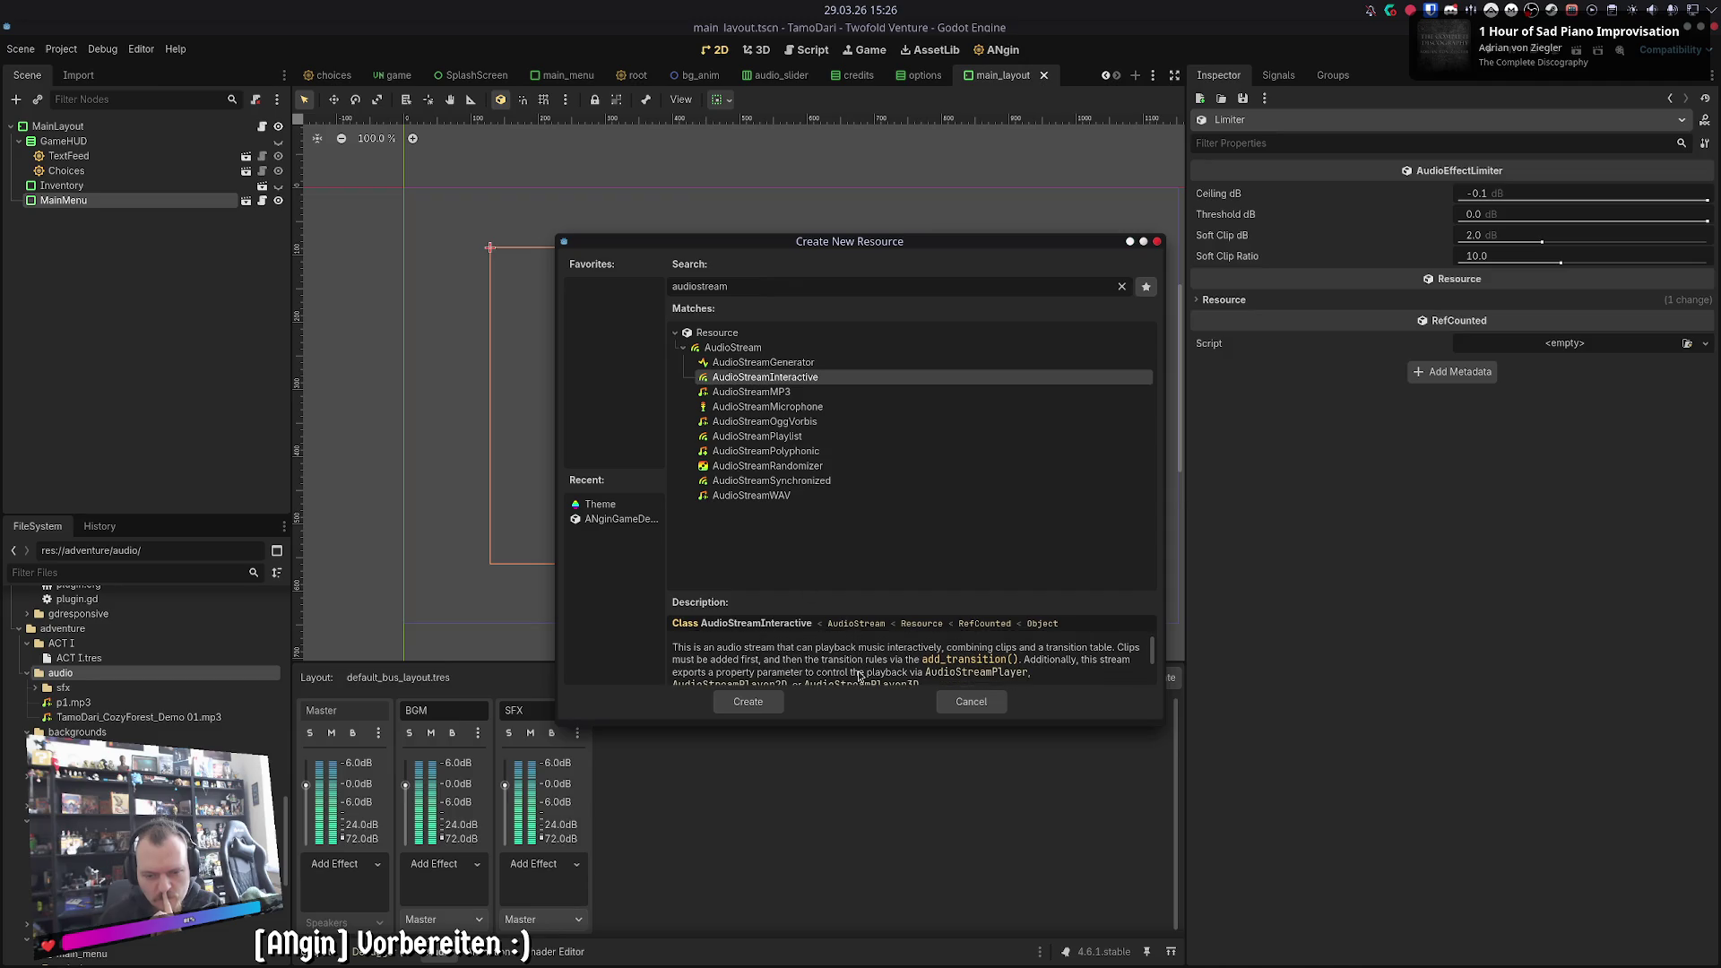
{"action": "scroll", "coordinate": [858, 676], "scroll_direction": "down", "scroll_amount": 1}
{"action": "scroll", "coordinate": [858, 676], "scroll_direction": "down", "scroll_amount": 3}
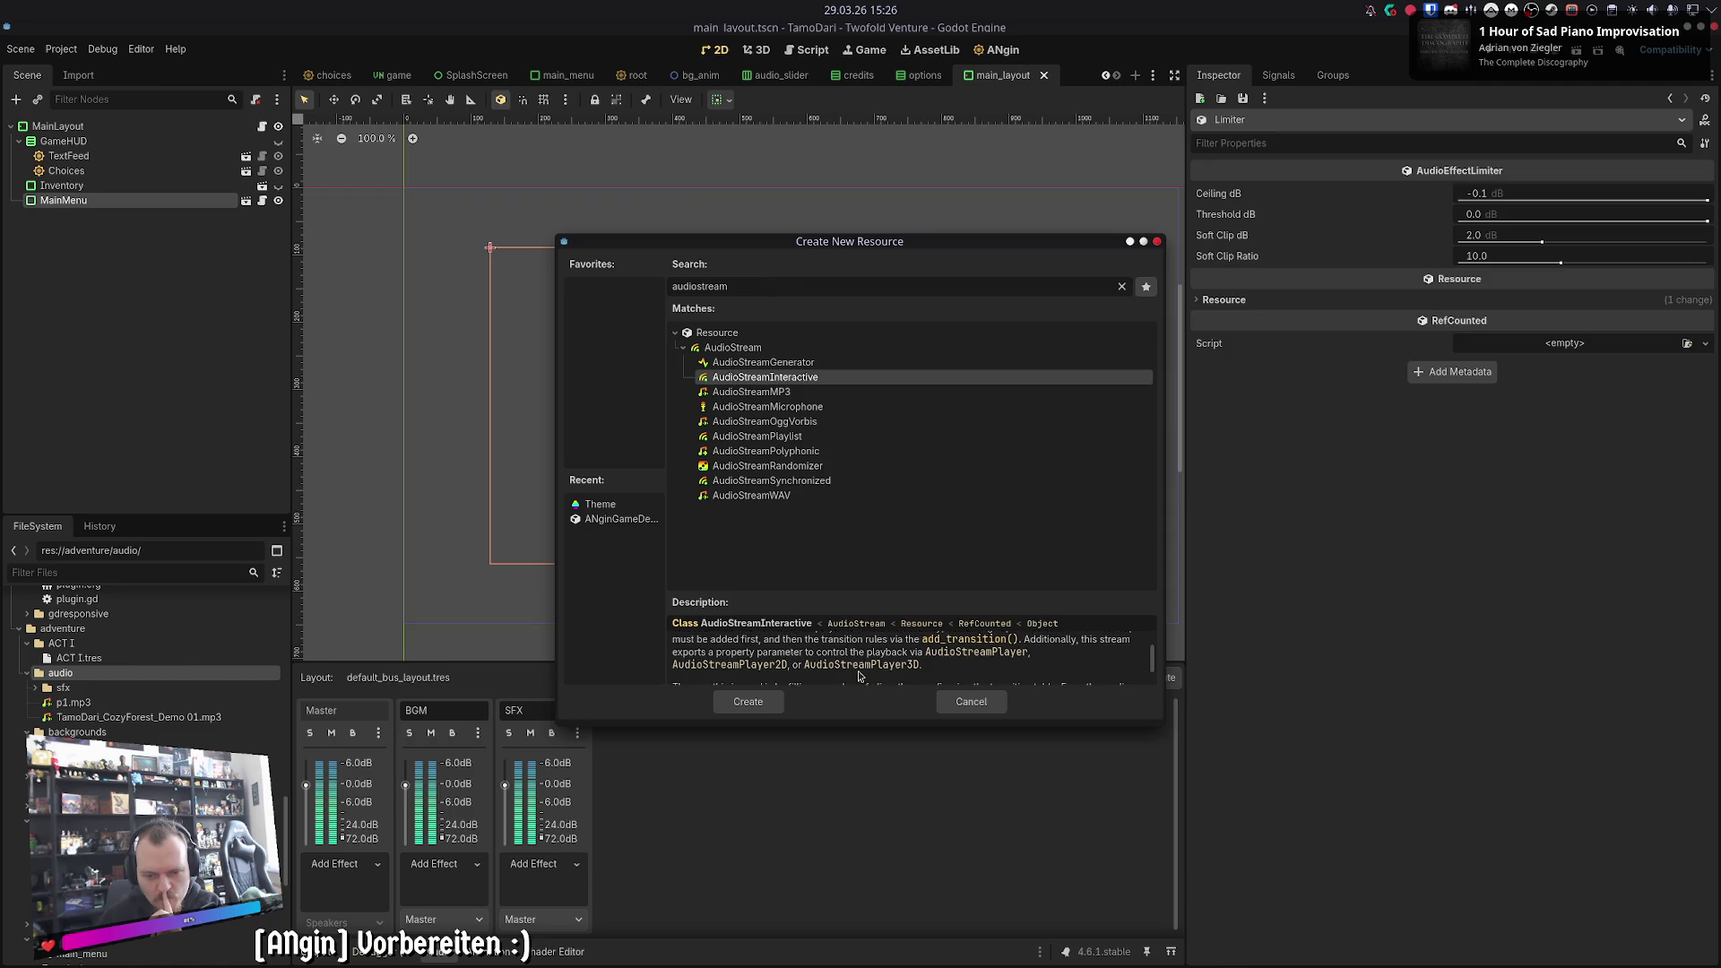
Save the stream as new_audio_stream_interactive.tres and add a clip holding the CozyForest demo MP3.
{"action": "left_click", "coordinate": [748, 702]}
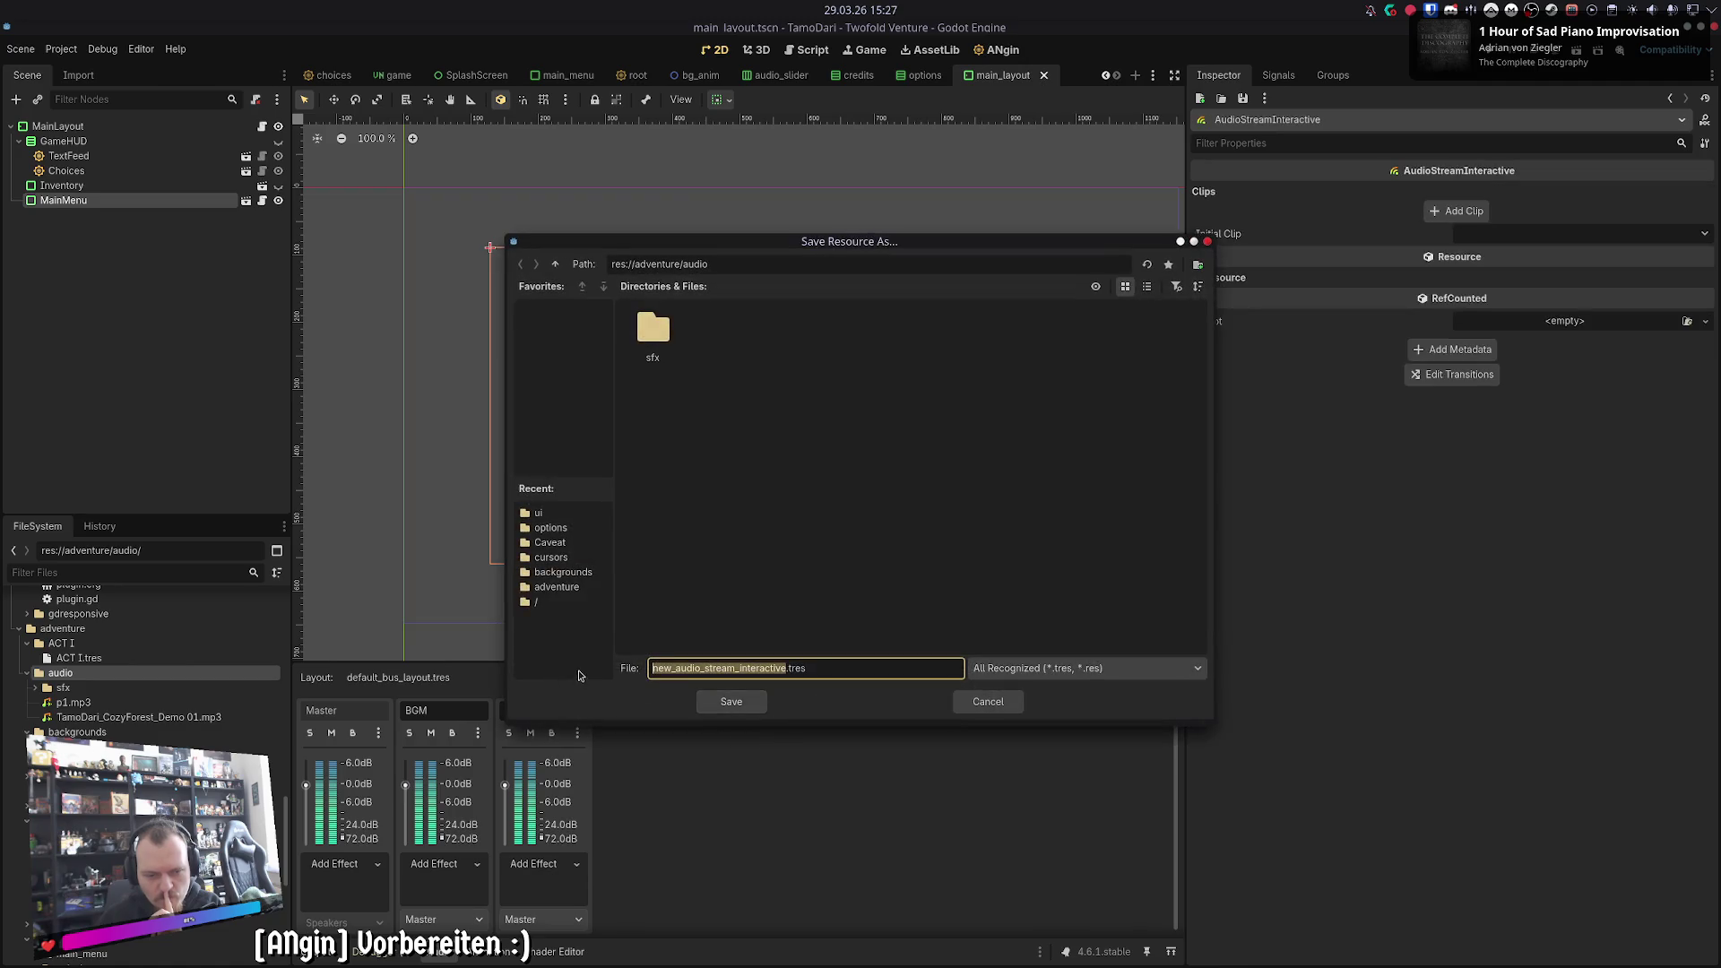
{"action": "left_click", "coordinate": [750, 697]}
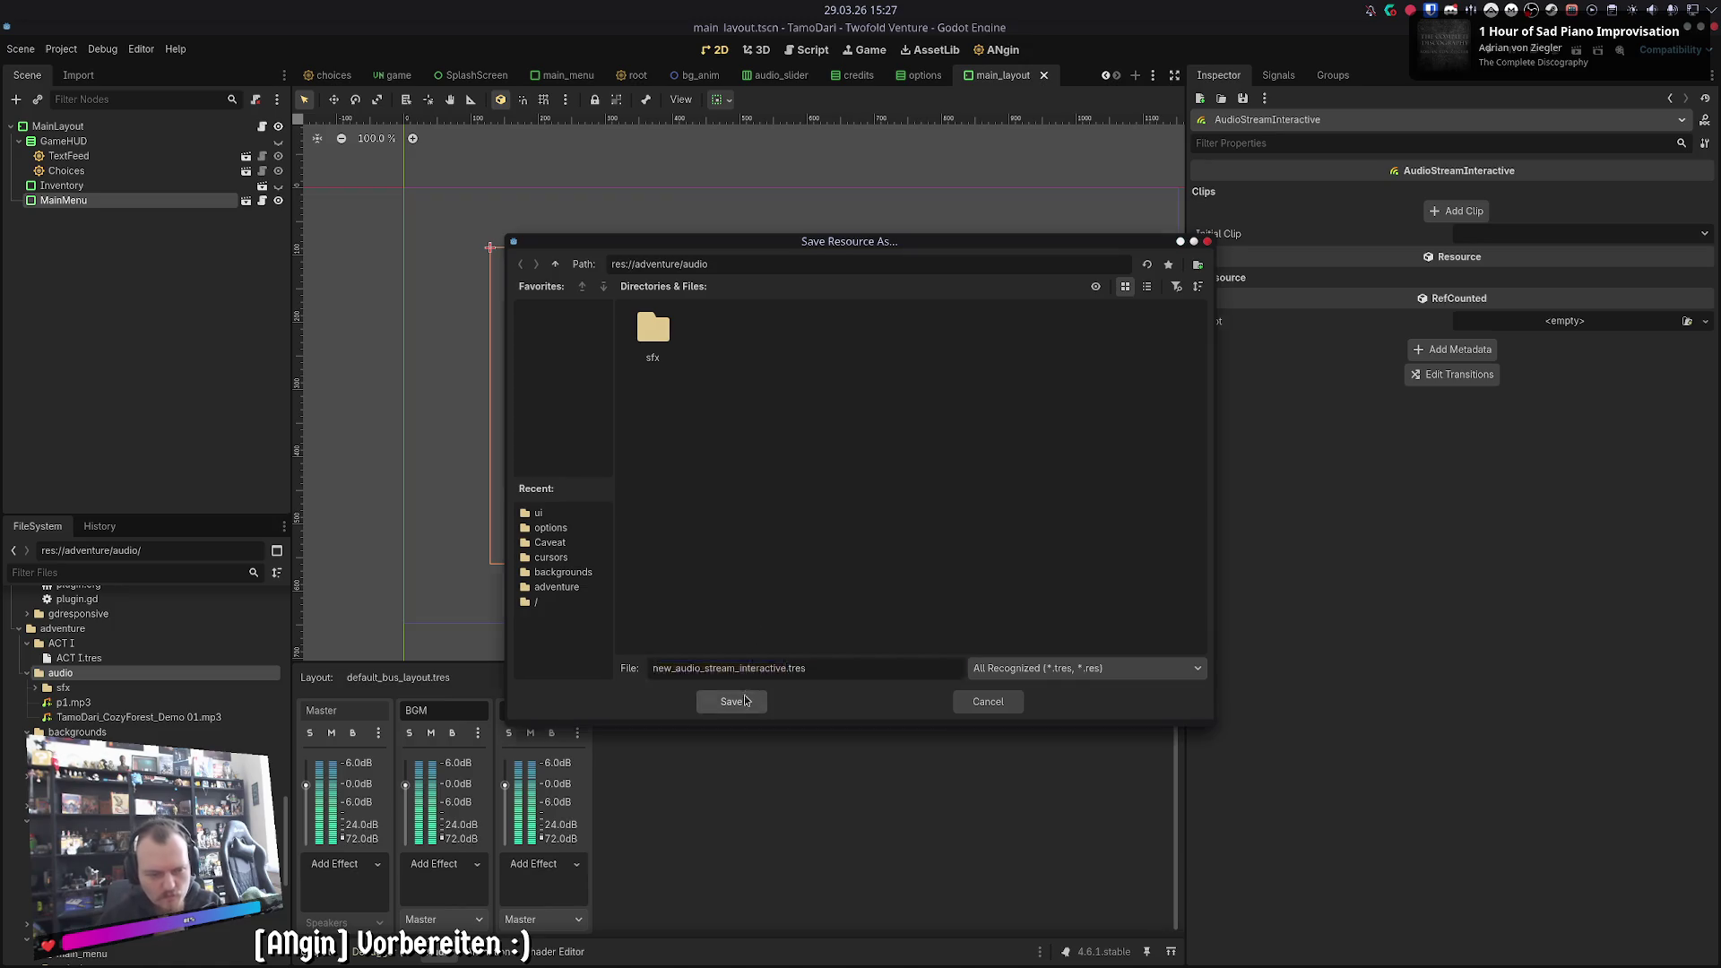
{"action": "left_click", "coordinate": [1457, 211]}
{"action": "mouse_move", "coordinate": [148, 737]}
{"action": "left_mouse_down"}
{"action": "mouse_move", "coordinate": [1560, 235]}
{"action": "mouse_move", "coordinate": [1667, 233]}
{"action": "mouse_move", "coordinate": [1569, 236]}
{"action": "left_mouse_up"}
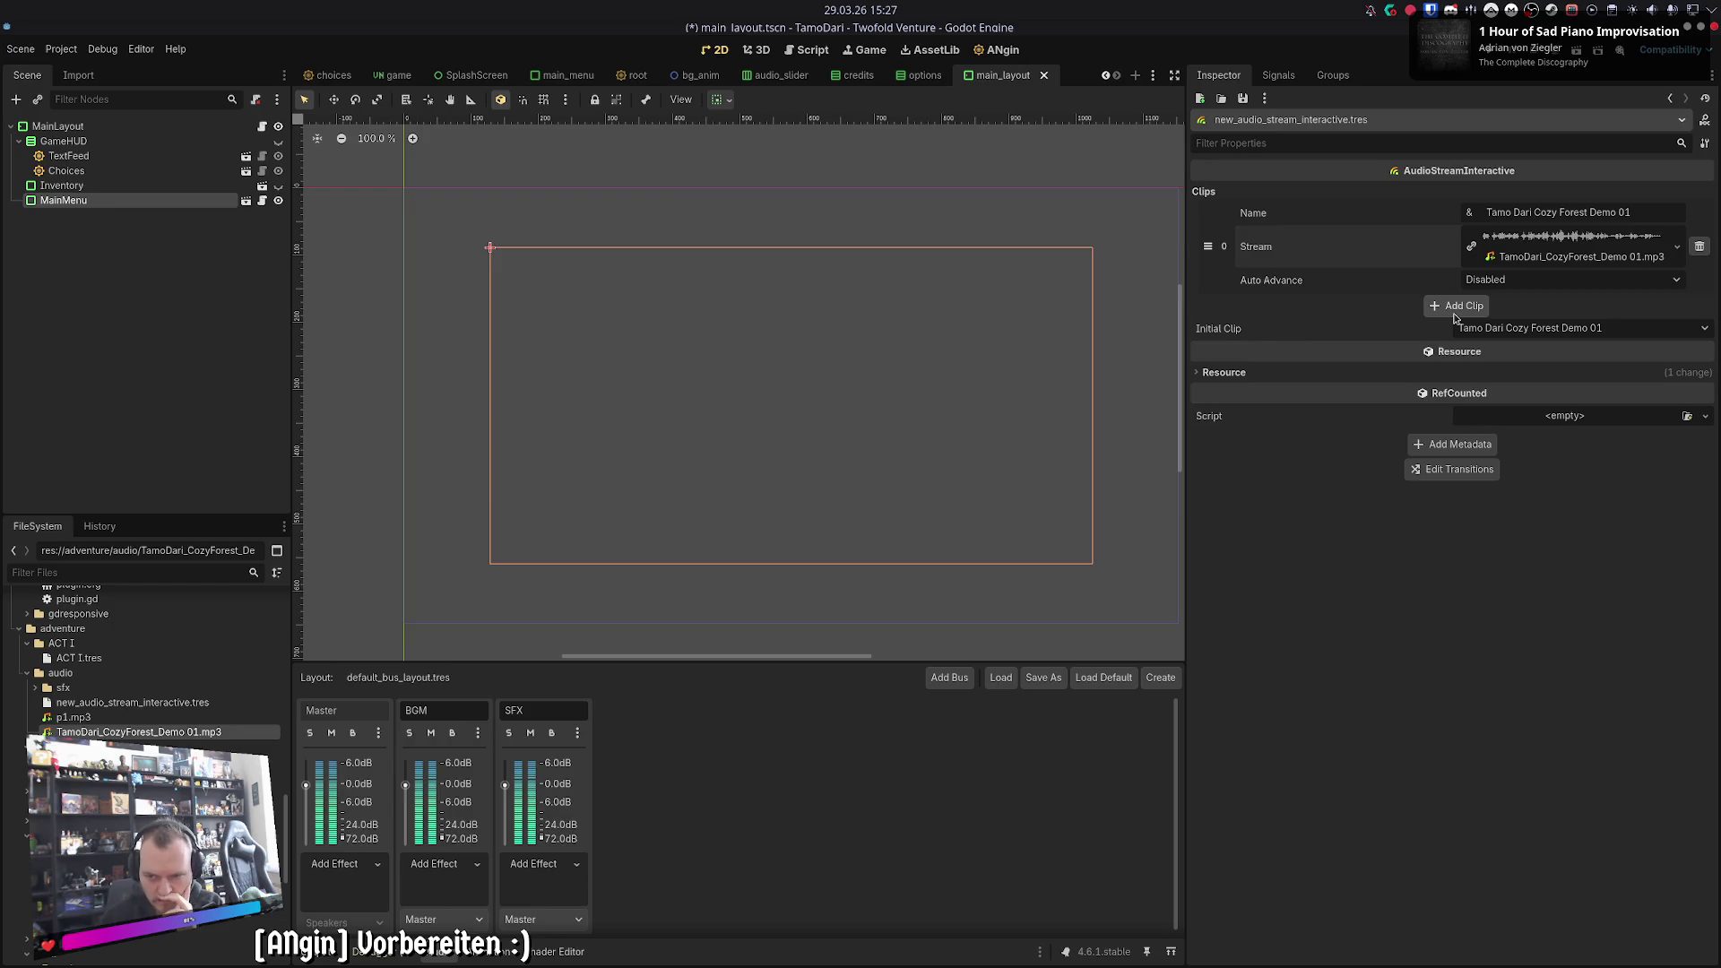
Add and remove an empty second clip, leaving only the forest clip, and open the Transition Editor.
{"action": "left_click", "coordinate": [1455, 309]}
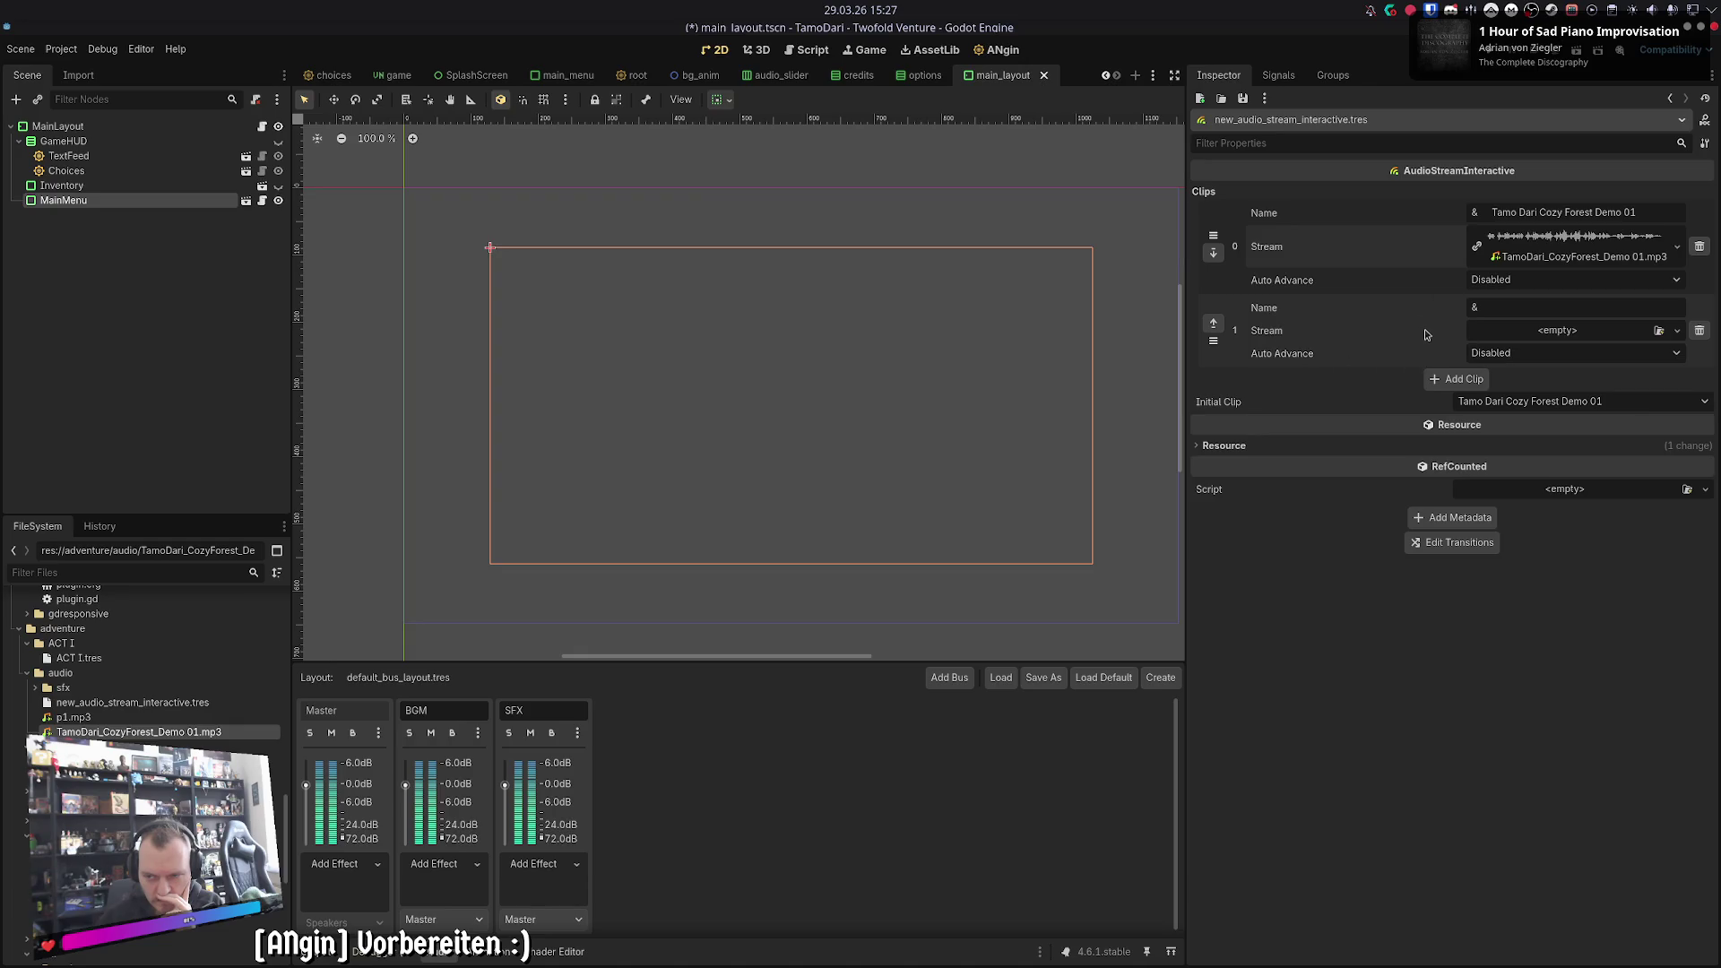
{"action": "left_click", "coordinate": [1522, 282]}
{"action": "left_click", "coordinate": [1521, 289]}
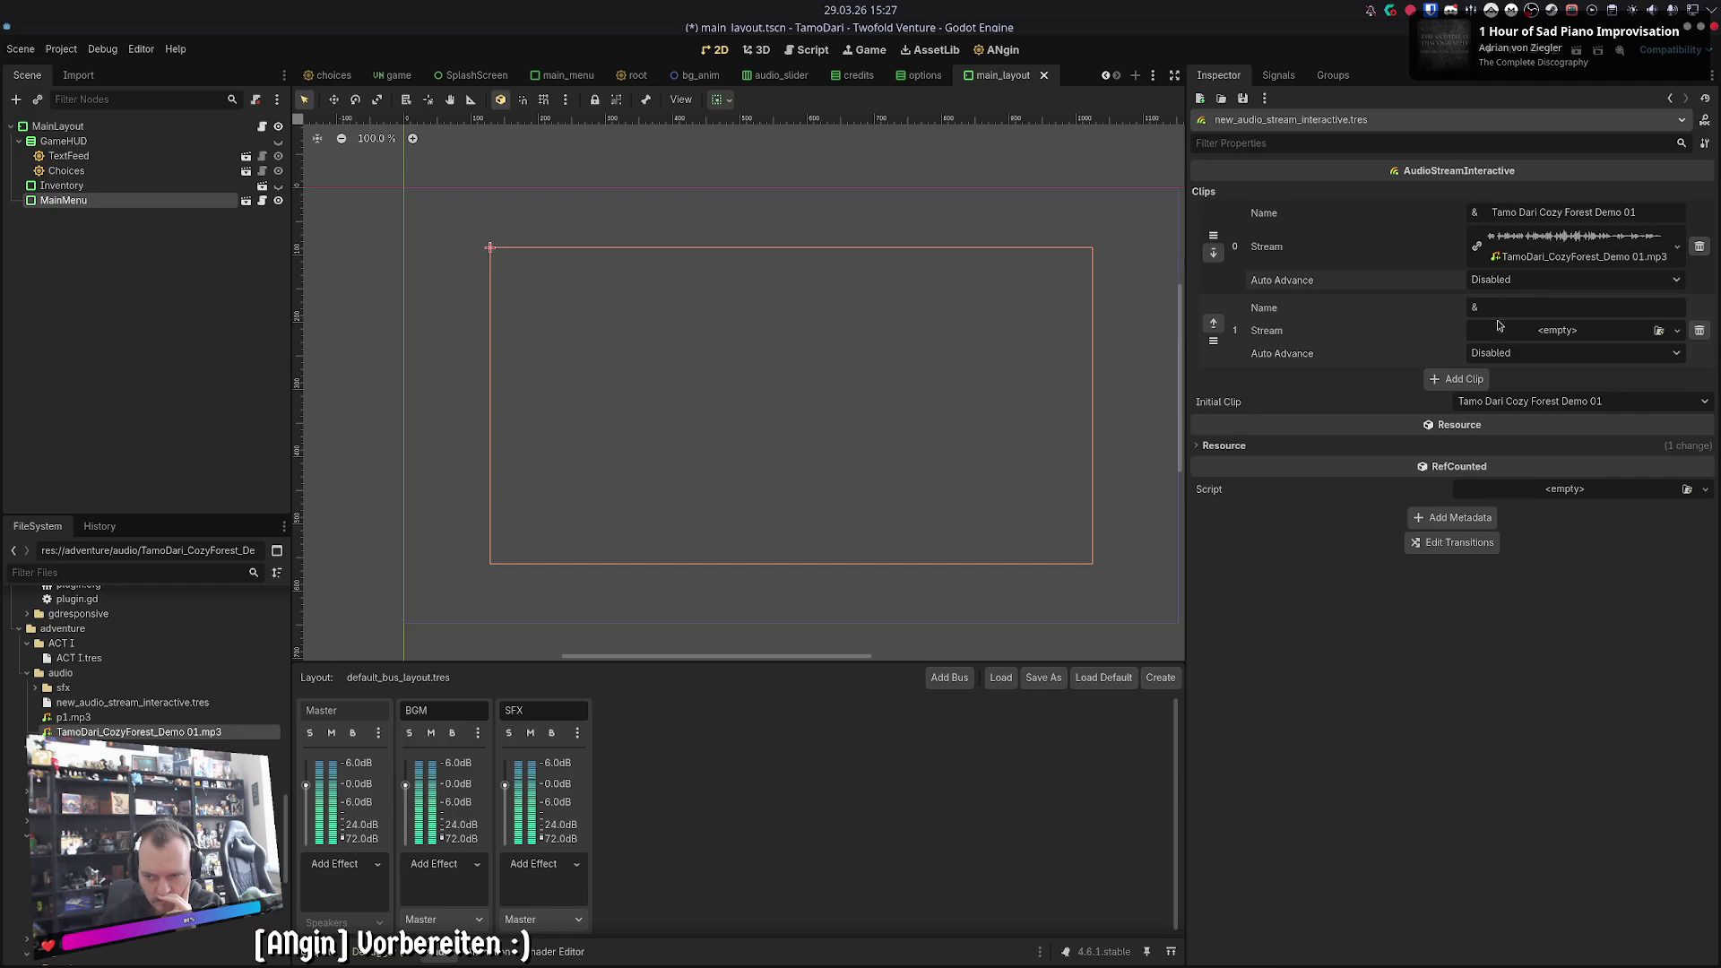
{"action": "left_click", "coordinate": [1700, 331]}
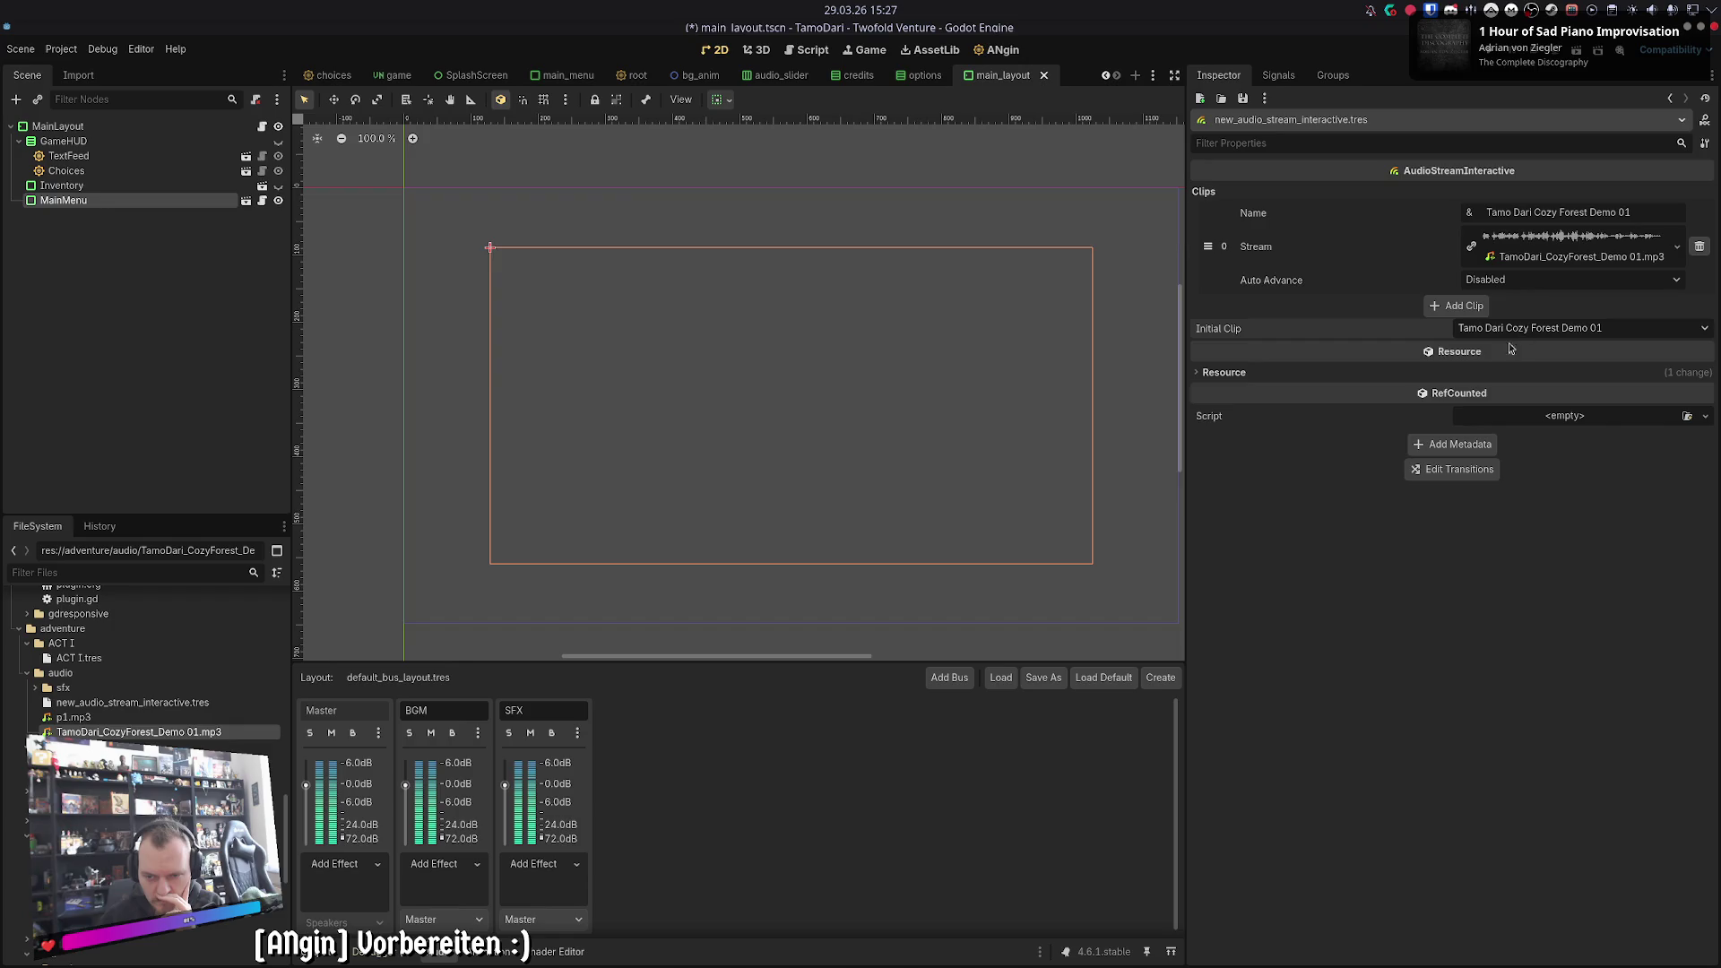
{"action": "left_click", "coordinate": [1428, 474]}
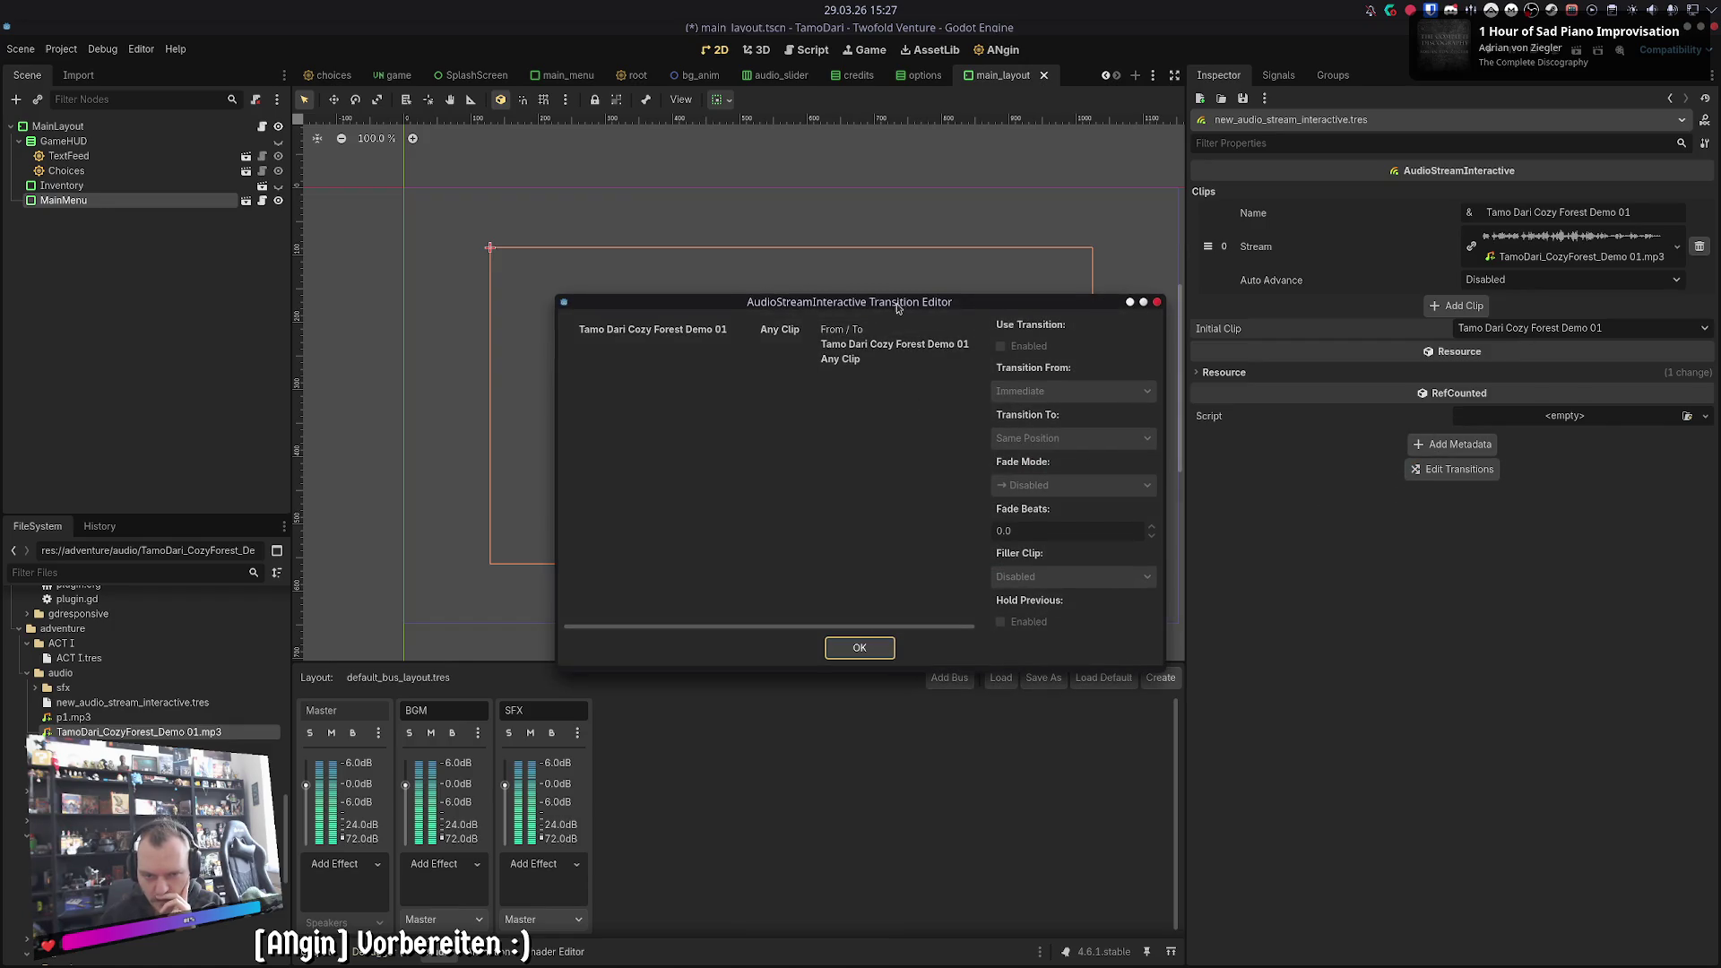
Reposition the Transition Editor, then close it without enabling any transition.
{"action": "left_click_drag", "start_coordinate": [898, 307], "coordinate": [842, 320]}
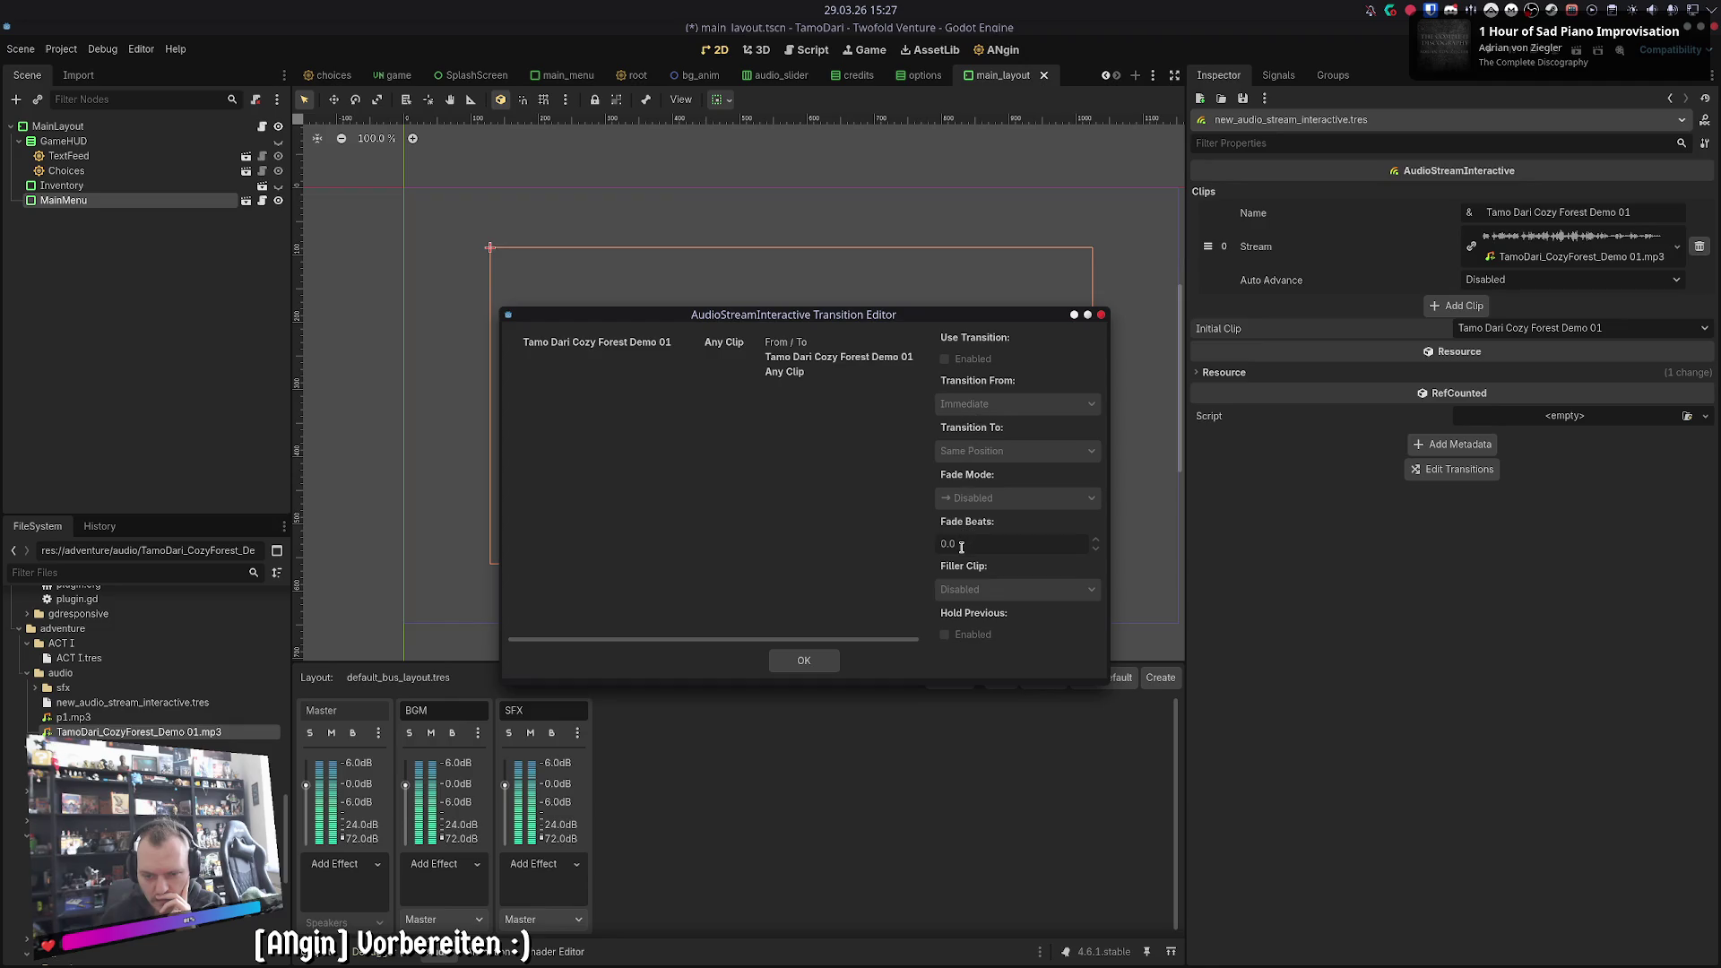
{"action": "left_click", "coordinate": [1102, 316]}
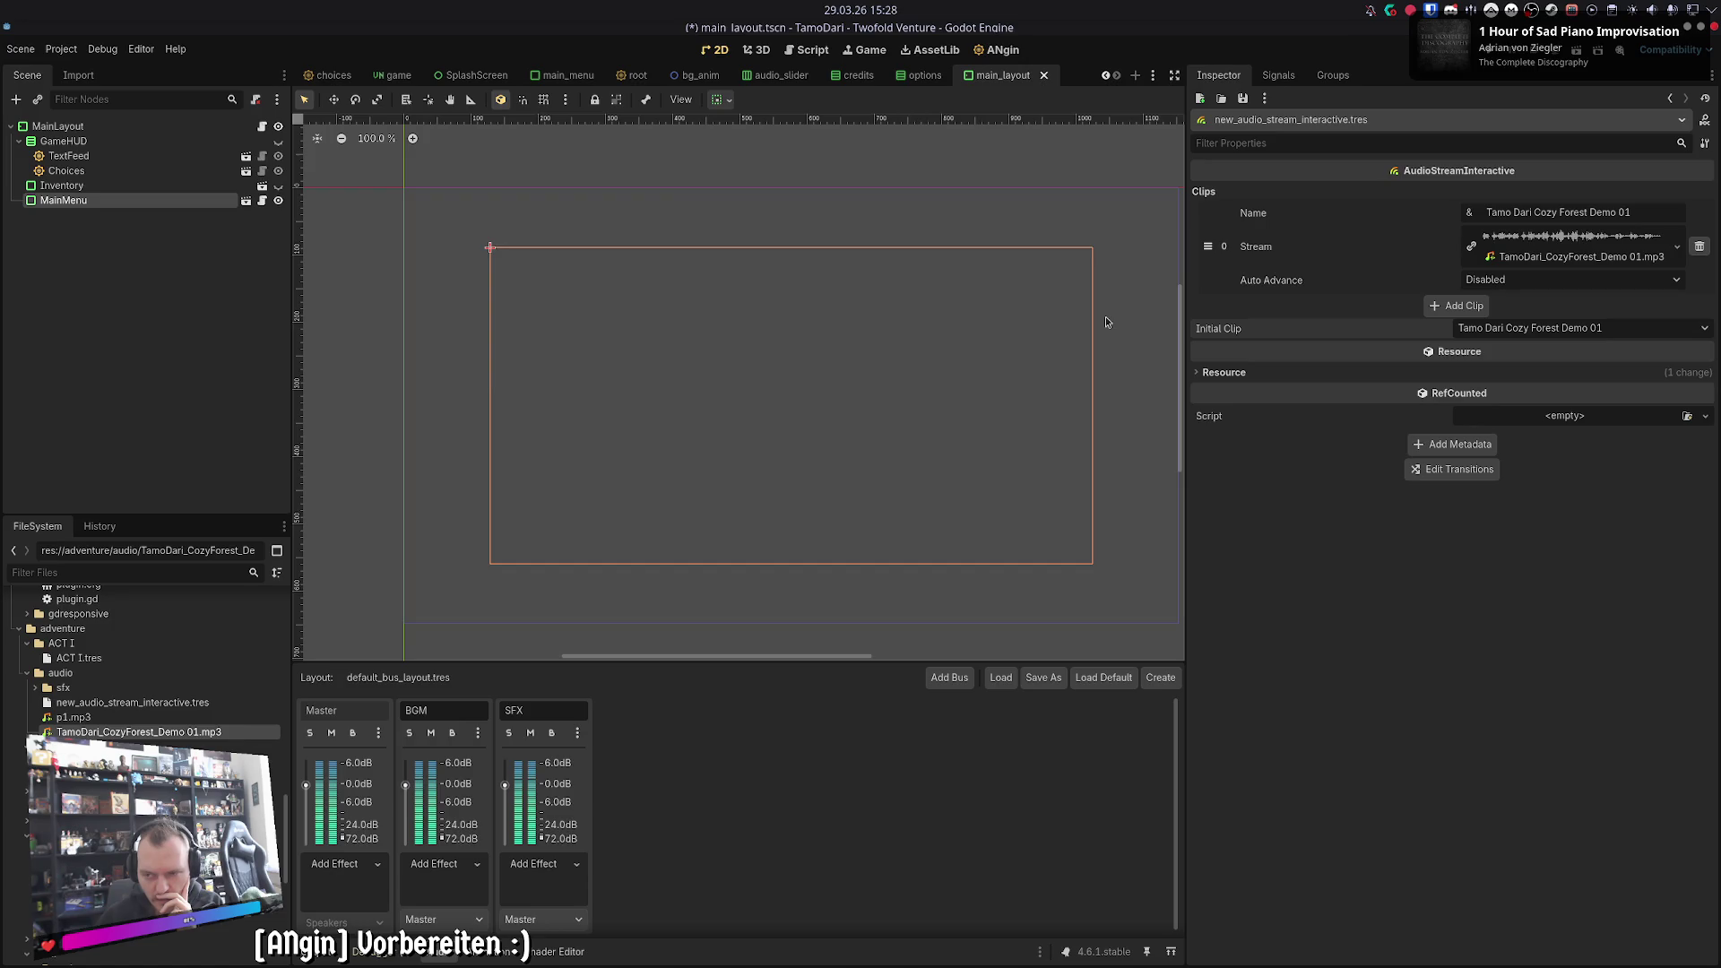
Delete new_audio_stream_interactive.tres from the audio folder, confirming its removal from the project.
{"action": "left_click", "coordinate": [1530, 256]}
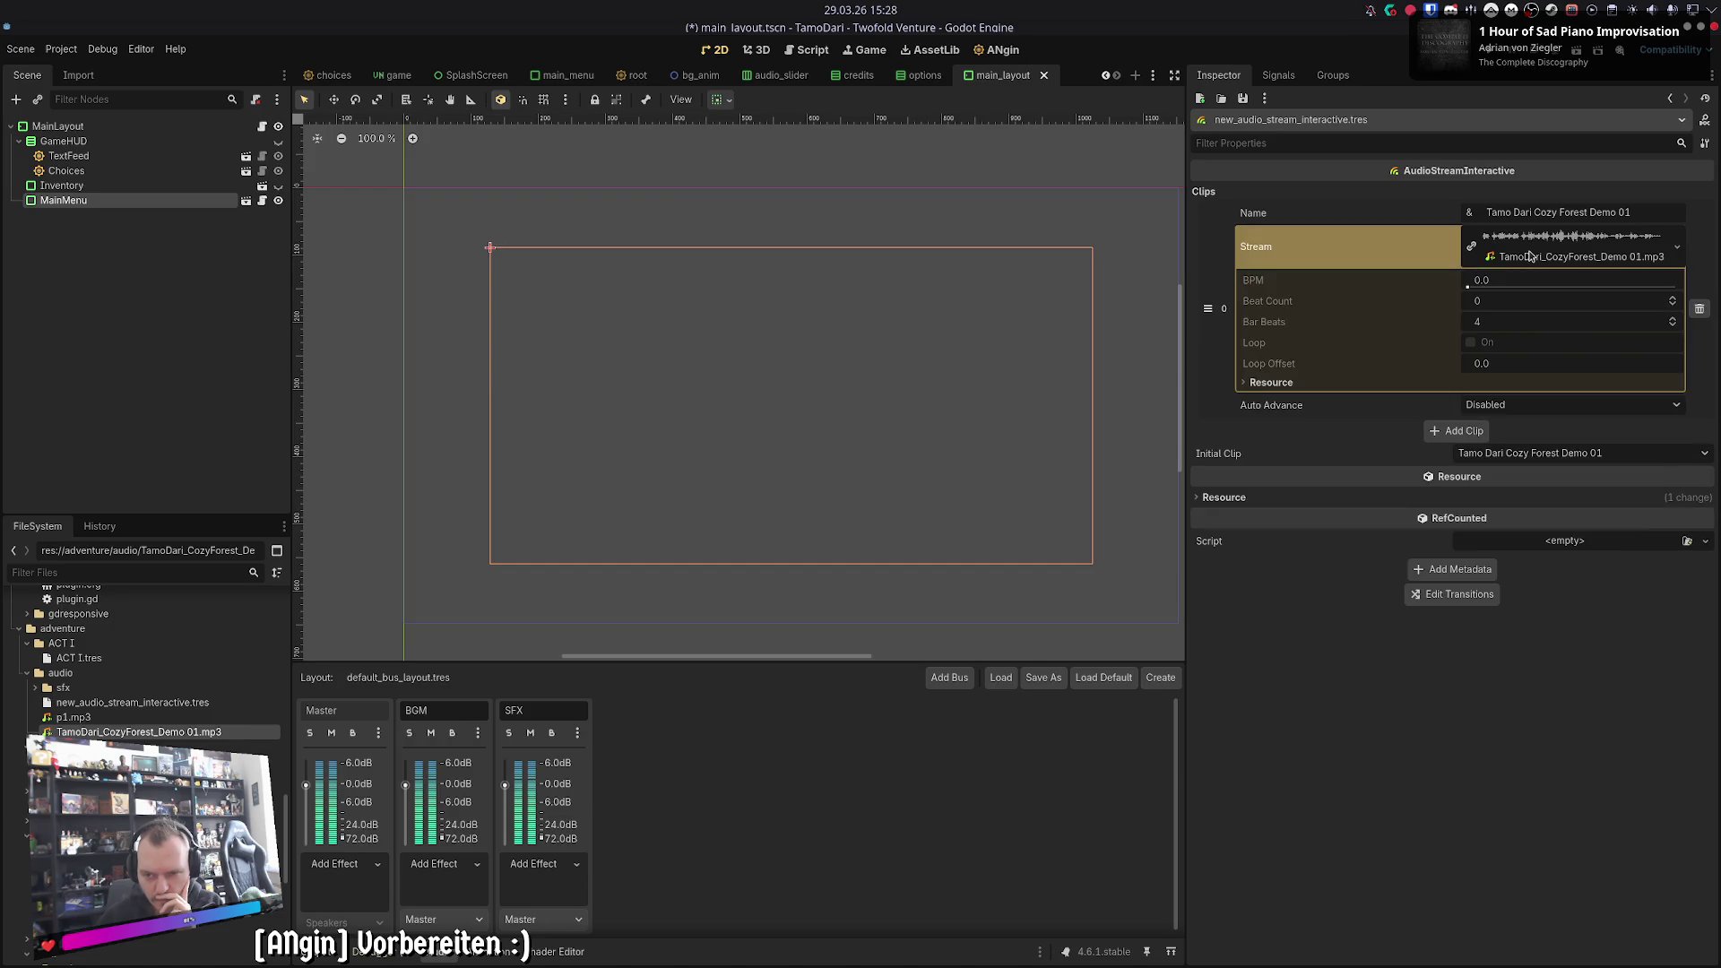
{"action": "left_click", "coordinate": [1530, 256]}
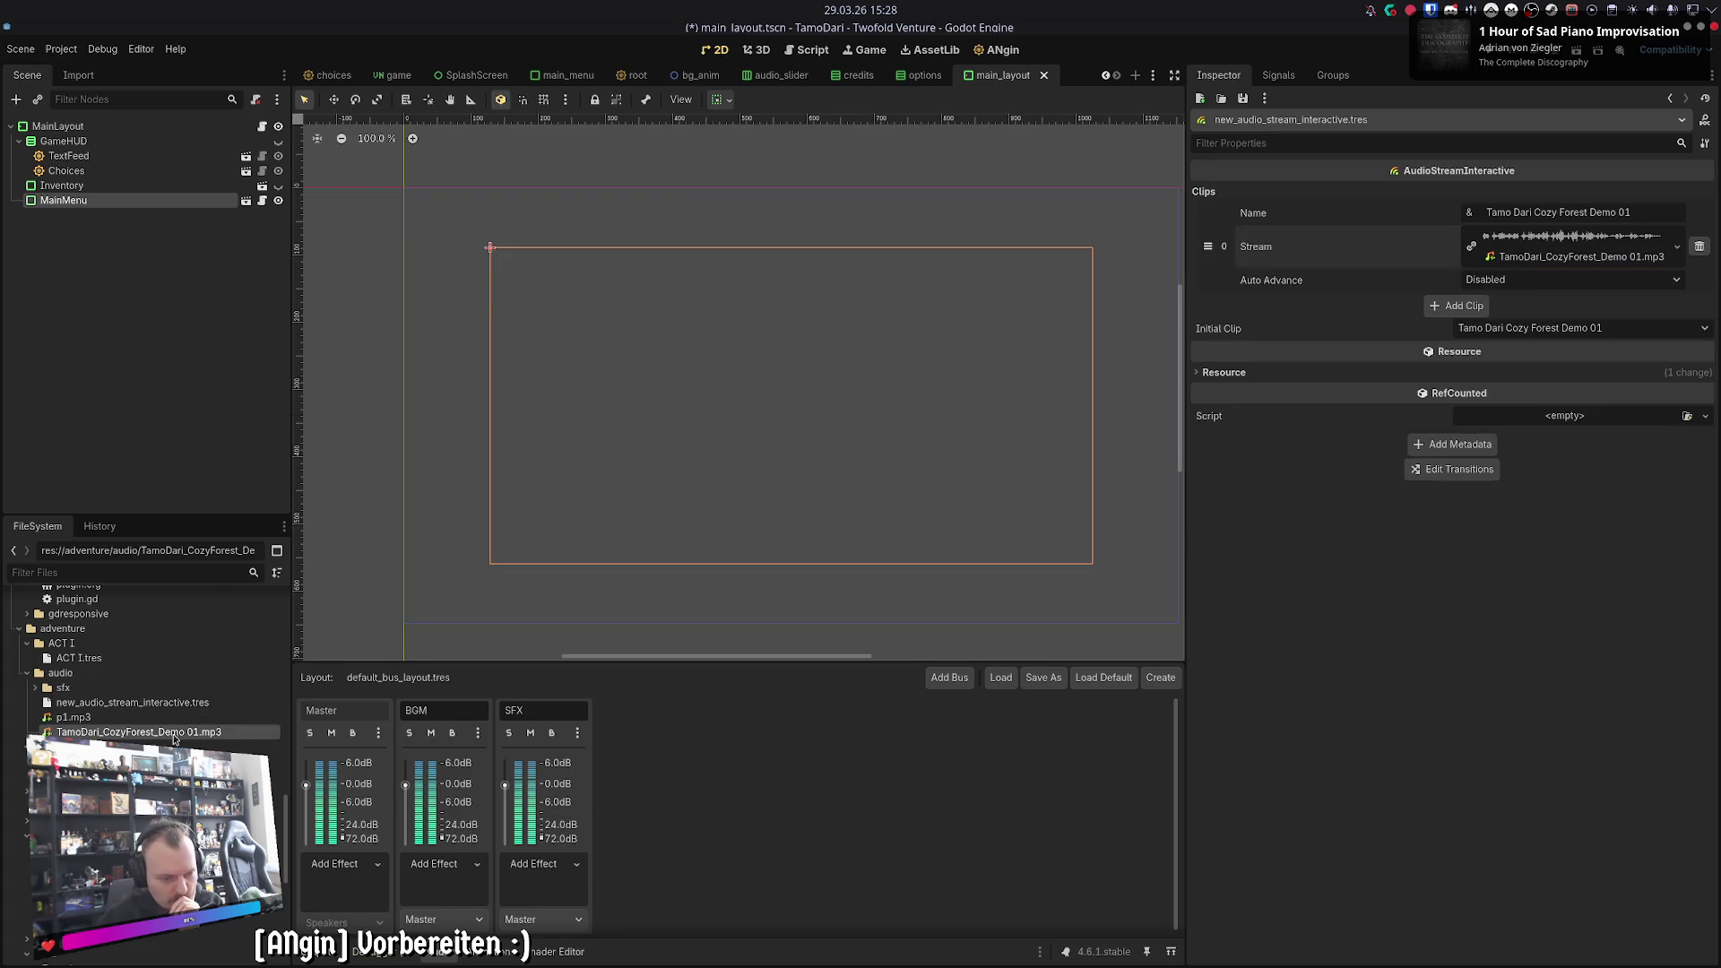
{"action": "right_click", "coordinate": [130, 703]}
{"action": "left_click", "coordinate": [168, 617]}
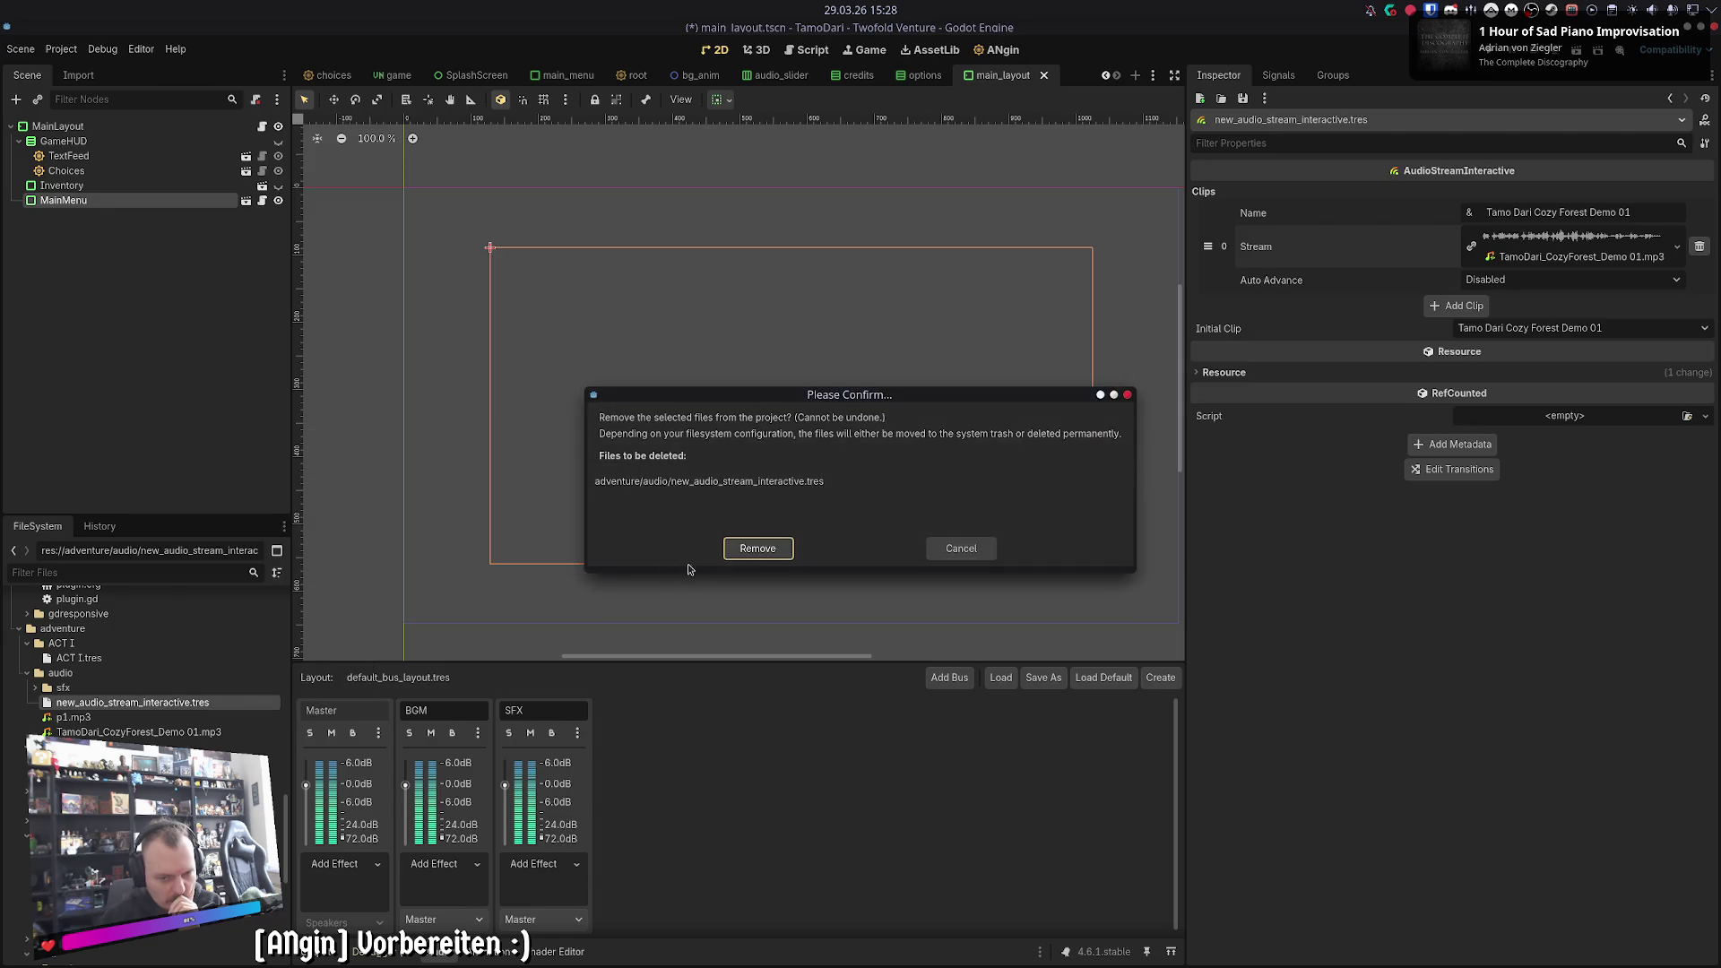
{"action": "left_click", "coordinate": [757, 546]}
{"action": "right_click", "coordinate": [108, 673]}
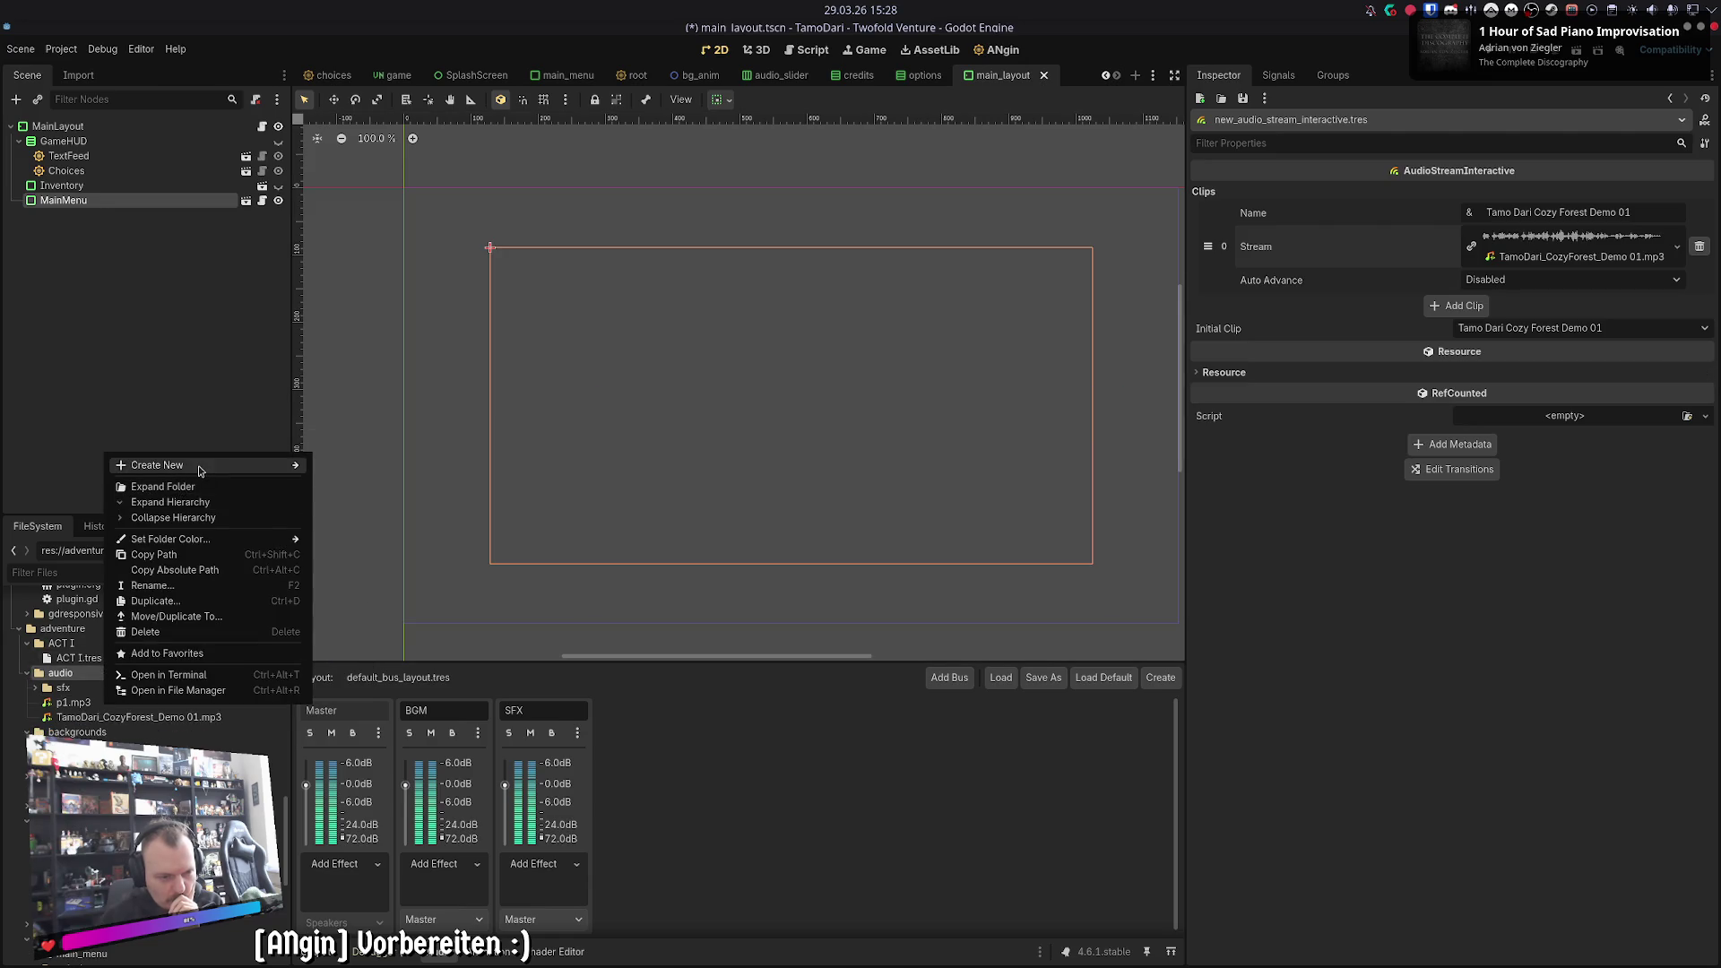
Create an AudioStreamPlaylist saved as new_audio_stream_playlist.tres and give it one empty stream slot.
{"action": "mouse_move", "coordinate": [201, 465]}
{"action": "left_click", "coordinate": [354, 512]}
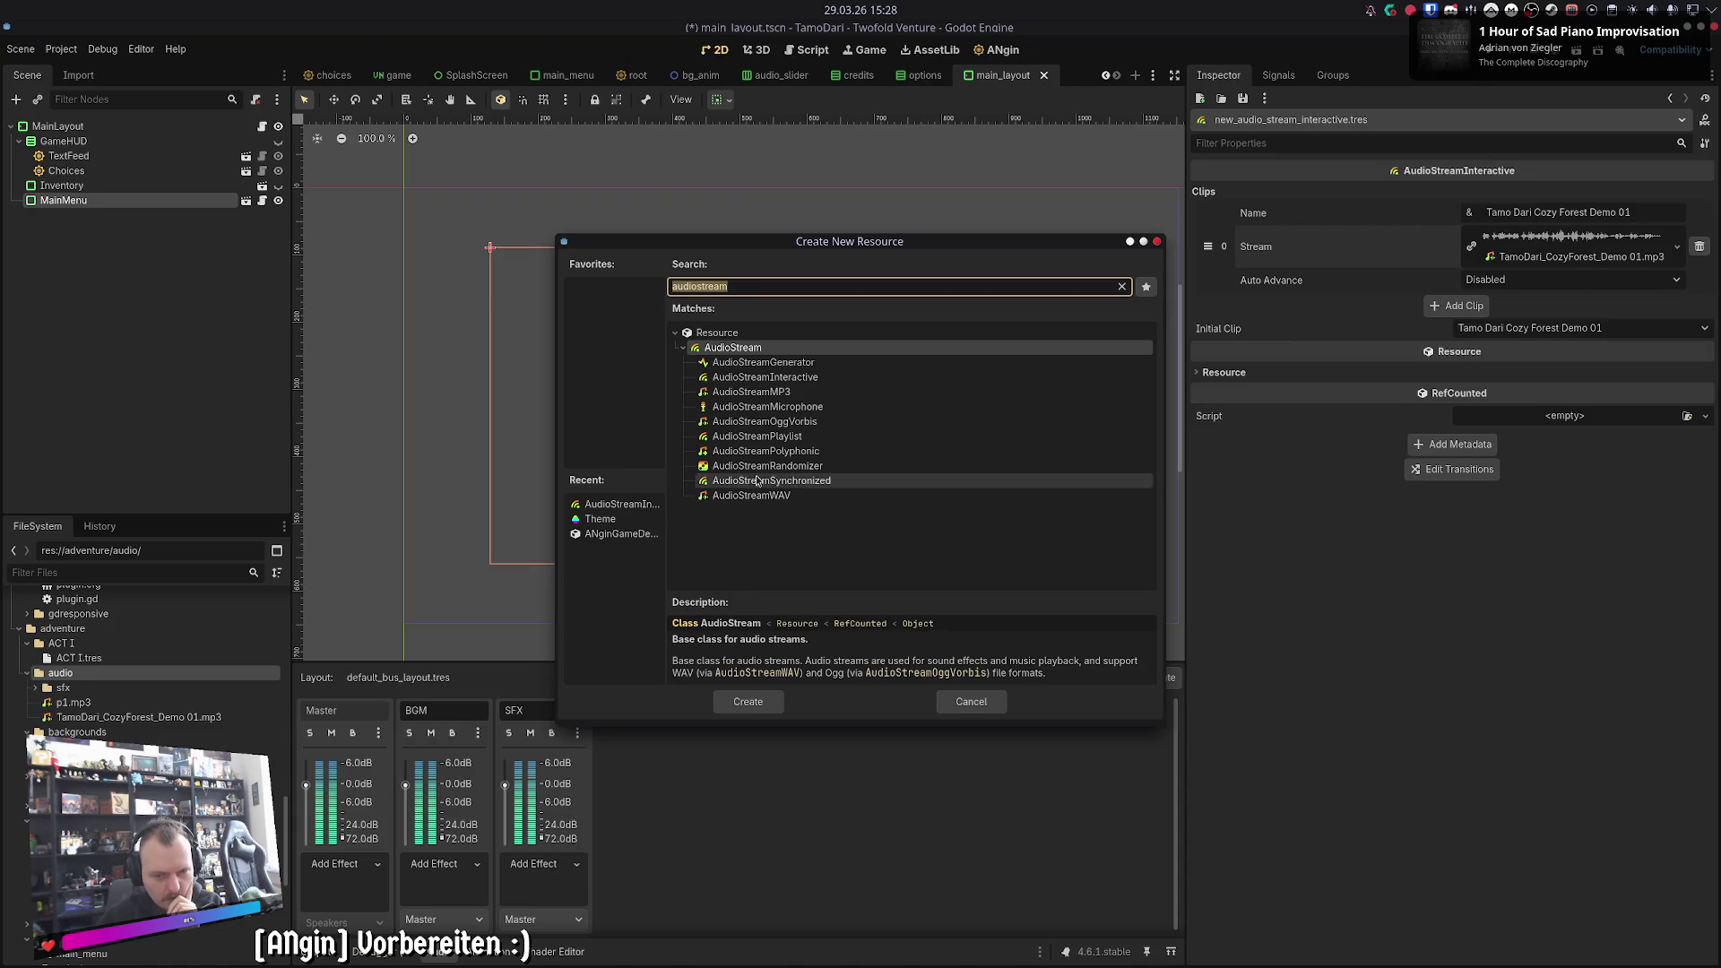
{"action": "left_click", "coordinate": [781, 439]}
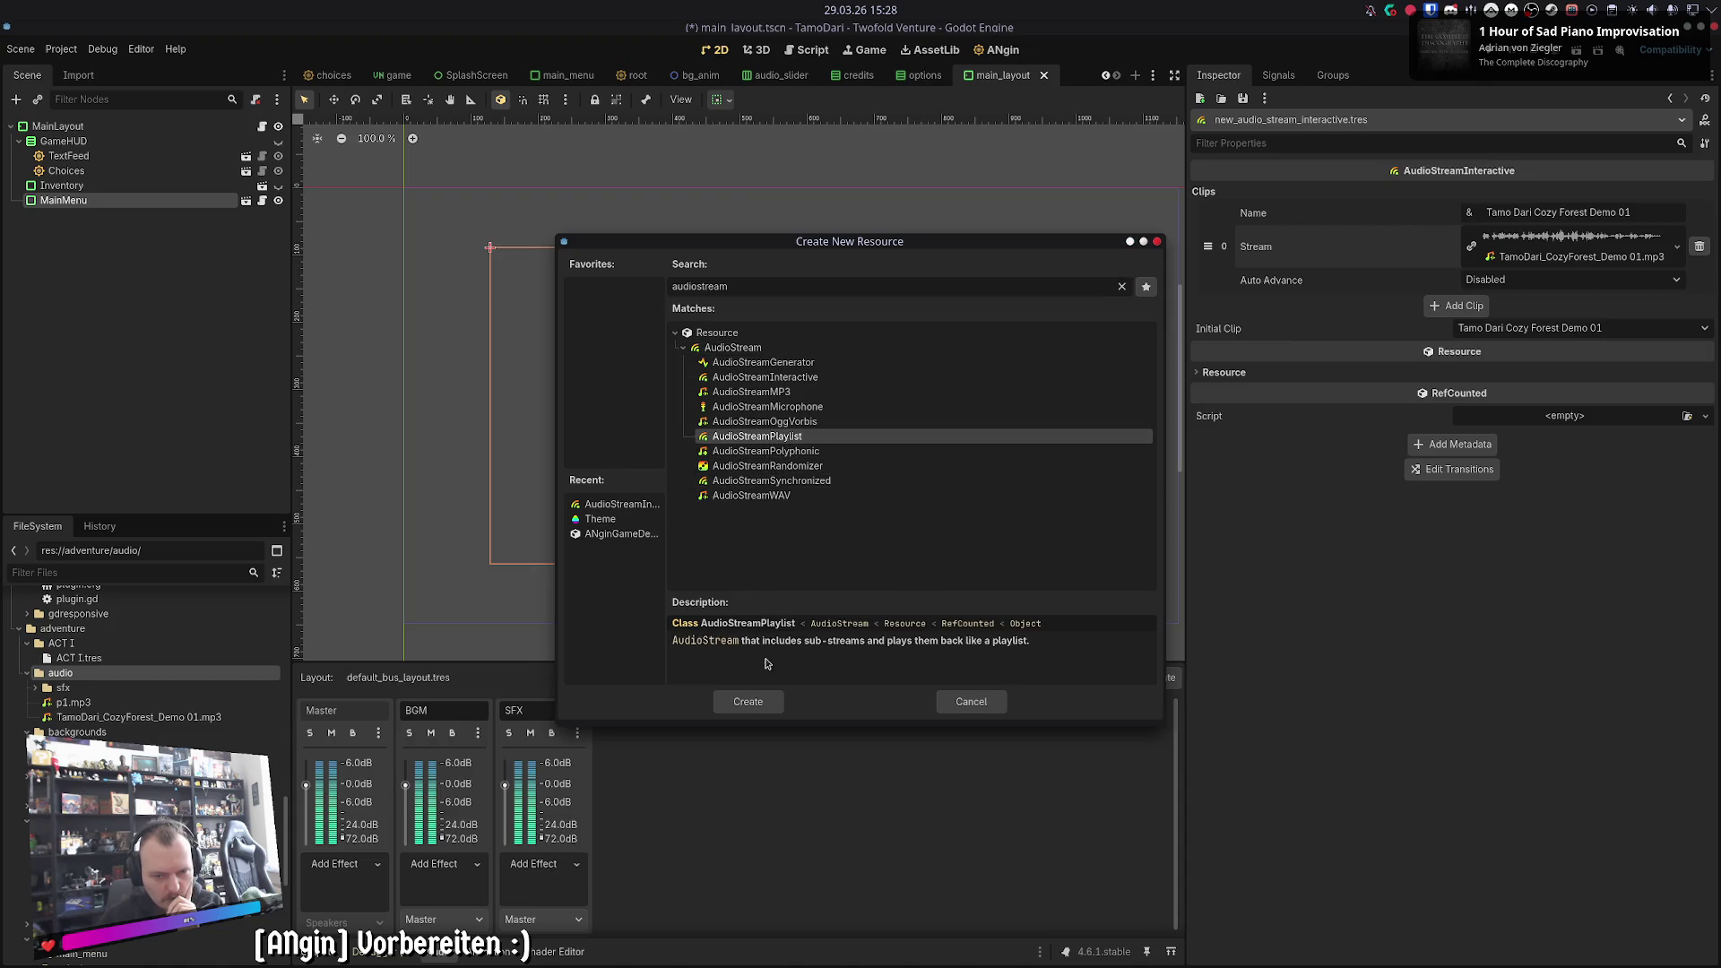
{"action": "left_click", "coordinate": [750, 702]}
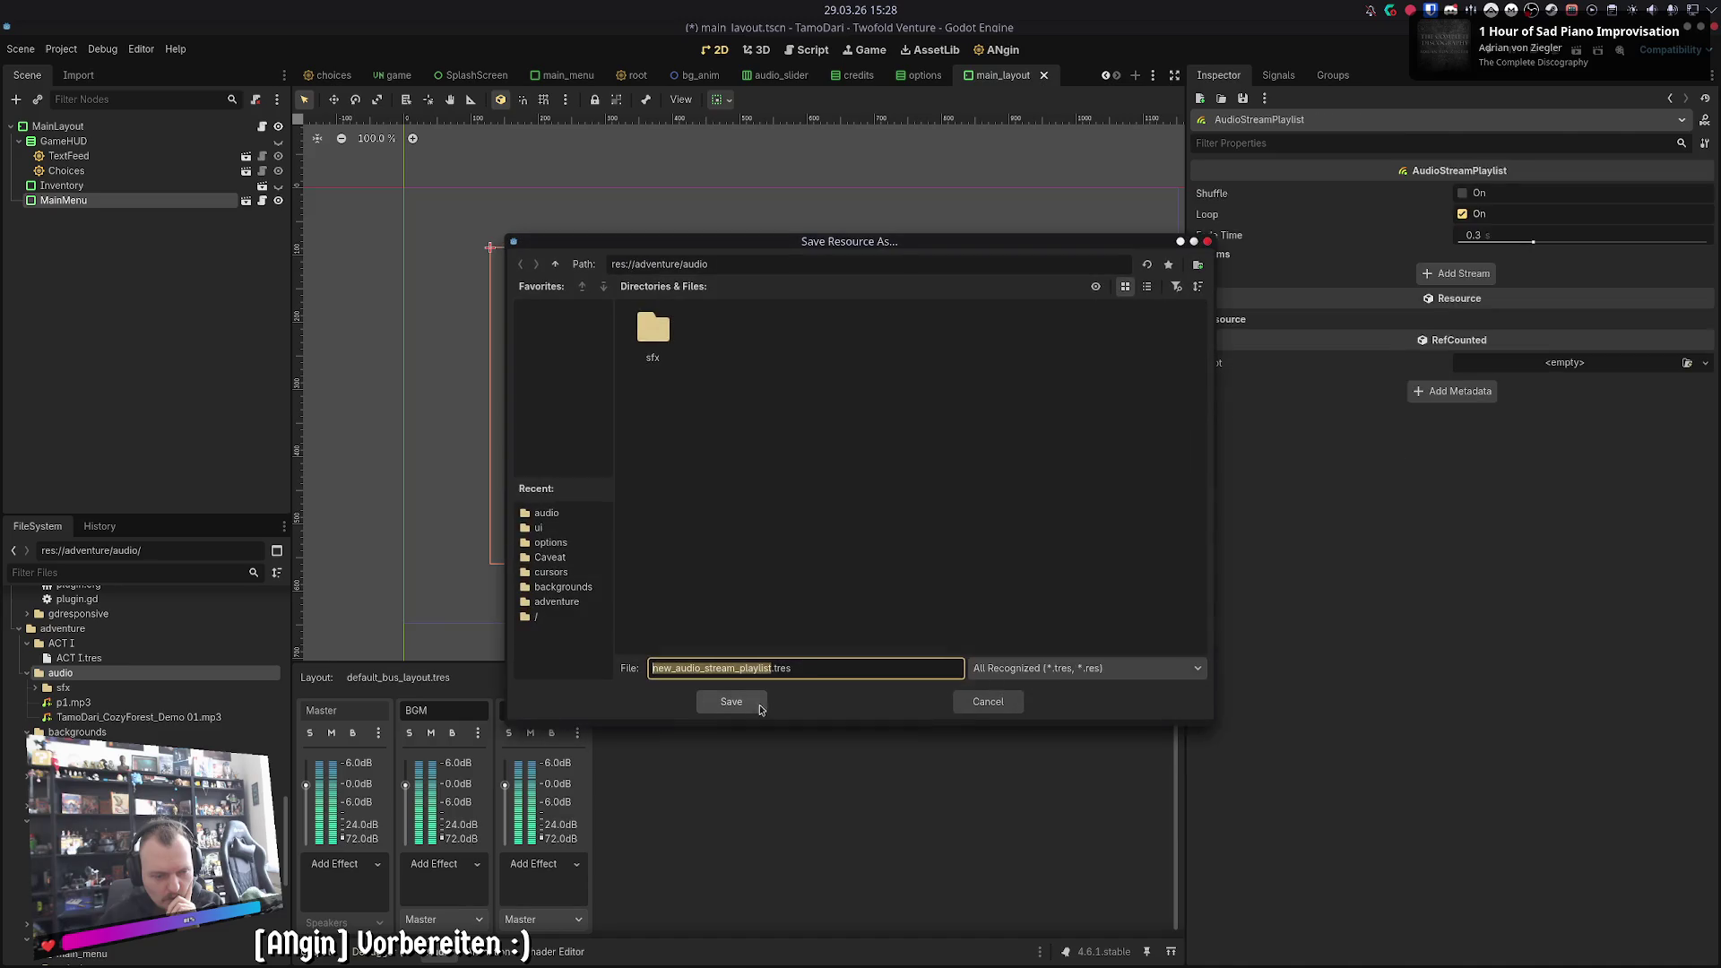
{"action": "left_click", "coordinate": [749, 708]}
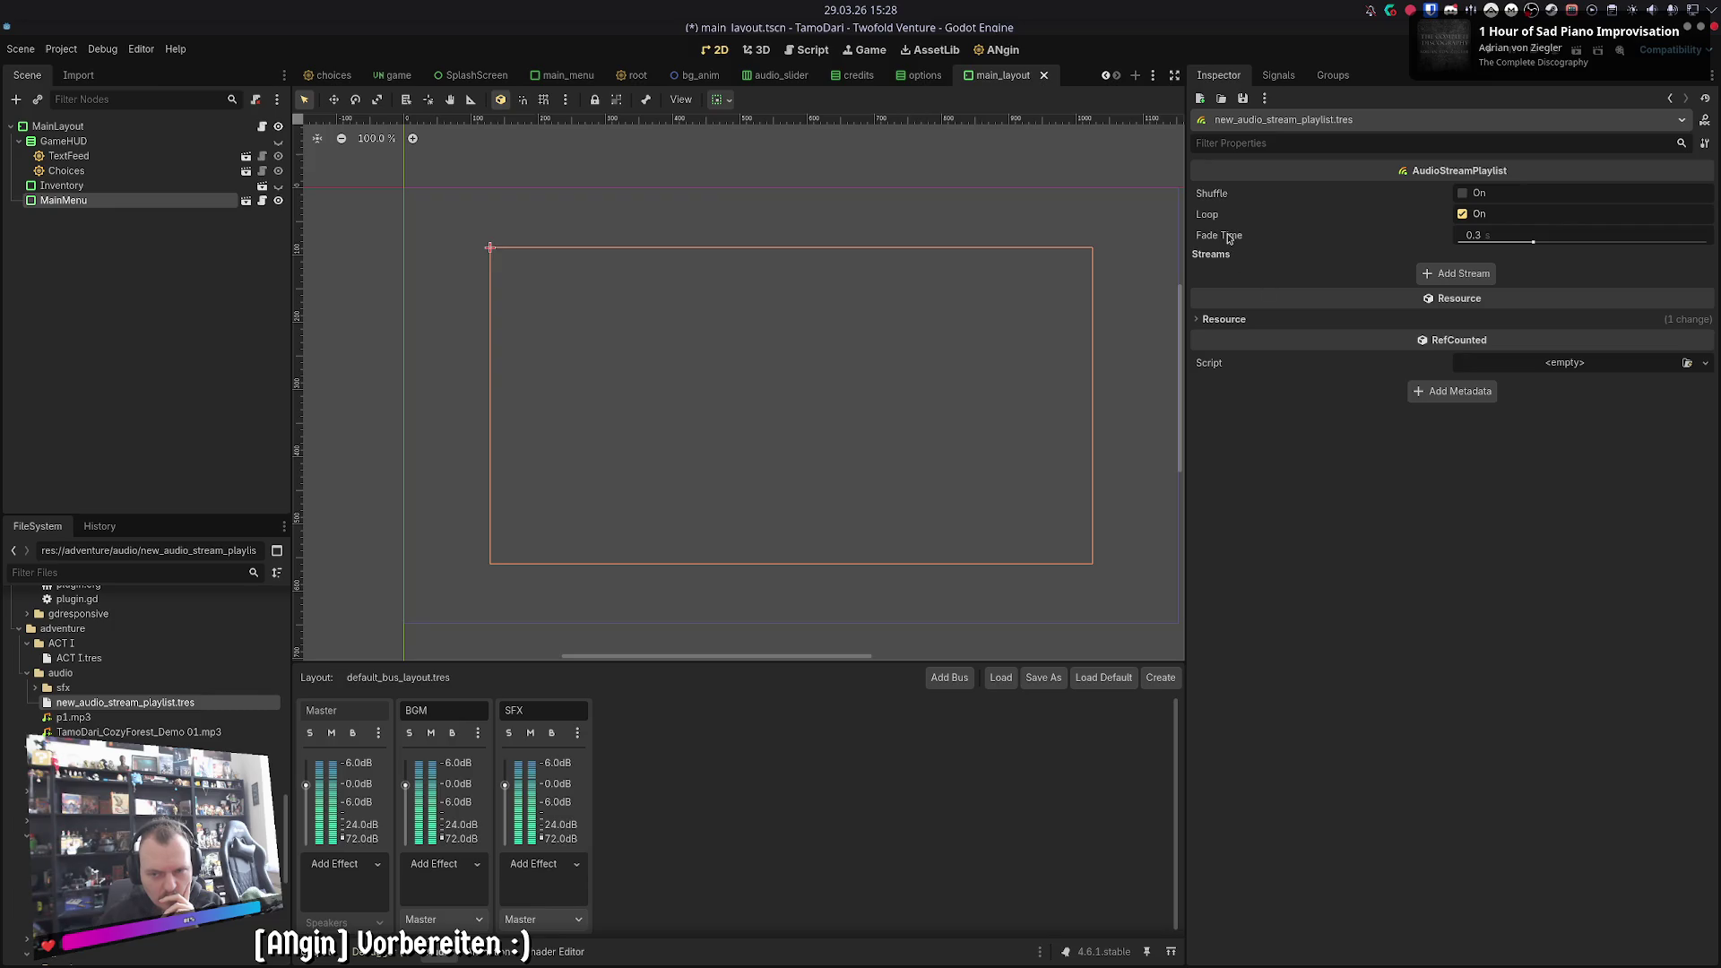
{"action": "mouse_move", "coordinate": [1229, 238]}
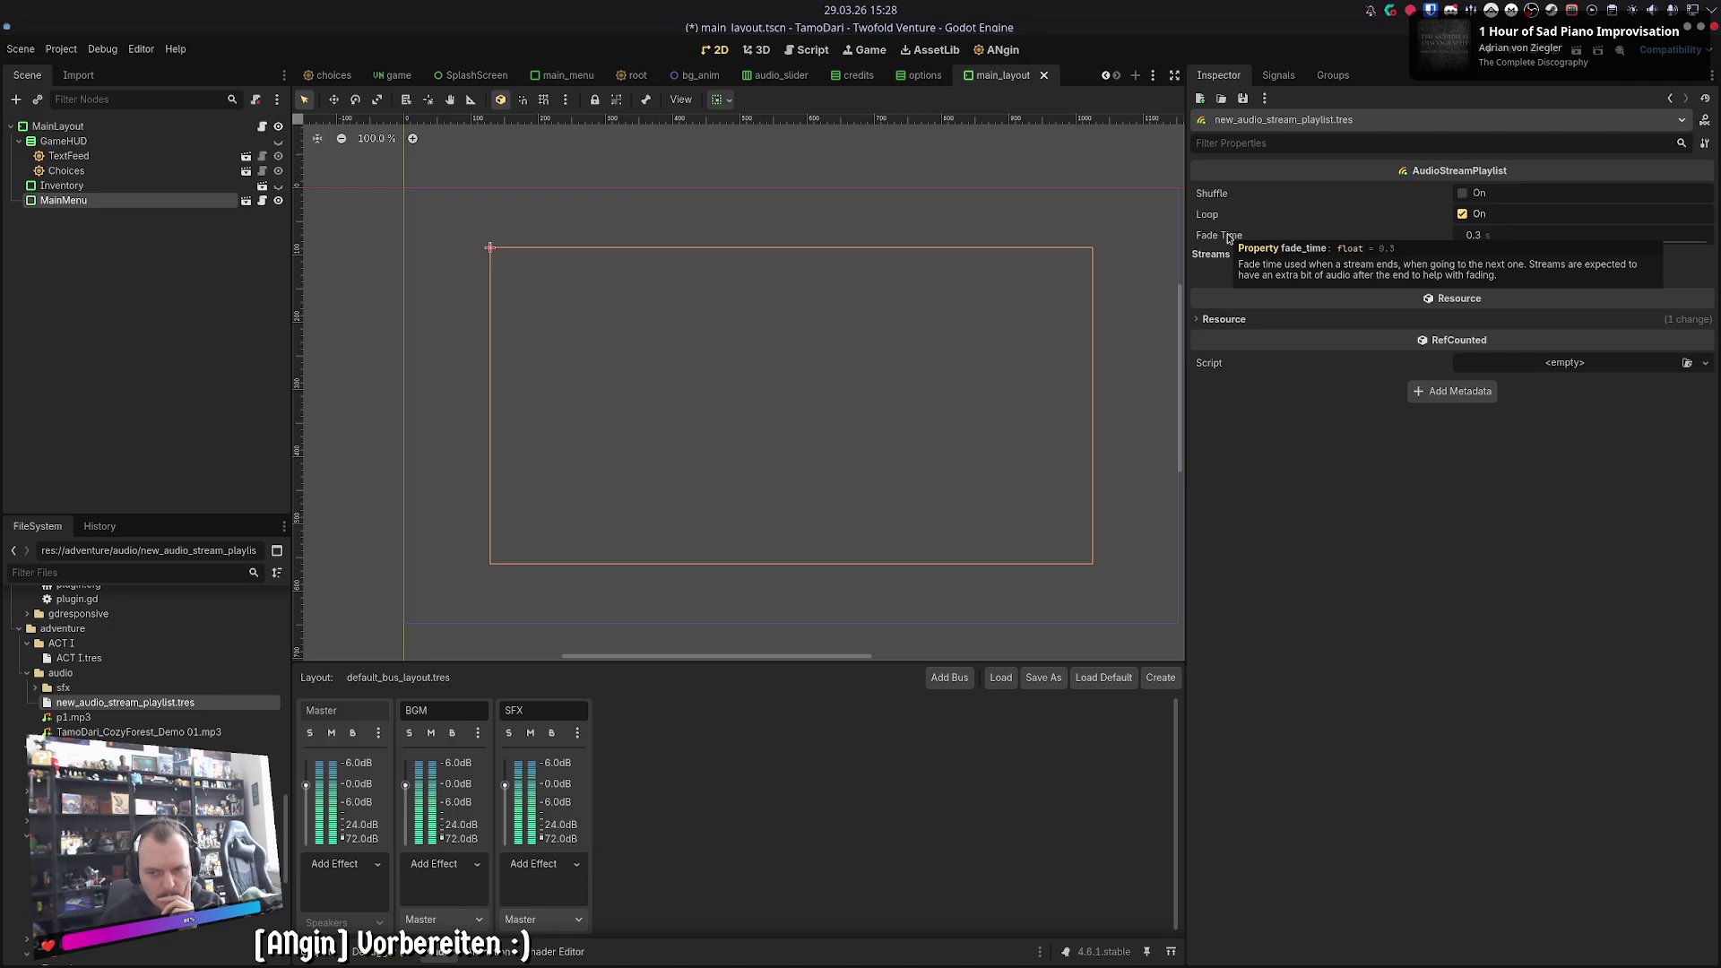
{"action": "left_click", "coordinate": [1473, 274]}
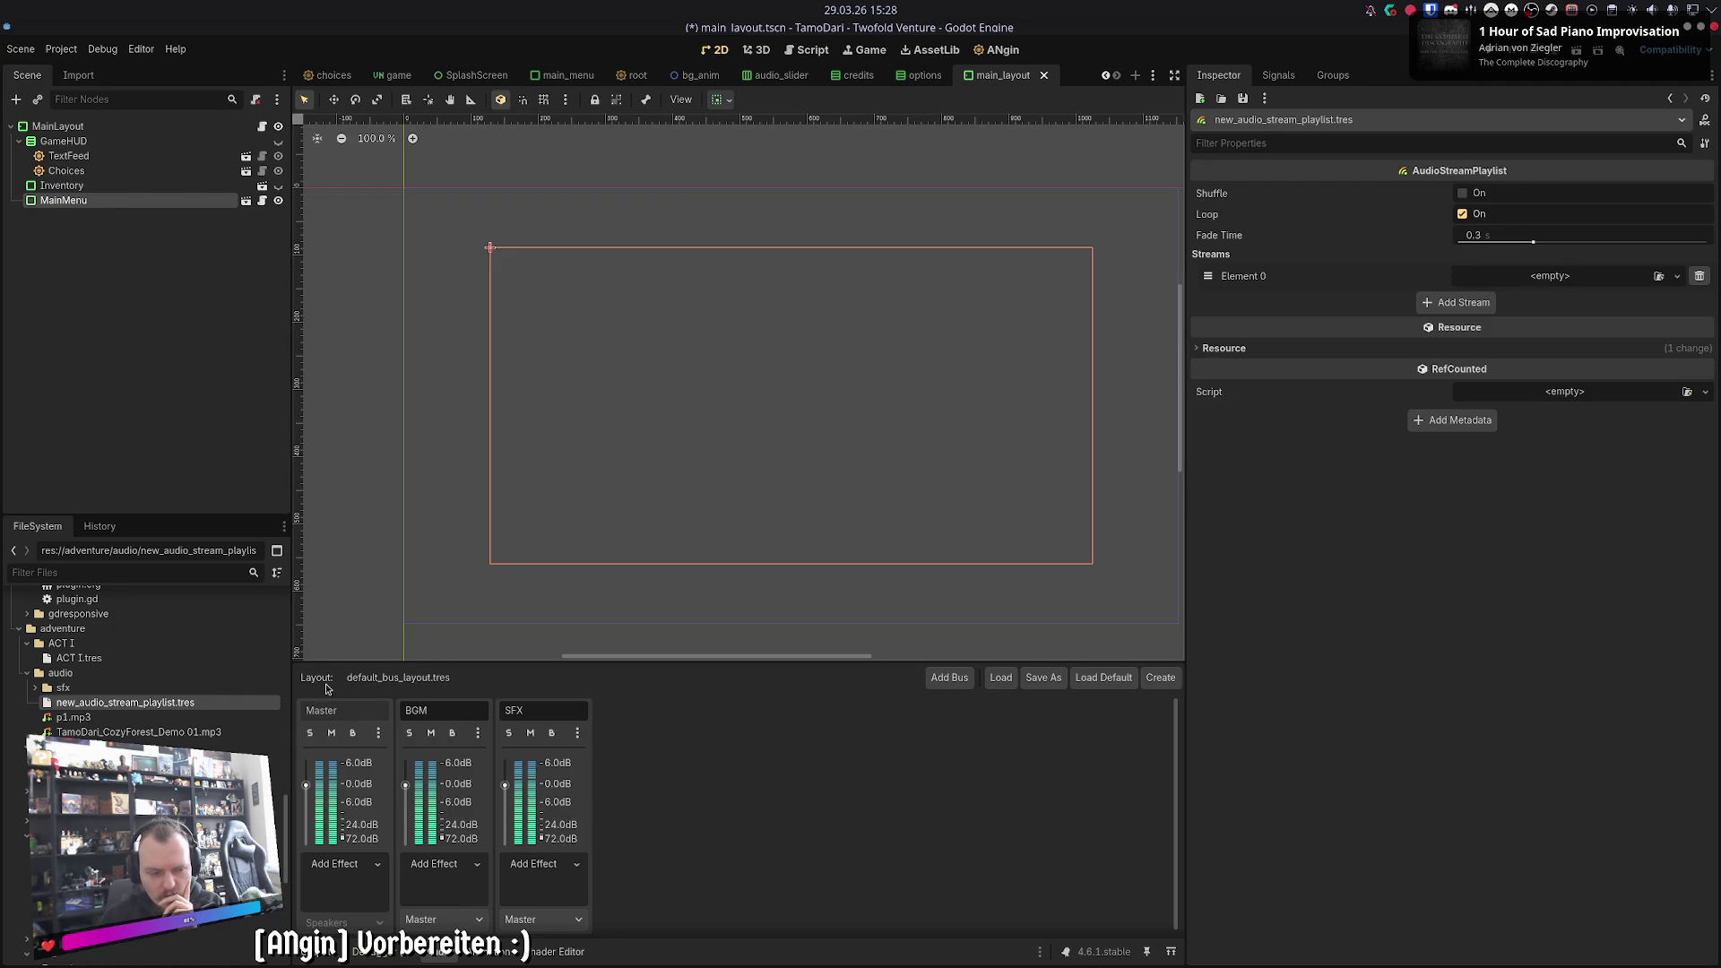
Put TamoDari_CozyForest_Demo 01.mp3 into Element 0, remove the extra slot, and save the scene.
{"action": "mouse_move", "coordinate": [139, 731]}
{"action": "left_mouse_down"}
{"action": "mouse_move", "coordinate": [224, 728]}
{"action": "mouse_move", "coordinate": [1503, 322]}
{"action": "mouse_move", "coordinate": [1524, 278]}
{"action": "left_mouse_up"}
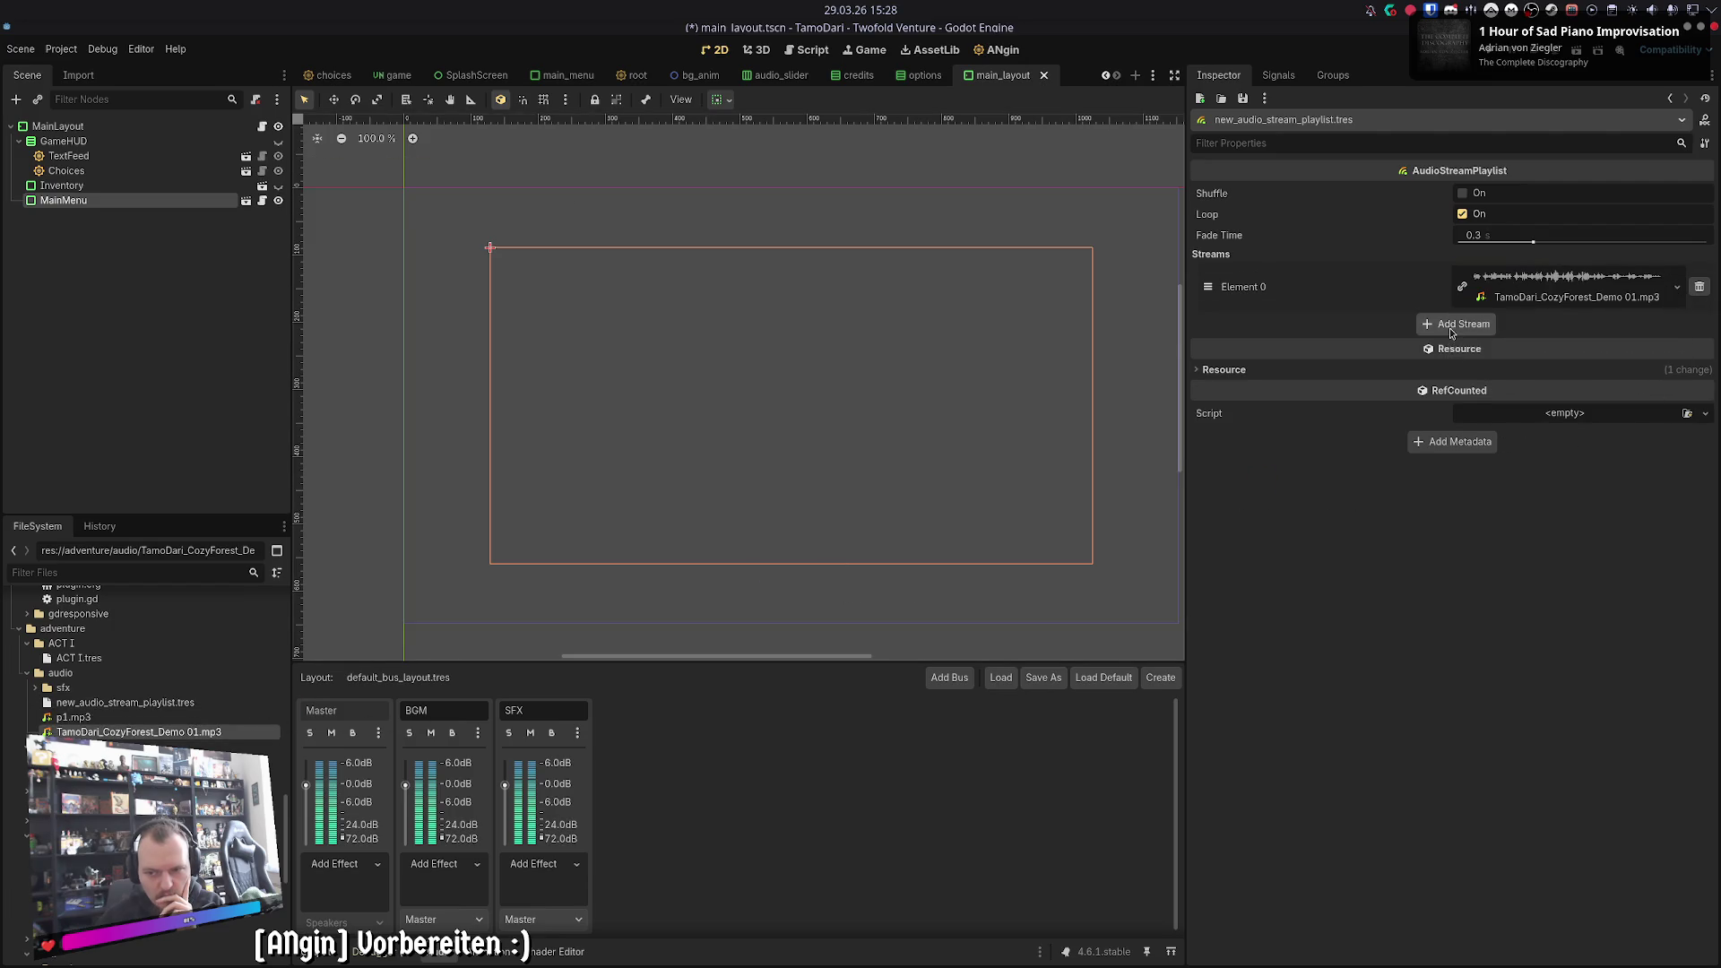
{"action": "left_click", "coordinate": [1452, 327]}
{"action": "left_click", "coordinate": [1699, 332]}
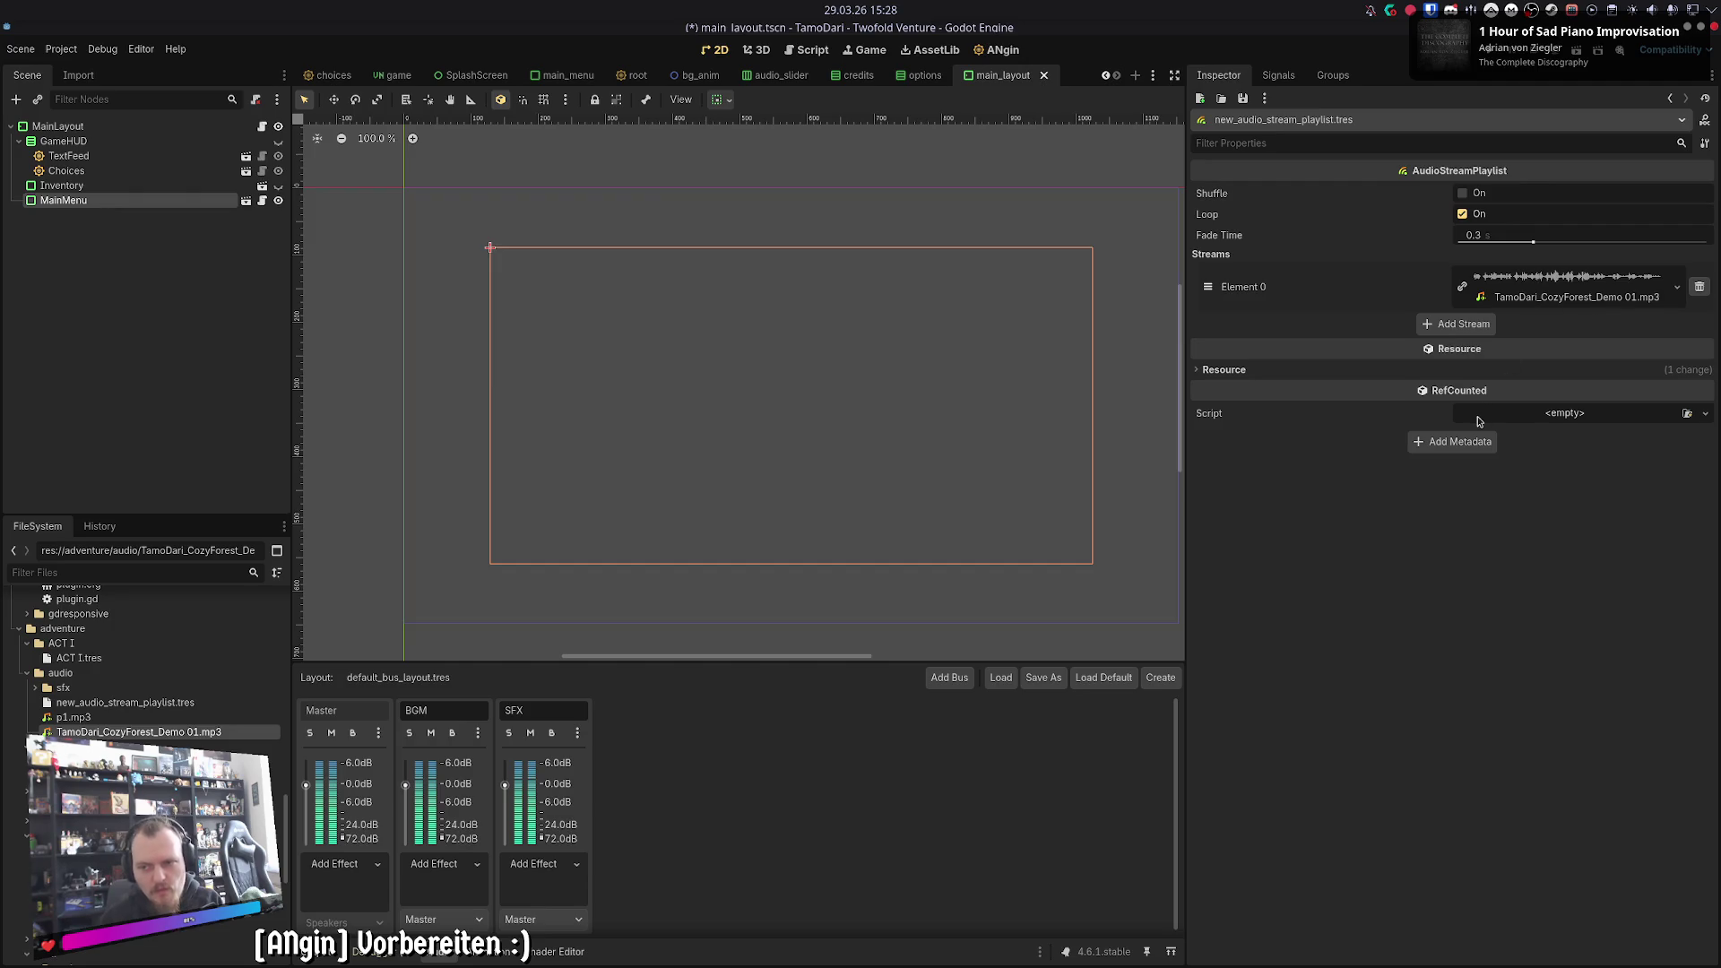
{"action": "key", "text": "ctrl+s"}
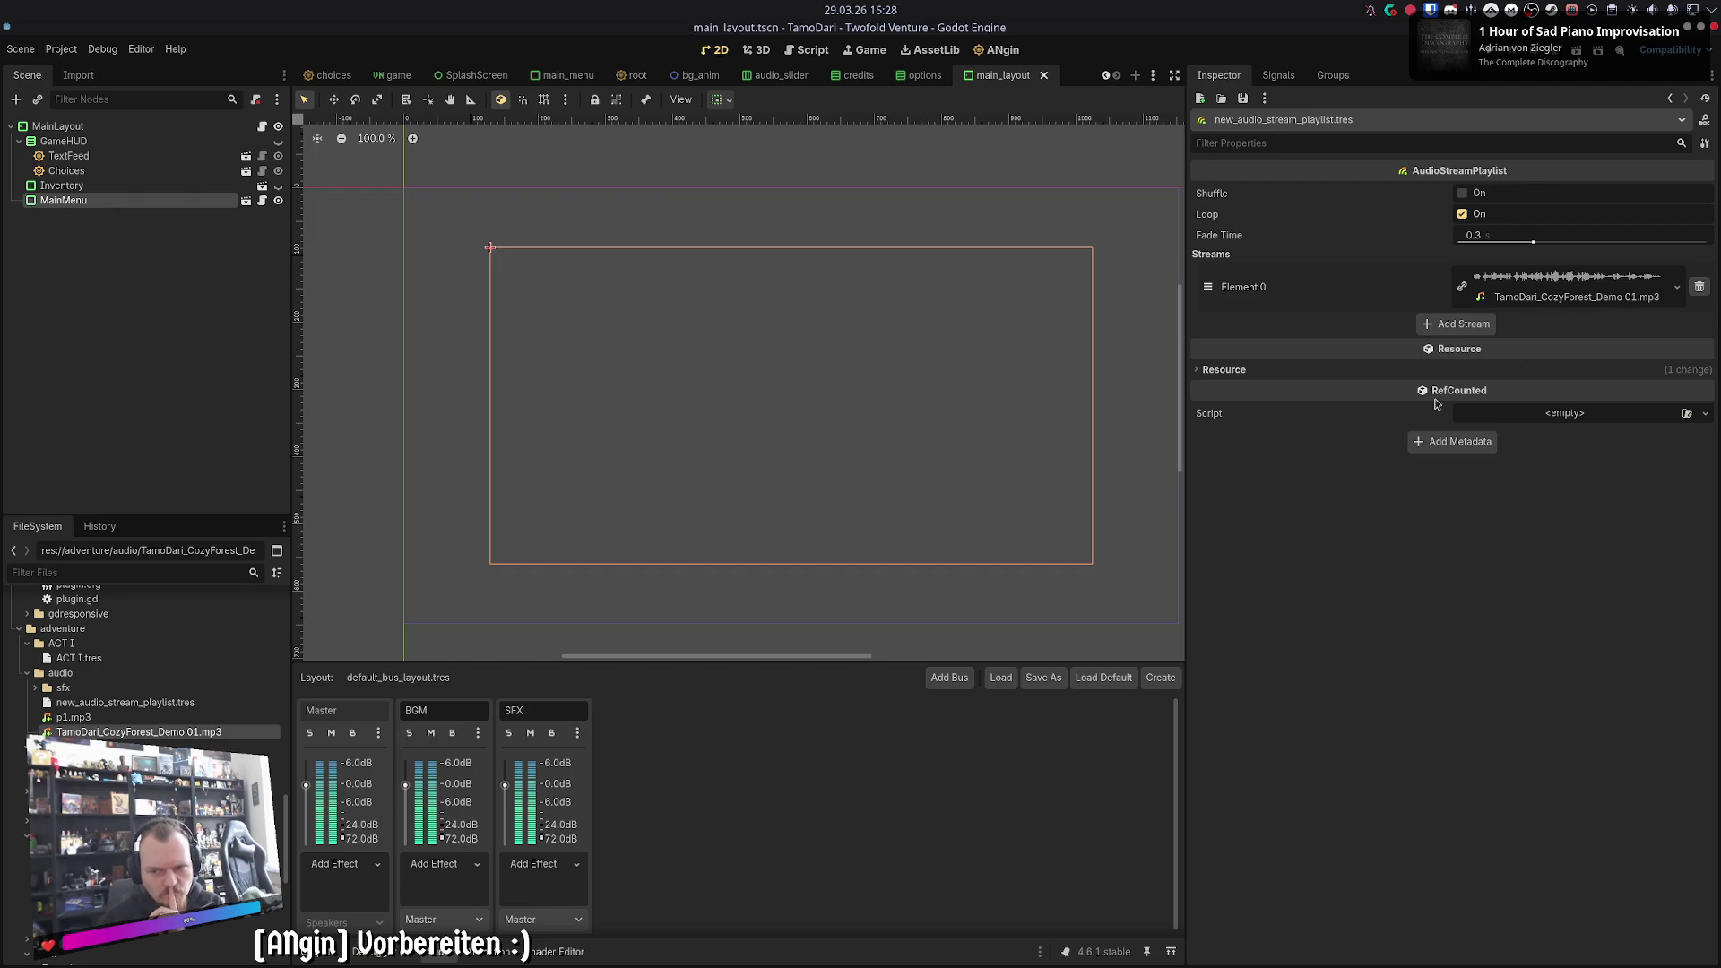
Set the playlist Fade Time to 0.5, save, and go to ANgin's Settings page.
{"action": "mouse_move", "coordinate": [1437, 395]}
{"action": "left_click", "coordinate": [1508, 235]}
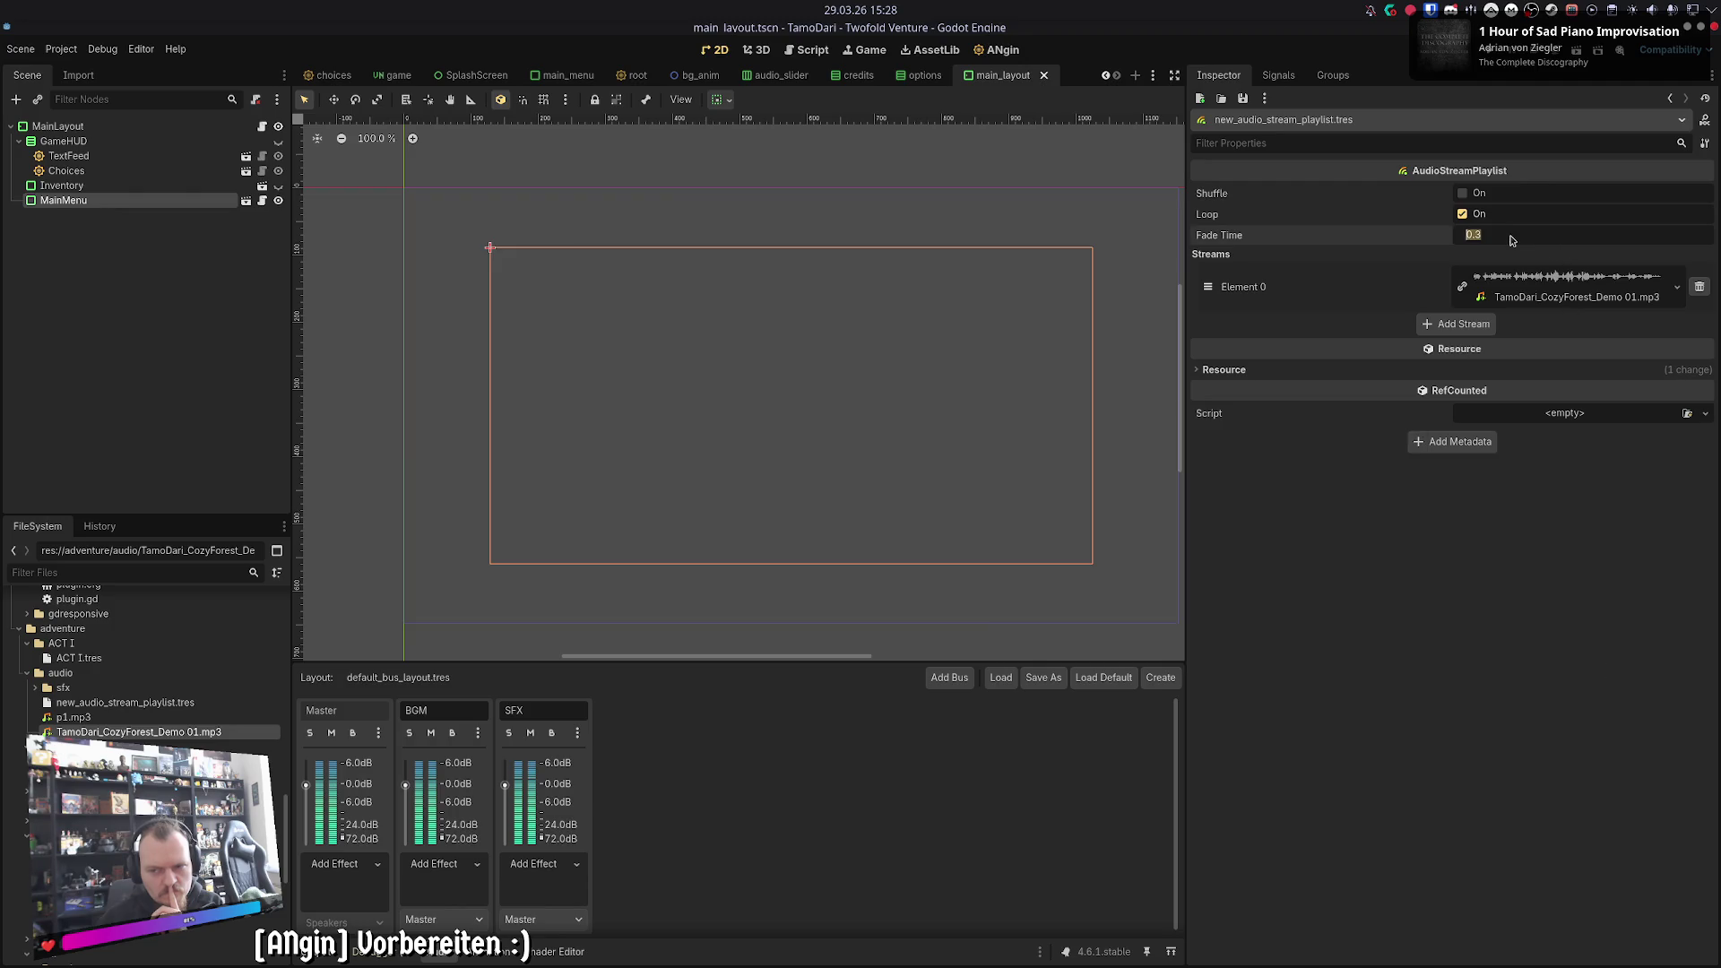
{"action": "type", "text": "0.5"}
{"action": "key", "text": "Return"}
{"action": "key", "text": "ctrl+s"}
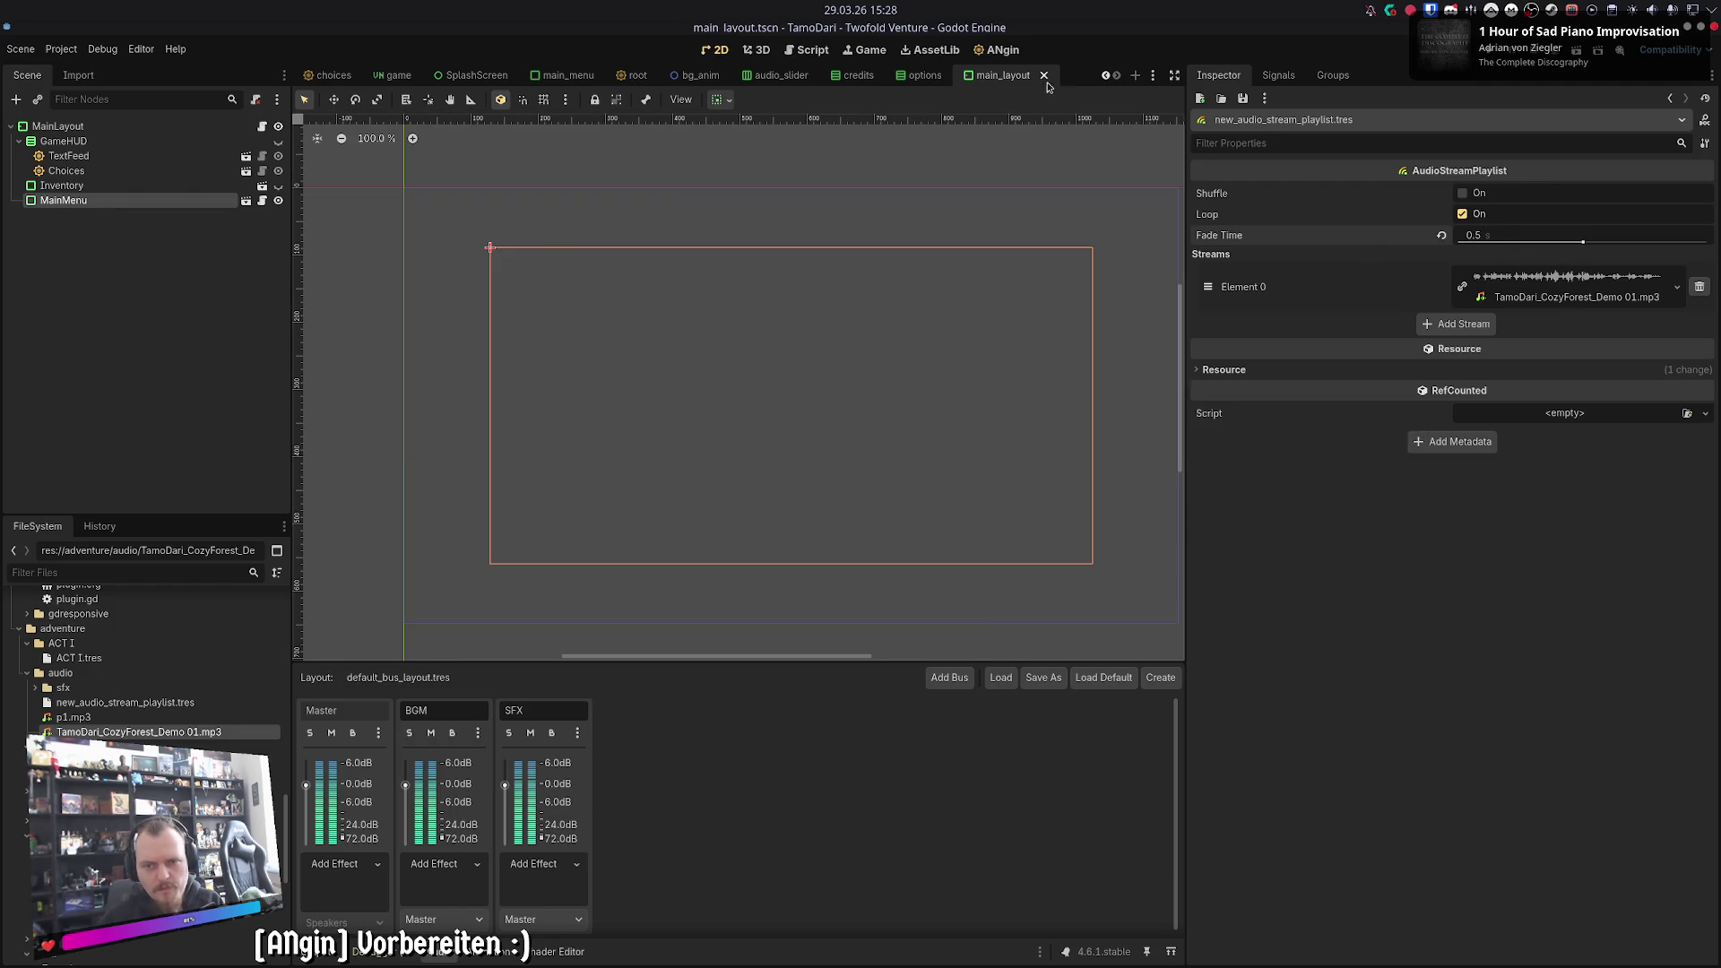
{"action": "left_click", "coordinate": [997, 49]}
{"action": "left_click", "coordinate": [1165, 102]}
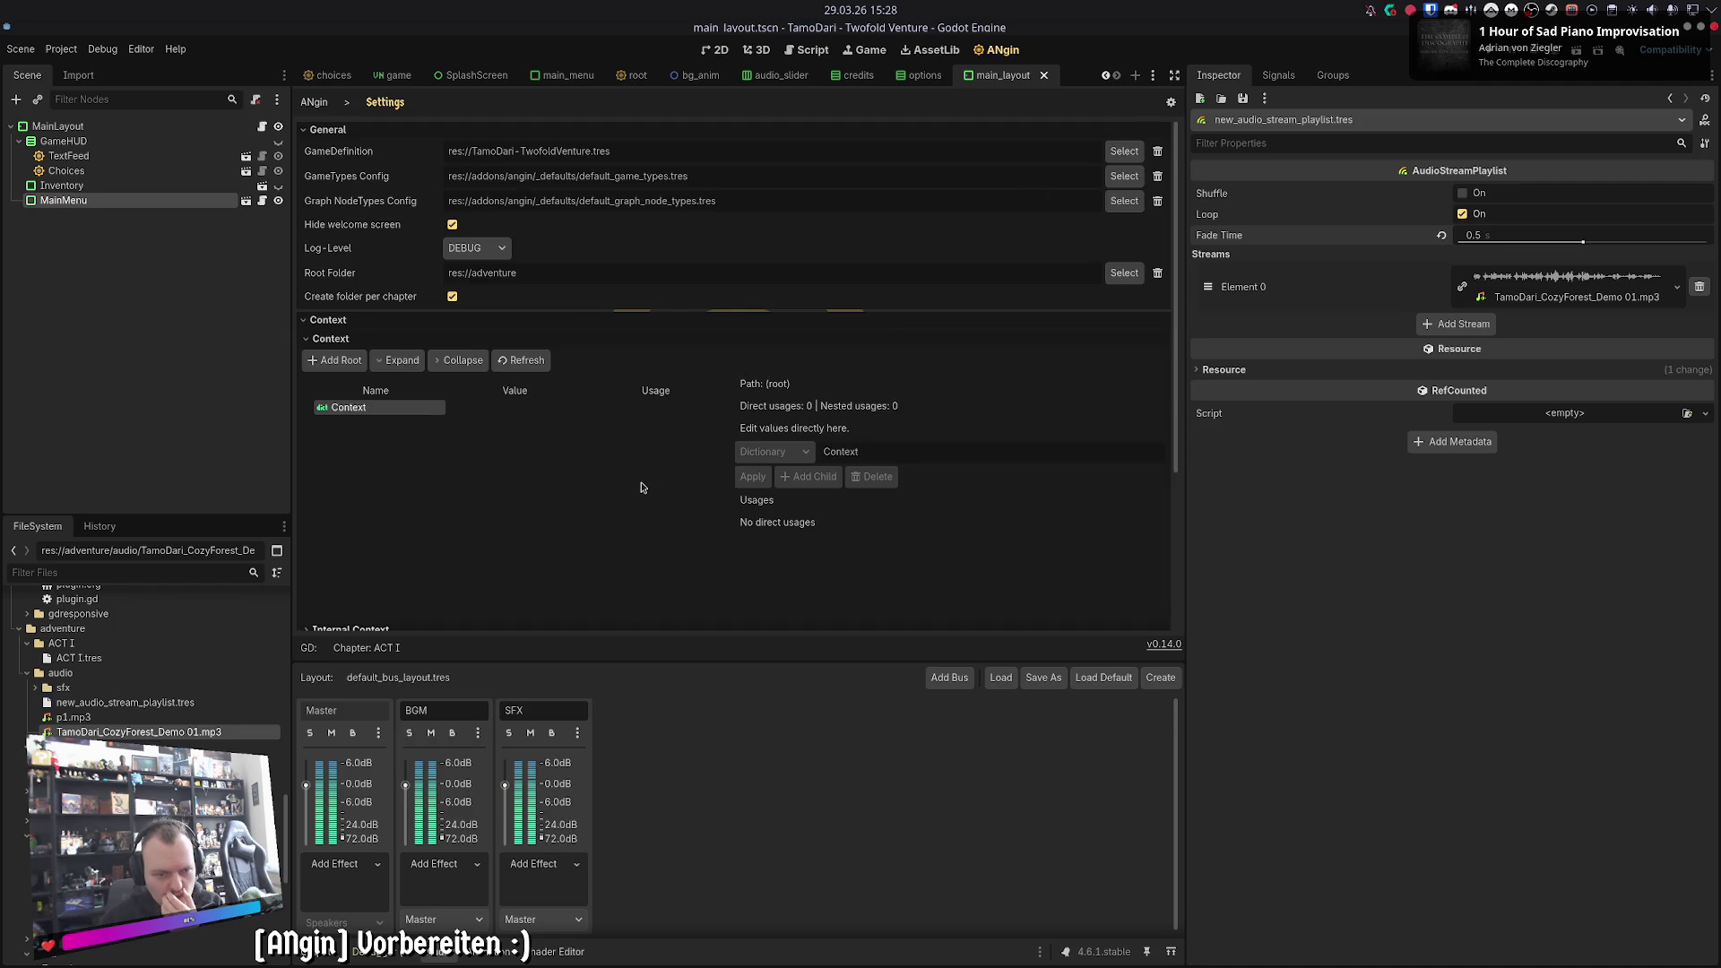
Point ANgin's Audio BGM - Default to adventure/audio/new_audio_stream_playlist.tres and run the project.
{"action": "scroll", "coordinate": [418, 472], "scroll_direction": "down", "scroll_amount": 5}
{"action": "left_click", "coordinate": [369, 584]}
{"action": "scroll", "coordinate": [571, 516], "scroll_direction": "down", "scroll_amount": 5}
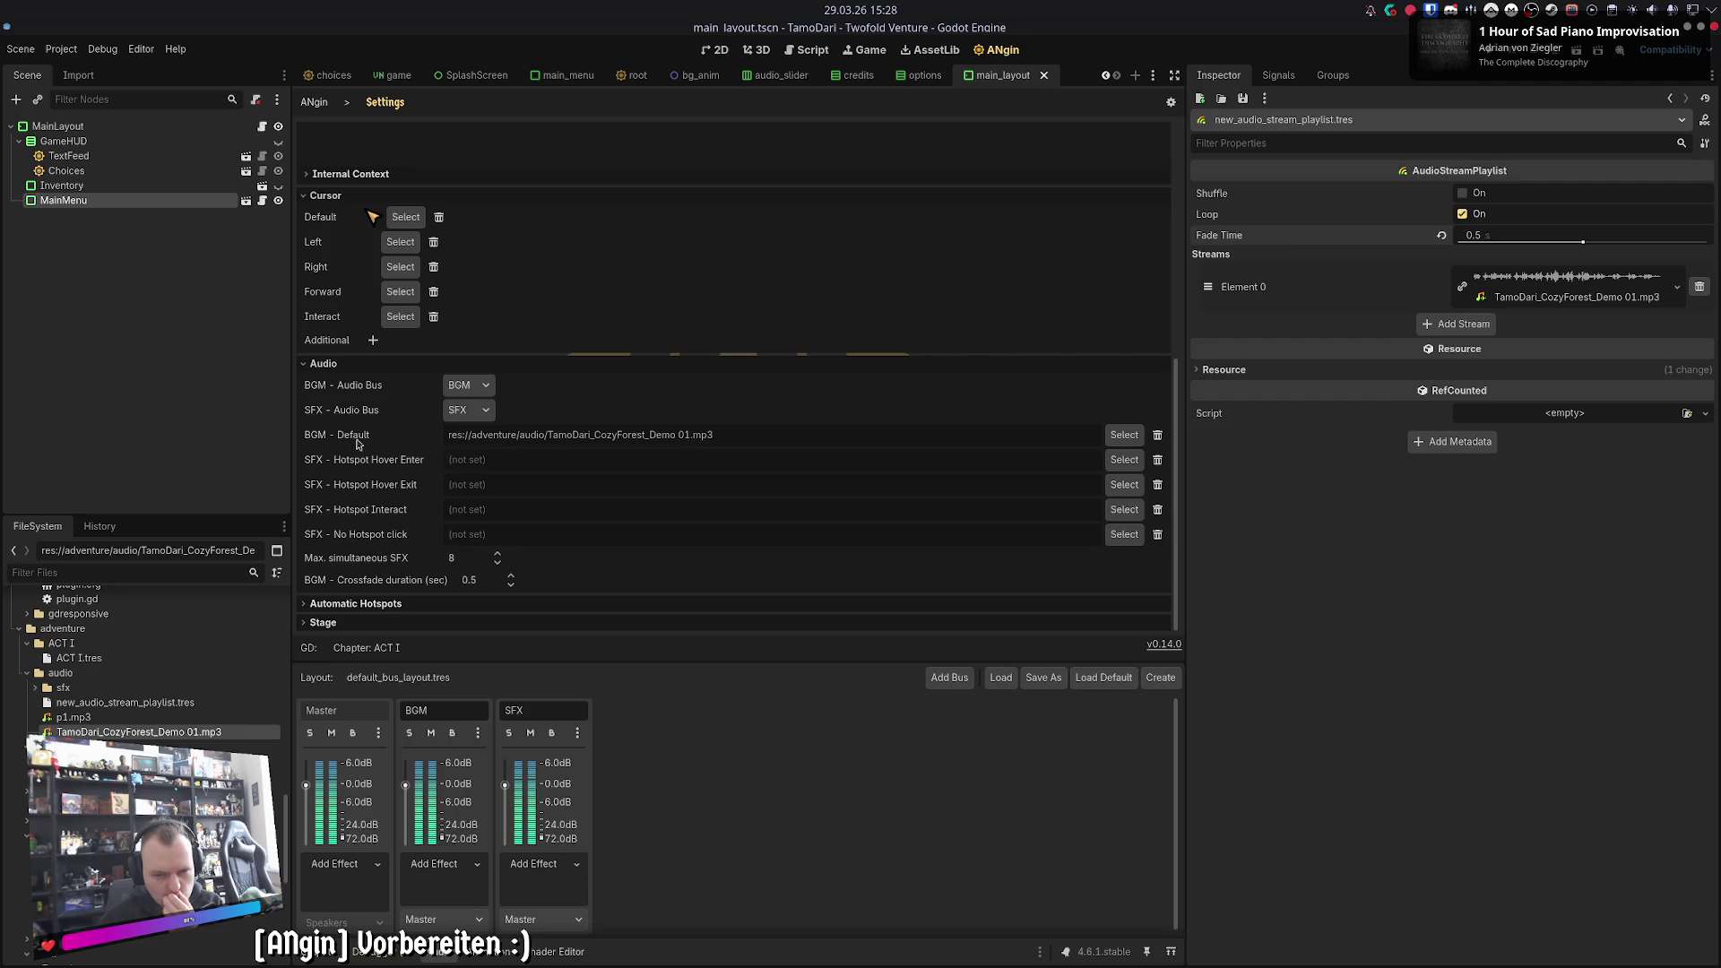
{"action": "left_click", "coordinate": [1124, 436]}
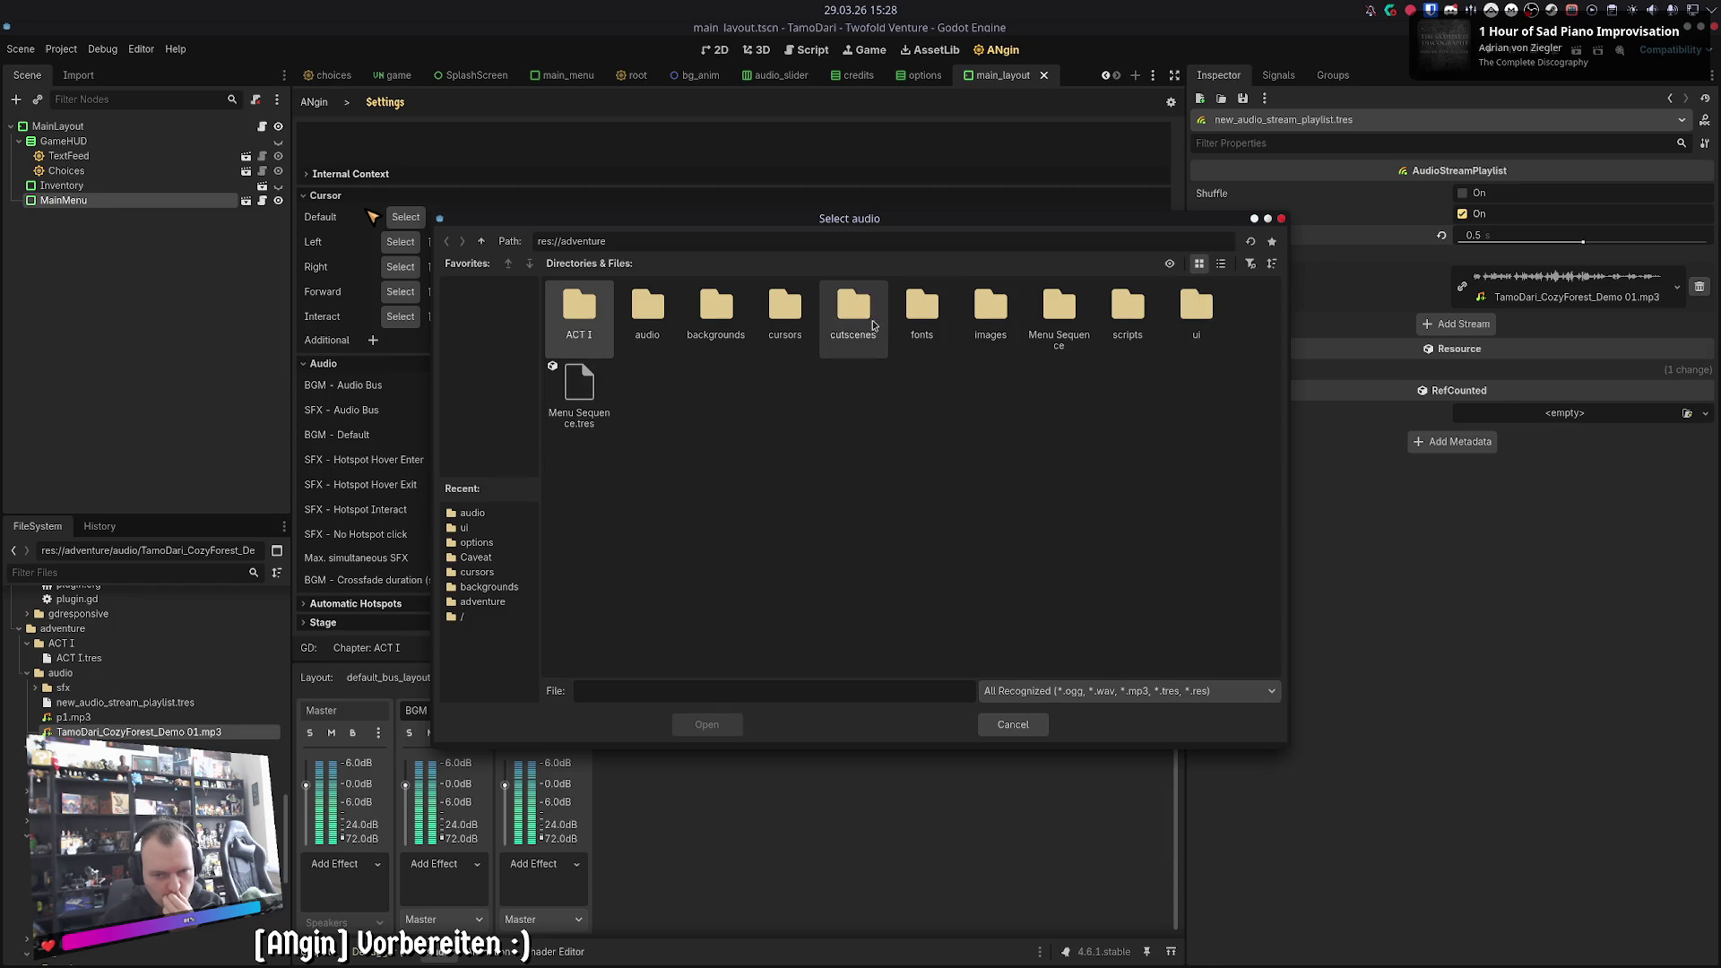
{"action": "double_click", "coordinate": [663, 325]}
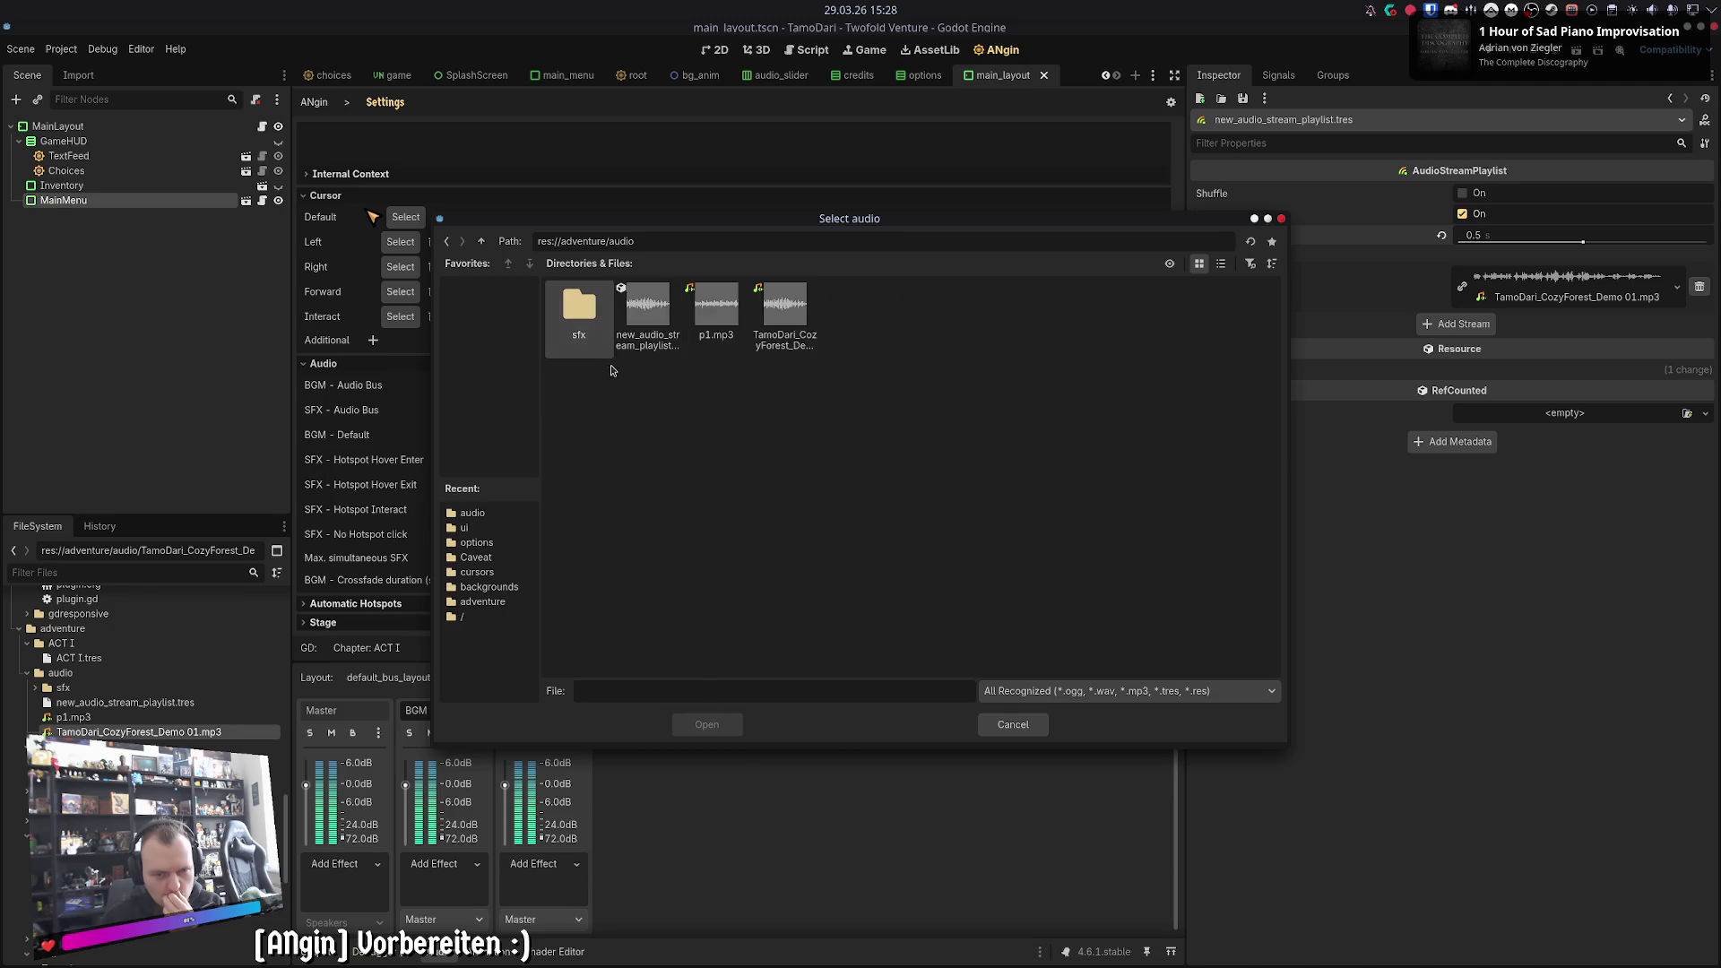
{"action": "left_click", "coordinate": [642, 345]}
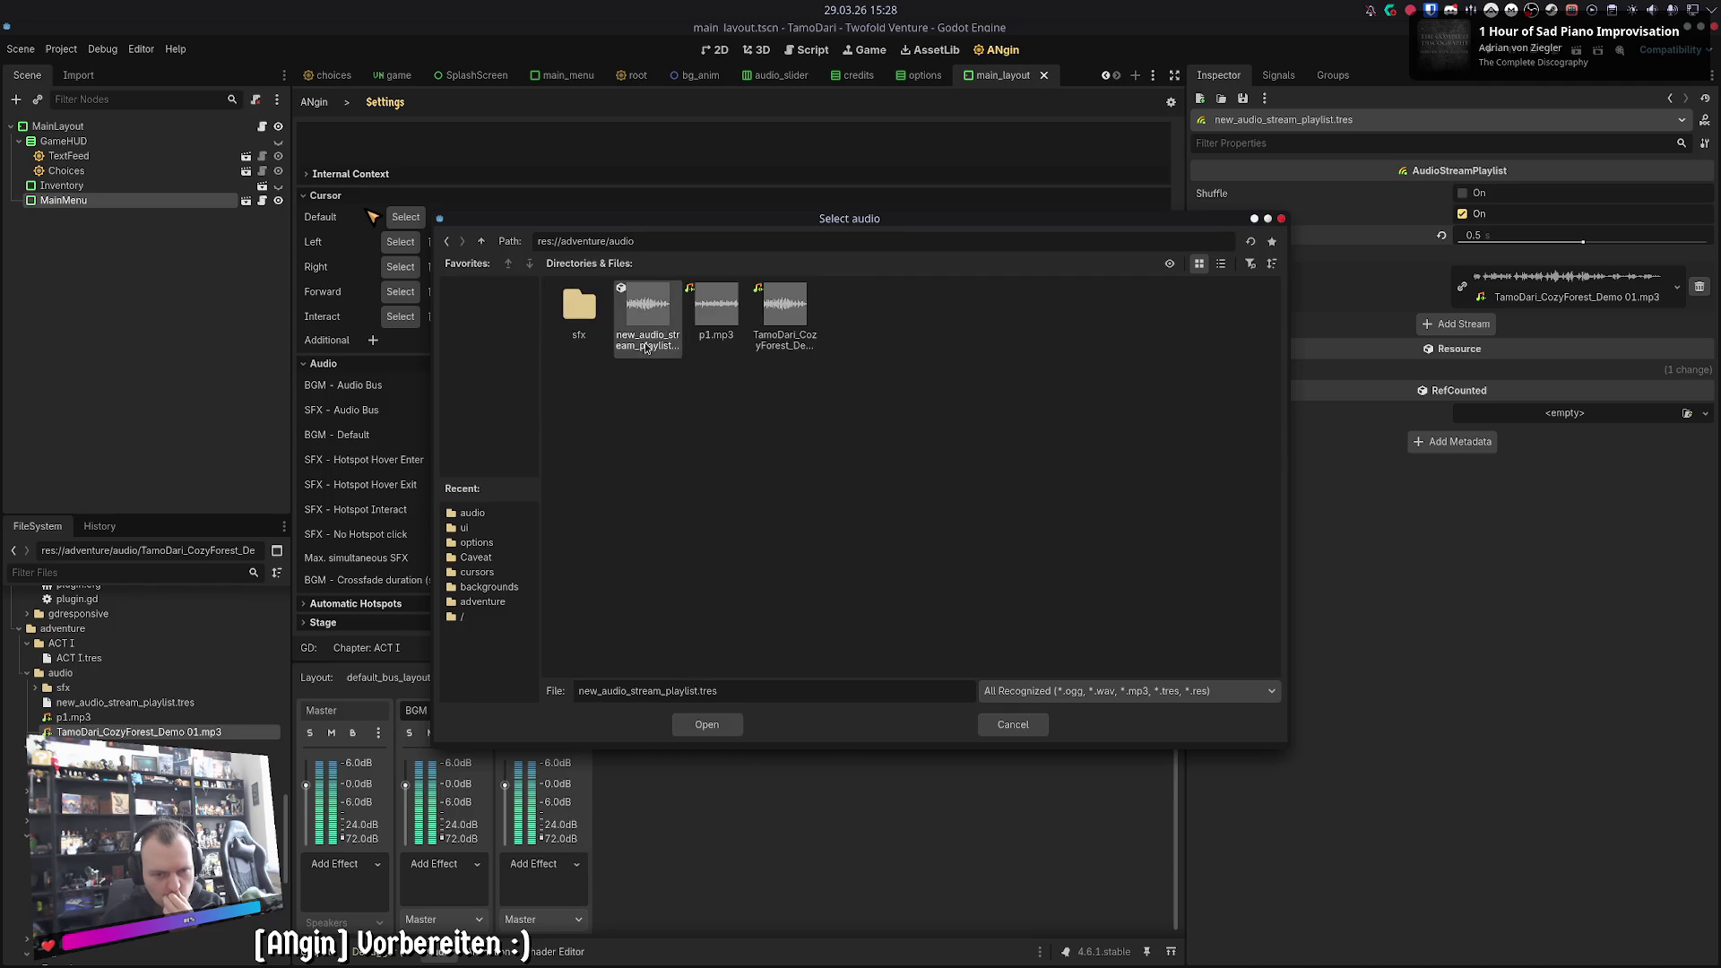
{"action": "left_click", "coordinate": [691, 732]}
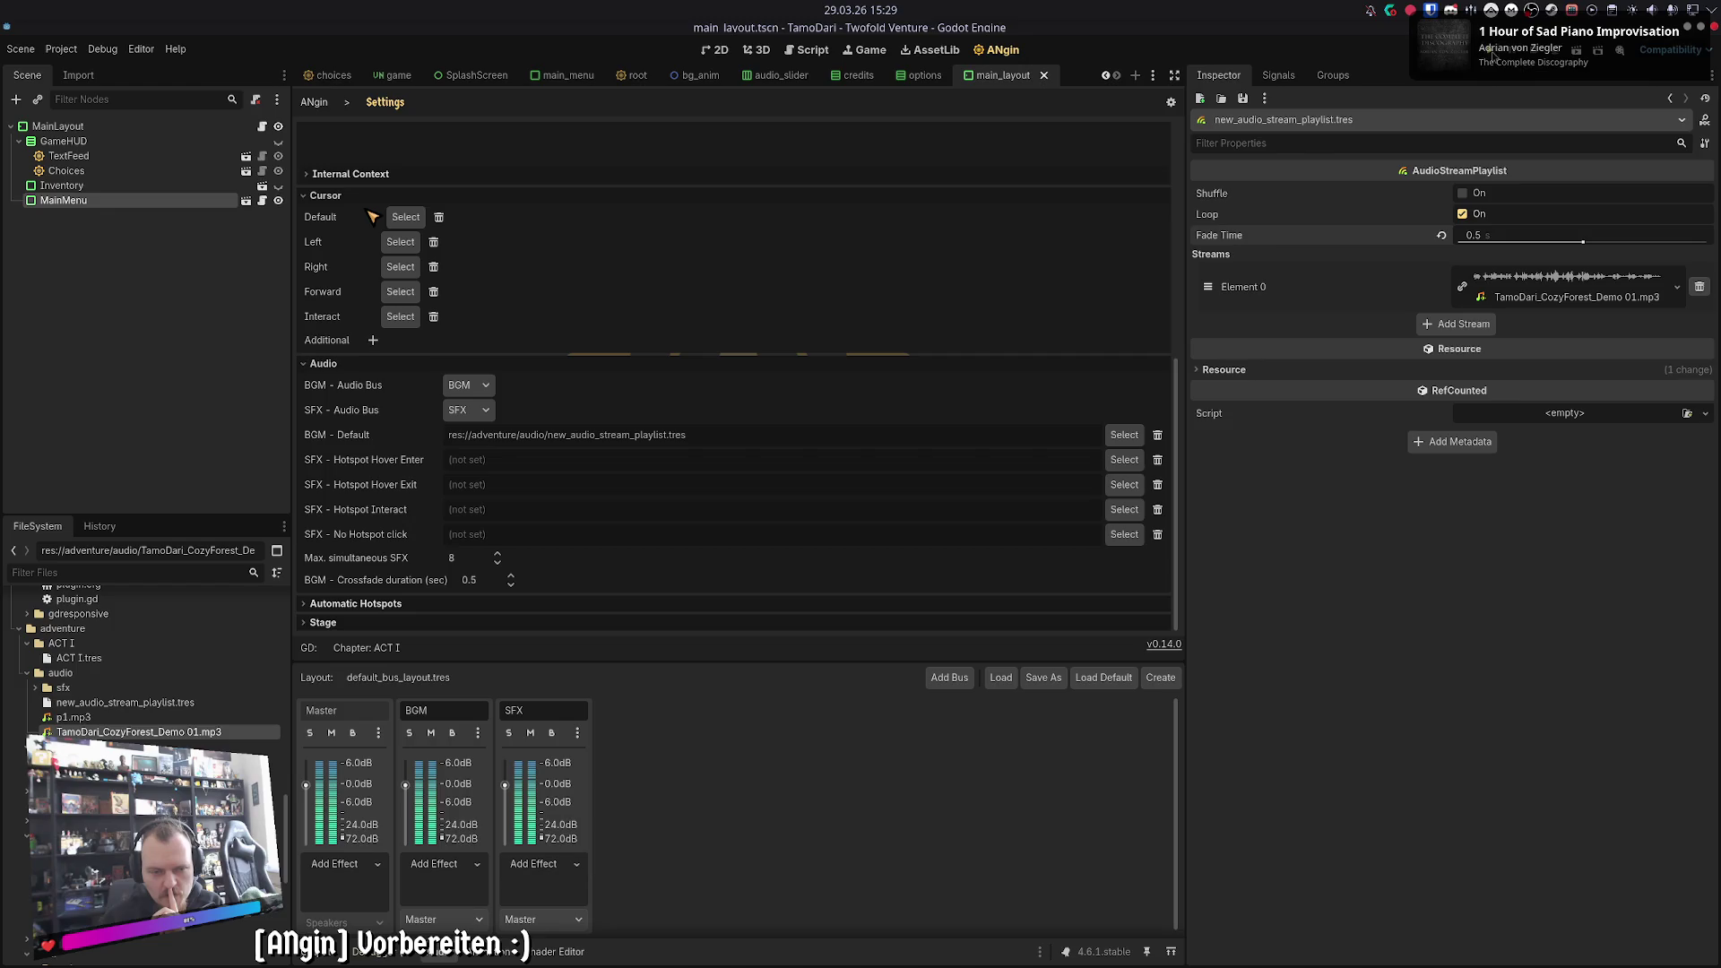
{"action": "left_click", "coordinate": [1493, 55]}
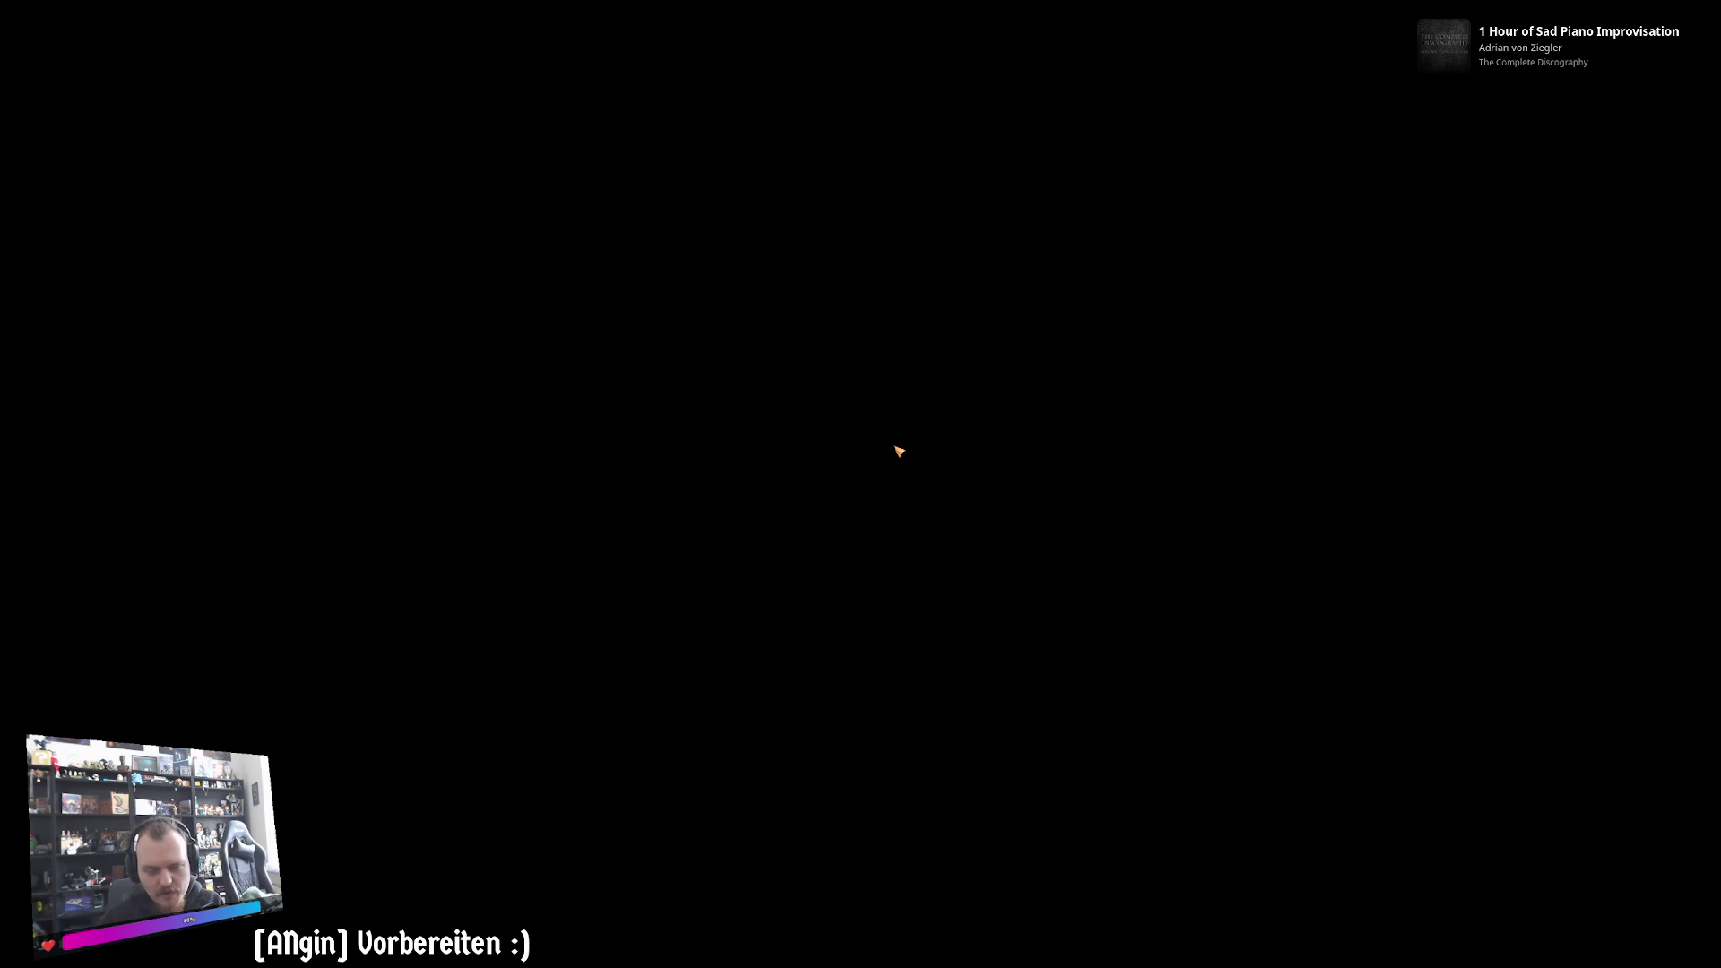
Close the game, move the CozyForest MP3 down to Element 1, save, and rerun.
{"action": "key", "text": "alt+F4"}
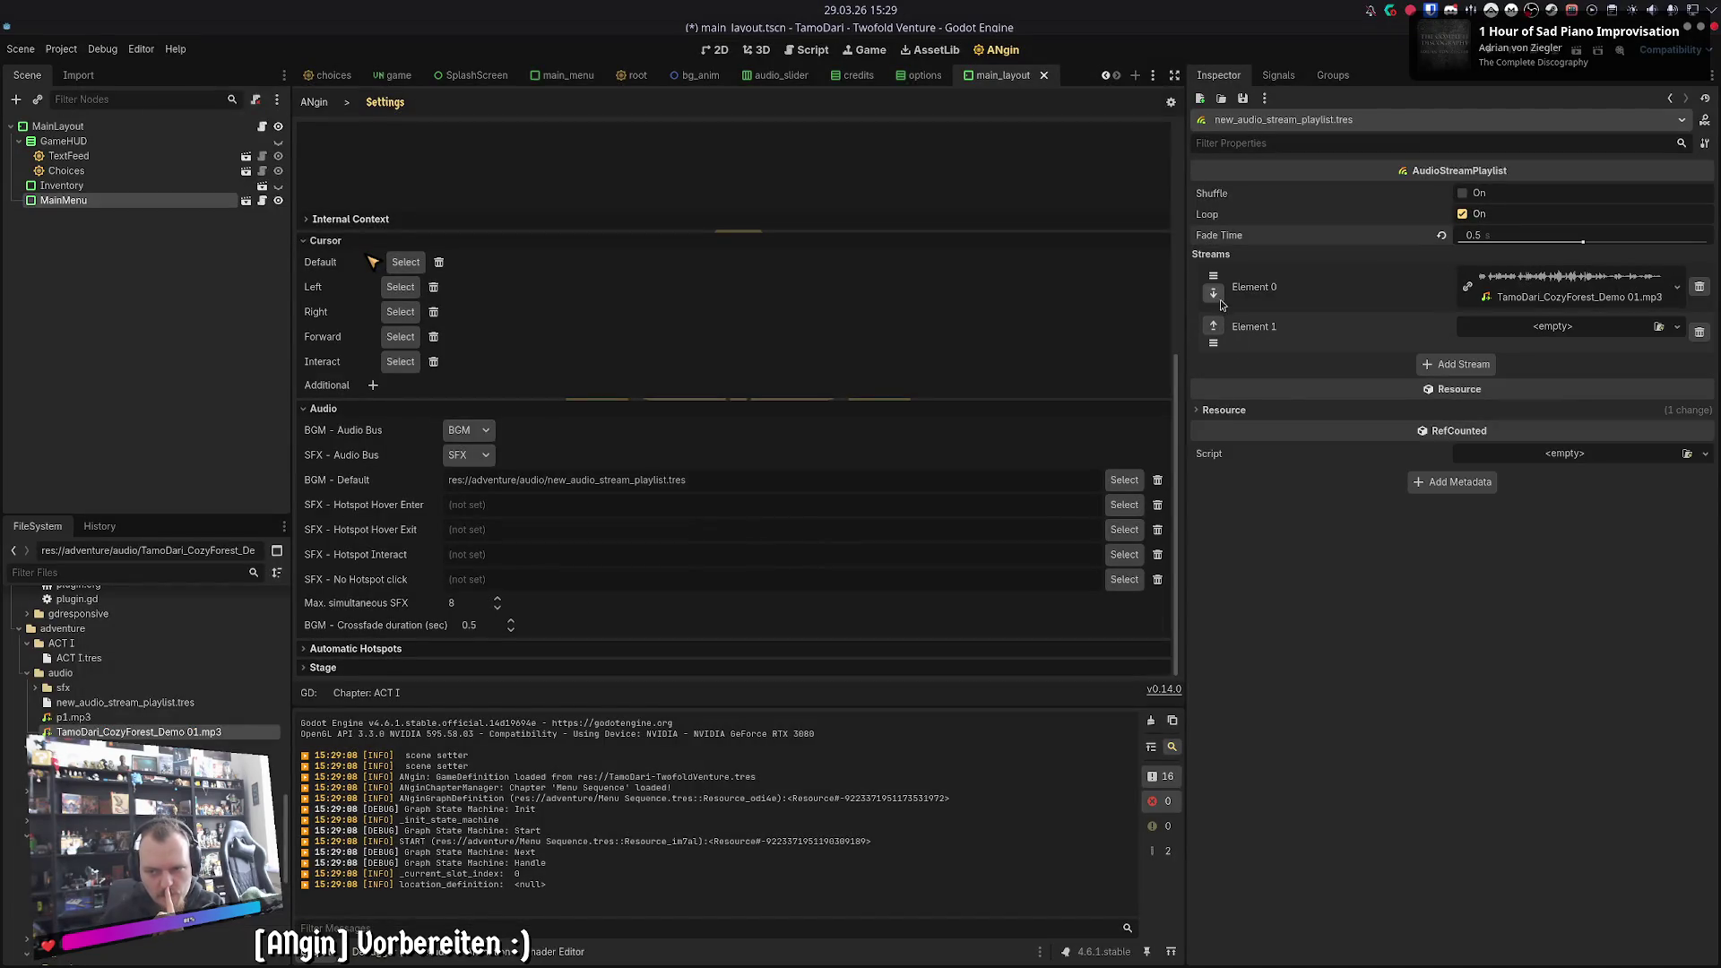
{"action": "left_click", "coordinate": [1215, 328]}
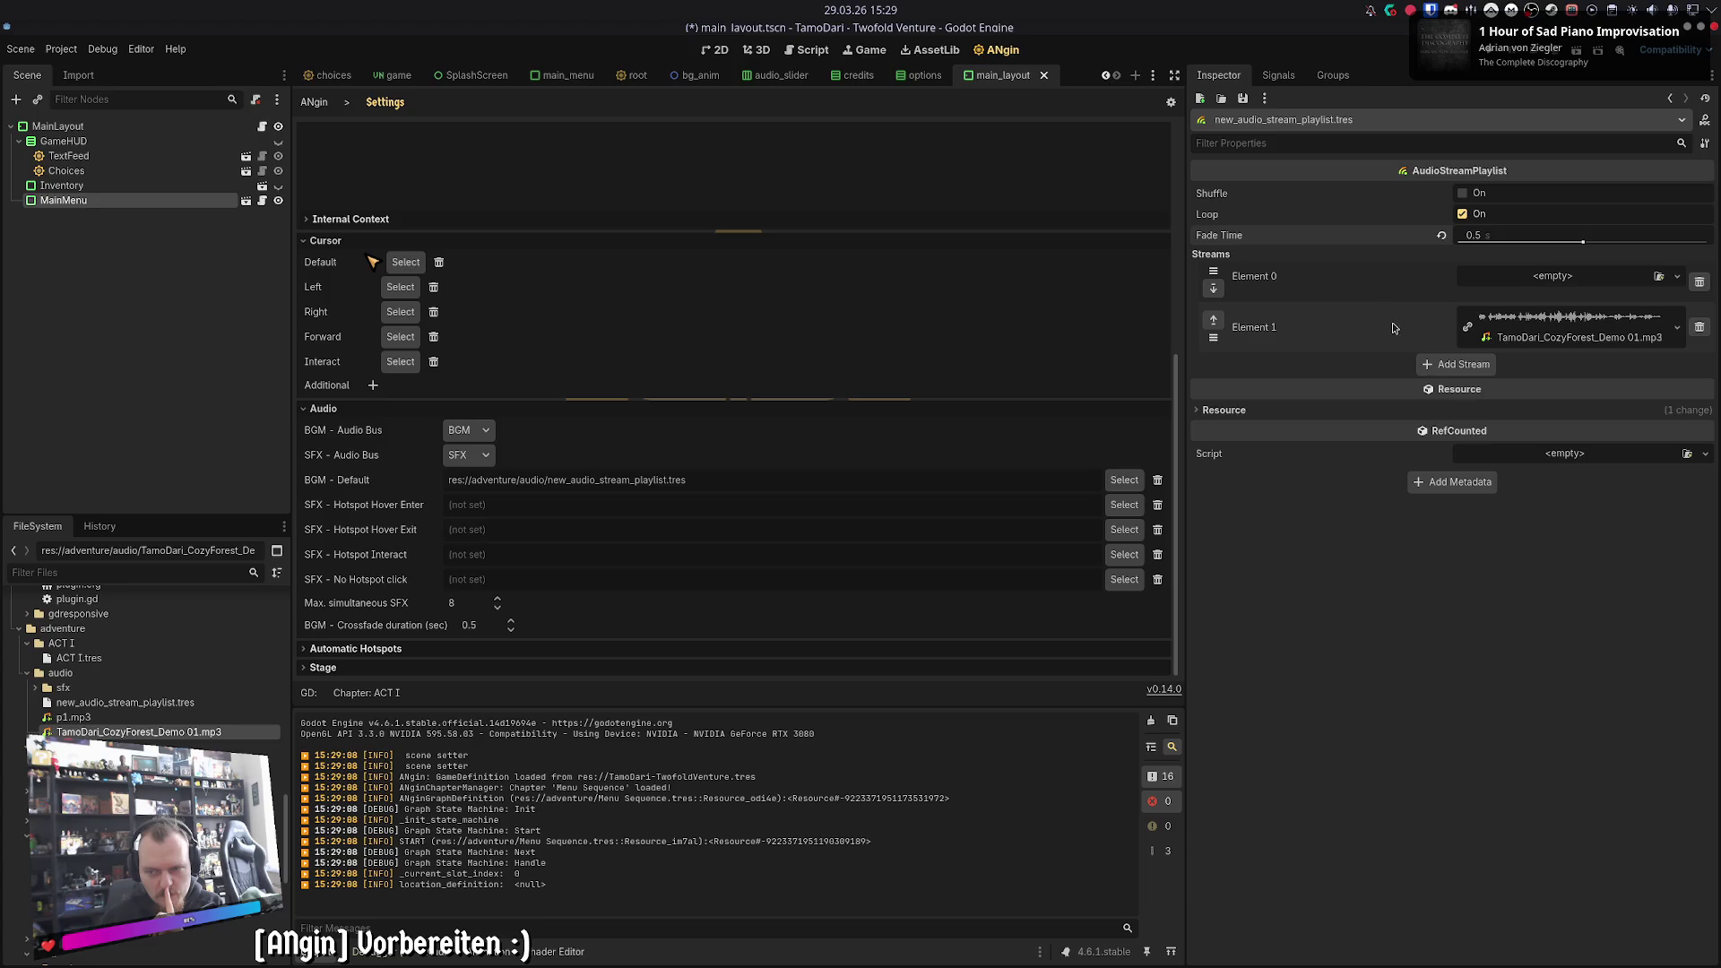
{"action": "key", "text": "ctrl+s"}
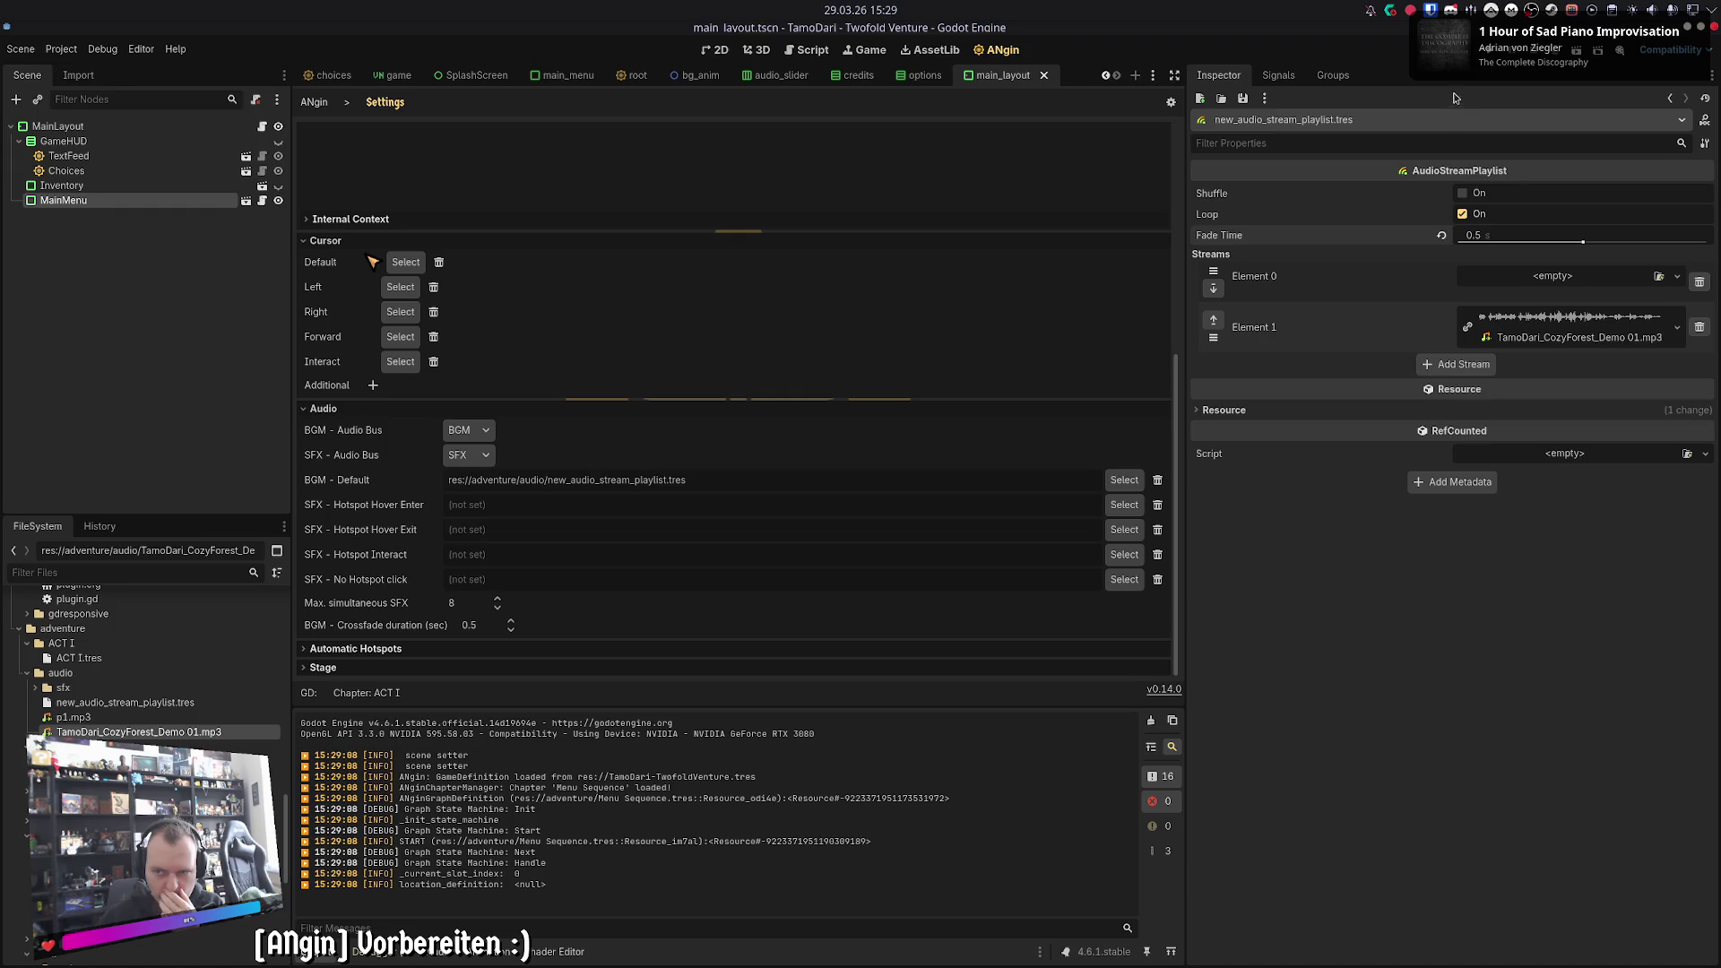
{"action": "left_click", "coordinate": [1488, 53]}
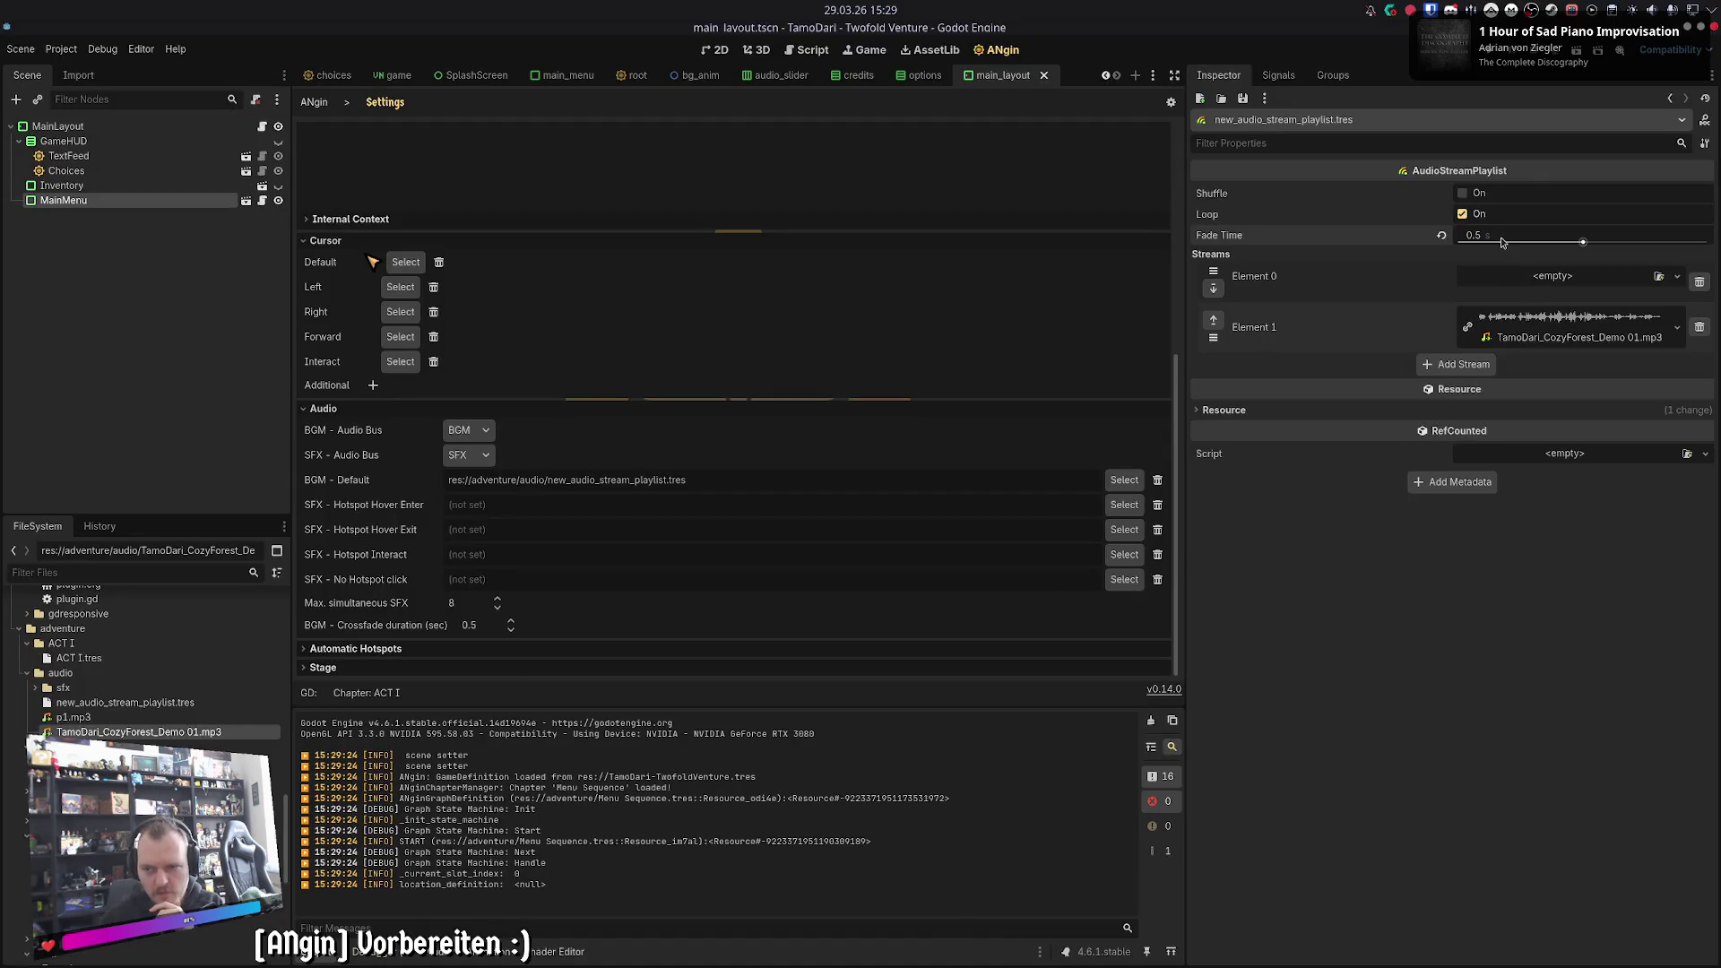
Set the playlist Fade Time to 1.0, save the scene, and test-run the game again.
{"action": "left_click", "coordinate": [1502, 236]}
{"action": "type", "text": "1"}
{"action": "key", "text": "Return"}
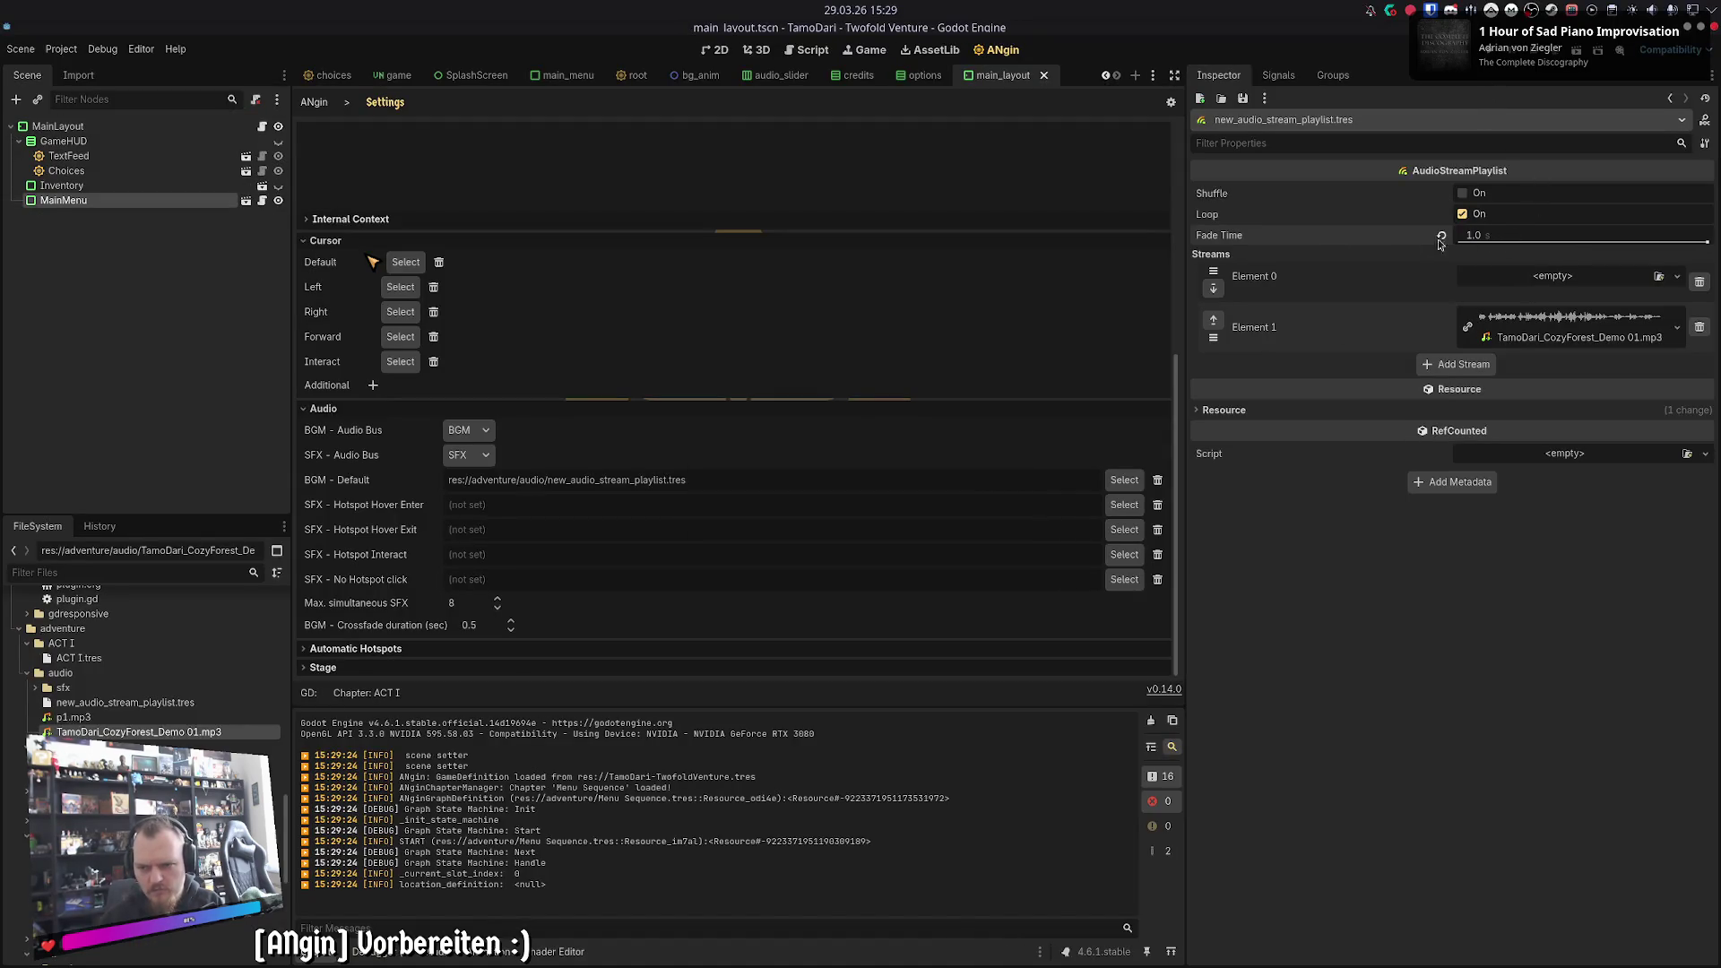
{"action": "mouse_move", "coordinate": [1309, 245]}
{"action": "left_click", "coordinate": [1707, 242]}
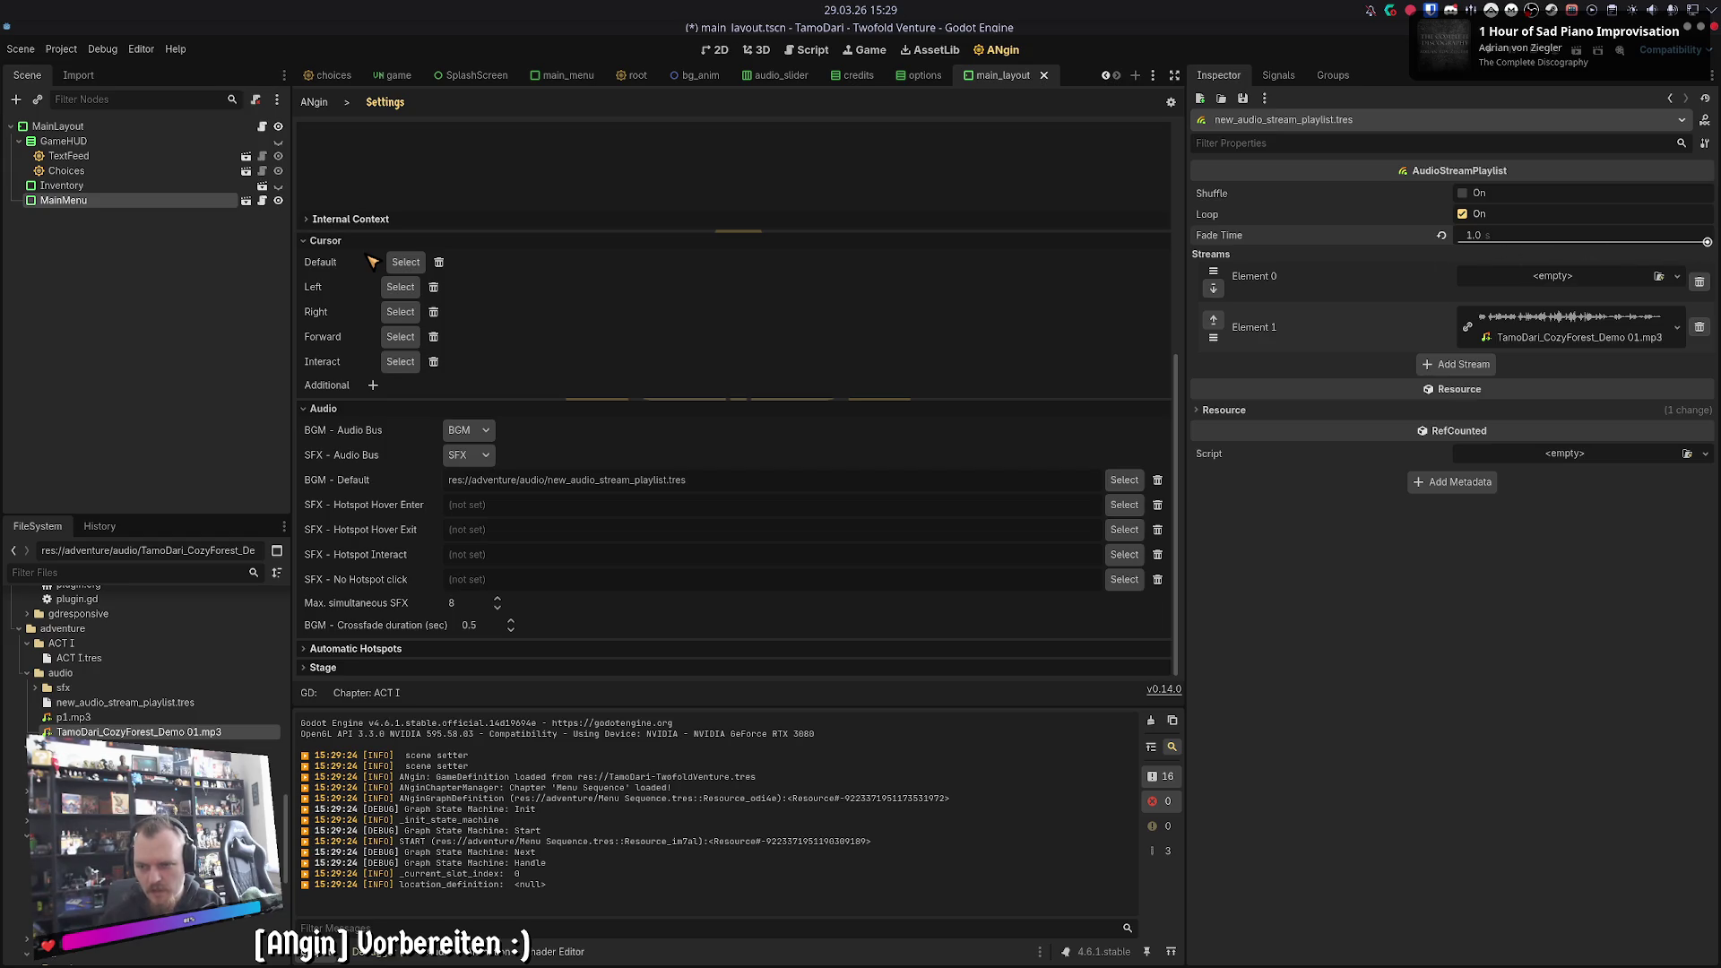
{"action": "key", "text": "ctrl+s"}
{"action": "key", "text": "F5"}
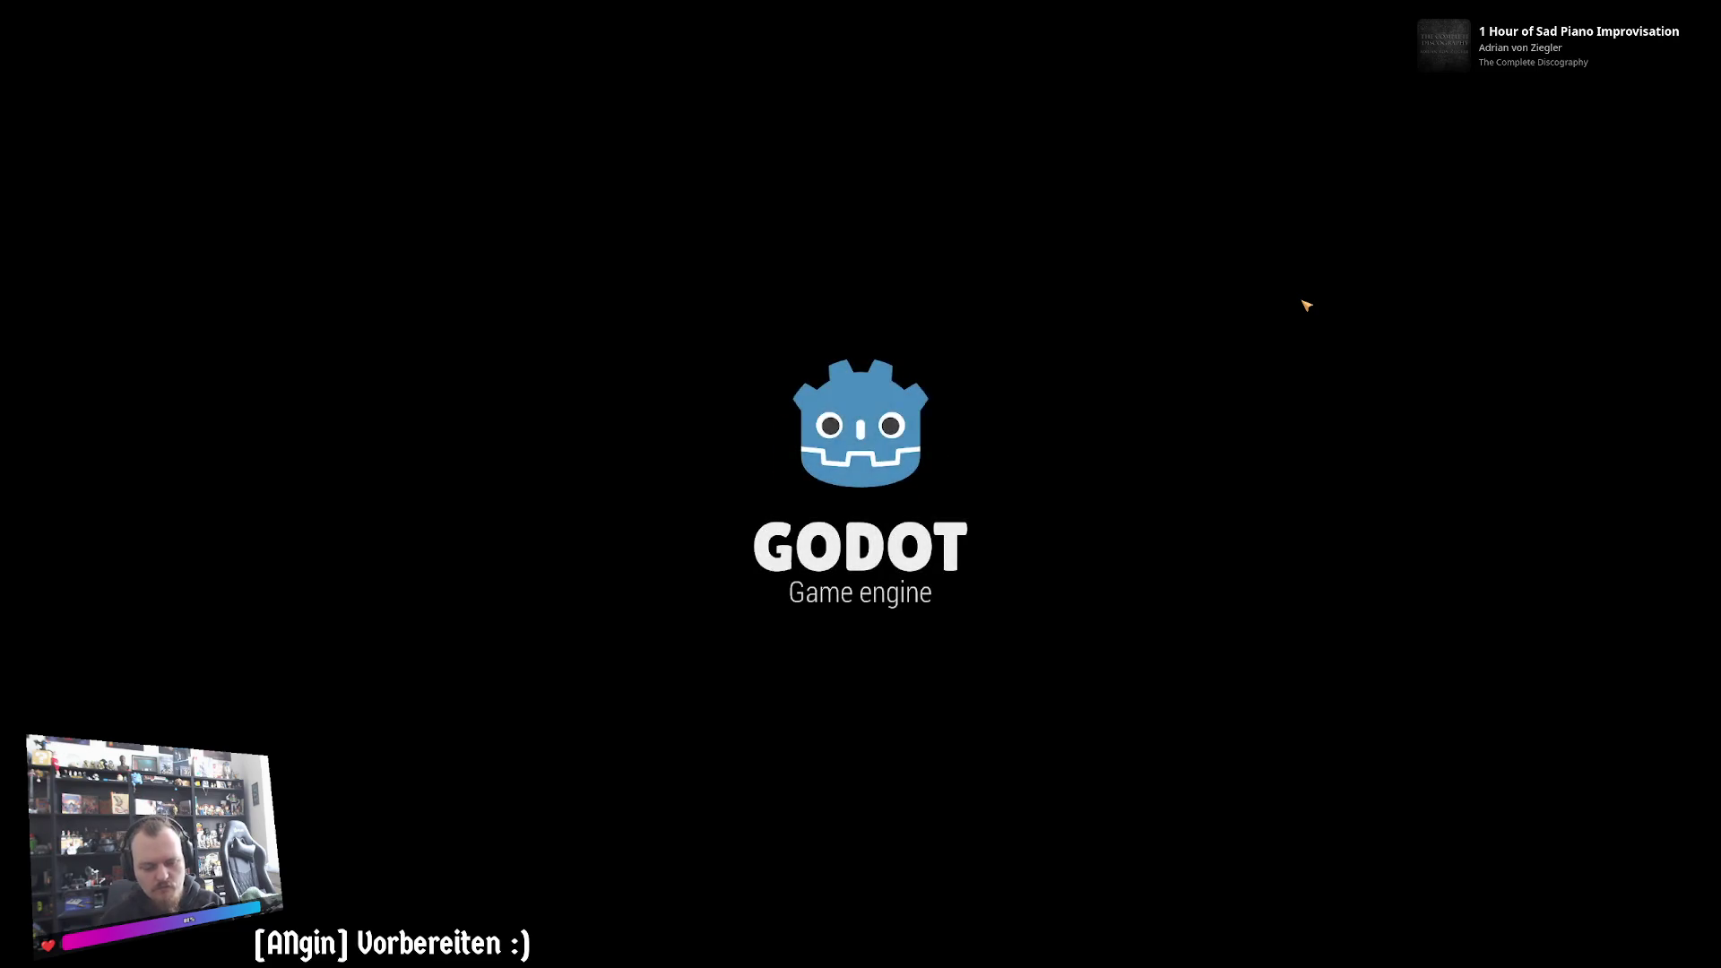
{"action": "key", "text": "F8"}
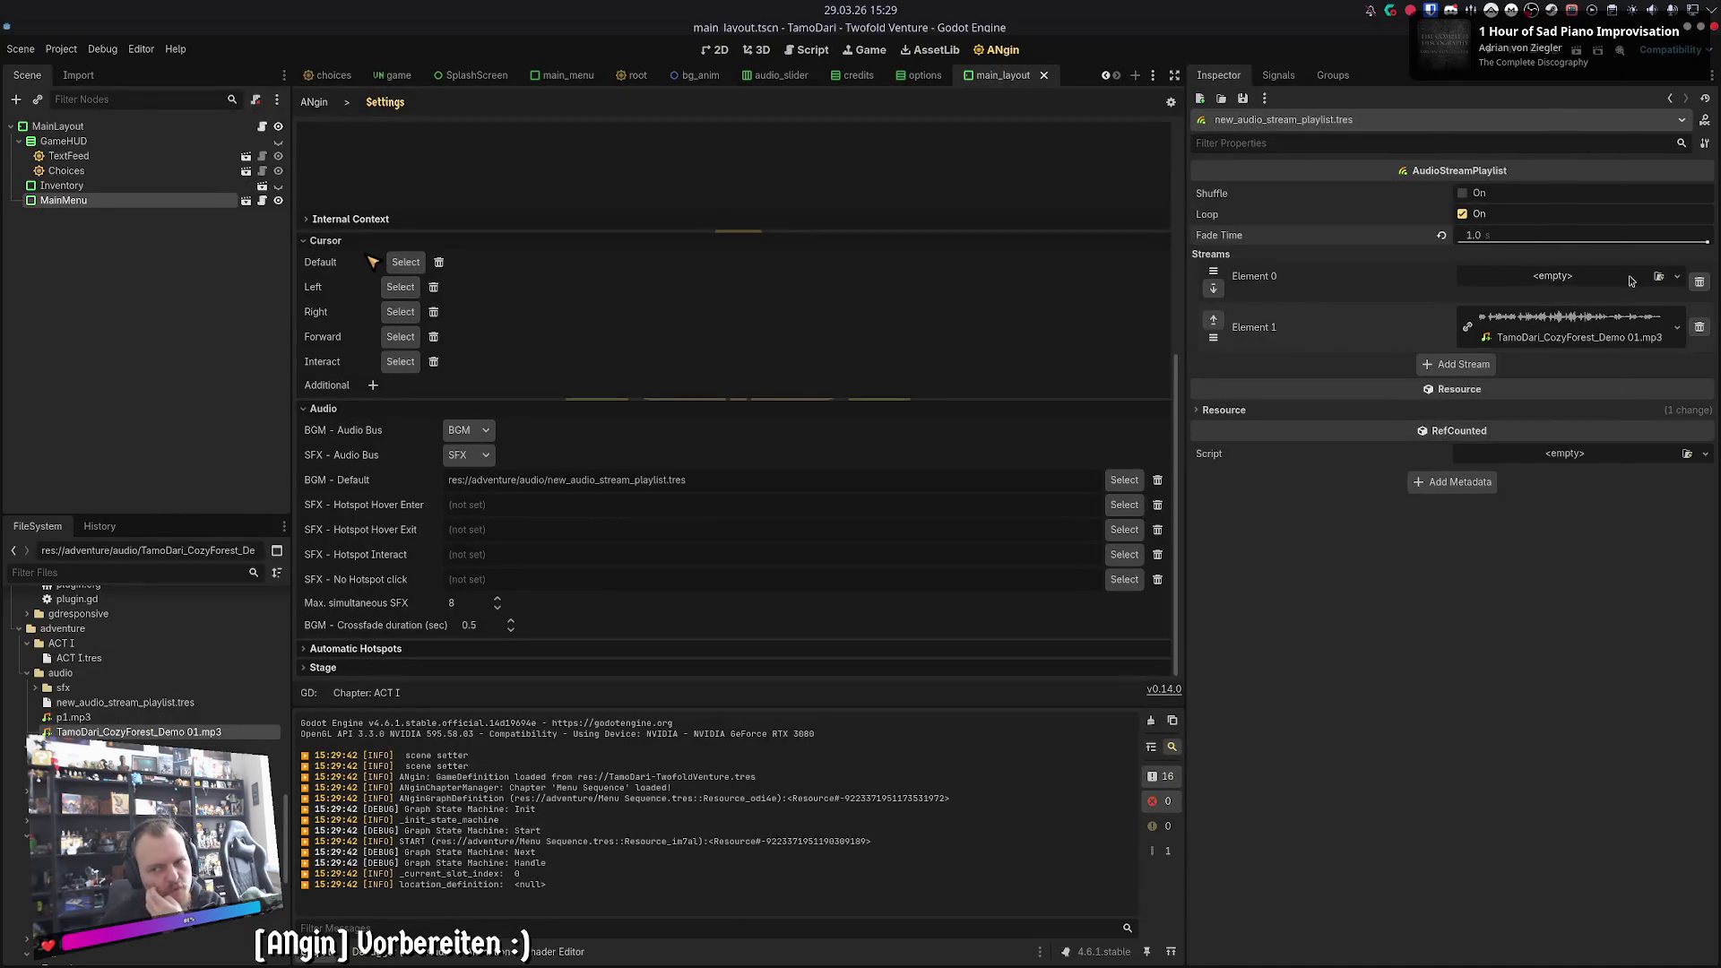
Fill playlist Element 0 with a new AudioStreamMP3 resource, then save and run the game.
{"action": "left_click", "coordinate": [1677, 279]}
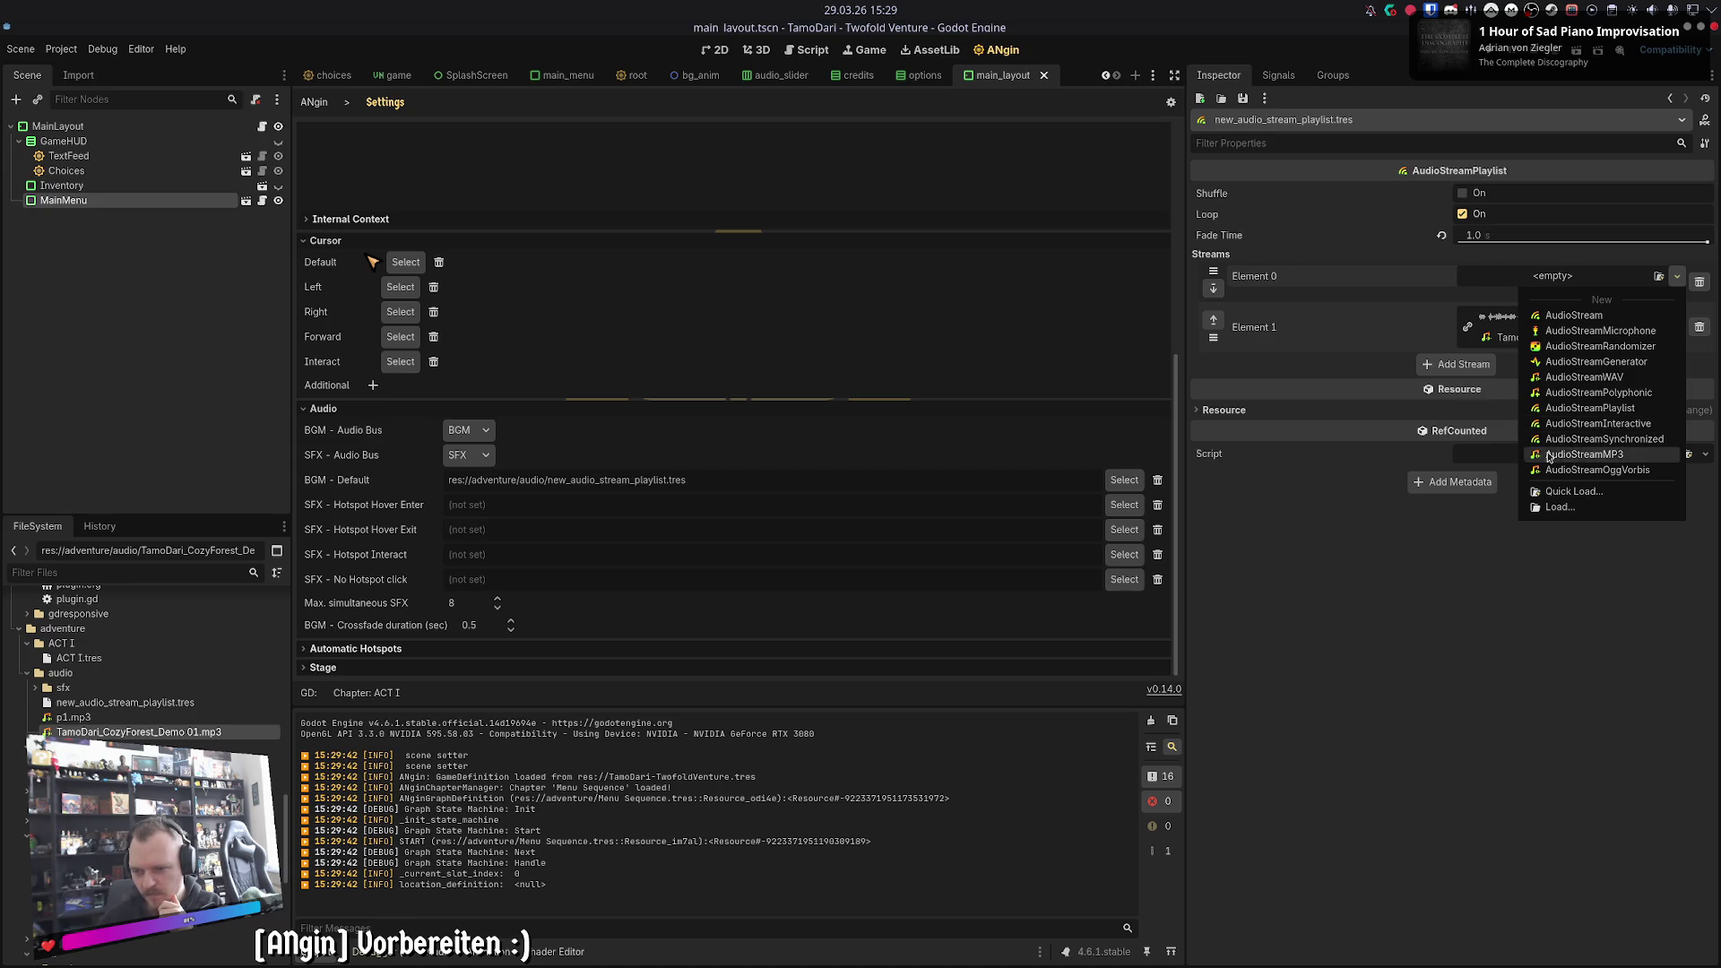
{"action": "left_click", "coordinate": [1549, 313]}
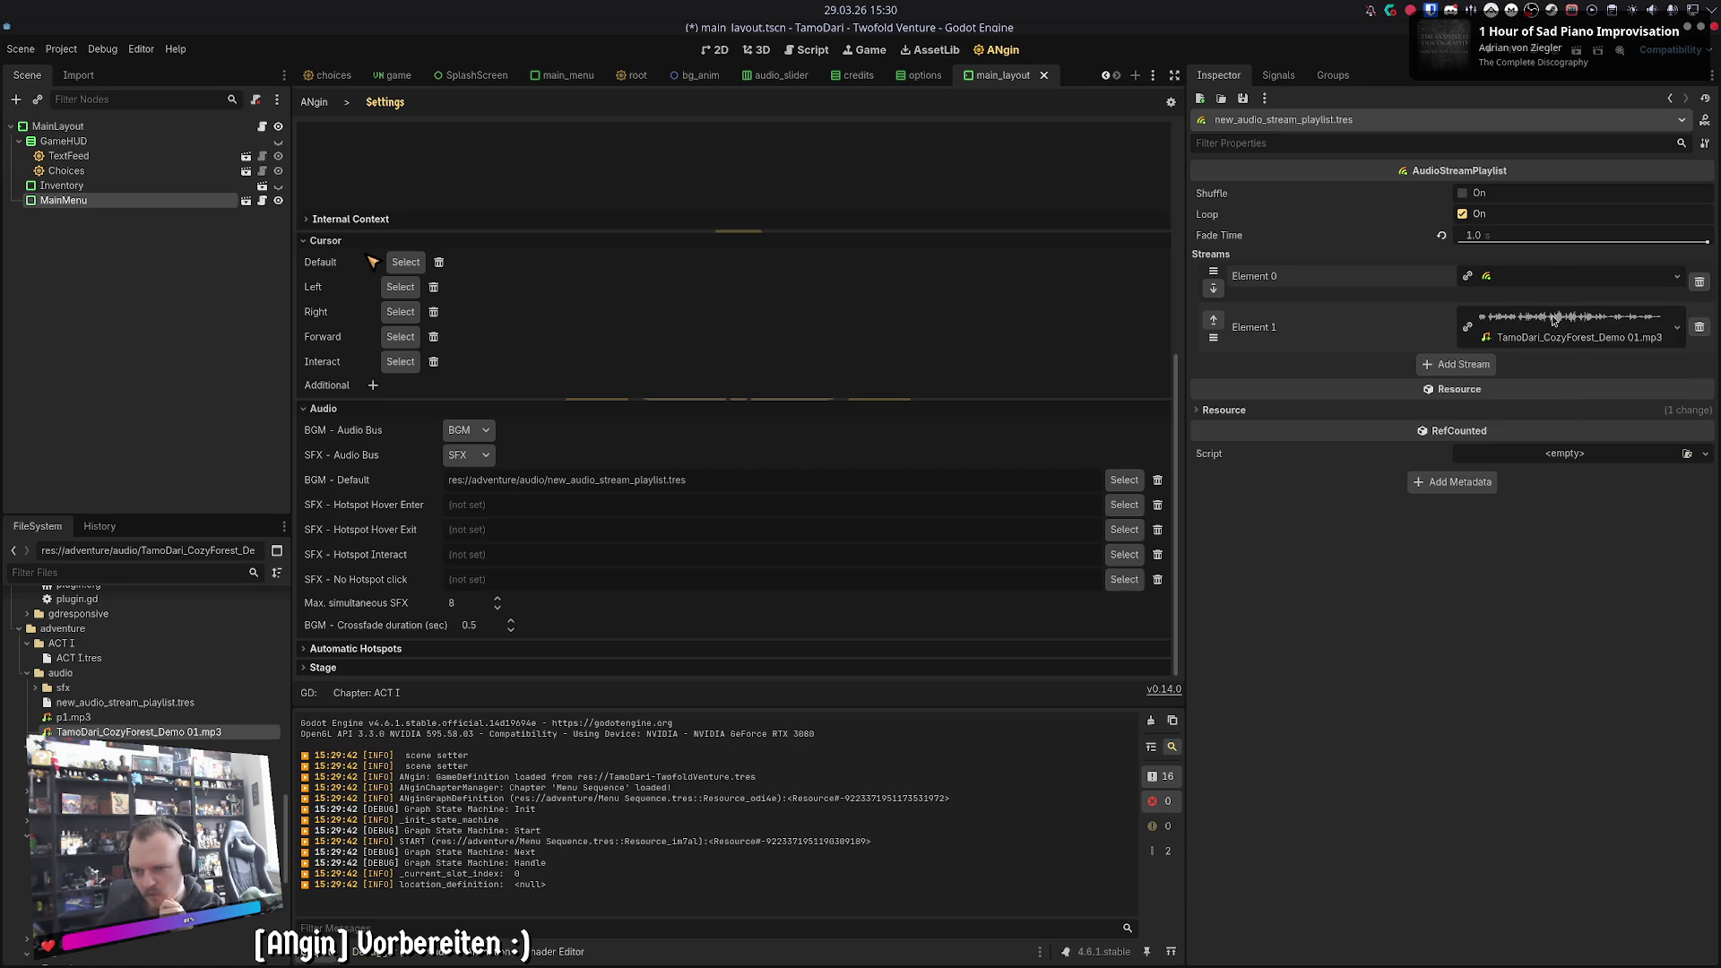
{"action": "key", "text": "F5"}
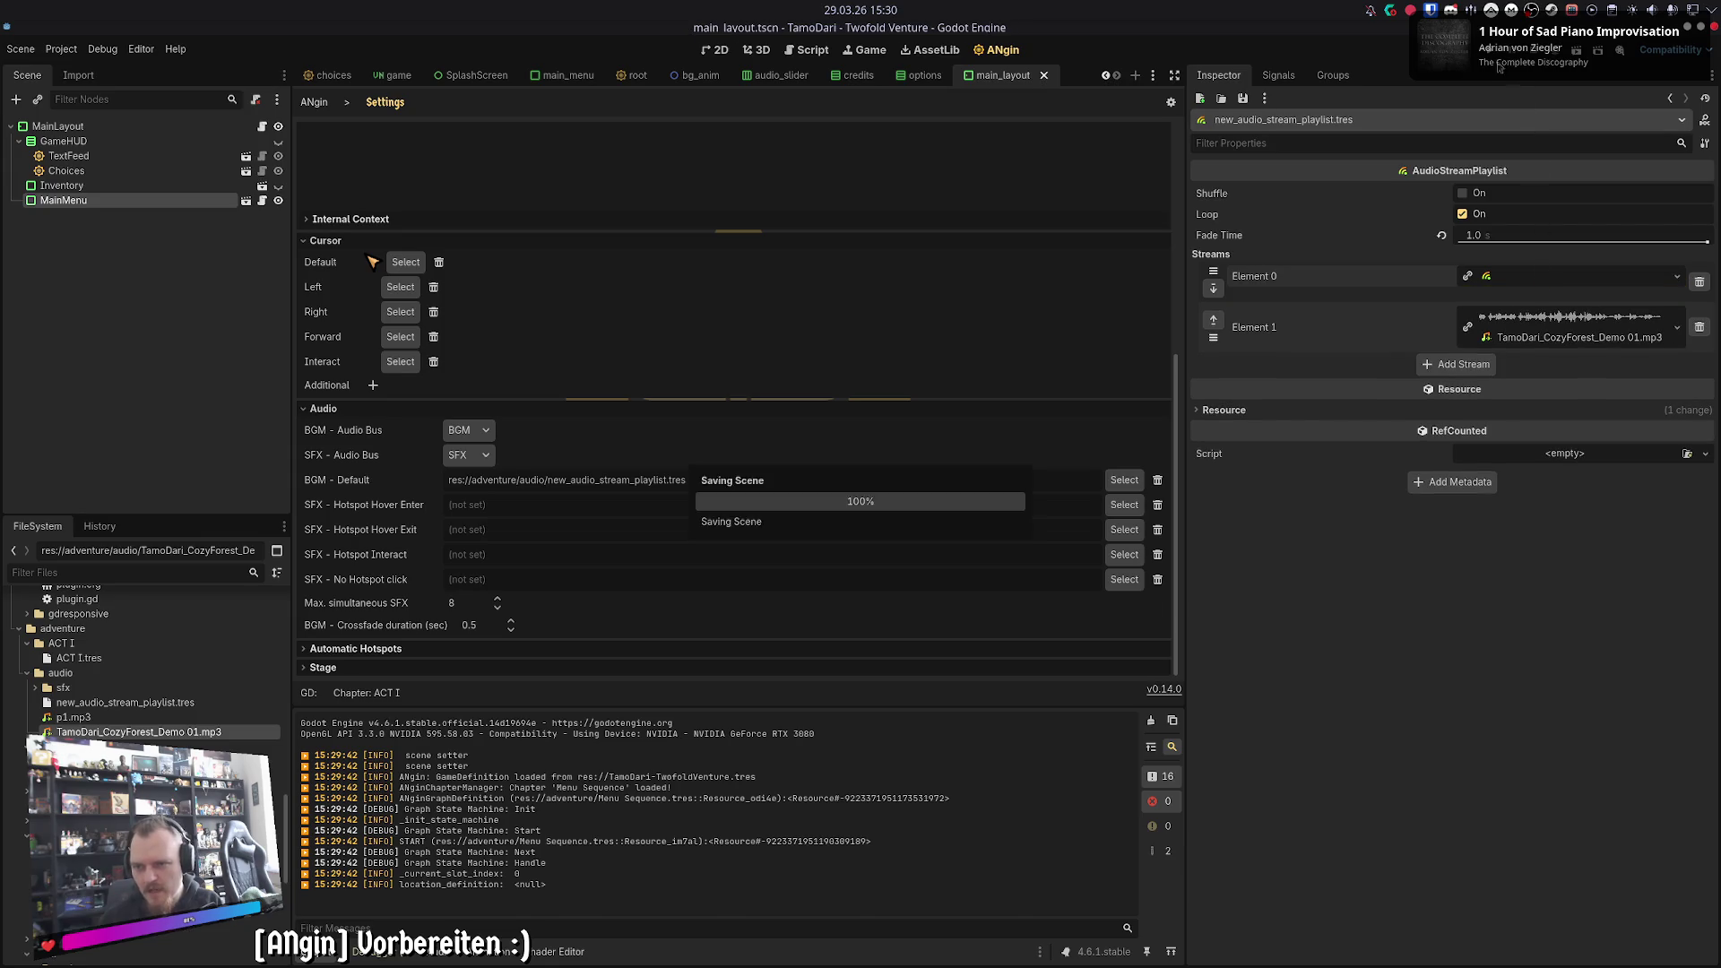